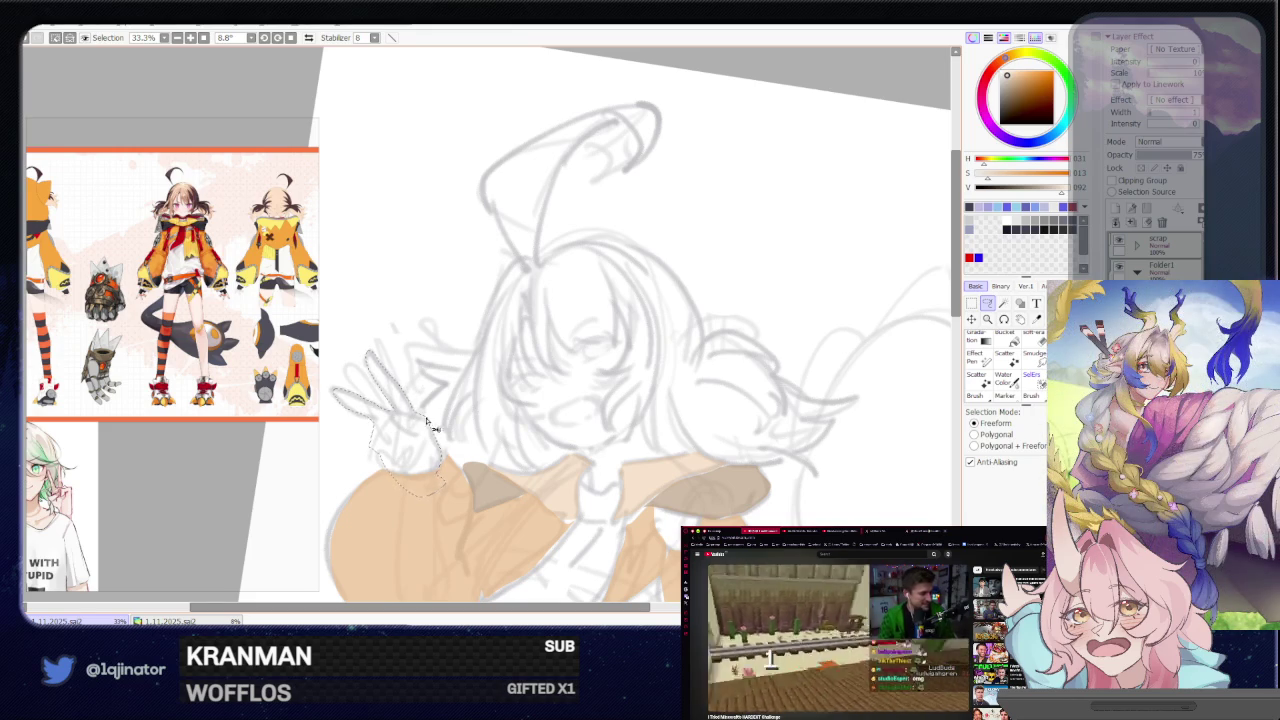
Lasso-select the girl's face and bucket-fill it with a flat skin tone
scroll(410, 407, down, 1)
drag(583, 437, 538, 465)
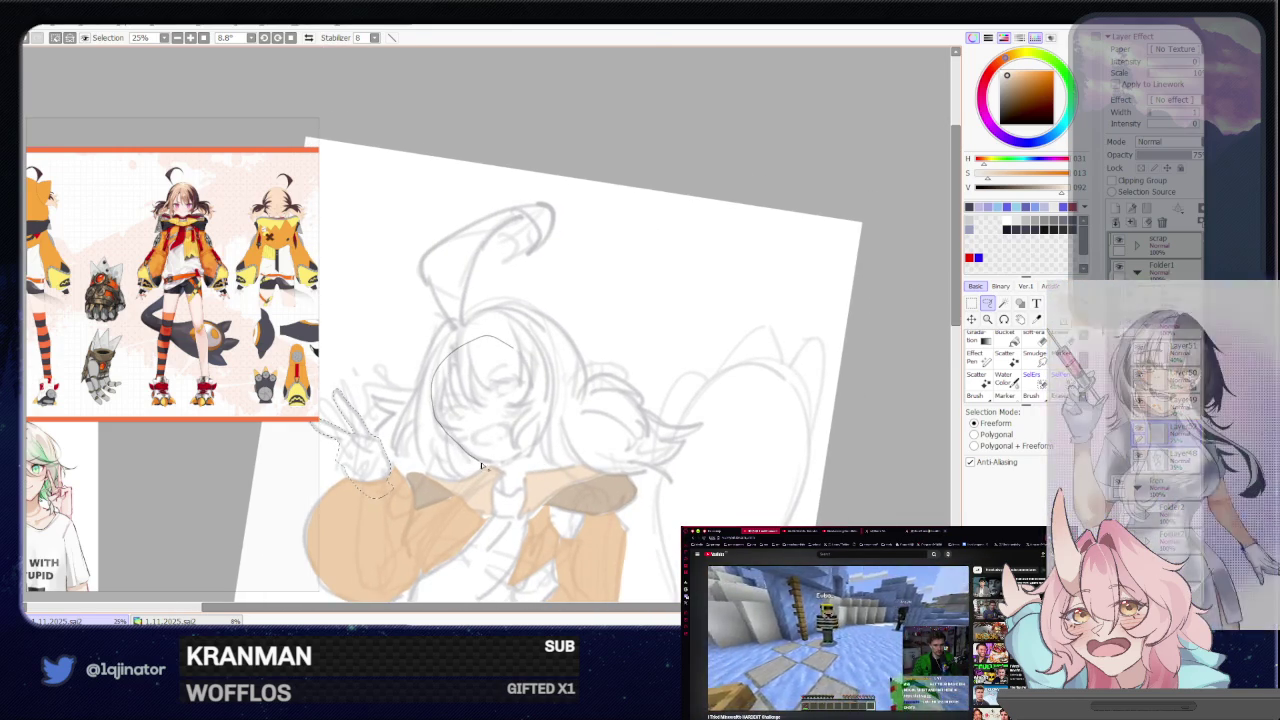
drag(461, 449, 520, 374)
drag(543, 469, 551, 411)
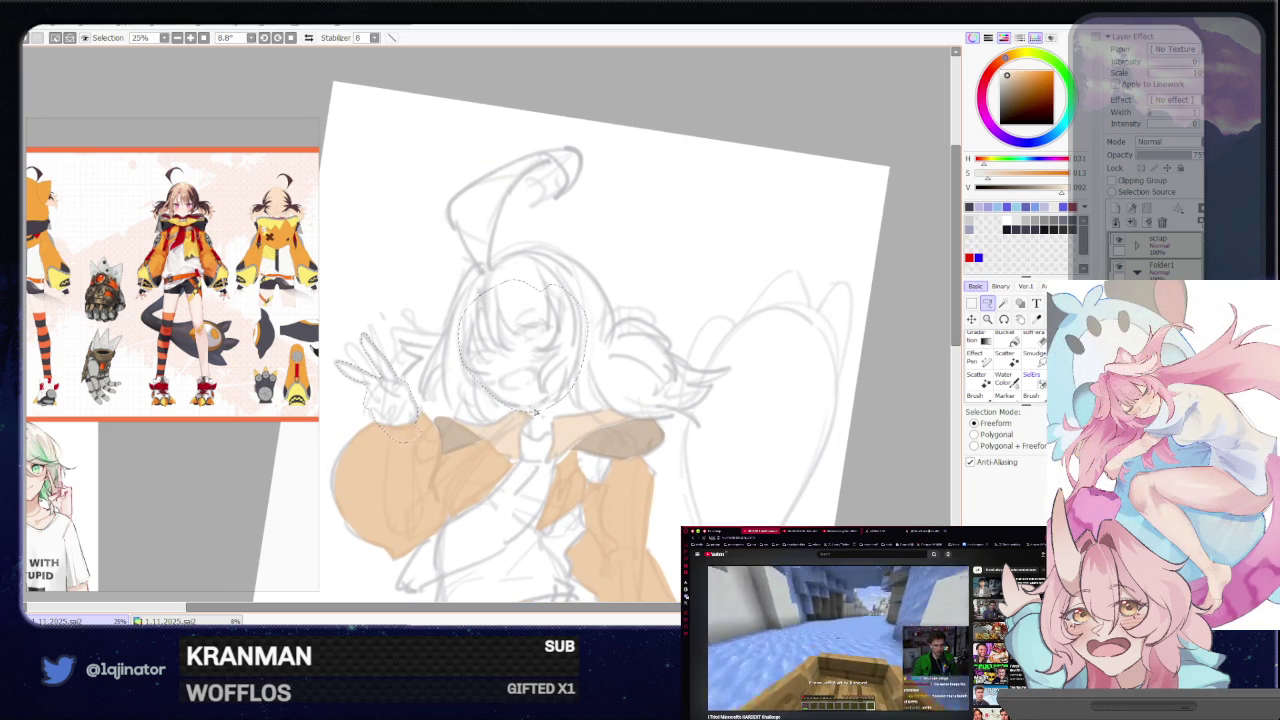
click(482, 330)
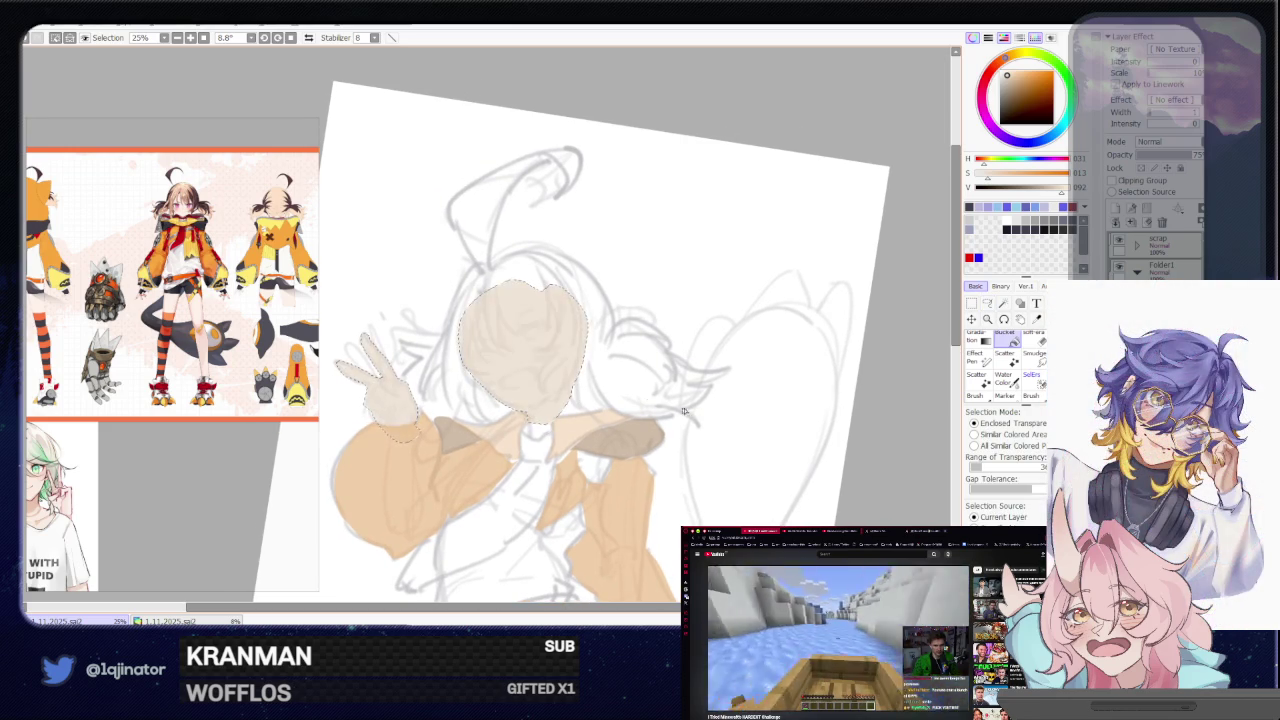
key(minus)
click(987, 303)
mouse_move(903, 366)
mouse_down()
mouse_move(714, 480)
mouse_move(748, 410)
mouse_up()
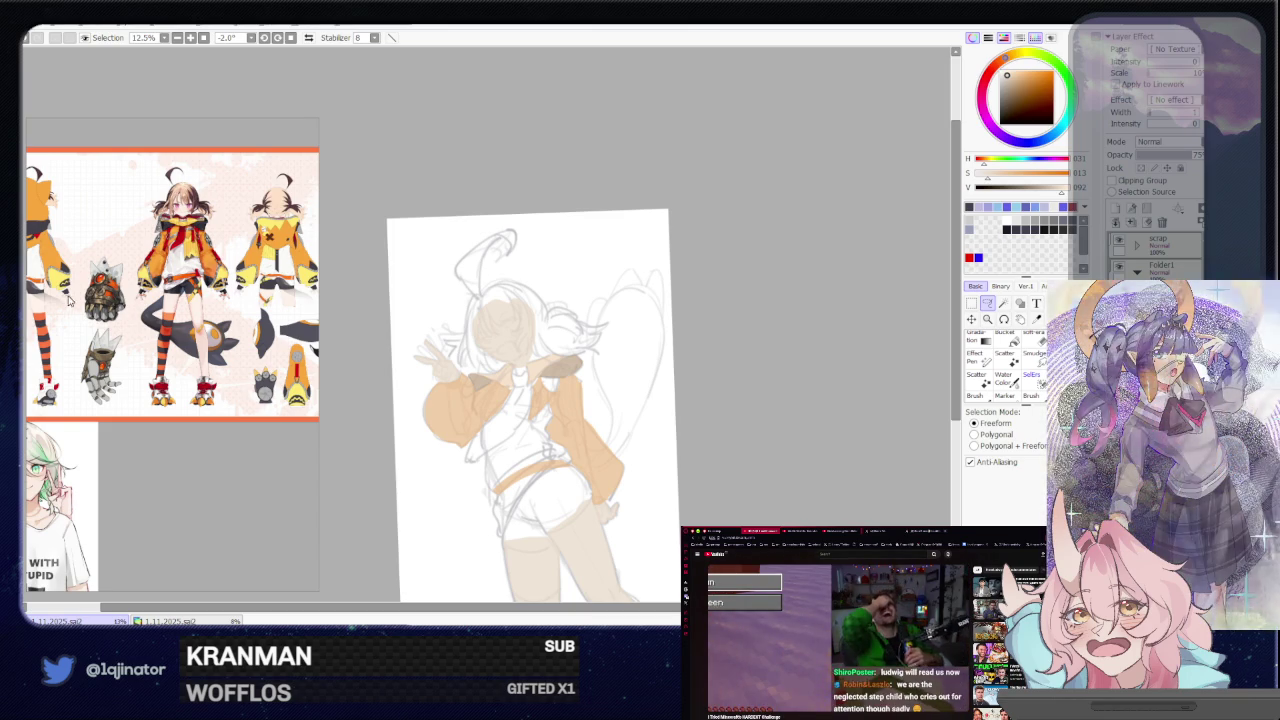
Zoom the reference to the pink character sheets and bucket-fill the jacket shoulder orange
scroll(199, 292, down, 5)
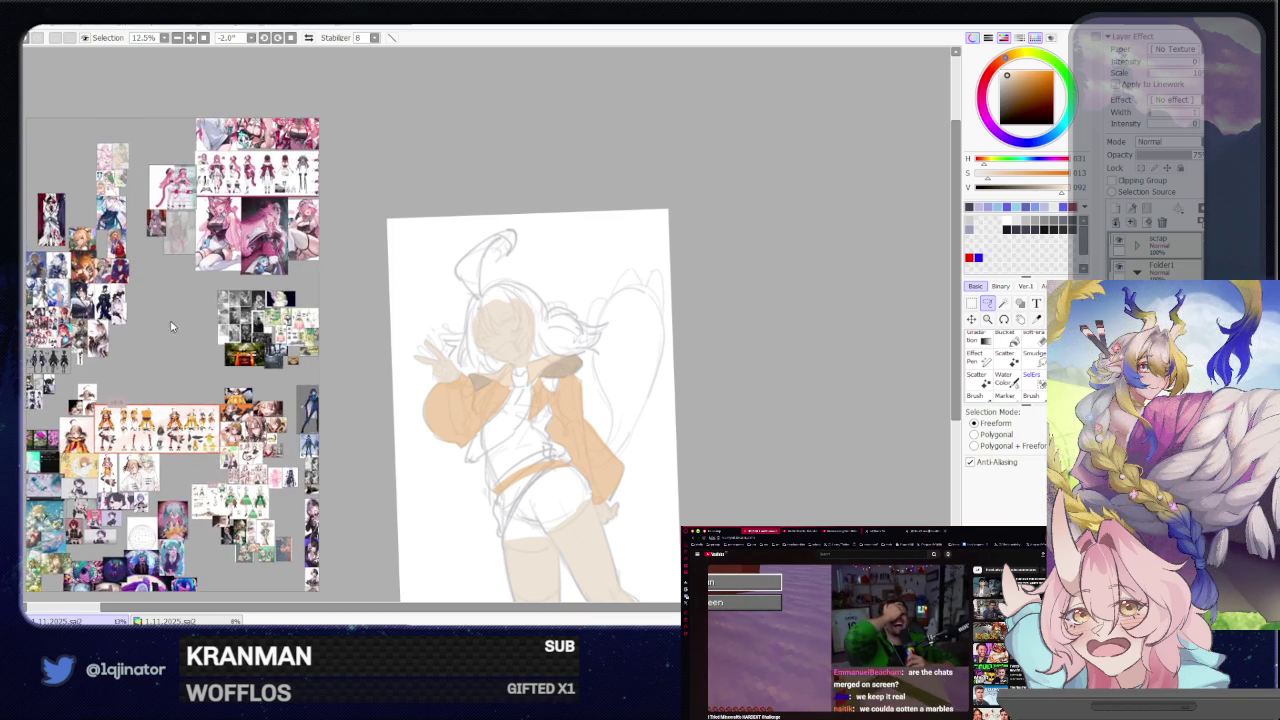
scroll(143, 346, up, 2)
scroll(143, 348, up, 2)
scroll(136, 358, up, 1)
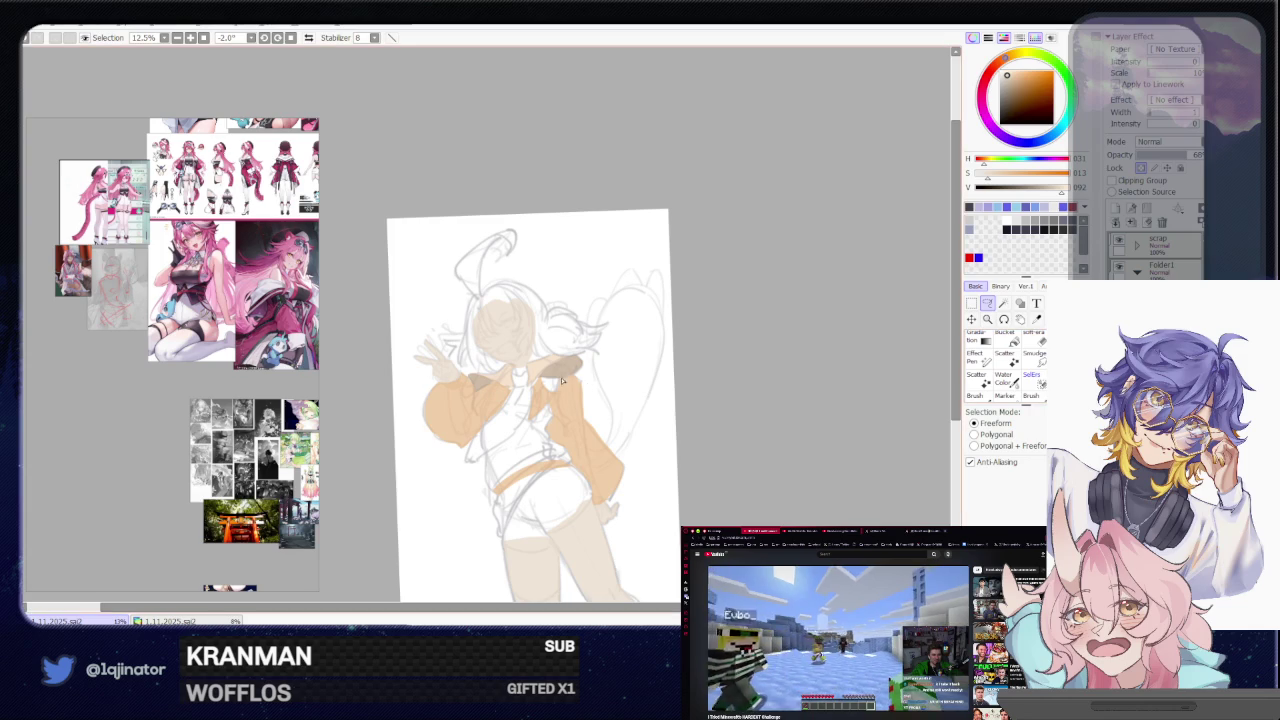
scroll(595, 383, up, 1)
key(g)
click(592, 382)
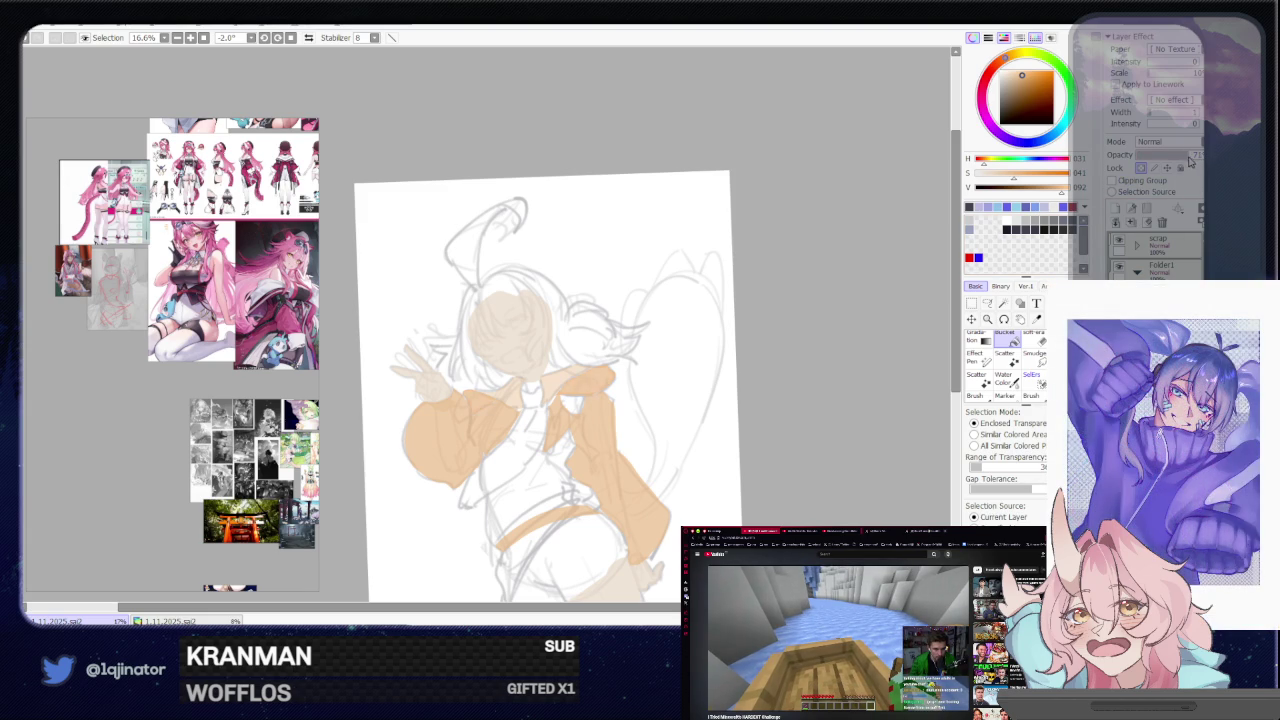
Raise Layer50's opacity from 59 to 71
drag(661, 478, 665, 441)
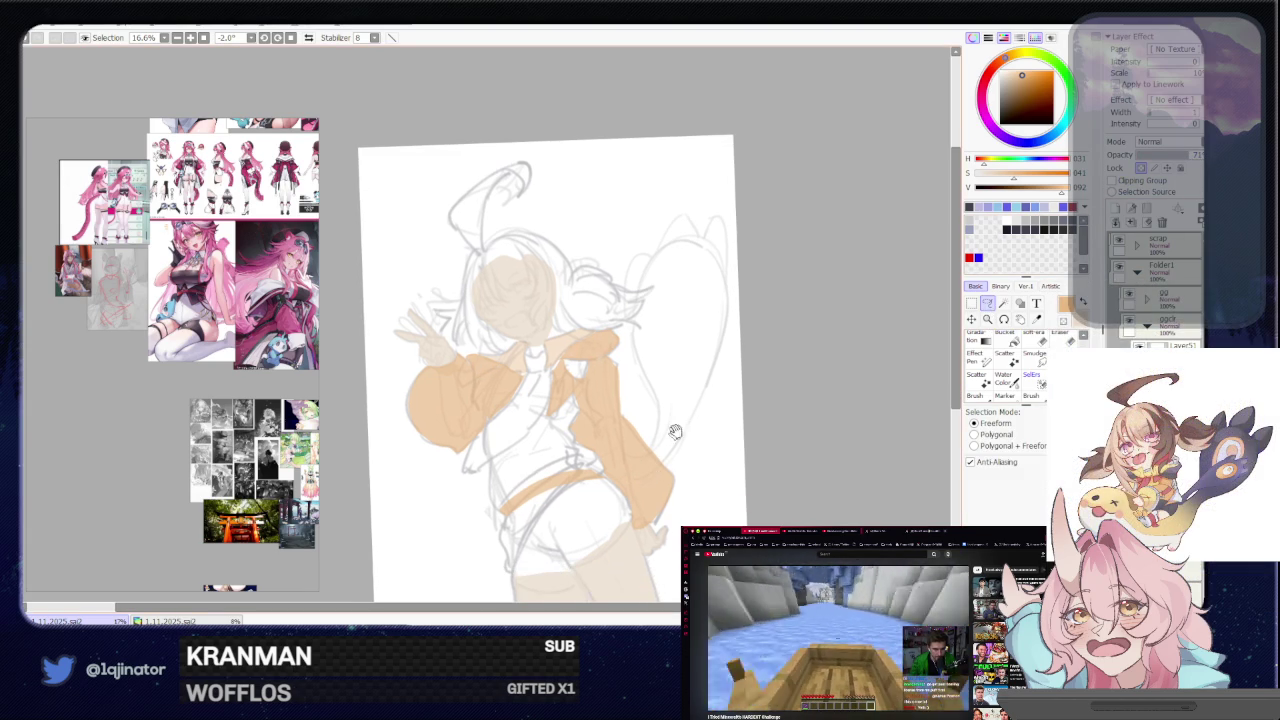
scroll(700, 449, down, 2)
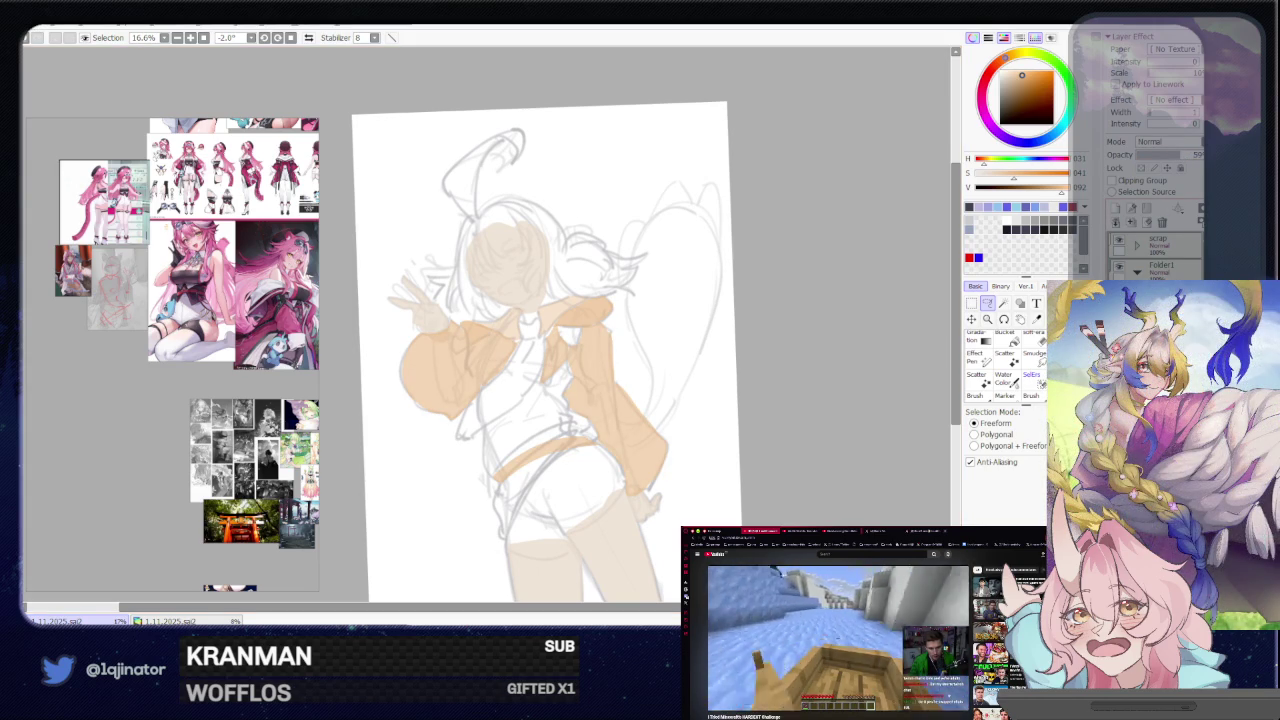
click(1155, 378)
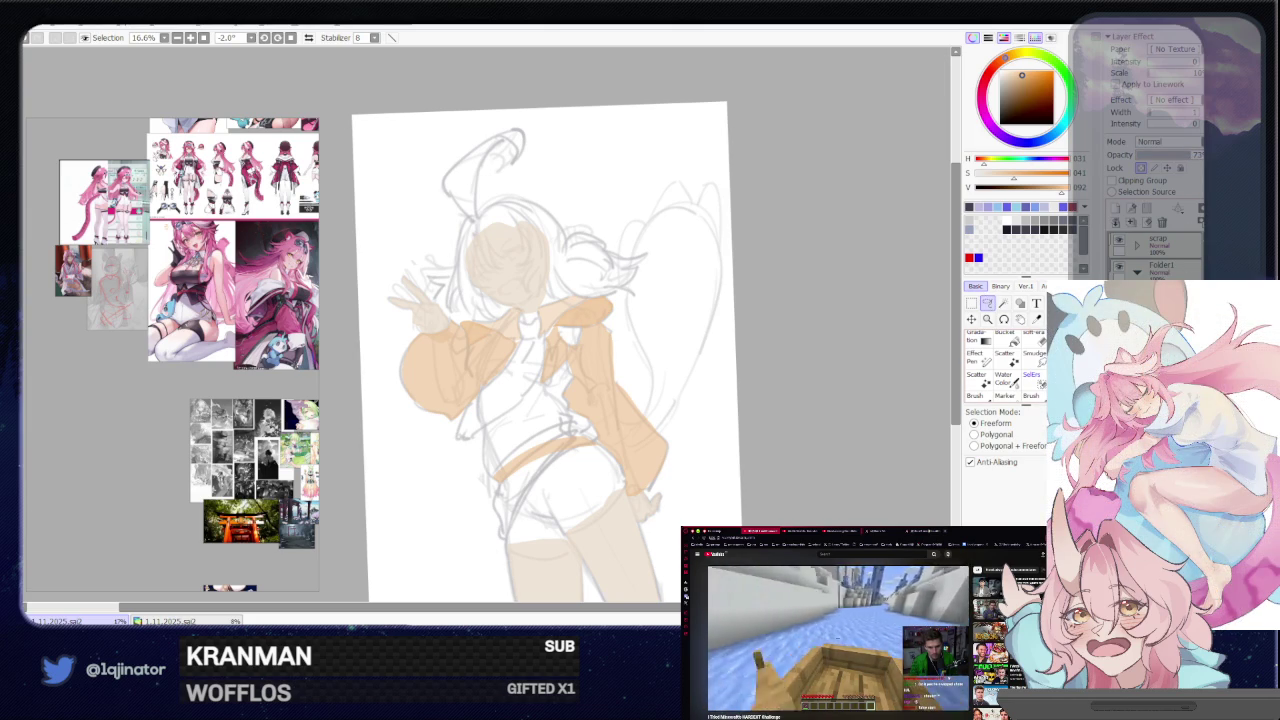
drag(807, 500, 797, 433)
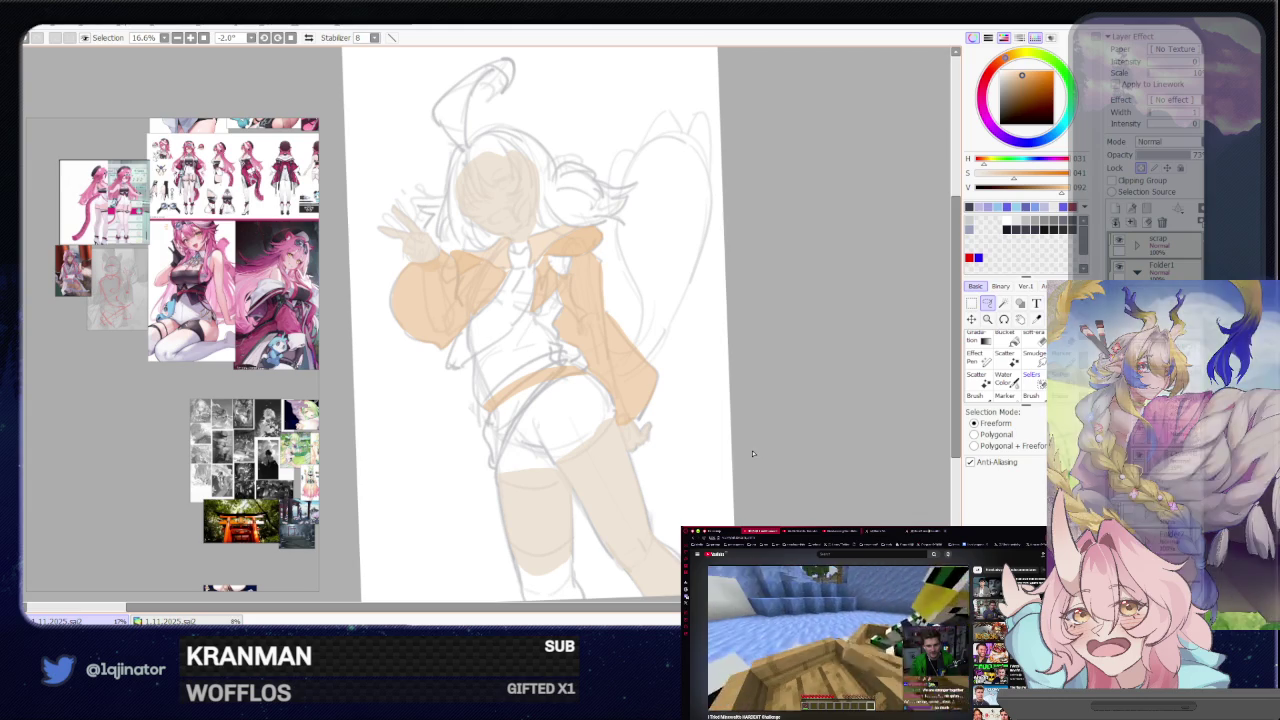
Pan and zoom the view in on the character's legs
mouse_move(757, 466)
mouse_down()
mouse_move(745, 464)
mouse_move(753, 481)
mouse_up()
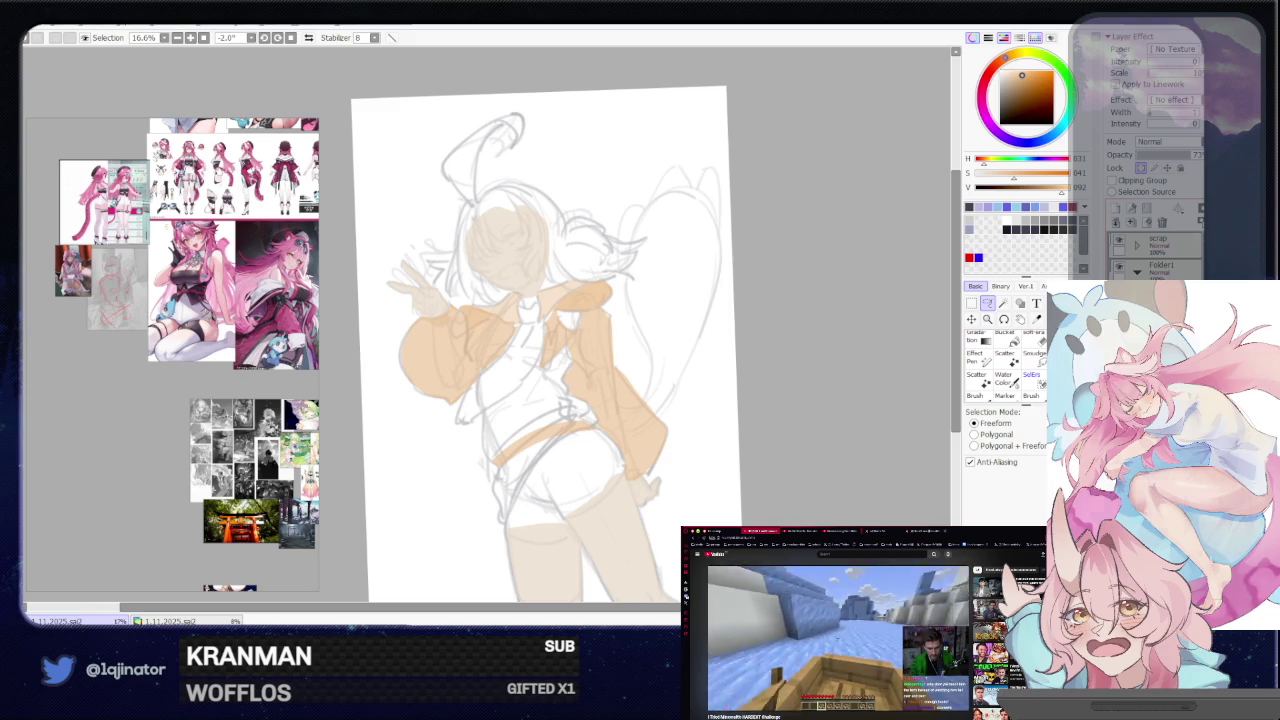
drag(851, 517, 851, 457)
scroll(843, 503, up, 2)
mouse_move(843, 503)
mouse_down()
mouse_move(824, 466)
mouse_move(794, 466)
mouse_up()
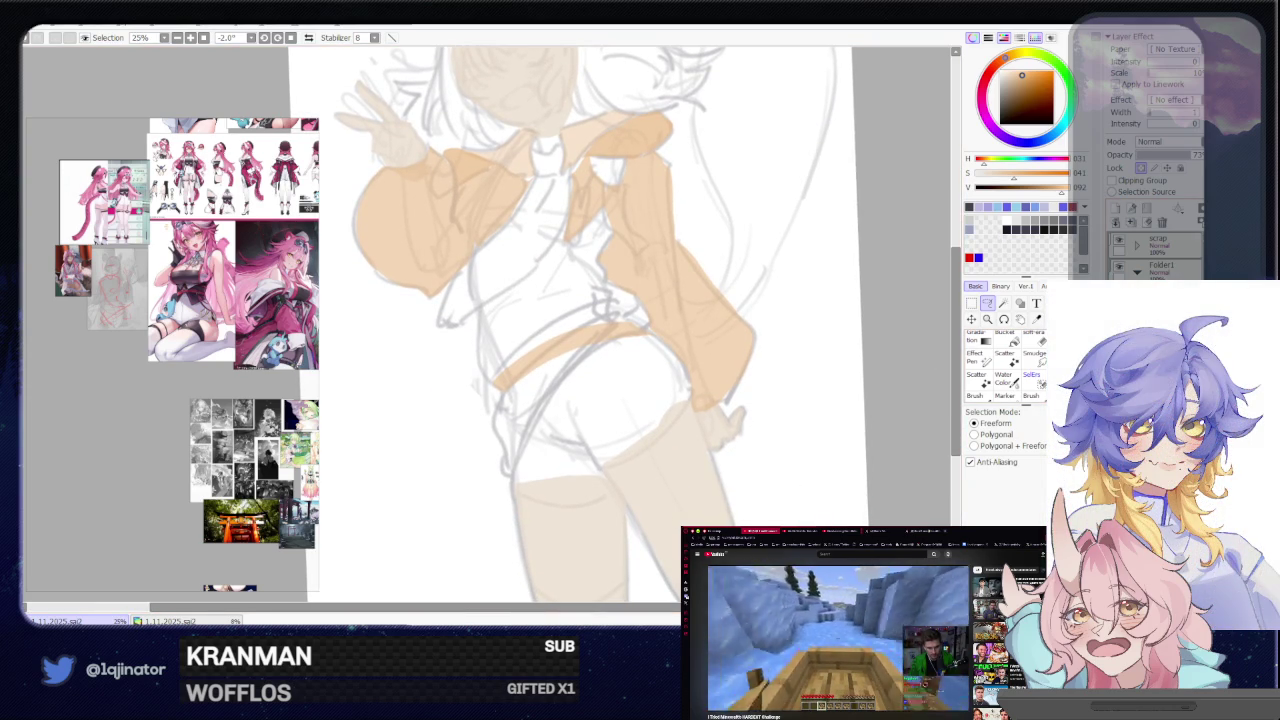
scroll(579, 324, down, 1)
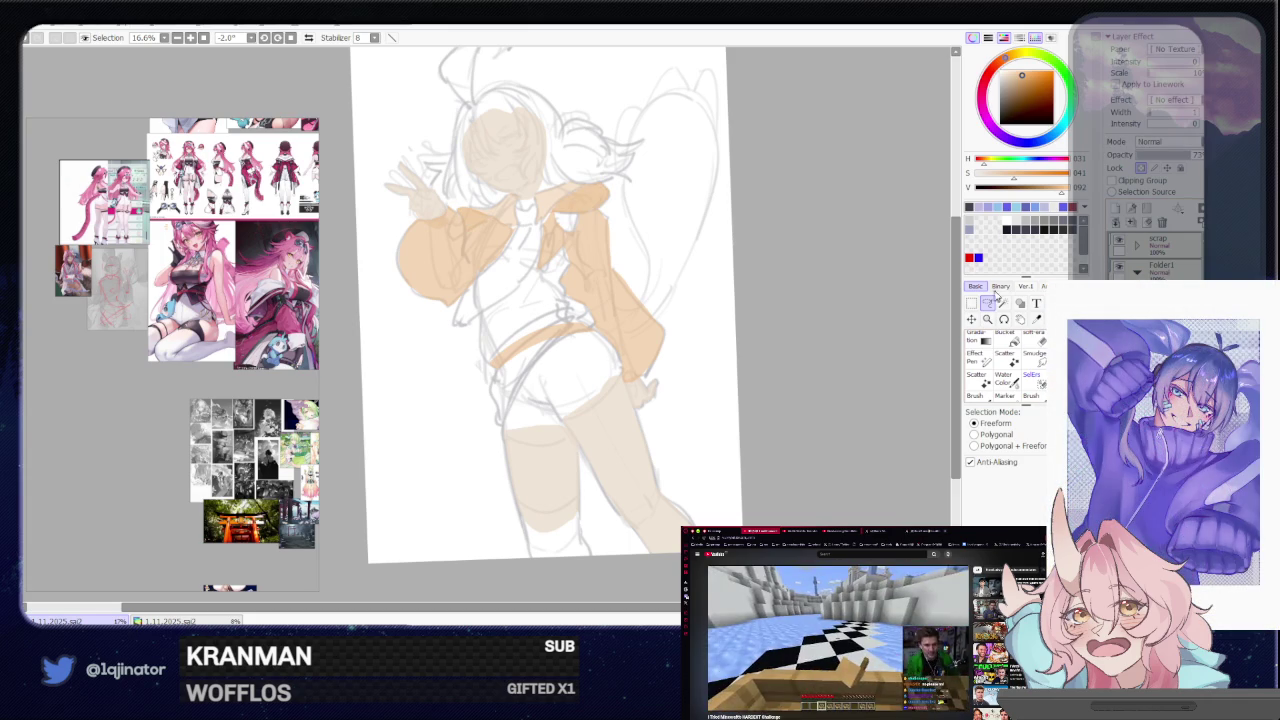
scroll(748, 471, up, 2)
mouse_move(660, 423)
mouse_down()
mouse_move(716, 413)
mouse_move(590, 523)
mouse_up()
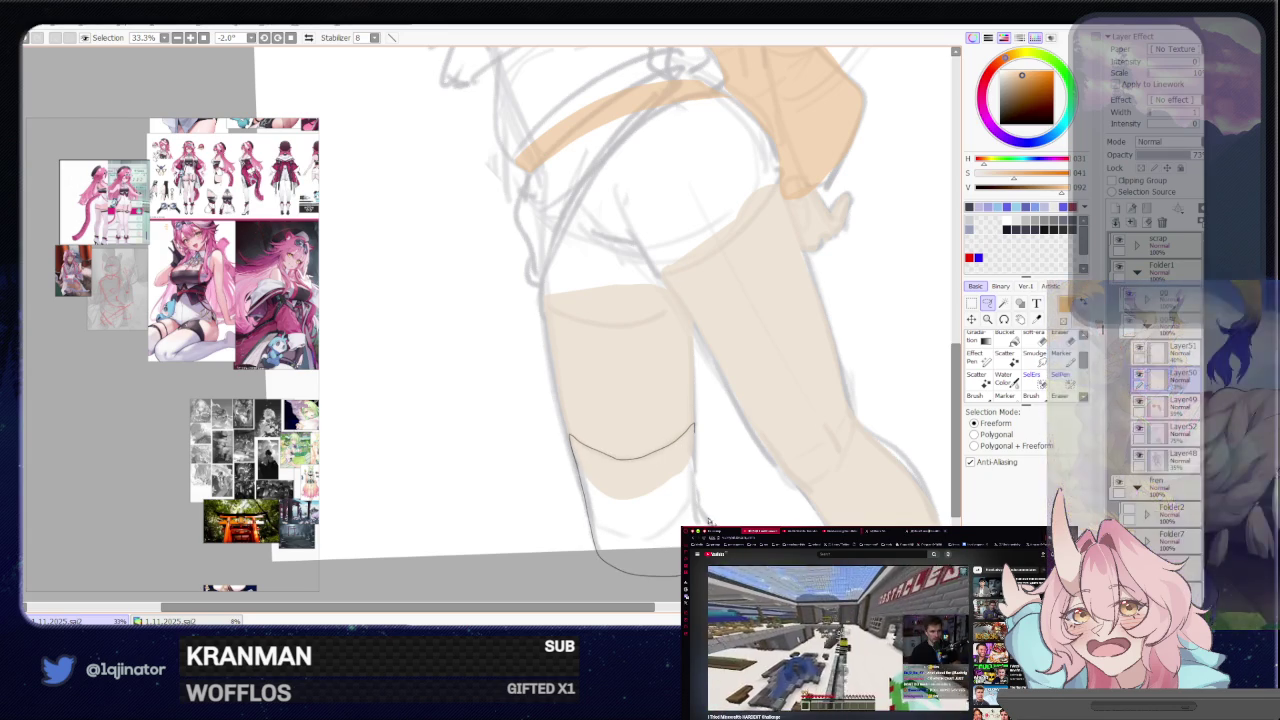
Lasso the lower left leg and bucket-fill it with a darker orange
drag(697, 467, 513, 281)
scroll(699, 466, up, 2)
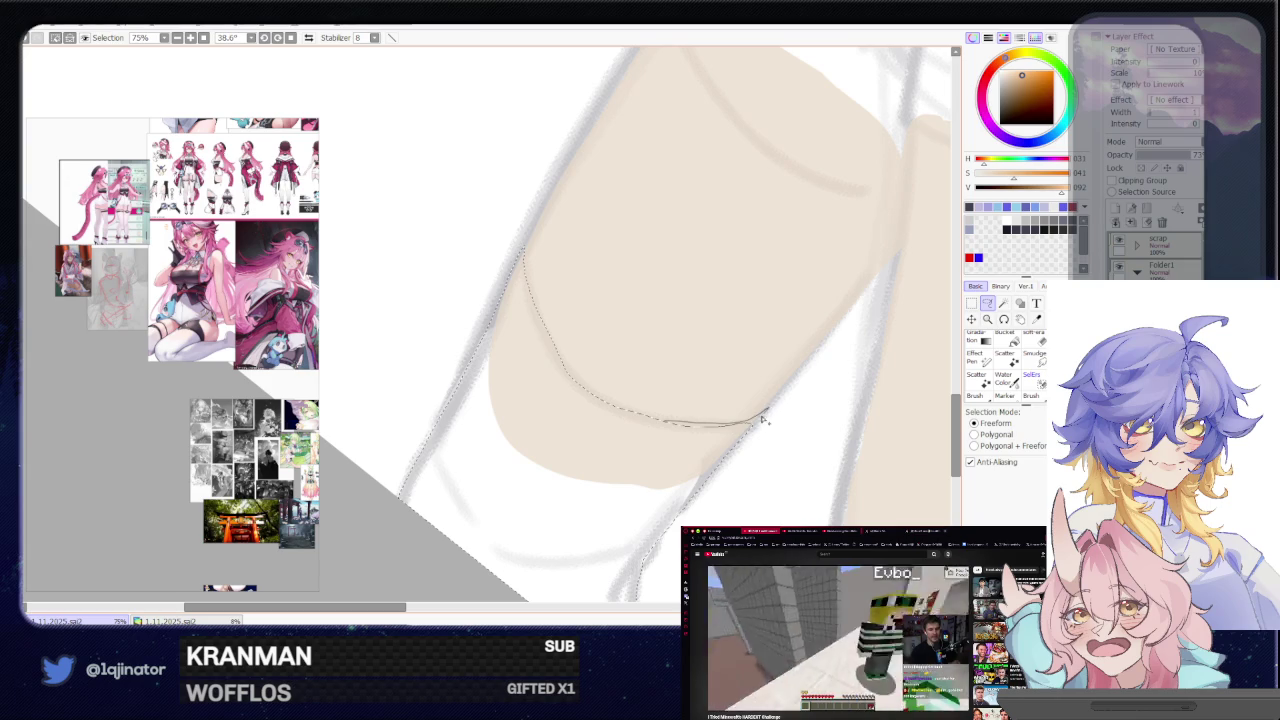
scroll(730, 385, down, 2)
mouse_move(623, 449)
mouse_down()
mouse_move(540, 404)
mouse_move(577, 371)
mouse_up()
scroll(540, 404, down, 2)
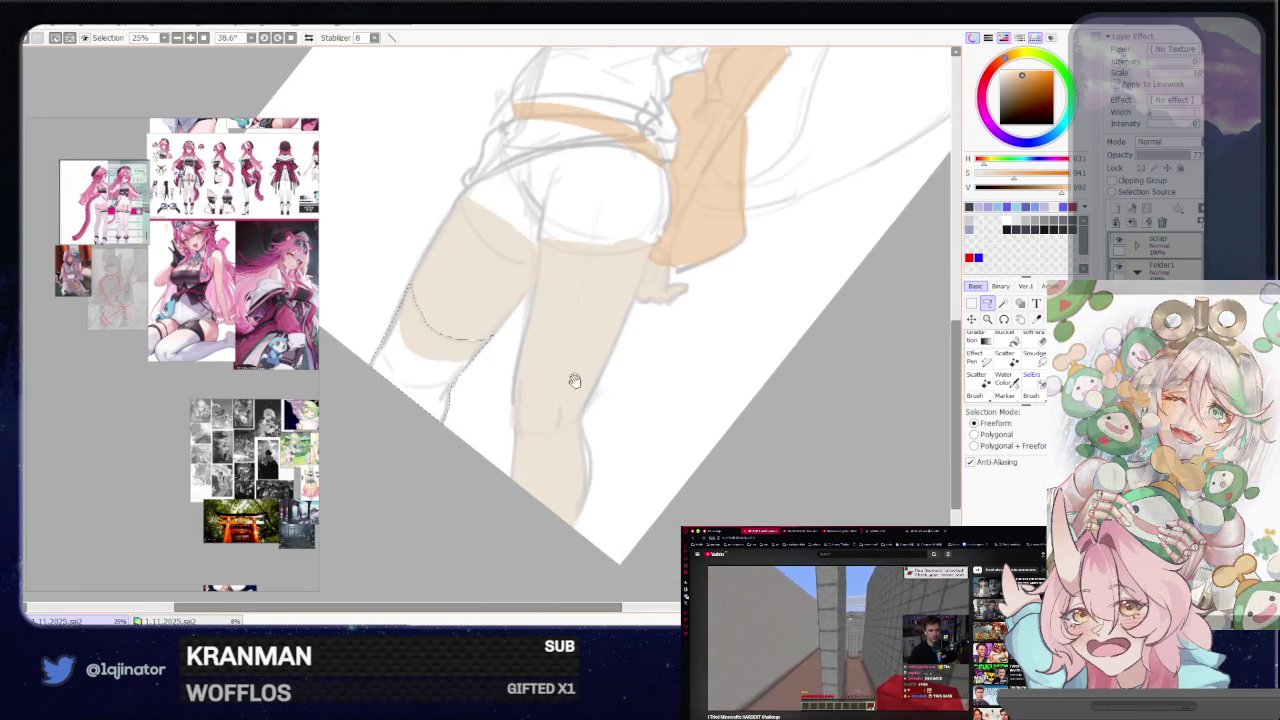
drag(551, 480, 551, 367)
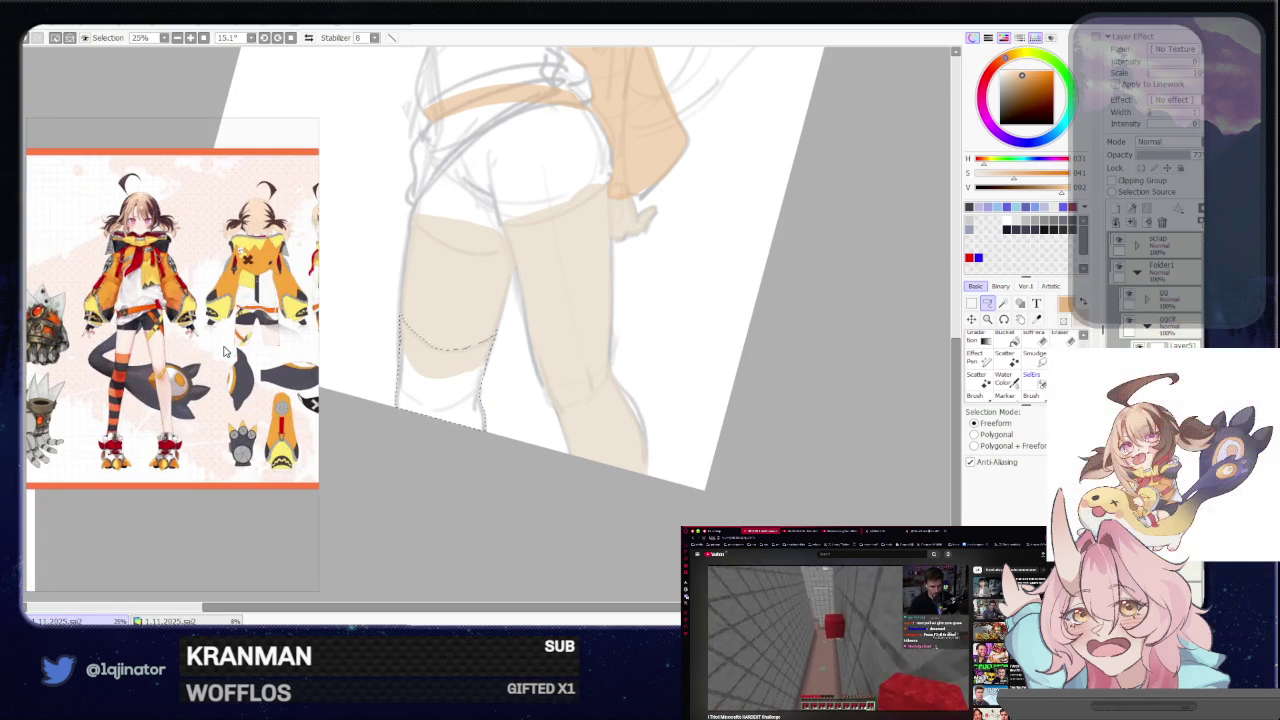
mouse_move(723, 366)
mouse_down()
mouse_move(622, 428)
mouse_move(543, 451)
mouse_up()
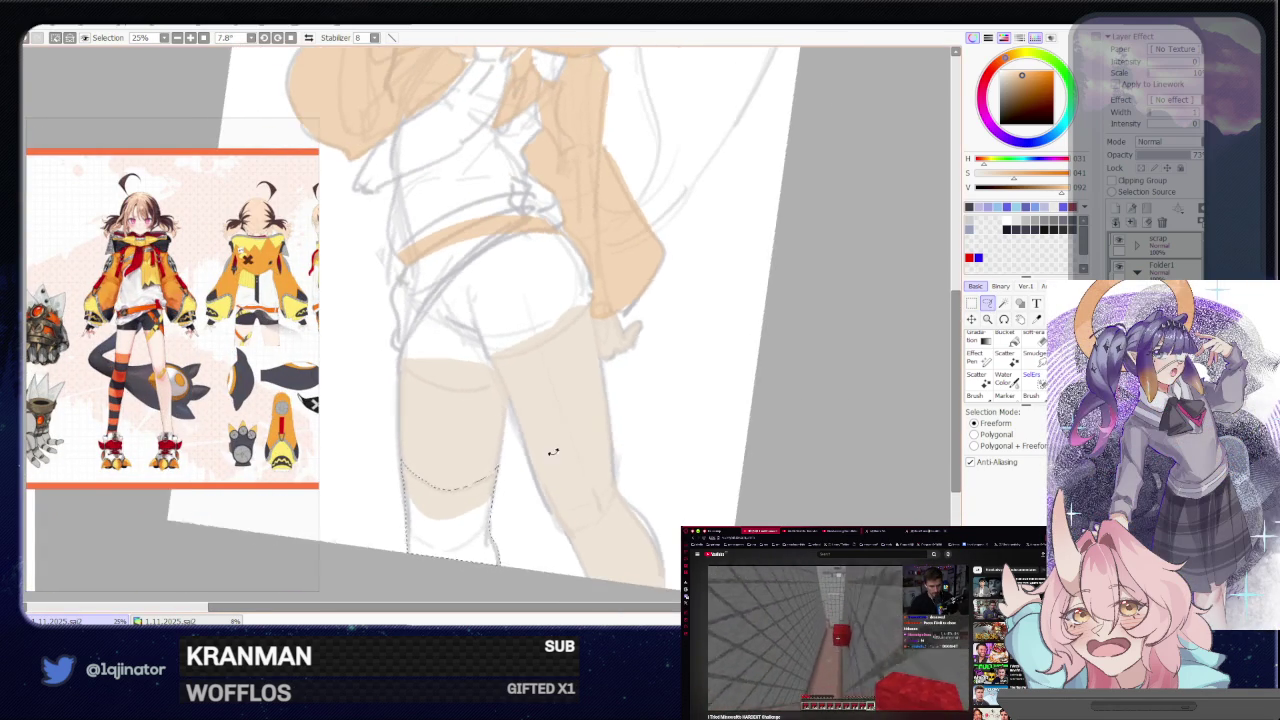
key(g)
click(503, 553)
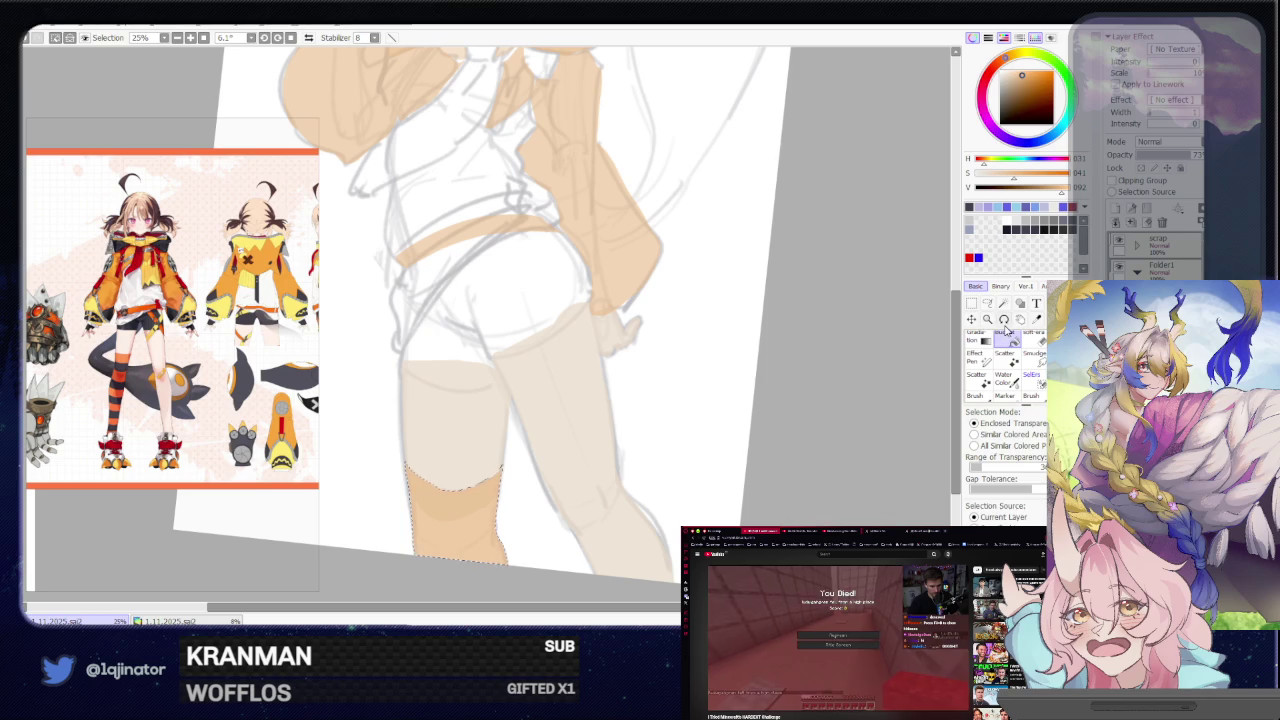
Deselect, then lasso the band area across the left knee and brush it orange
click(987, 302)
key(ctrl+d)
mouse_move(523, 503)
mouse_down()
mouse_move(583, 413)
mouse_move(551, 446)
mouse_up()
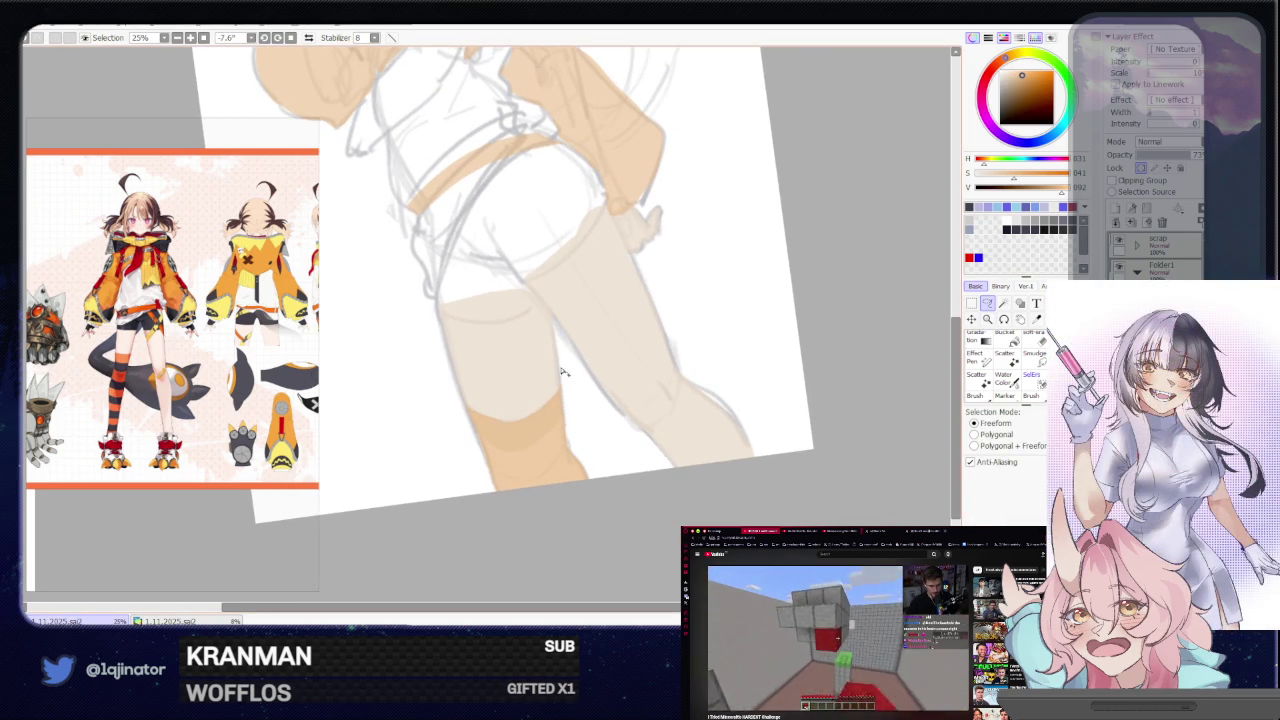
drag(451, 397, 456, 448)
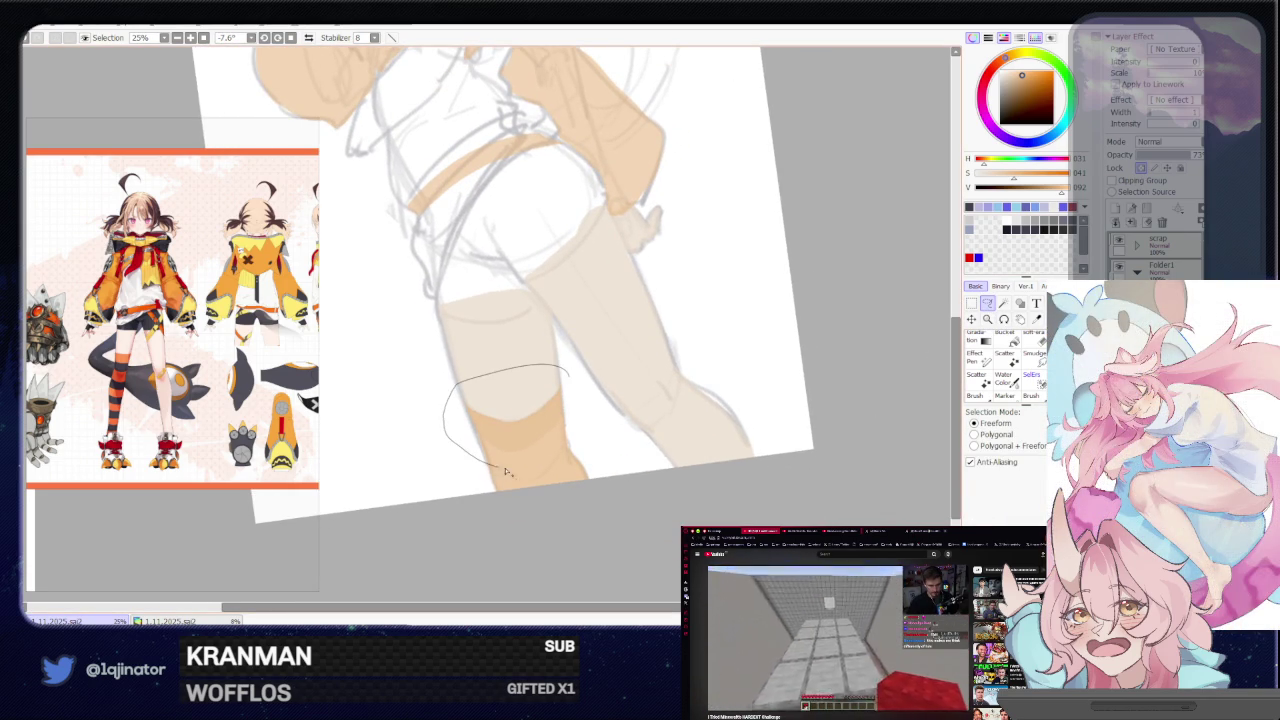
drag(578, 424, 577, 410)
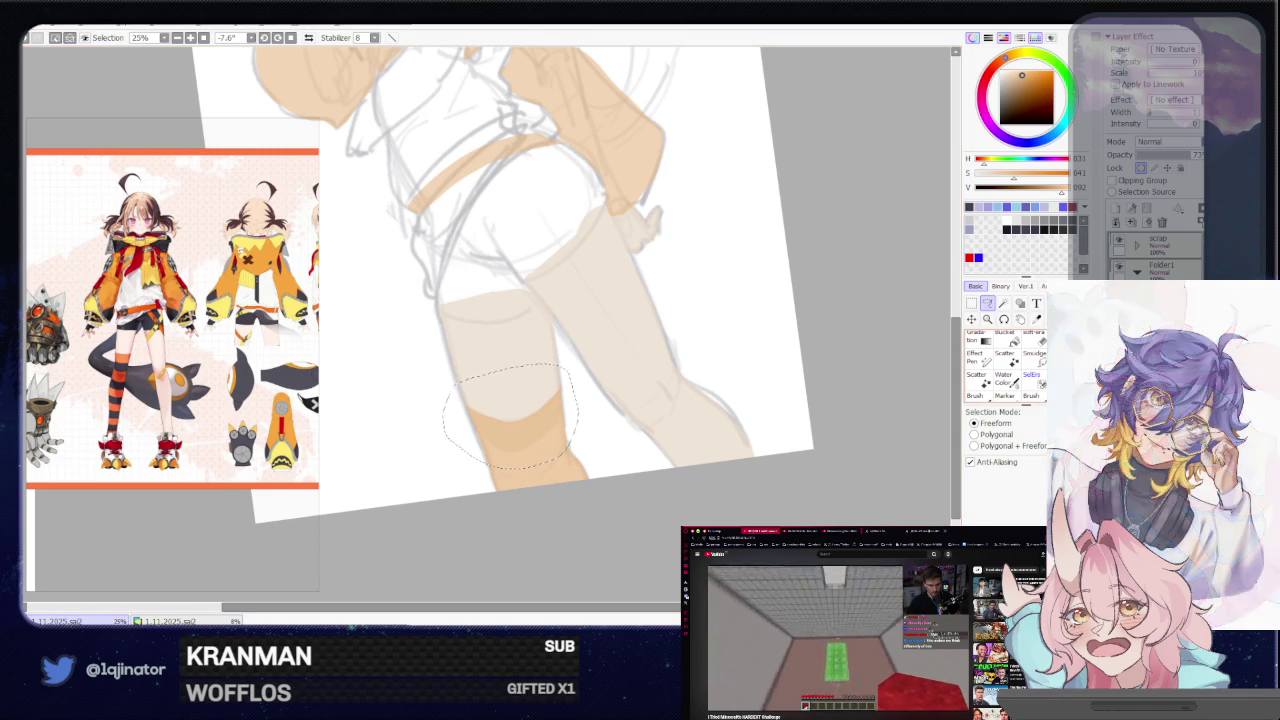
key(b)
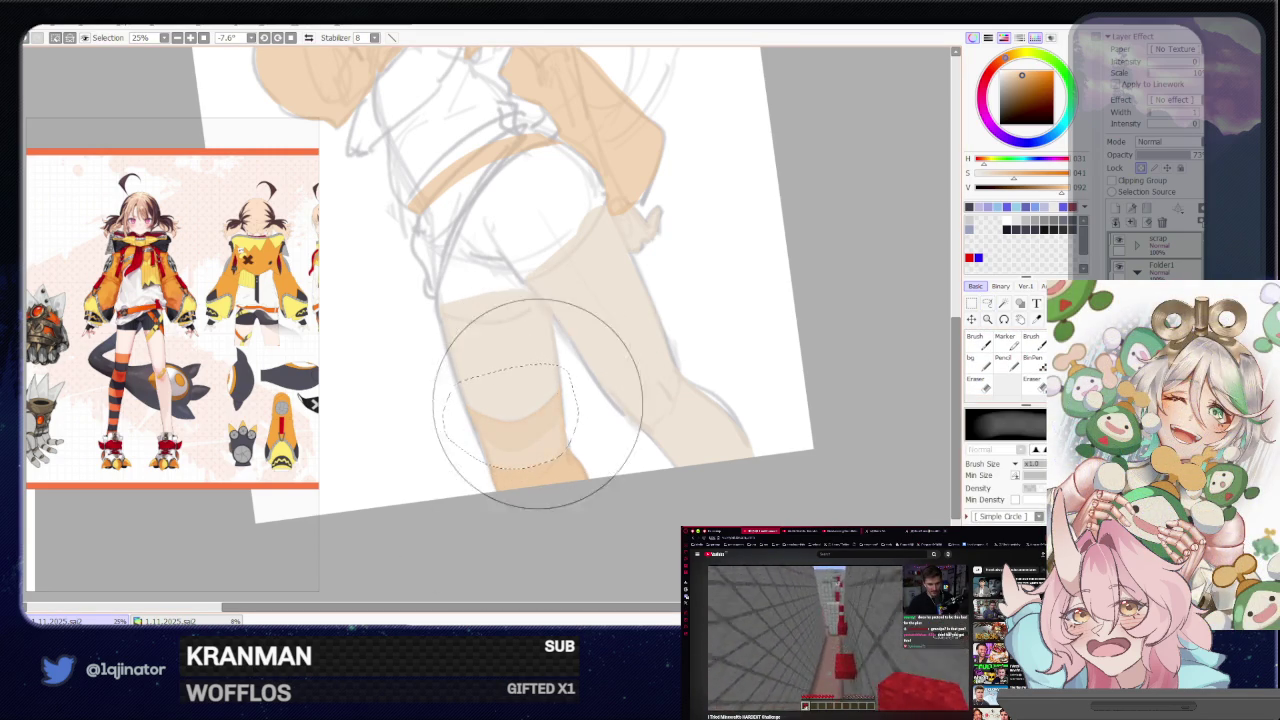
click(988, 303)
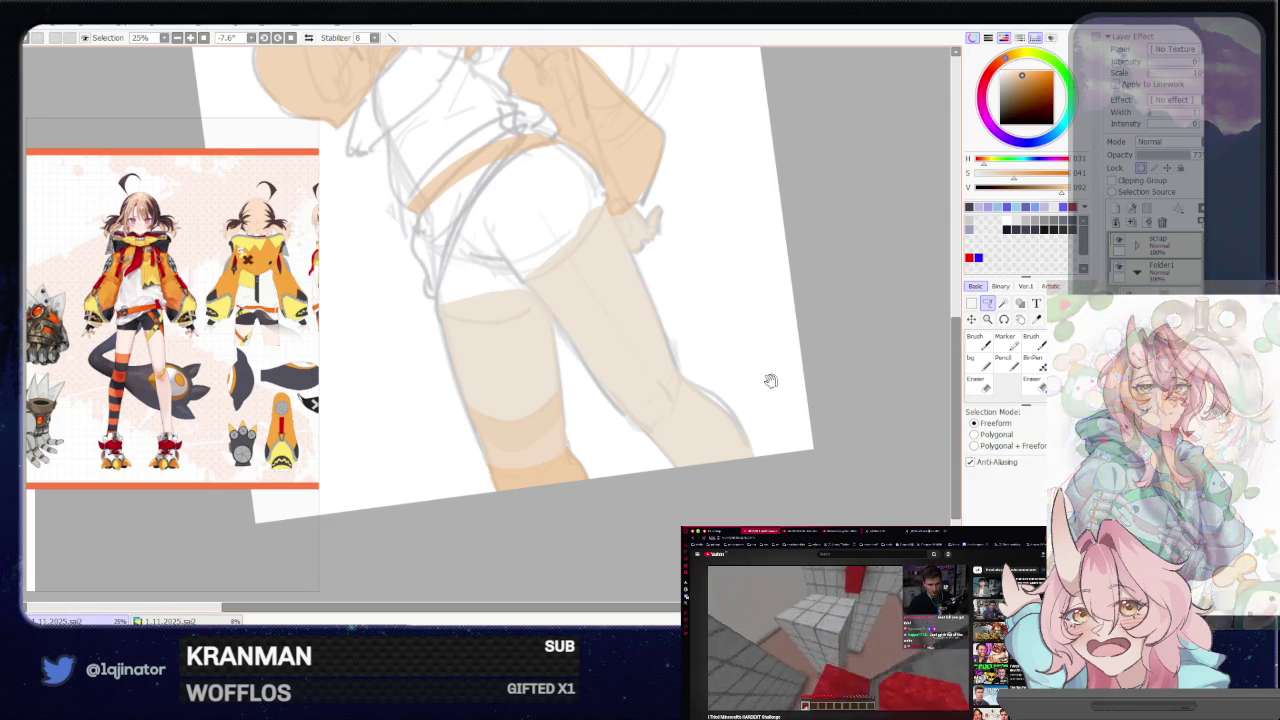
Re-angle the view onto the knee band to erase its edge
drag(786, 371, 720, 419)
mouse_move(631, 420)
mouse_down()
mouse_move(634, 451)
mouse_move(608, 428)
mouse_move(578, 455)
mouse_up()
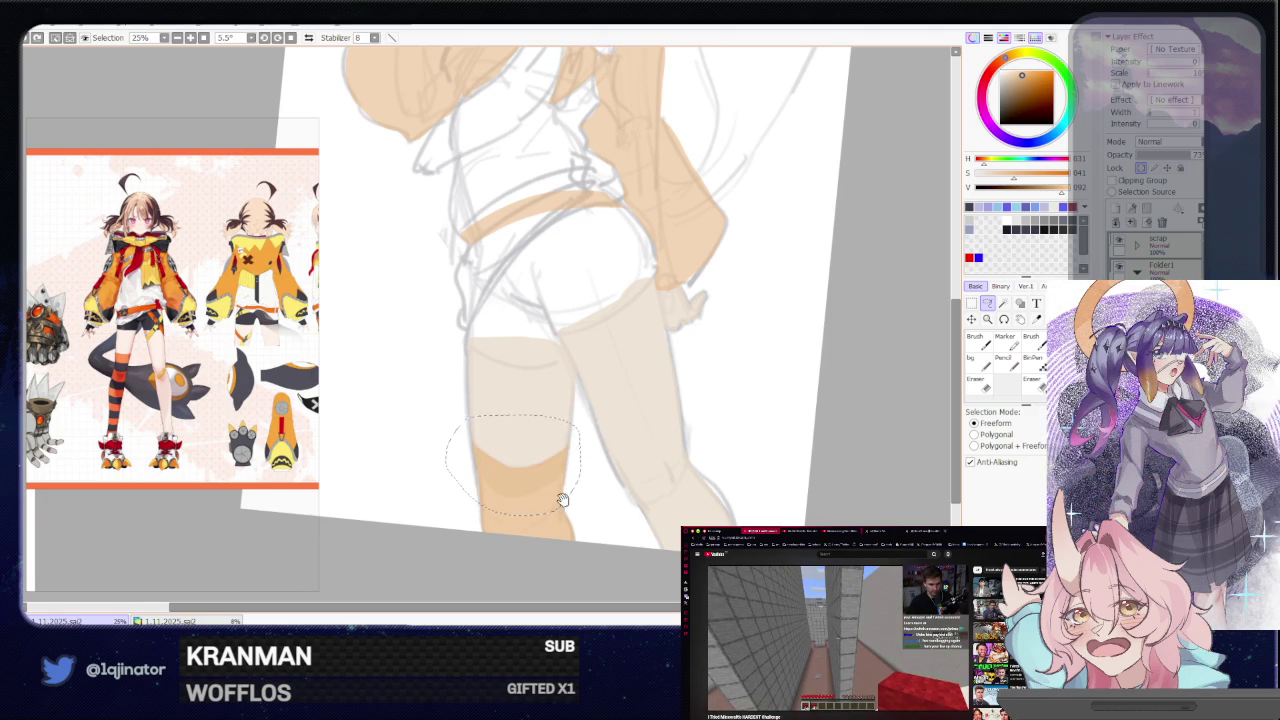
drag(563, 493, 589, 443)
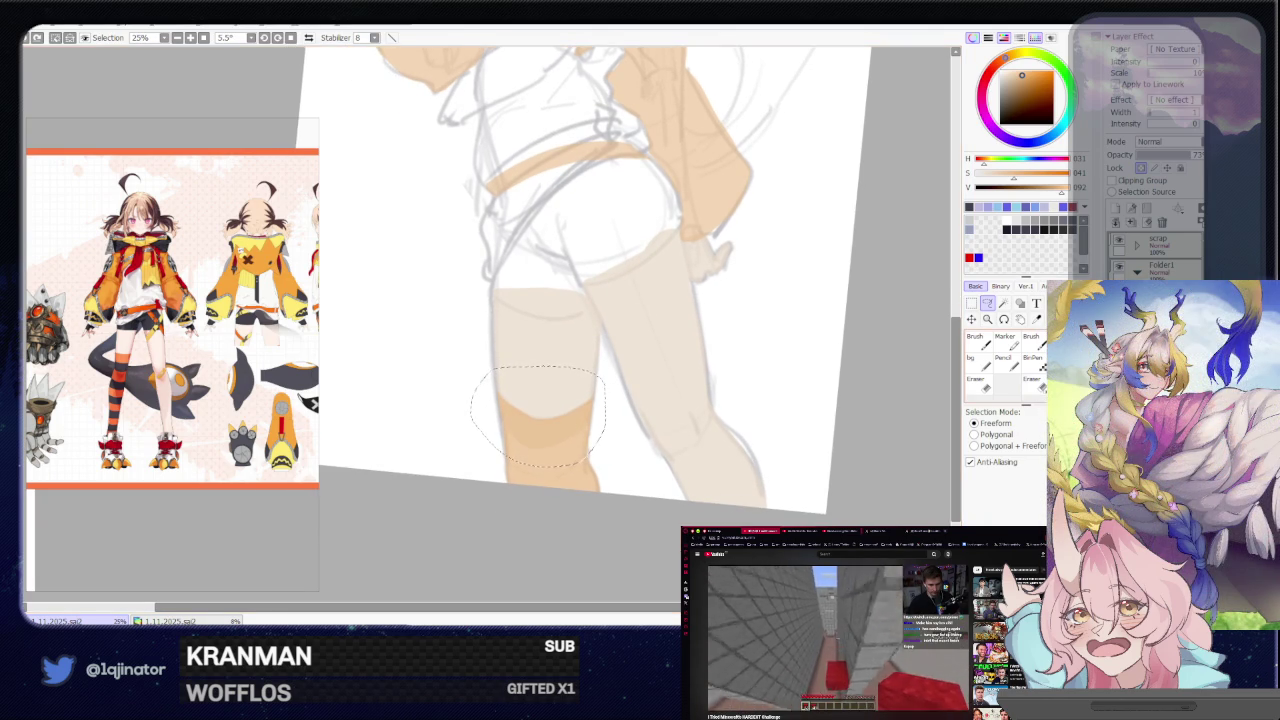
key(e)
scroll(1083, 383, down, 1)
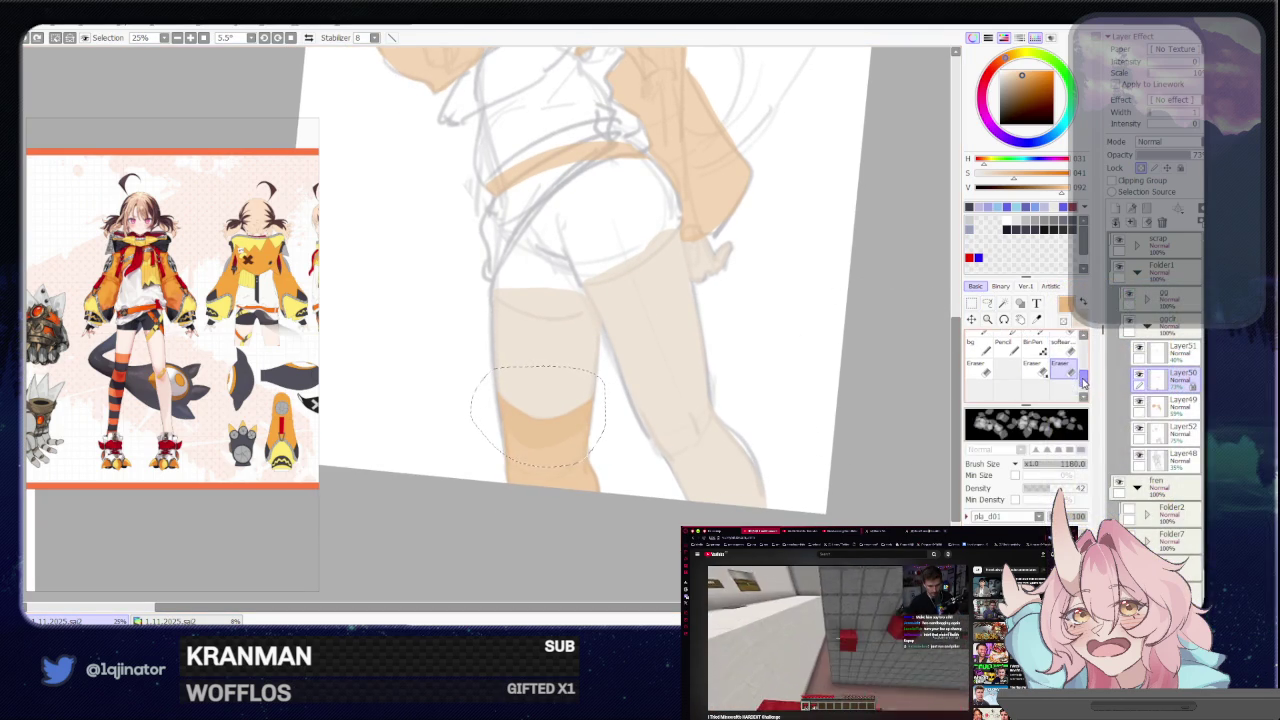
Deselect, lasso the lower thigh above the knee and paint inside it
scroll(1080, 380, up, 2)
key(ctrl+d)
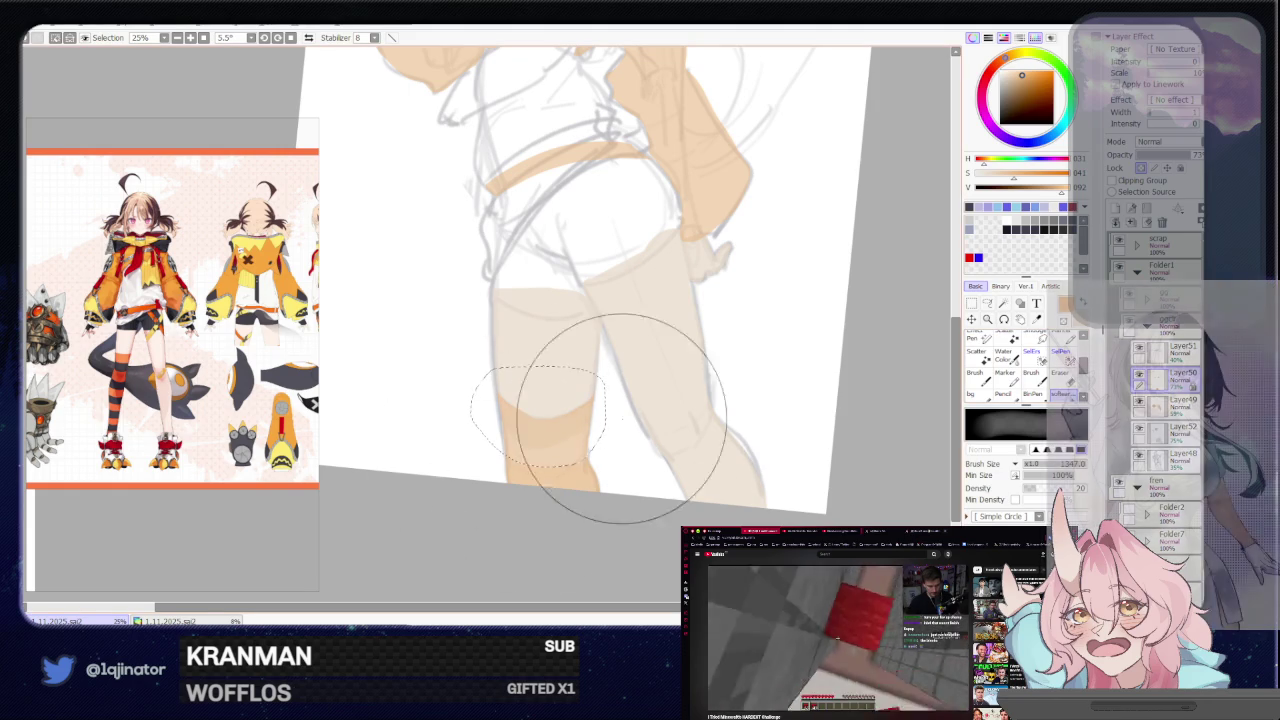
key(m)
scroll(597, 428, up, 2)
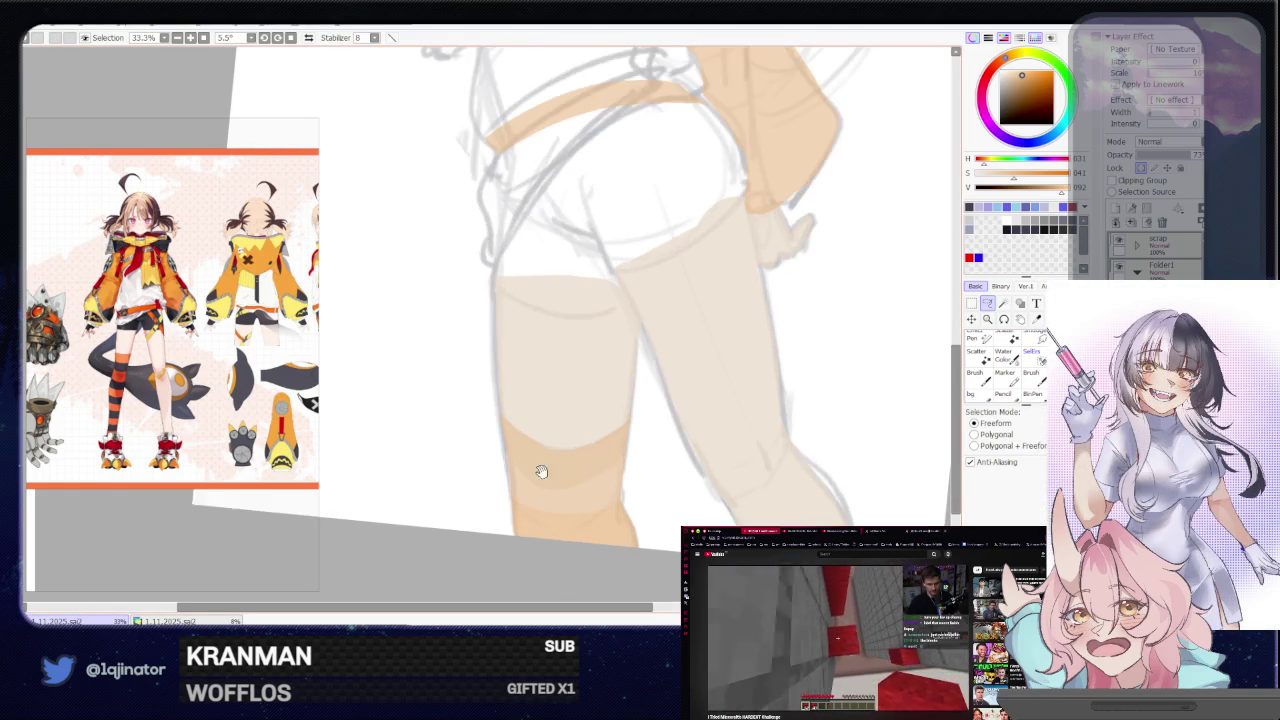
drag(551, 420, 451, 396)
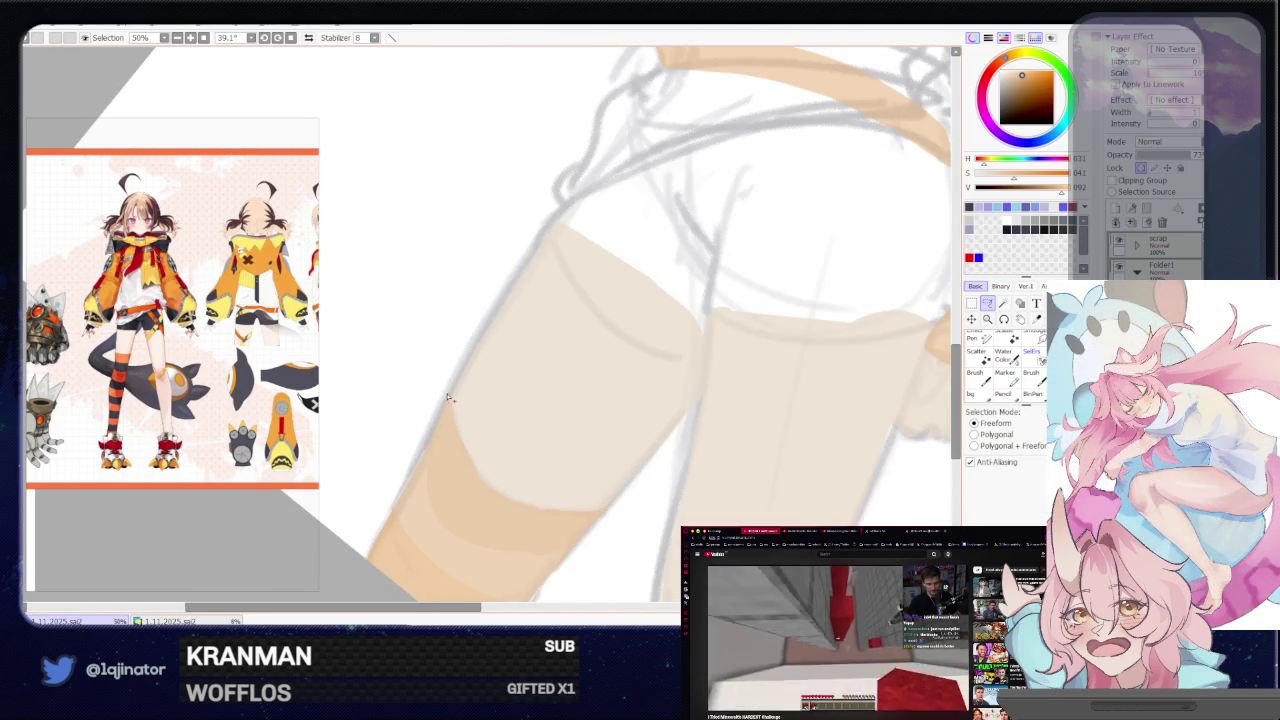
drag(470, 472, 520, 511)
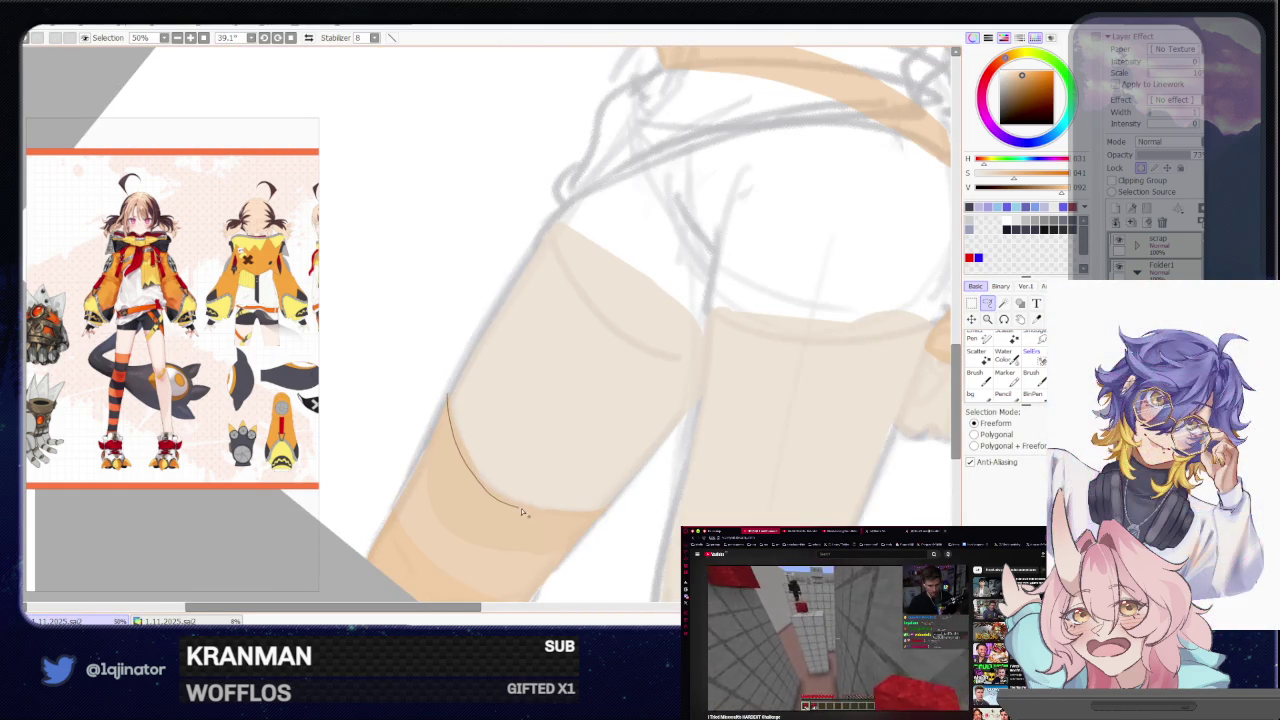
drag(620, 509, 565, 425)
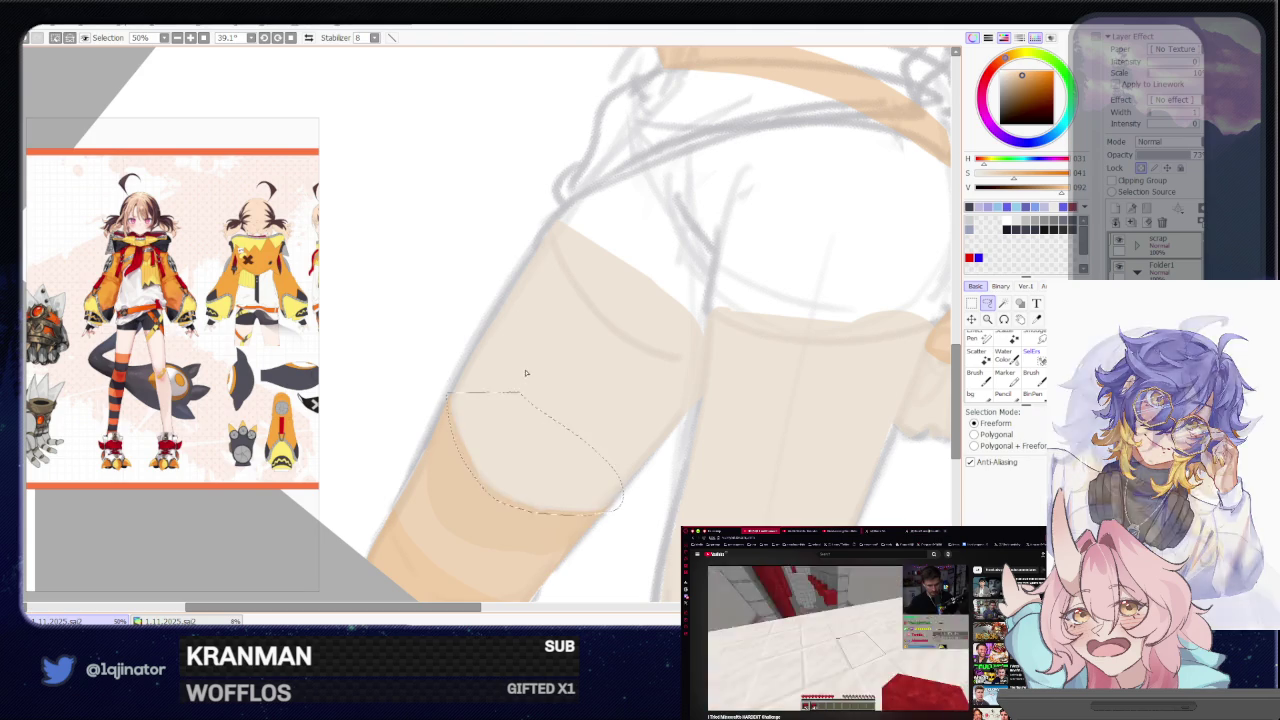
key(b)
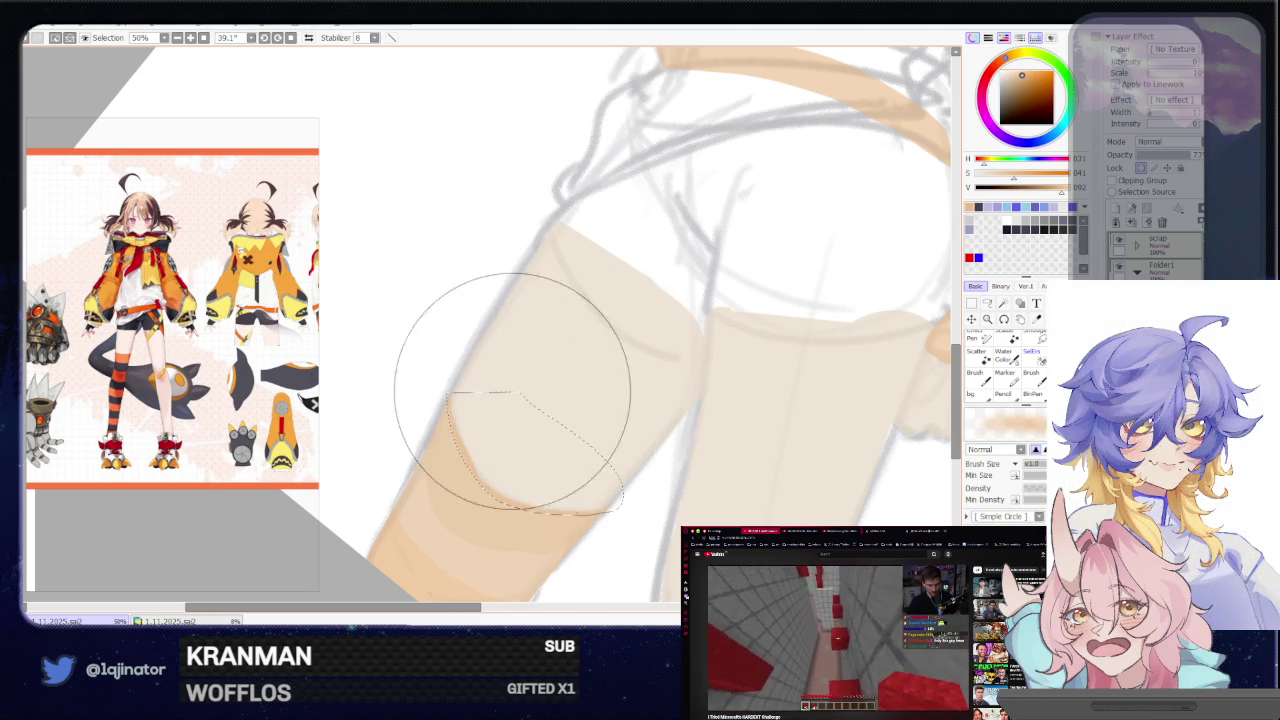
key(ctrl+minus)
Lasso the orange band on the leg and fine-tune the orange brush colour
click(987, 303)
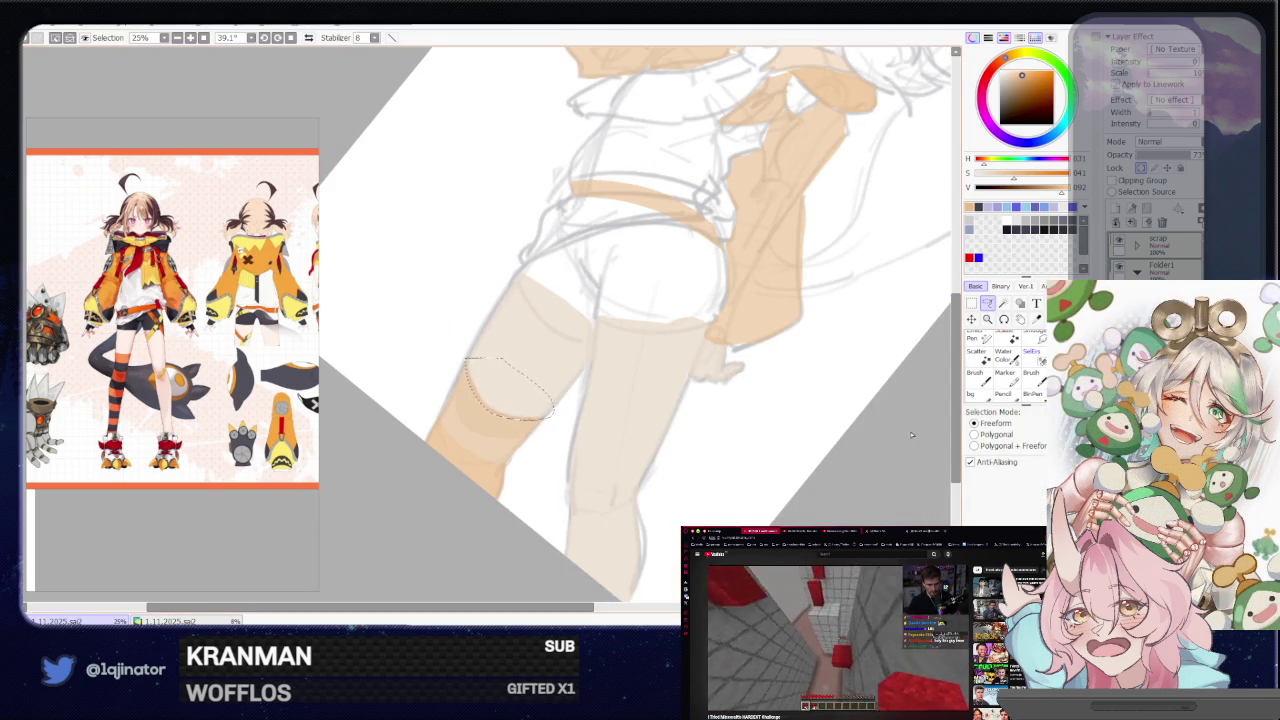
mouse_move(674, 517)
mouse_down()
mouse_move(723, 366)
mouse_move(685, 498)
mouse_up()
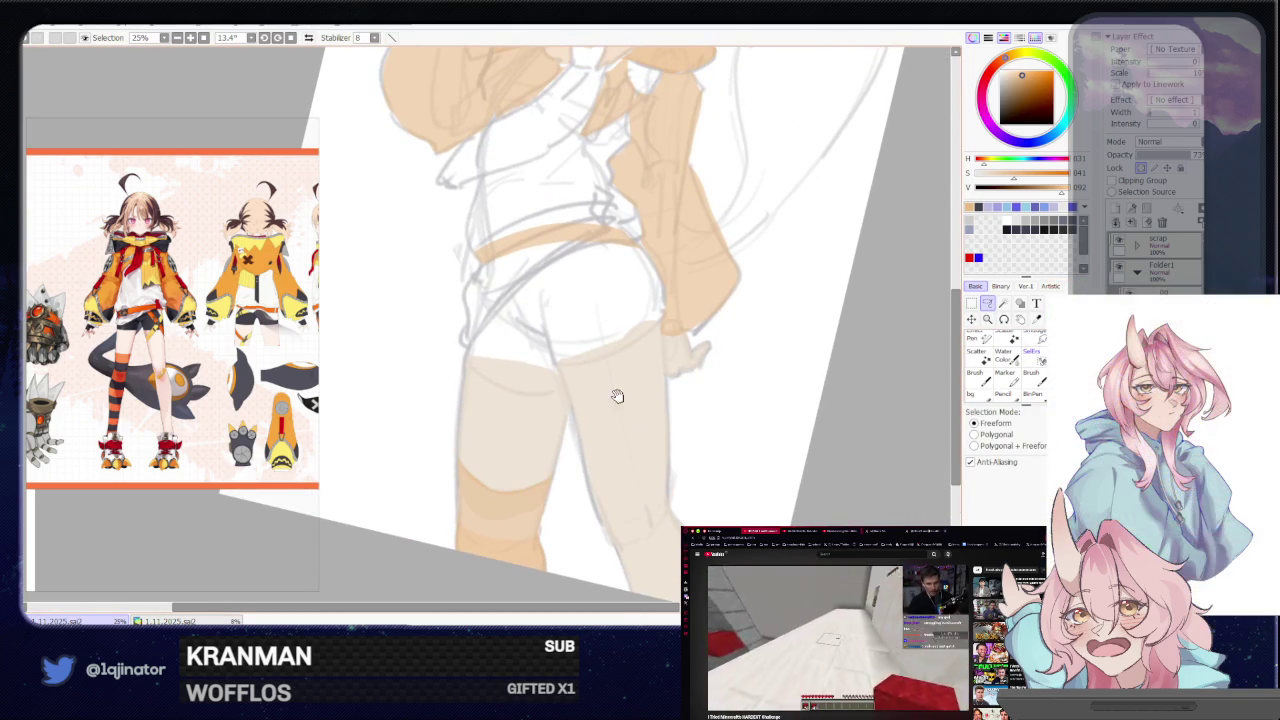
drag(580, 397, 558, 444)
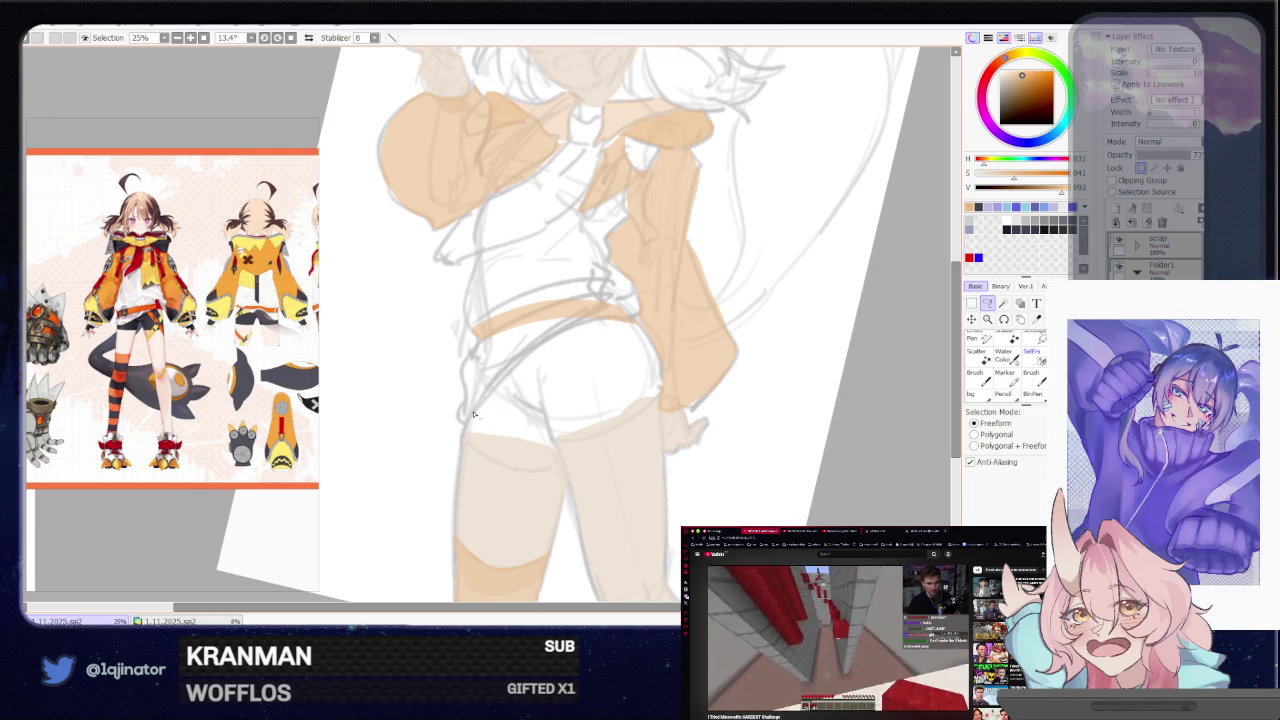
scroll(507, 451, down, 3)
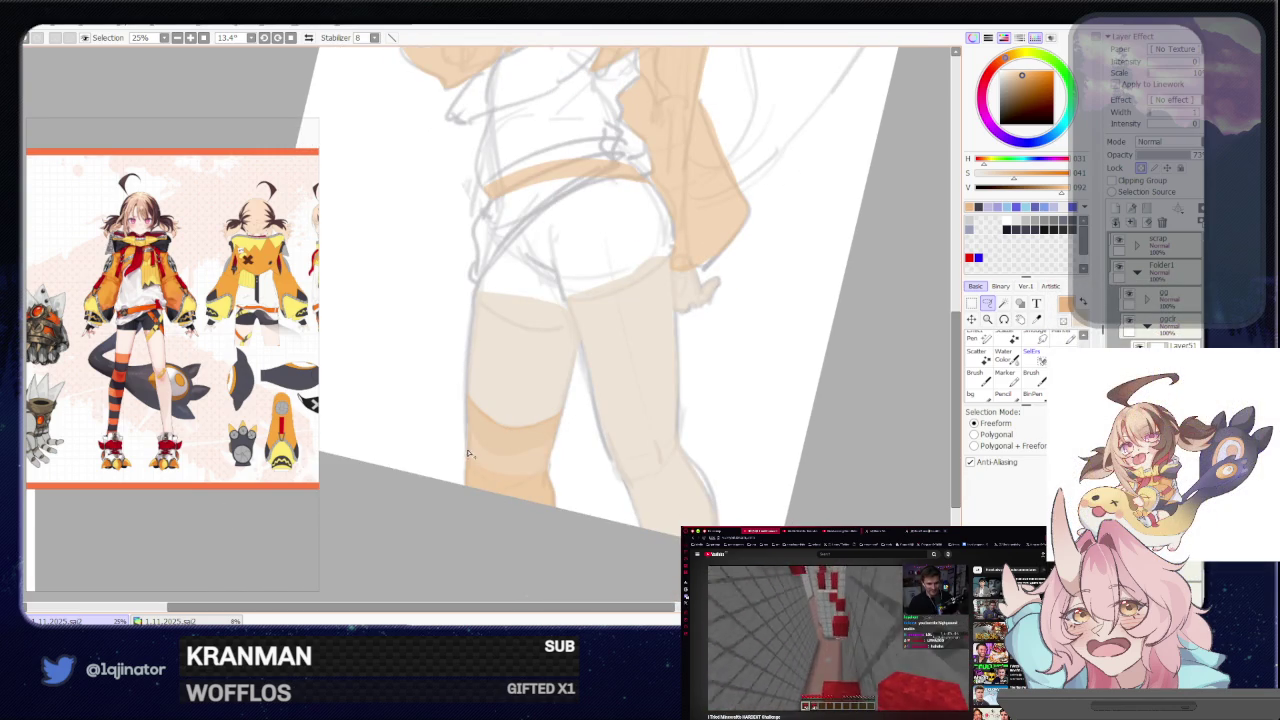
drag(561, 454, 430, 468)
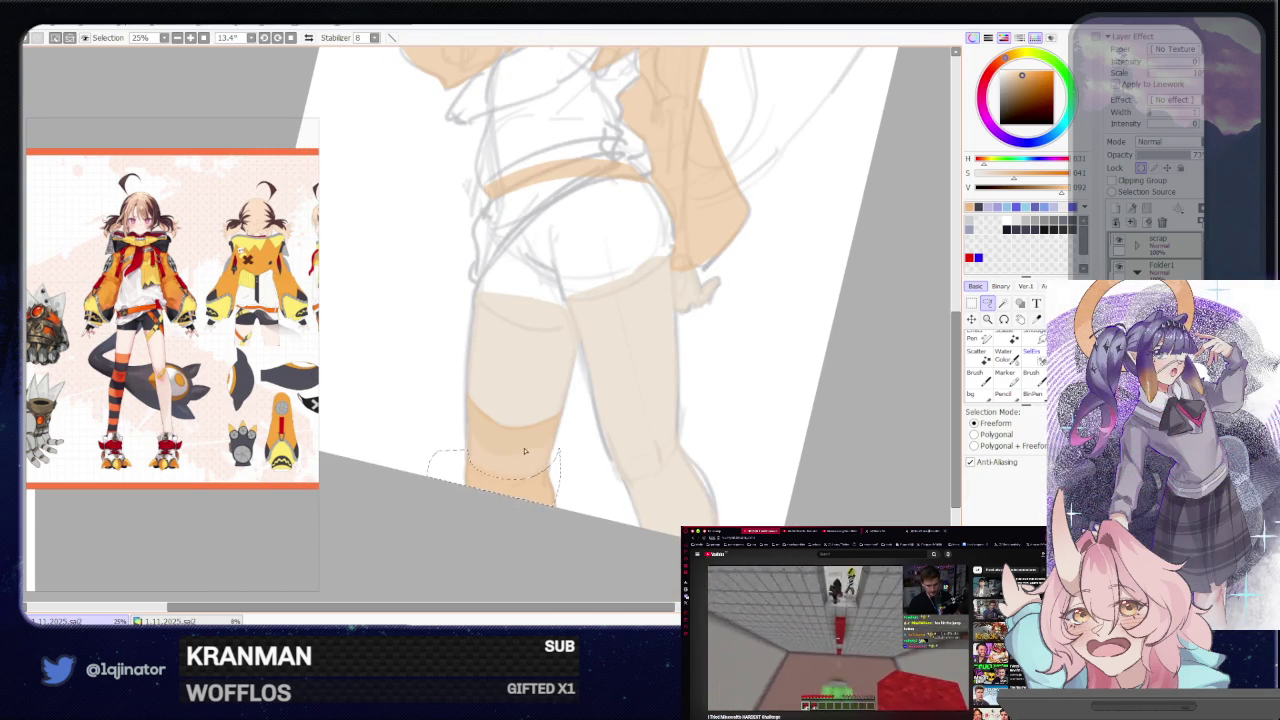
click(1029, 75)
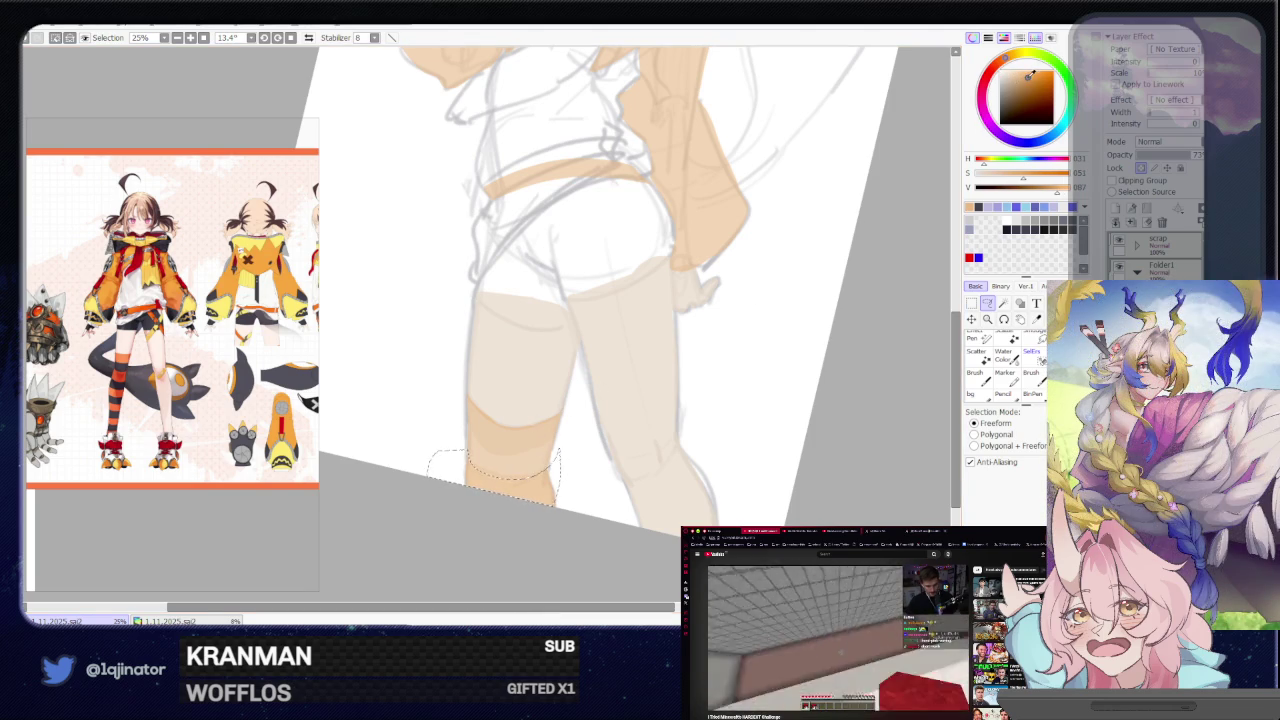
key(b)
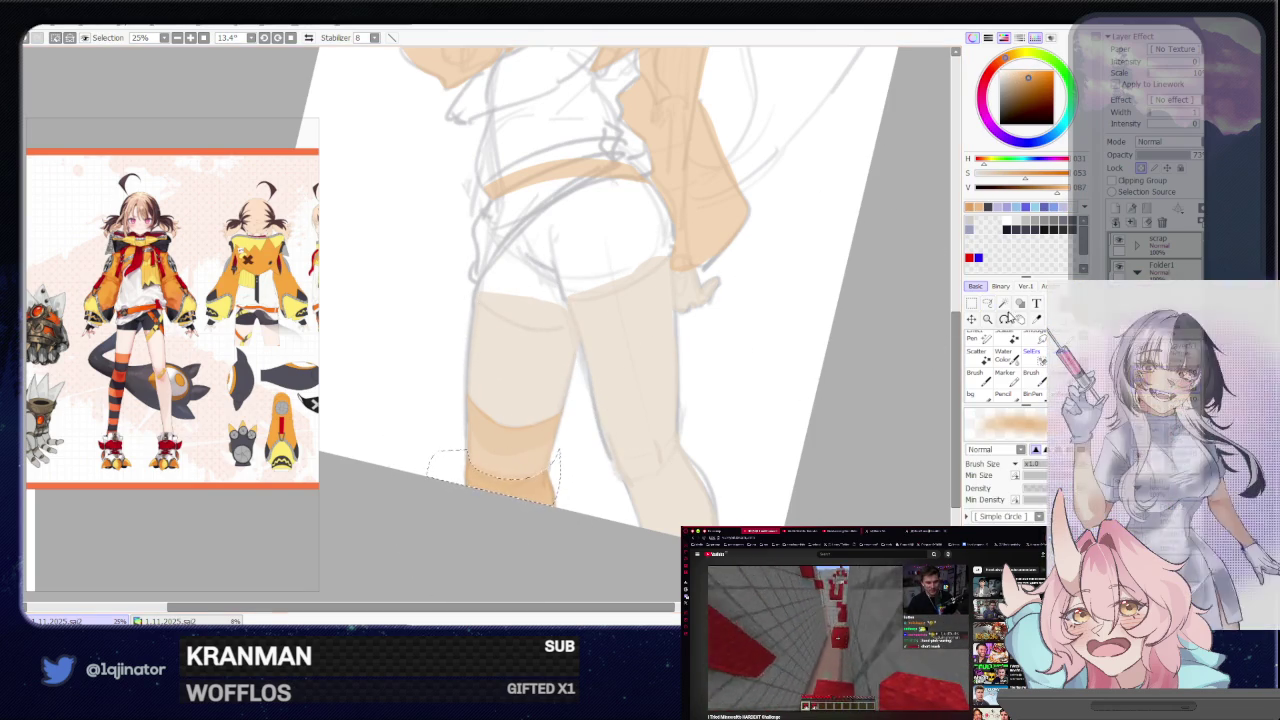
Deselect the knee-band selection with Ctrl+D
click(988, 305)
key(ctrl+d)
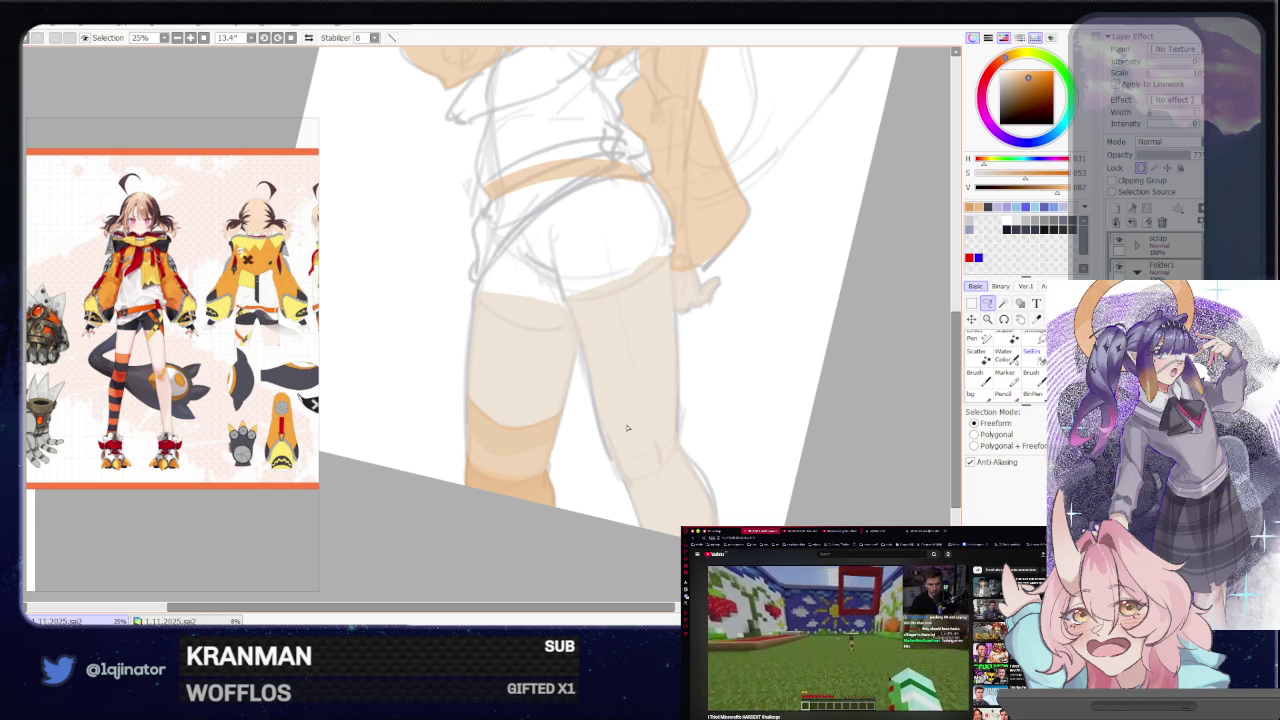
Lasso the skin overlapping the shorts' hem, delete it, deselect and zoom out
drag(563, 411, 583, 446)
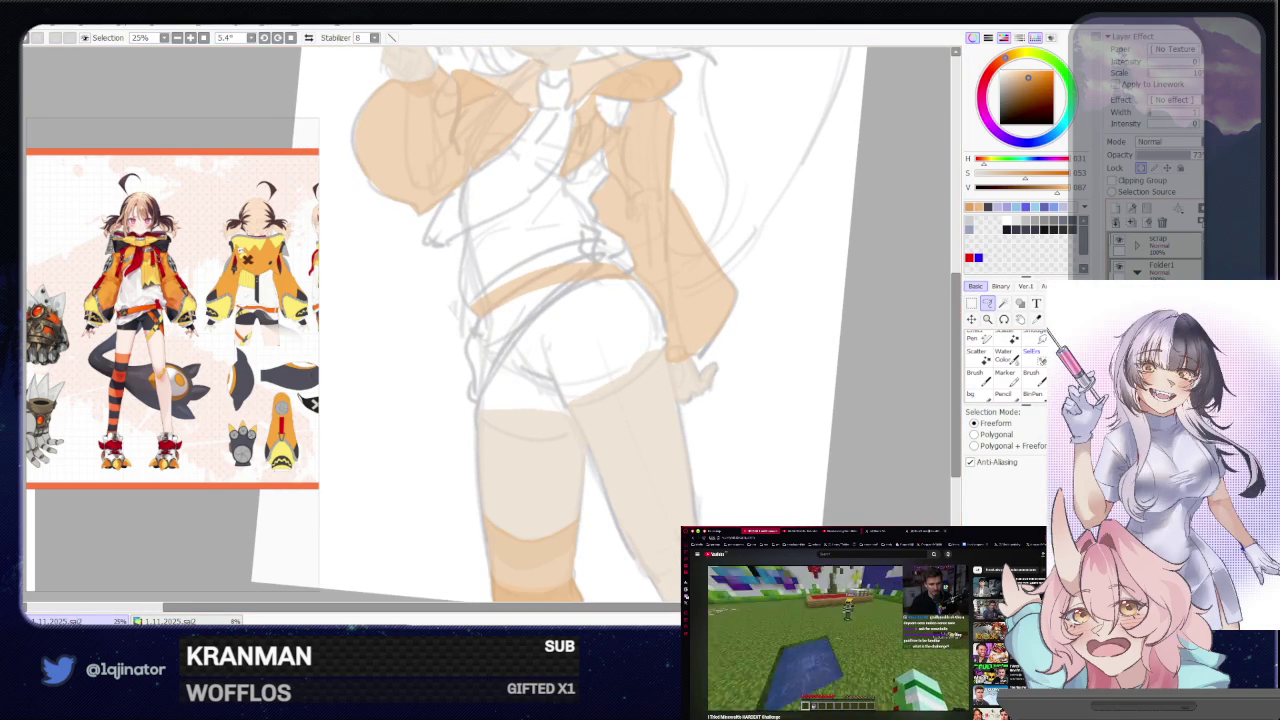
drag(823, 420, 806, 448)
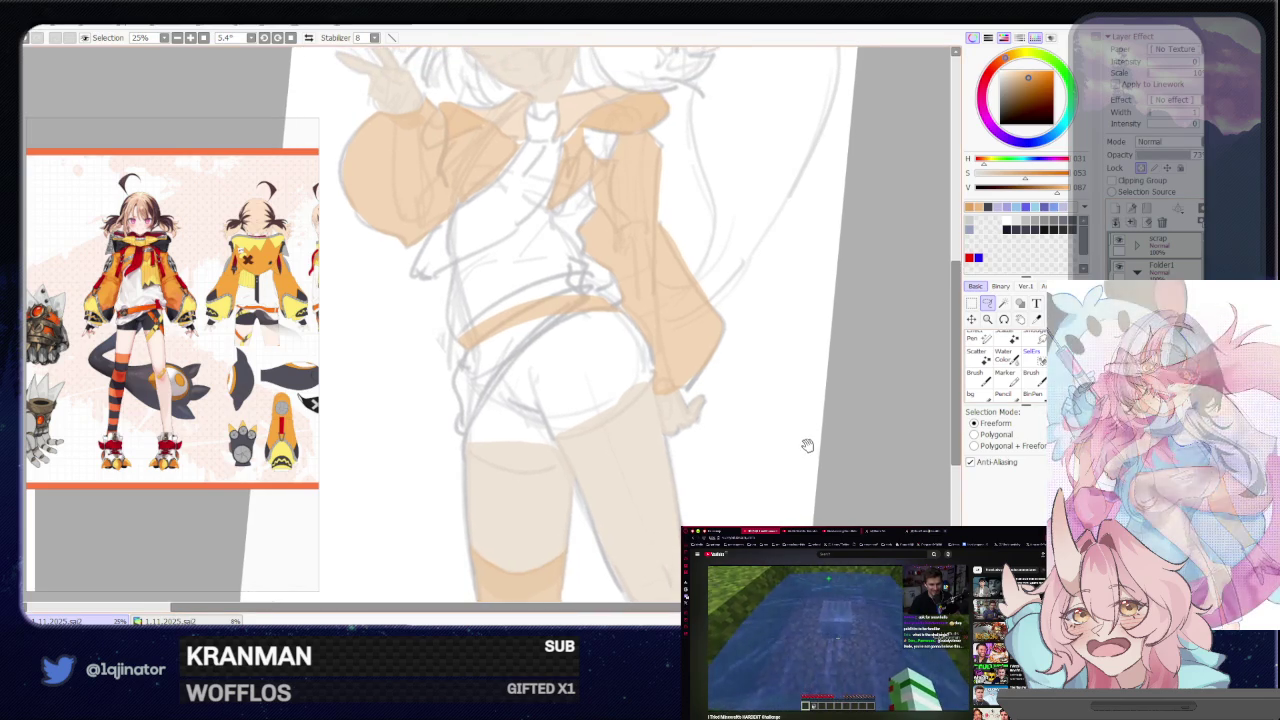
drag(868, 372, 965, 375)
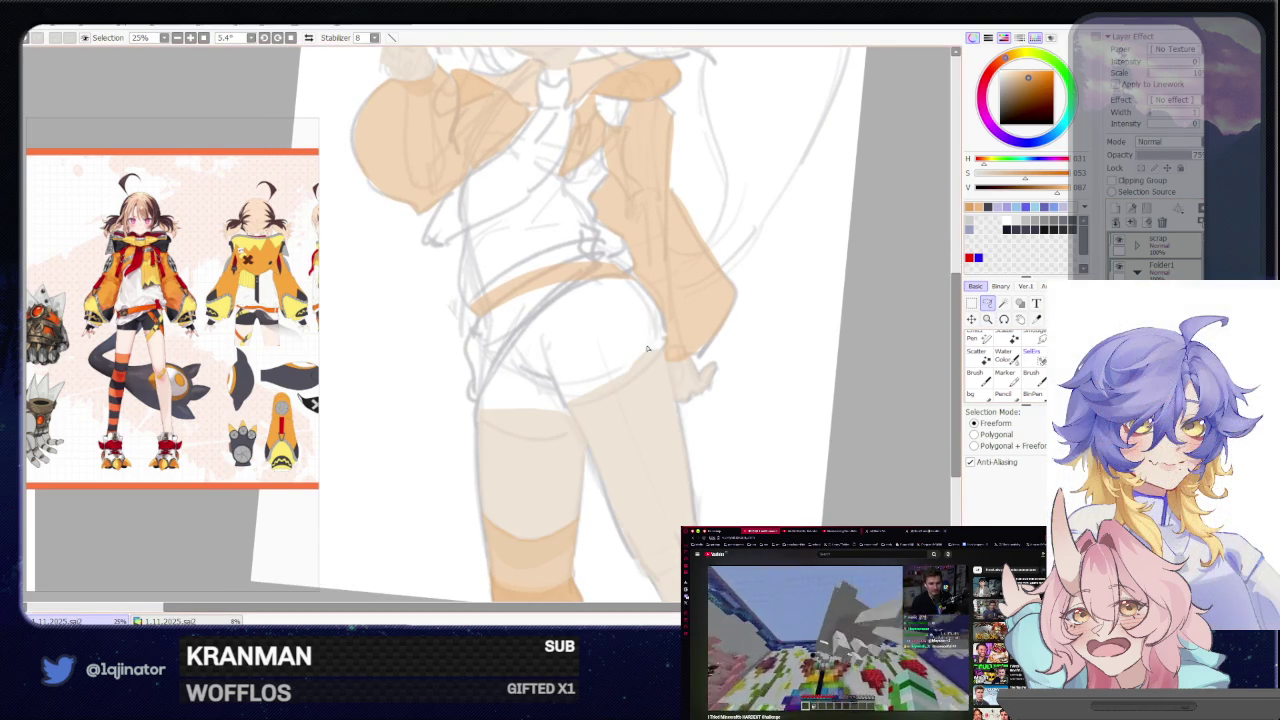
drag(600, 400, 512, 437)
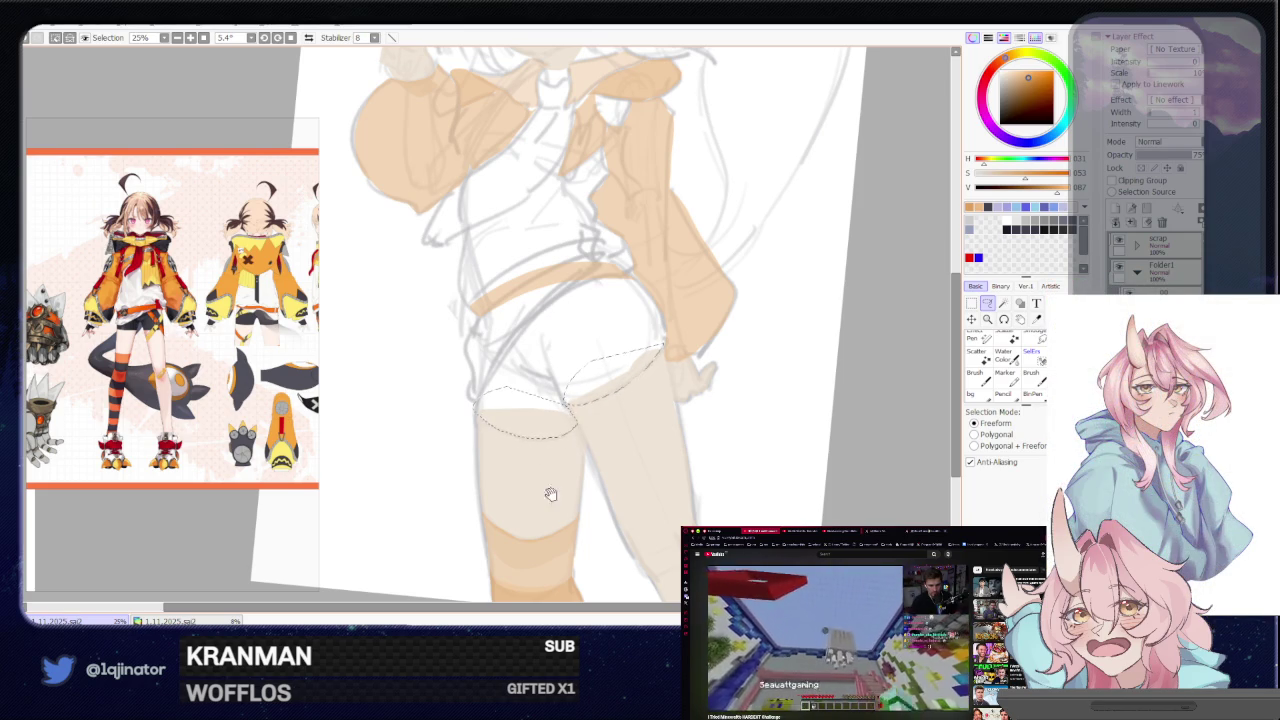
scroll(546, 482, down, 3)
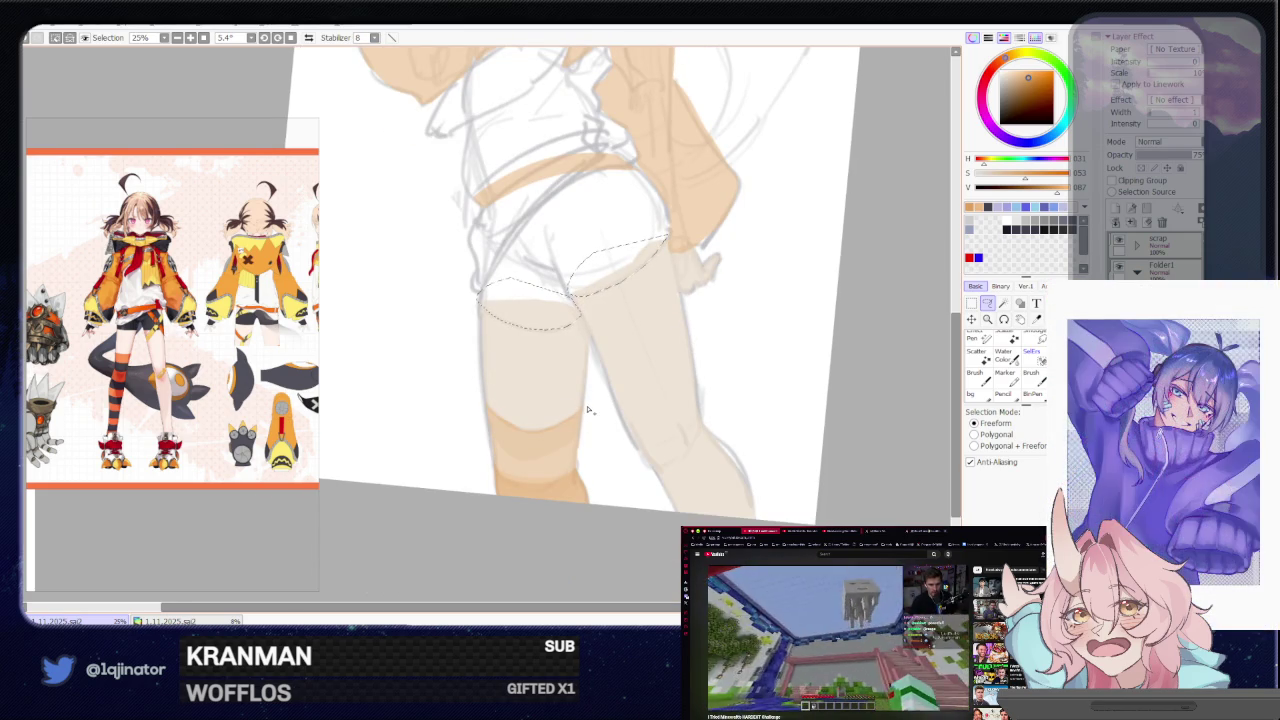
drag(548, 430, 510, 426)
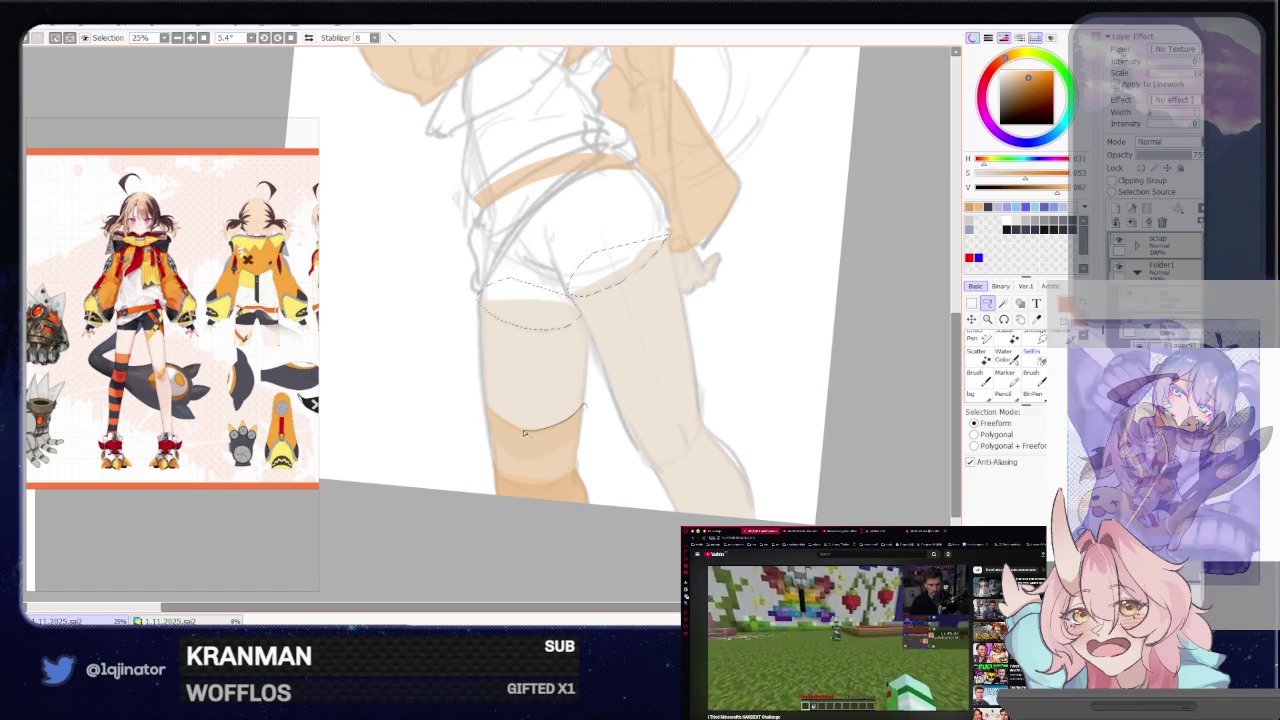
drag(535, 523, 606, 466)
key(ctrl+d)
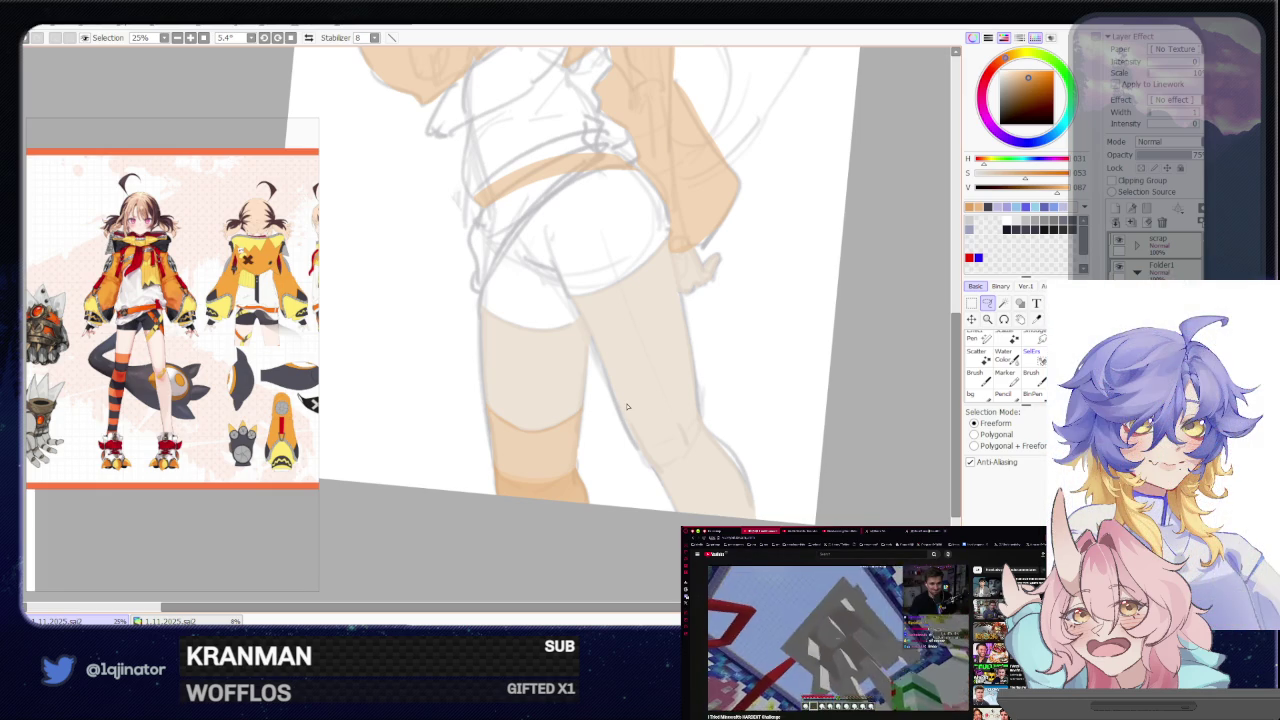
key(minus)
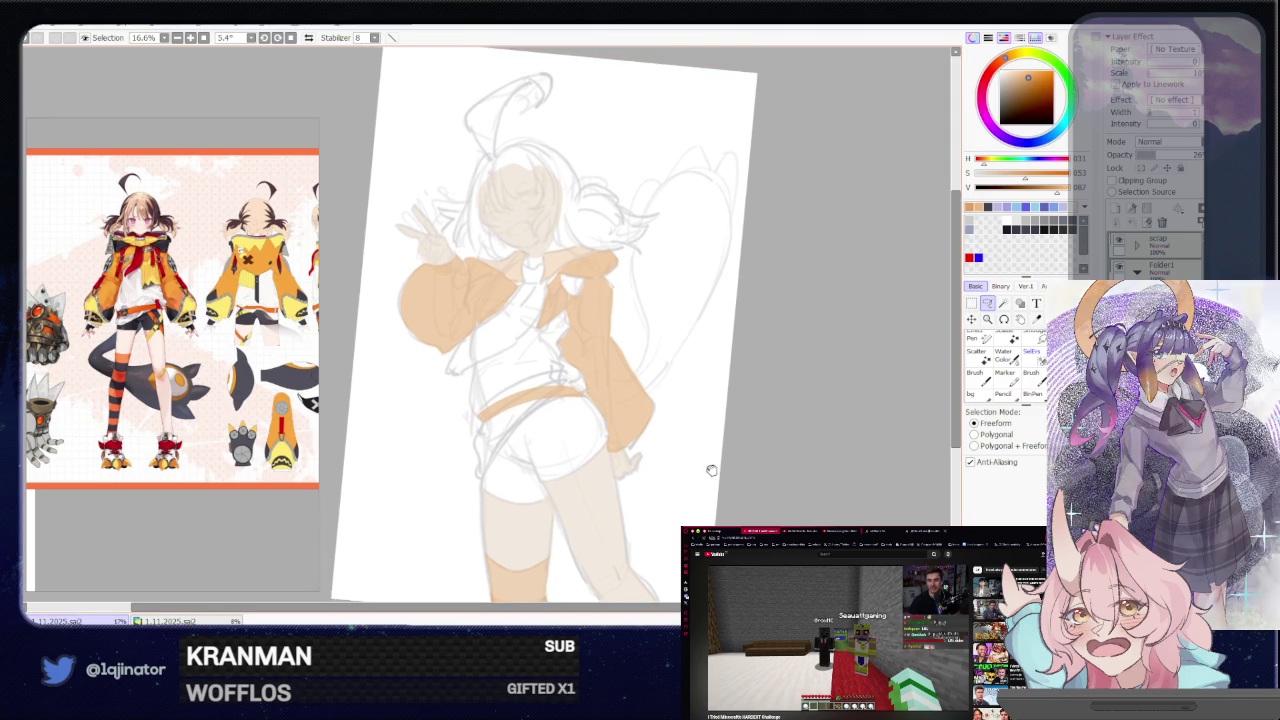
Select Layer49 in the Layers panel and reposition the figure in view
drag(709, 463, 657, 449)
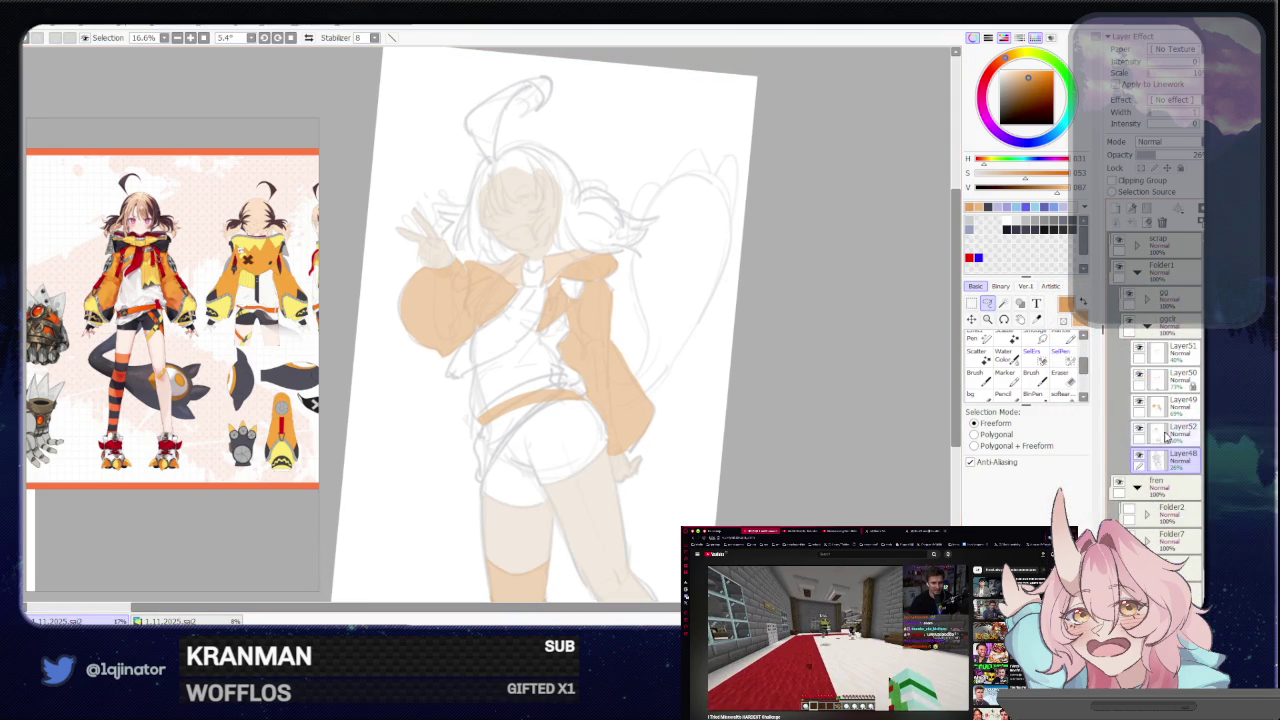
click(1160, 434)
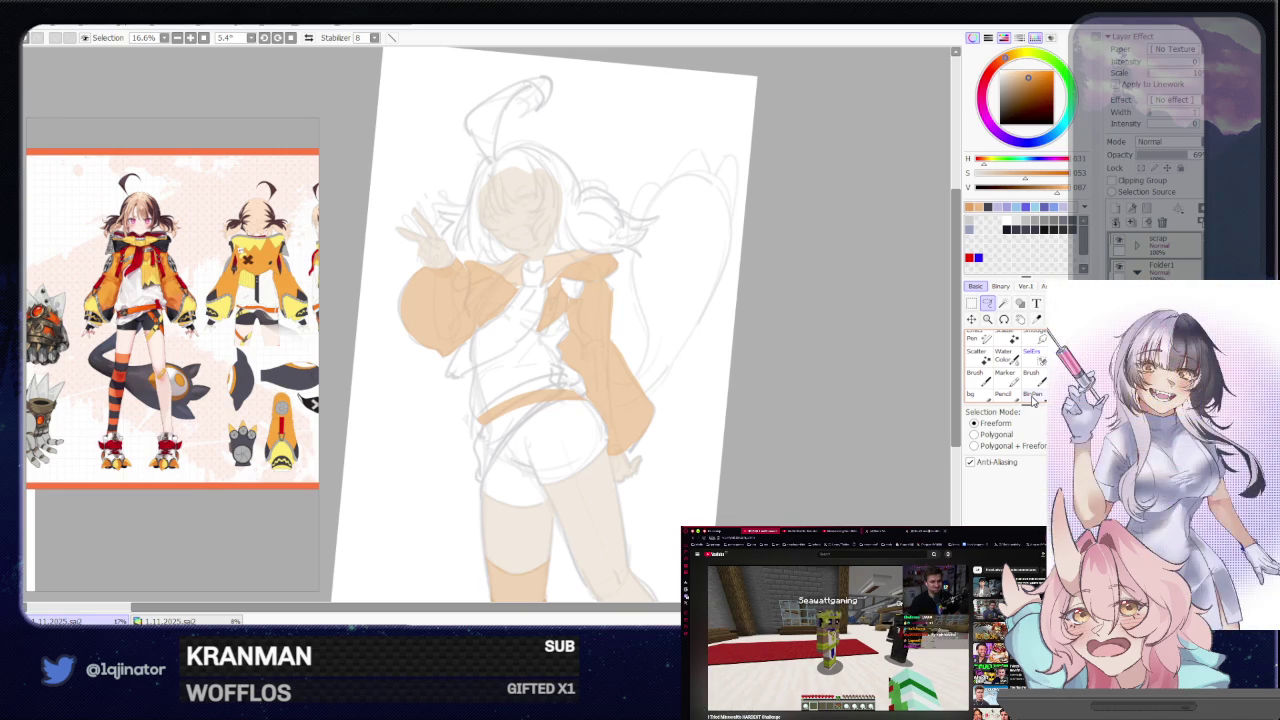
drag(760, 471, 777, 529)
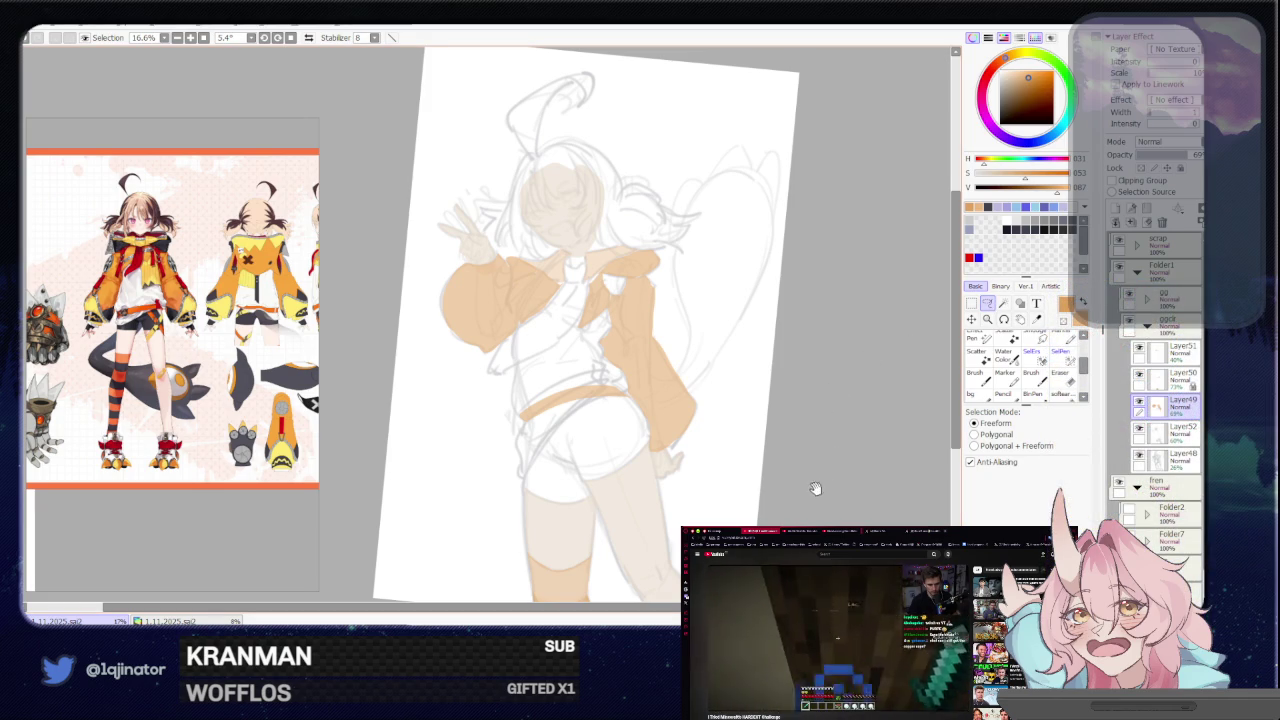
key(ctrl+plus)
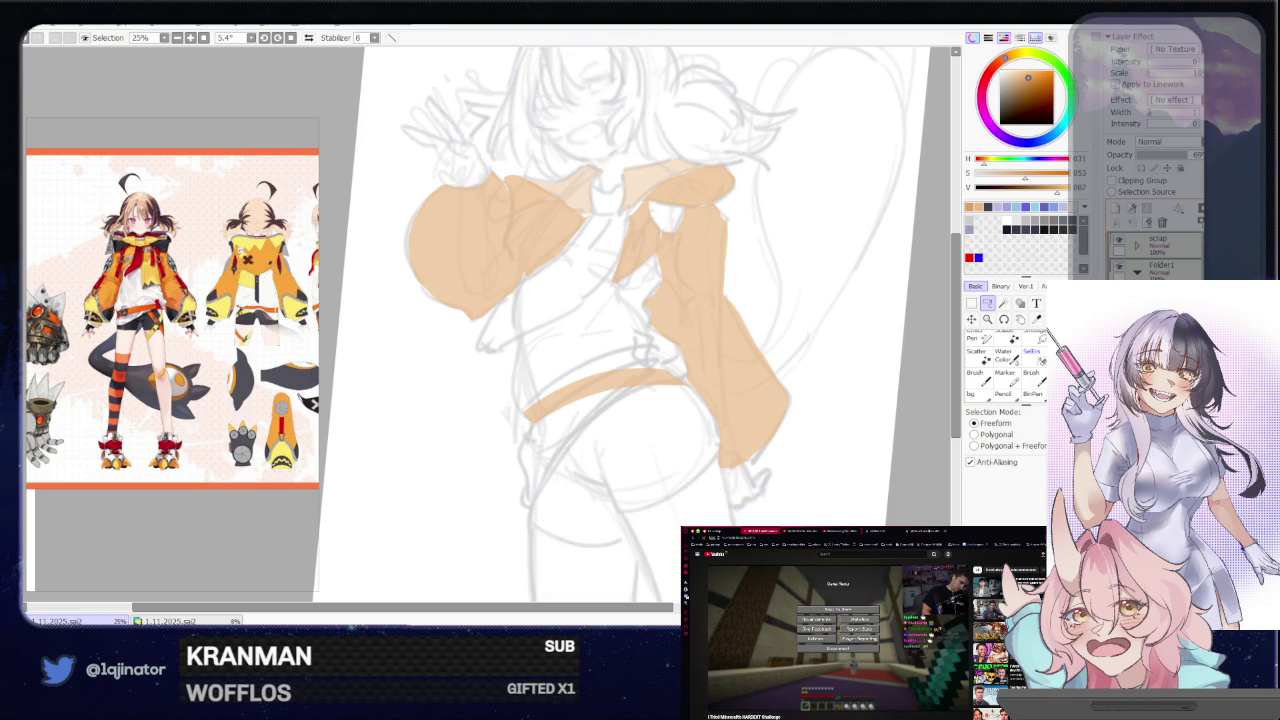
Try the magic wand and Hue/Saturation, then undo back to full-strength skin fills
mouse_move(831, 519)
mouse_down()
mouse_move(803, 474)
mouse_move(805, 438)
mouse_up()
scroll(805, 438, down, 2)
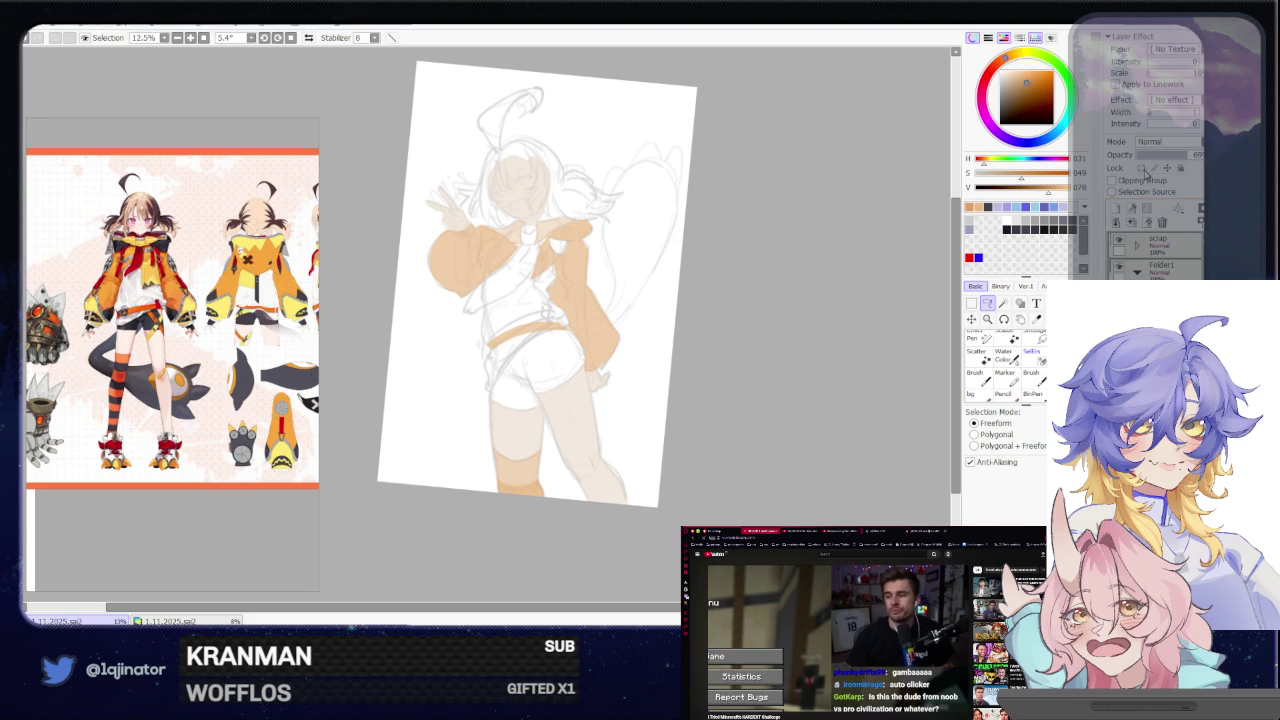
key(w)
click(1143, 212)
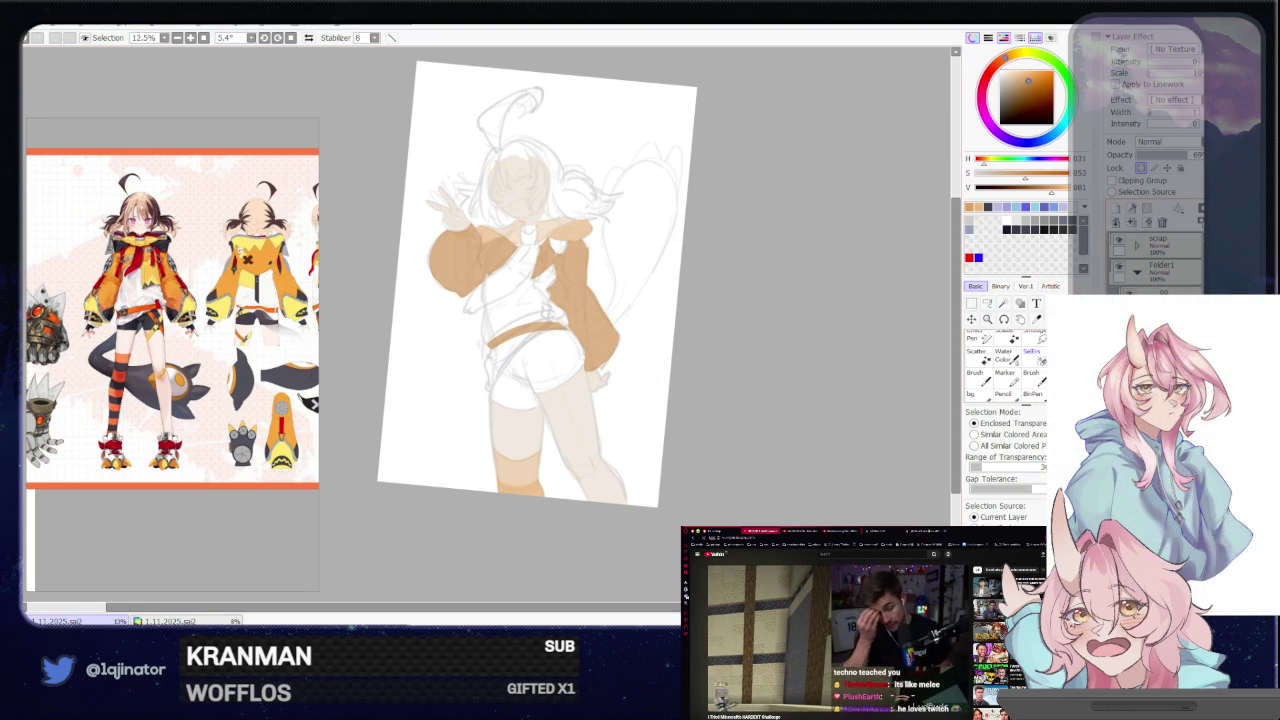
key(ctrl+u)
key(Escape)
key(ctrl+z)
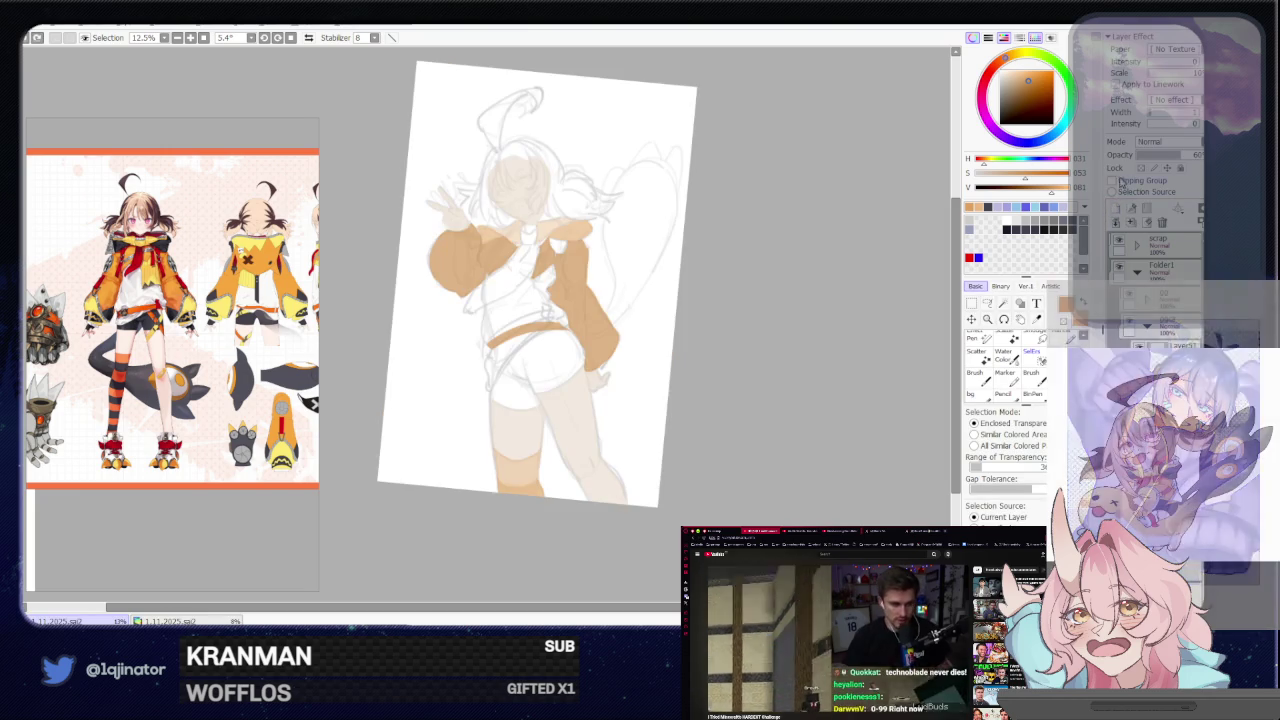
key(ctrl+z)
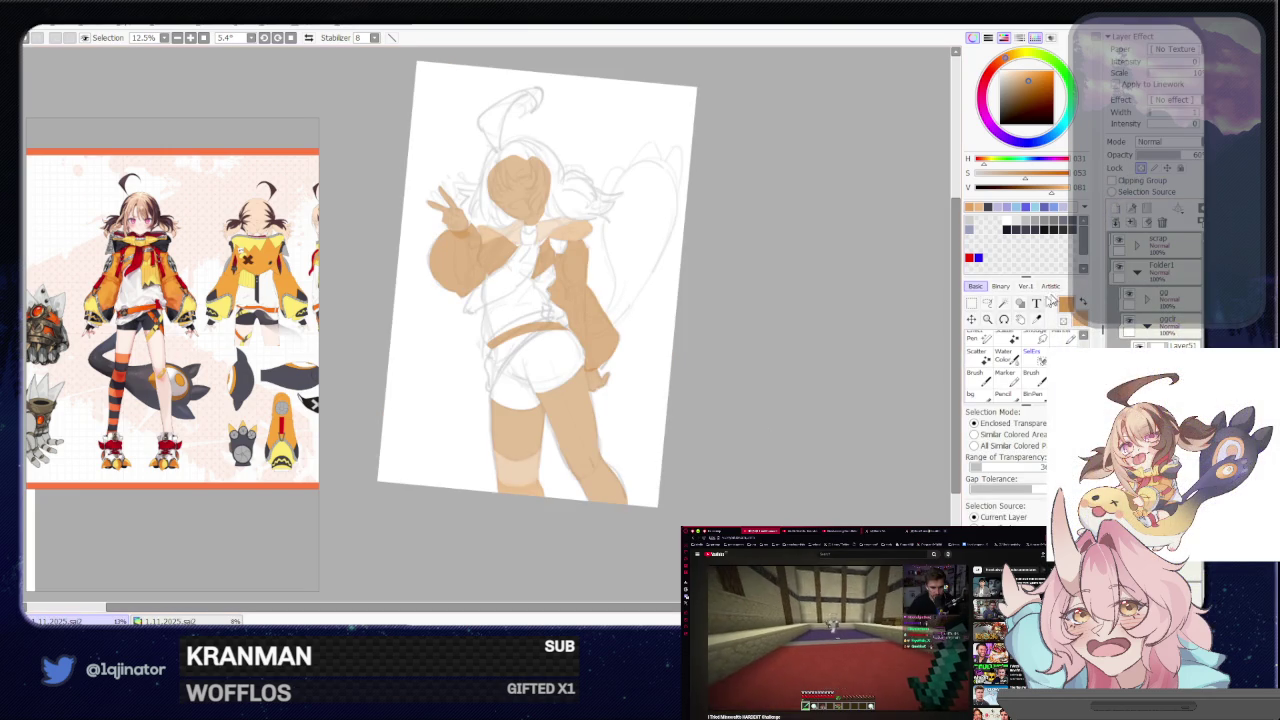
key(ctrl+y)
key(ctrl+z)
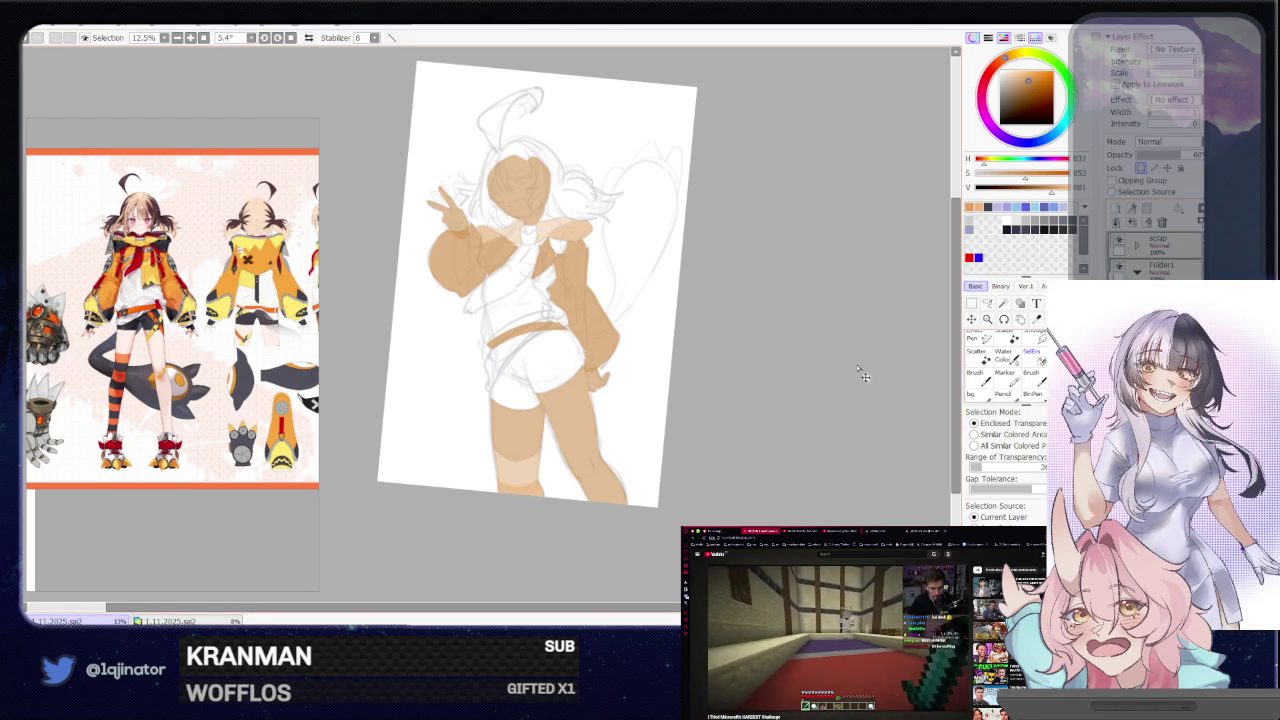
Cancel Hue/Saturation and lower the tan fill layer's opacity to about 50%
key(ctrl+u)
key(Escape)
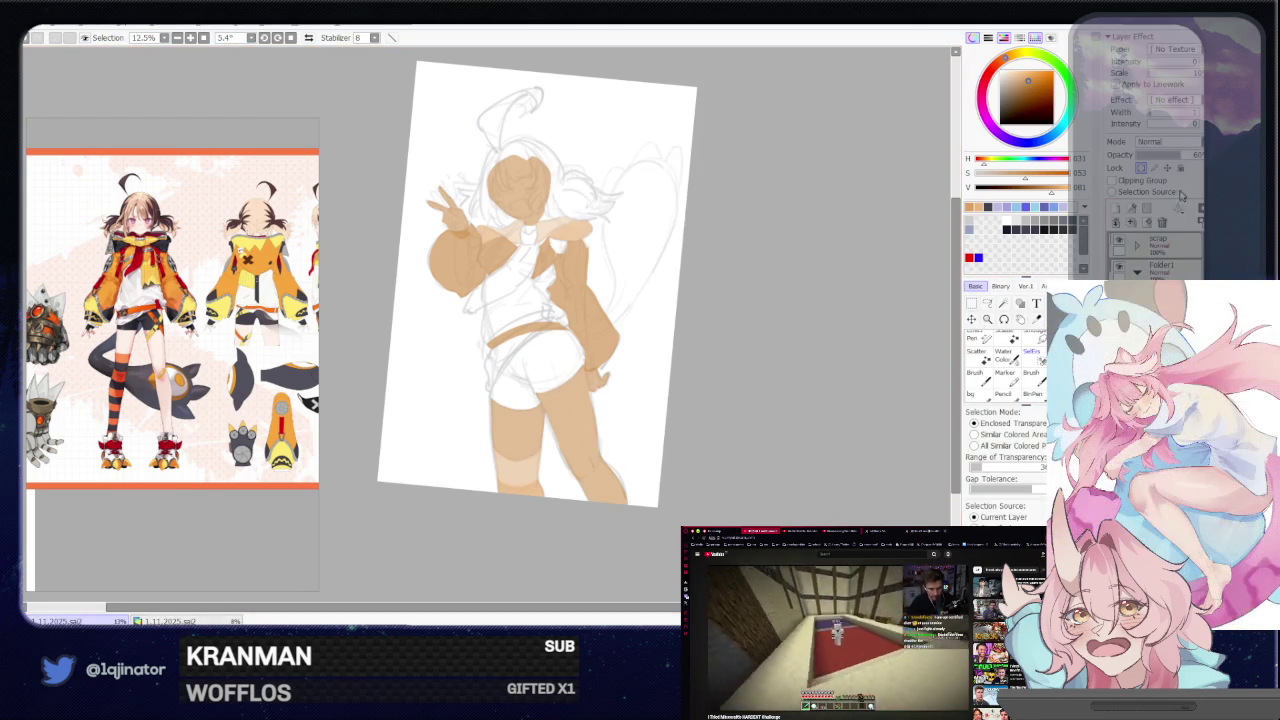
drag(1168, 158, 1155, 162)
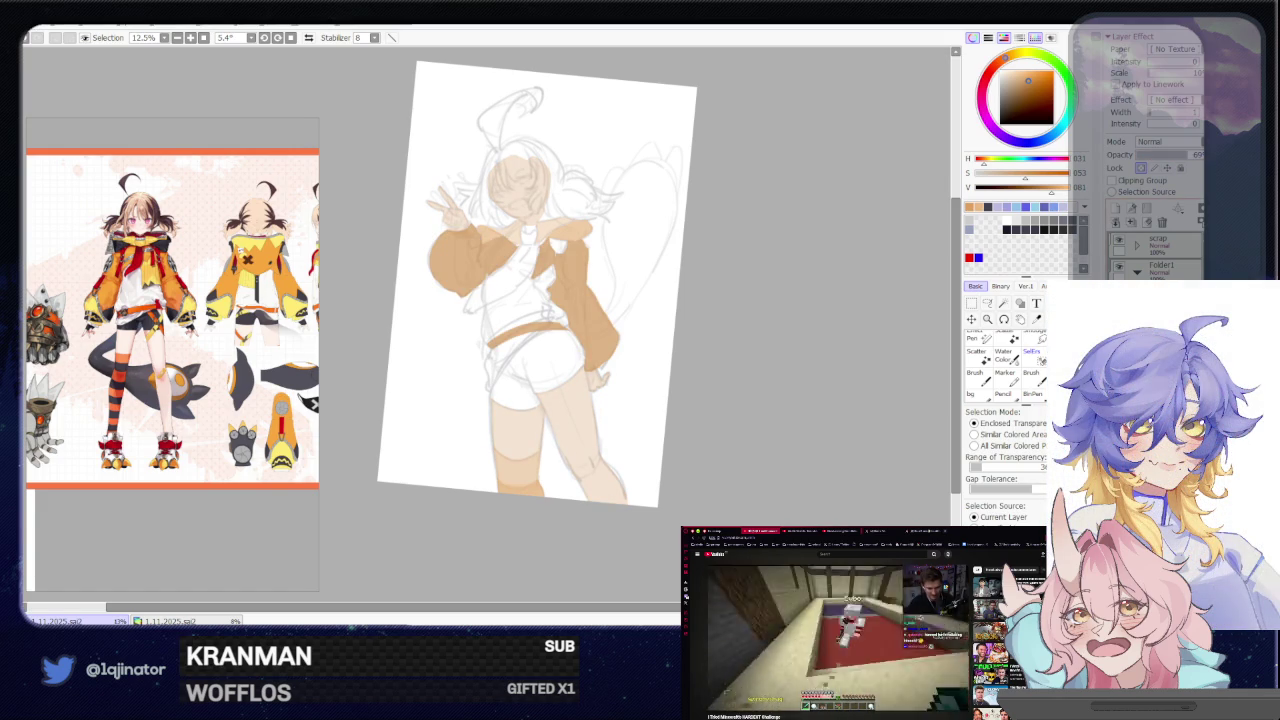
drag(1188, 156, 1176, 158)
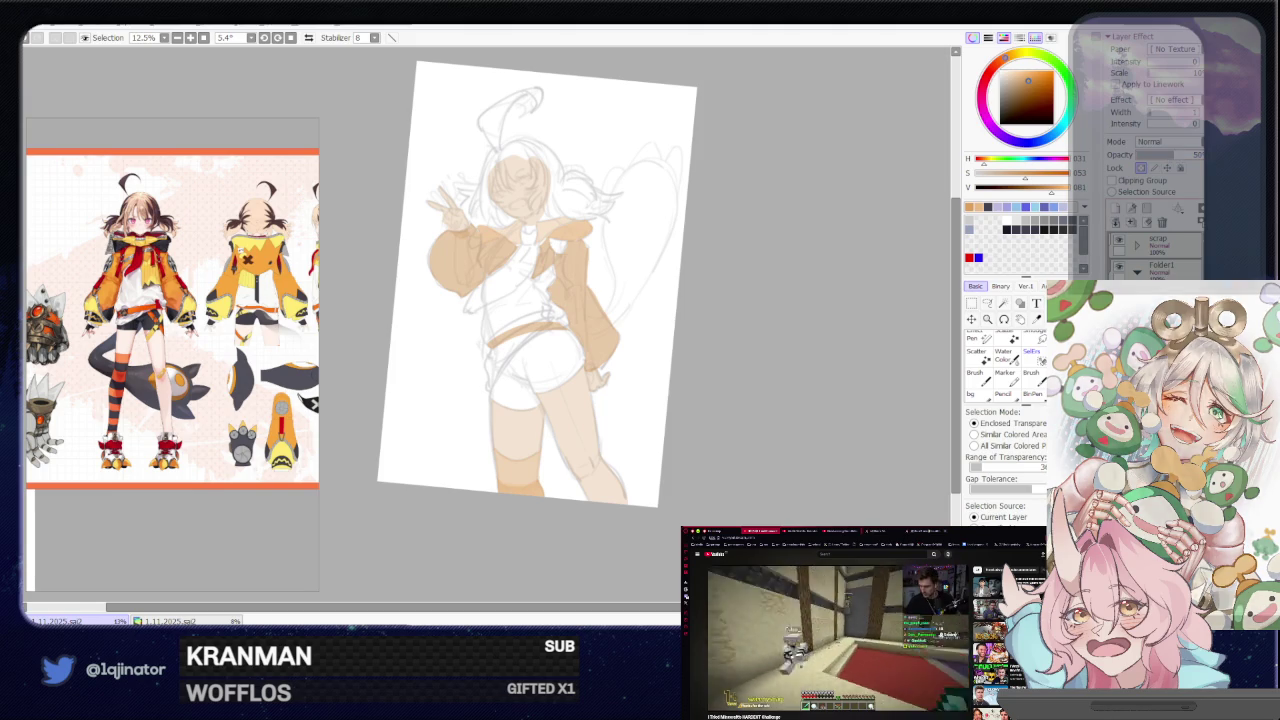
key(ctrl+plus)
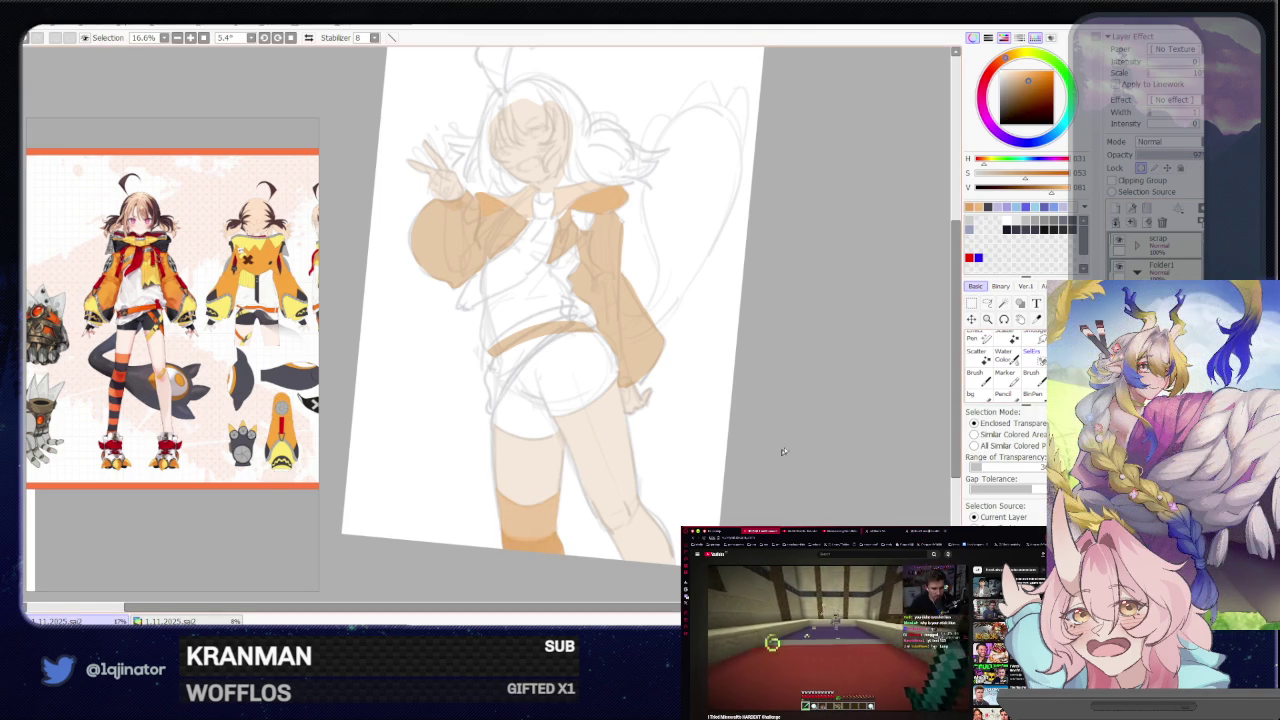
Lasso the lower part of the orange sock and brush inside it
drag(805, 441, 731, 411)
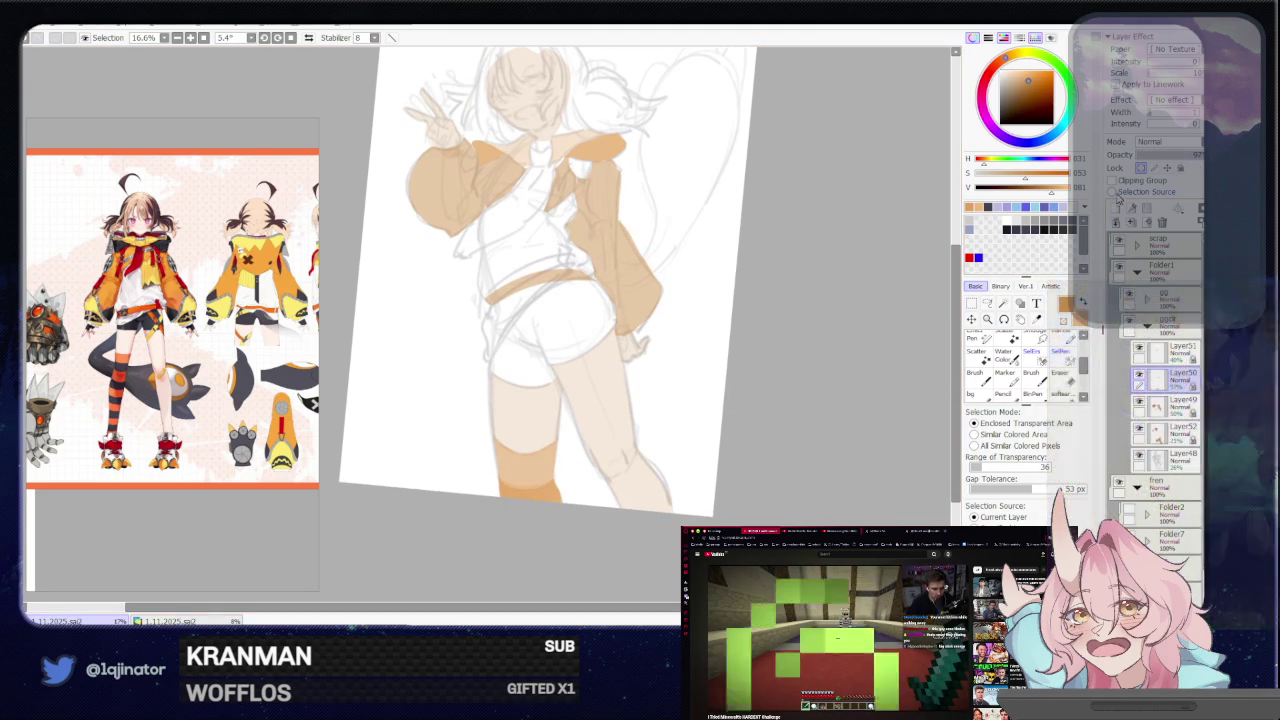
click(988, 304)
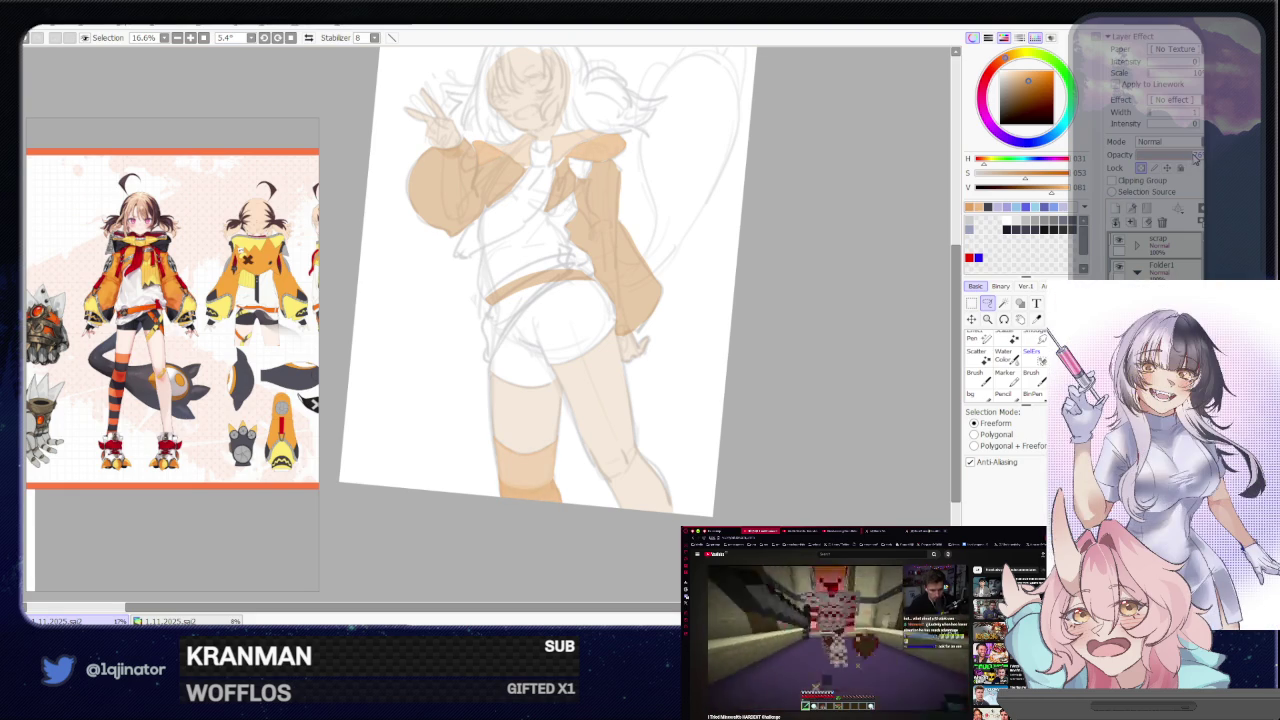
scroll(600, 448, up, 2)
drag(600, 448, 626, 411)
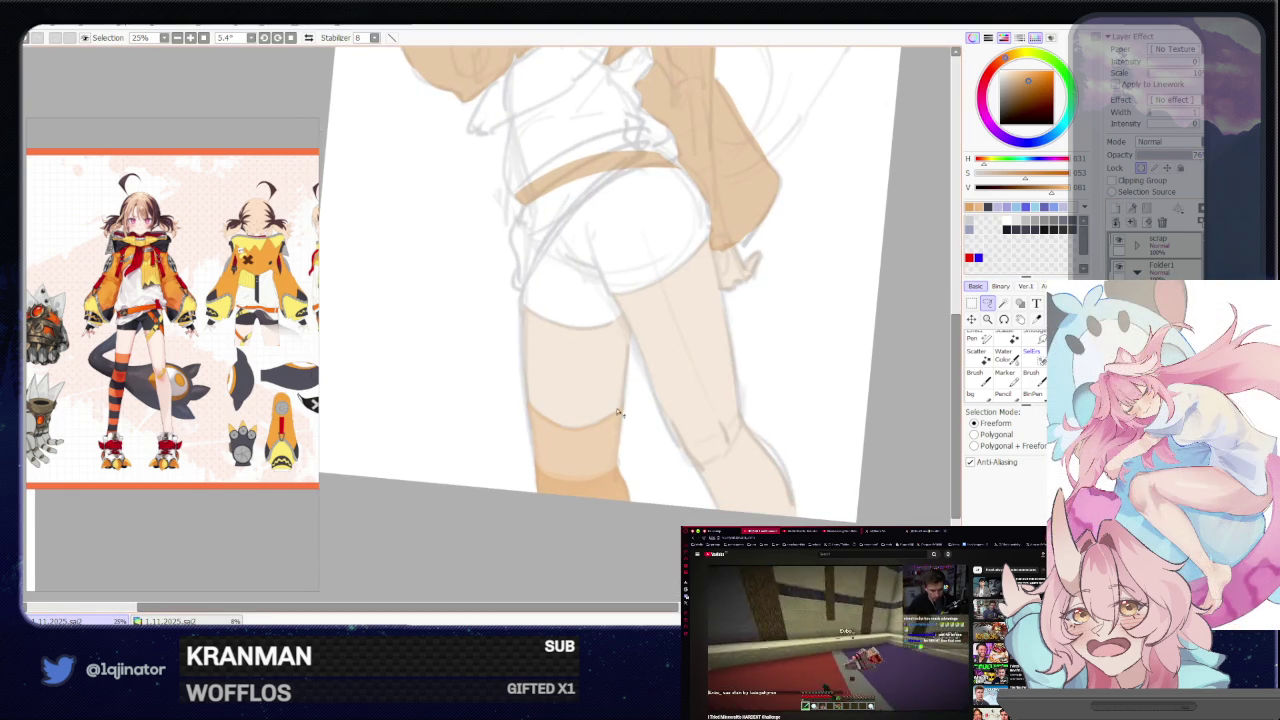
drag(540, 460, 520, 470)
key(b)
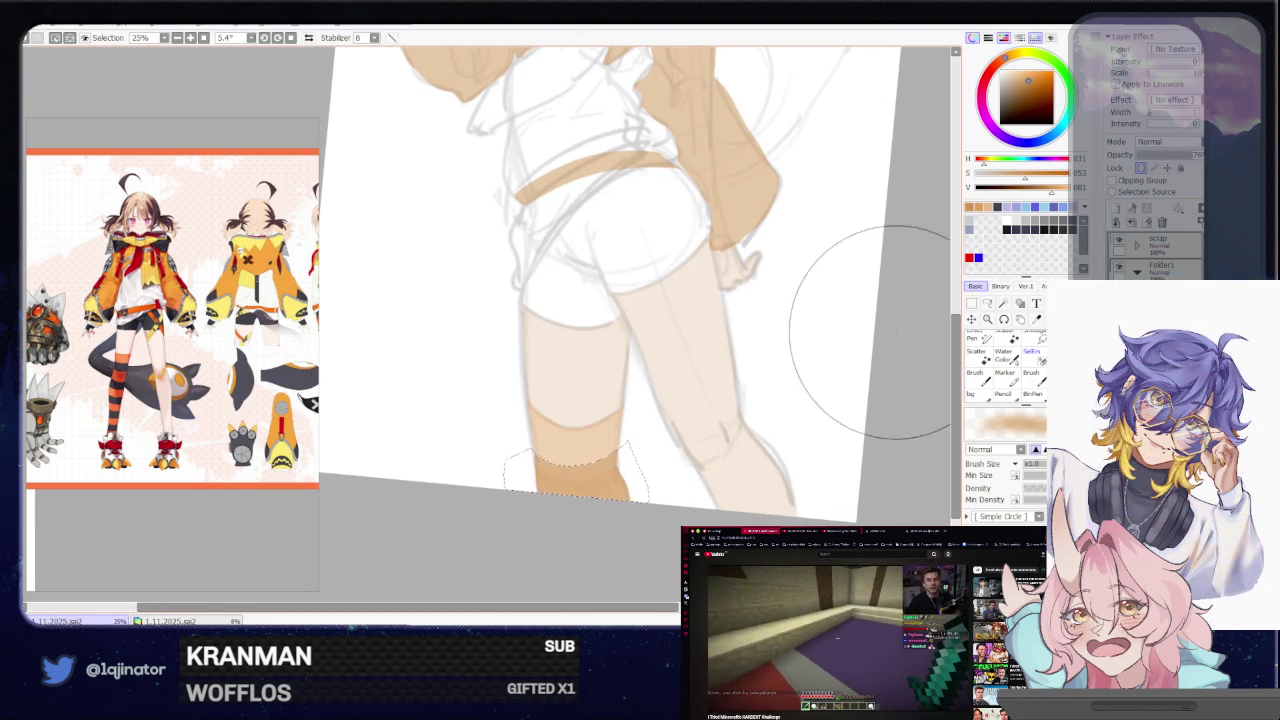
key(ctrl+d)
Lasso along the sock's lower edge and paint within that selection
key(l)
scroll(826, 409, down, 2)
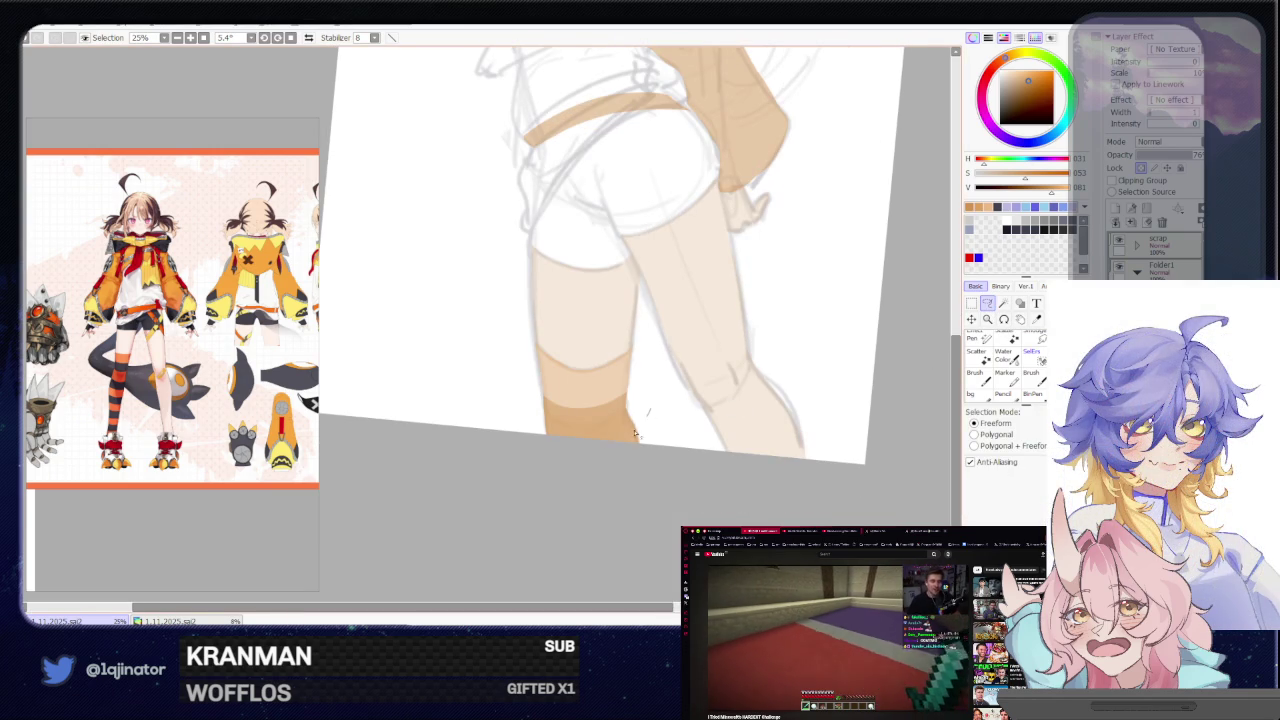
drag(629, 500, 640, 490)
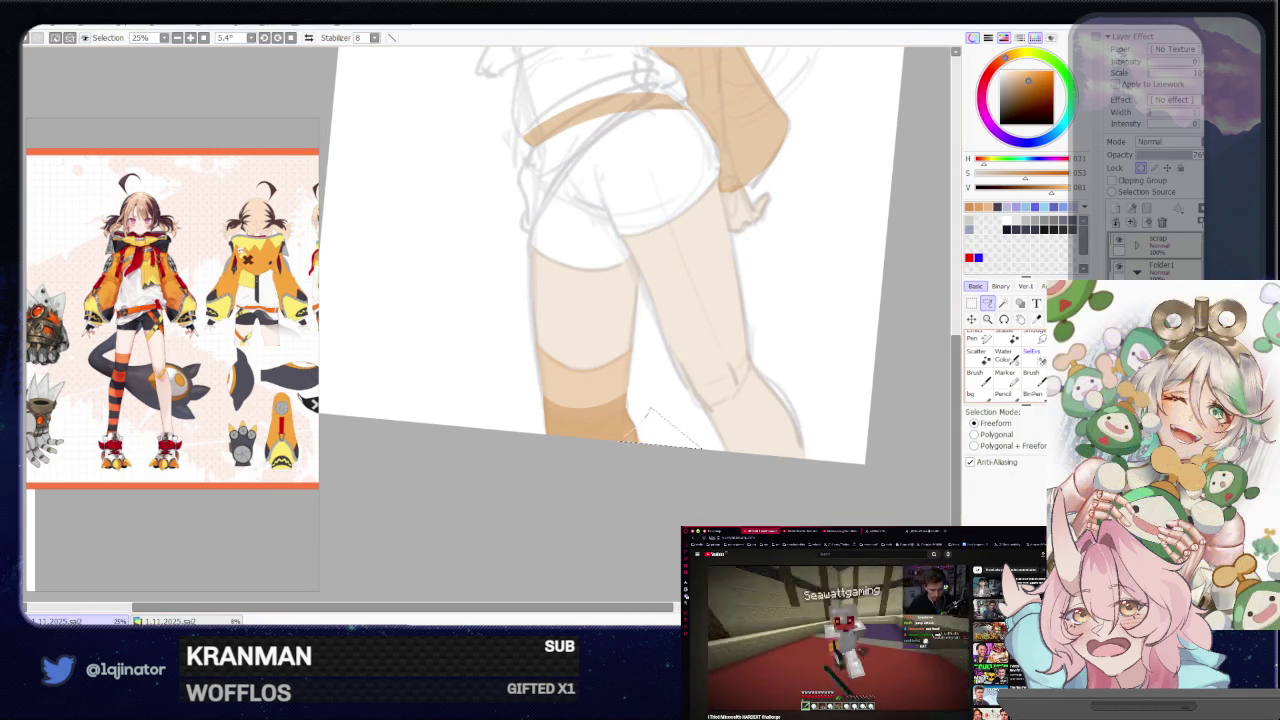
key(b)
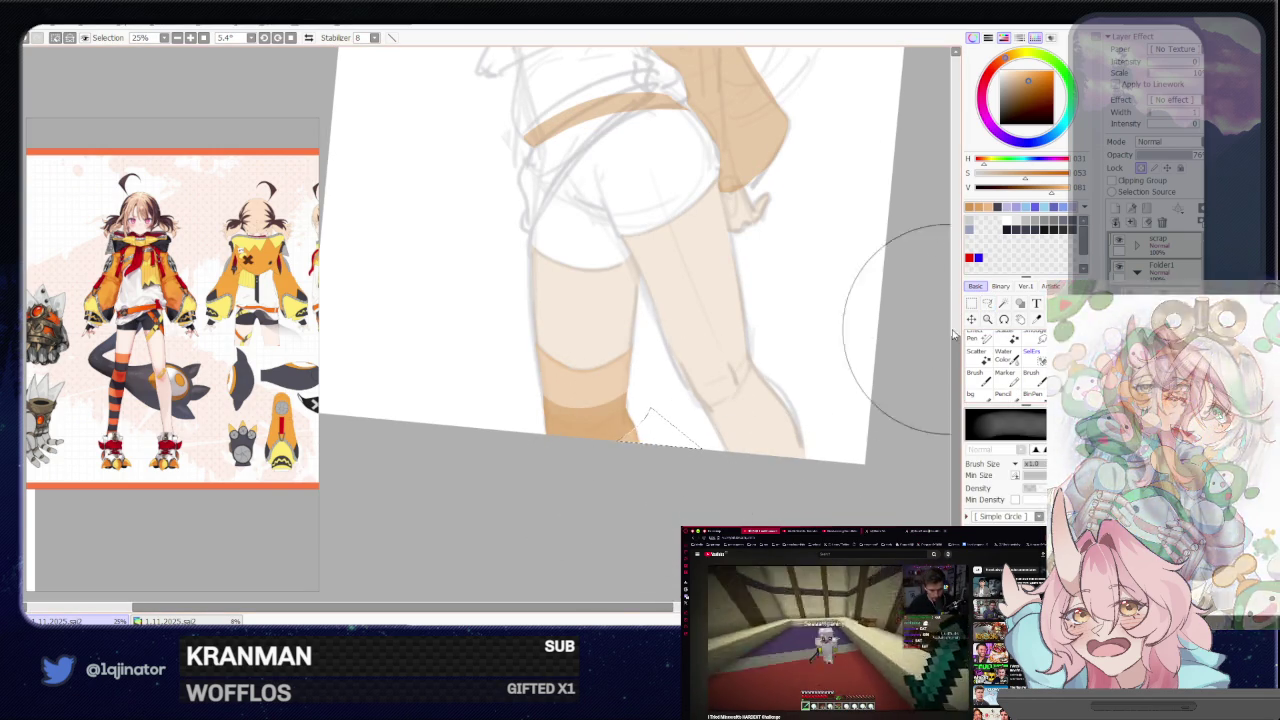
key(ctrl+d)
Reselect the sock's lower edge, erase the excess, and clear the selection
key(l)
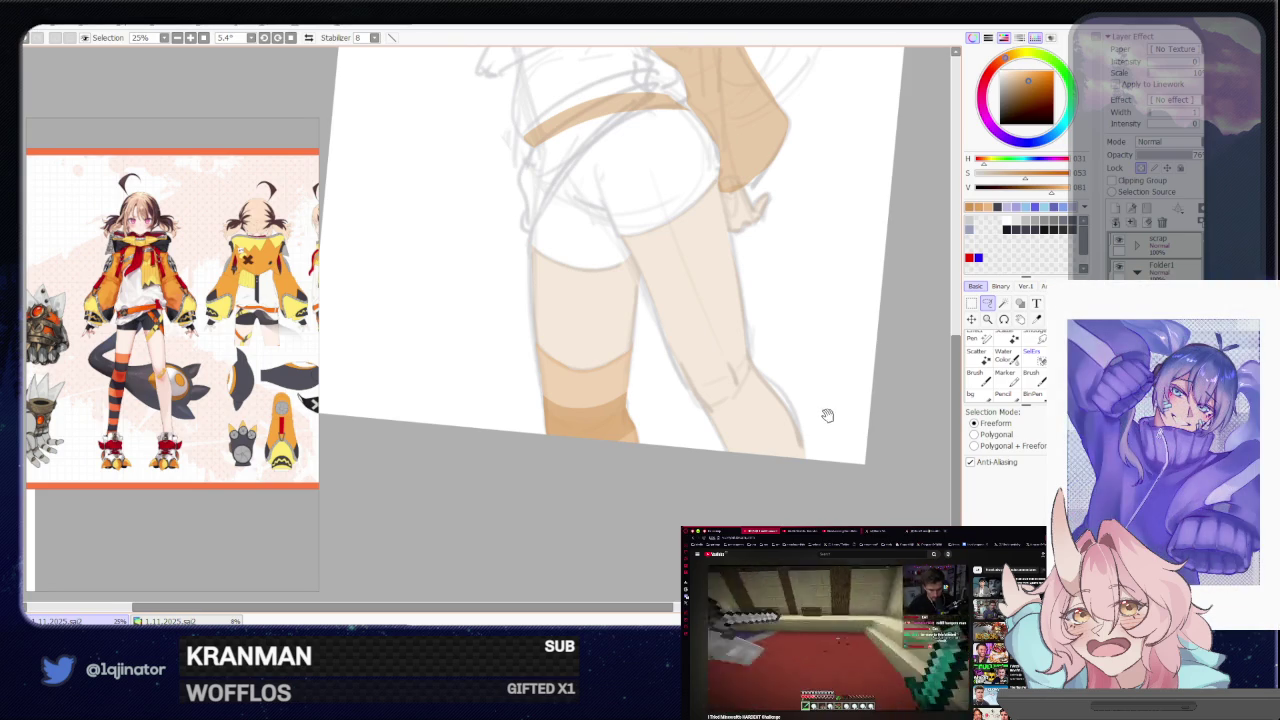
drag(826, 414, 795, 409)
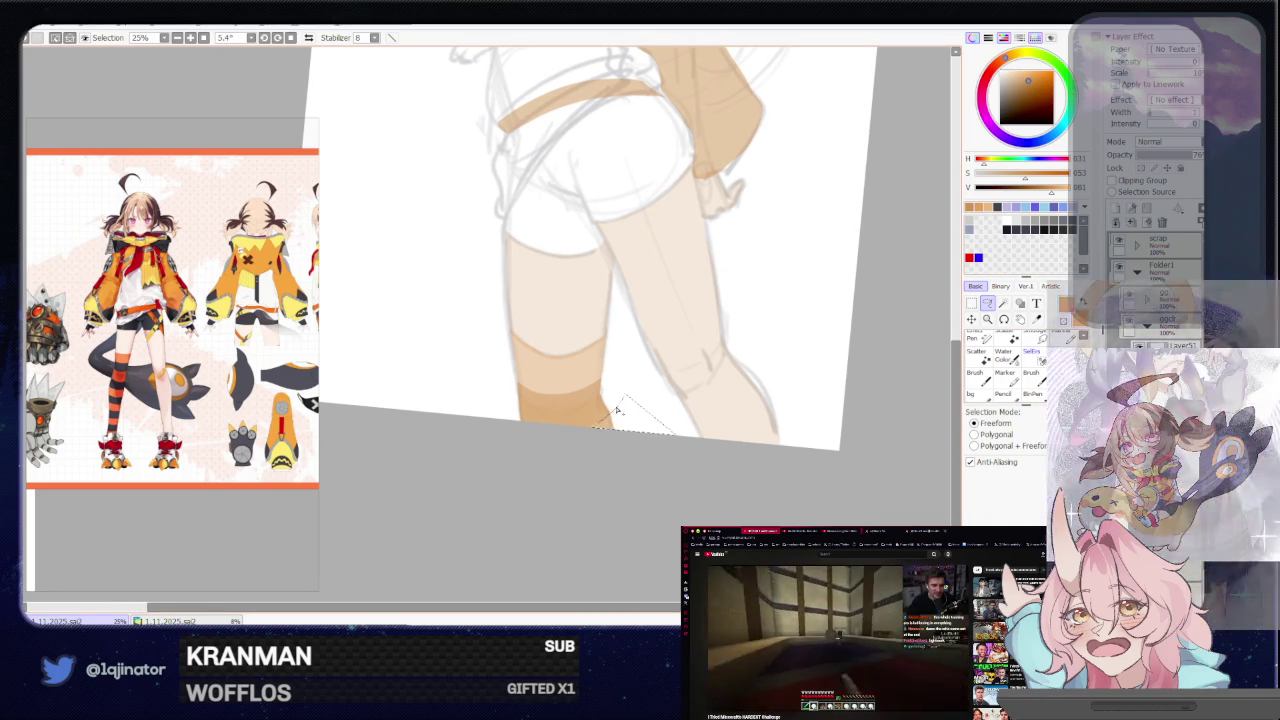
drag(613, 410, 580, 425)
key(e)
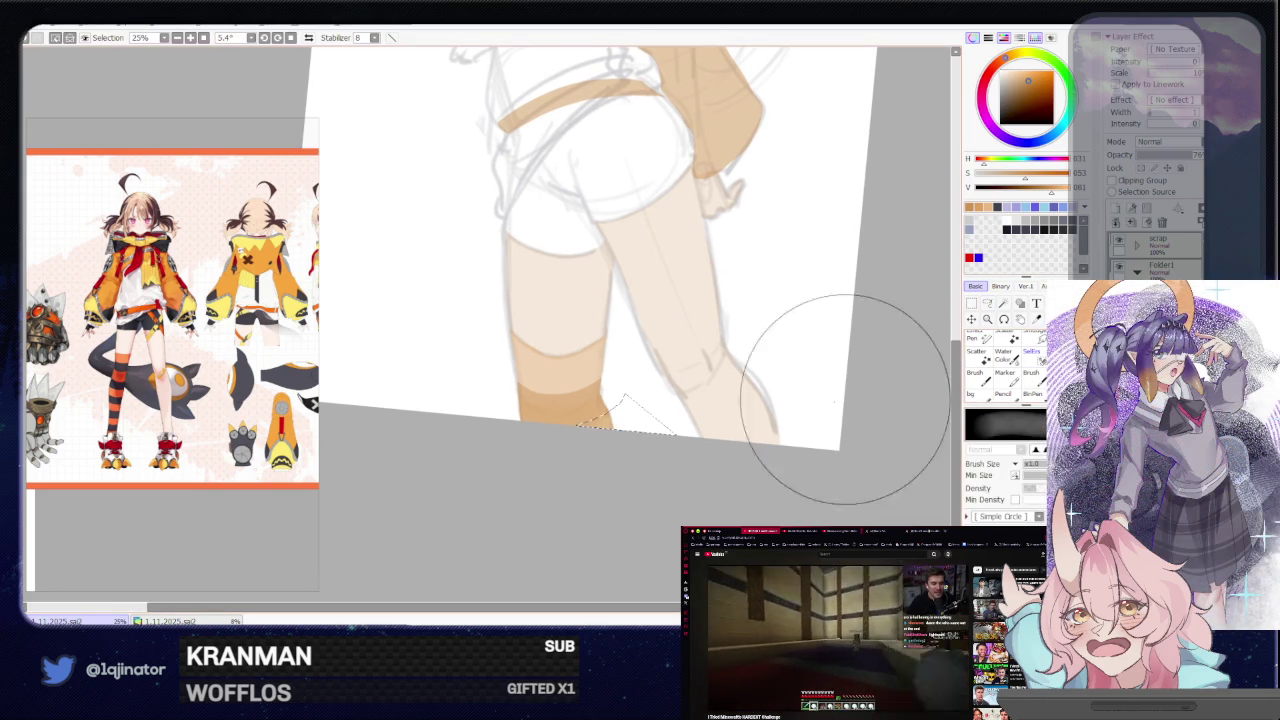
click(987, 303)
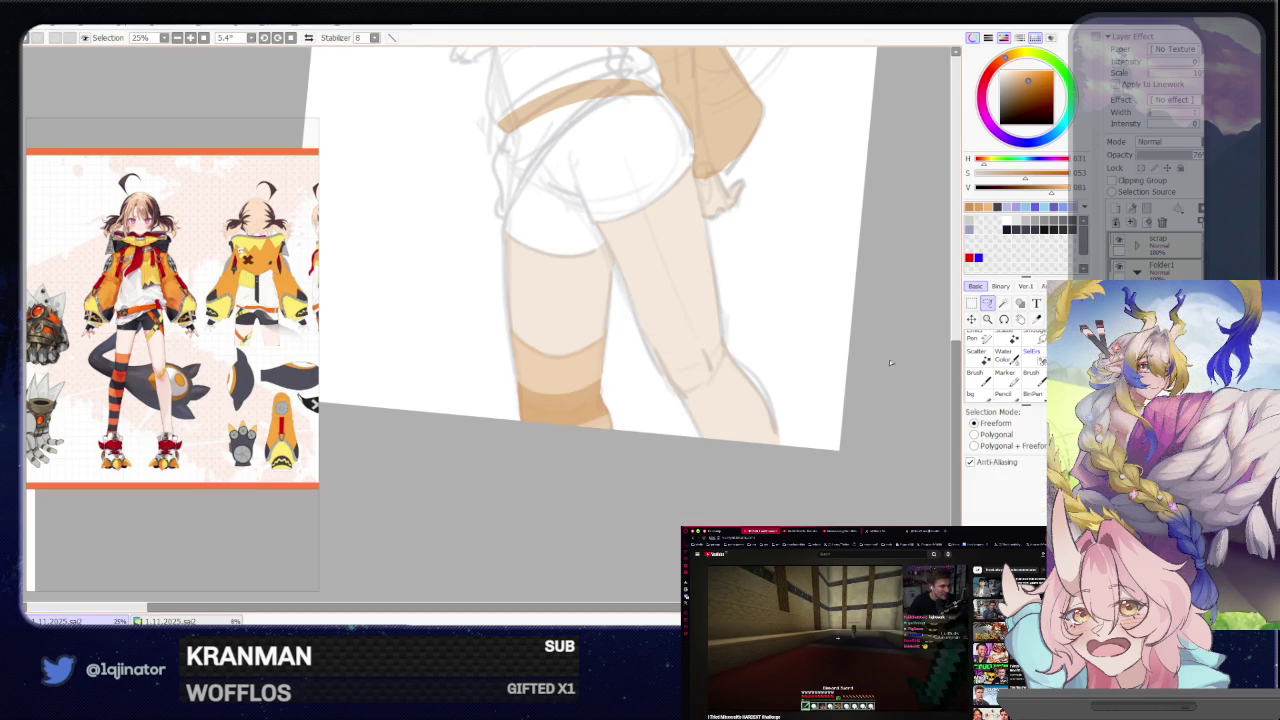
drag(859, 354, 829, 399)
scroll(789, 432, down, 3)
scroll(789, 432, up, 3)
scroll(789, 432, up, 1)
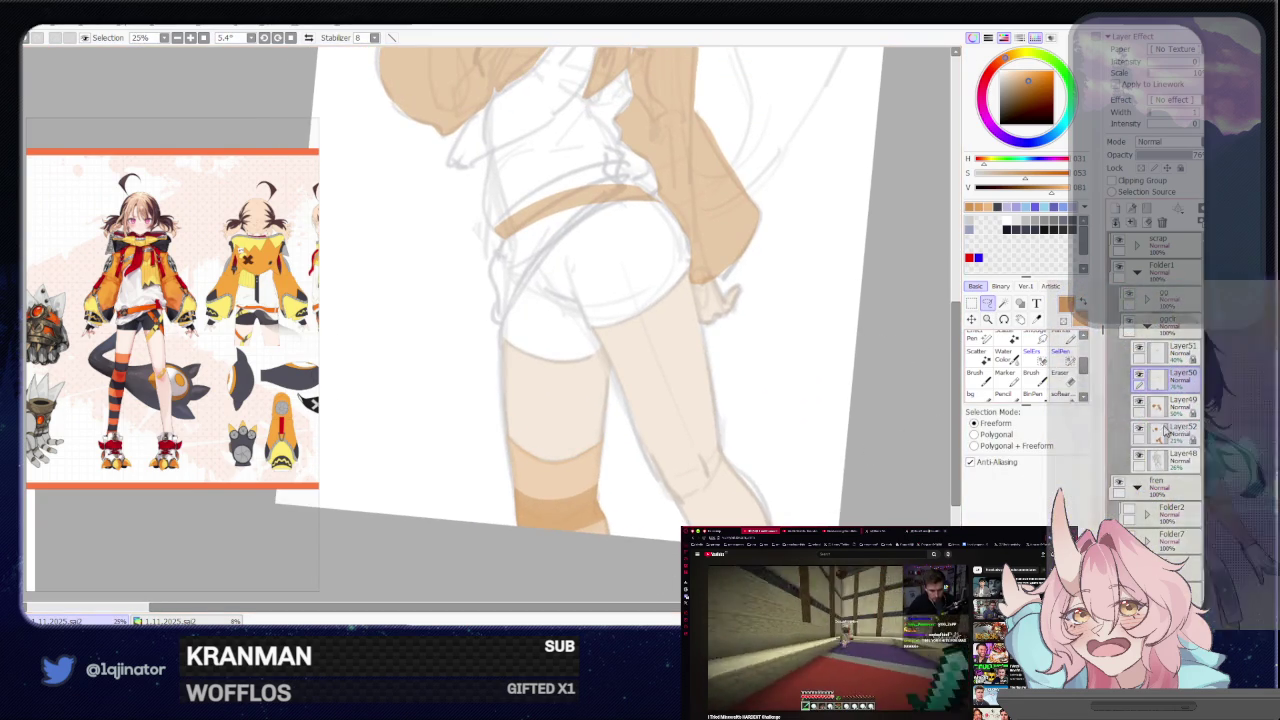
key(ctrl+z)
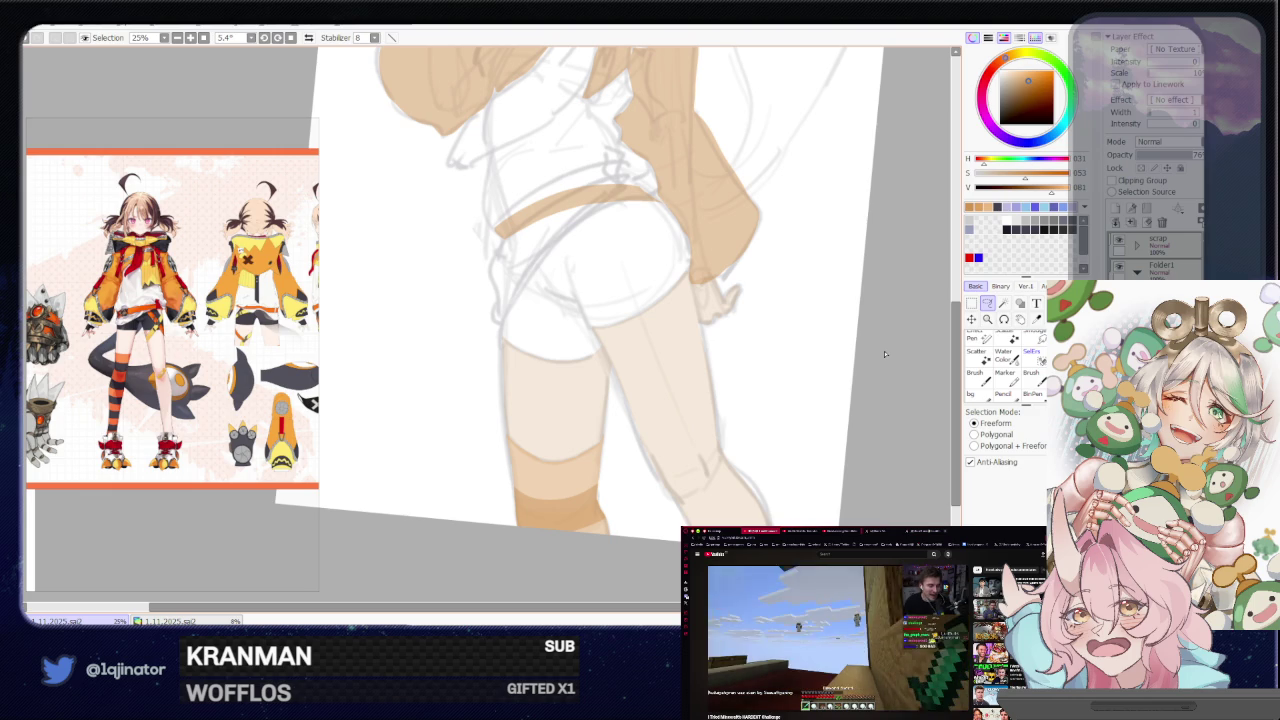
scroll(820, 366, down, 1)
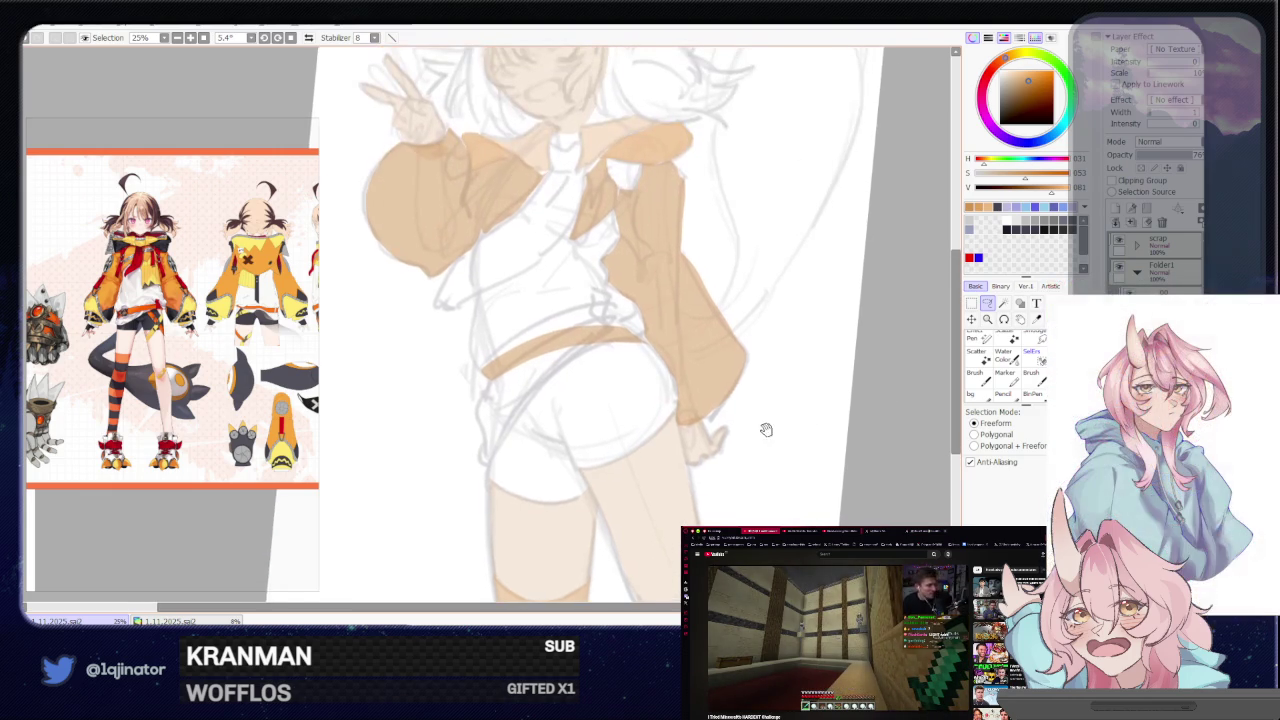
scroll(766, 429, down, 1)
scroll(766, 429, down, 2)
scroll(766, 429, up, 4)
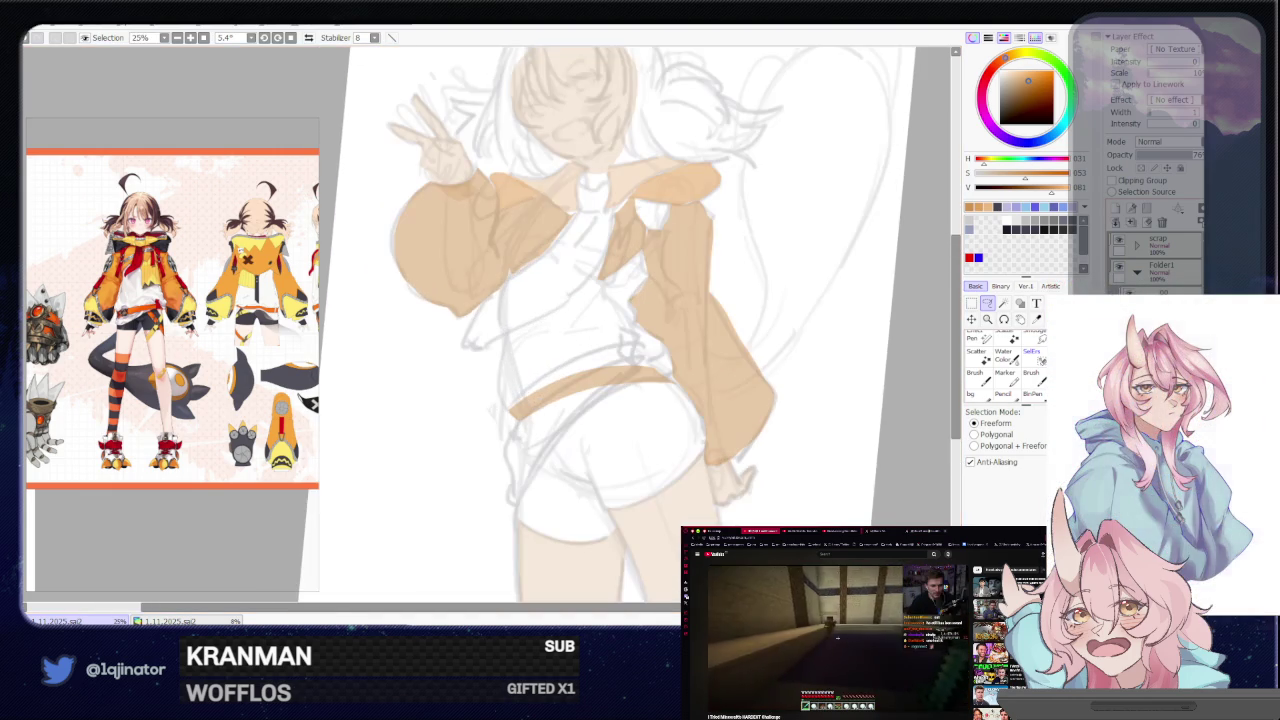
drag(844, 360, 824, 467)
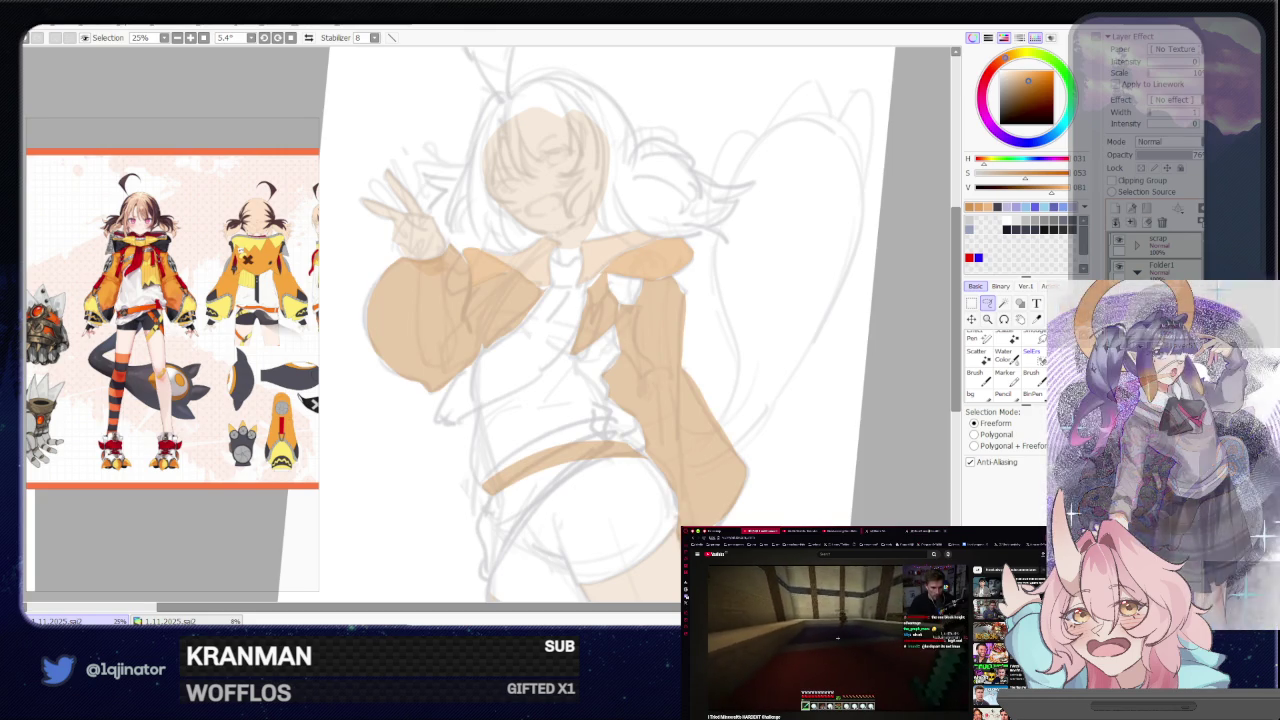
scroll(774, 417, up, 2)
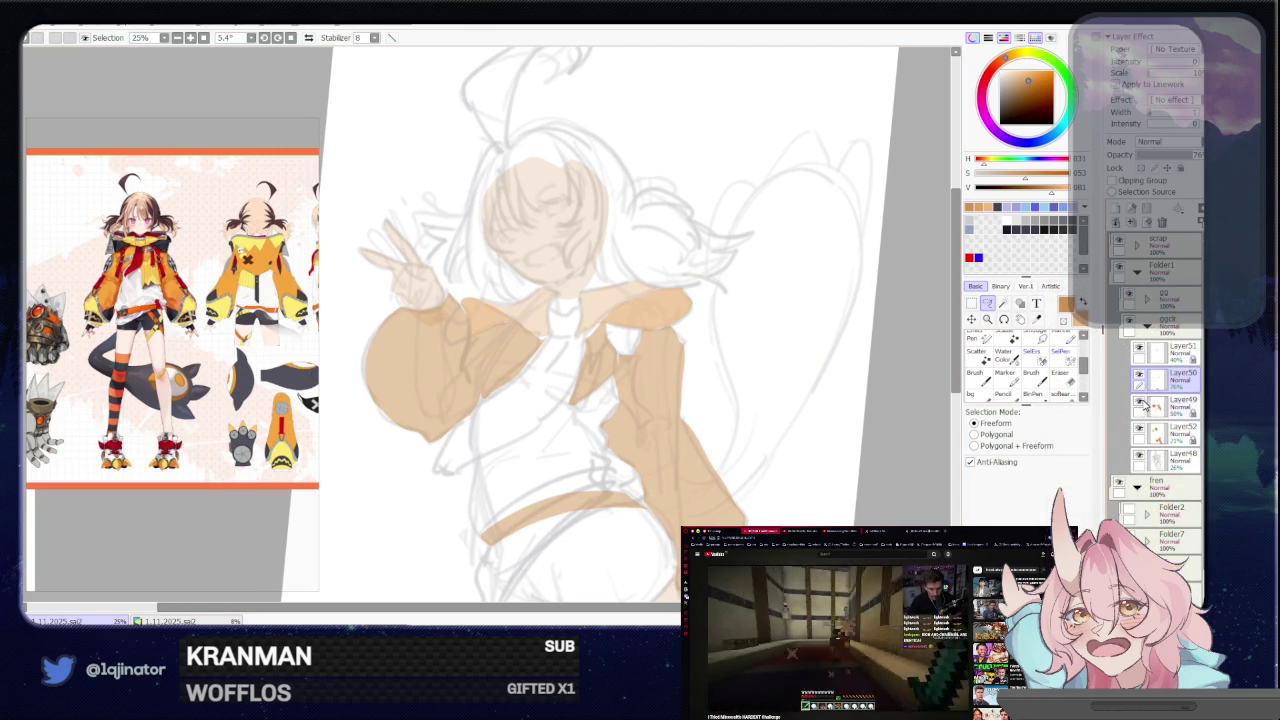
key(minus)
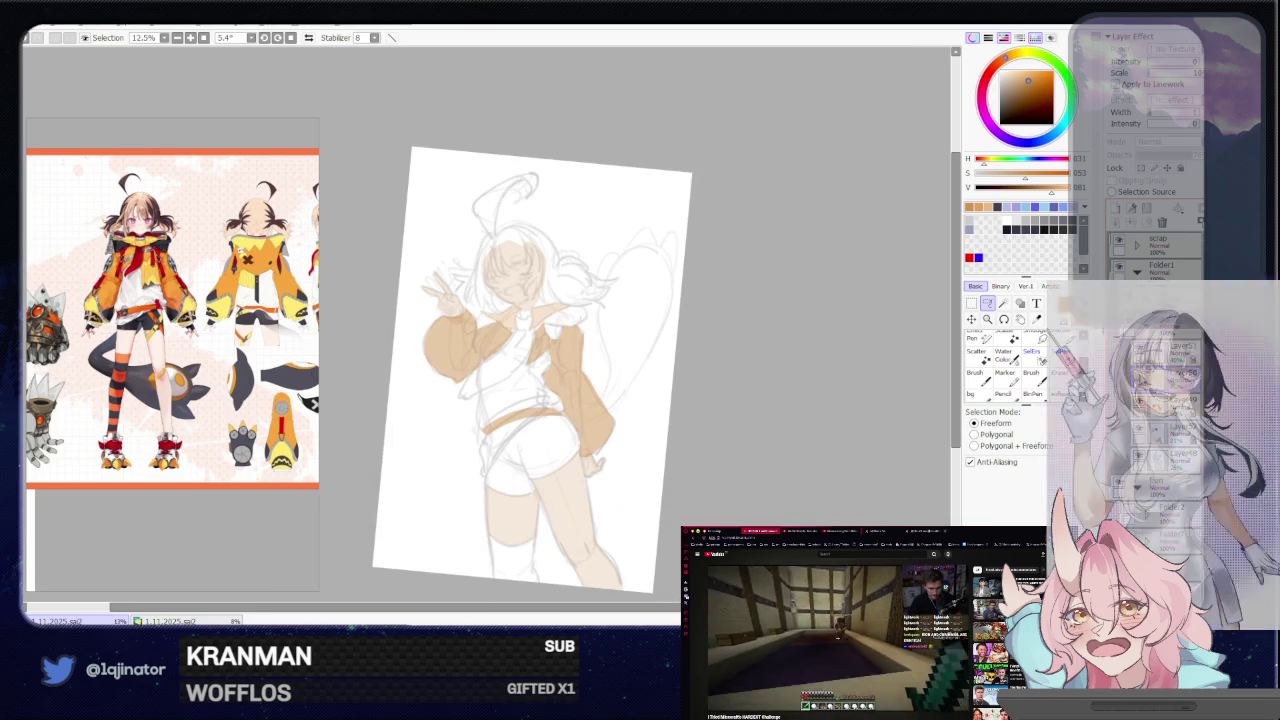
drag(795, 502, 808, 434)
drag(803, 479, 795, 470)
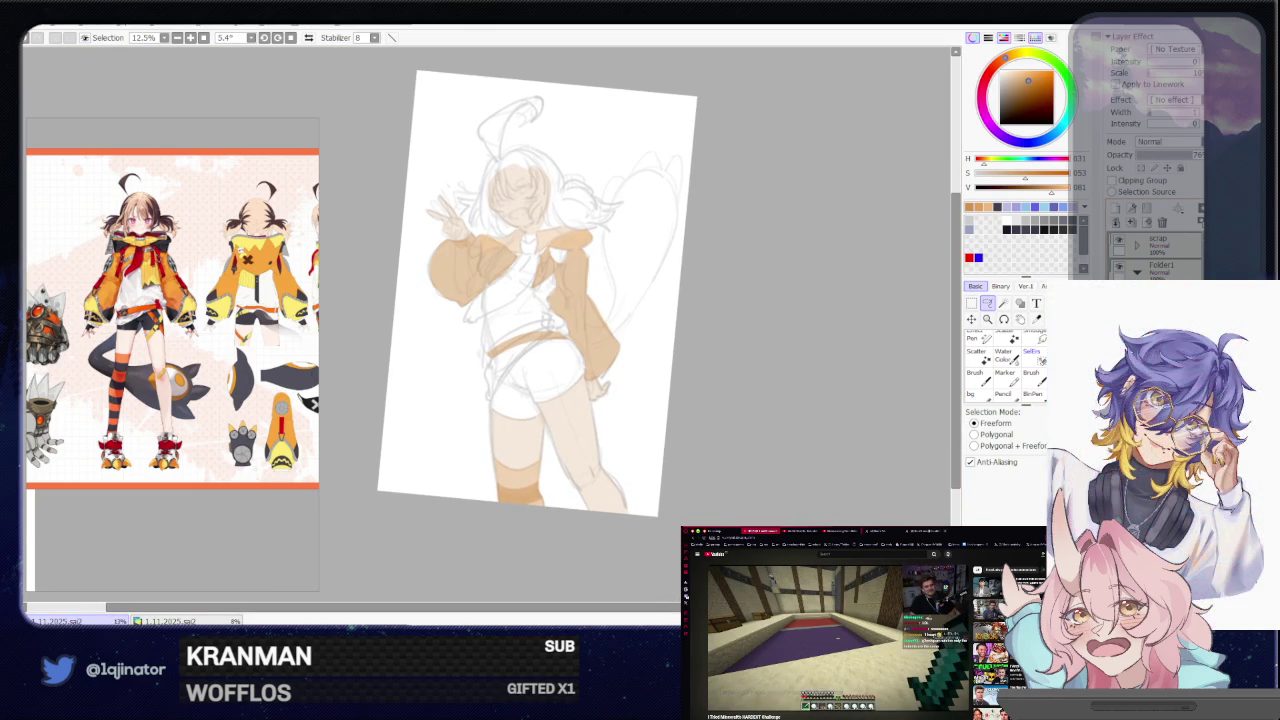
key(plus)
key(plus)
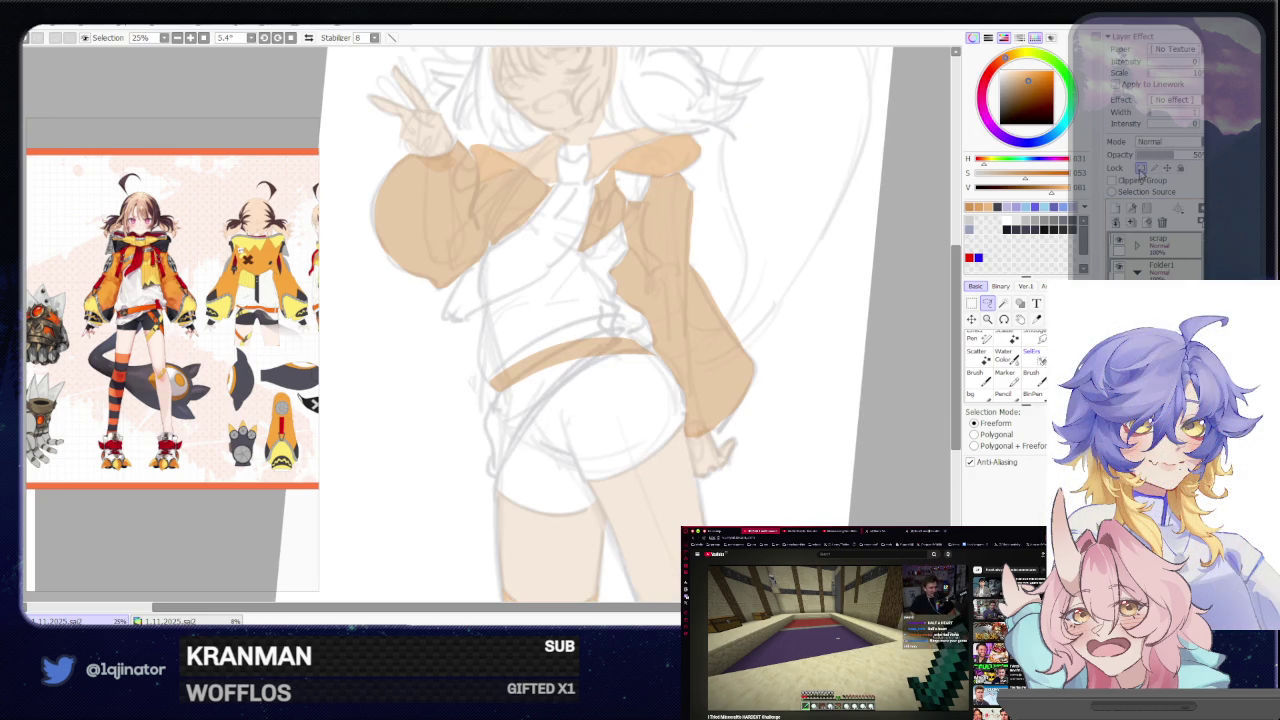
key(plus)
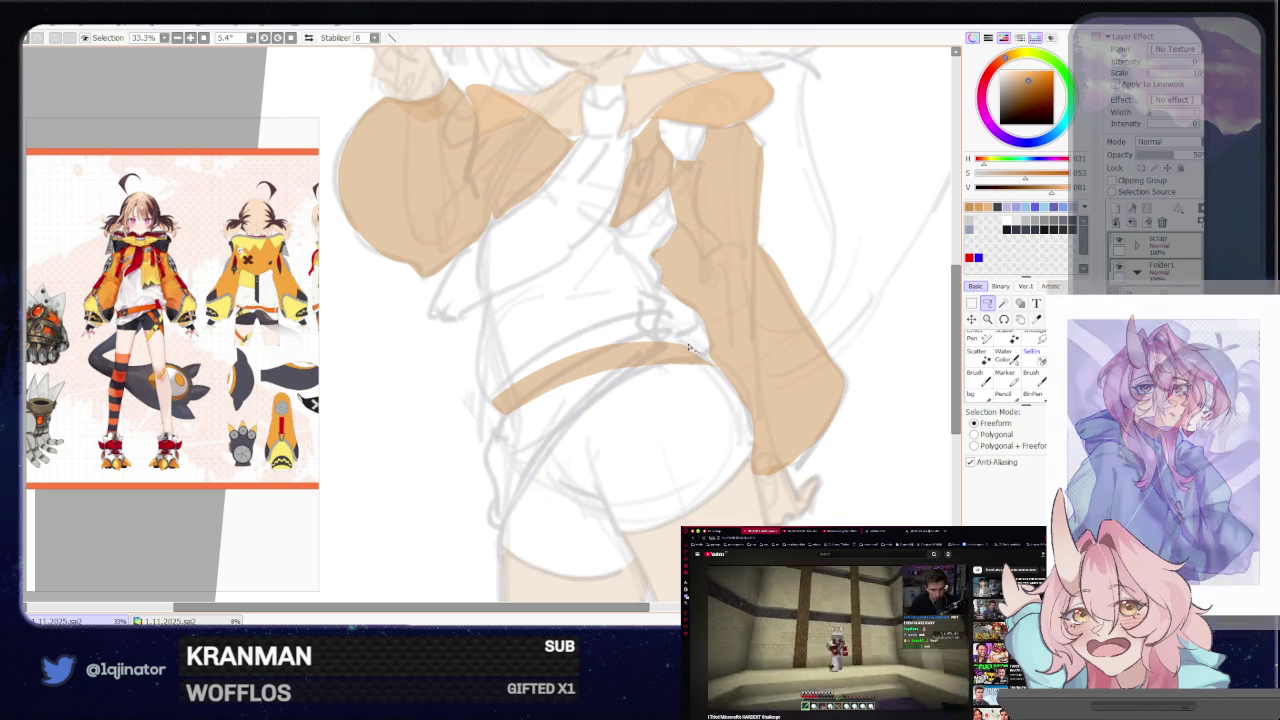
Lasso a small patch on the back belt and paint it tan
drag(654, 336, 688, 370)
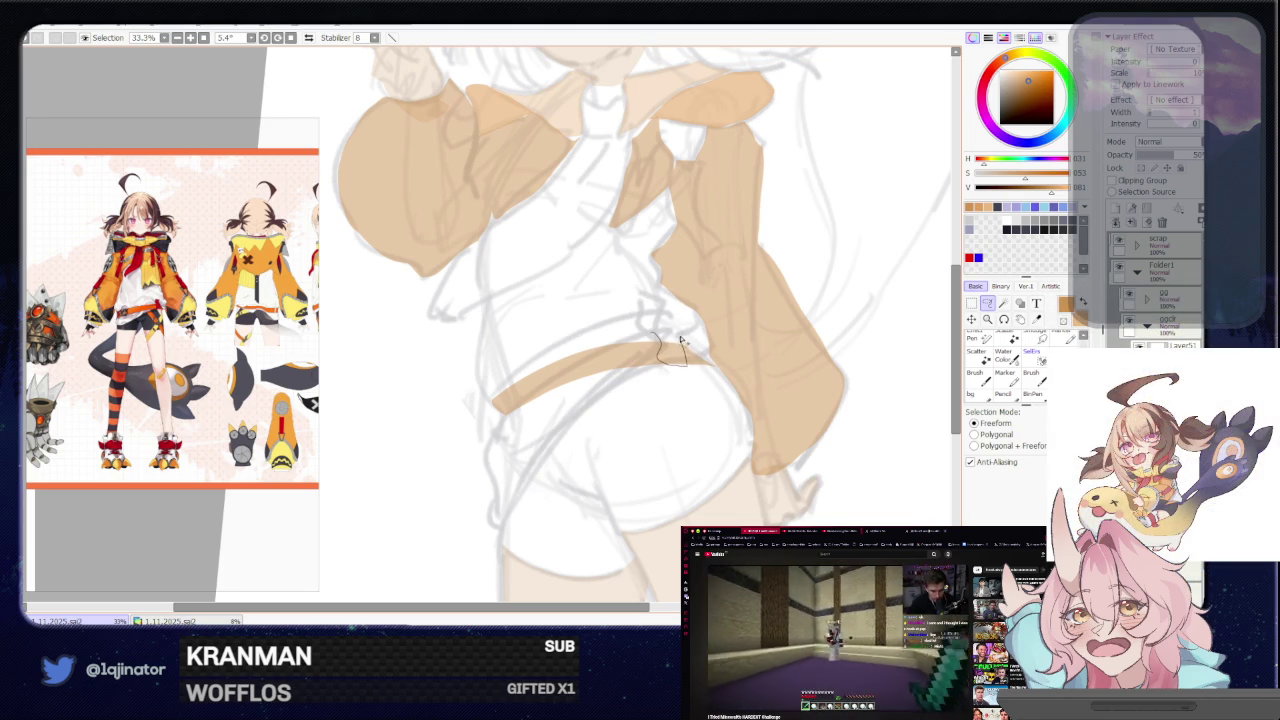
click(645, 336)
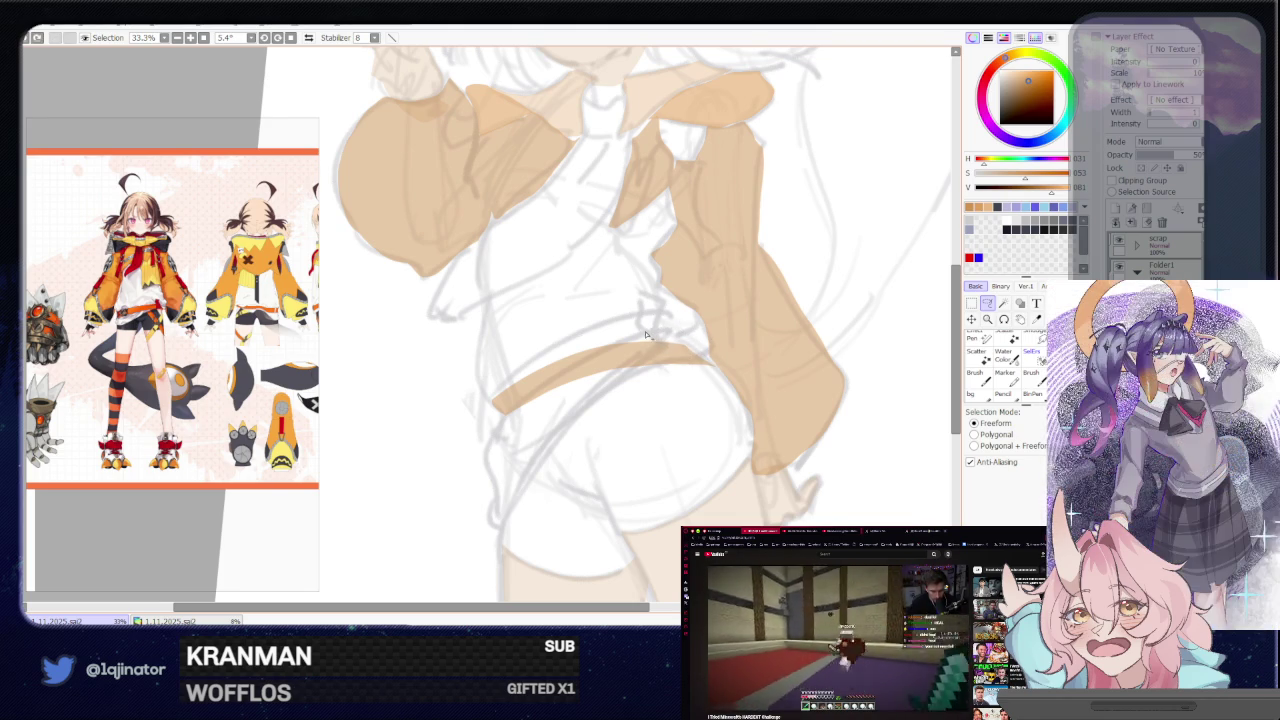
drag(688, 368, 668, 331)
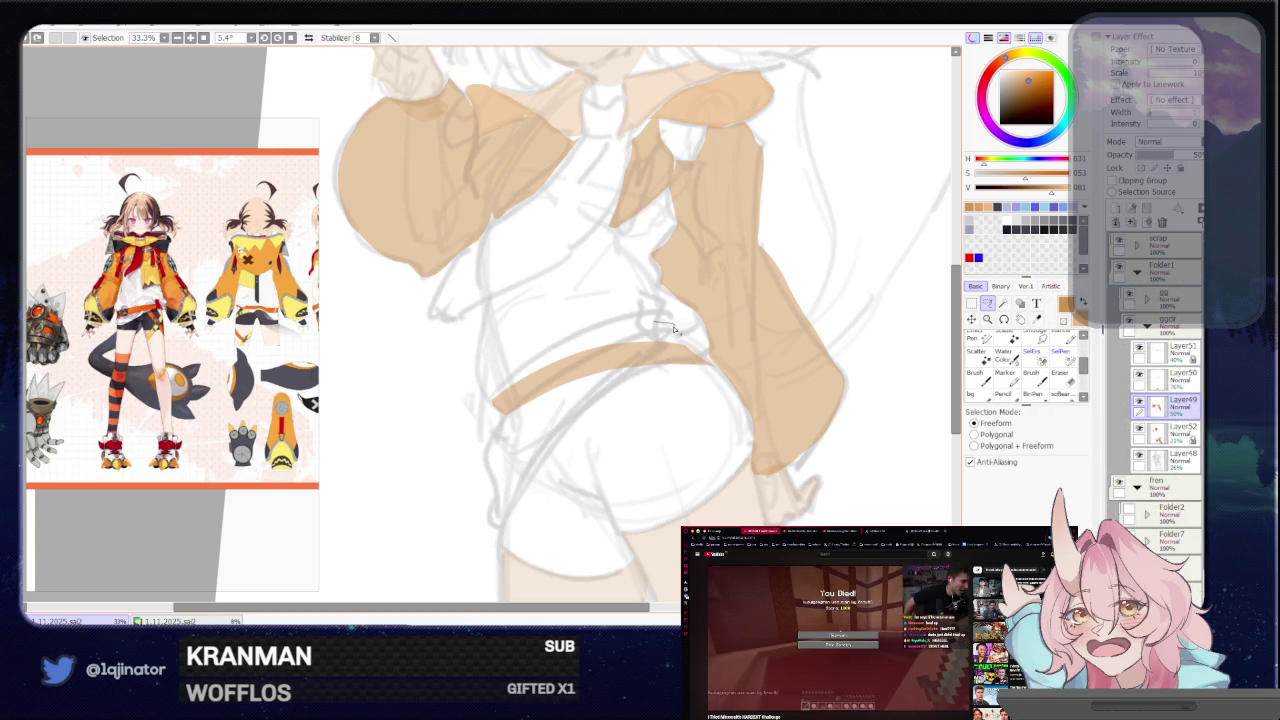
mouse_move(676, 344)
mouse_down()
mouse_move(685, 371)
mouse_move(656, 338)
mouse_up()
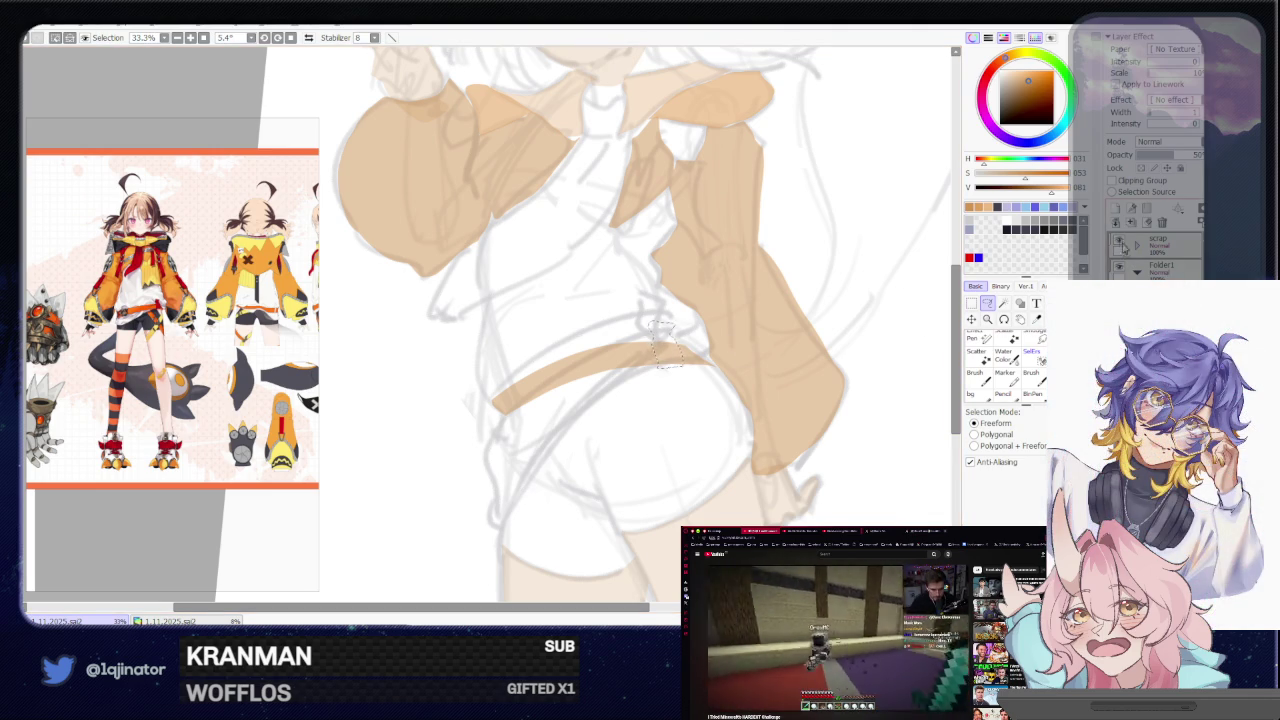
key(b)
click(665, 345)
Deselect the belt patch, check the whole figure, and begin outlining the shorts' lower edge
scroll(700, 330, down, 3)
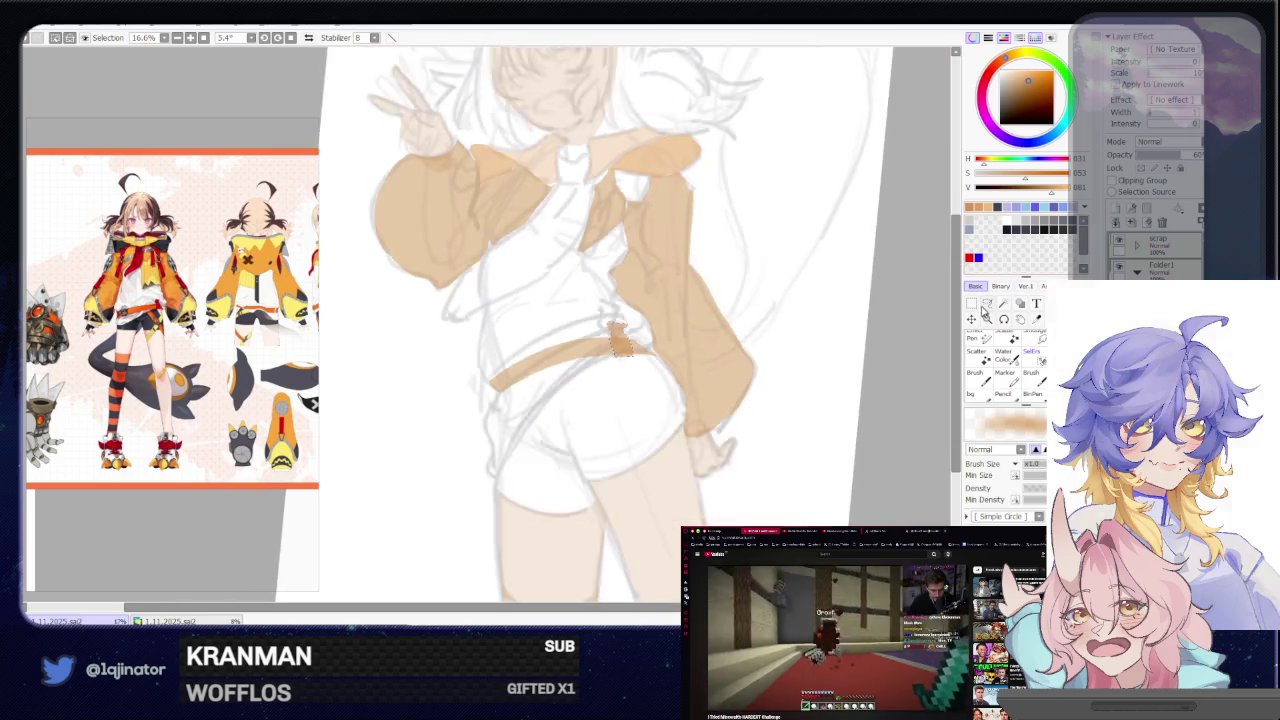
key(Delete)
key(ctrl+d)
key(Home)
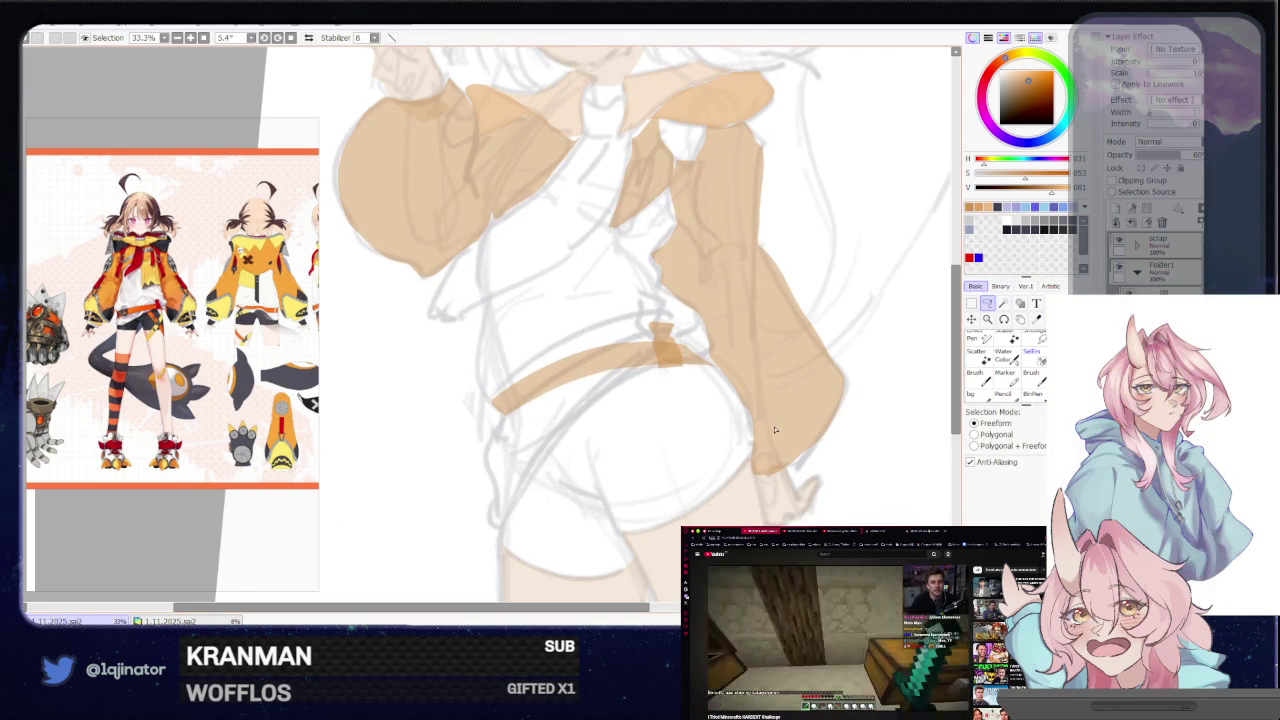
scroll(749, 374, down, 3)
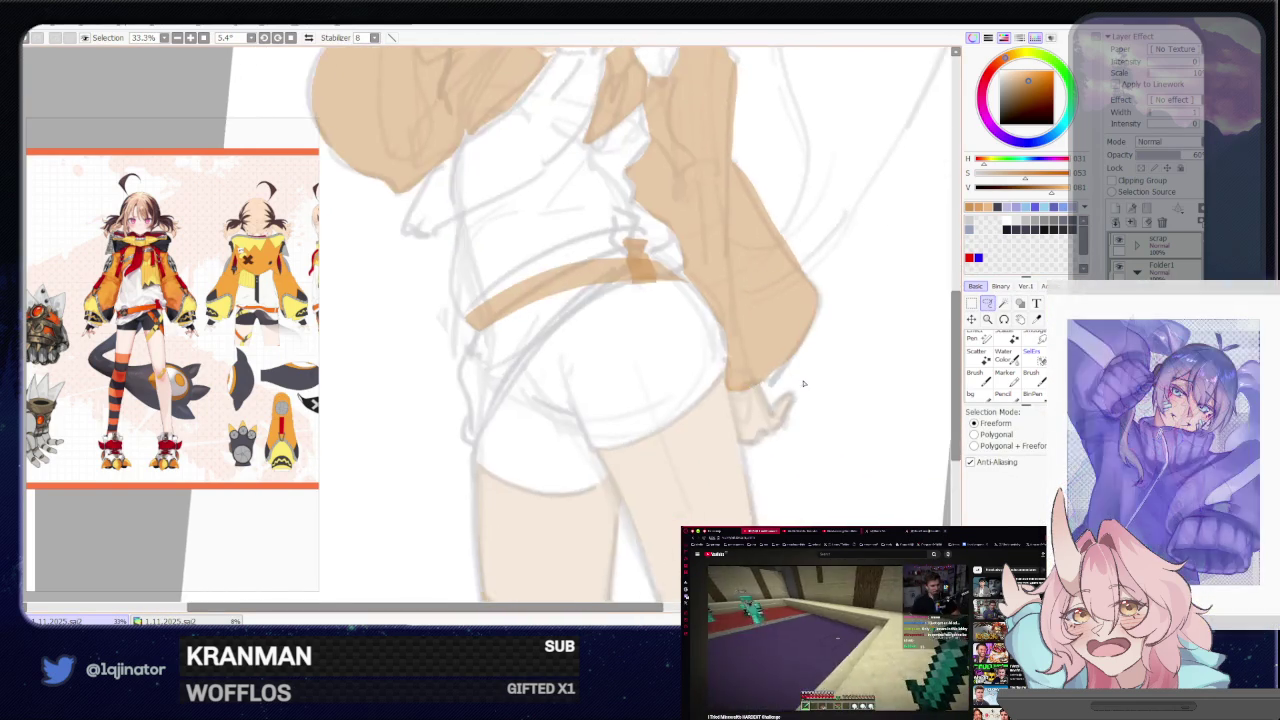
key(Delete)
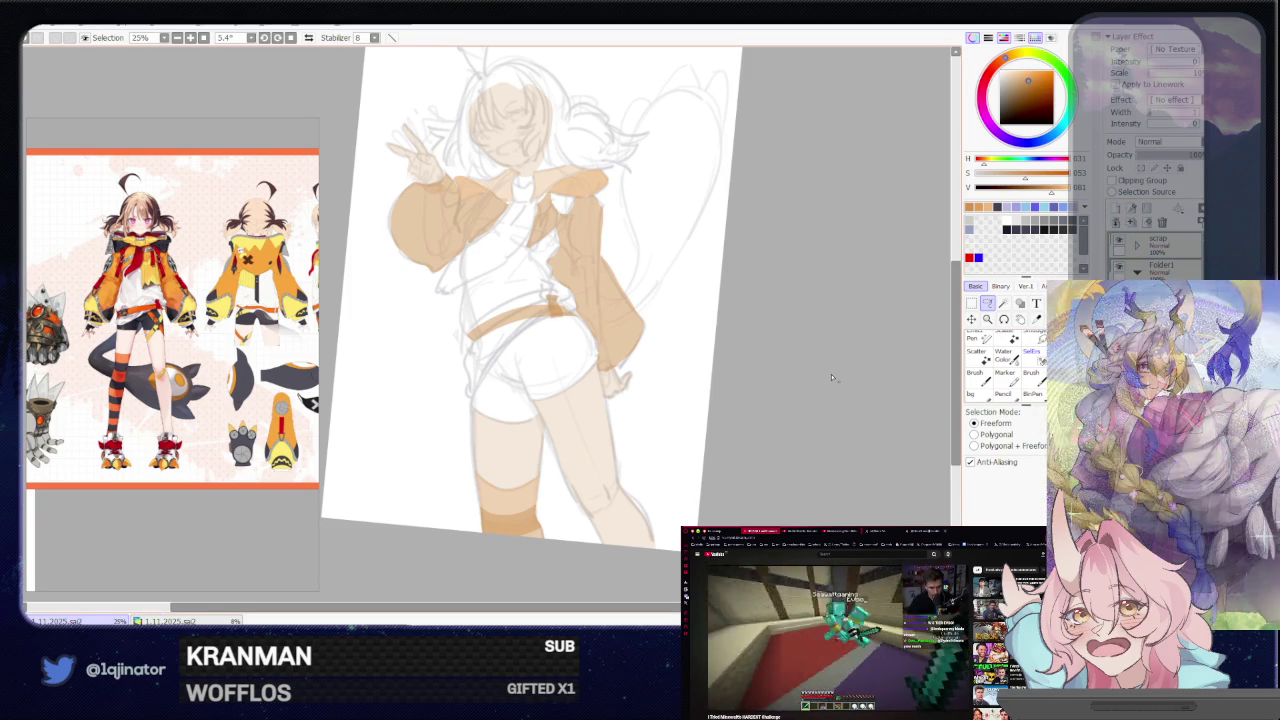
scroll(571, 466, up, 2)
scroll(599, 408, up, 1)
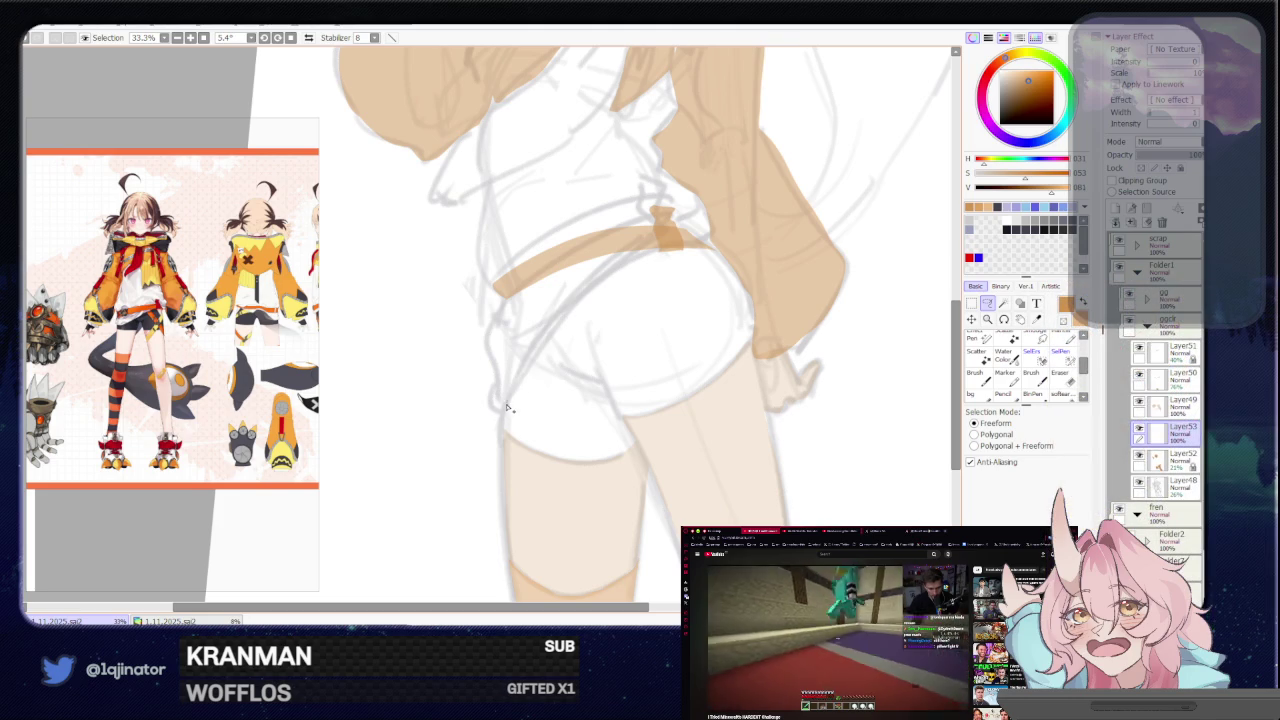
drag(503, 433, 610, 470)
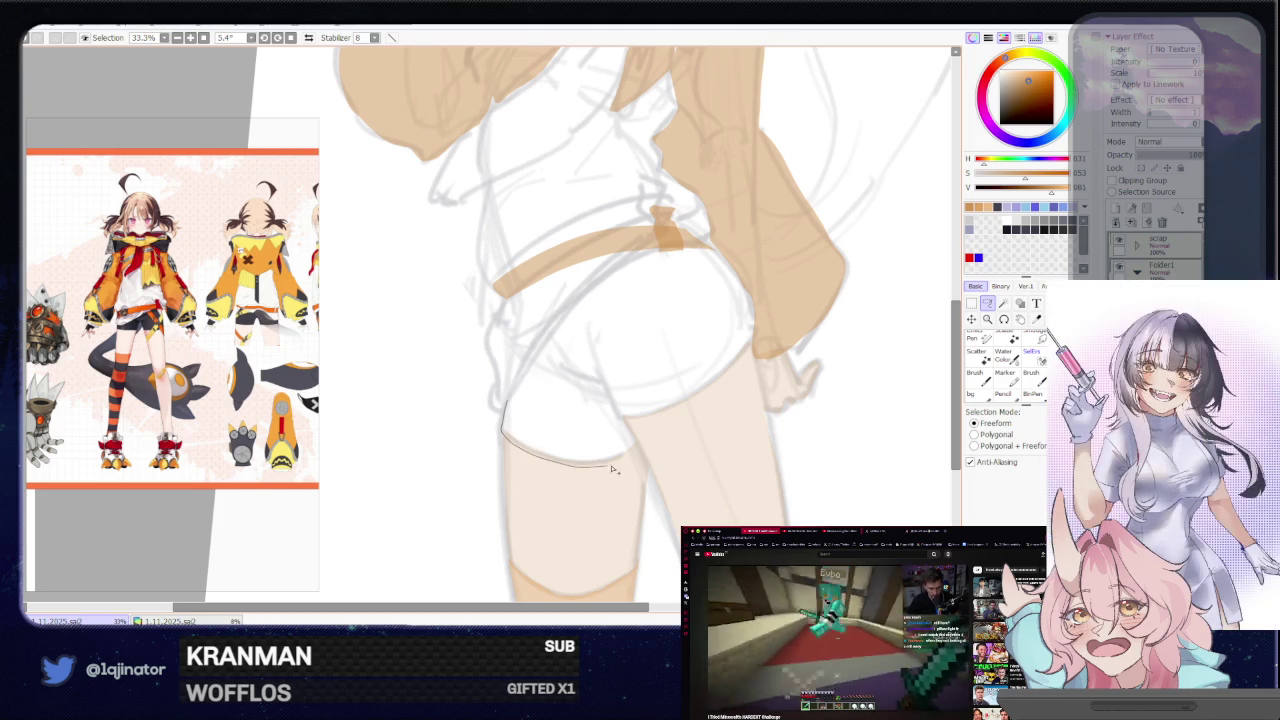
Close the lasso around the shorts up to the sash and fill it tan-orange
drag(643, 453, 621, 421)
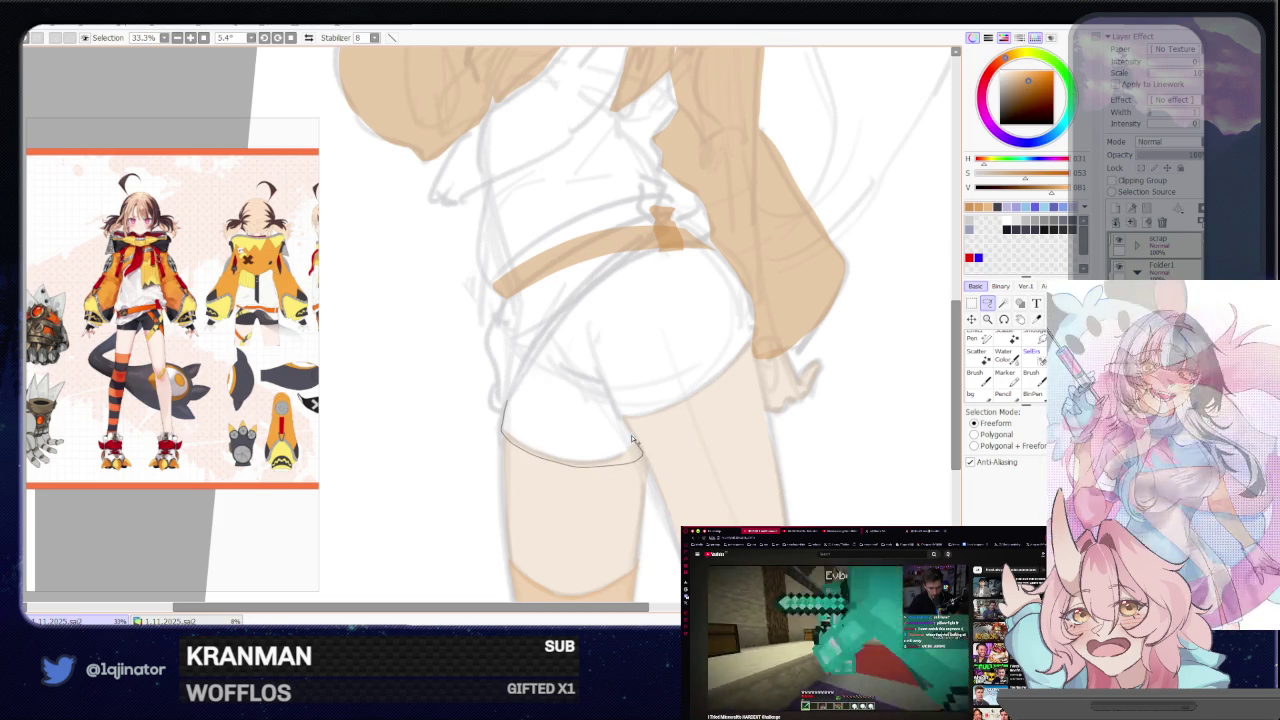
drag(720, 378, 751, 348)
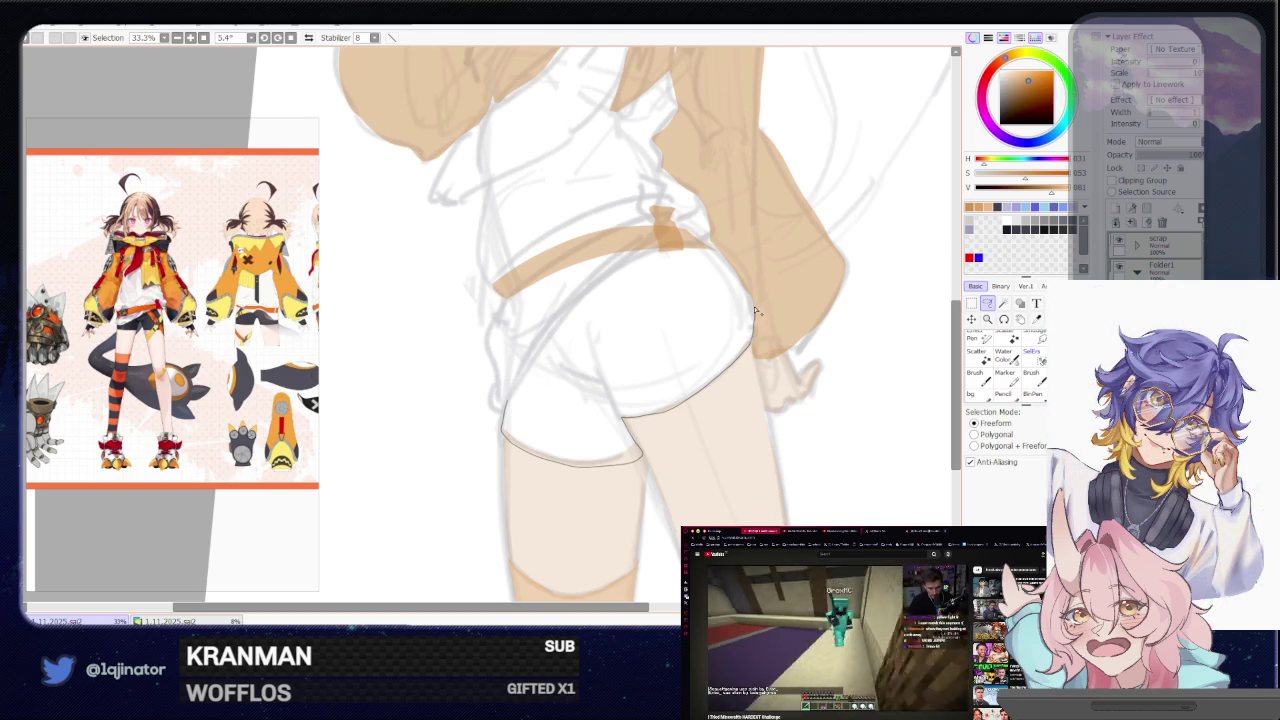
mouse_move(736, 277)
mouse_down()
mouse_move(720, 257)
mouse_move(686, 251)
mouse_up()
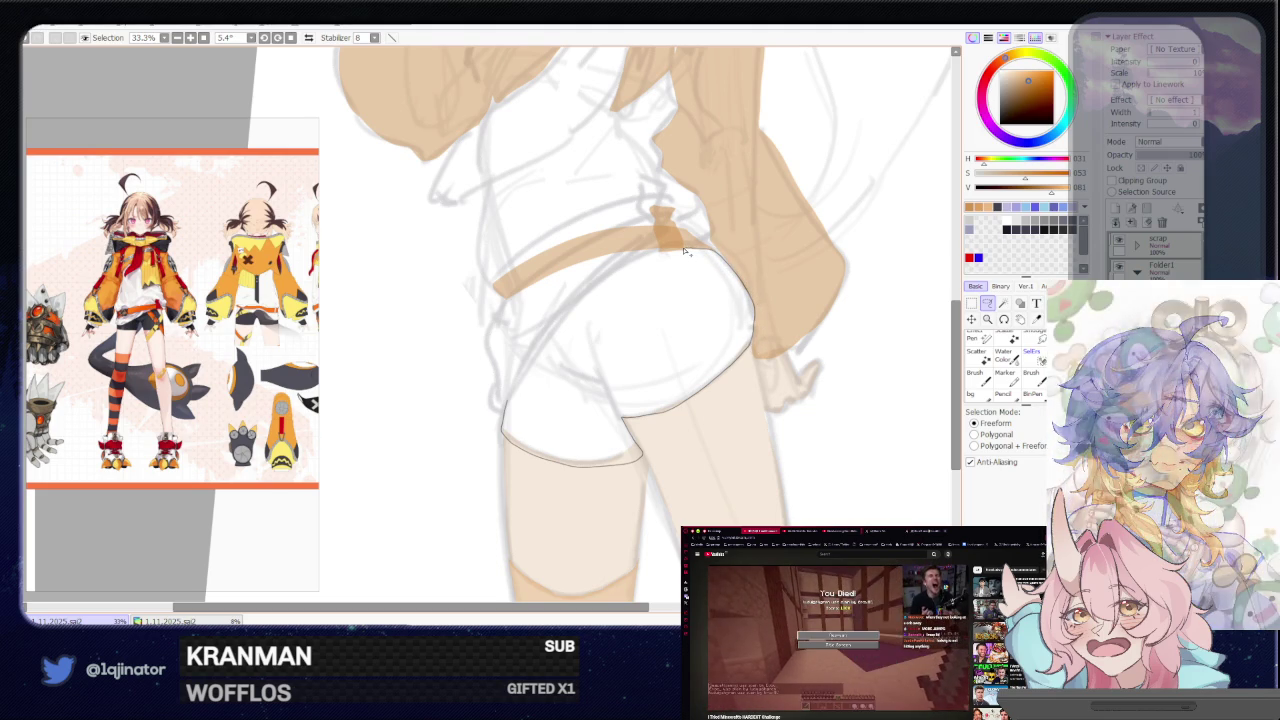
drag(658, 255, 612, 268)
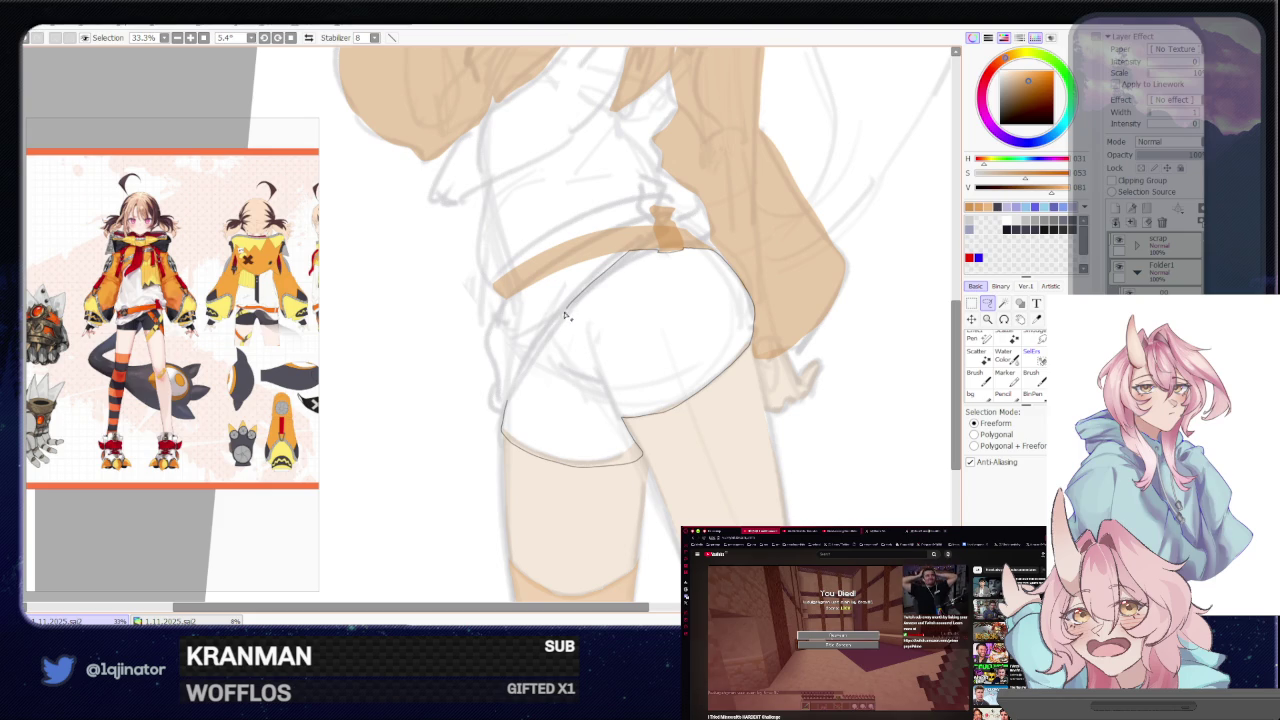
key(minus)
key(minus)
key(minus)
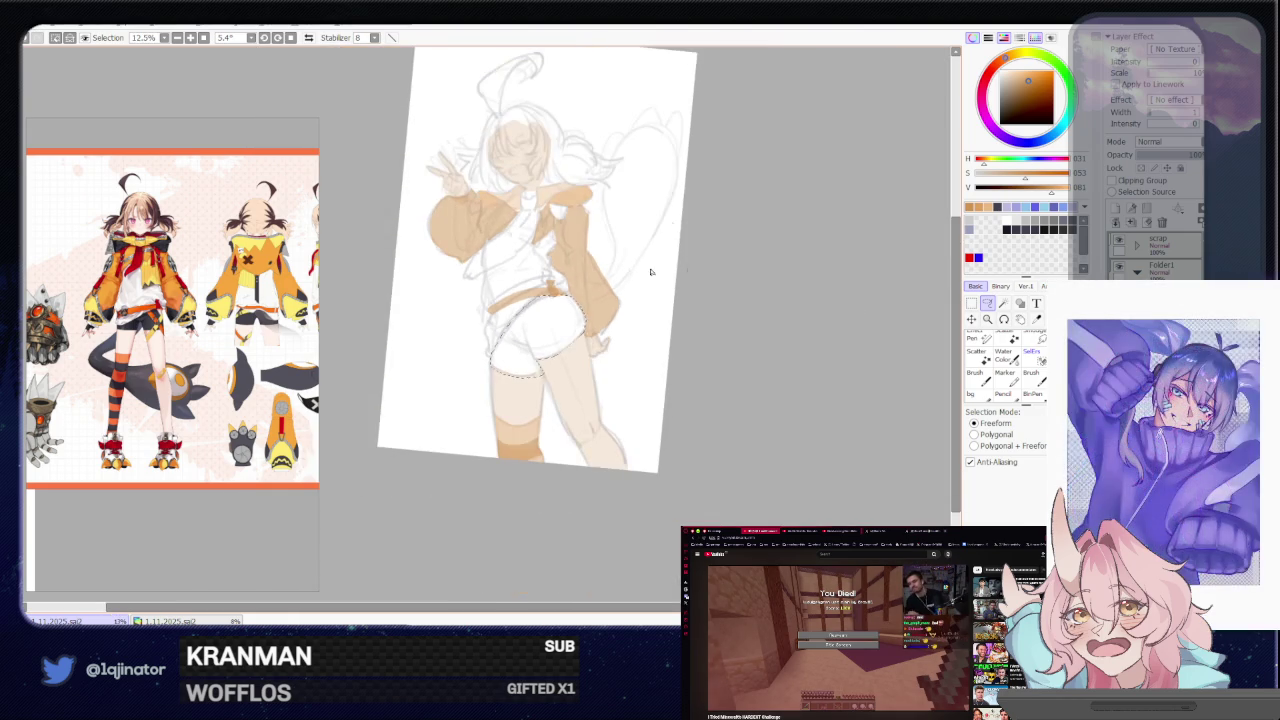
key(b)
mouse_move(560, 290)
mouse_down()
mouse_move(550, 304)
mouse_move(557, 286)
mouse_up()
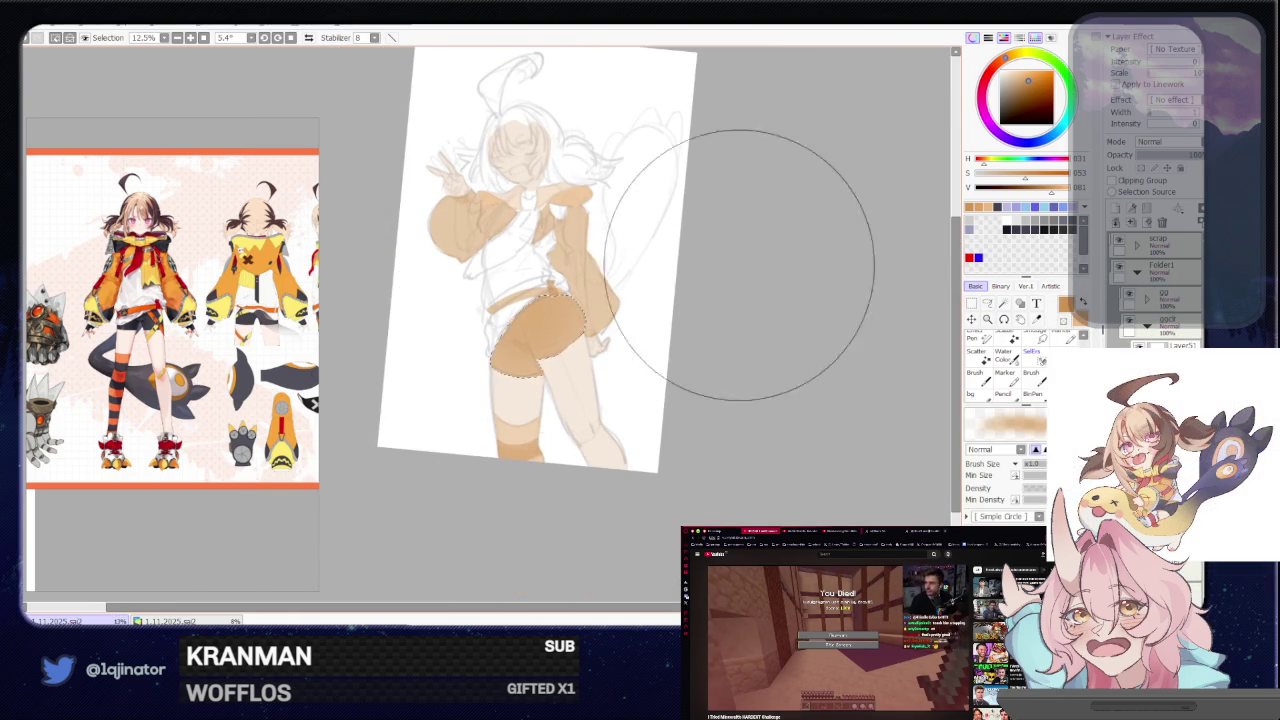
click(987, 305)
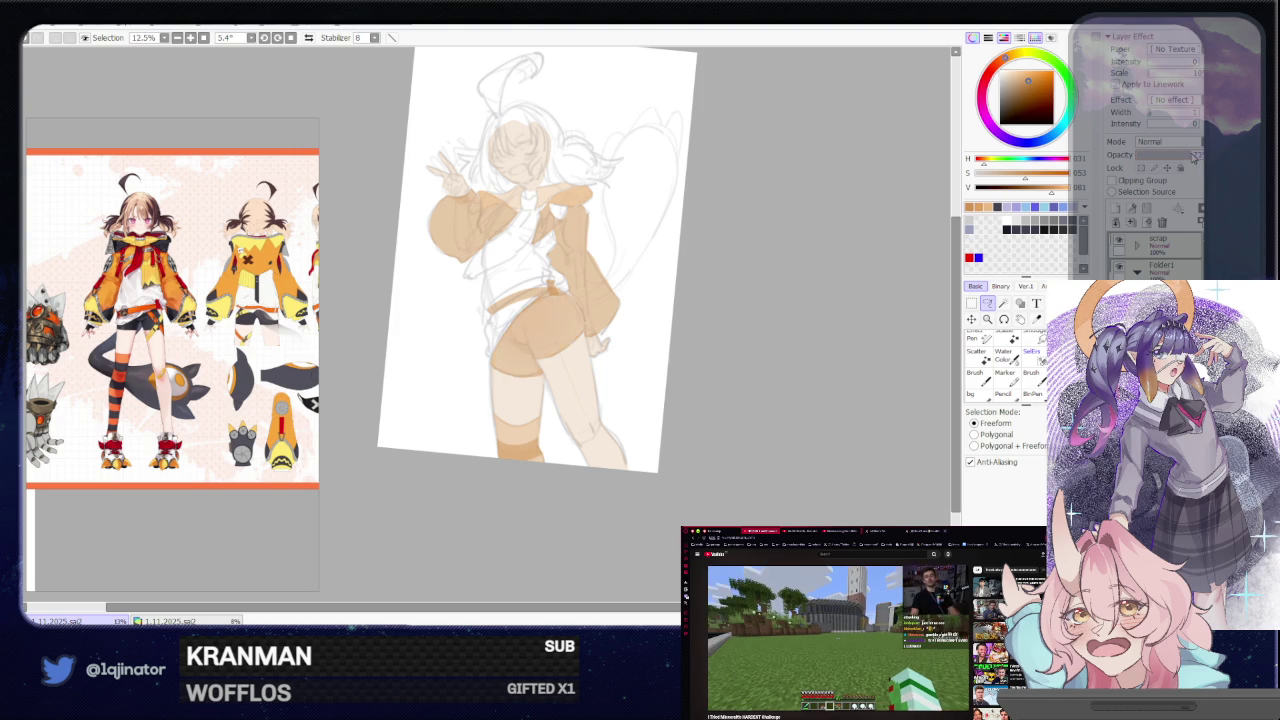
scroll(664, 393, up, 1)
scroll(664, 393, up, 1)
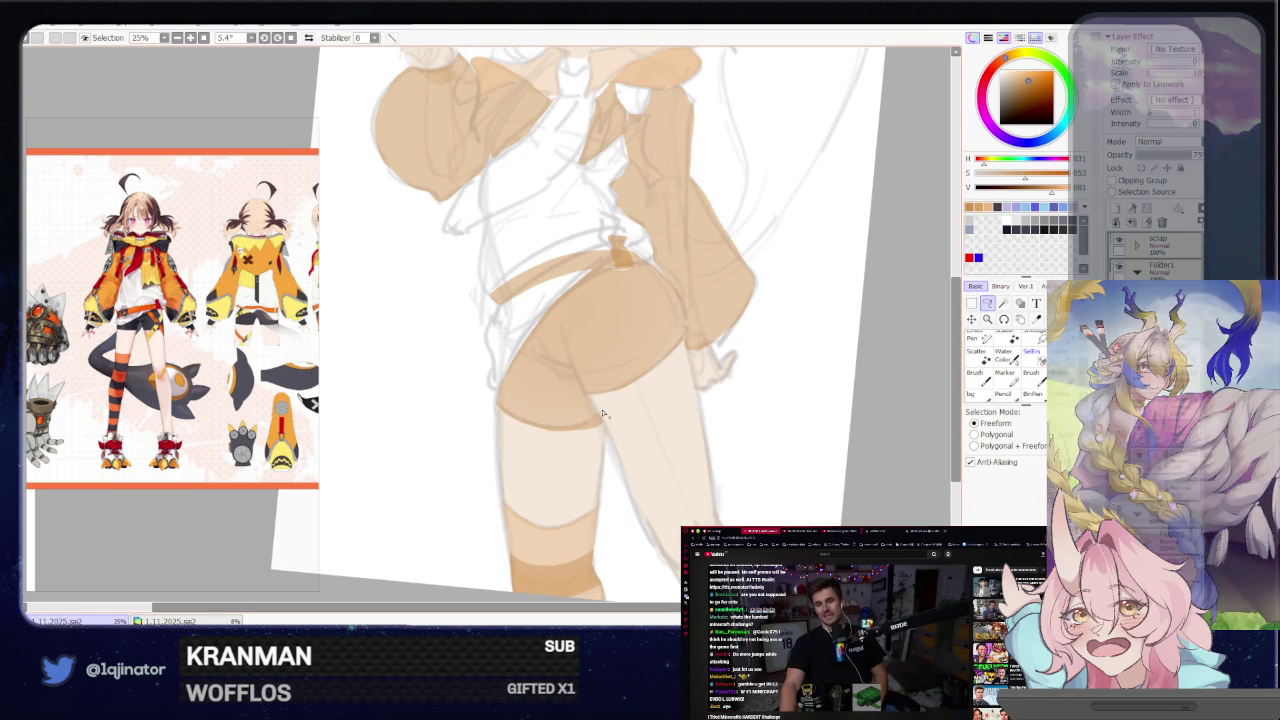
Try small selections on the thigh and shorts hem, then discard them
drag(598, 414, 541, 433)
key(ctrl+d)
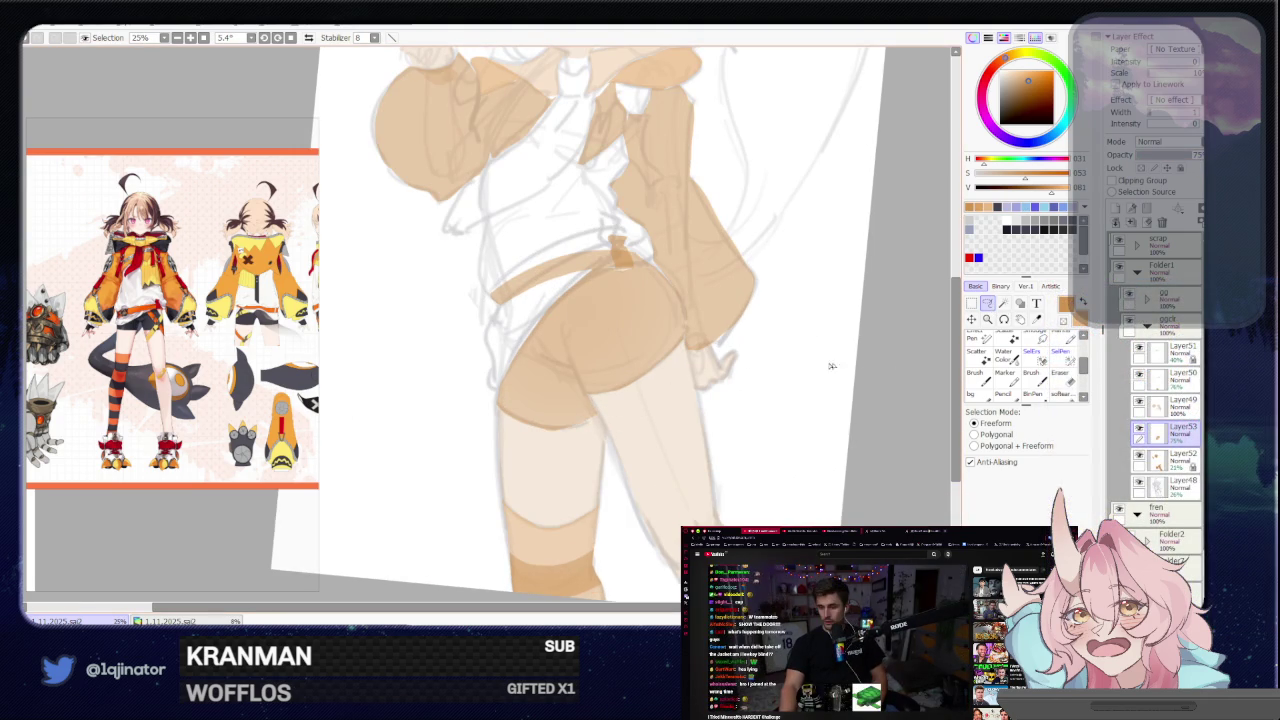
key(ctrl+d)
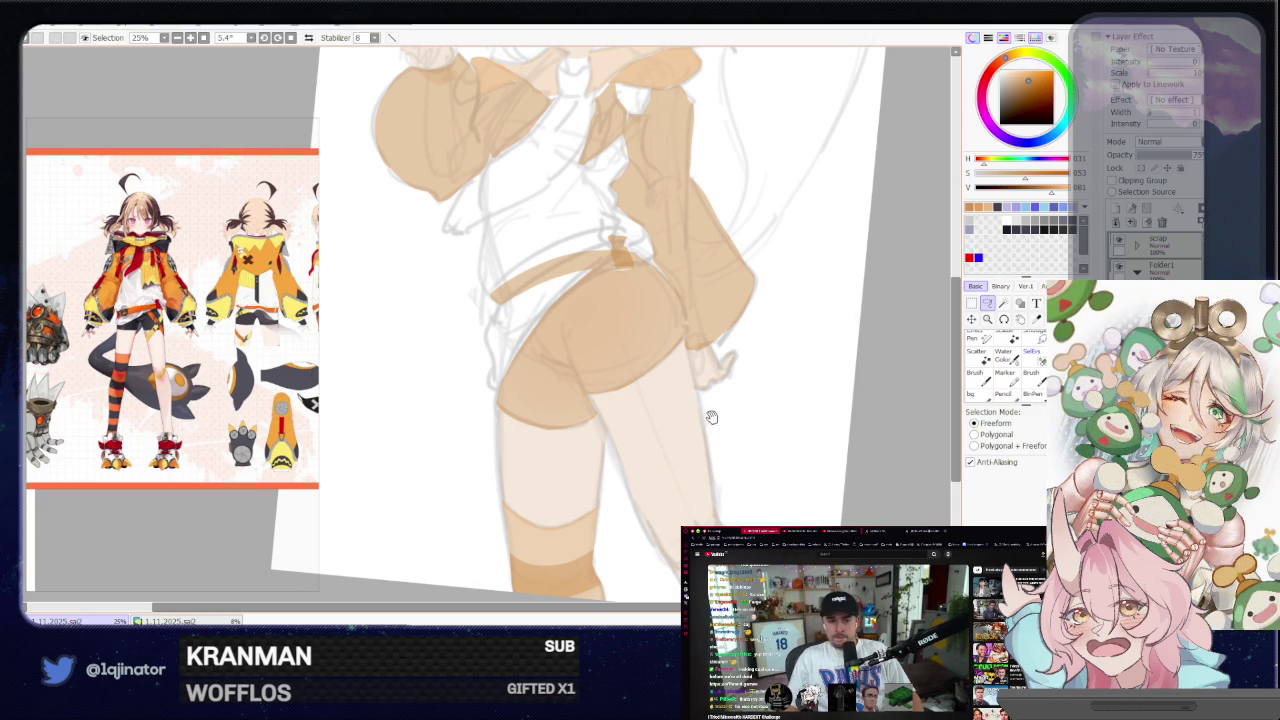
drag(708, 420, 680, 437)
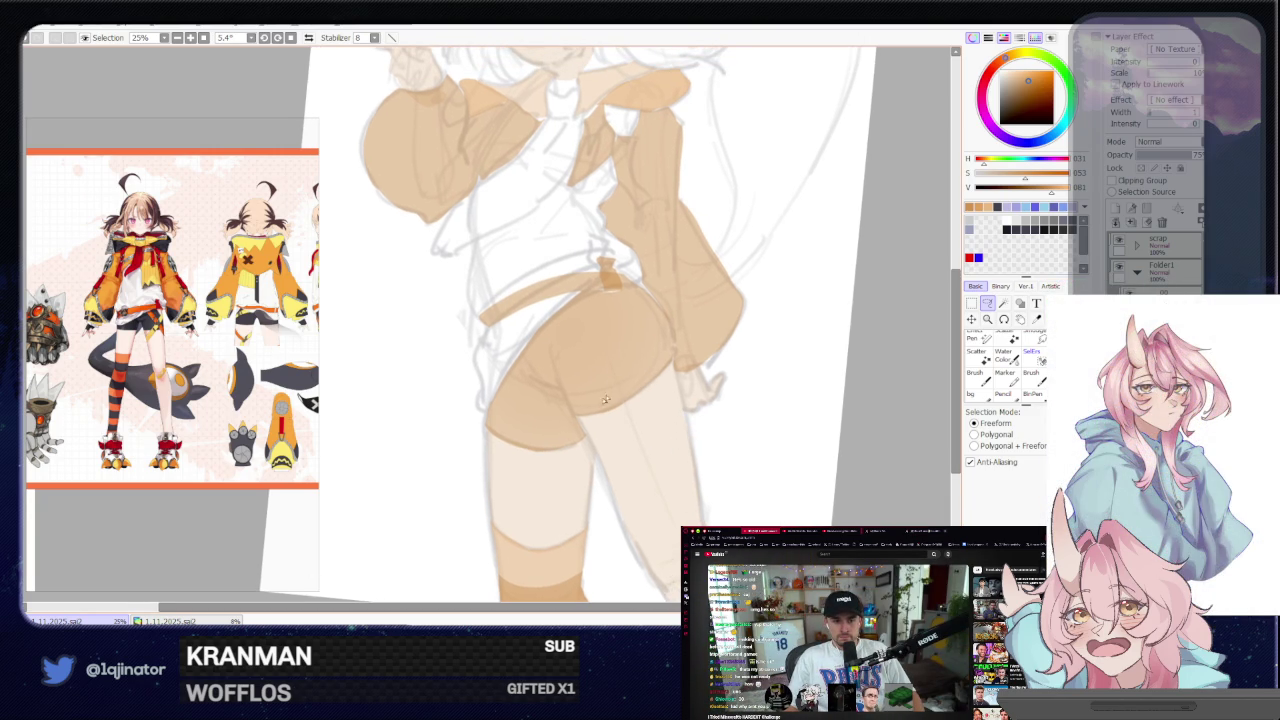
drag(616, 396, 609, 410)
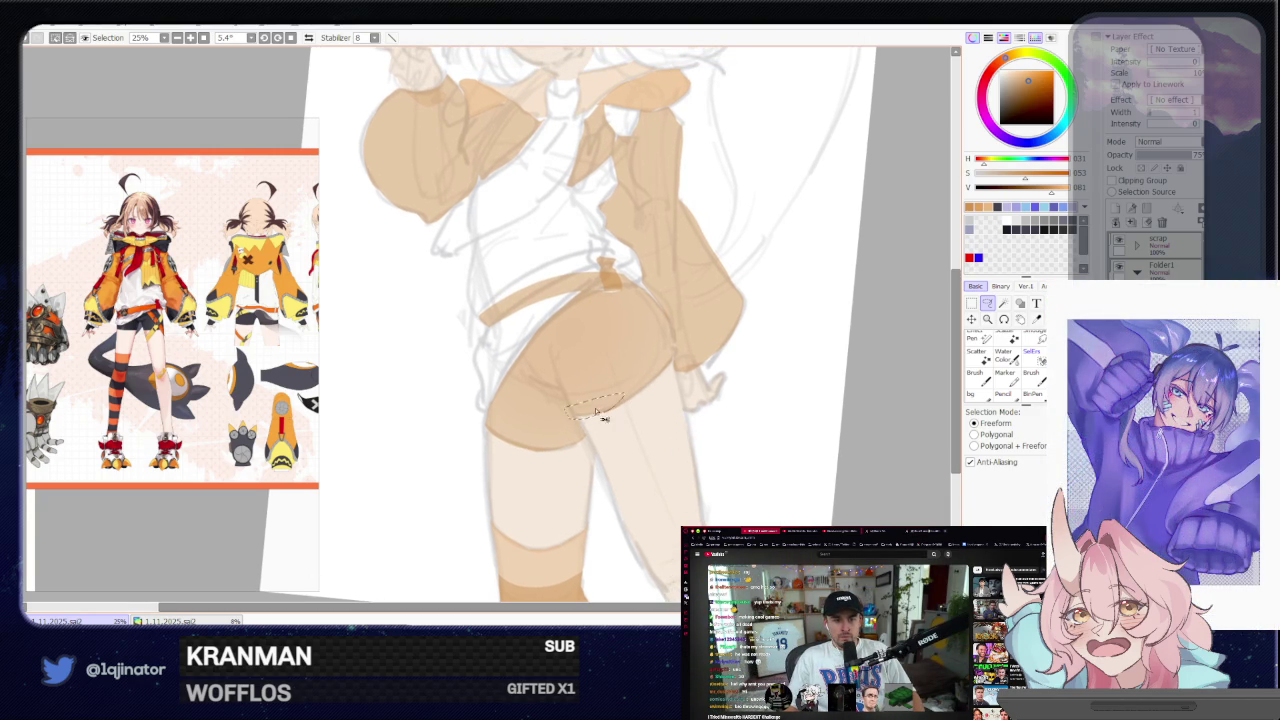
key(w)
key(l)
key(ctrl+d)
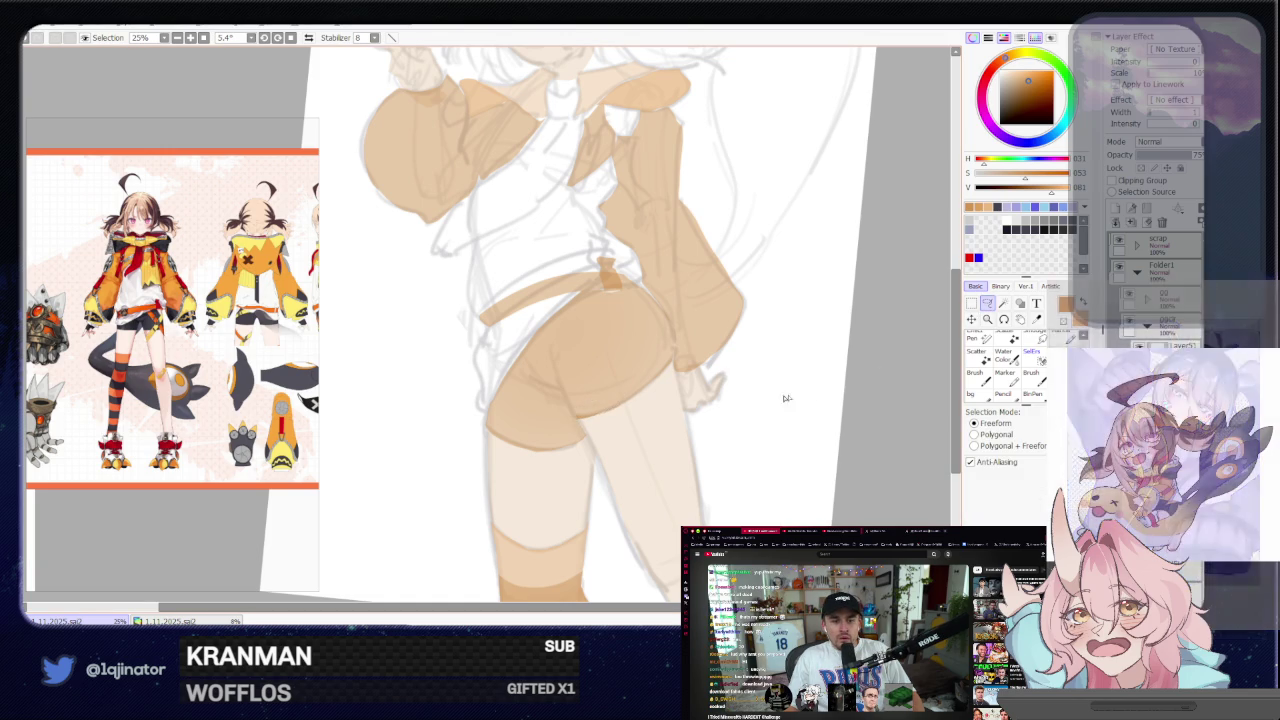
Tilt the canvas, then lasso and paint a lighter sliver at the shorts' left edge
drag(831, 414, 673, 383)
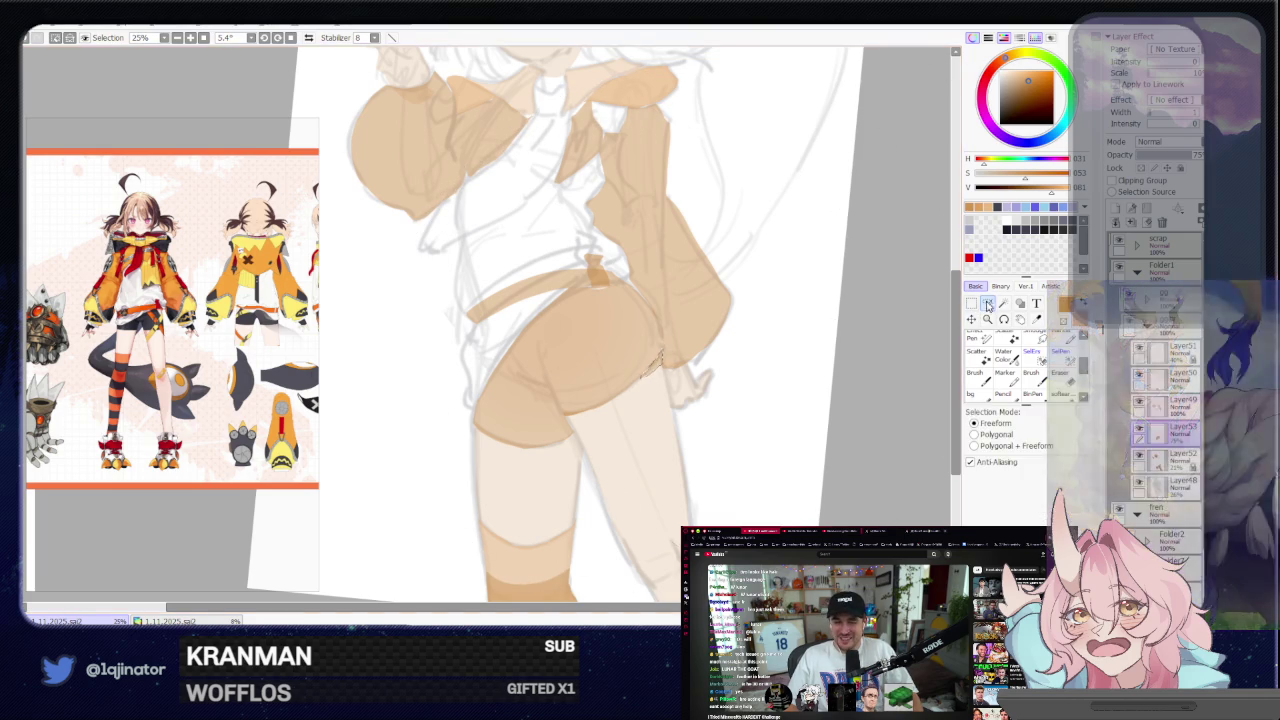
scroll(823, 336, down, 2)
scroll(790, 365, down, 2)
scroll(734, 414, up, 4)
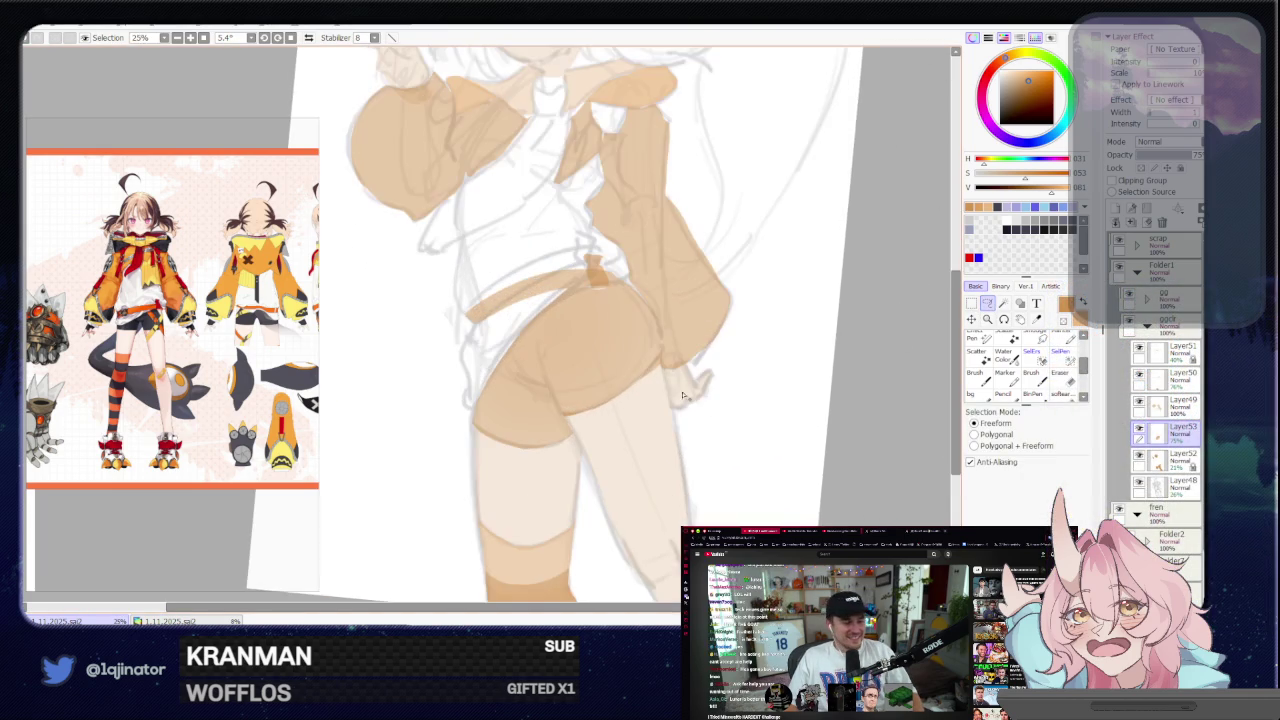
mouse_move(669, 385)
mouse_down()
mouse_move(486, 373)
mouse_move(516, 412)
mouse_up()
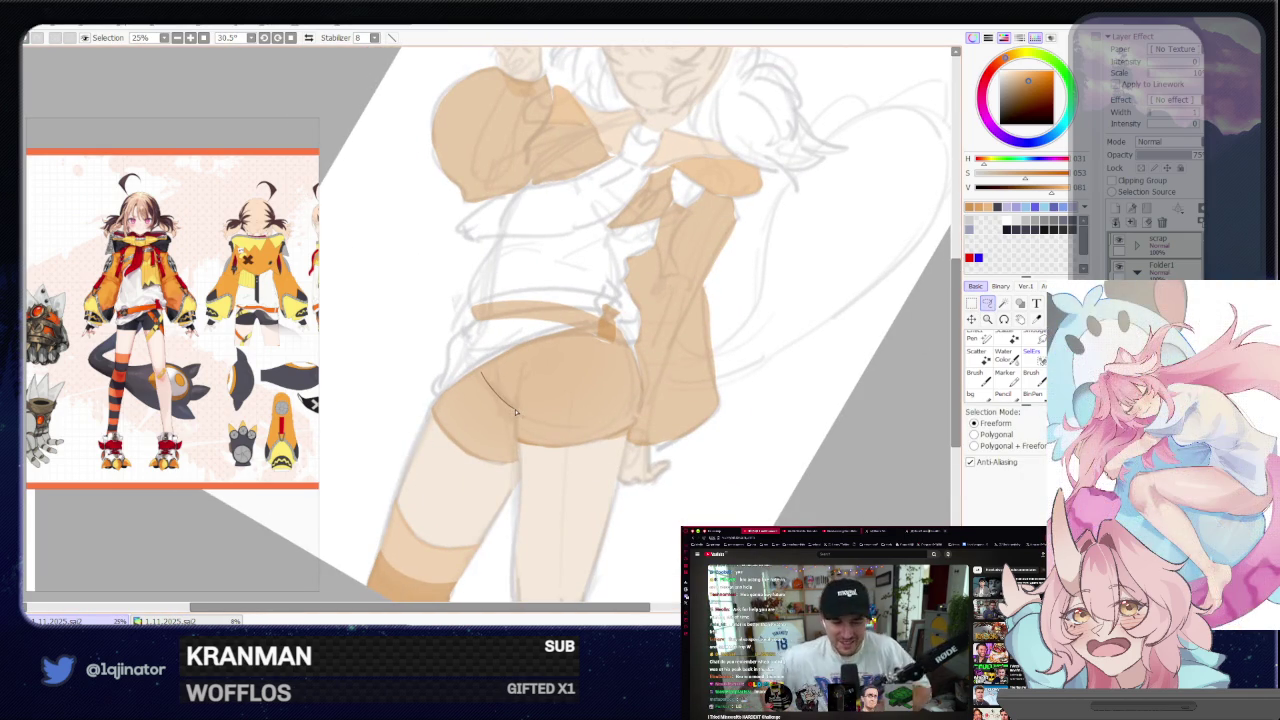
drag(521, 367, 520, 366)
key(b)
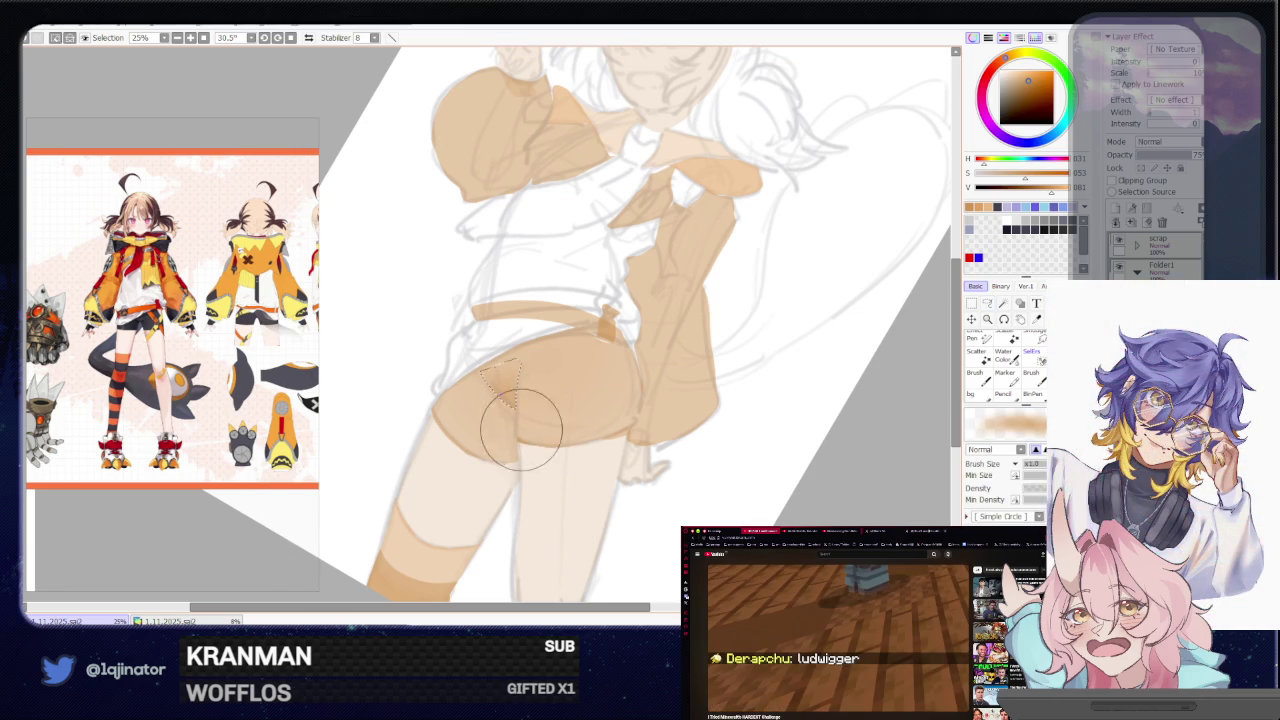
click(988, 303)
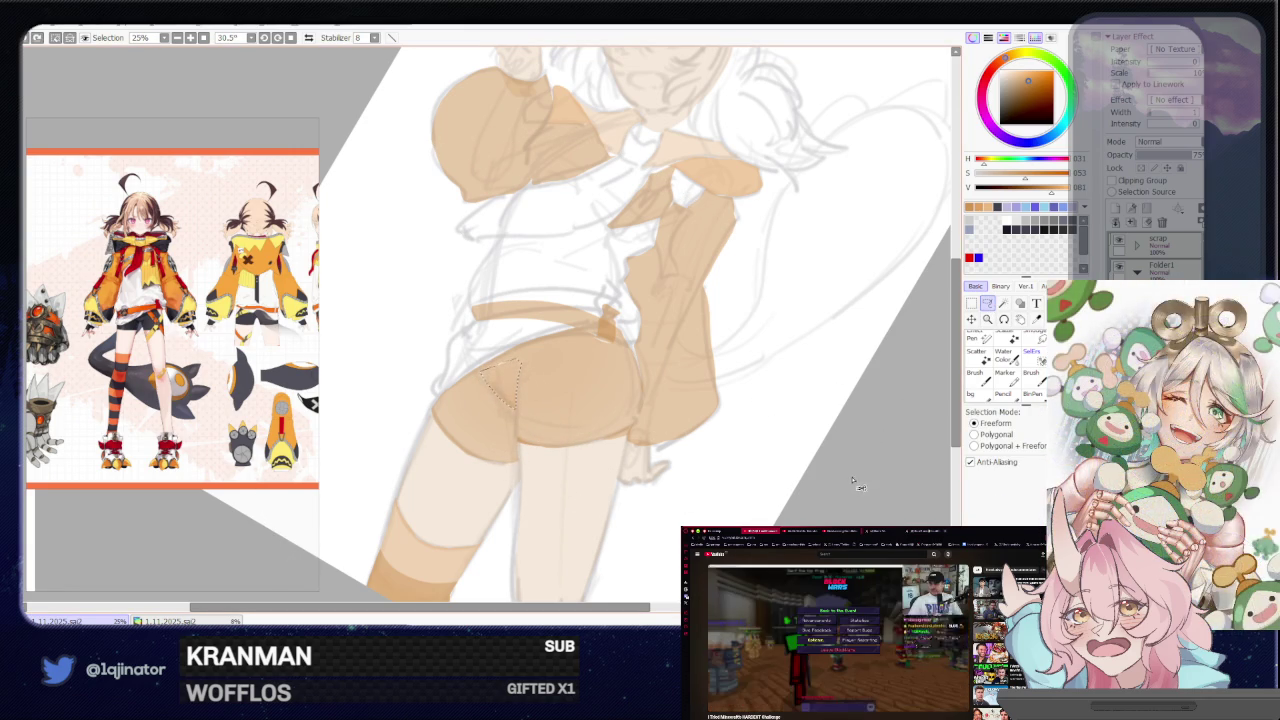
scroll(728, 332, down, 3)
drag(651, 491, 657, 434)
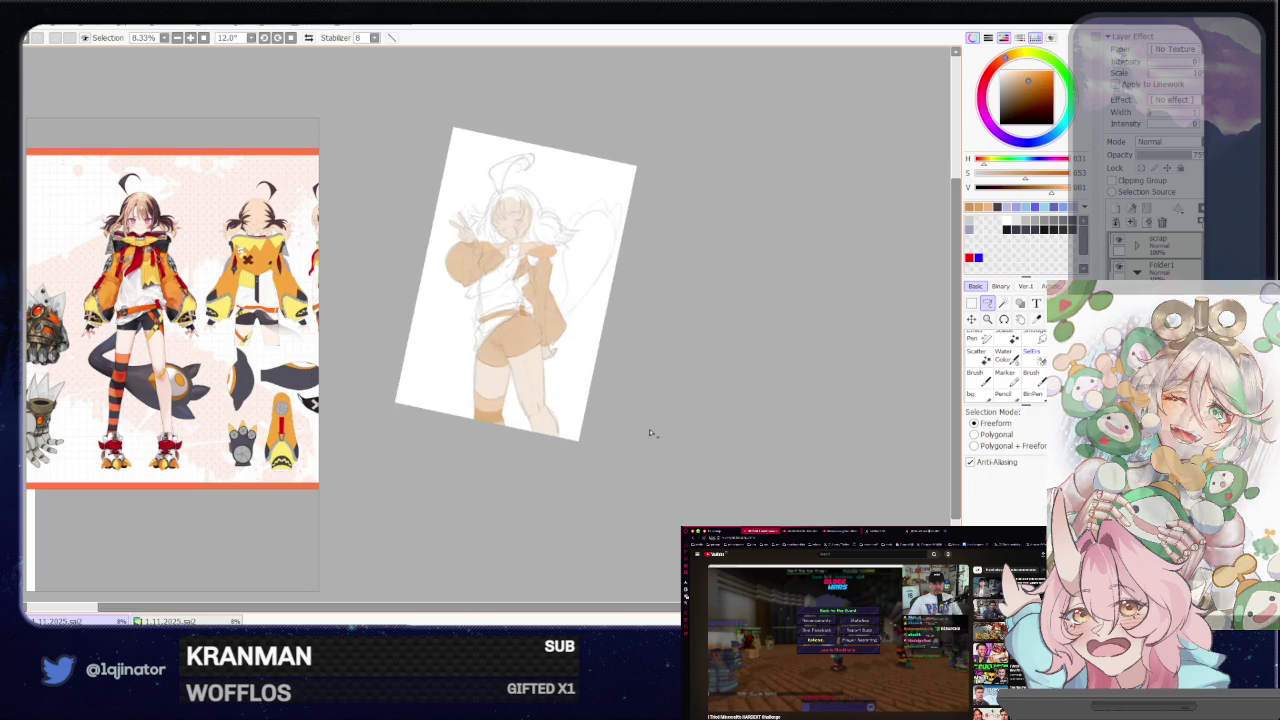
Lasso and paint a strap beside the shorts
scroll(513, 500, up, 3)
scroll(513, 500, up, 1)
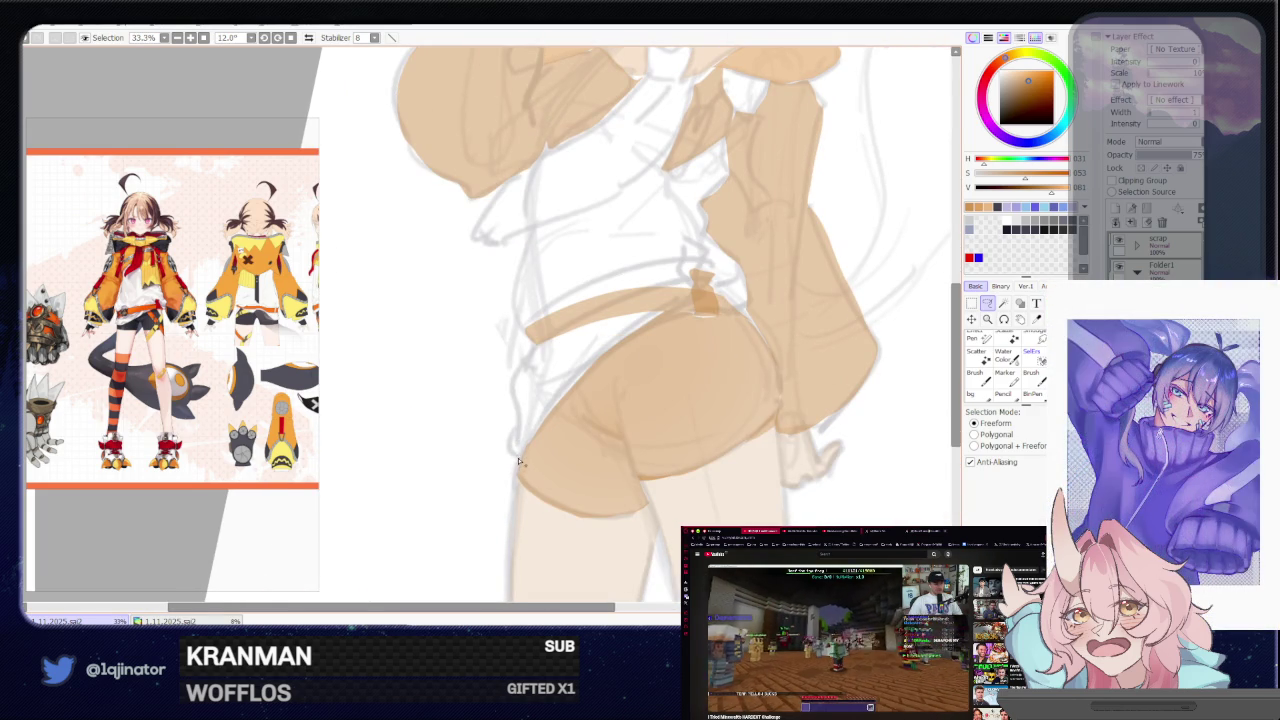
mouse_move(519, 463)
mouse_down()
mouse_move(540, 349)
mouse_move(520, 462)
mouse_up()
key(b)
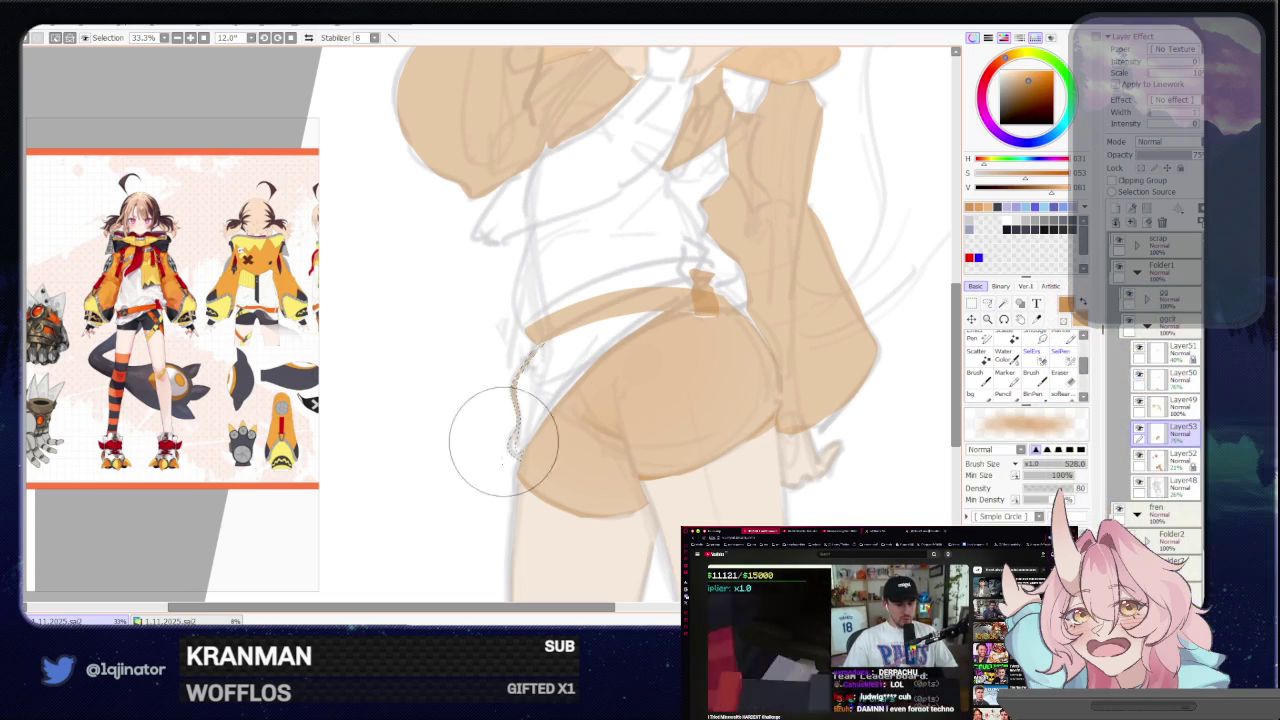
scroll(785, 294, down, 1)
scroll(785, 294, down, 1)
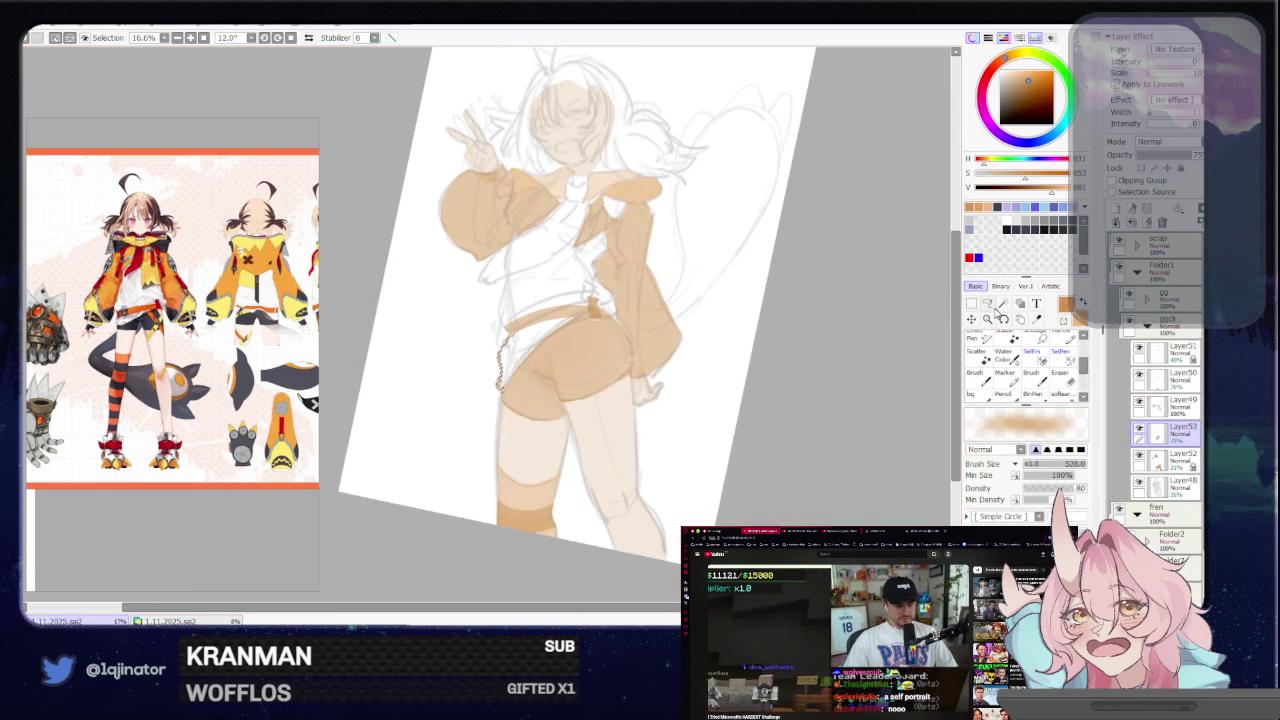
key(l)
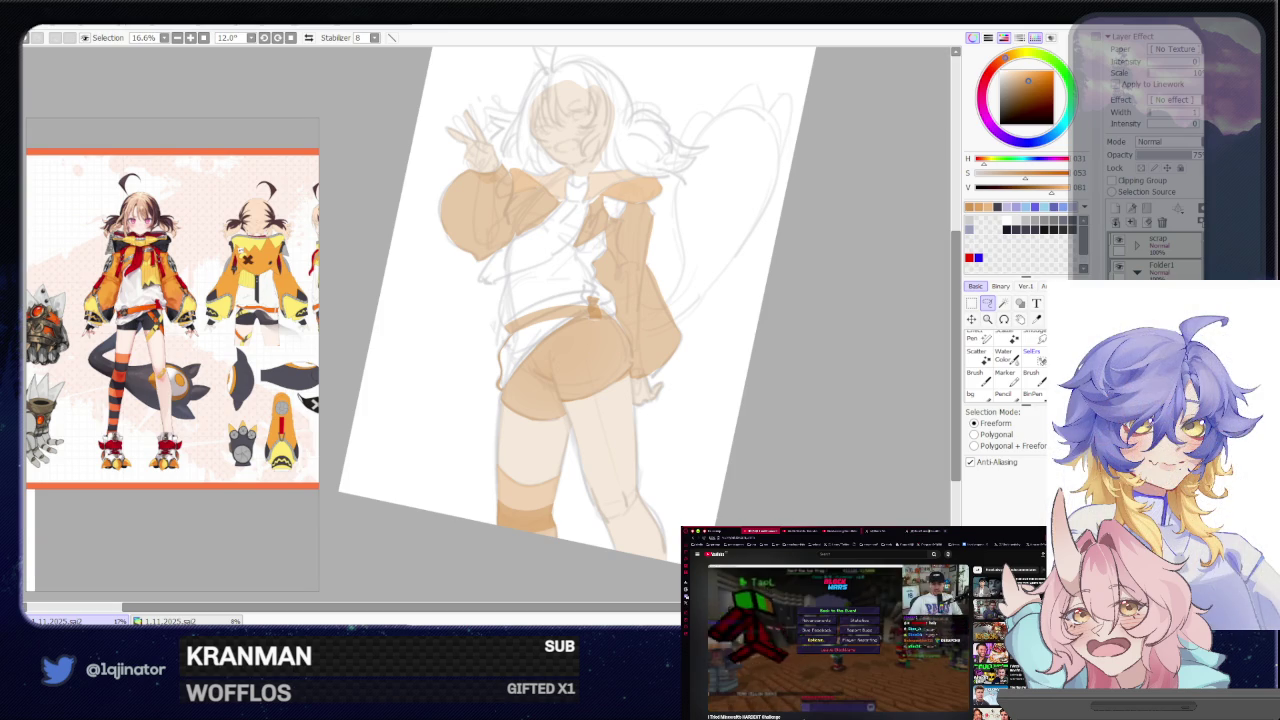
Lasso and paint a second thin strap running down along the hip
drag(605, 366, 593, 415)
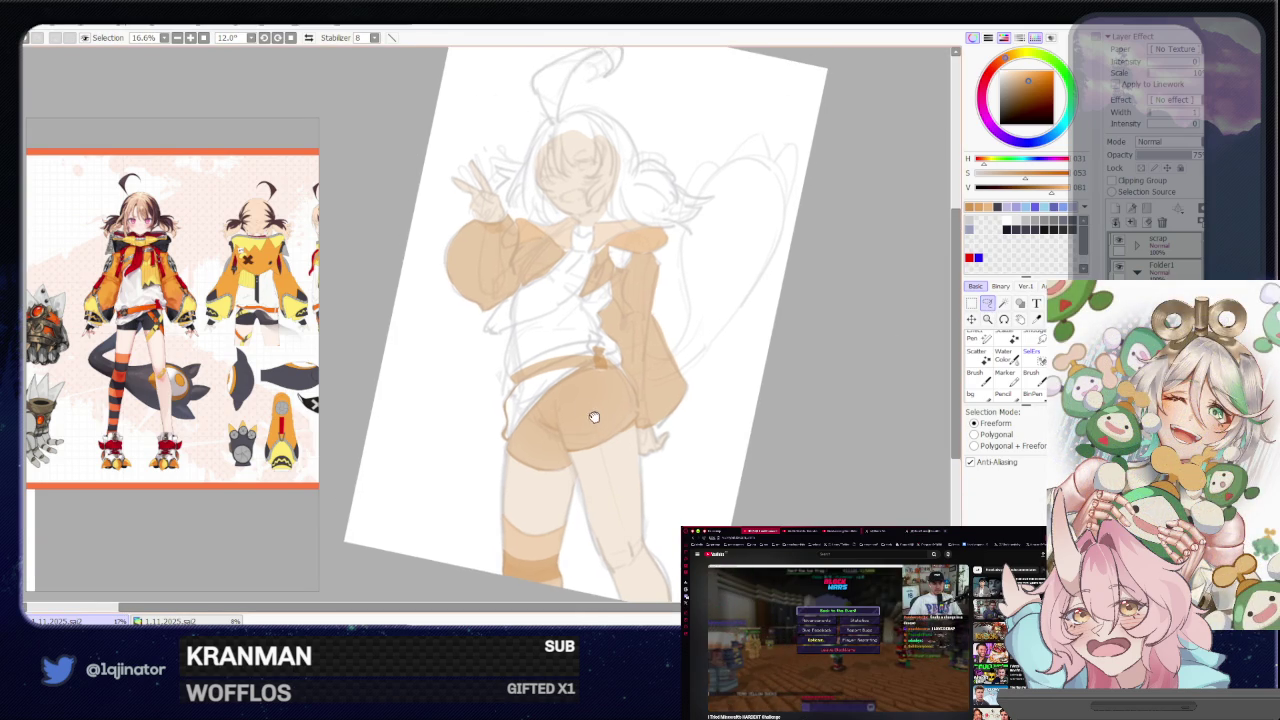
scroll(563, 352, up, 1)
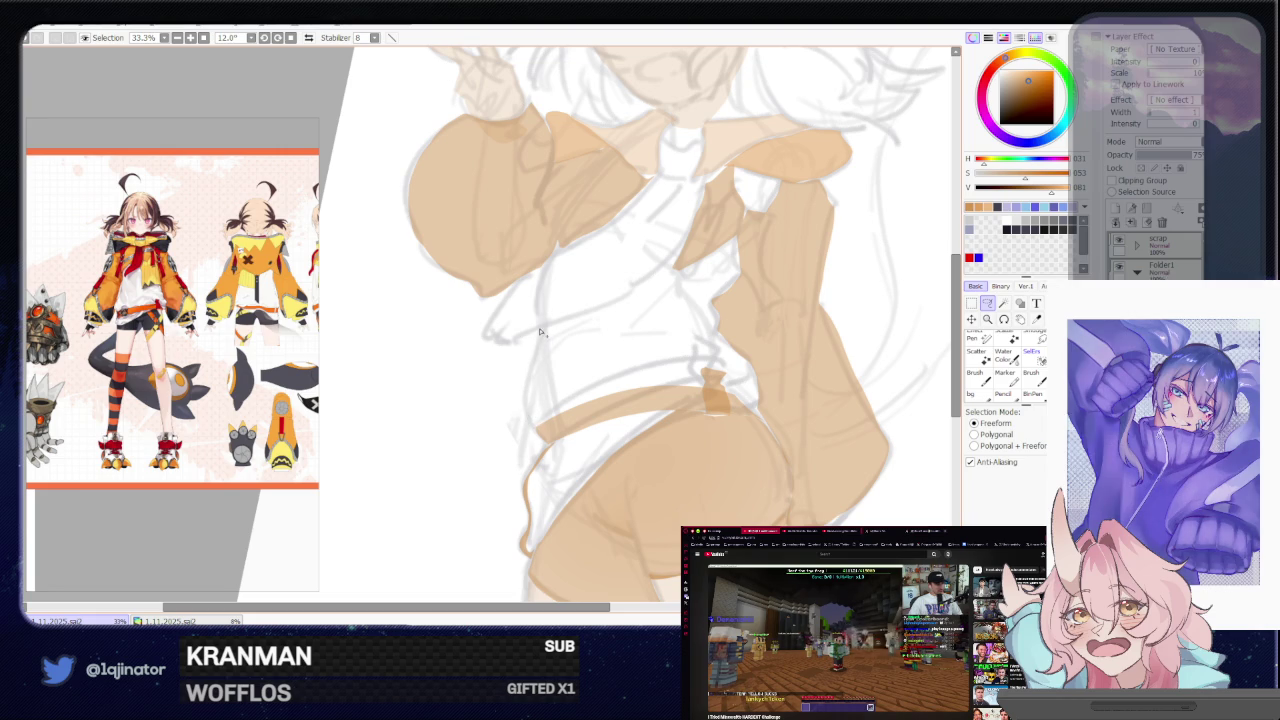
drag(540, 332, 525, 428)
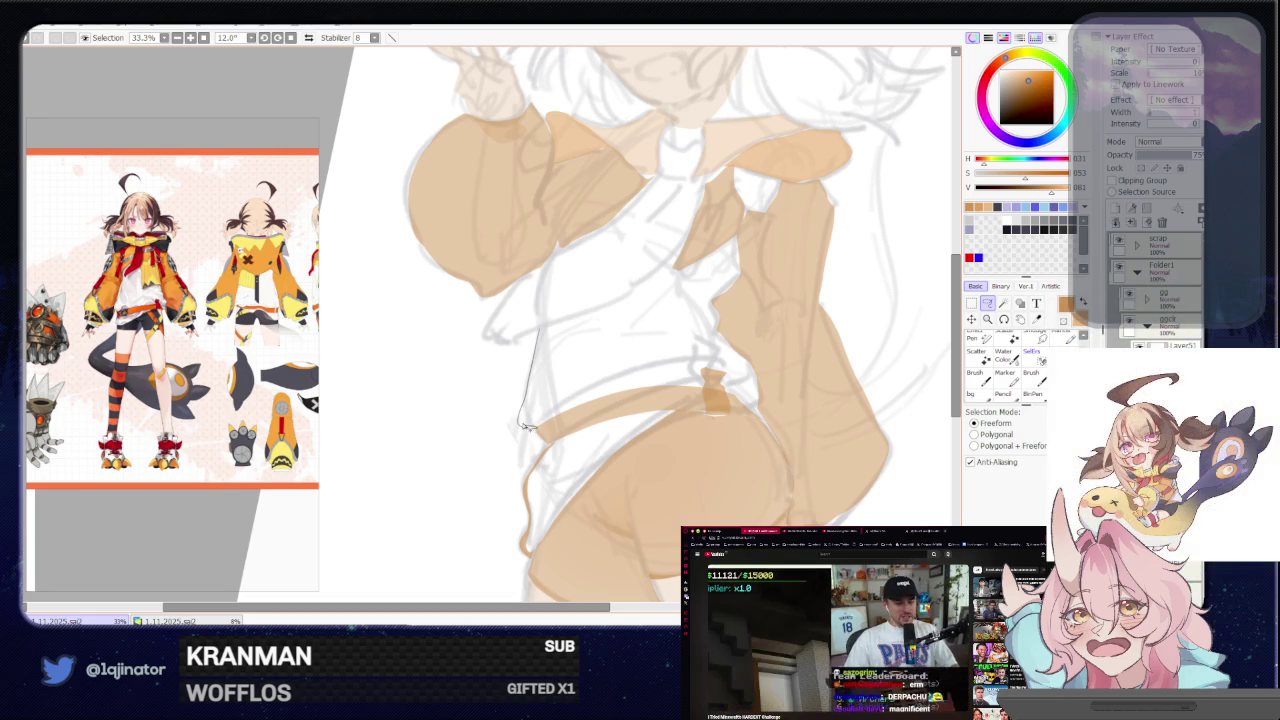
key(b)
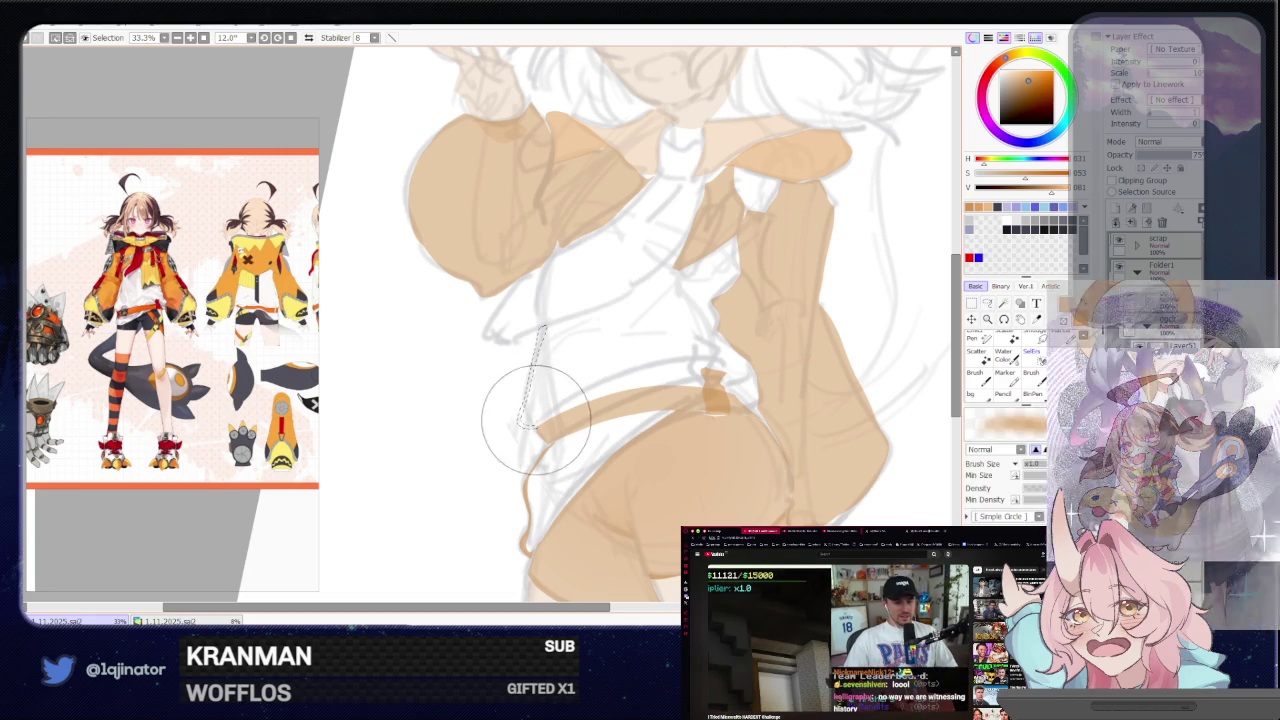
scroll(530, 450, down, 2)
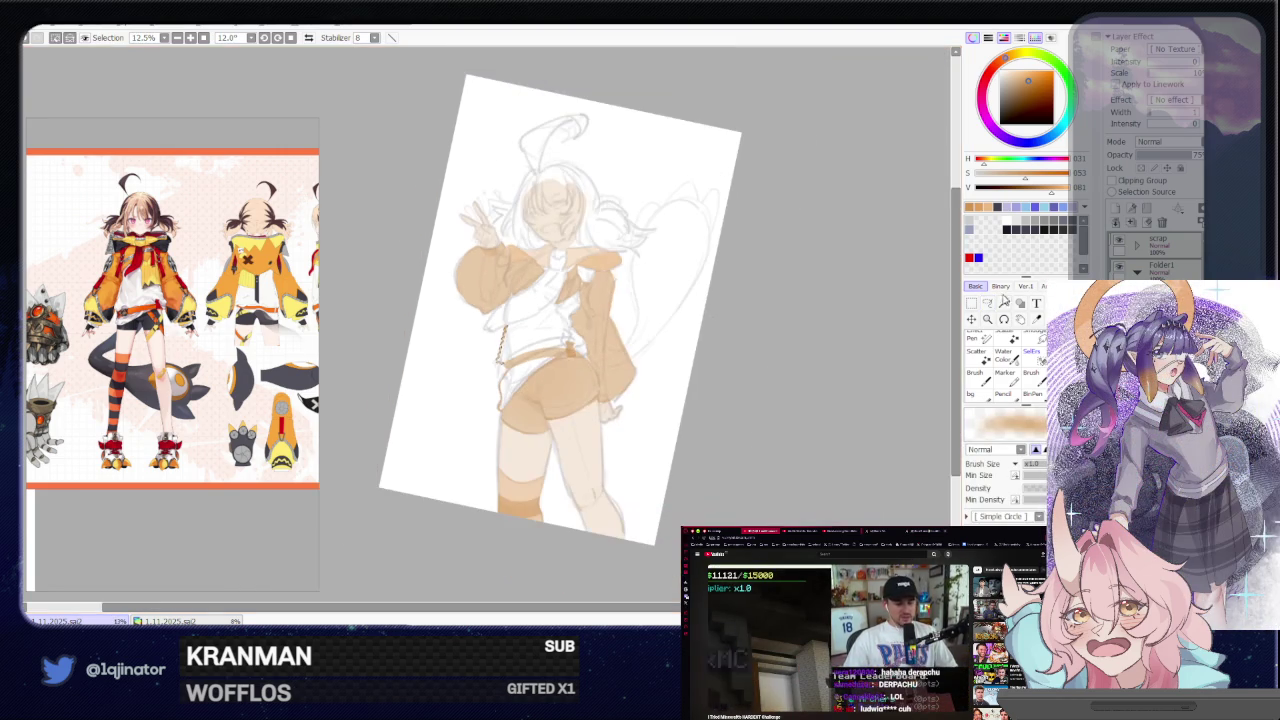
click(987, 302)
scroll(805, 320, up, 1)
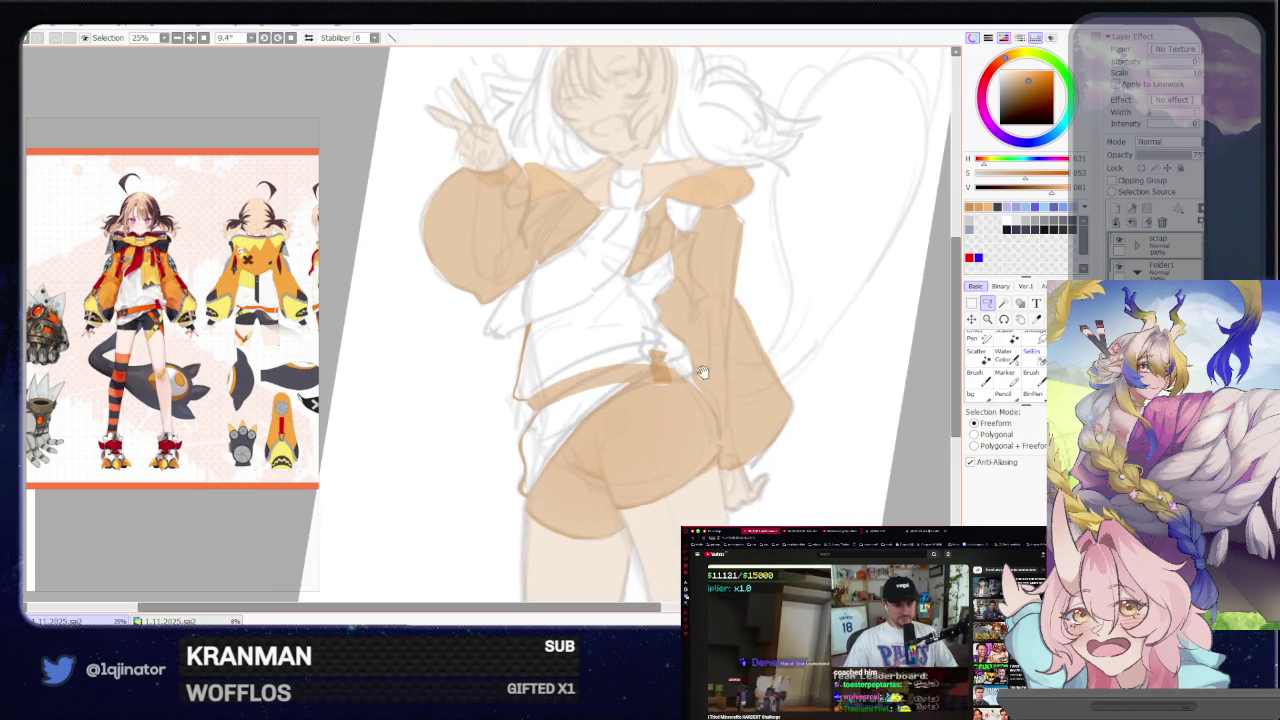
Frame the torso and shorts more closely in view
drag(720, 380, 652, 413)
drag(663, 340, 646, 365)
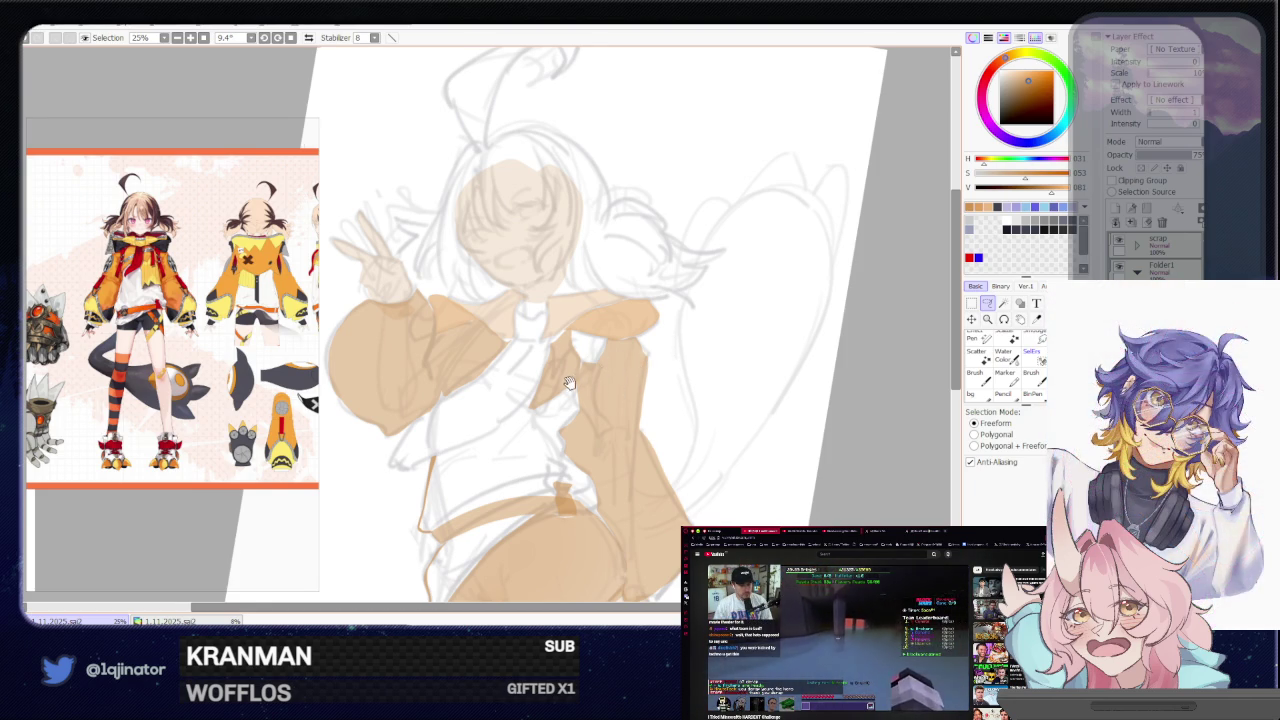
drag(568, 382, 606, 362)
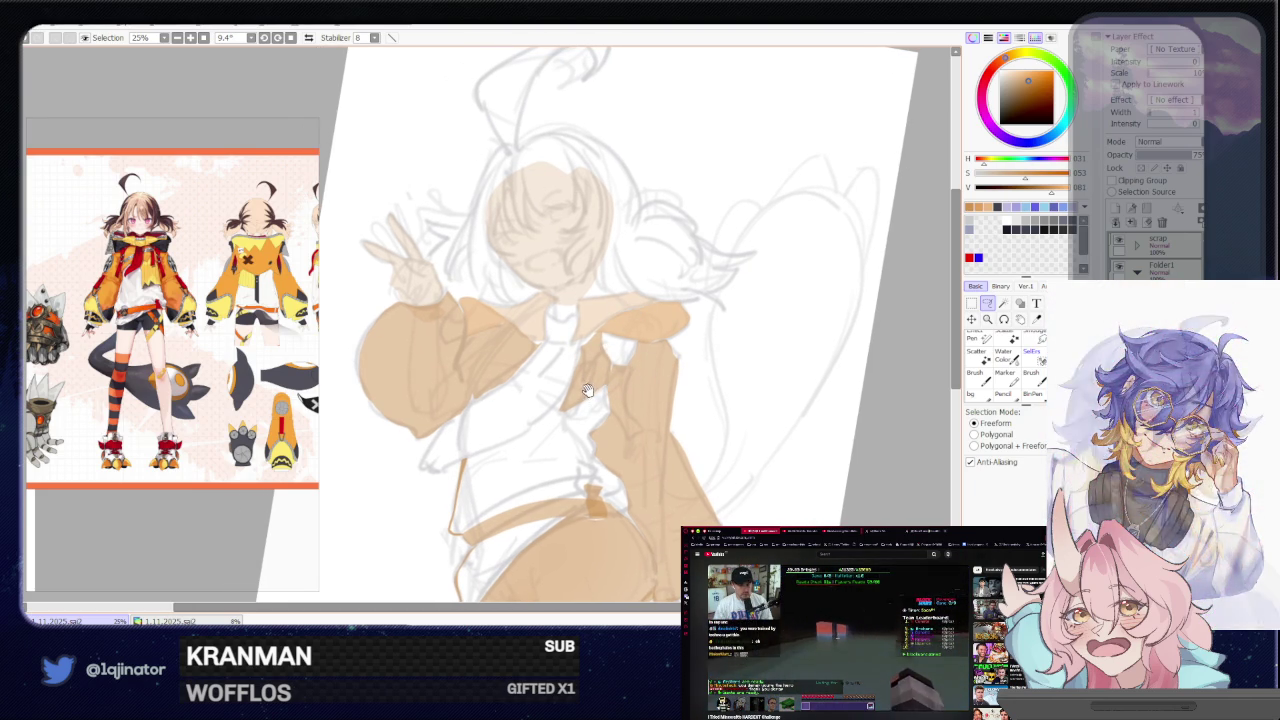
drag(586, 366, 592, 368)
key(b)
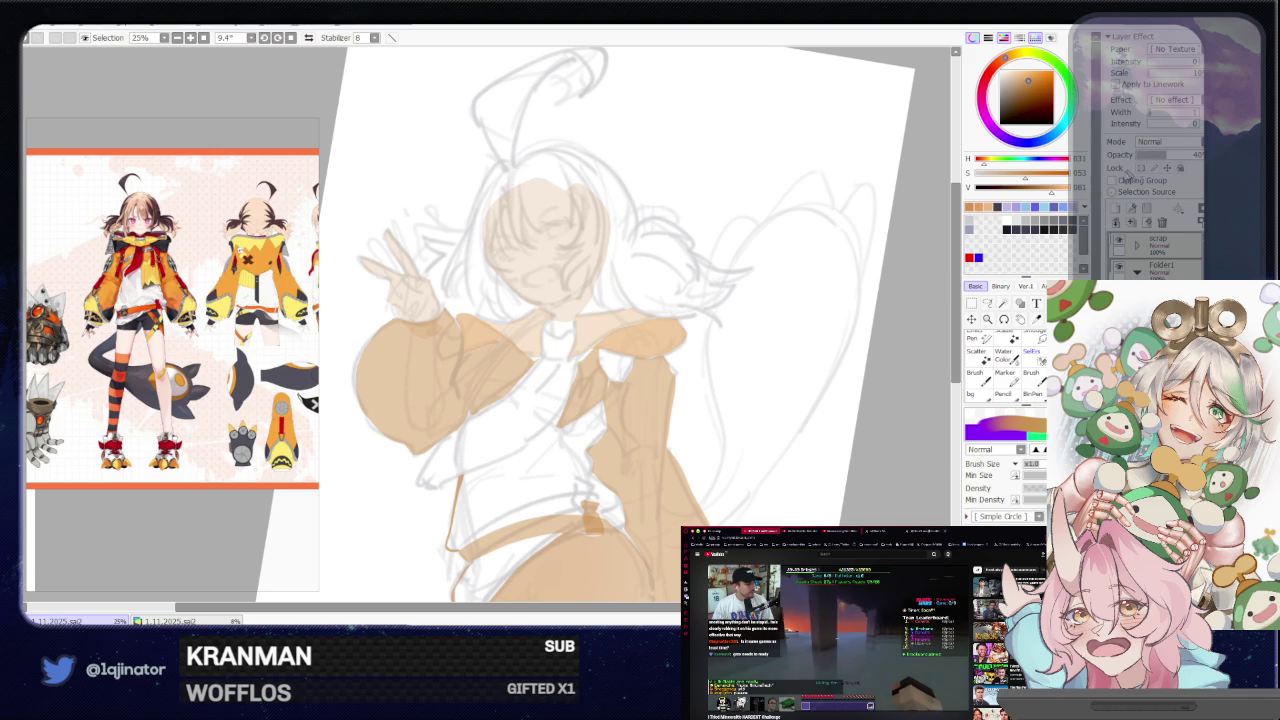
click(987, 302)
scroll(577, 334, up, 1)
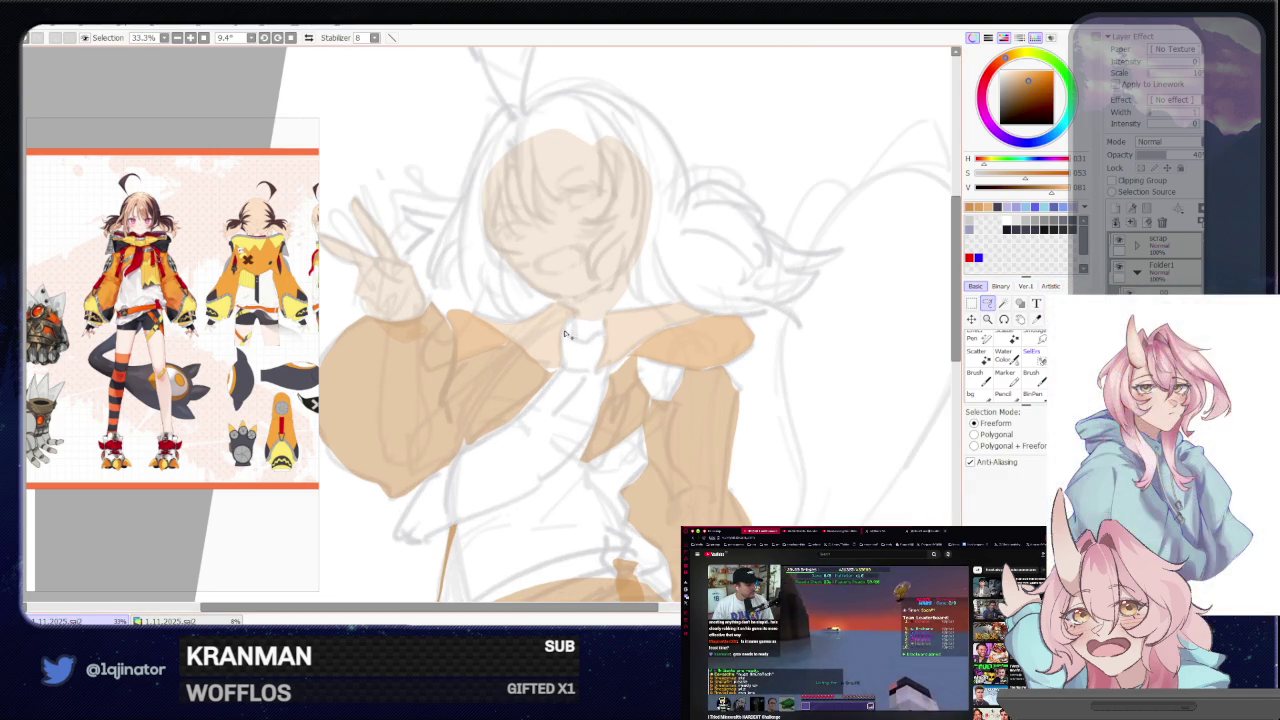
Lasso the collar opening beneath the chin
mouse_move(592, 340)
mouse_down()
mouse_move(611, 338)
mouse_move(568, 370)
mouse_up()
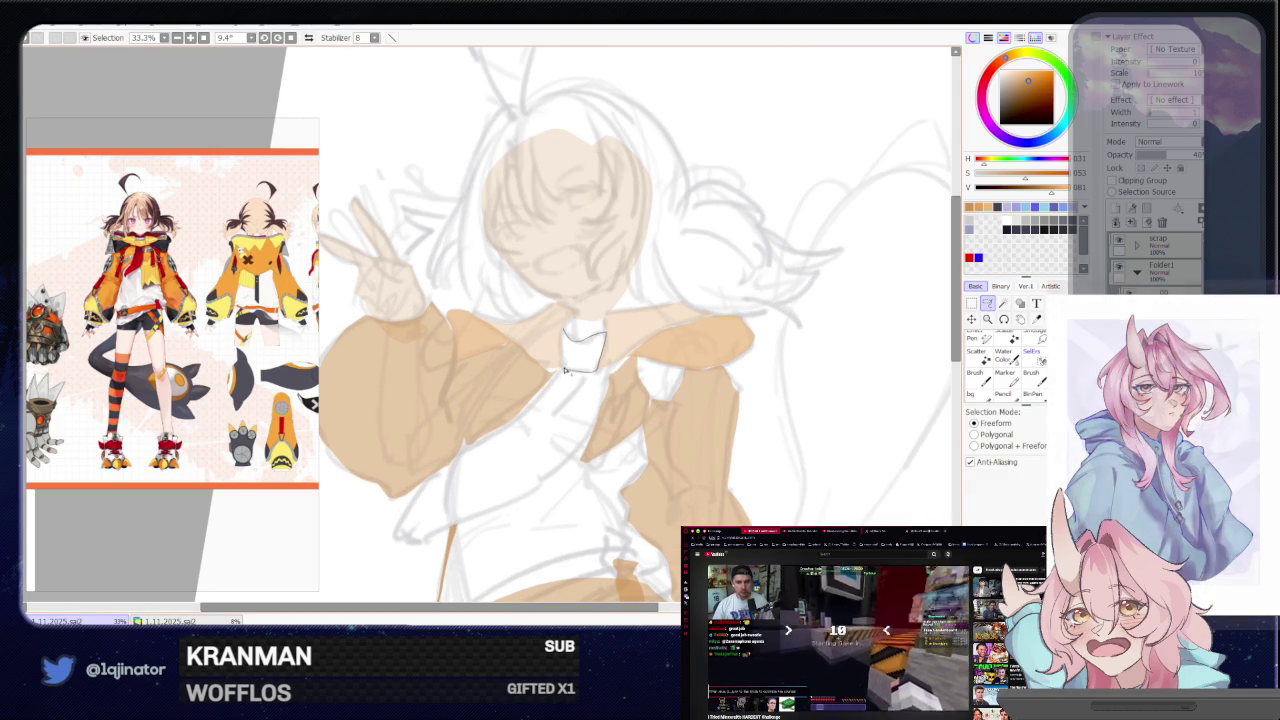
key(b)
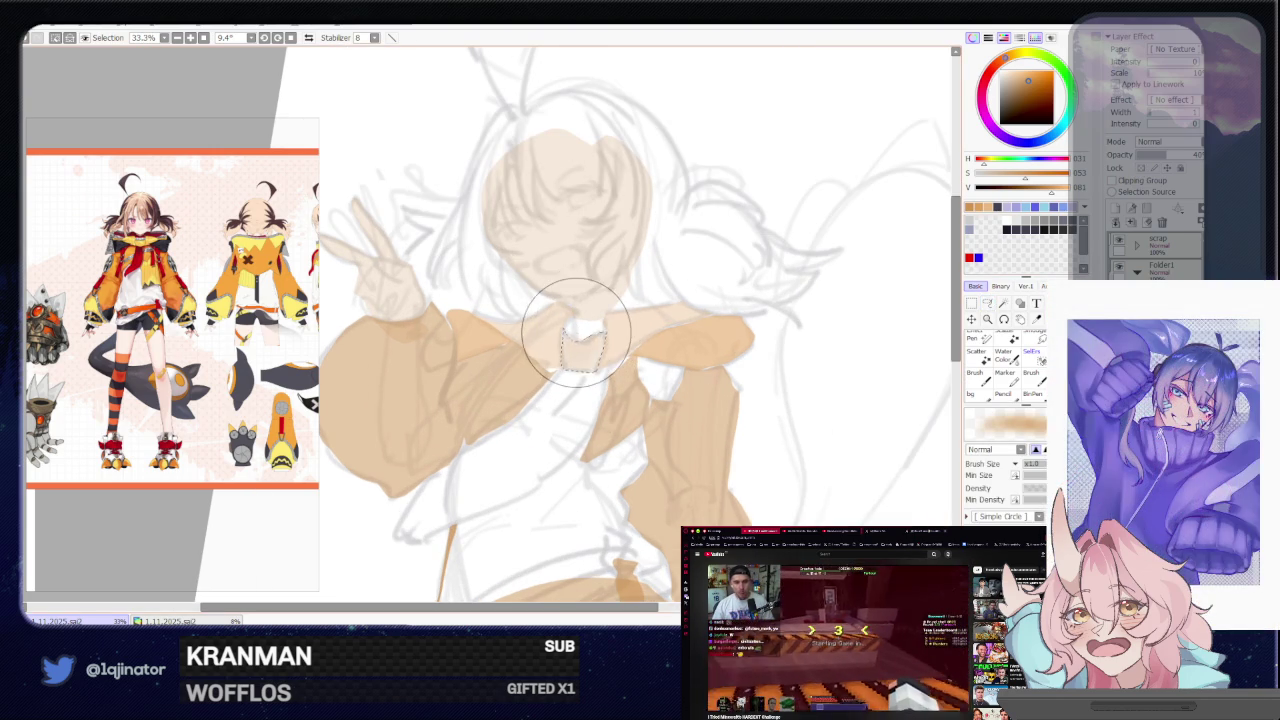
scroll(672, 322, down, 3)
key(l)
scroll(805, 350, up, 2)
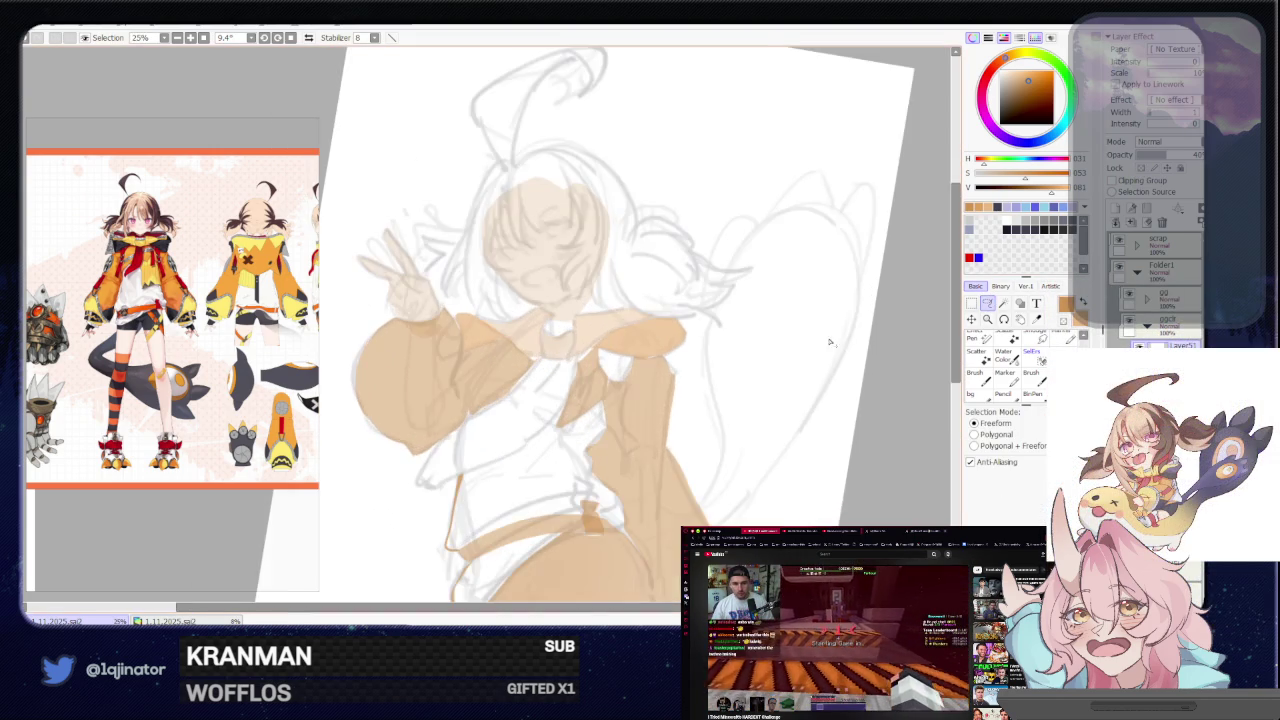
scroll(585, 325, down, 1)
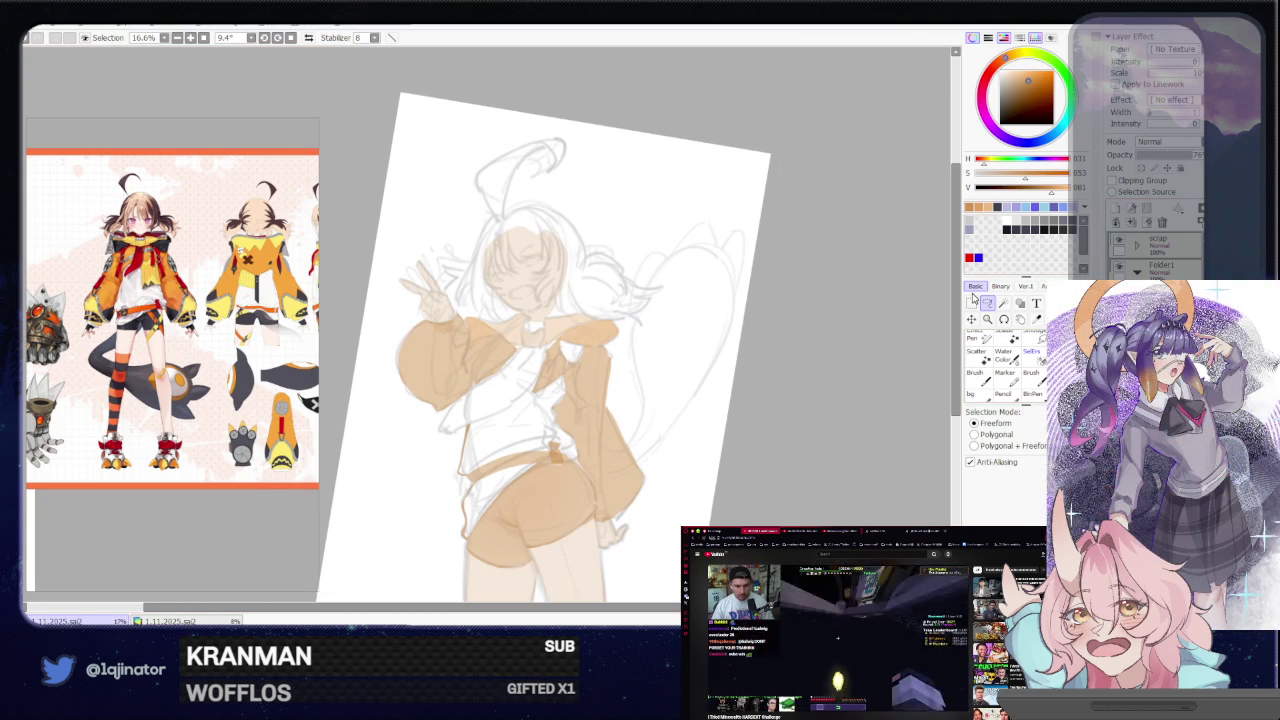
scroll(700, 345, up, 2)
Lasso the scarf area under the chin and fill it orange
scroll(595, 357, up, 1)
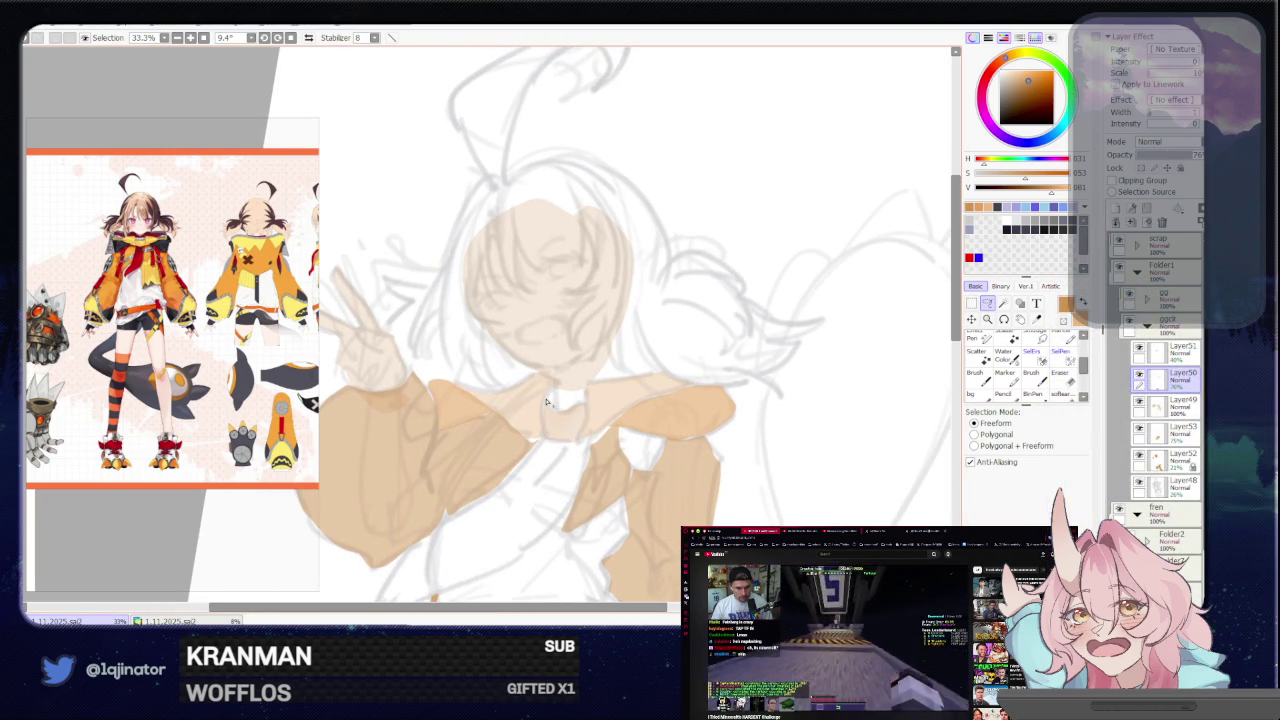
mouse_move(555, 378)
mouse_down()
mouse_move(638, 350)
mouse_move(645, 377)
mouse_up()
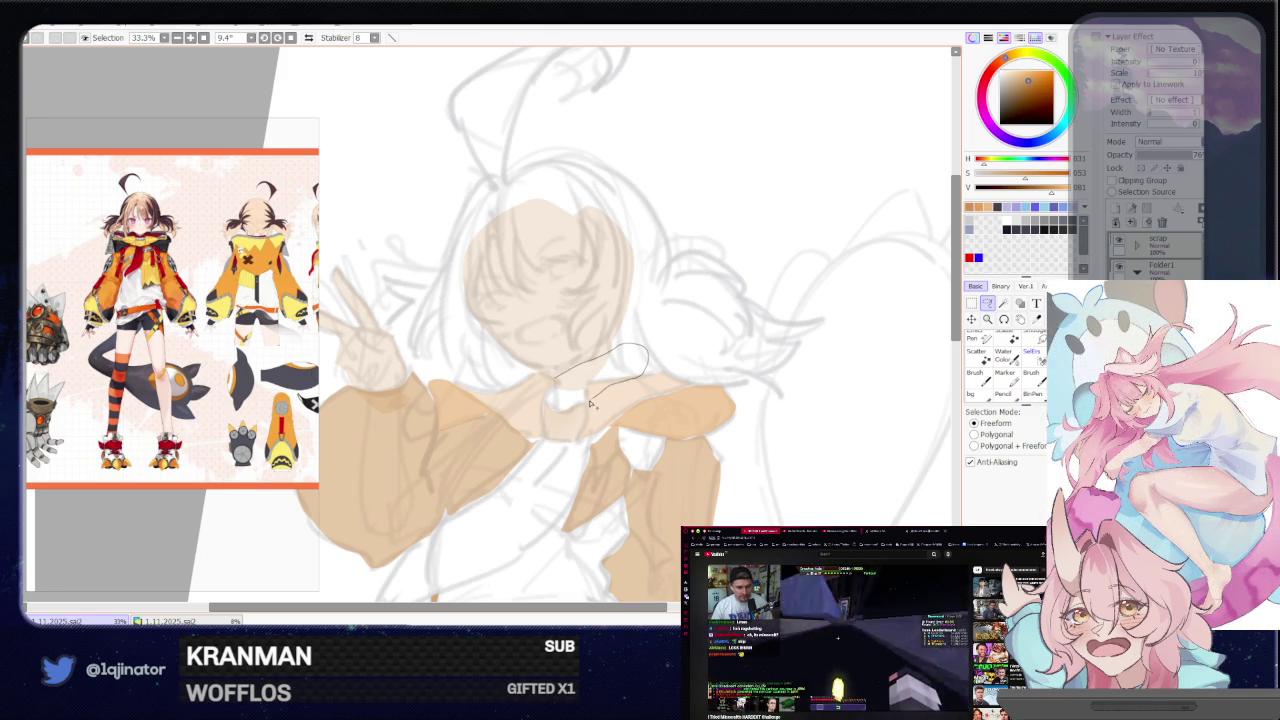
drag(565, 415, 540, 370)
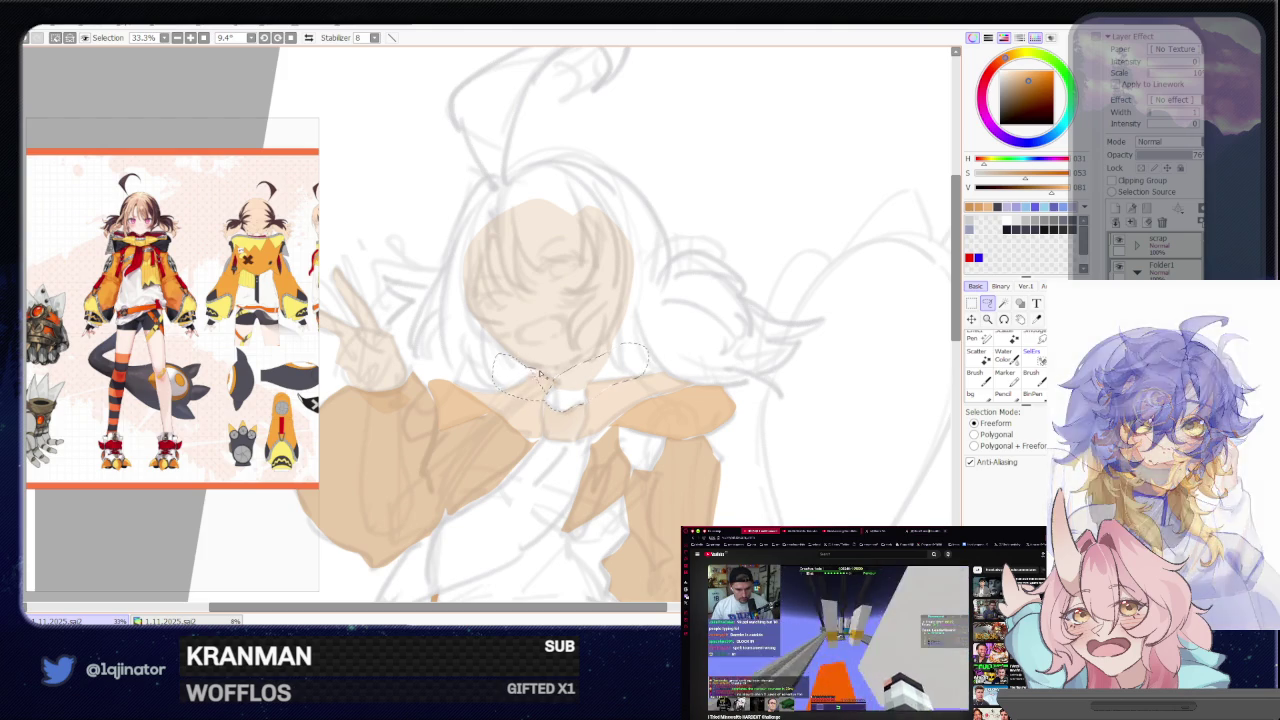
key(b)
mouse_move(520, 378)
mouse_down()
mouse_move(857, 309)
mouse_move(663, 373)
mouse_up()
key(a)
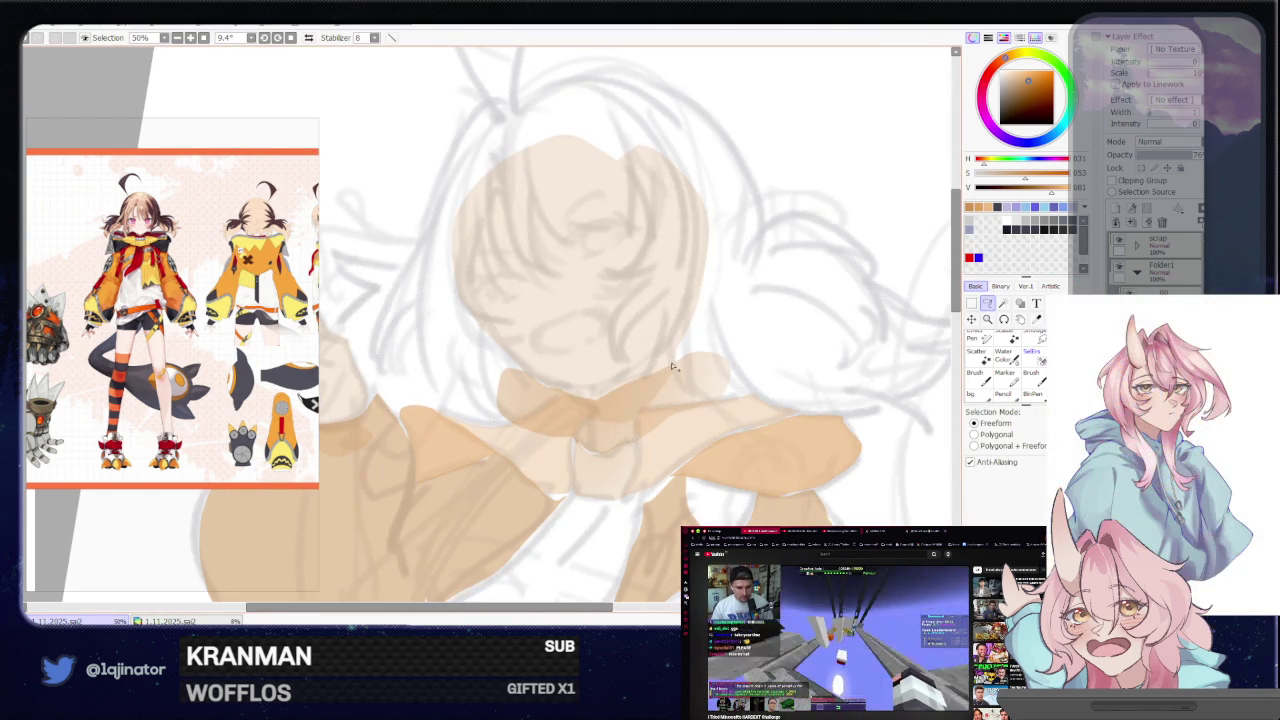
Discard an extra scarf-fold selection and begin outlining the hair left of the face
drag(573, 451, 591, 410)
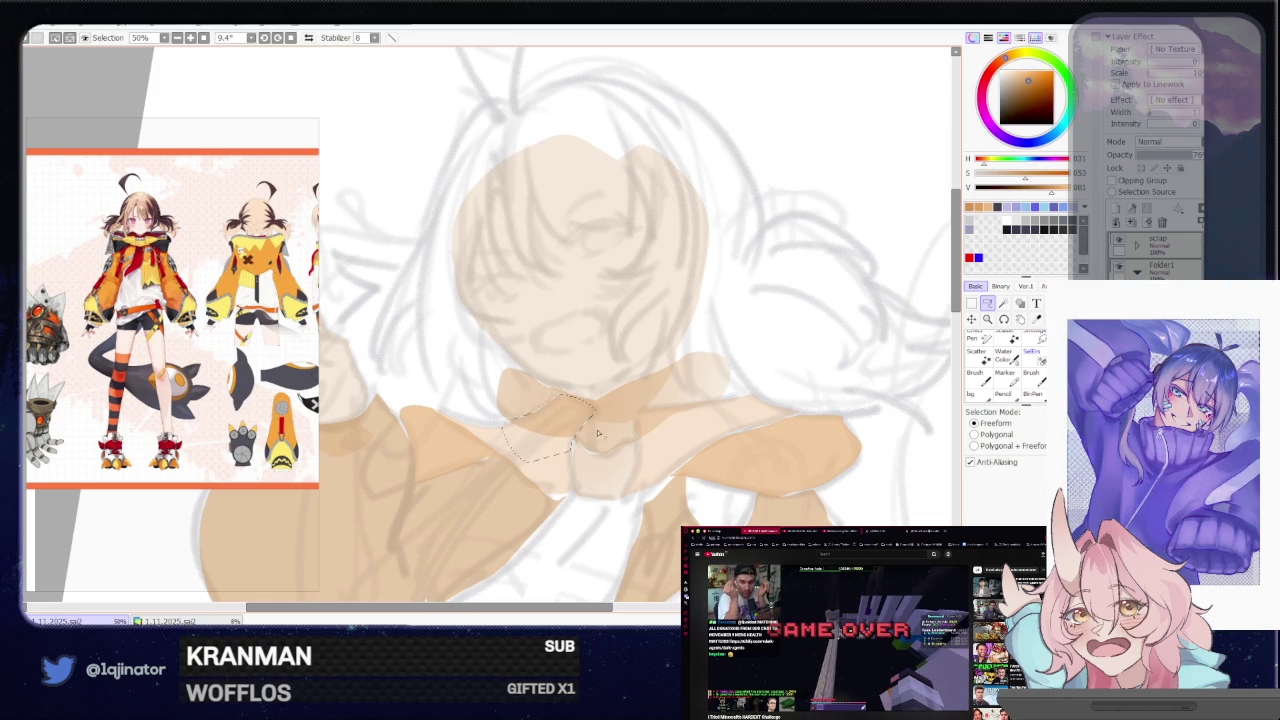
key(ctrl+d)
scroll(846, 346, down, 2)
scroll(808, 313, up, 2)
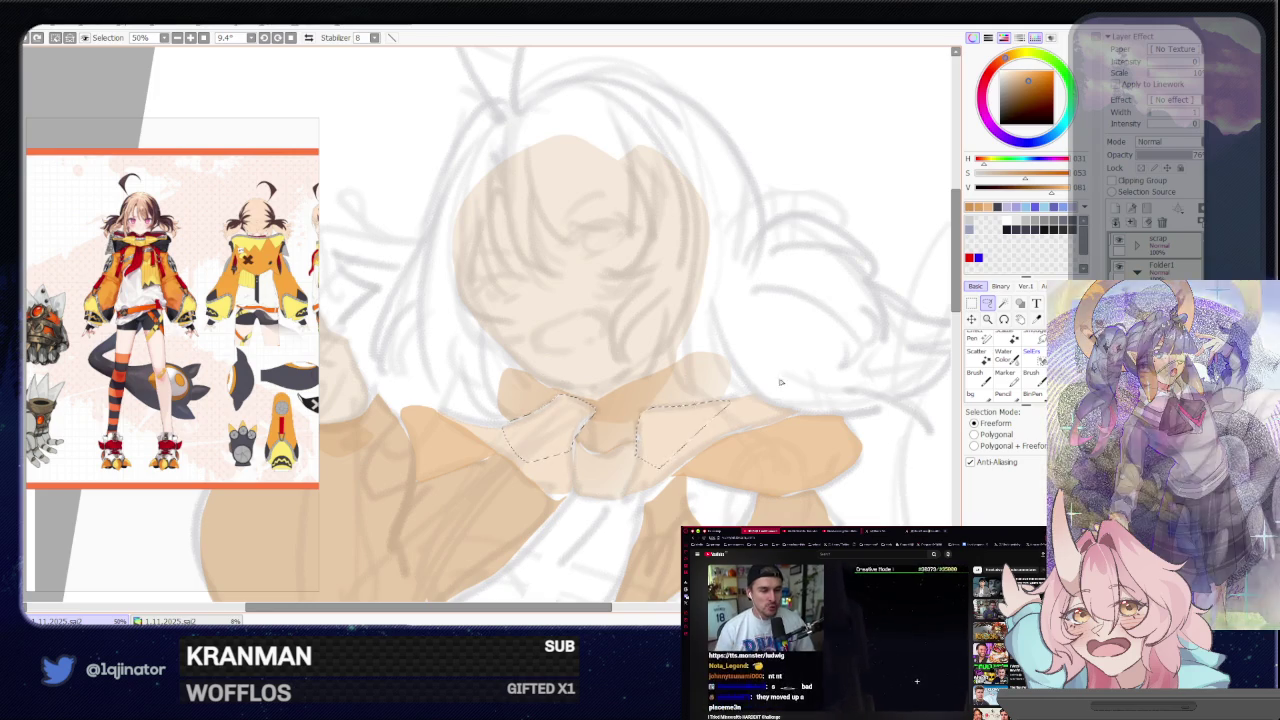
scroll(800, 375, down, 2)
scroll(884, 368, up, 1)
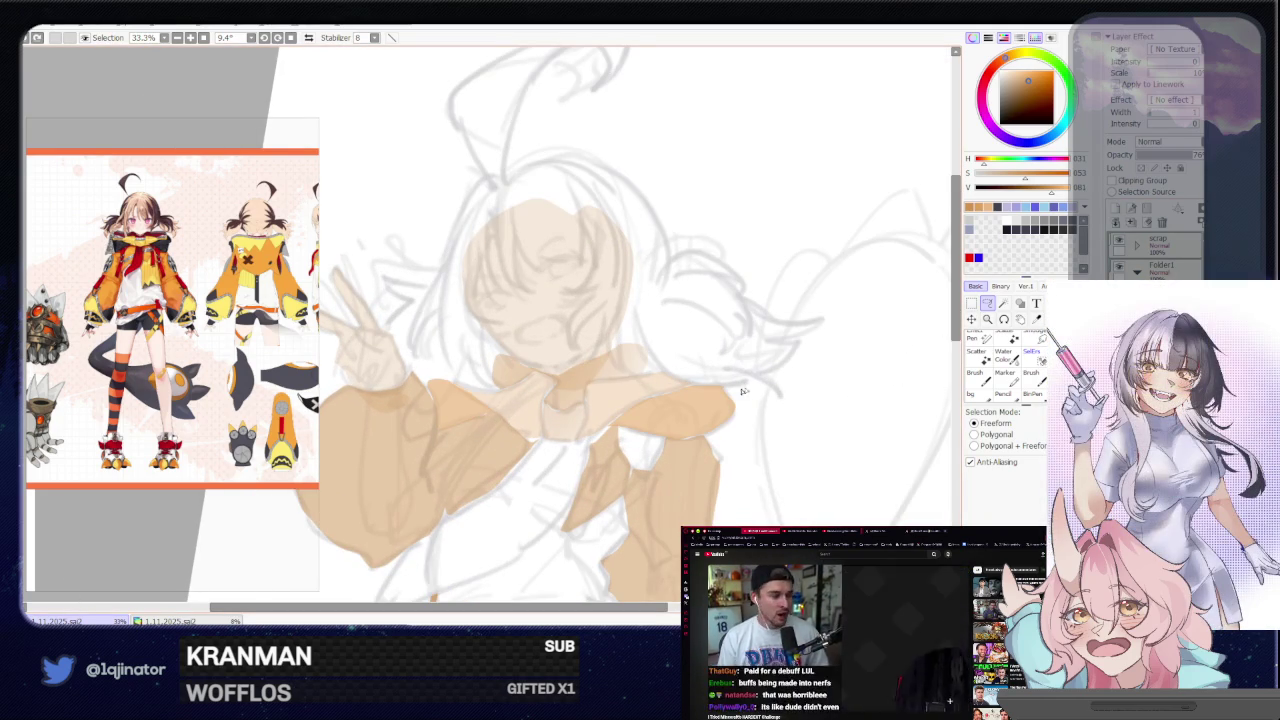
scroll(717, 415, down, 1)
scroll(717, 415, down, 1)
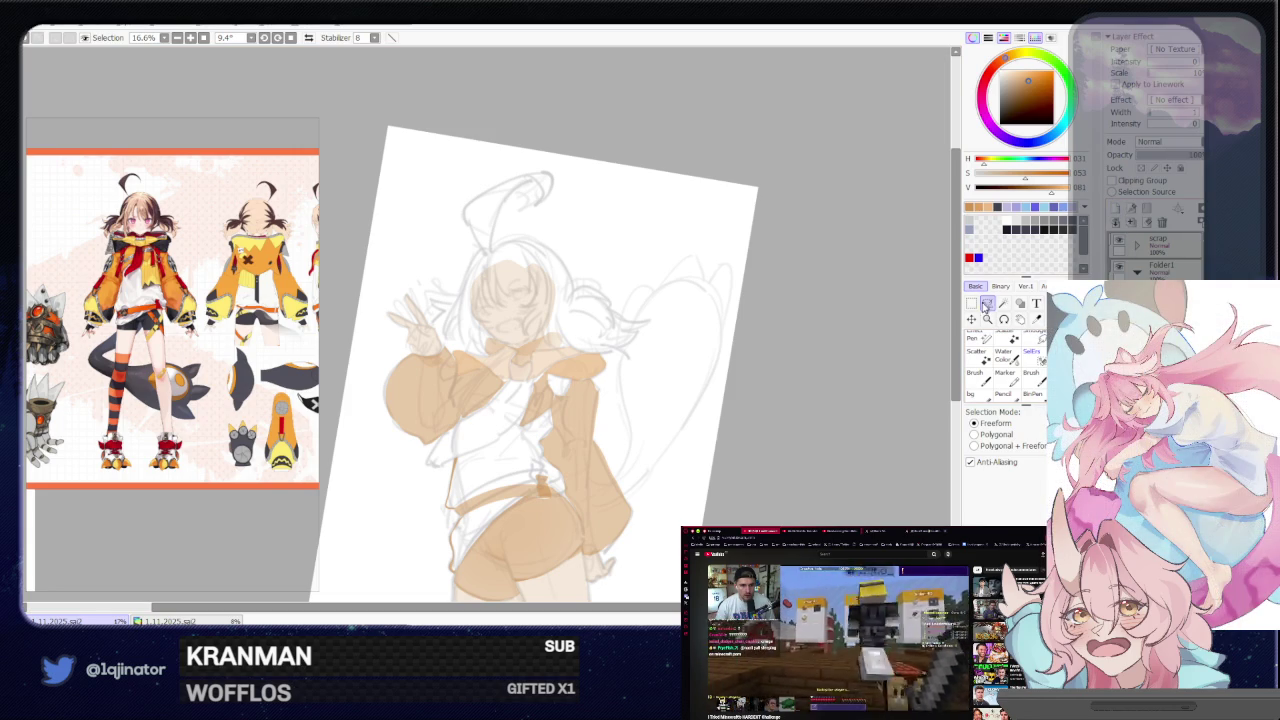
scroll(537, 346, up, 1)
scroll(537, 346, up, 1)
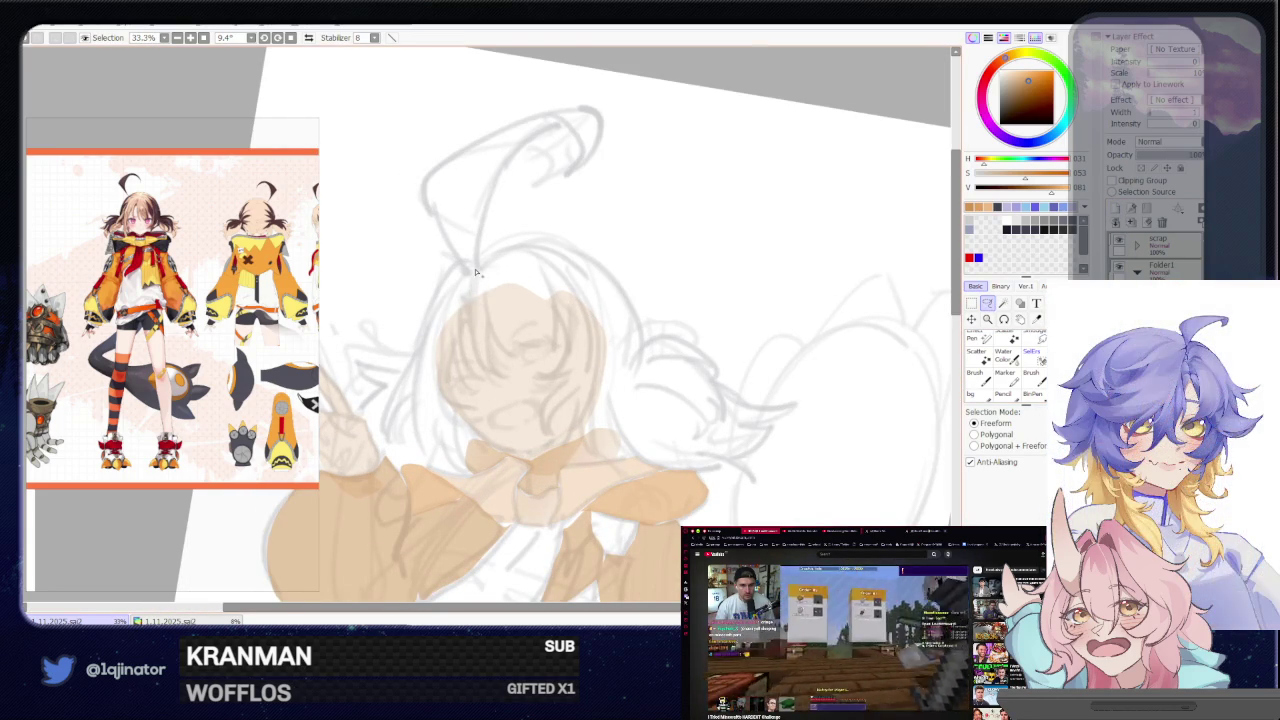
drag(490, 355, 482, 268)
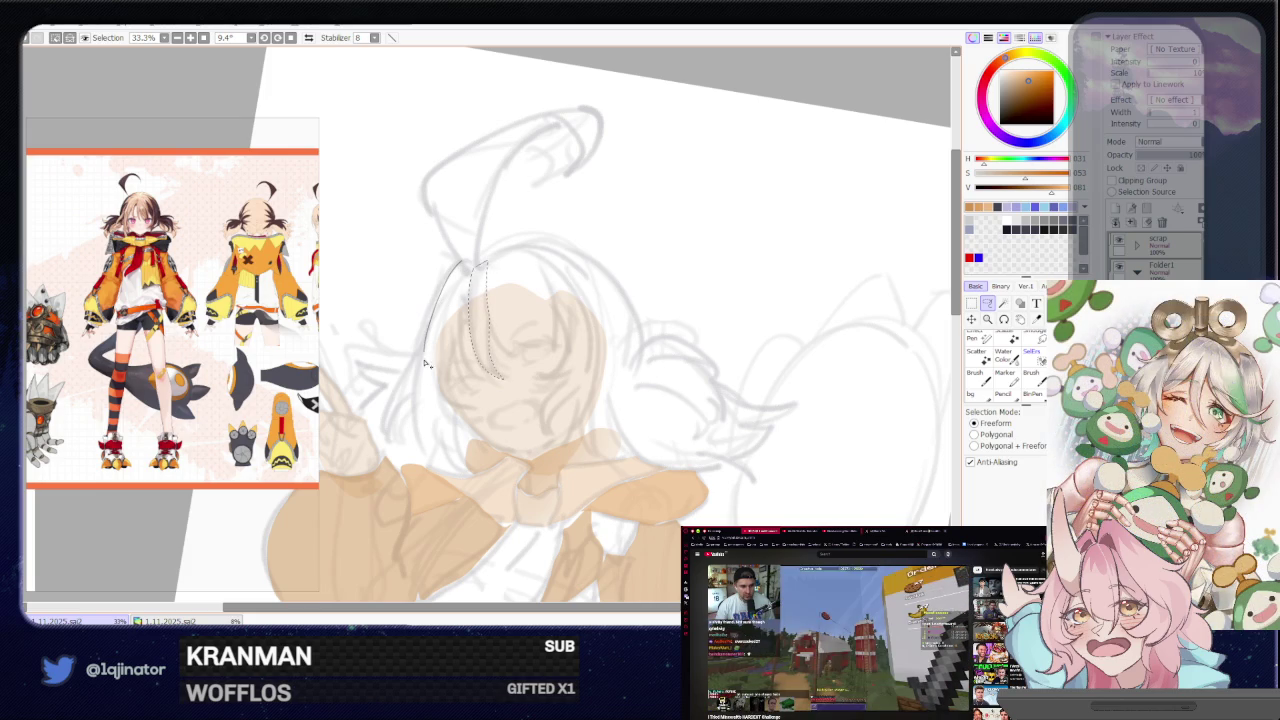
Trace the hair down the left side and across the head top, mirroring the view
drag(450, 423, 455, 348)
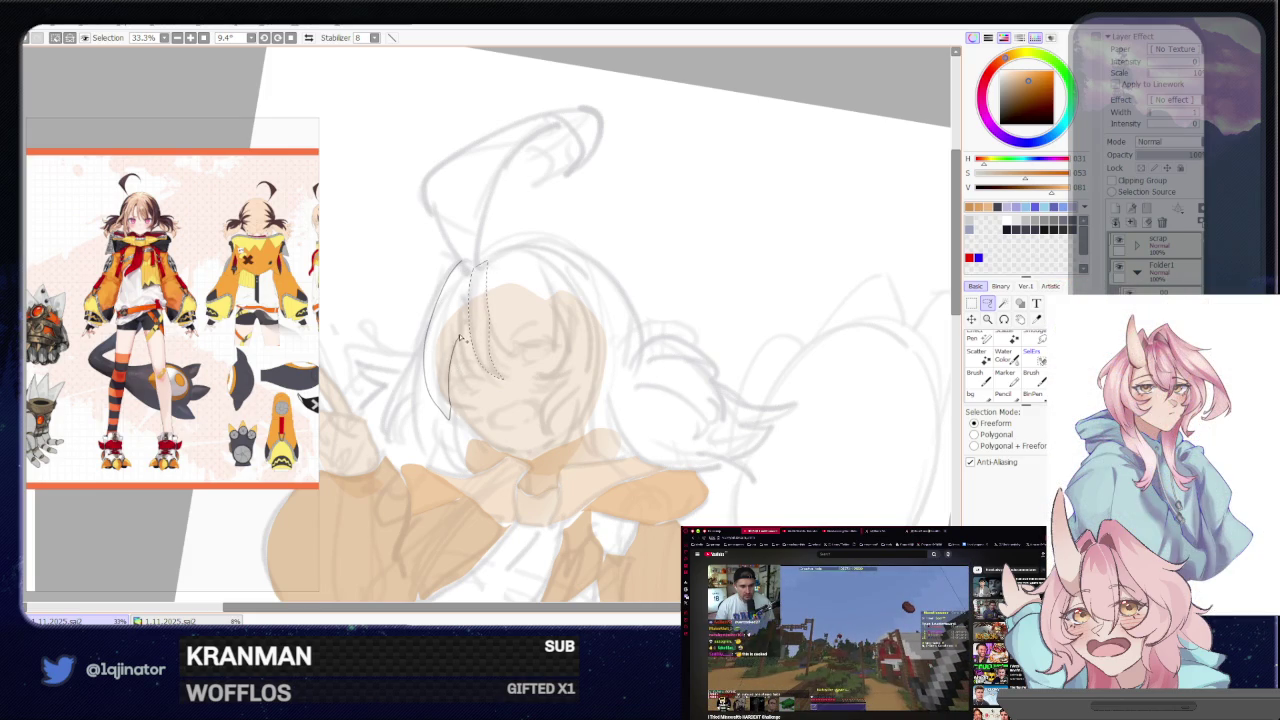
drag(482, 266, 482, 268)
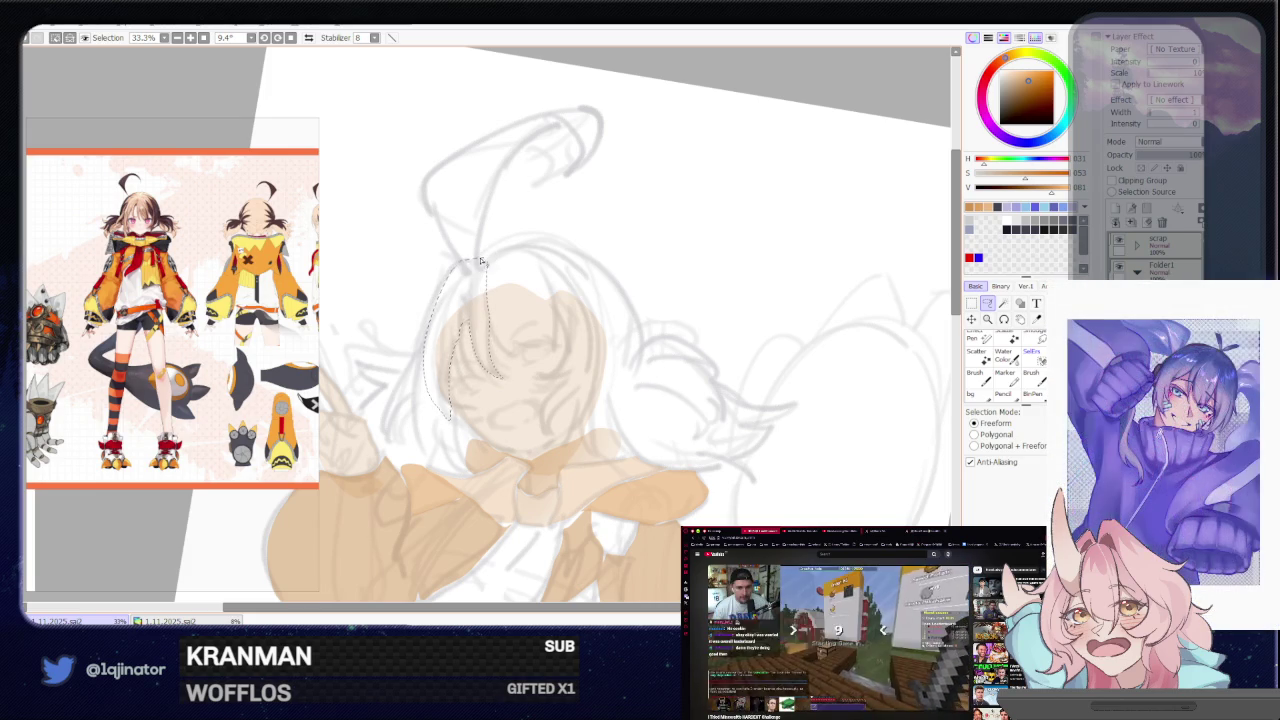
drag(447, 460, 477, 479)
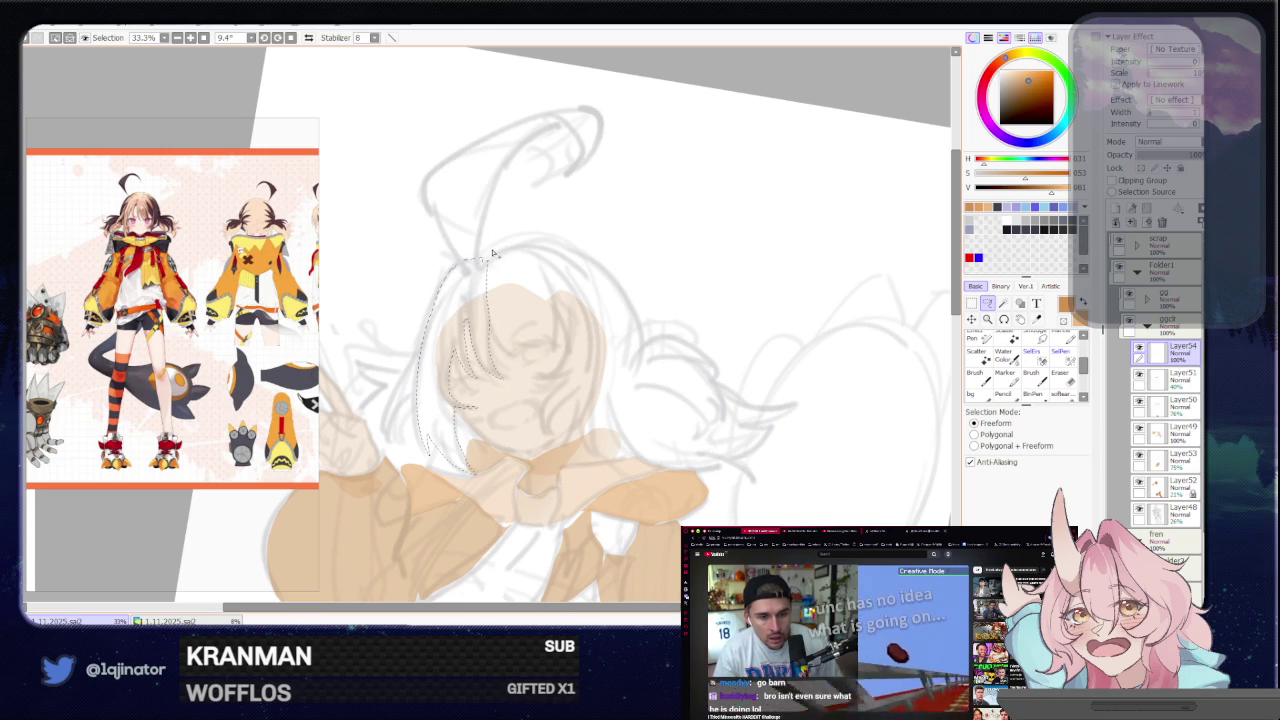
drag(541, 314, 650, 338)
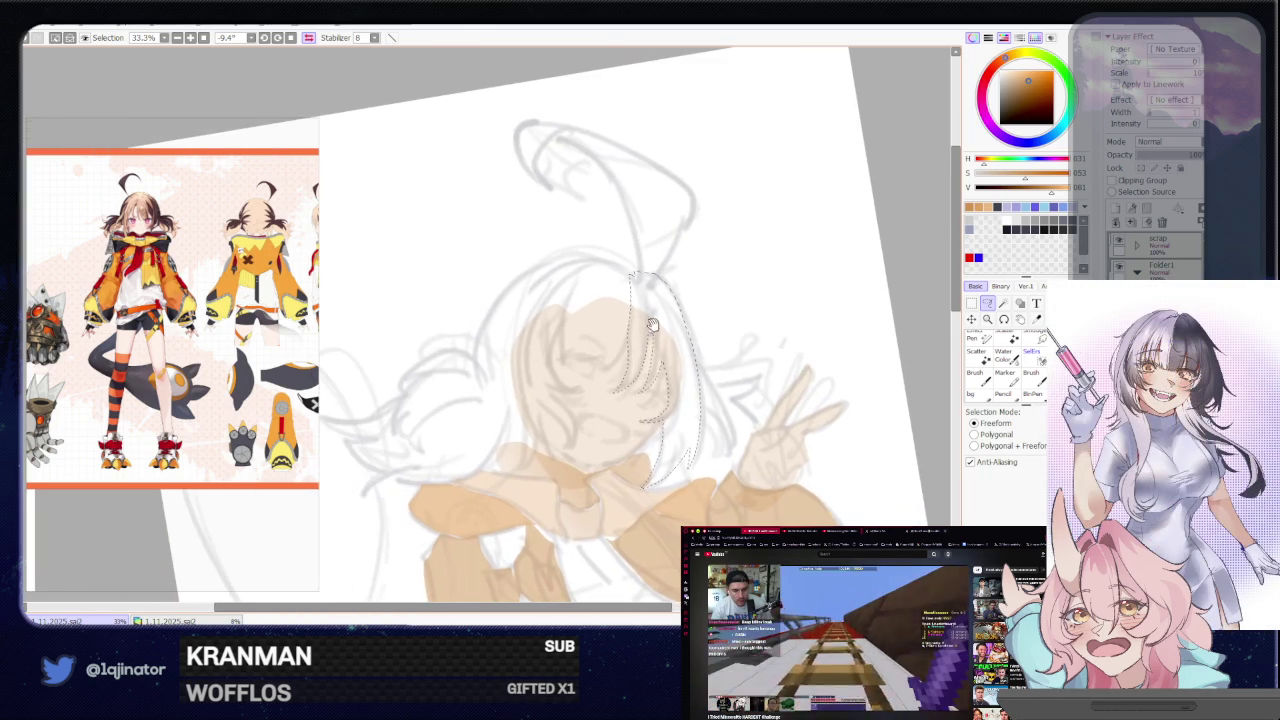
mouse_move(570, 274)
mouse_down()
mouse_move(557, 324)
mouse_move(614, 368)
mouse_move(560, 335)
mouse_up()
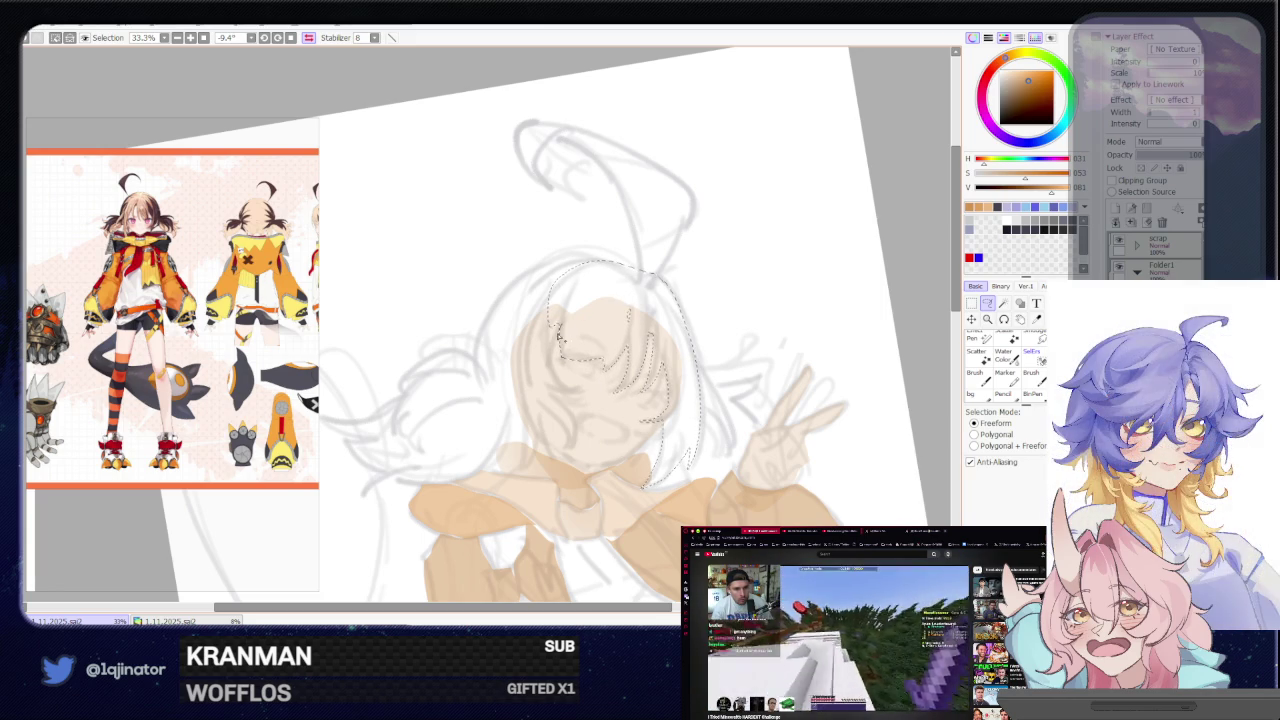
drag(589, 267, 511, 298)
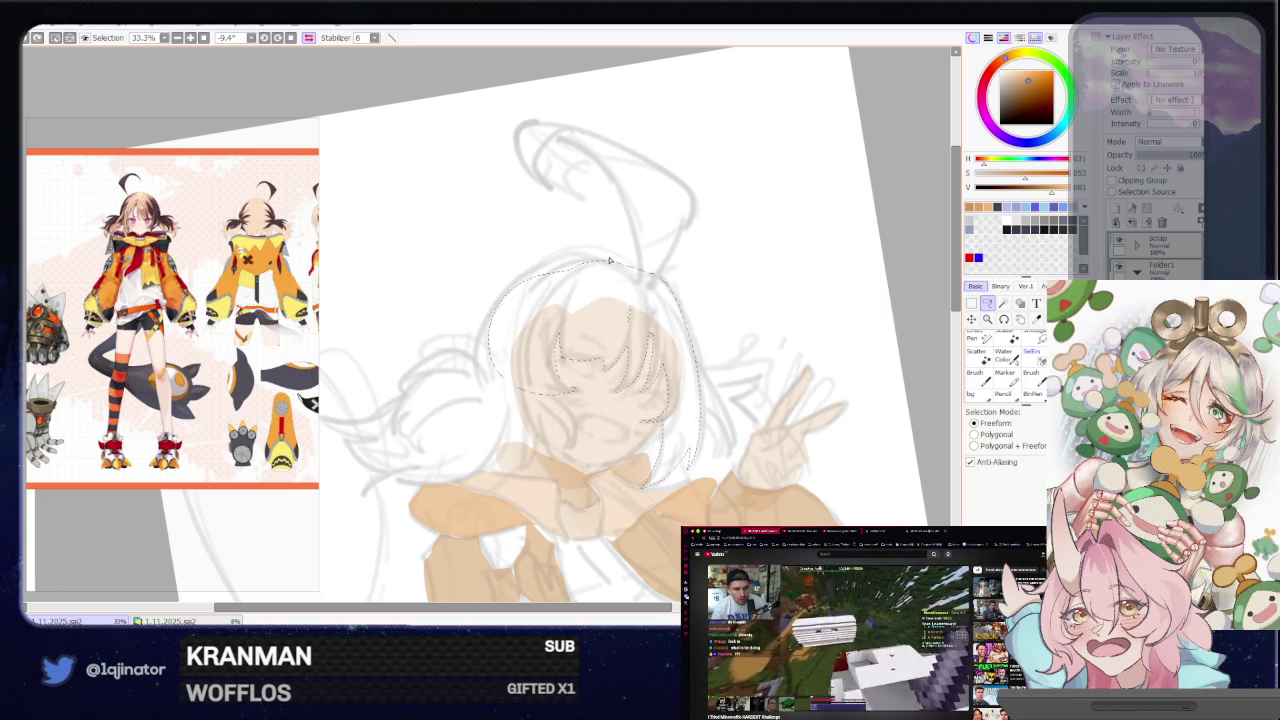
key(h)
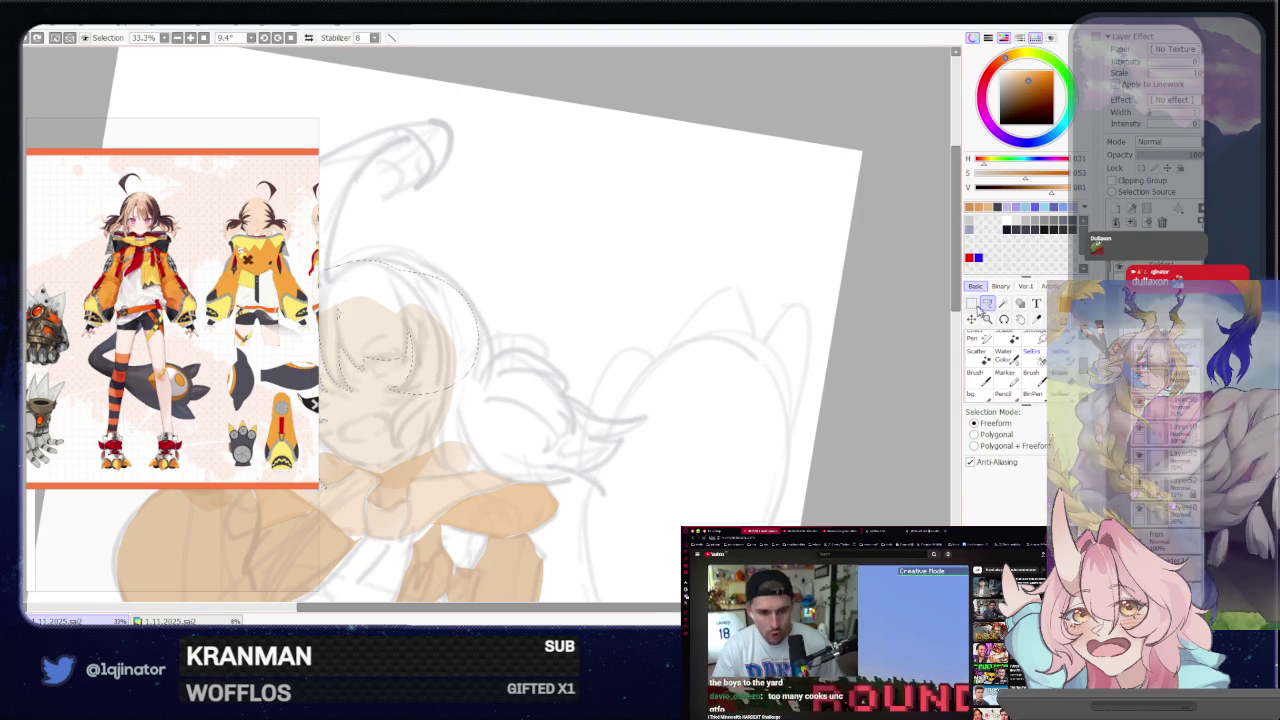
drag(614, 409, 776, 401)
drag(493, 340, 539, 344)
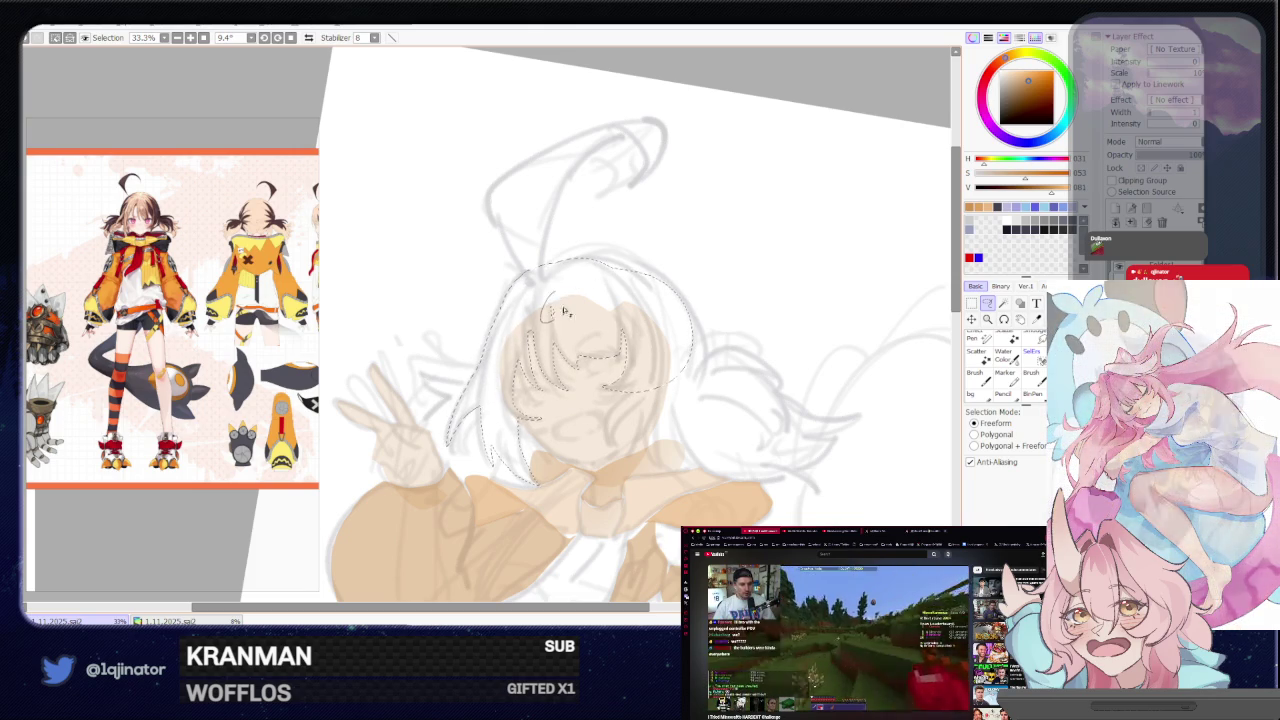
scroll(560, 302, down, 3)
Rotate the view and add more left-side hair near the face to the selection
drag(606, 349, 432, 354)
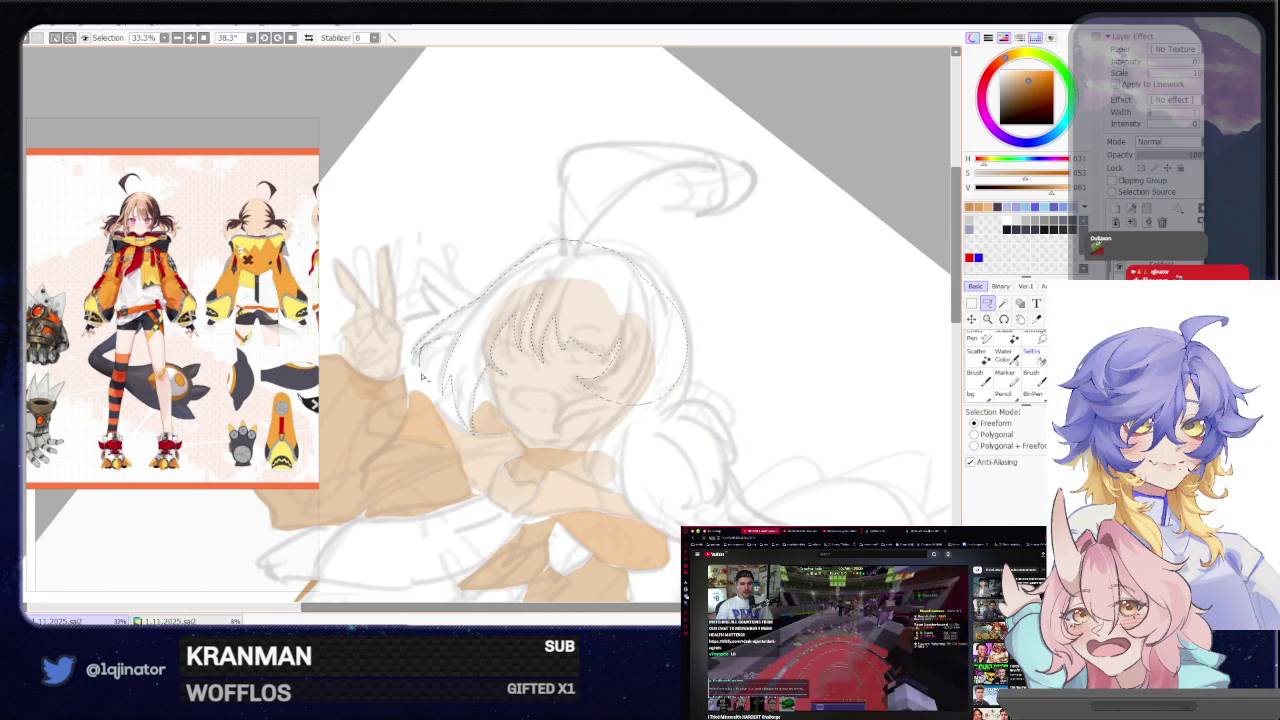
drag(502, 426, 619, 298)
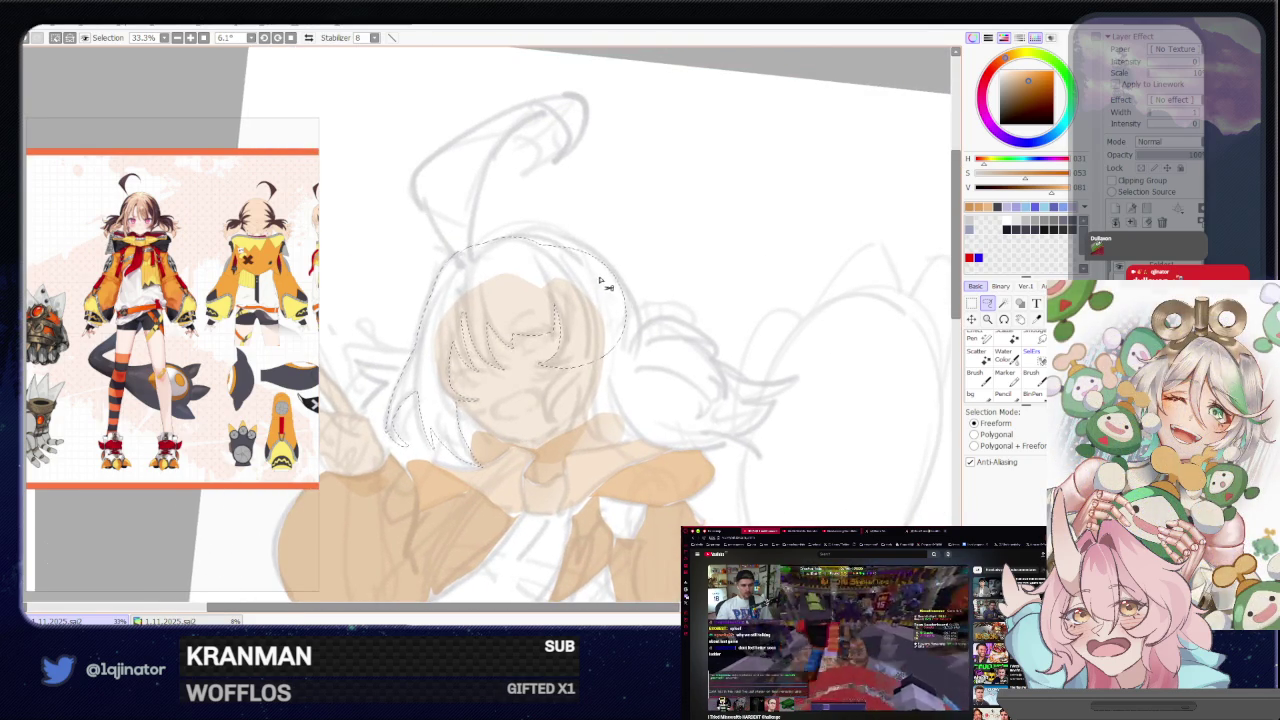
drag(605, 288, 560, 285)
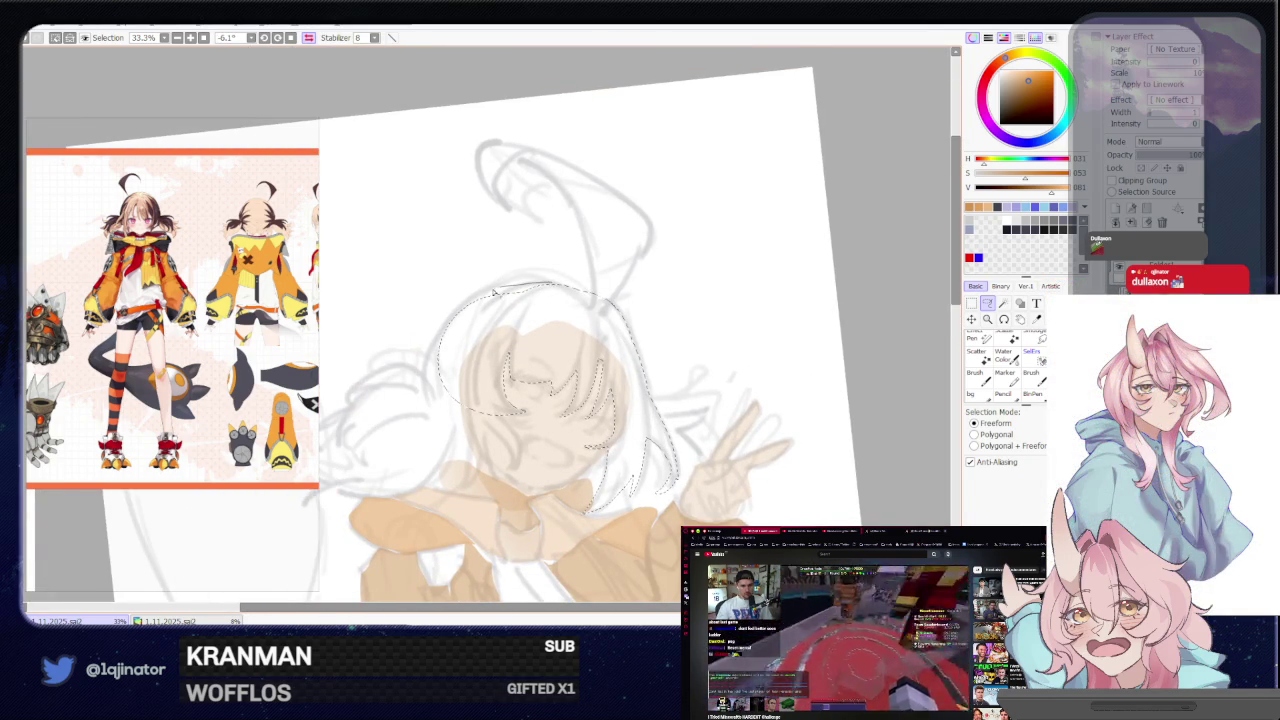
drag(437, 341, 452, 431)
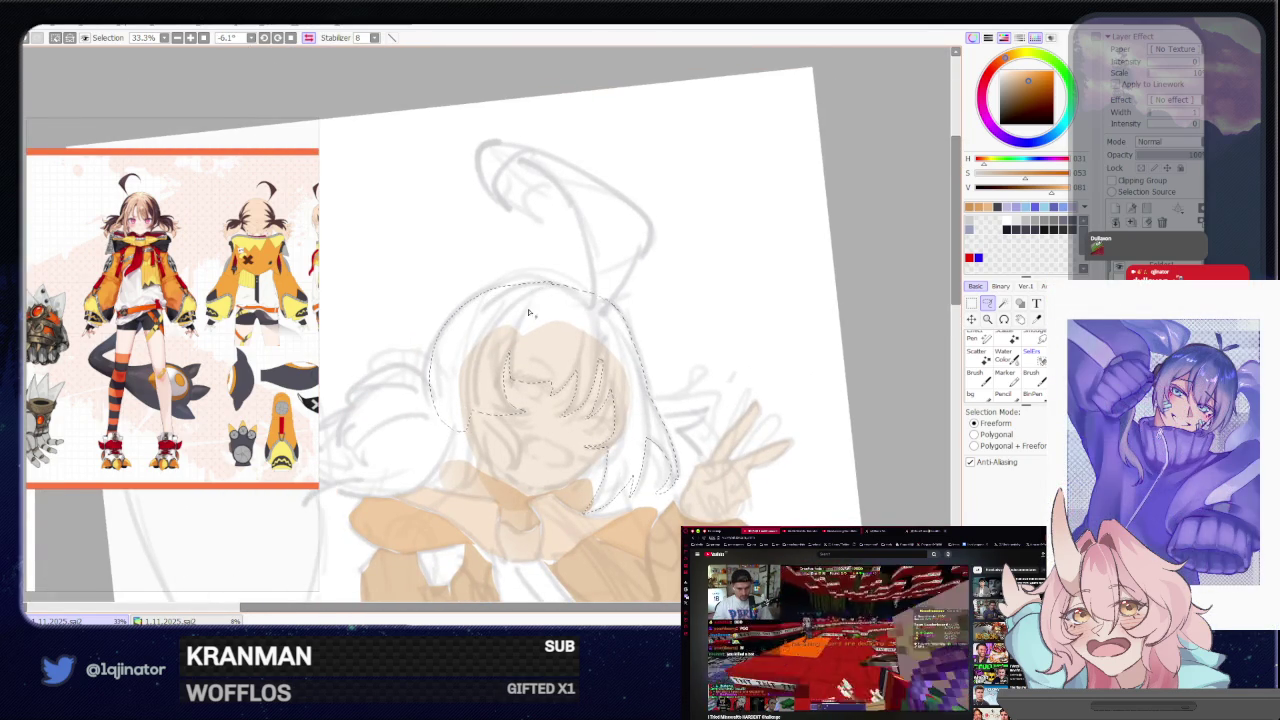
key(h)
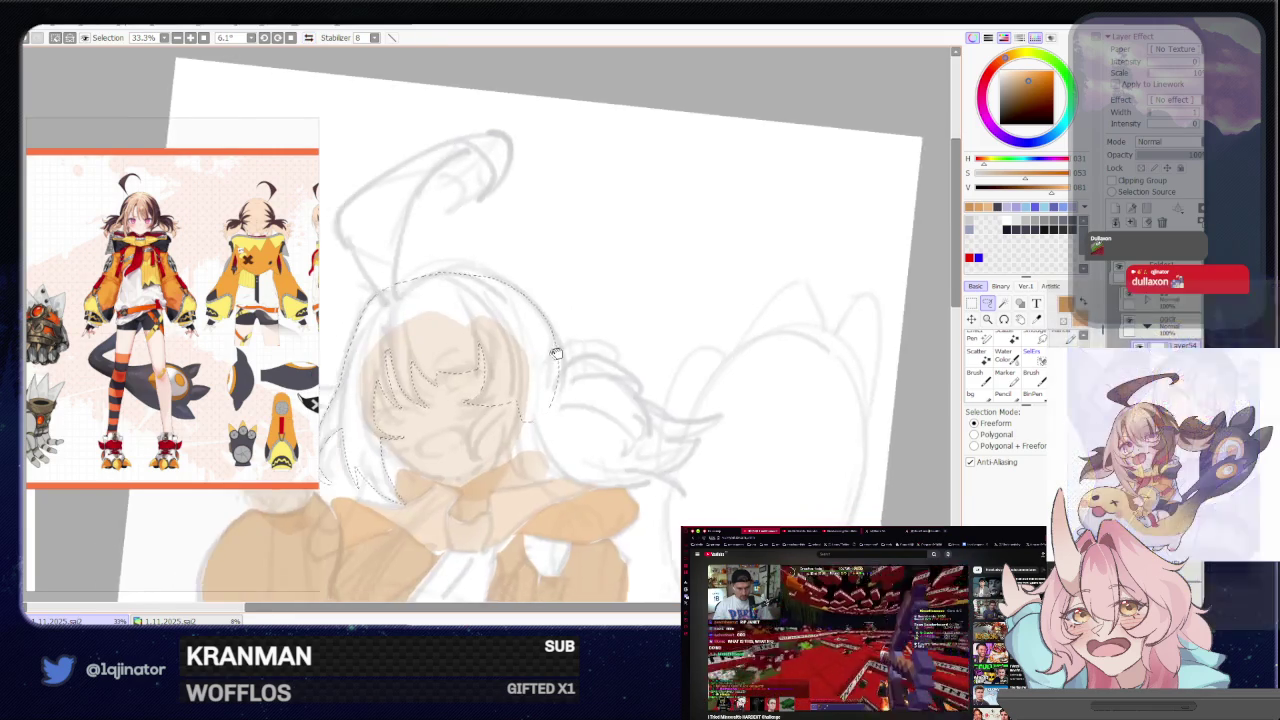
mouse_move(558, 405)
mouse_down()
mouse_move(562, 432)
mouse_move(589, 385)
mouse_up()
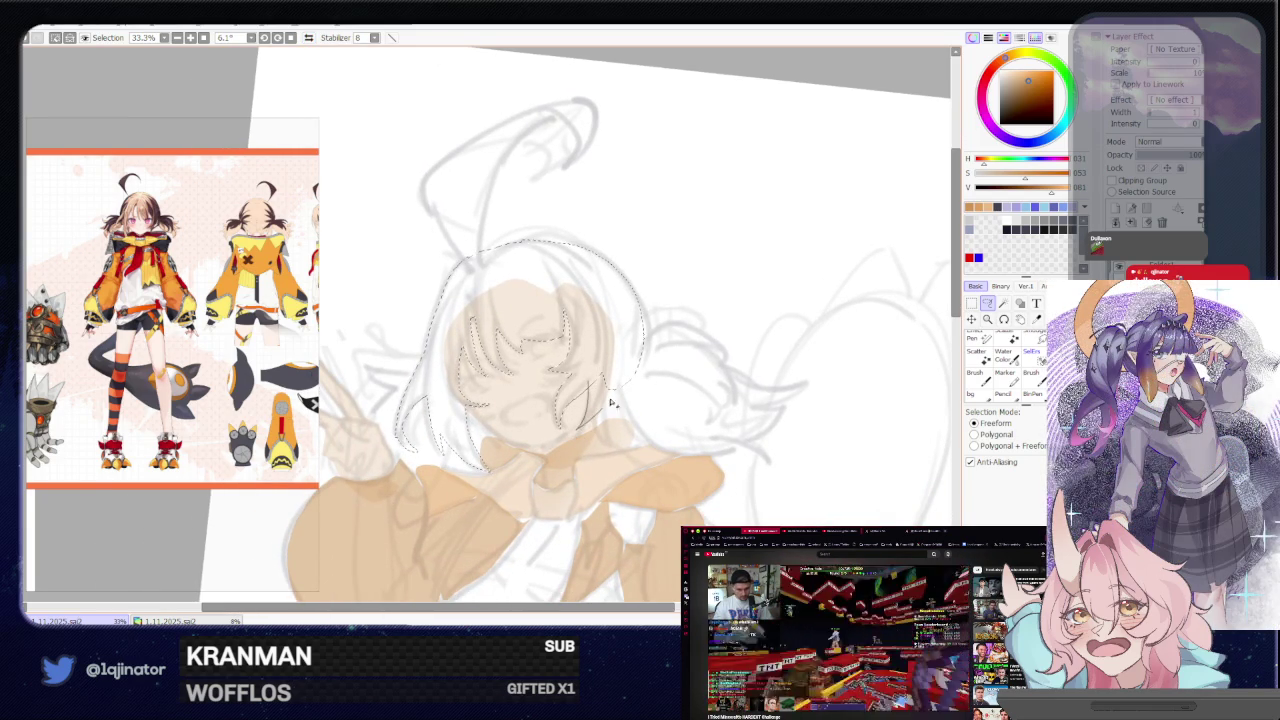
Add the back hair sweeping right and a strand beside the face
mouse_move(676, 323)
mouse_down()
mouse_move(513, 413)
mouse_move(588, 350)
mouse_up()
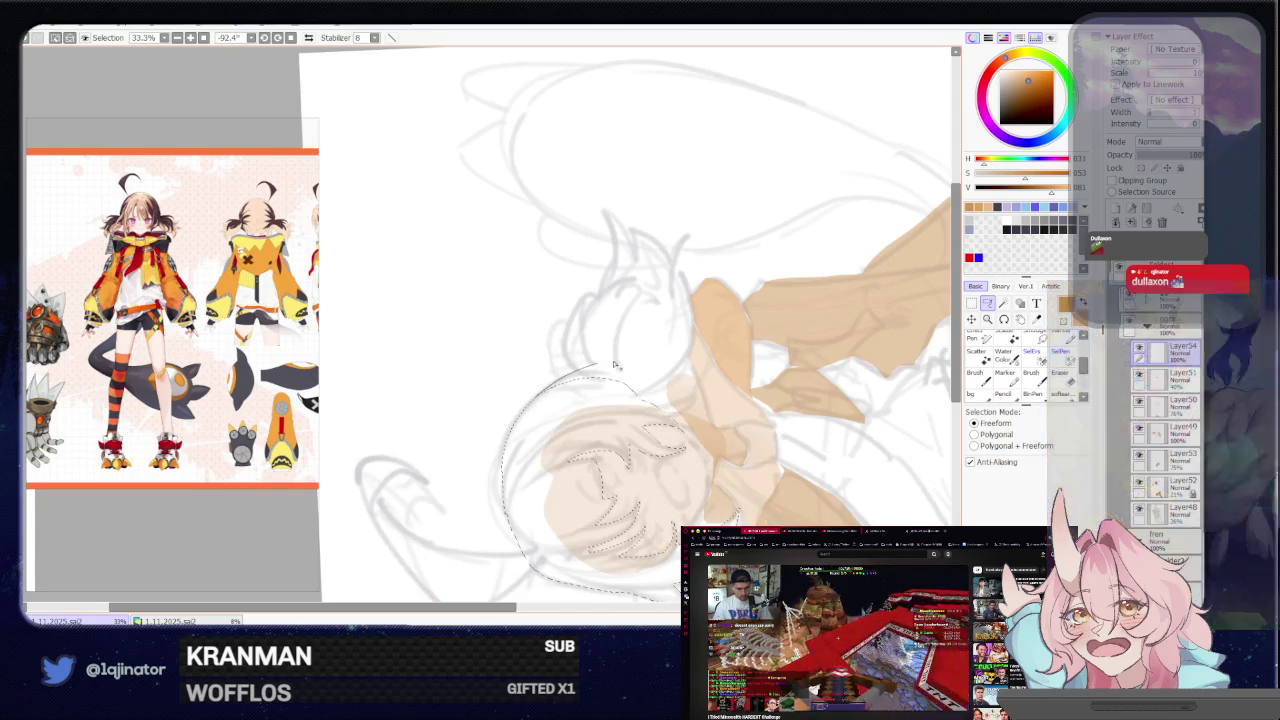
mouse_move(590, 306)
mouse_down()
mouse_move(640, 262)
mouse_move(613, 347)
mouse_move(631, 330)
mouse_move(571, 423)
mouse_up()
drag(529, 372, 606, 287)
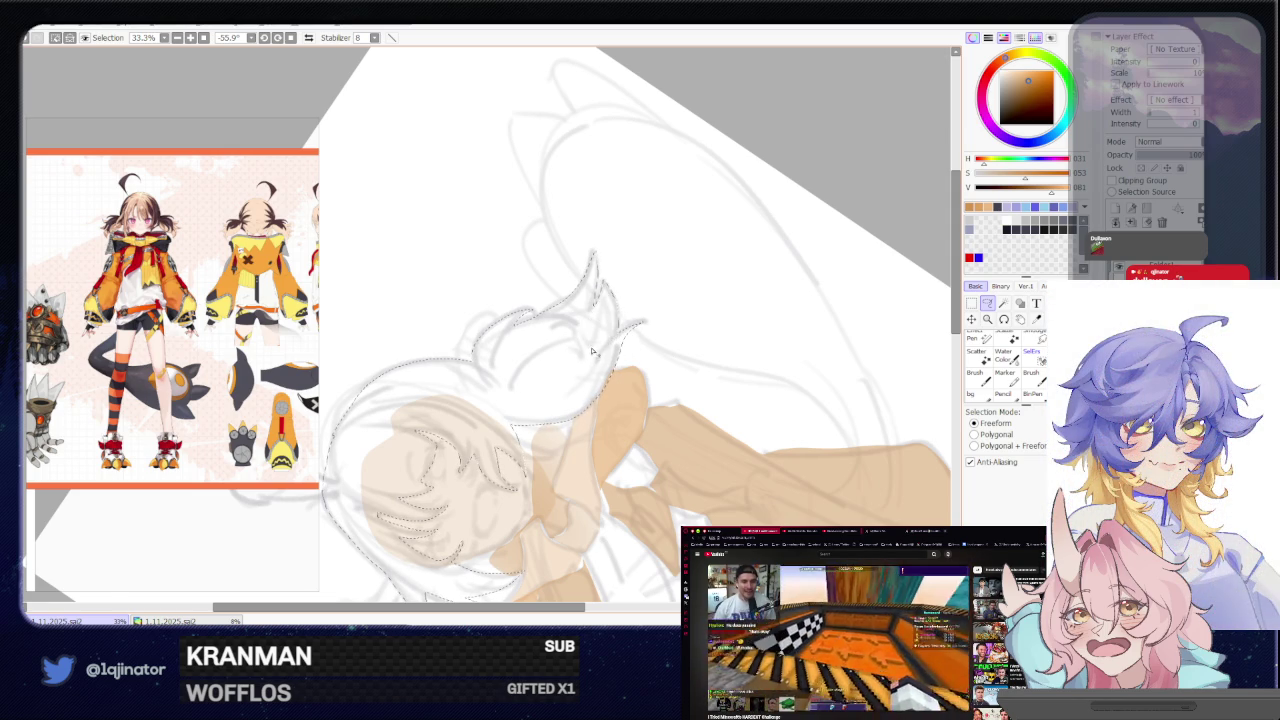
drag(592, 358, 570, 316)
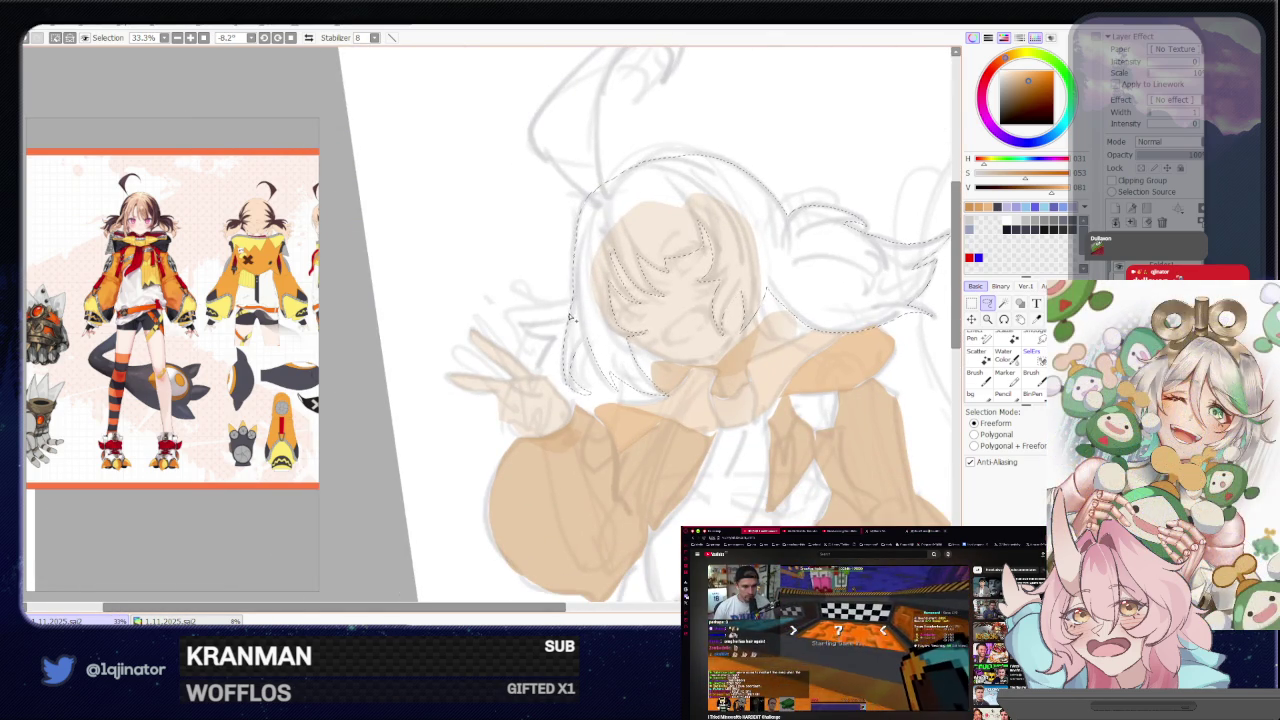
drag(544, 355, 543, 380)
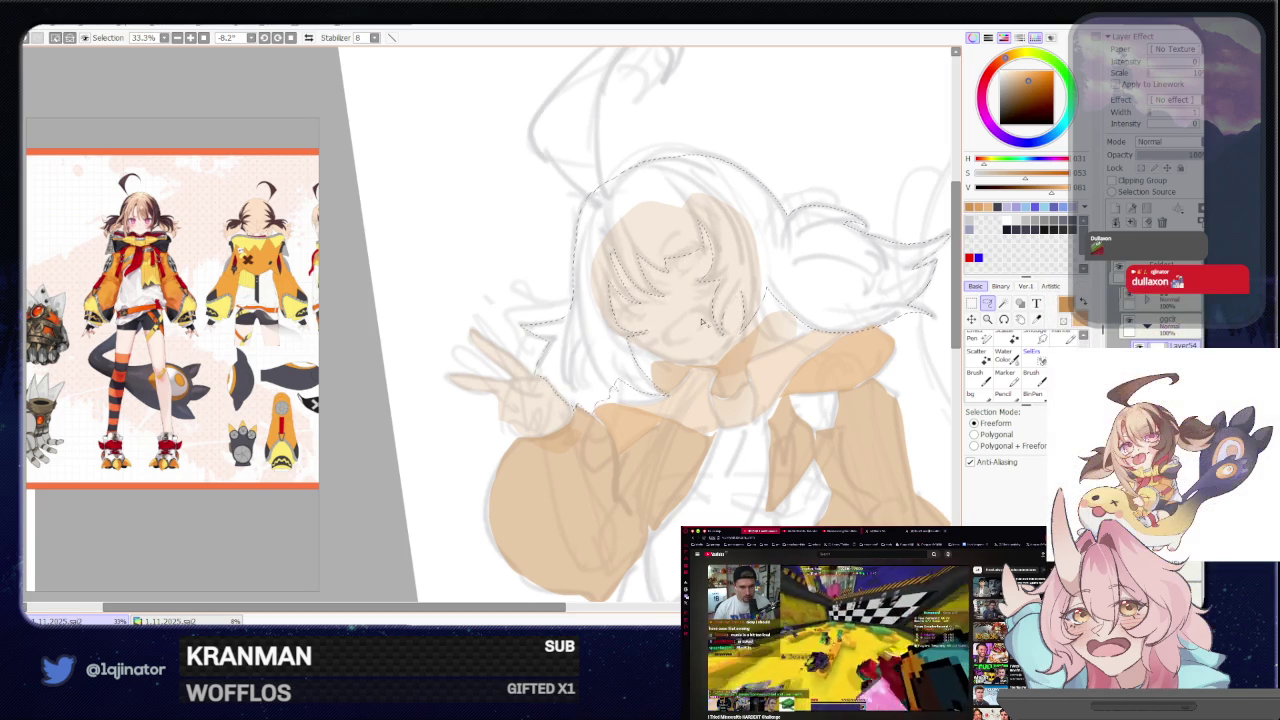
scroll(631, 452, down, 1)
drag(737, 254, 625, 203)
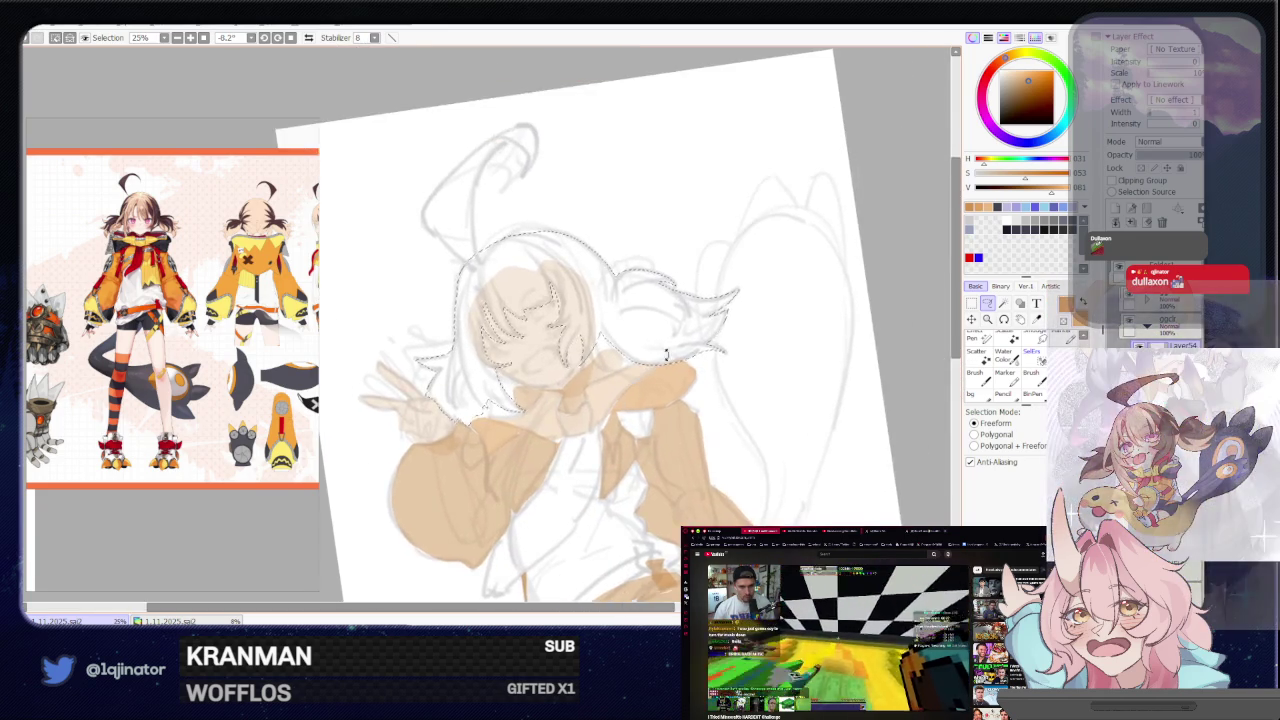
Lasso around the head and tall ahoge, including its tip
key(b)
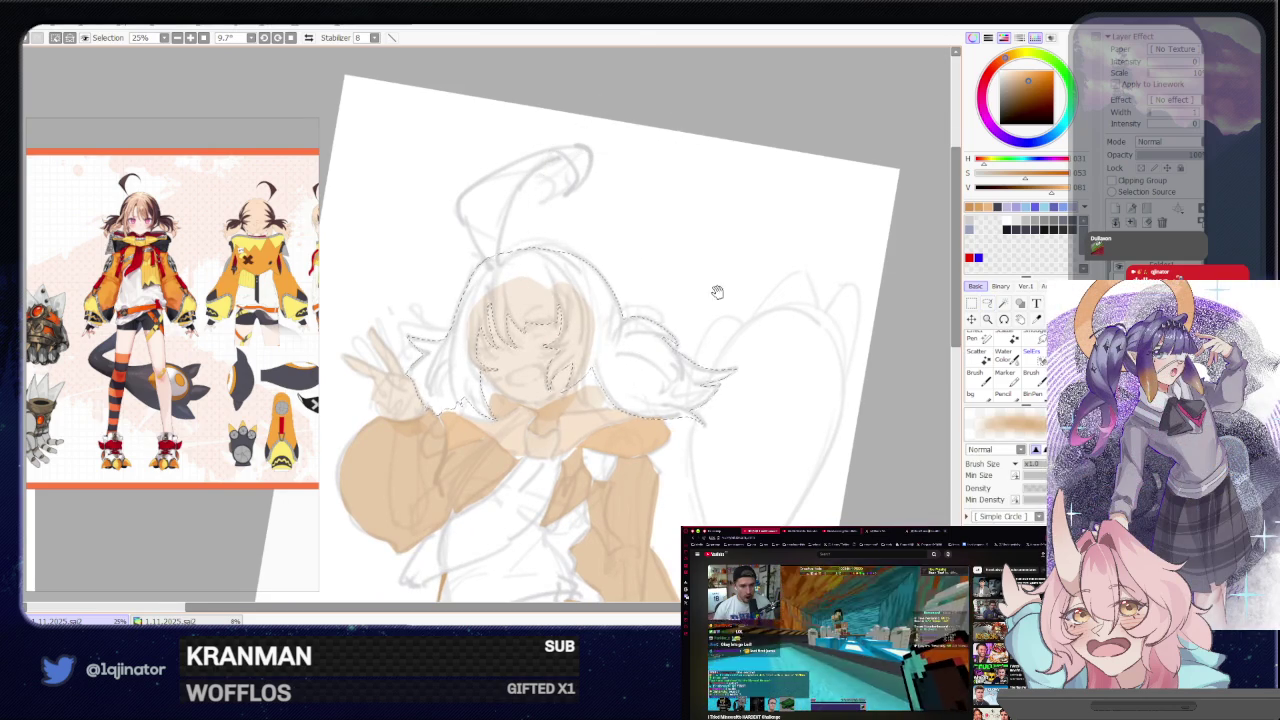
drag(720, 280, 720, 394)
key(a)
scroll(789, 300, up, 1)
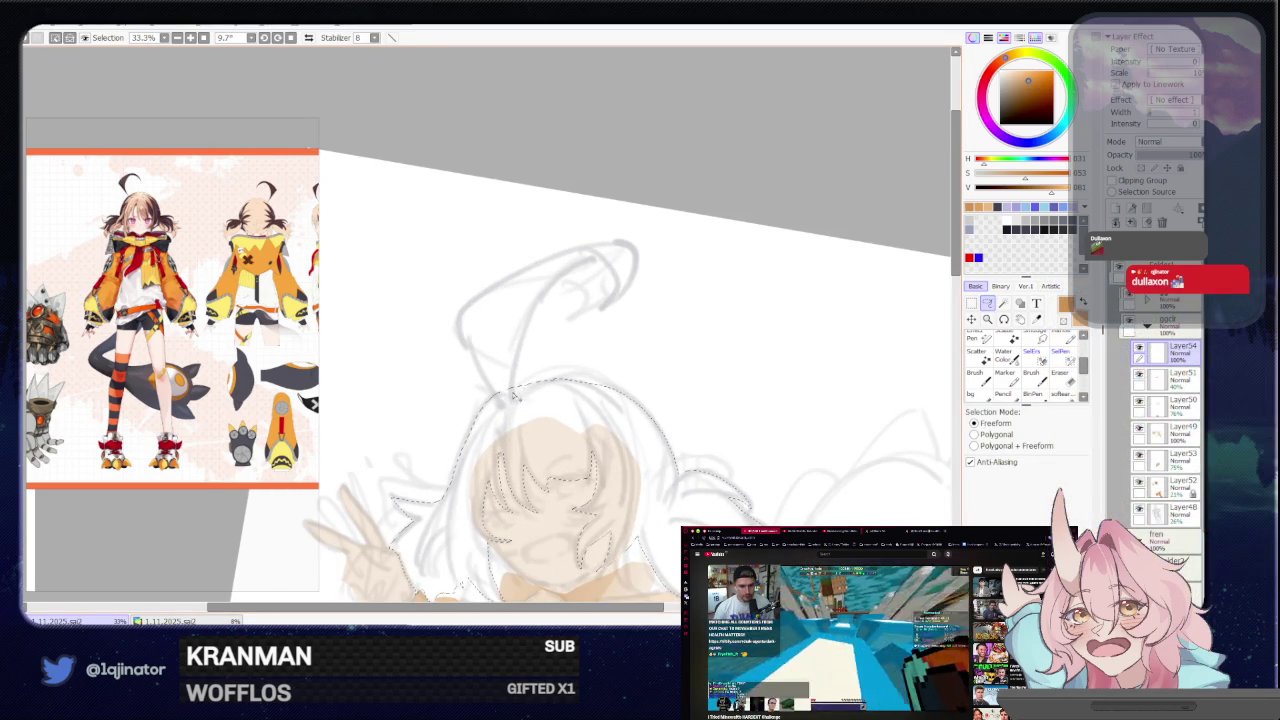
drag(609, 259, 589, 249)
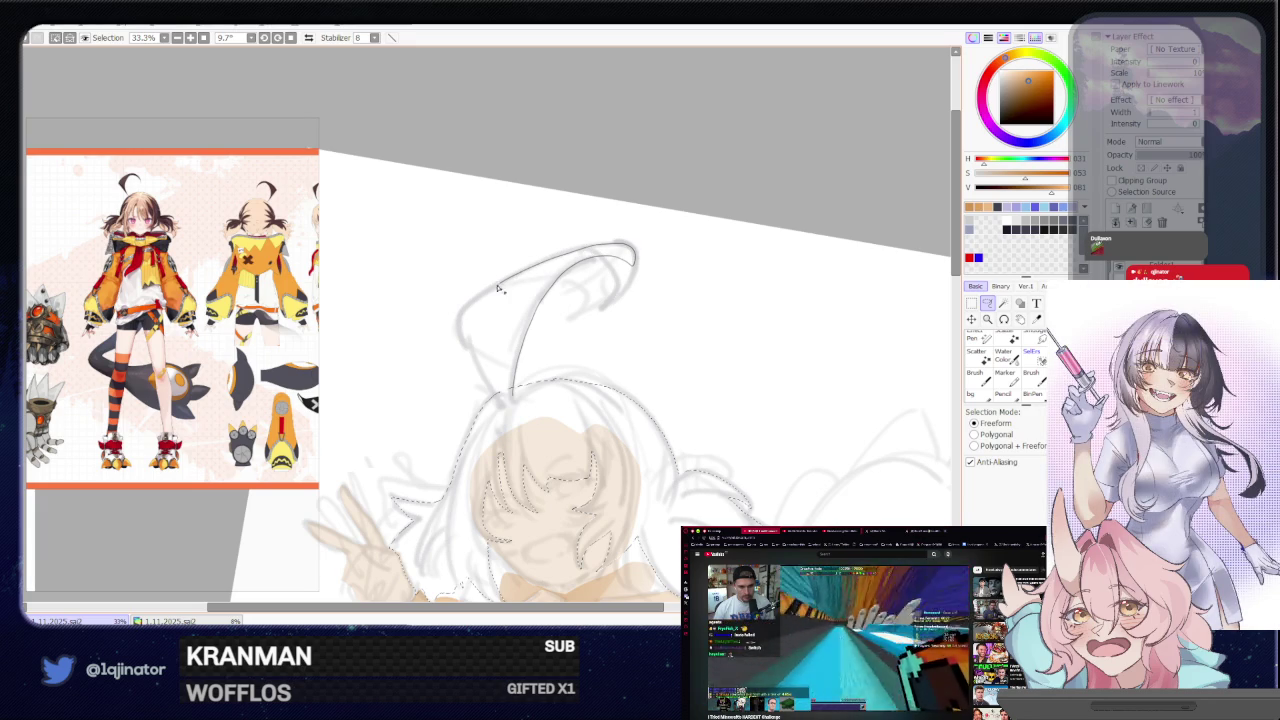
drag(467, 313, 478, 347)
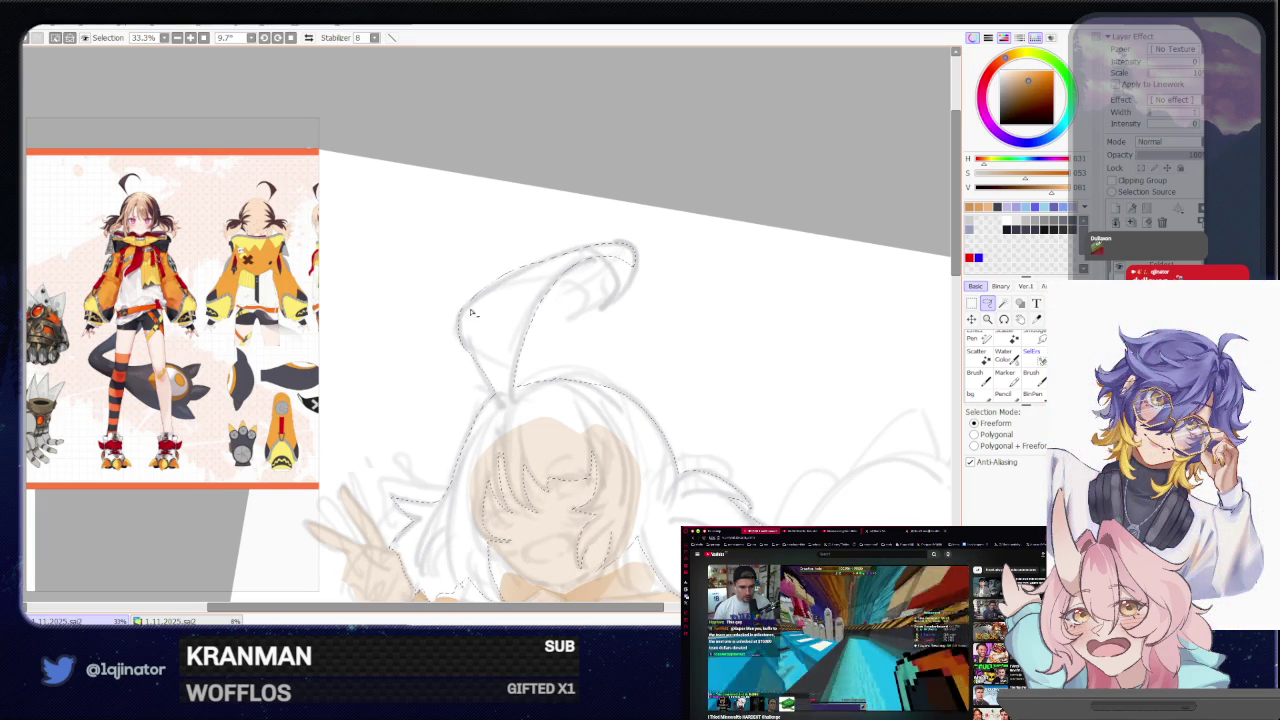
drag(562, 253, 502, 268)
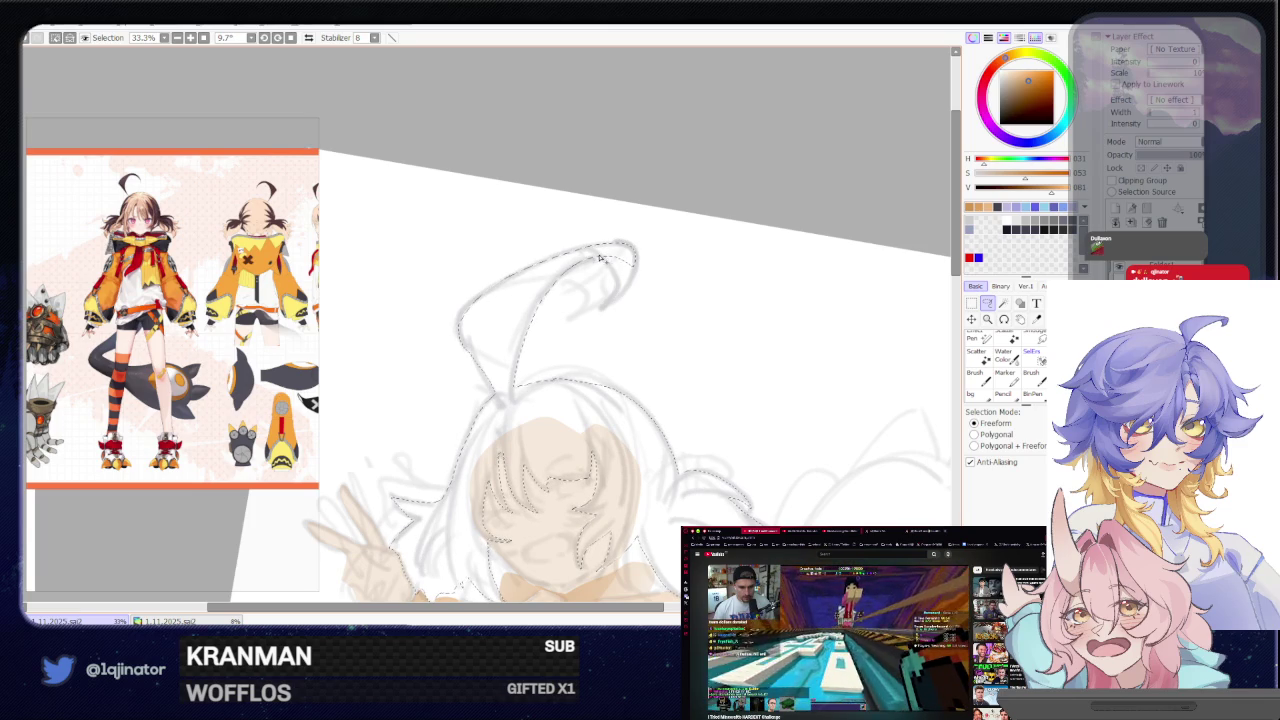
drag(618, 279, 633, 259)
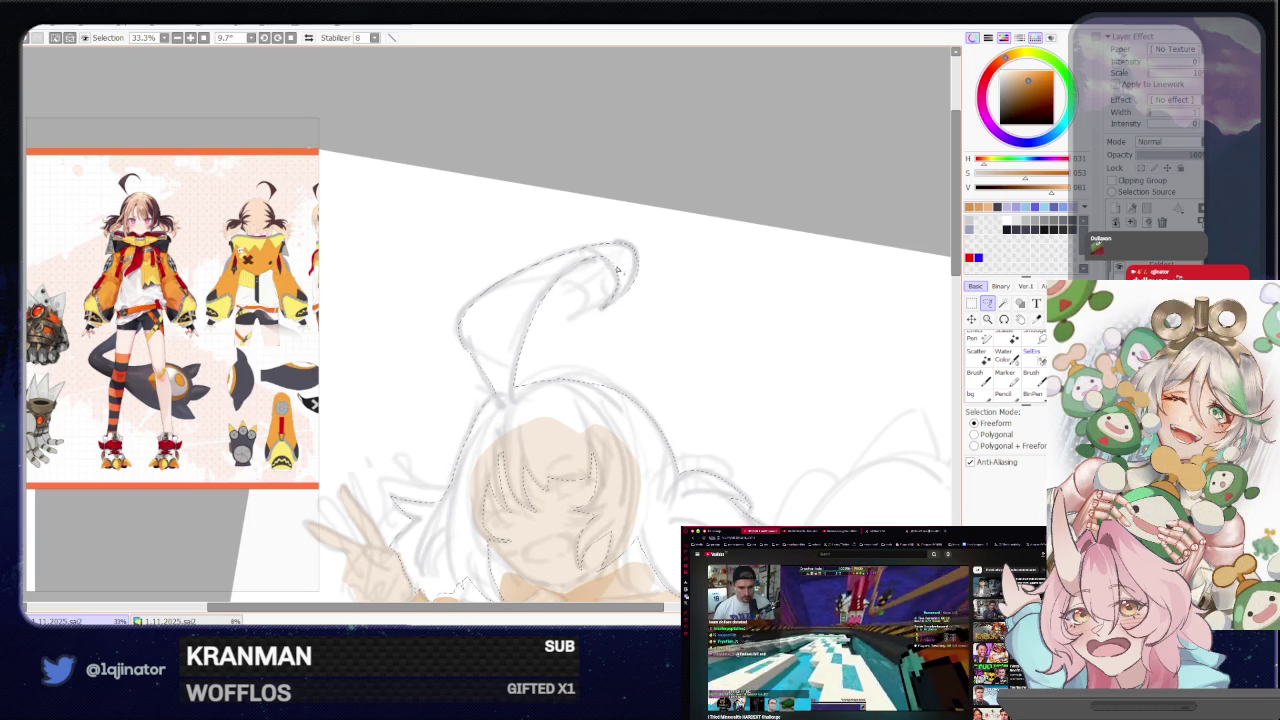
scroll(600, 262, down, 2)
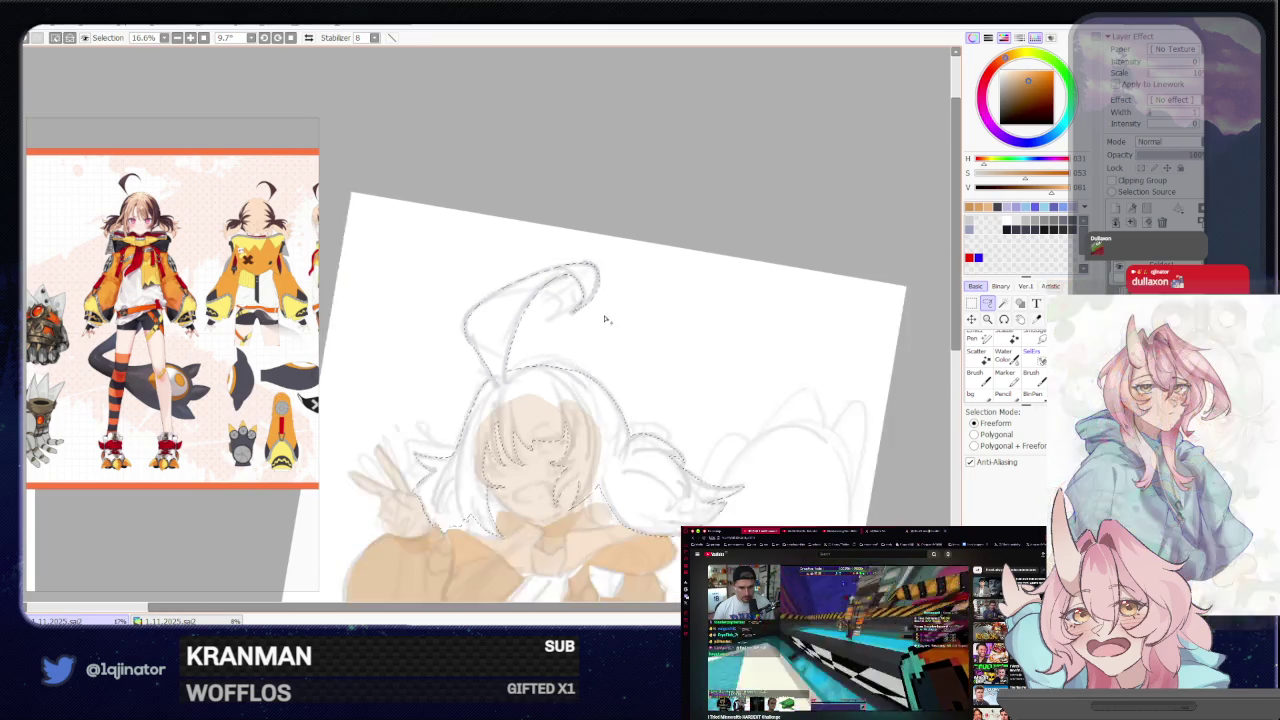
scroll(590, 250, down, 1)
Fill the selected hair tan with the large brush and straighten the canvas
key(b)
drag(543, 286, 560, 277)
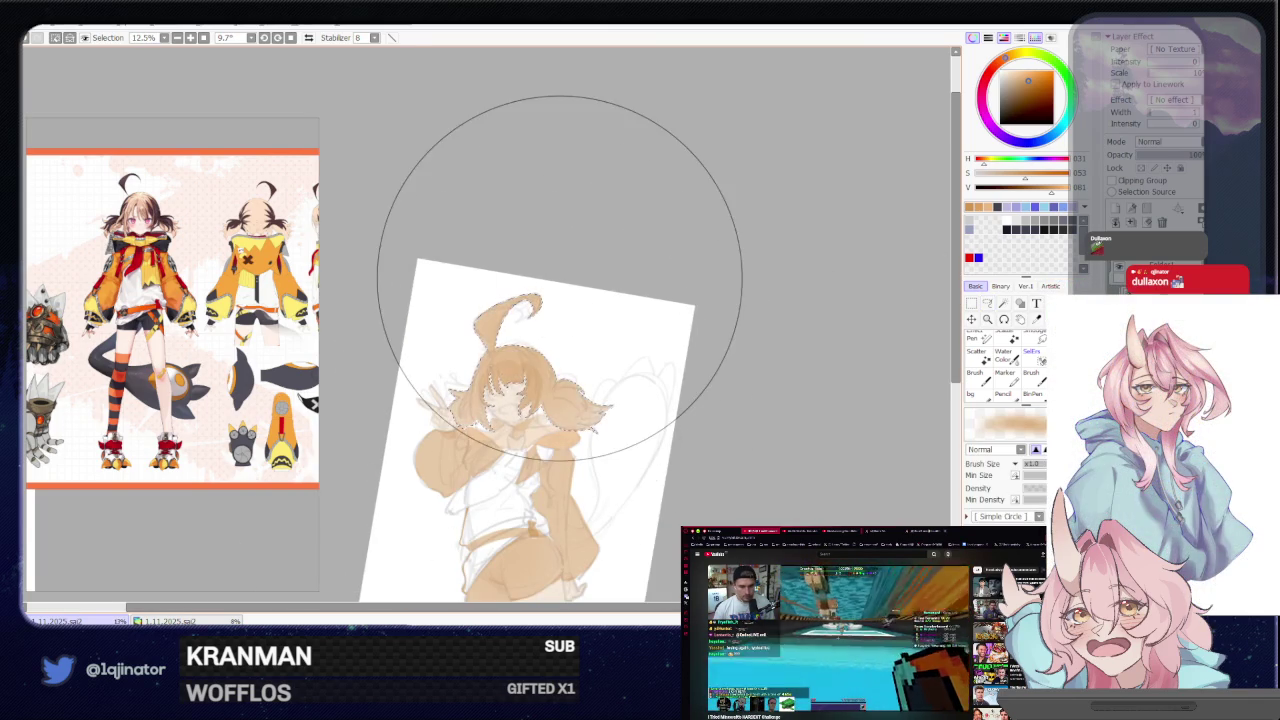
scroll(543, 365, up, 1)
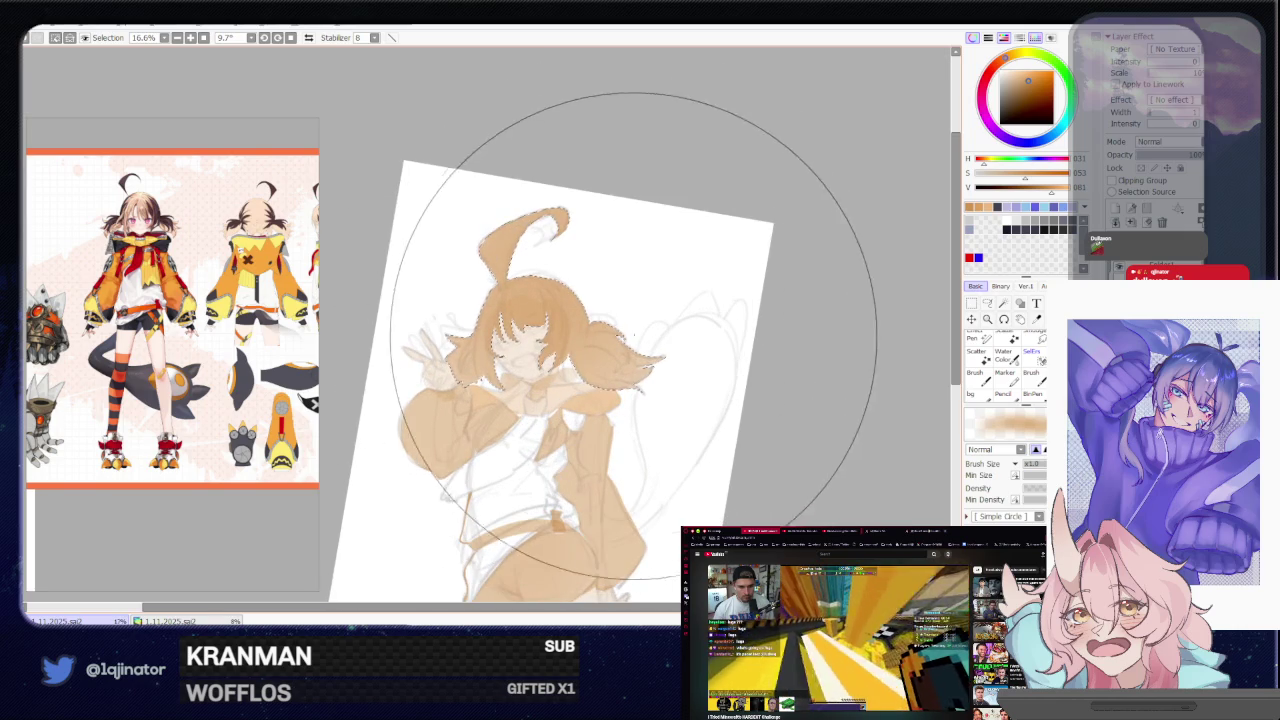
click(988, 305)
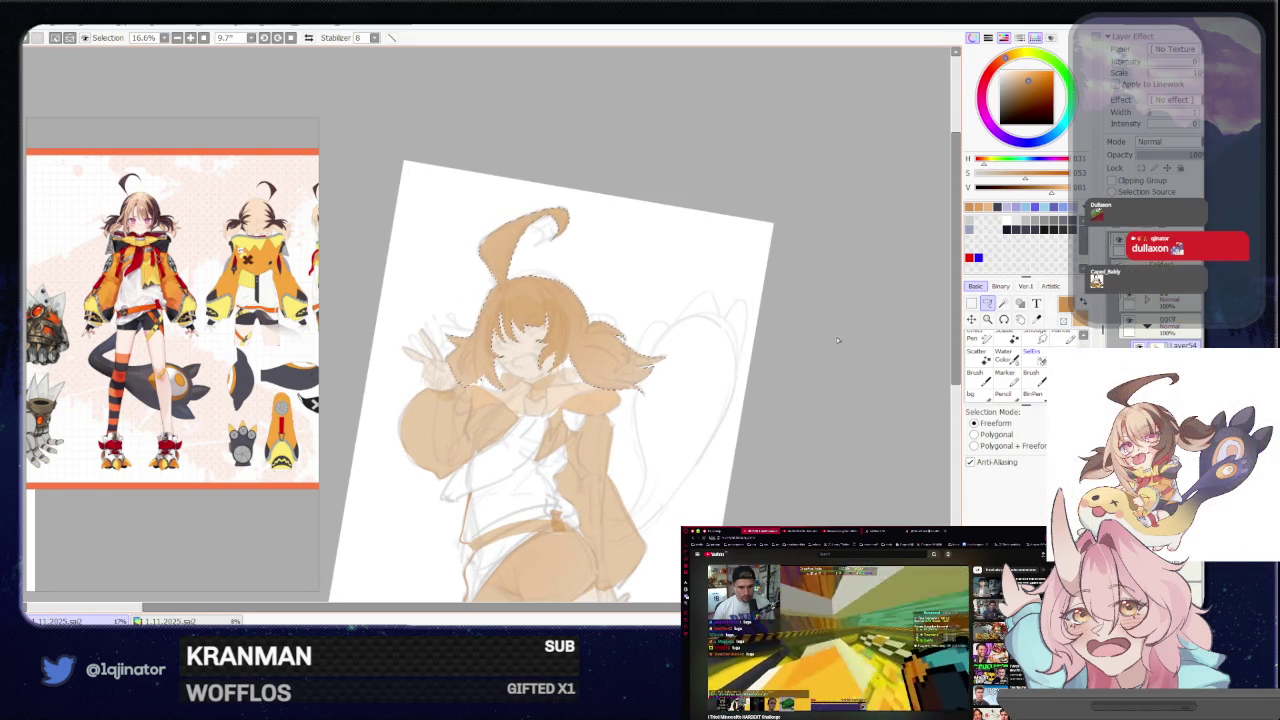
drag(758, 348, 706, 414)
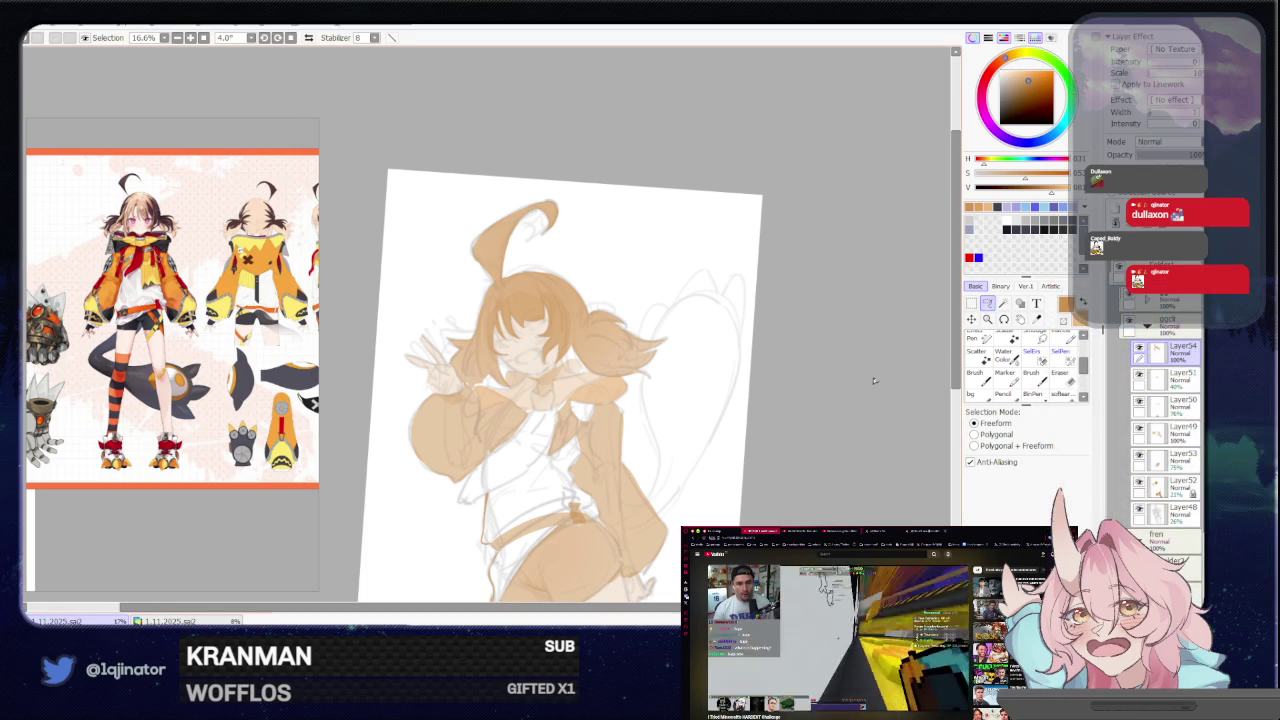
Lasso the scarf, tie and collar pieces on the girl's chest
scroll(724, 503, up, 2)
drag(663, 435, 678, 311)
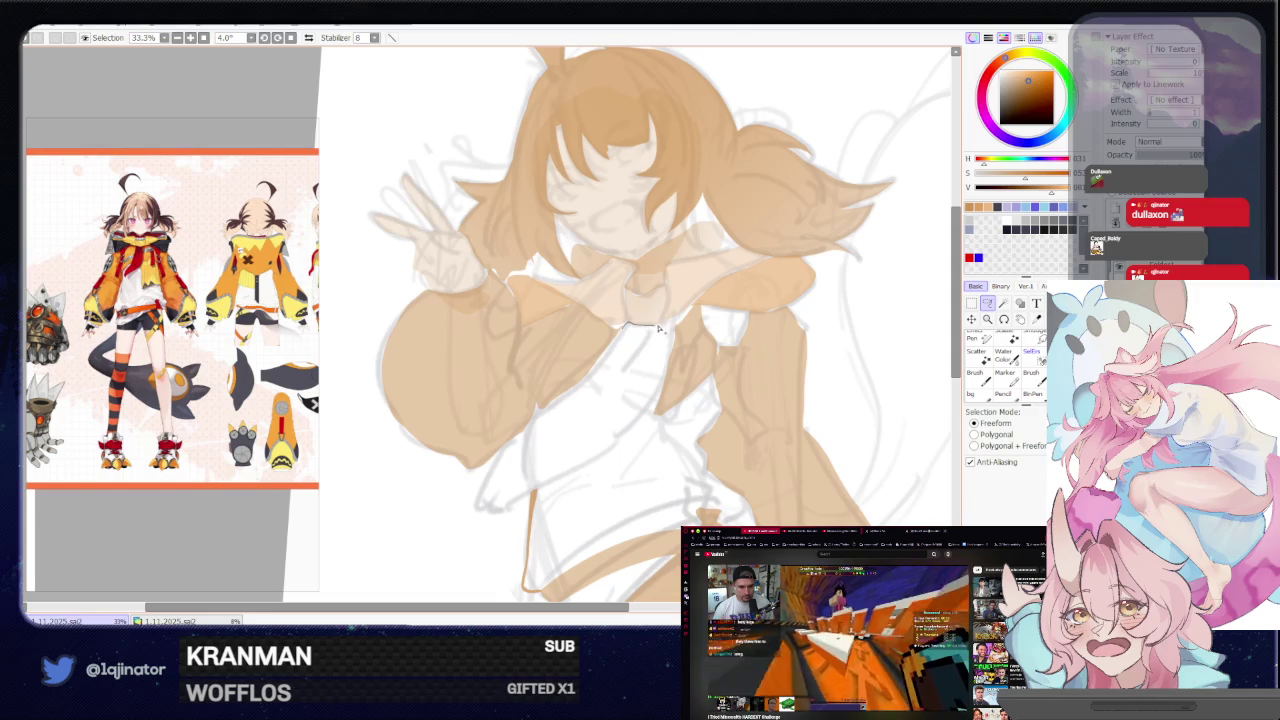
mouse_move(674, 343)
mouse_down()
mouse_move(551, 484)
mouse_move(498, 513)
mouse_move(580, 387)
mouse_up()
drag(620, 340, 590, 375)
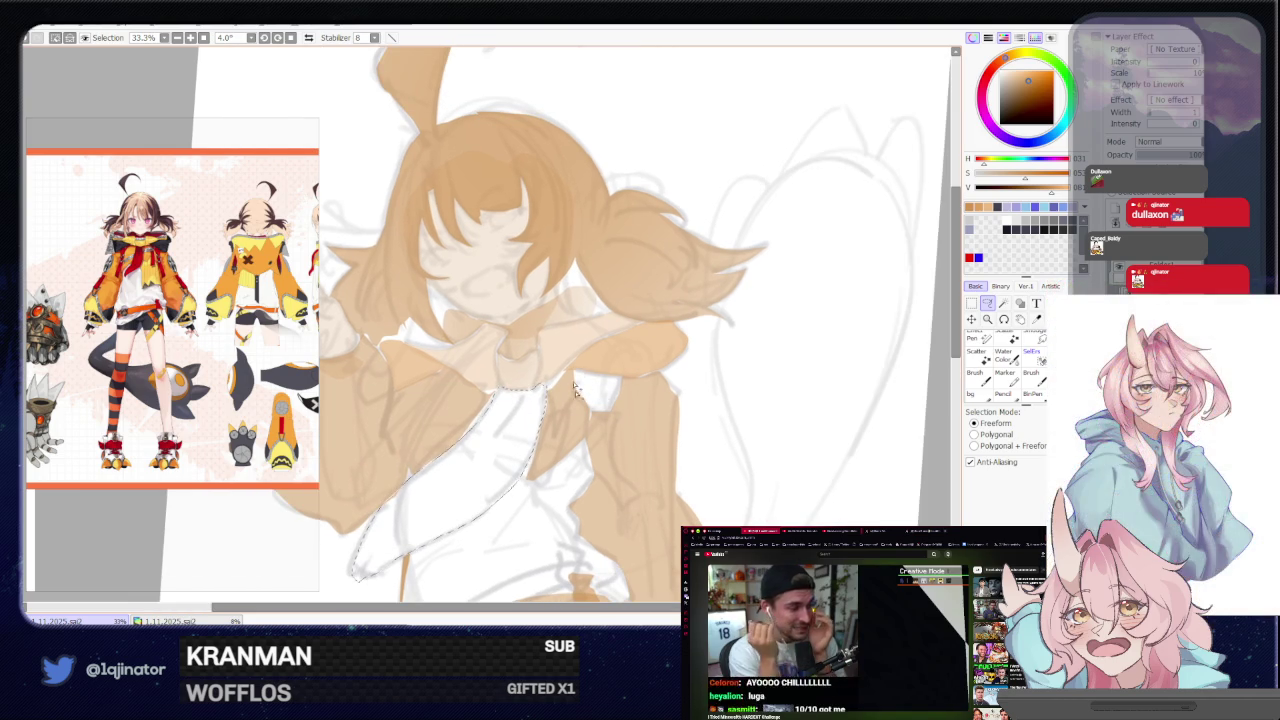
drag(577, 384, 622, 388)
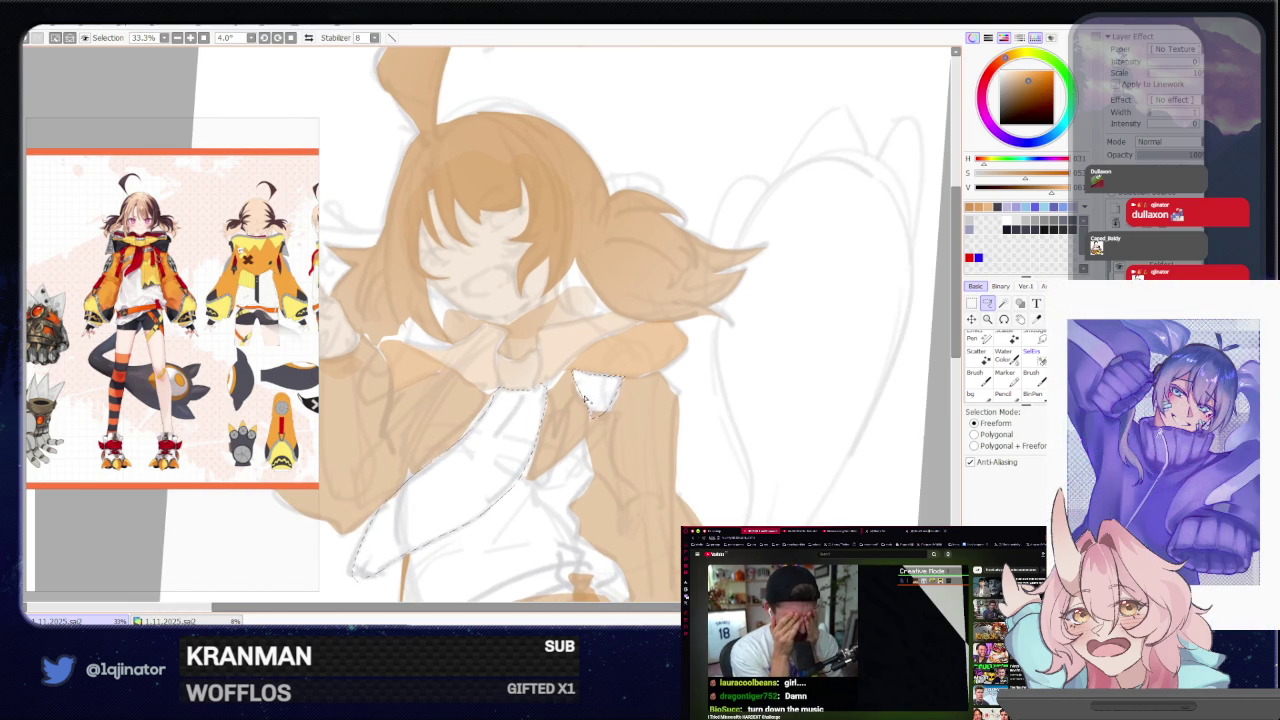
mouse_move(591, 408)
mouse_down()
mouse_move(561, 358)
mouse_move(578, 435)
mouse_up()
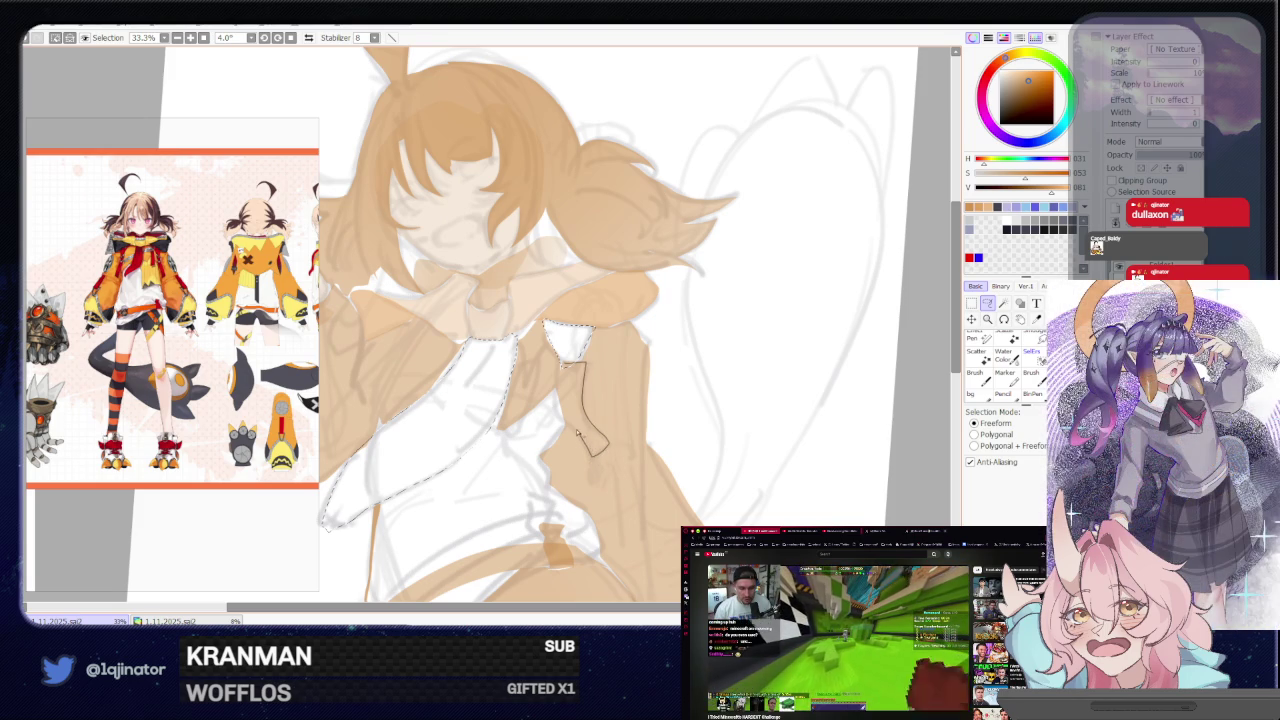
drag(578, 435, 563, 400)
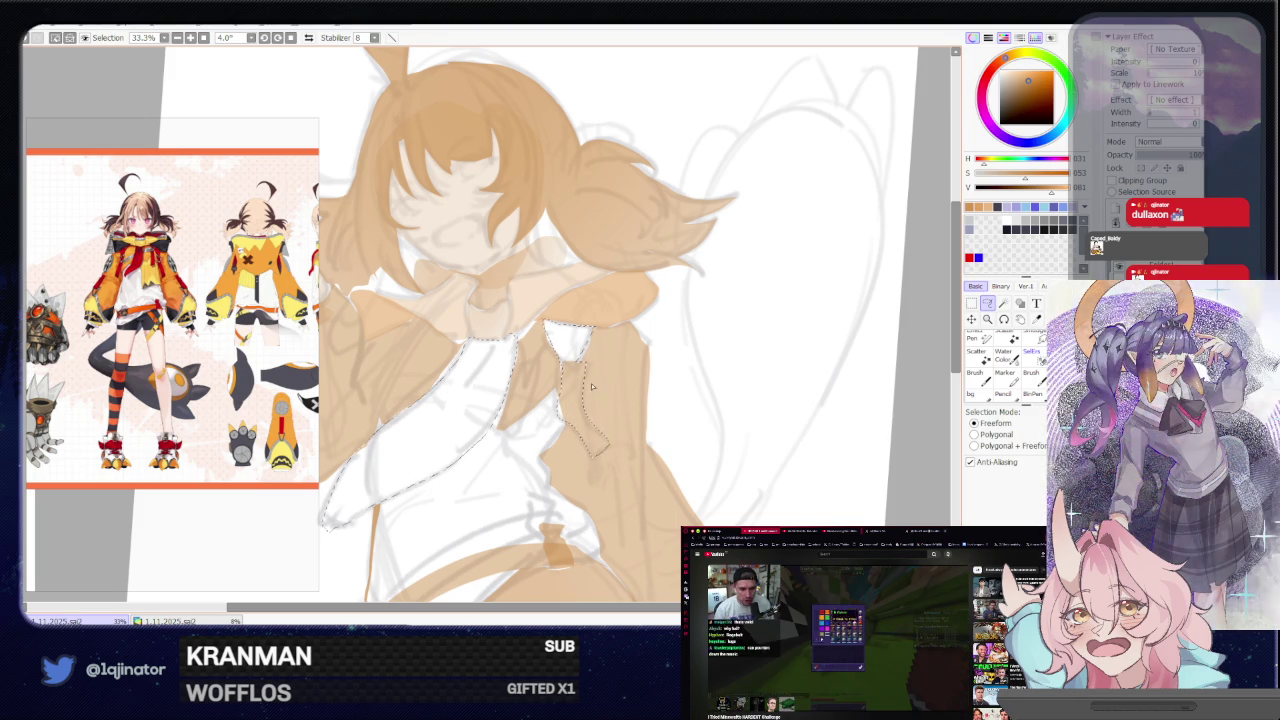
mouse_move(520, 366)
mouse_down()
mouse_move(503, 428)
mouse_move(603, 381)
mouse_up()
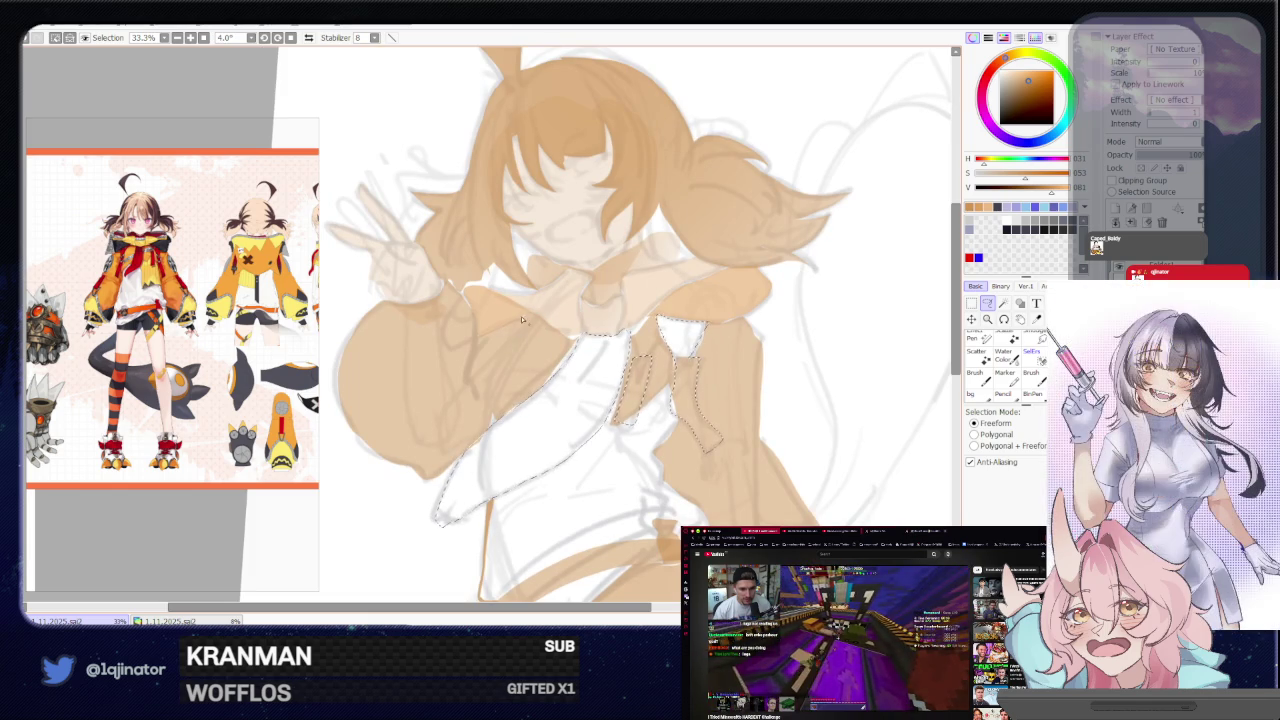
mouse_move(515, 391)
mouse_down()
mouse_move(567, 347)
mouse_move(515, 393)
mouse_up()
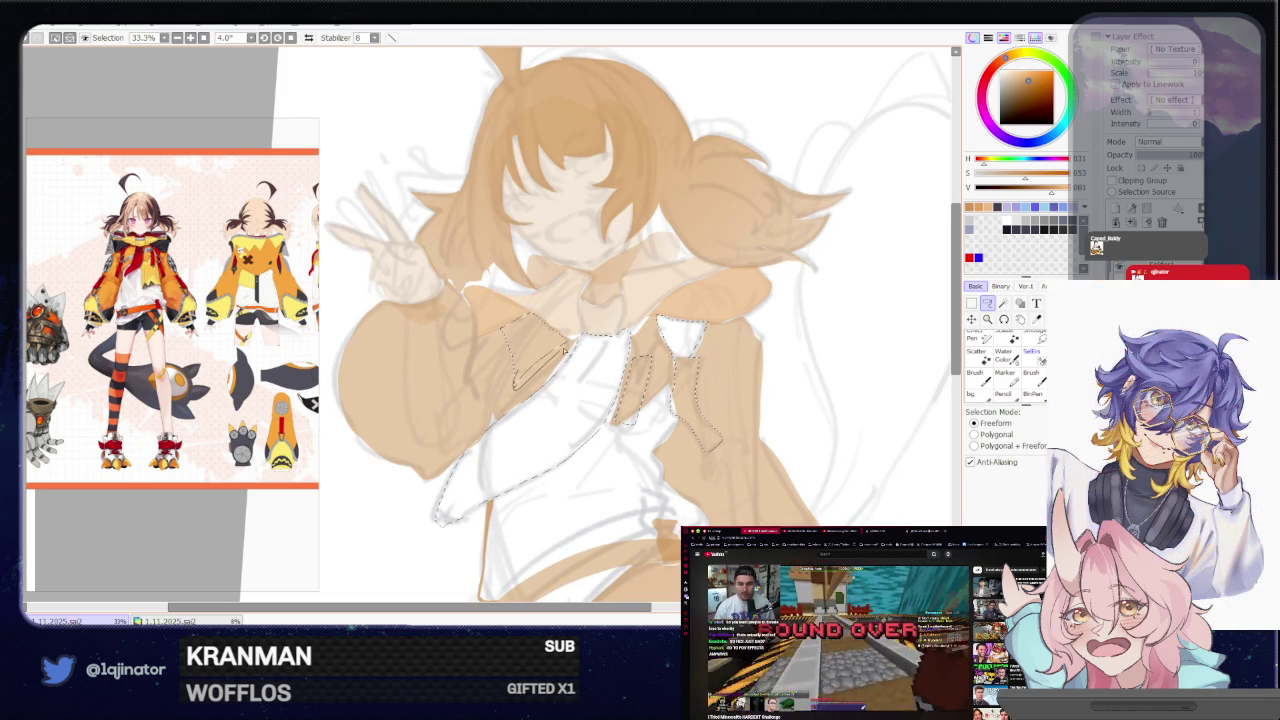
Fill the selected chest pieces with orange using the large brush, then deselect
scroll(567, 343, down, 3)
key(b)
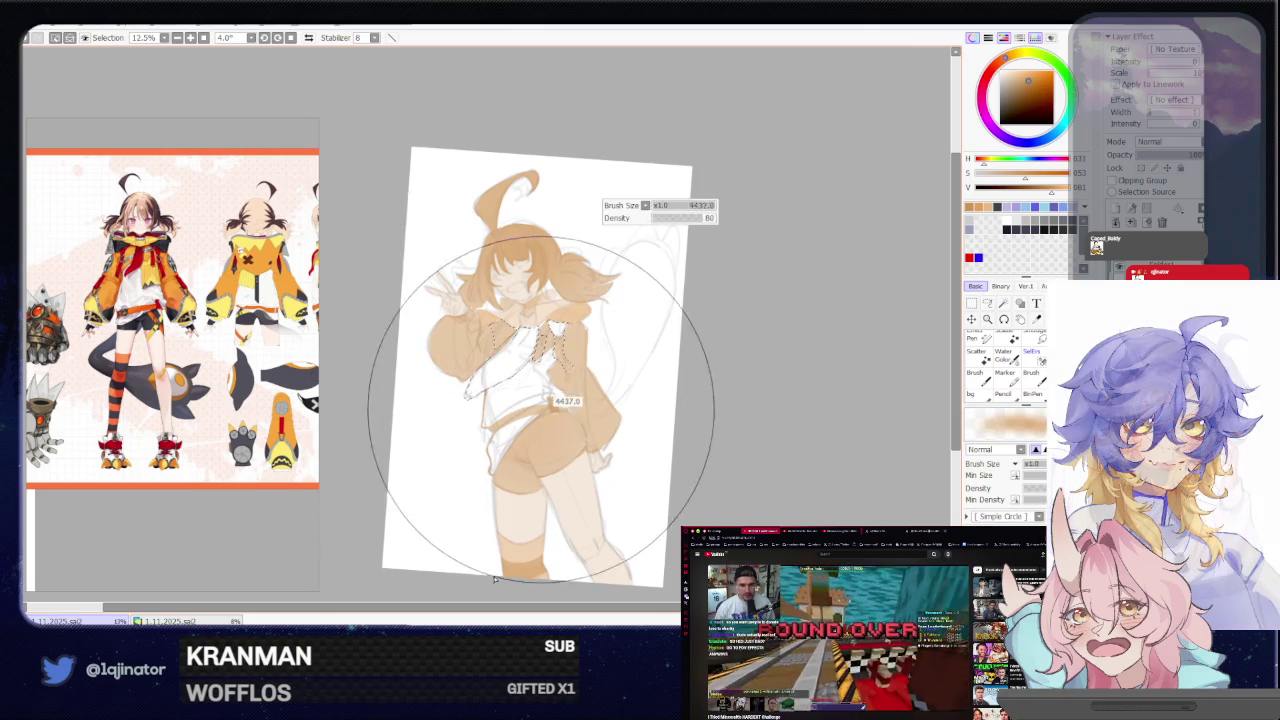
drag(528, 336, 523, 343)
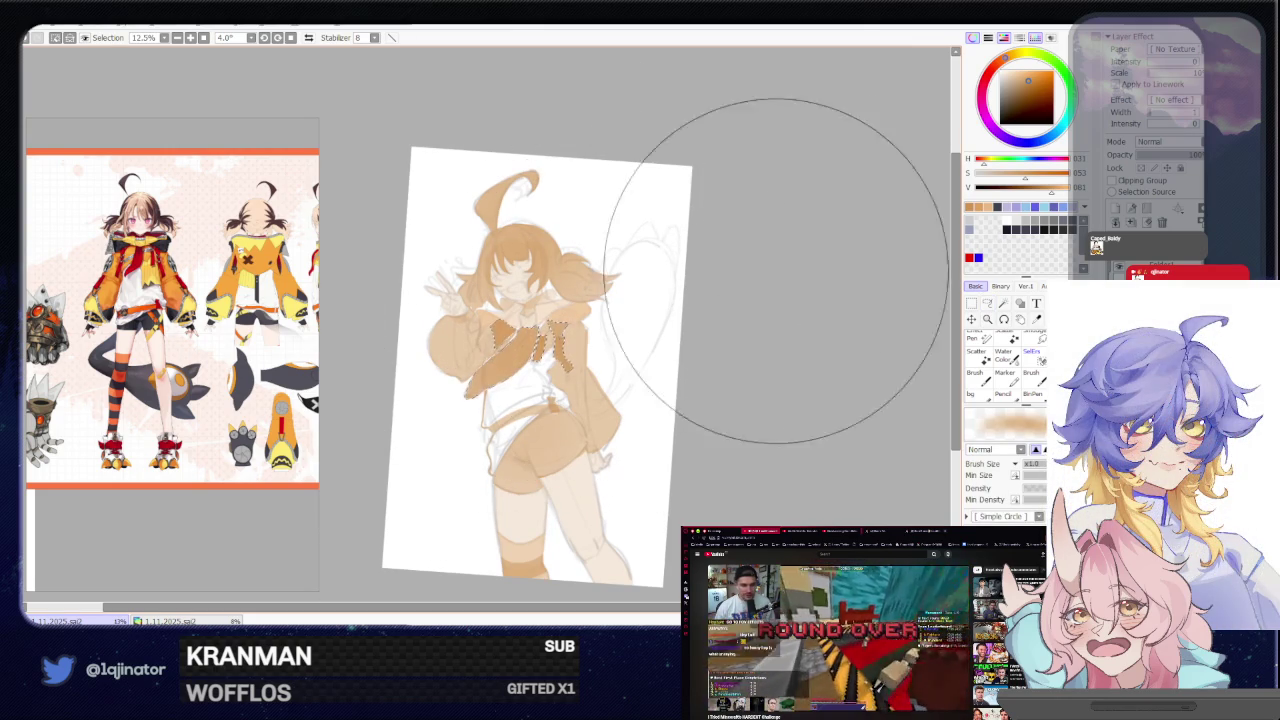
key(ctrl+d)
click(988, 303)
scroll(795, 320, up, 2)
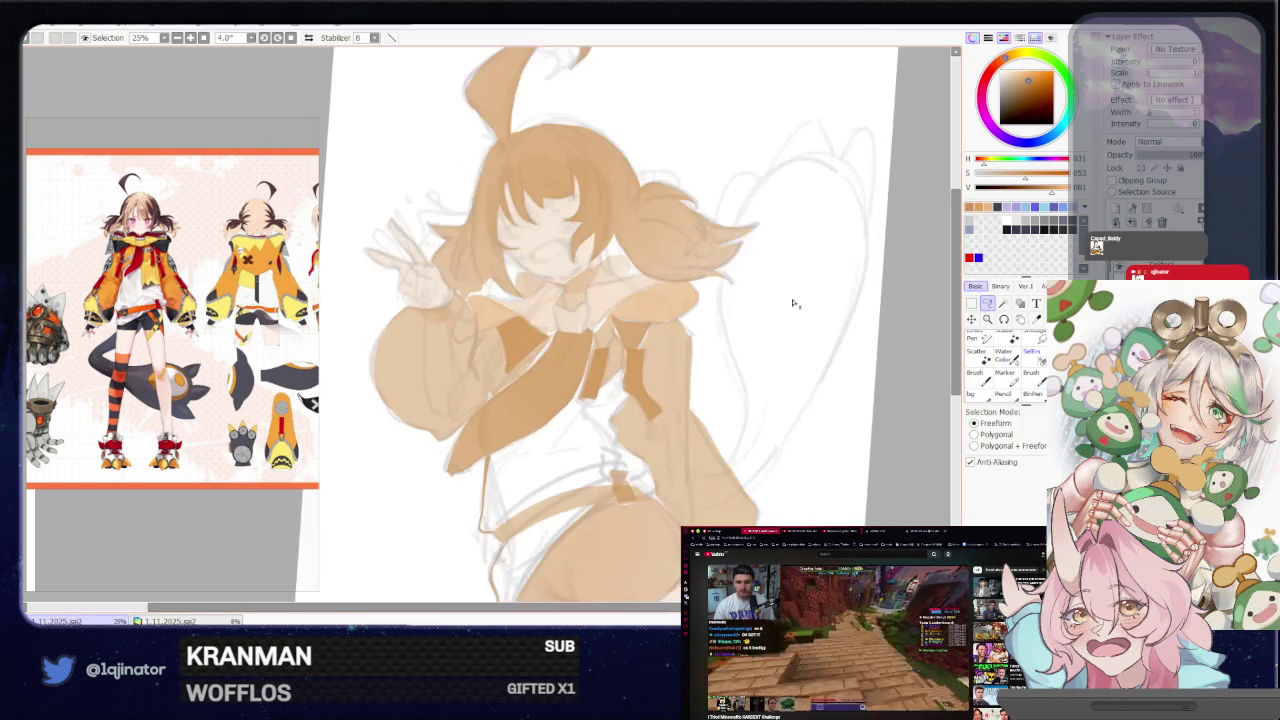
Lower the colour layer's opacity and bring the hip area into view
click(1188, 157)
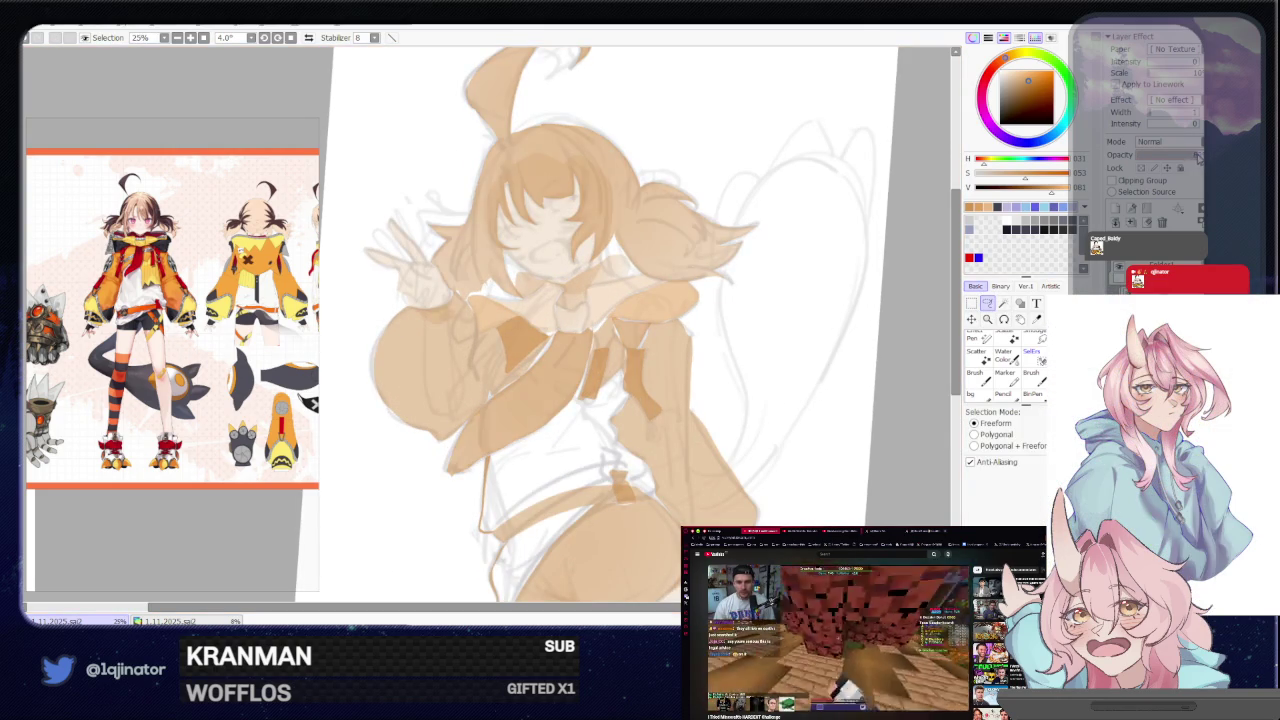
mouse_move(944, 390)
mouse_down()
mouse_move(884, 378)
mouse_move(689, 404)
mouse_up()
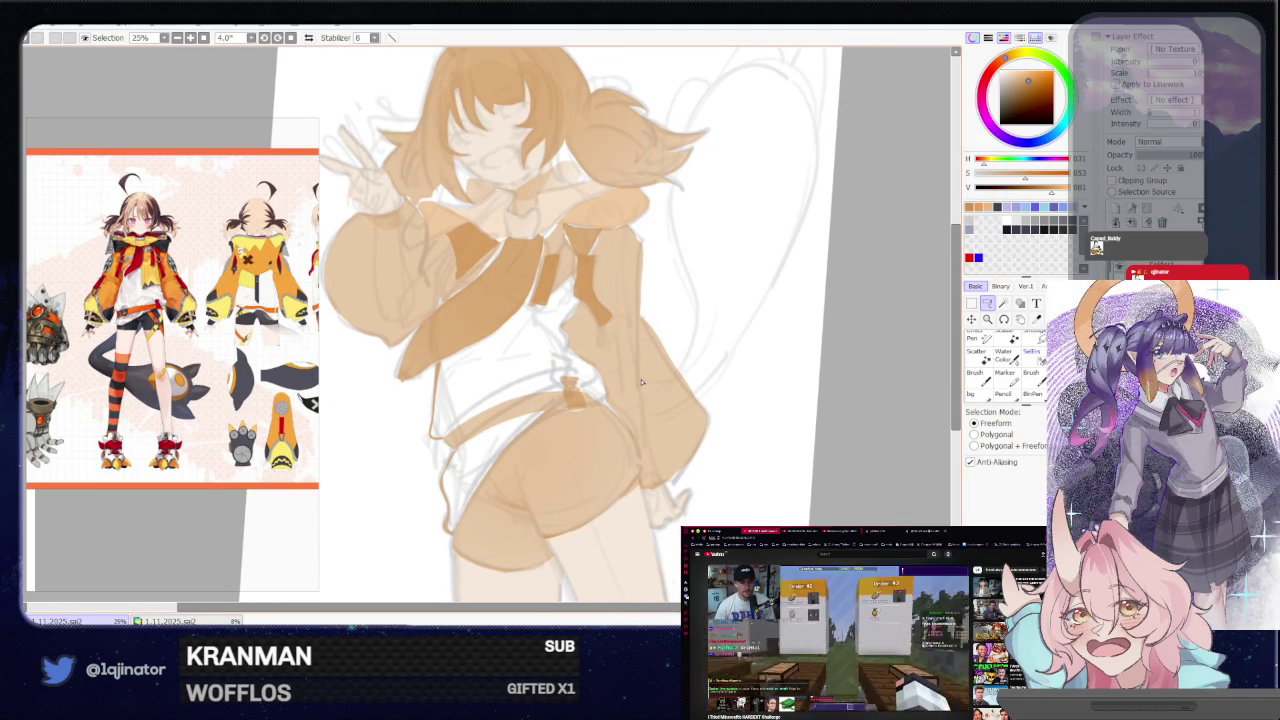
mouse_move(640, 390)
mouse_down()
mouse_move(689, 371)
mouse_move(640, 380)
mouse_move(640, 338)
mouse_up()
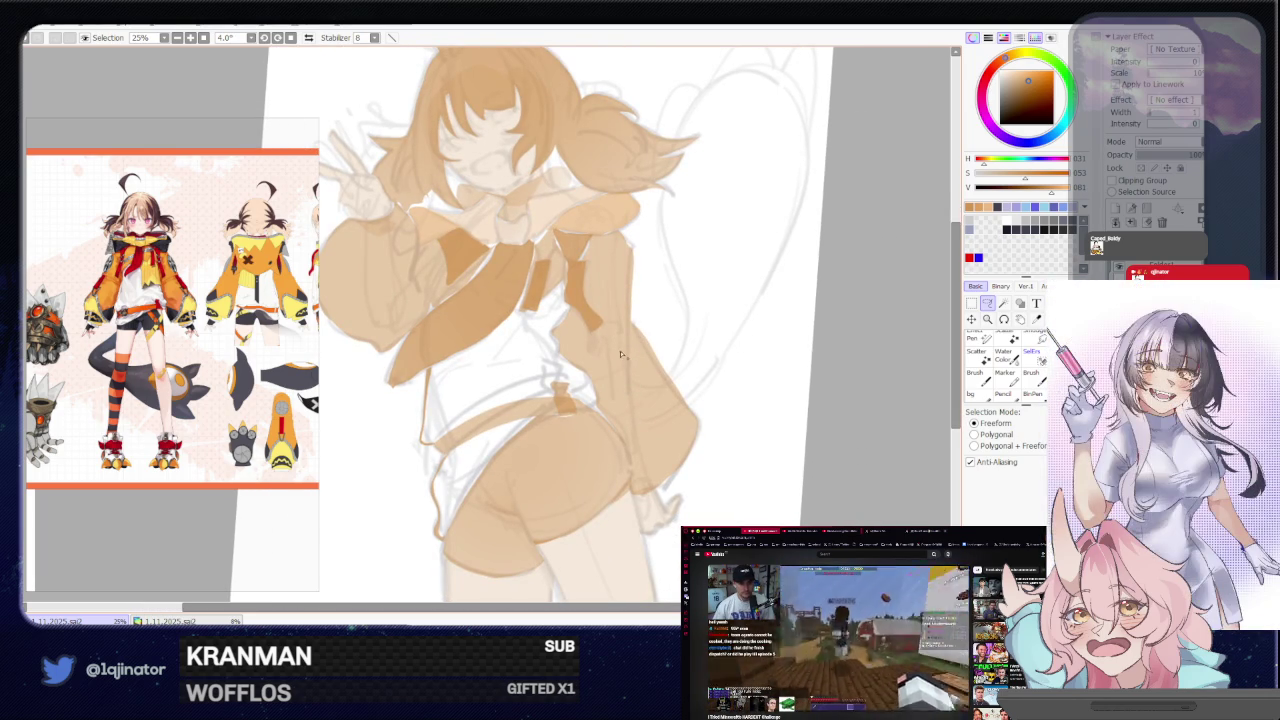
Lasso a small jacket patch beside the hip and paint it with the large brush
drag(593, 380, 651, 347)
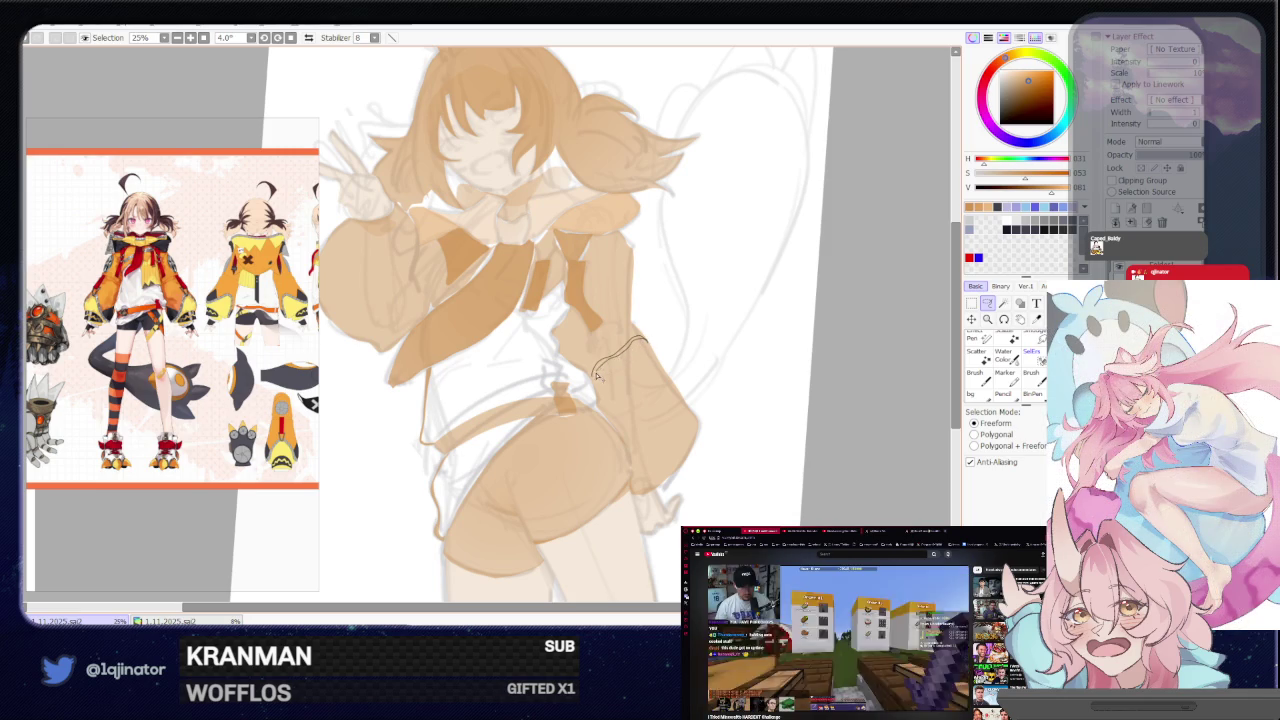
drag(619, 360, 604, 369)
key(ctrl+d)
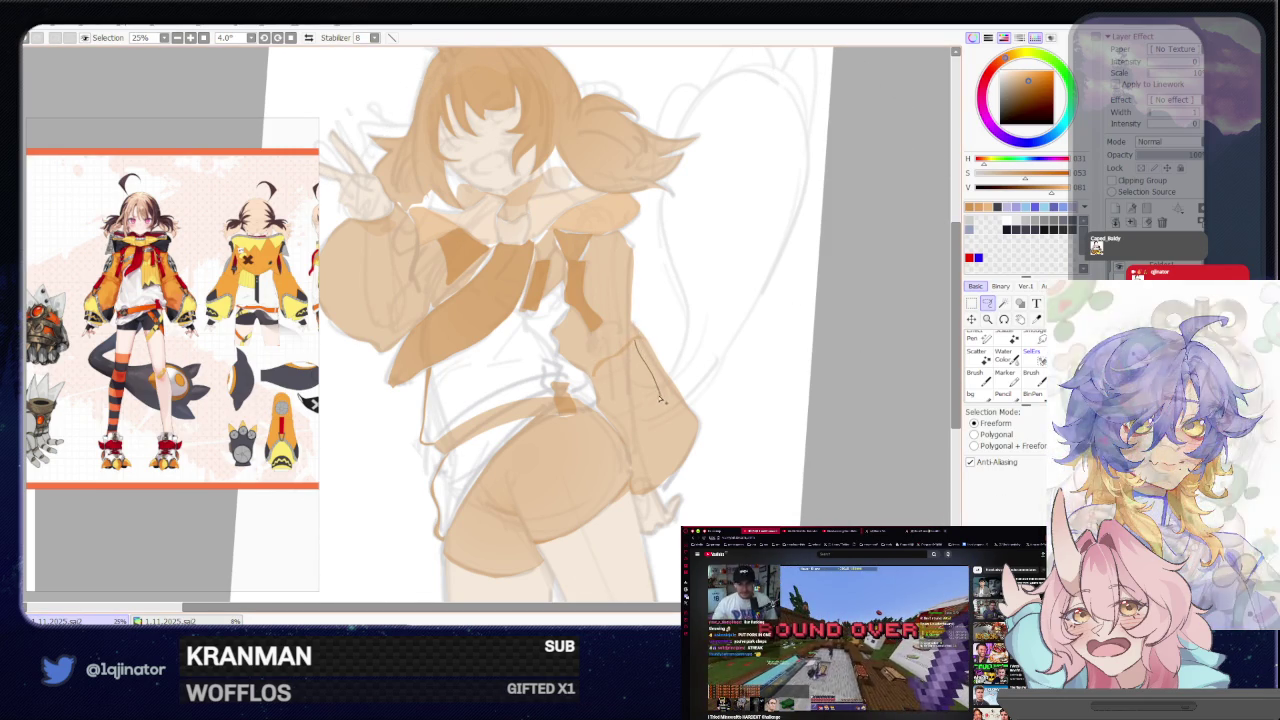
drag(661, 398, 622, 358)
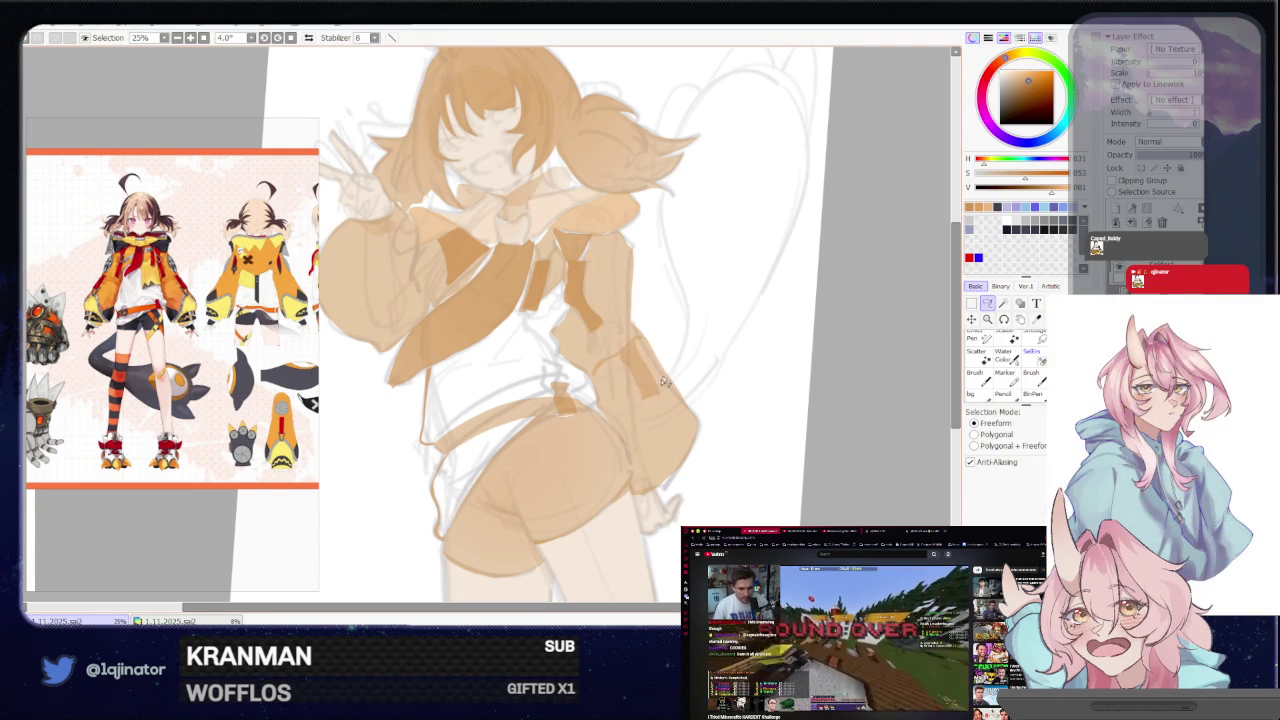
key(ctrl+d)
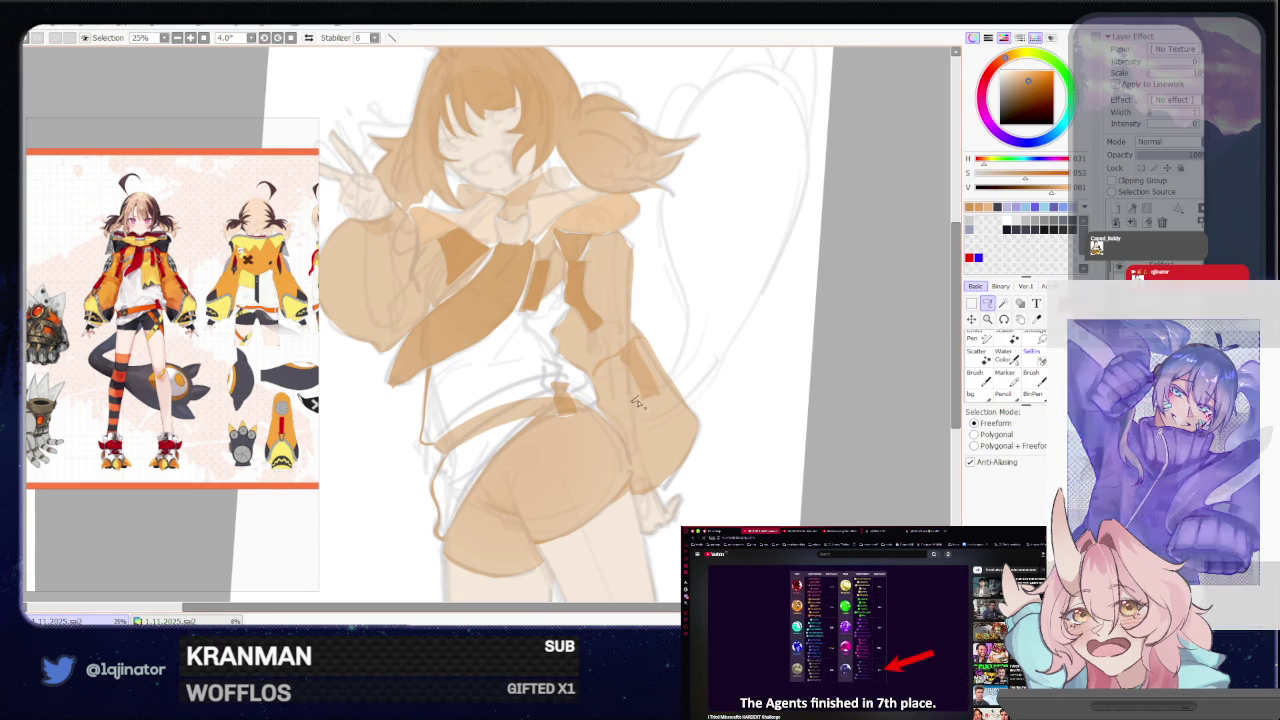
drag(636, 400, 668, 395)
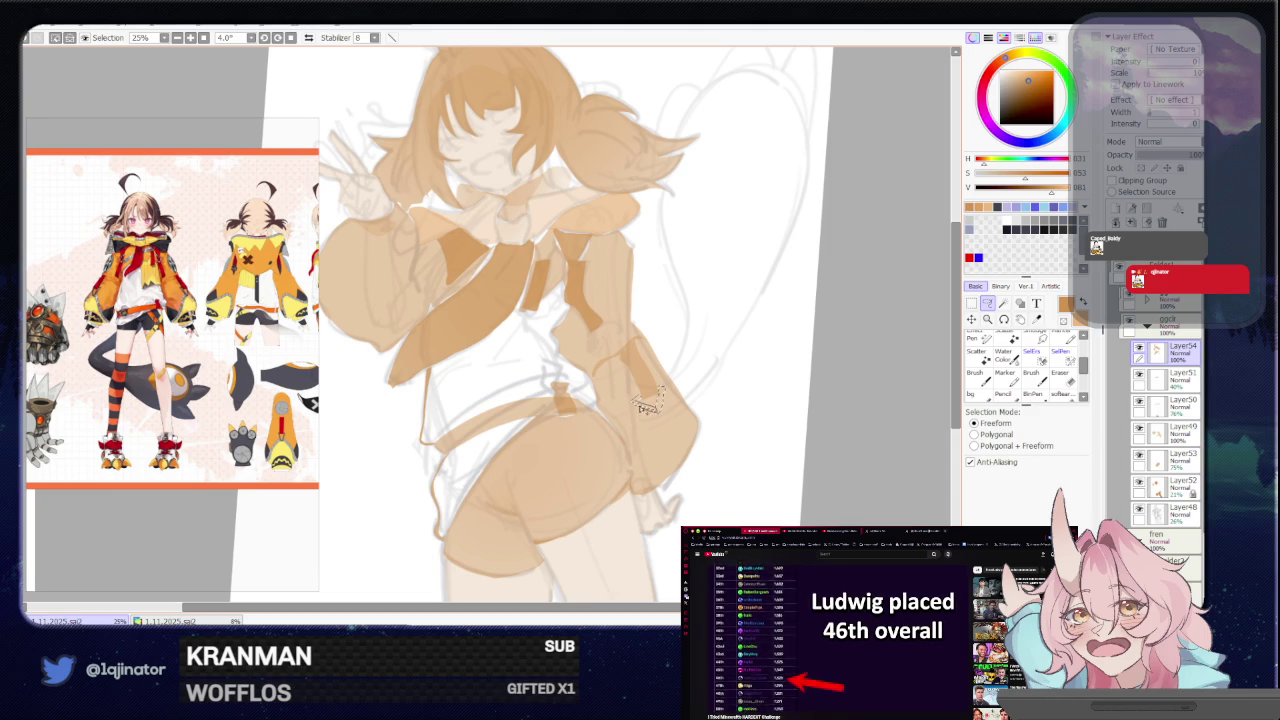
key(e)
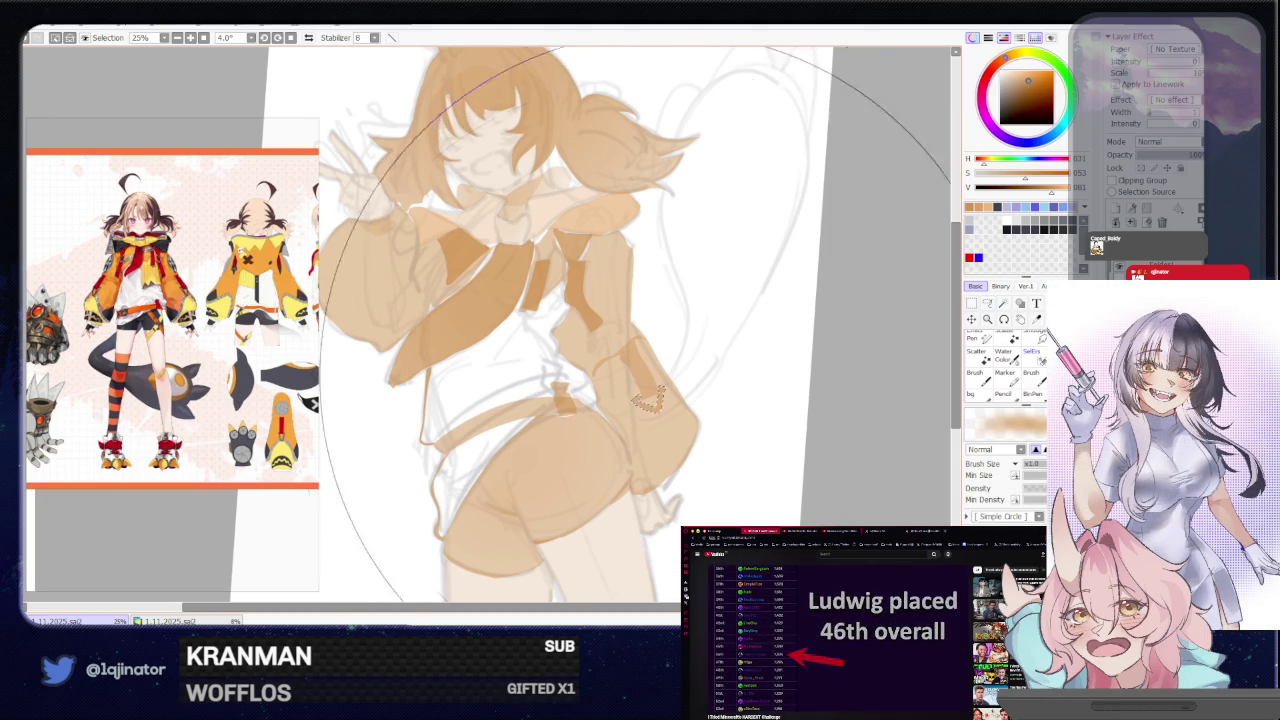
click(987, 303)
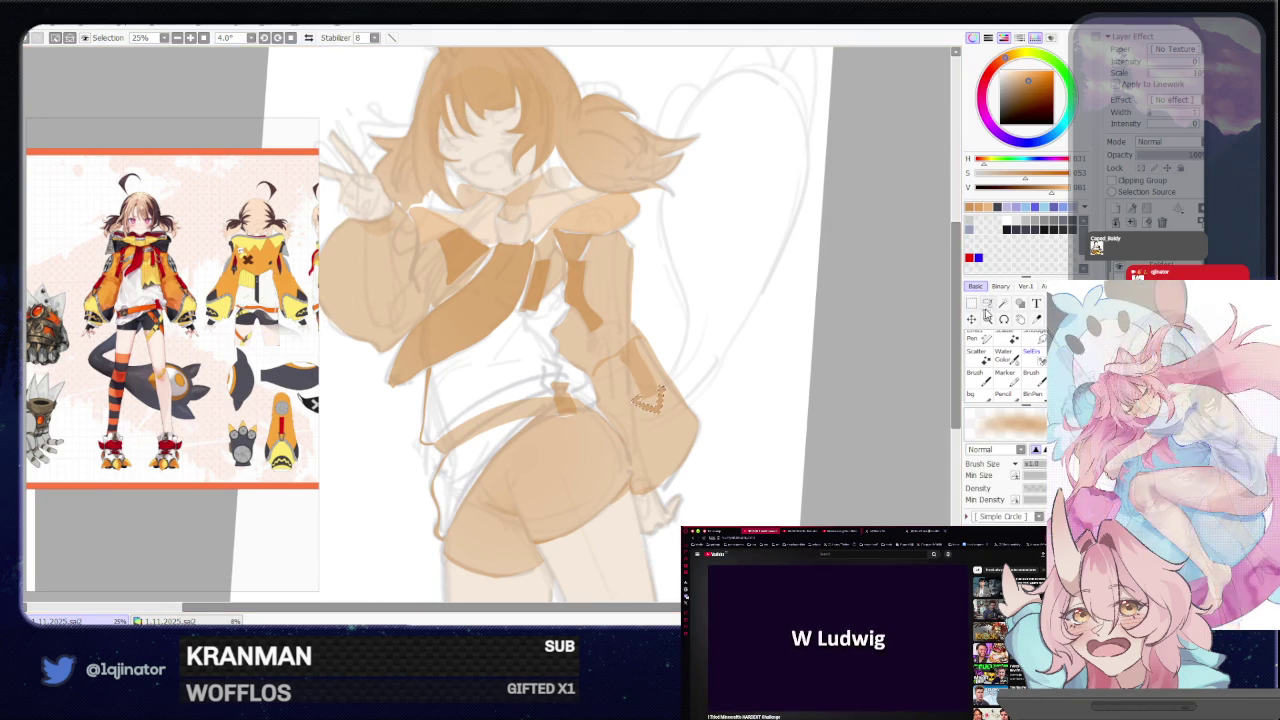
scroll(853, 343, down, 2)
Freehand-outline the front hair strand beside the face
scroll(820, 370, down, 1)
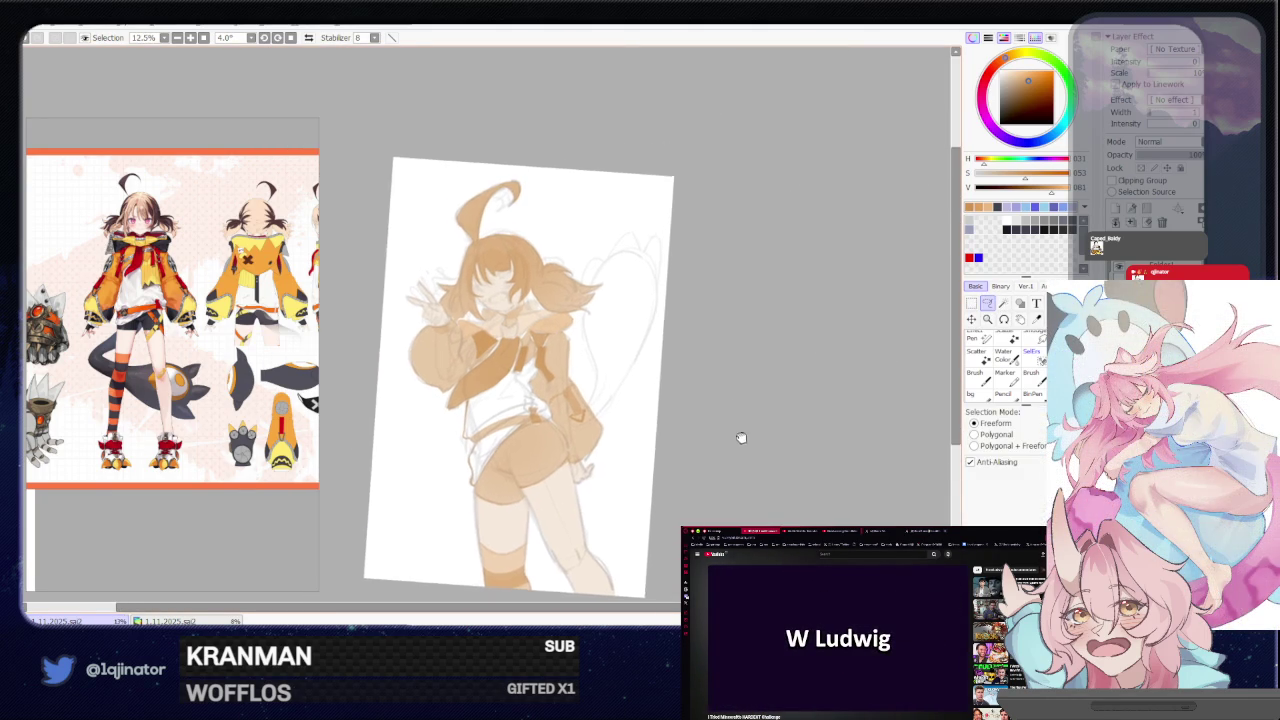
scroll(686, 394, up, 2)
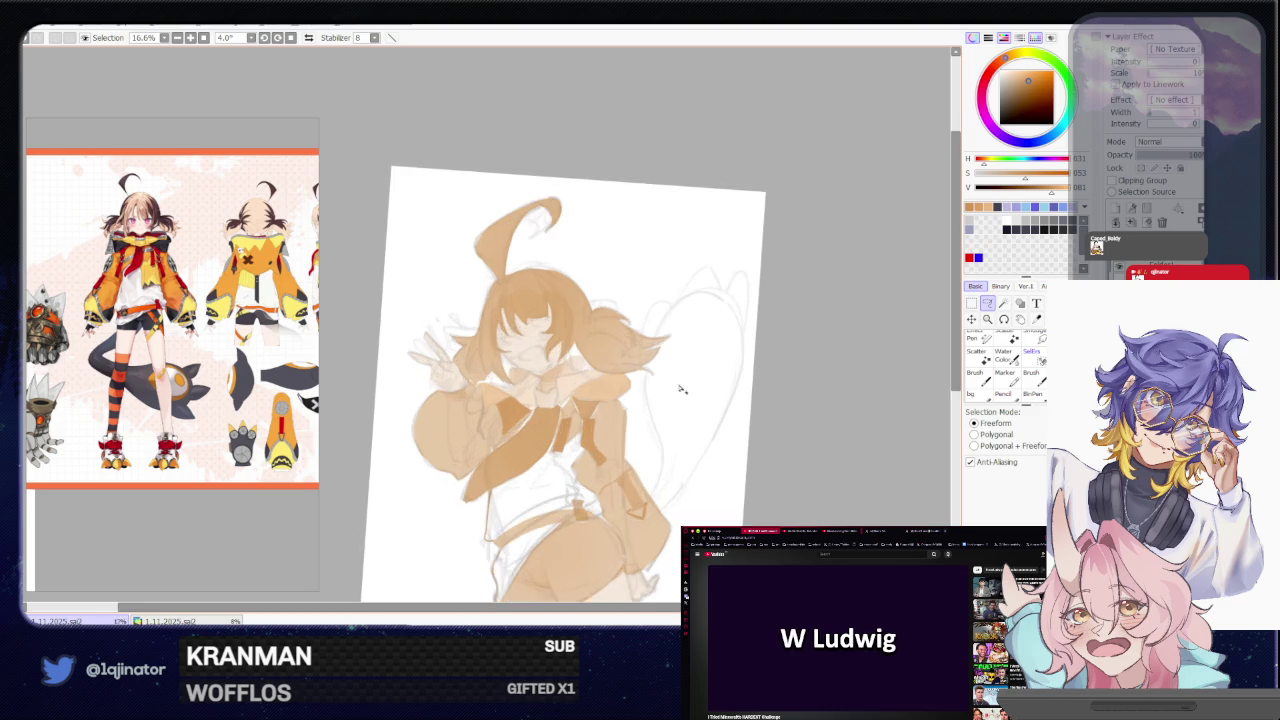
scroll(610, 370, up, 2)
scroll(537, 337, up, 1)
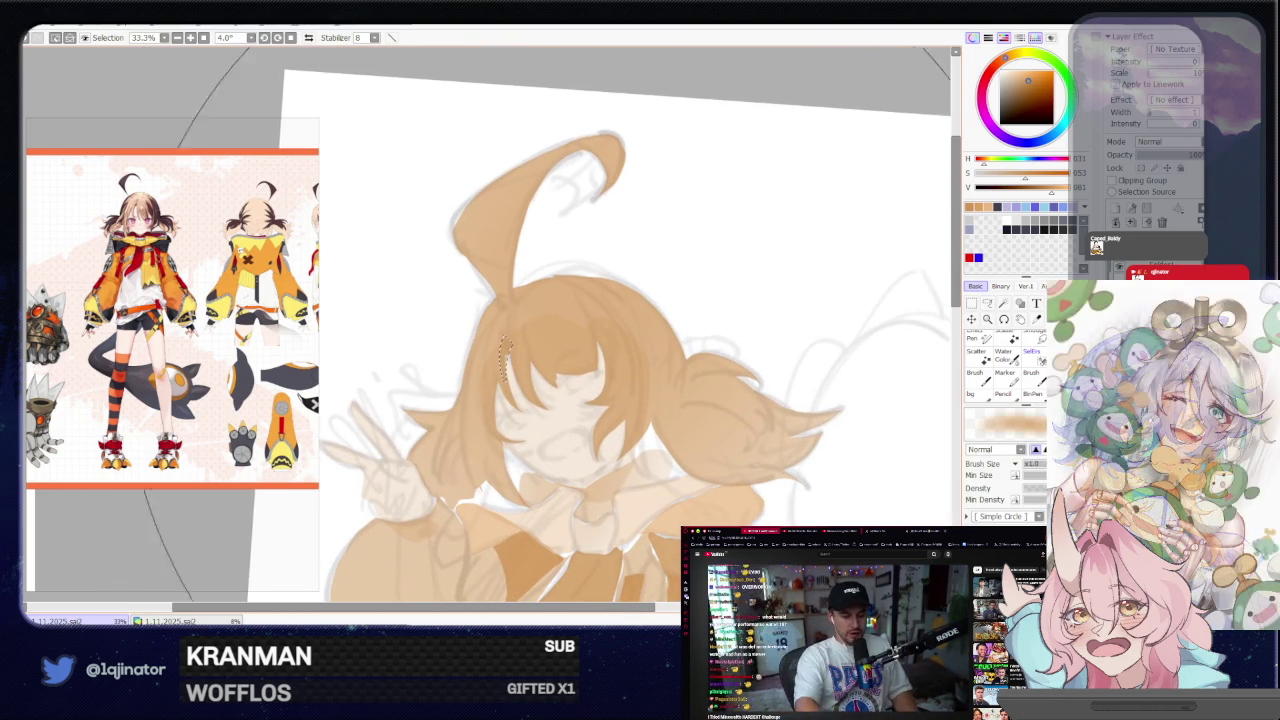
scroll(881, 338, down, 2)
scroll(700, 323, up, 1)
scroll(603, 308, up, 1)
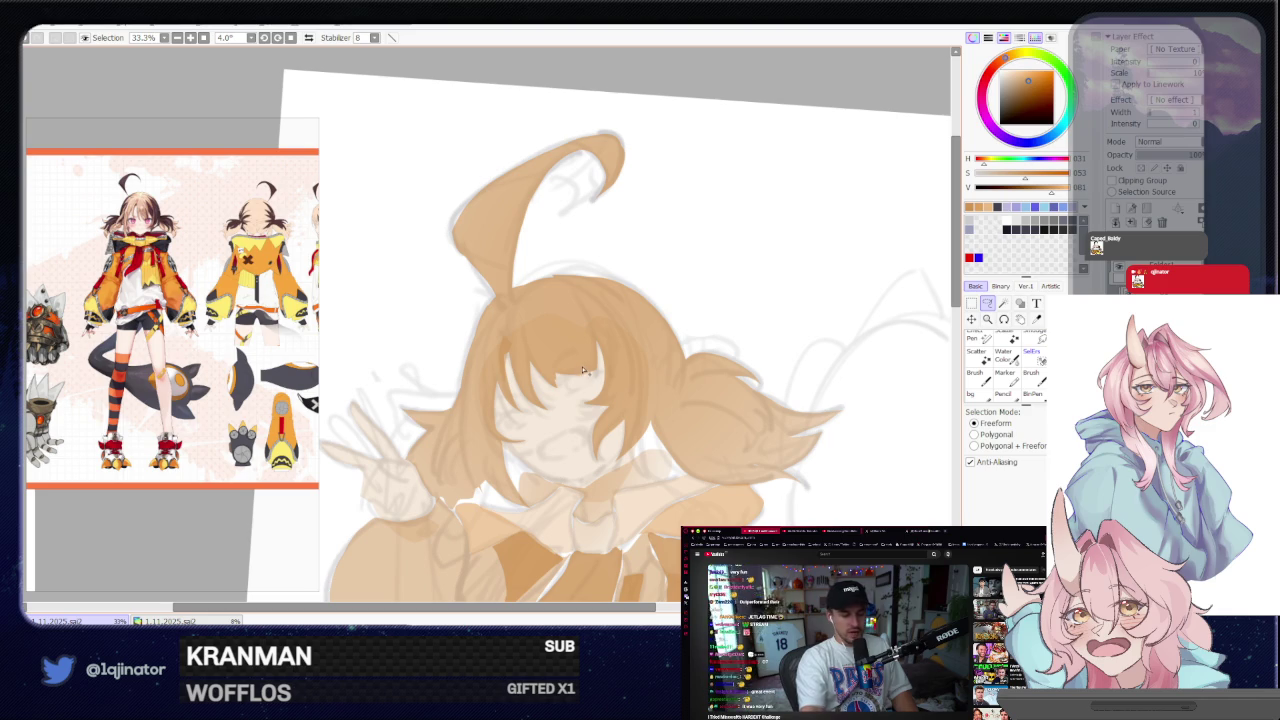
mouse_move(588, 370)
mouse_down()
mouse_move(594, 318)
mouse_move(625, 350)
mouse_up()
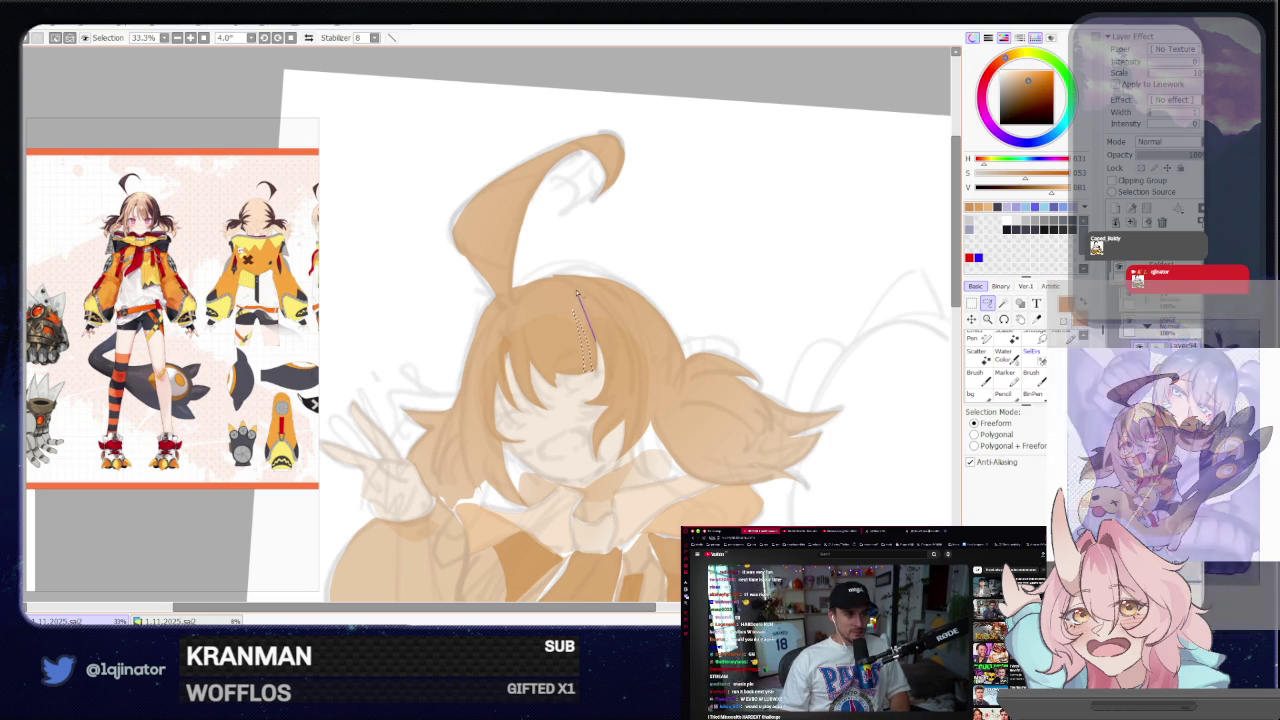
drag(603, 408, 586, 405)
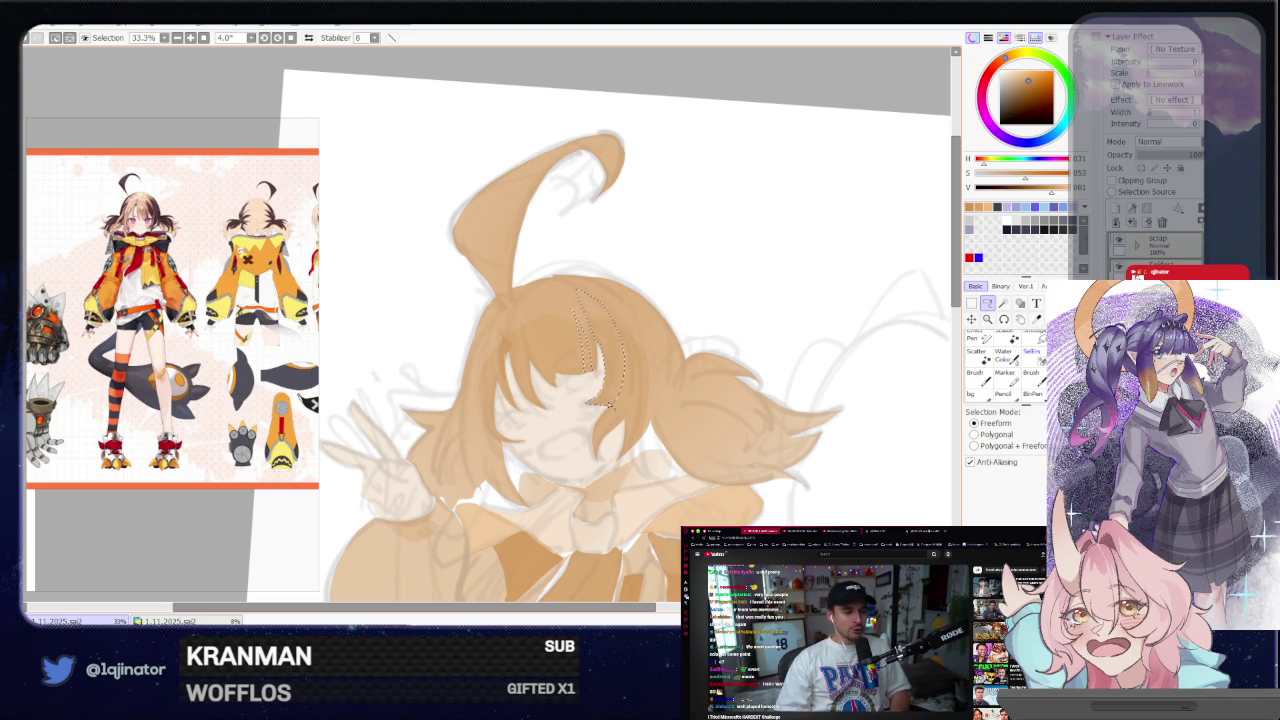
Extend the hair selection down the right pigtail, tilting the canvas as needed
drag(596, 432, 609, 337)
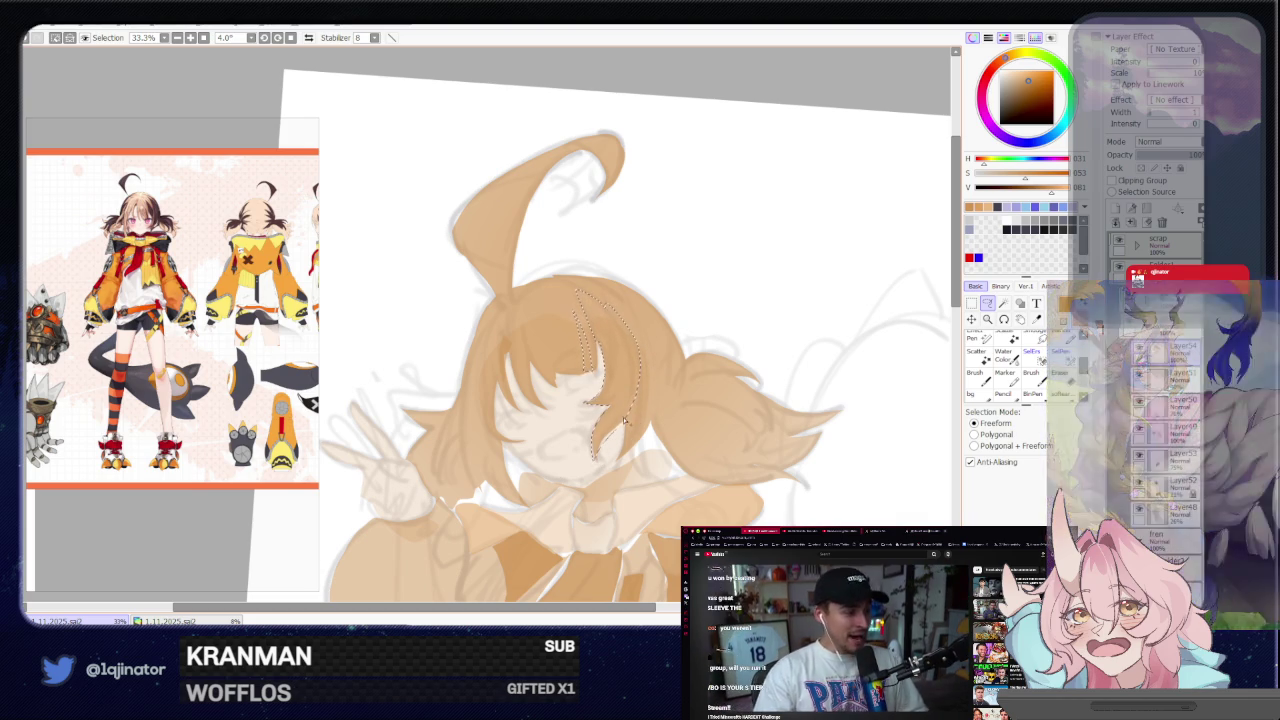
drag(628, 436, 641, 445)
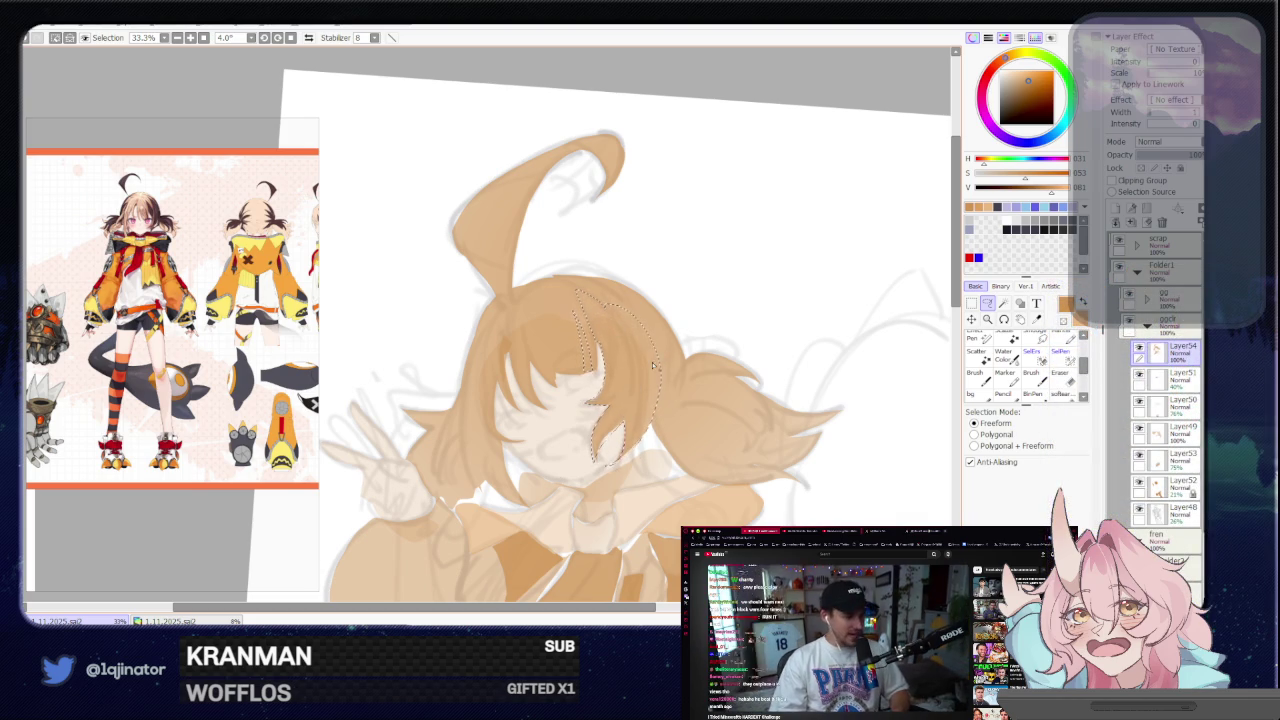
mouse_move(683, 322)
mouse_down()
mouse_move(691, 360)
mouse_move(622, 356)
mouse_move(648, 350)
mouse_up()
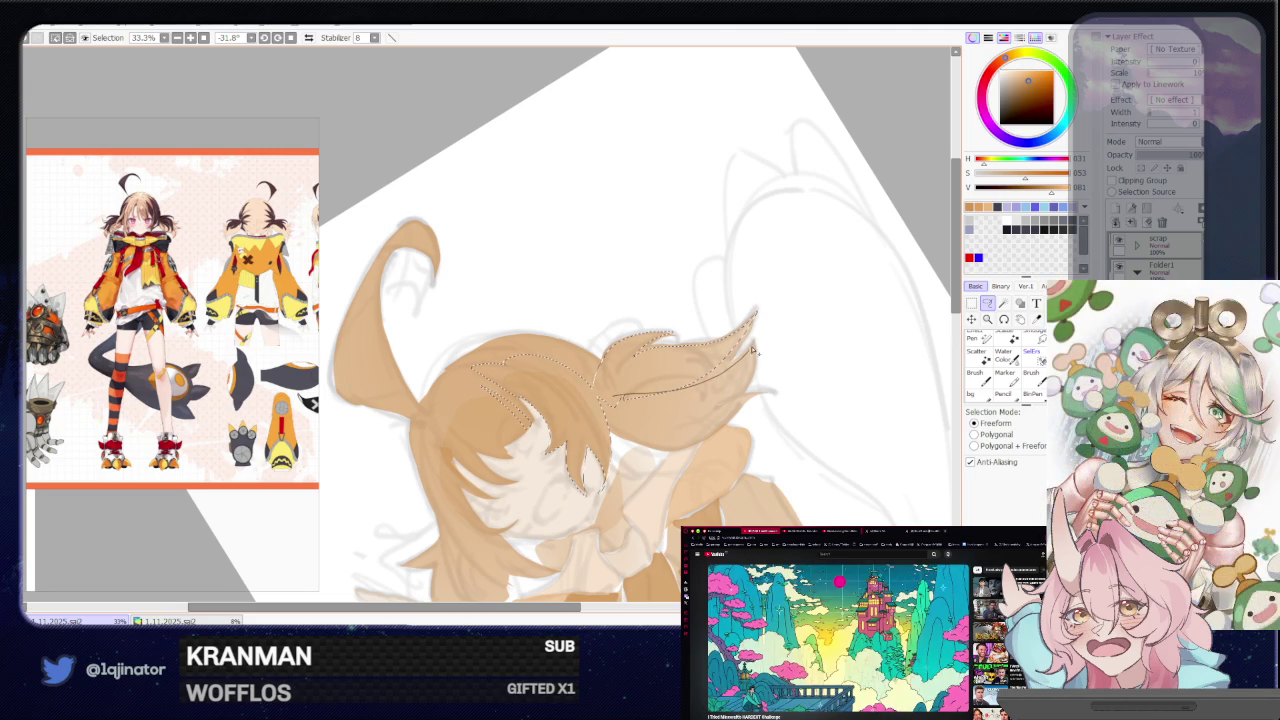
drag(705, 372, 504, 382)
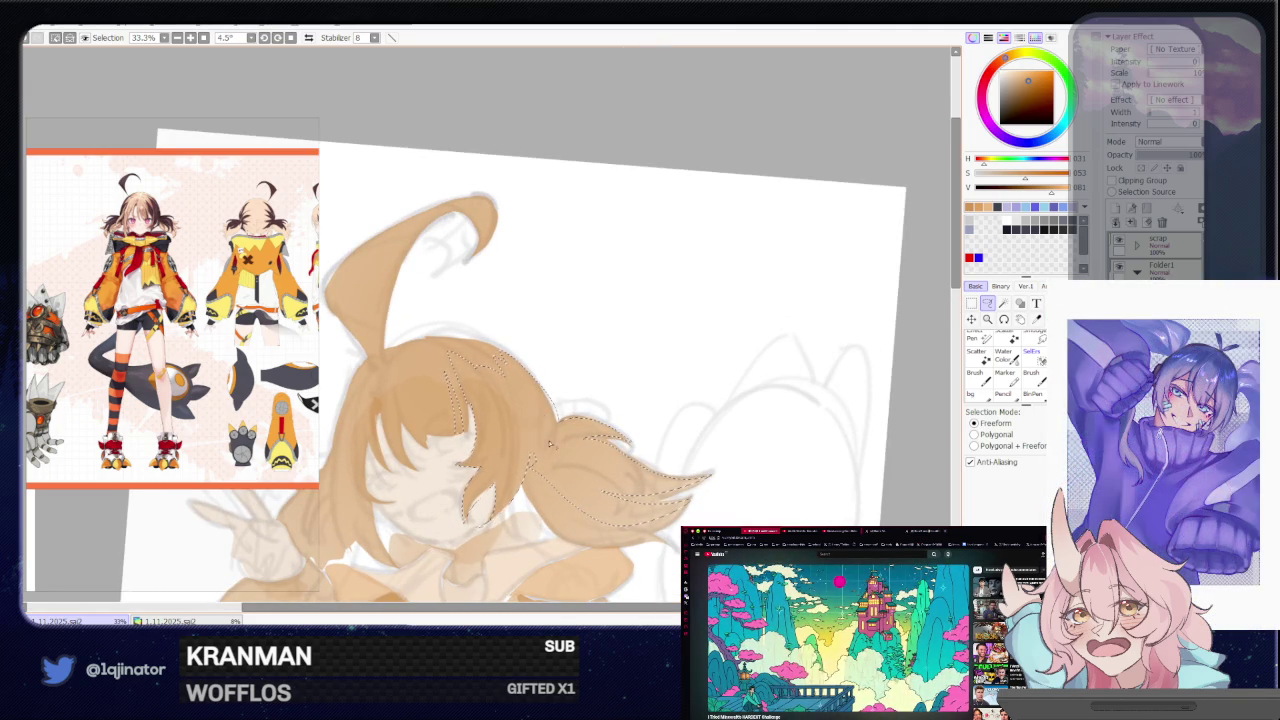
scroll(548, 452, down, 2)
Deselect the hair, return to the lasso, and adjust the layer stack
key(b)
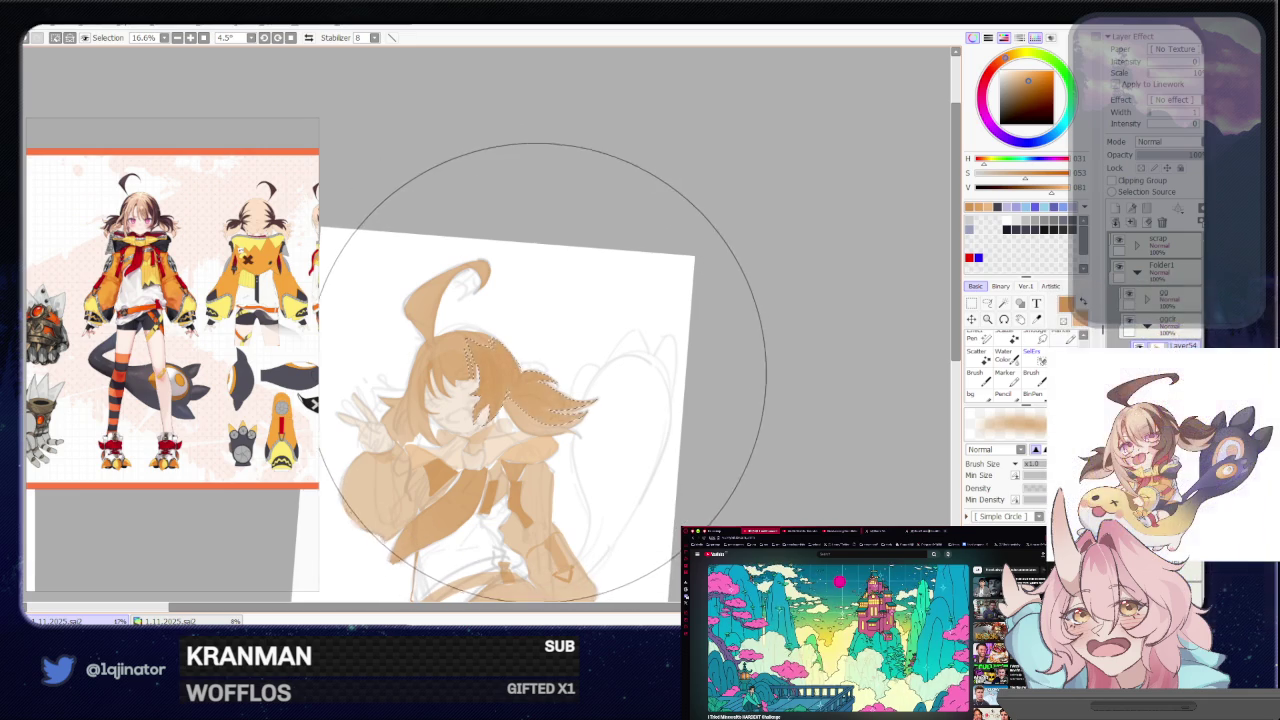
key(ctrl+d)
key(l)
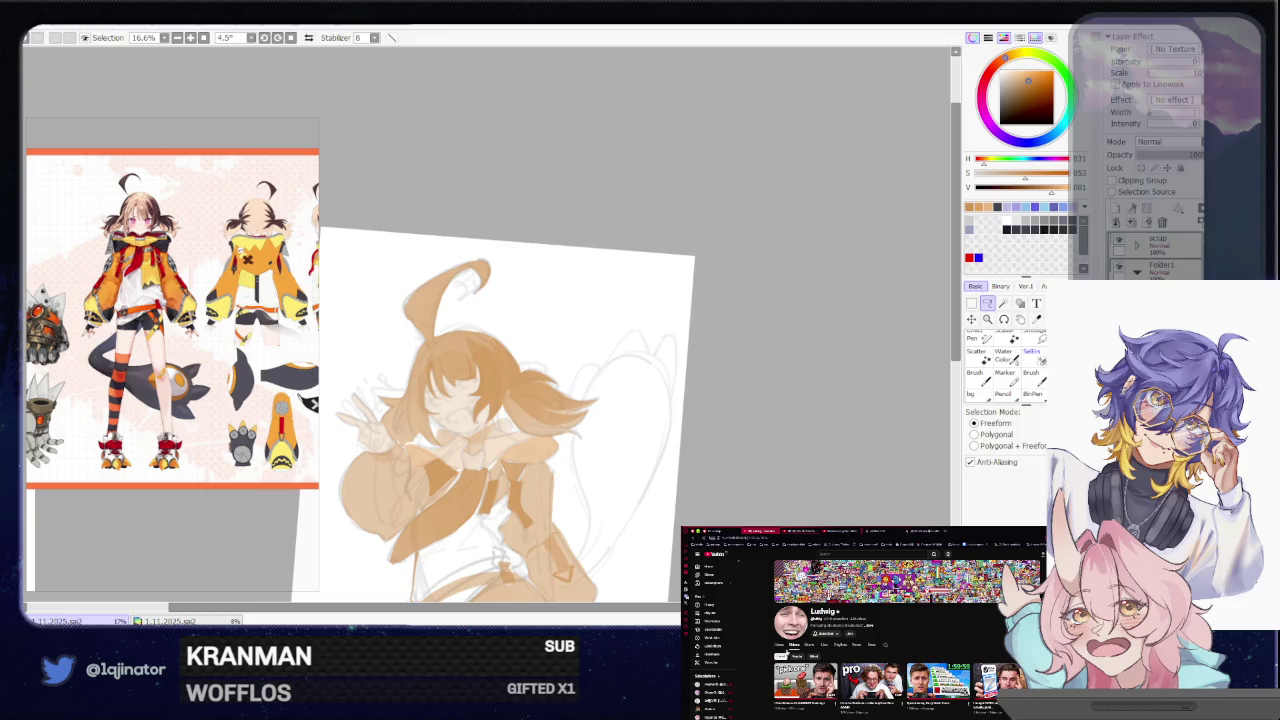
scroll(764, 655, down, 3)
scroll(772, 650, down, 2)
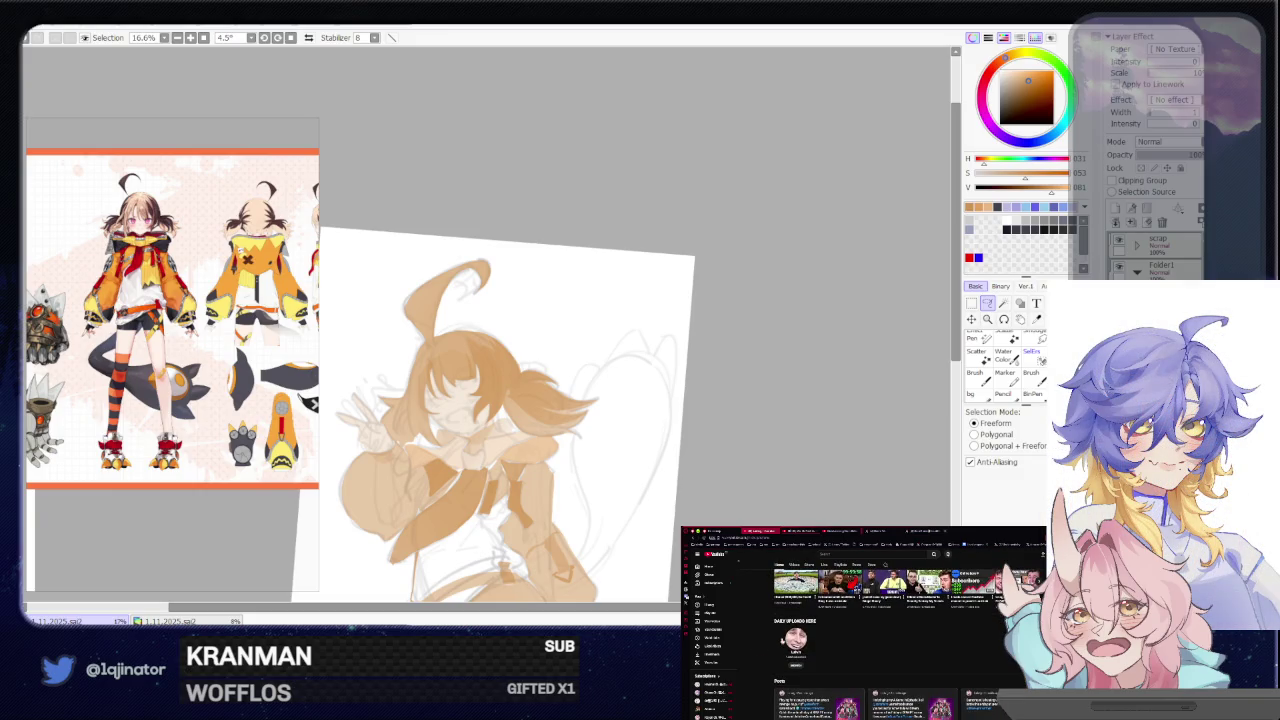
click(796, 637)
click(794, 604)
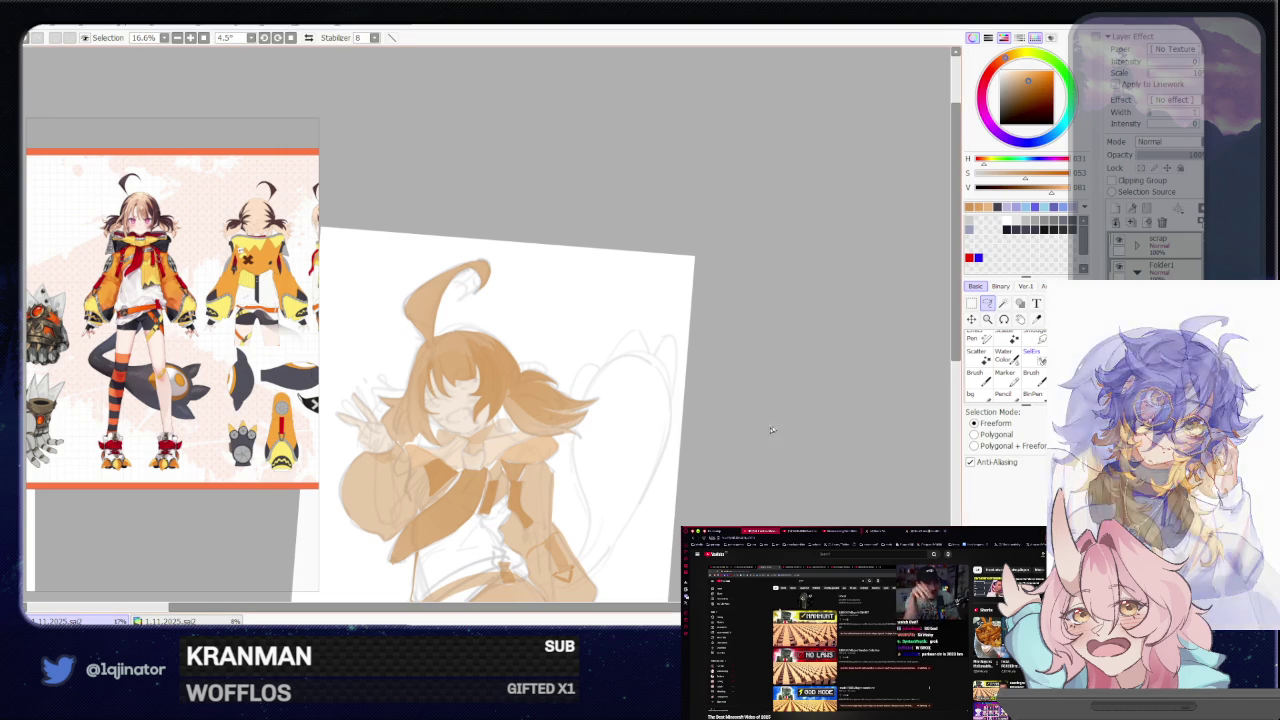
Zoom onto the head and start tracing the ahoge's left edge toward its tip
drag(647, 516, 698, 428)
scroll(675, 444, up, 3)
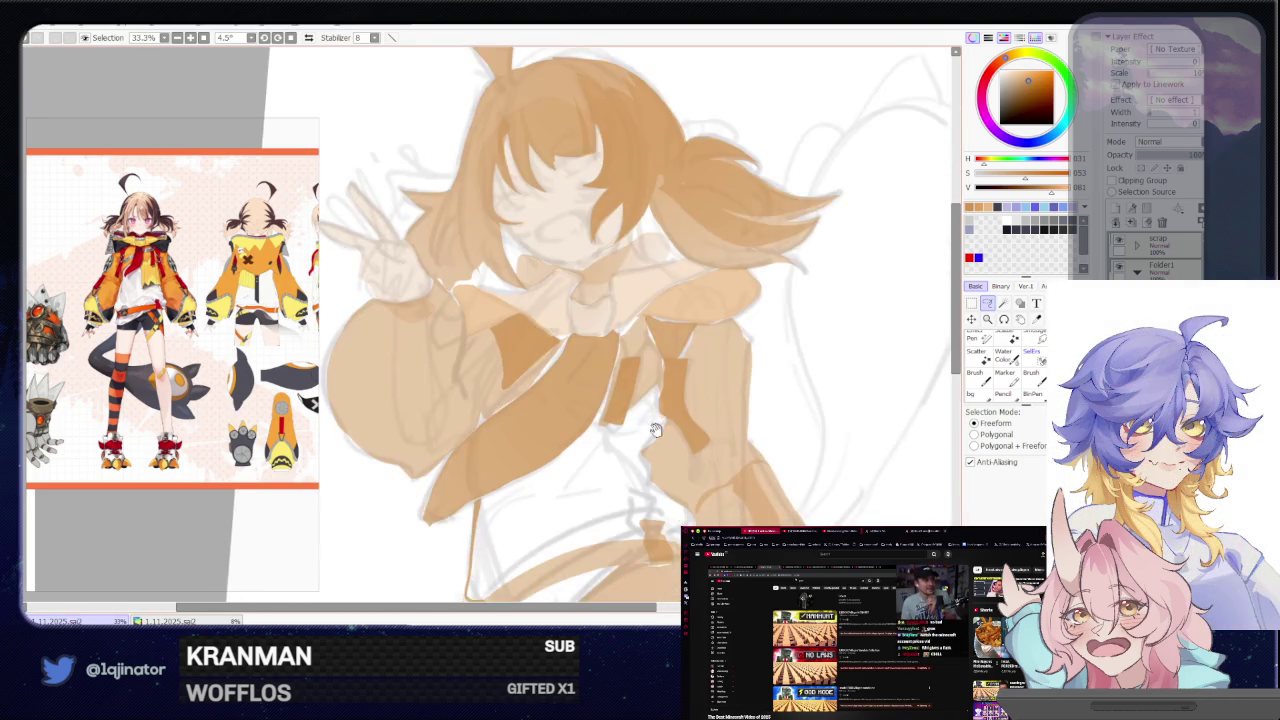
scroll(668, 455, down, 2)
scroll(664, 460, up, 1)
drag(585, 330, 591, 469)
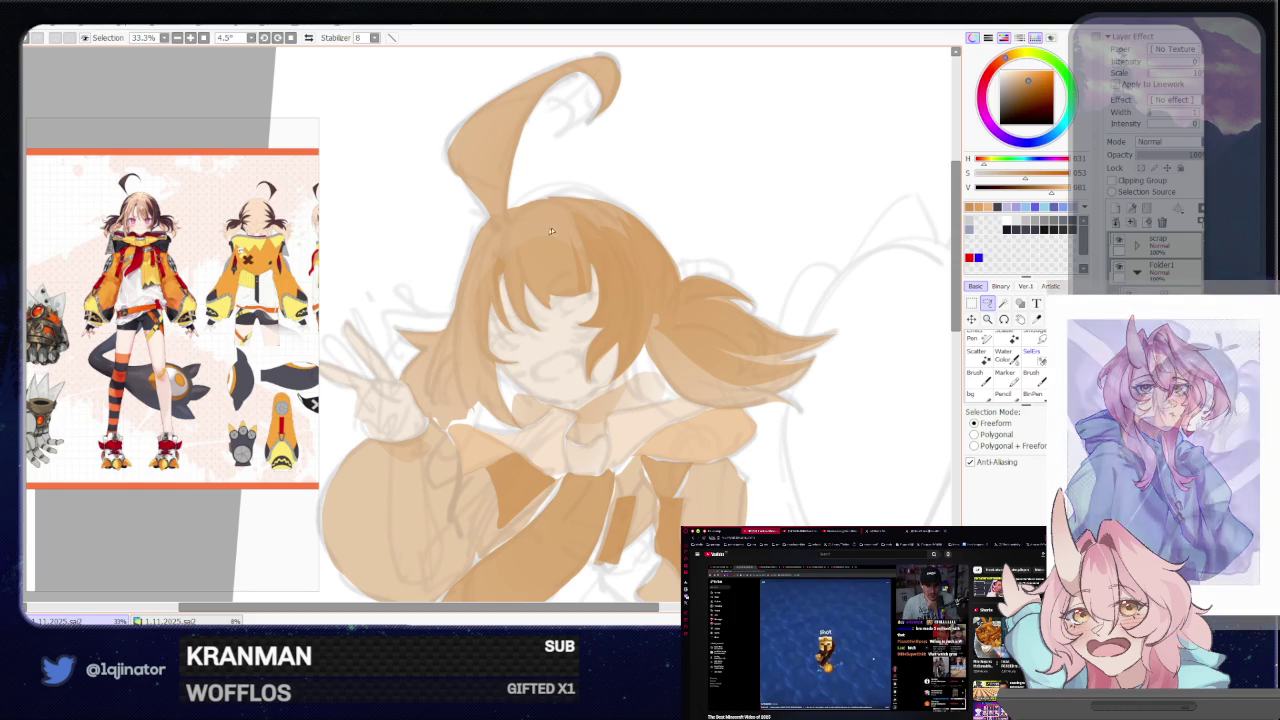
drag(565, 195, 549, 248)
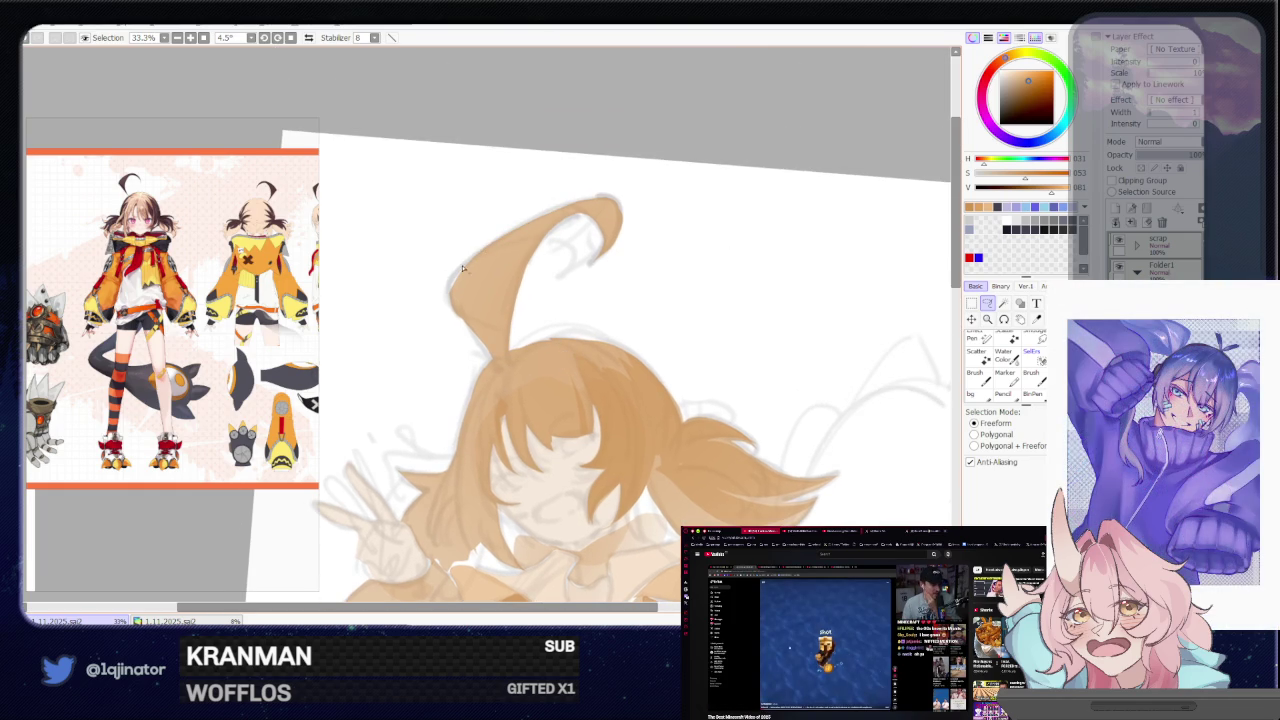
mouse_move(457, 275)
mouse_down()
mouse_move(483, 350)
mouse_move(513, 370)
mouse_move(575, 208)
mouse_up()
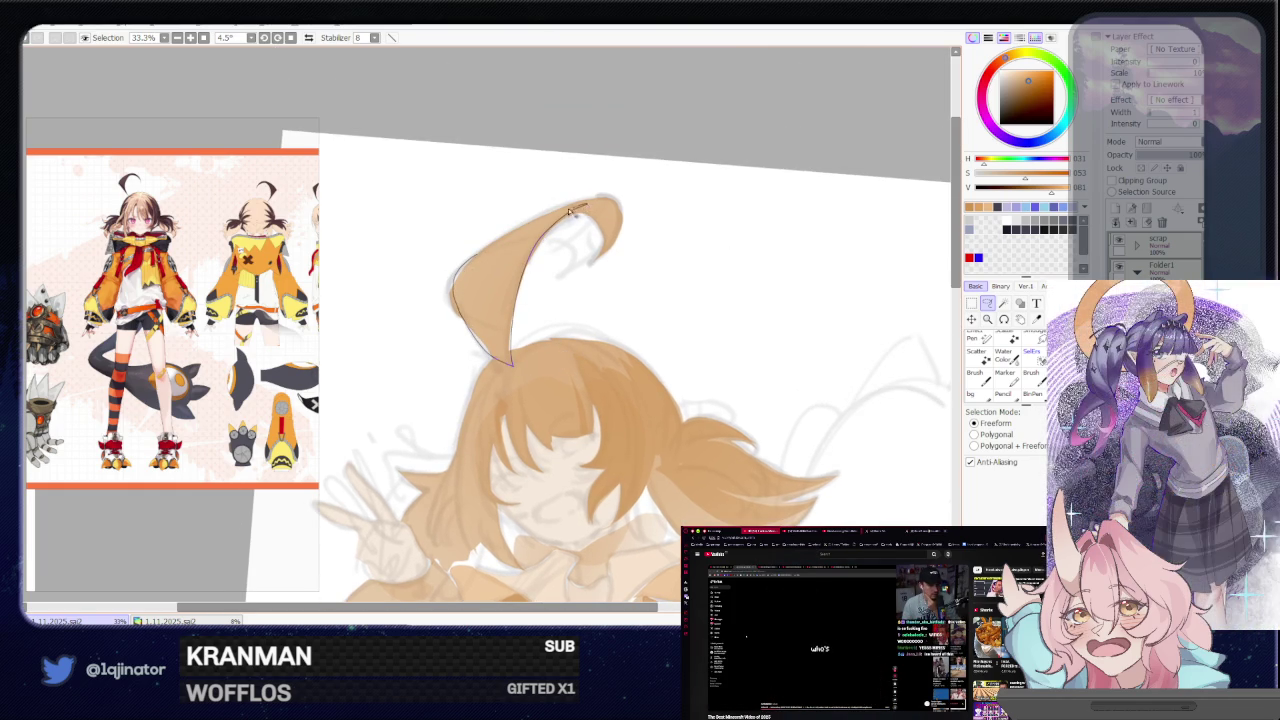
drag(474, 262, 585, 205)
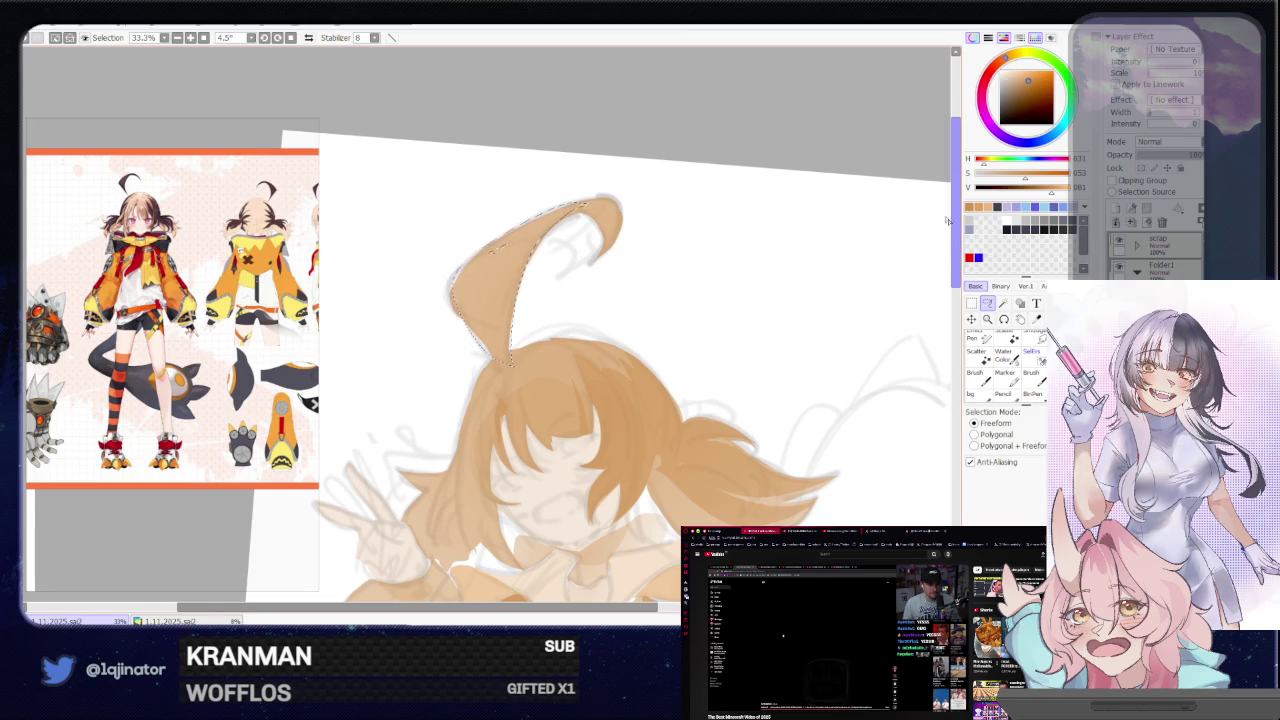
Finish the ahoge outline along its curve, straighten the canvas, and deselect
scroll(540, 305, up, 1)
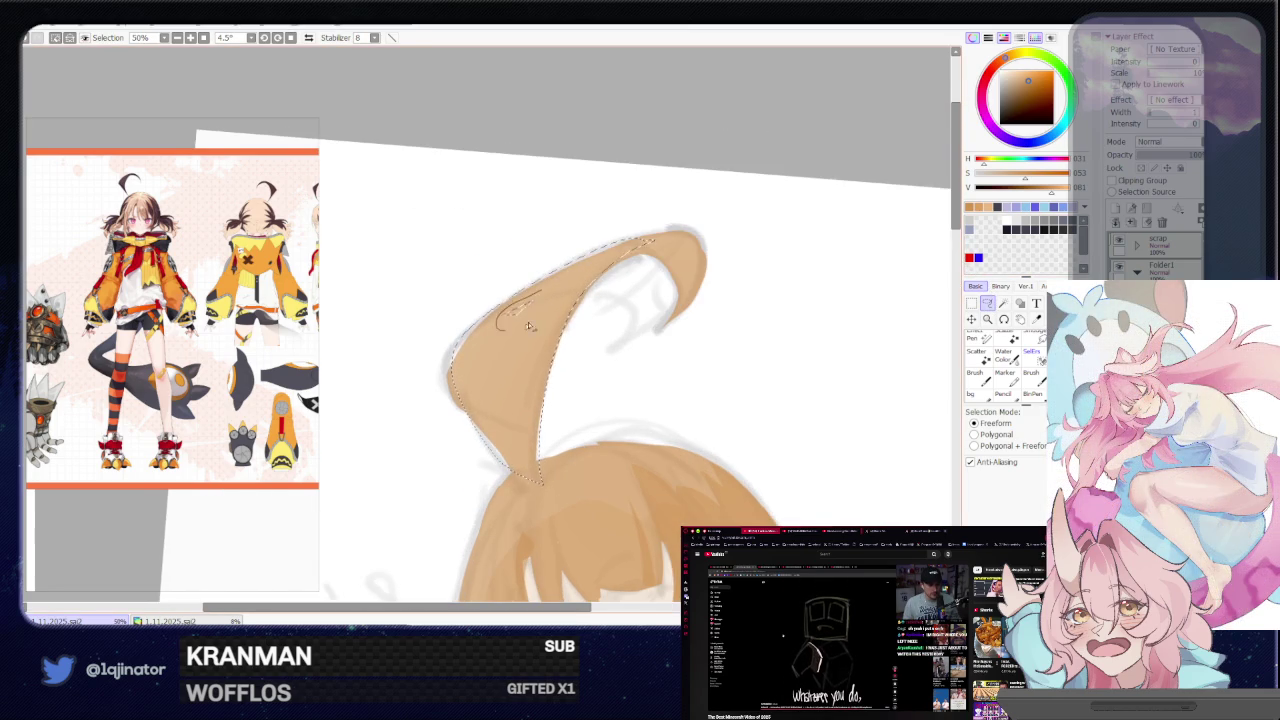
mouse_move(662, 252)
mouse_down()
mouse_move(517, 343)
mouse_move(537, 250)
mouse_up()
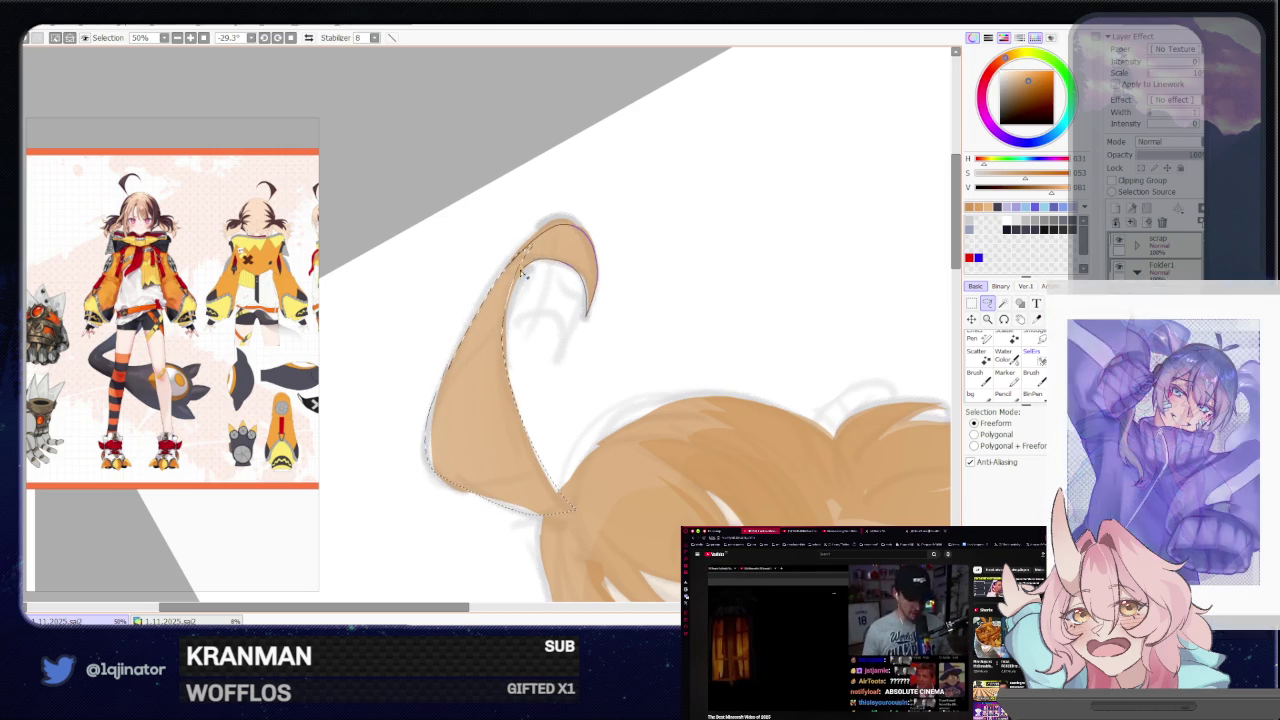
scroll(568, 267, down, 2)
key(b)
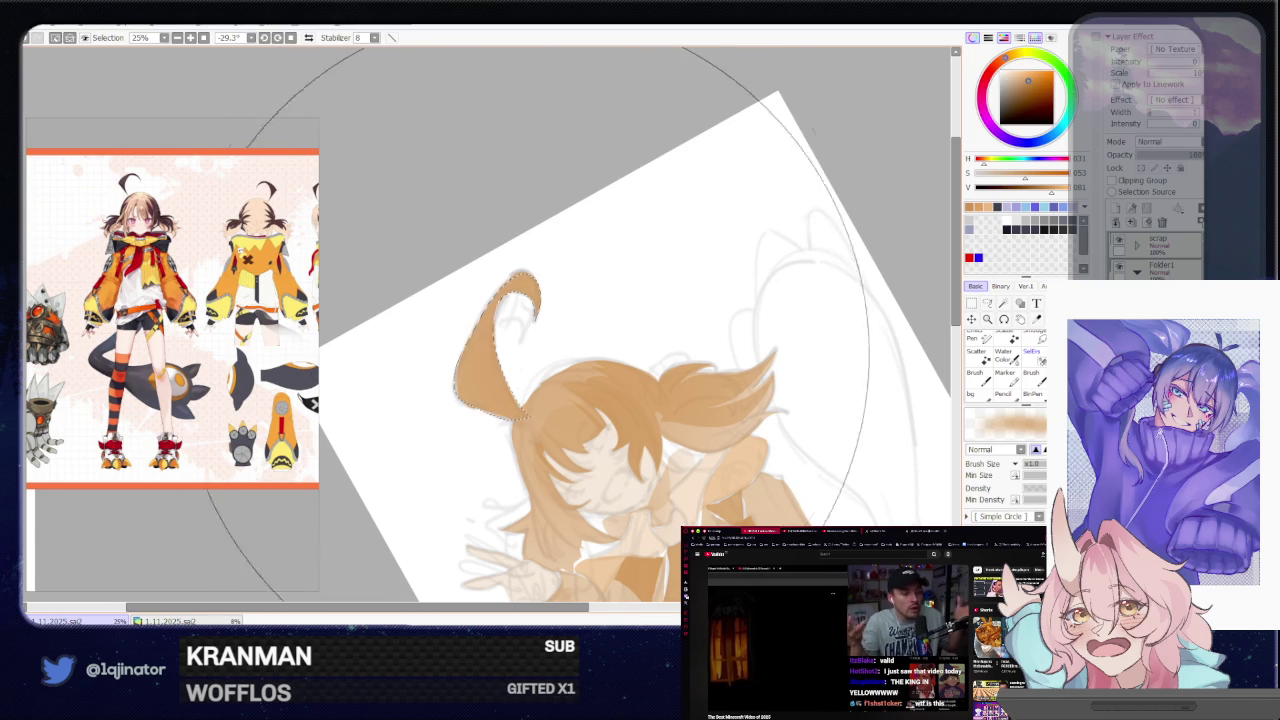
mouse_move(666, 280)
mouse_down()
mouse_move(607, 464)
mouse_move(666, 331)
mouse_up()
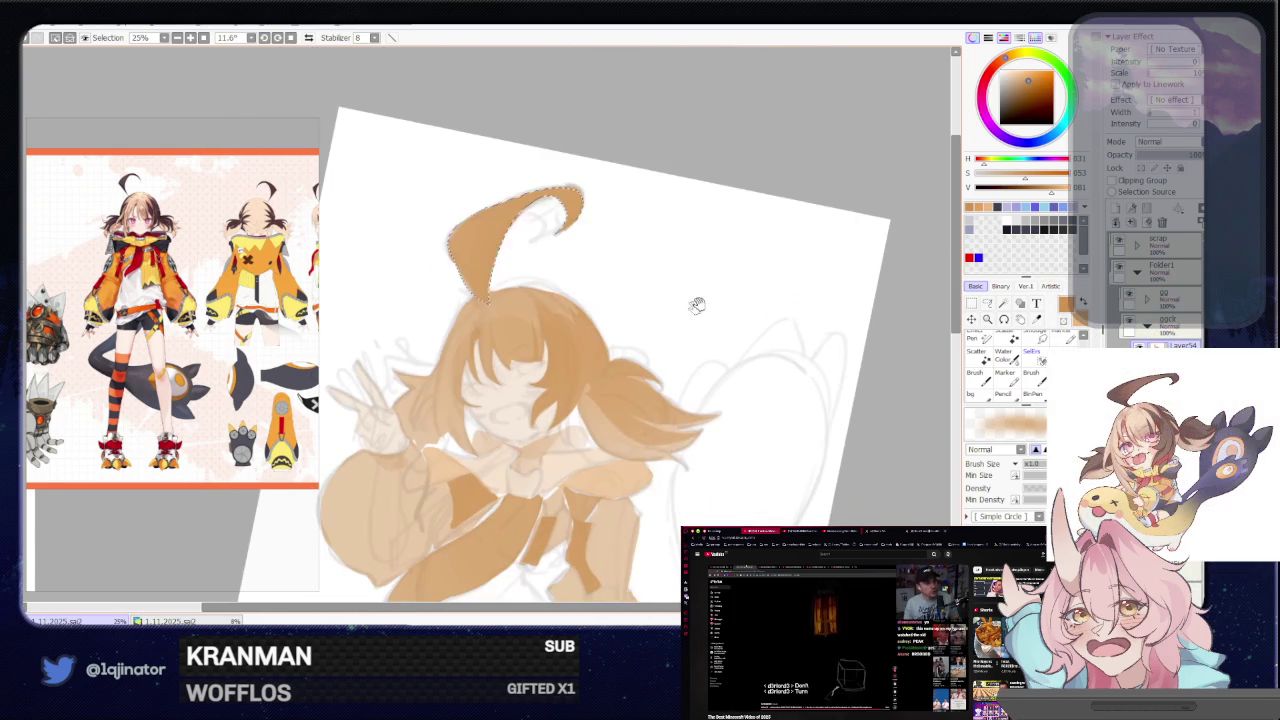
key(ctrl+d)
scroll(742, 416, up, 2)
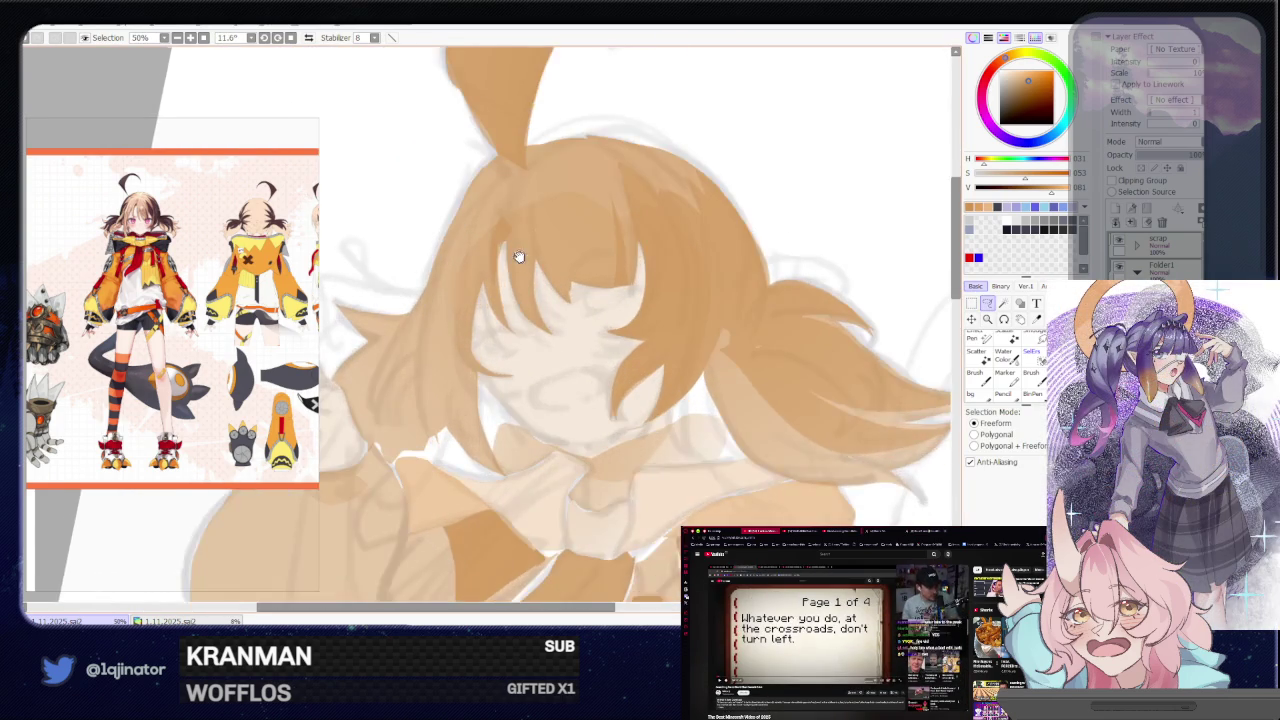
Trace a thin freeform sliver beside the face extending down toward the collar
mouse_move(507, 188)
mouse_down()
mouse_move(494, 318)
mouse_move(511, 318)
mouse_up()
scroll(828, 289, down, 2)
scroll(828, 289, down, 1)
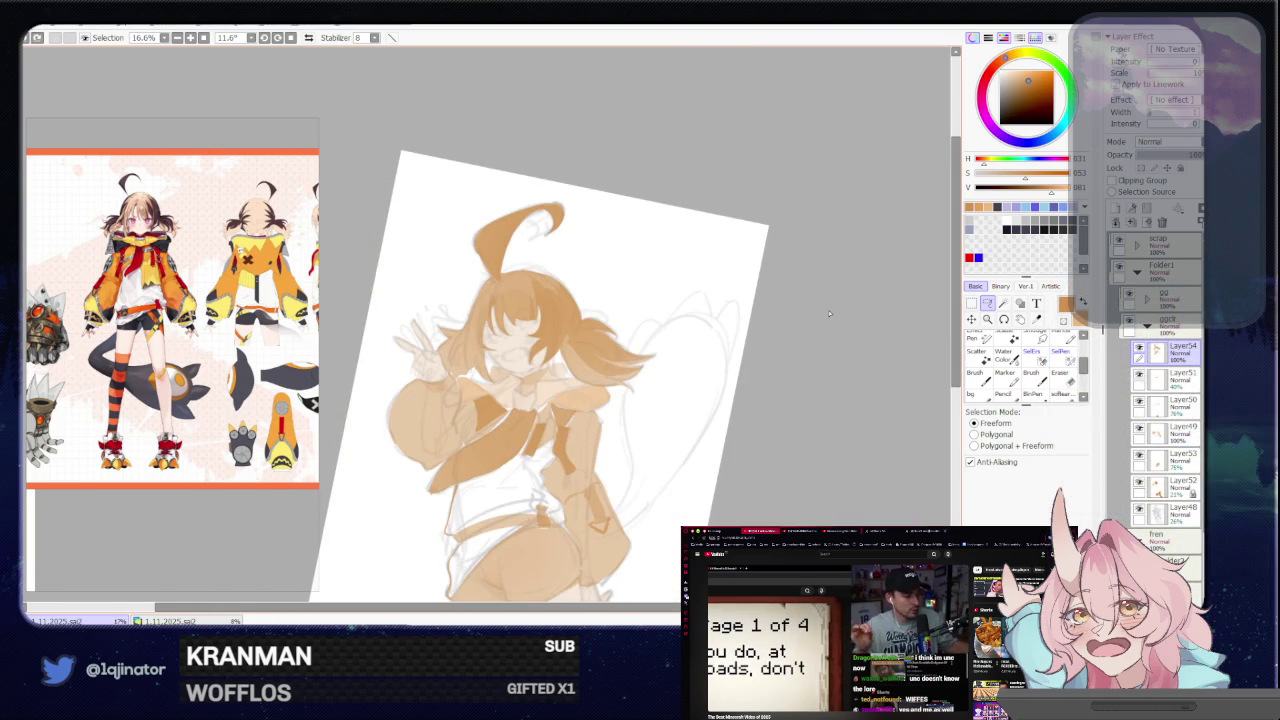
drag(828, 313, 703, 349)
scroll(552, 262, up, 3)
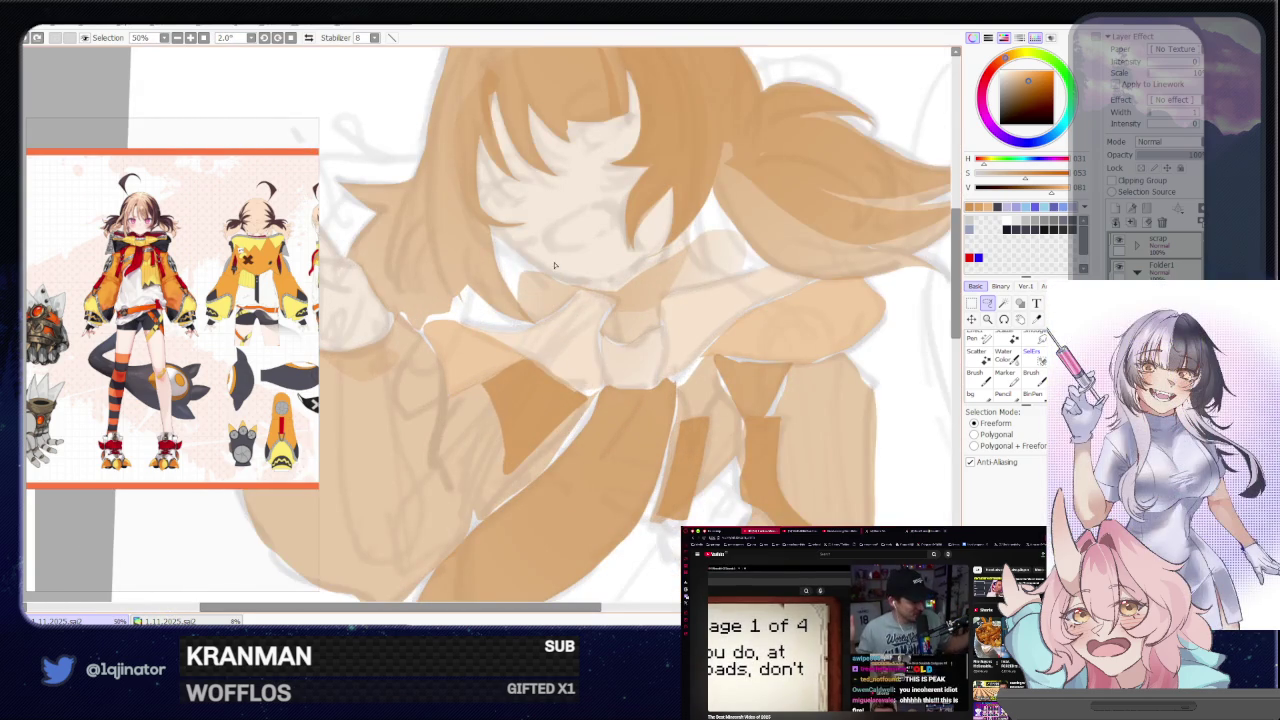
mouse_move(514, 252)
mouse_down()
mouse_move(521, 305)
mouse_move(522, 262)
mouse_up()
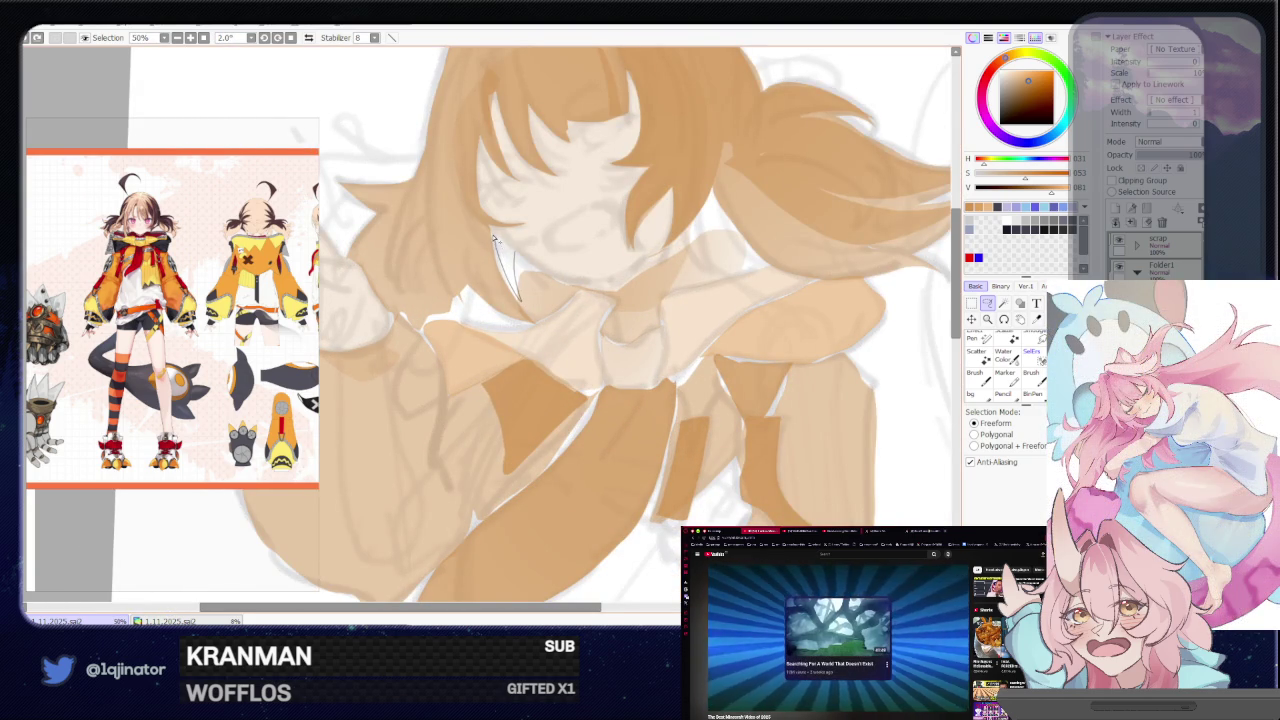
drag(505, 321, 500, 283)
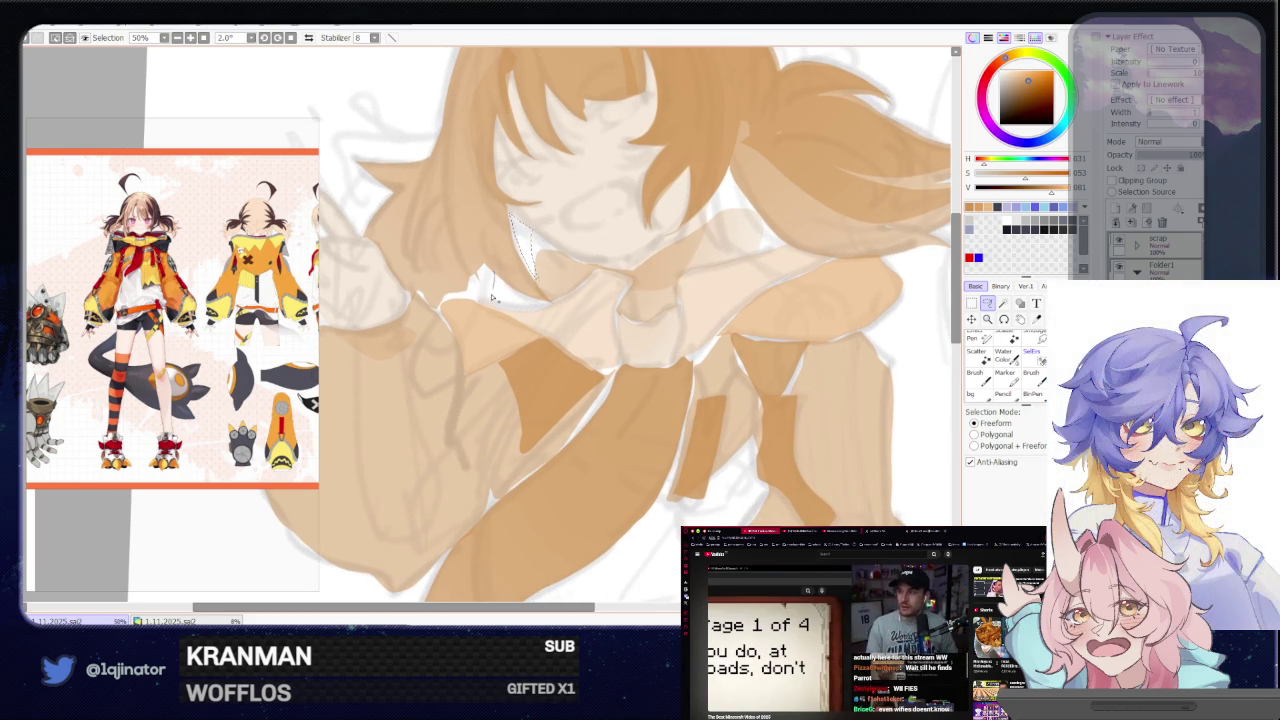
drag(443, 308, 440, 318)
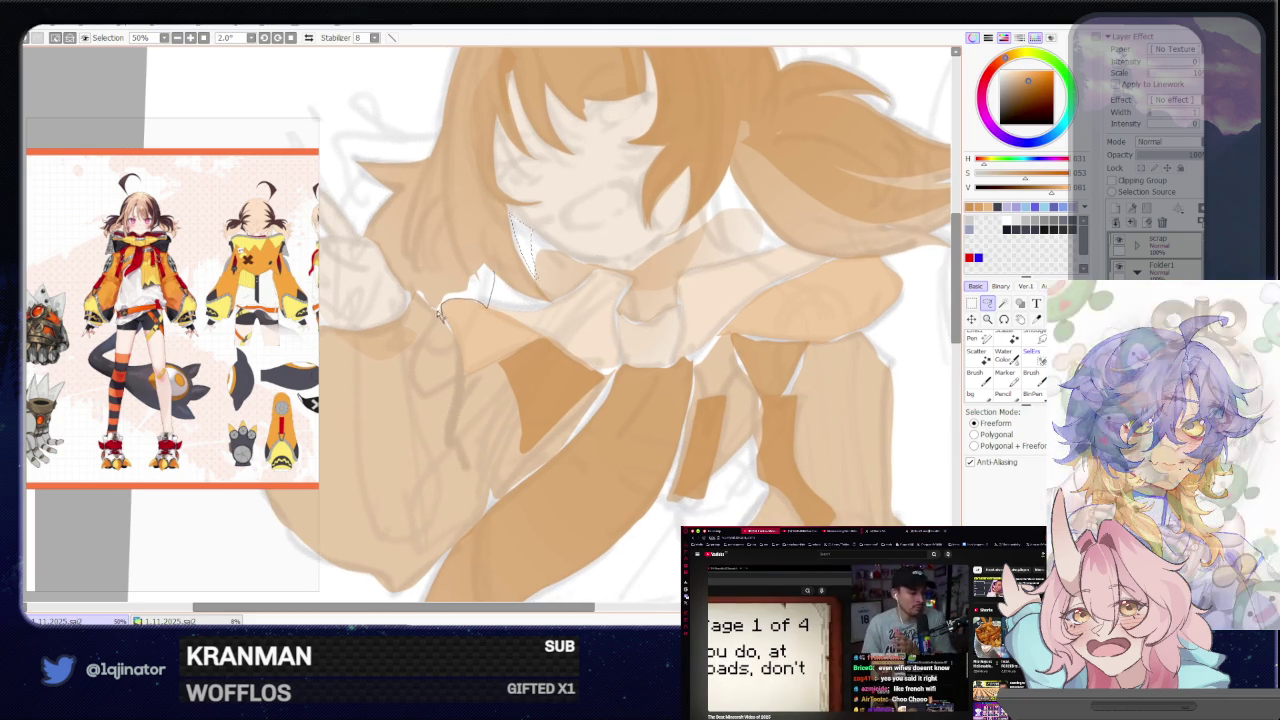
drag(485, 272, 488, 274)
key(b)
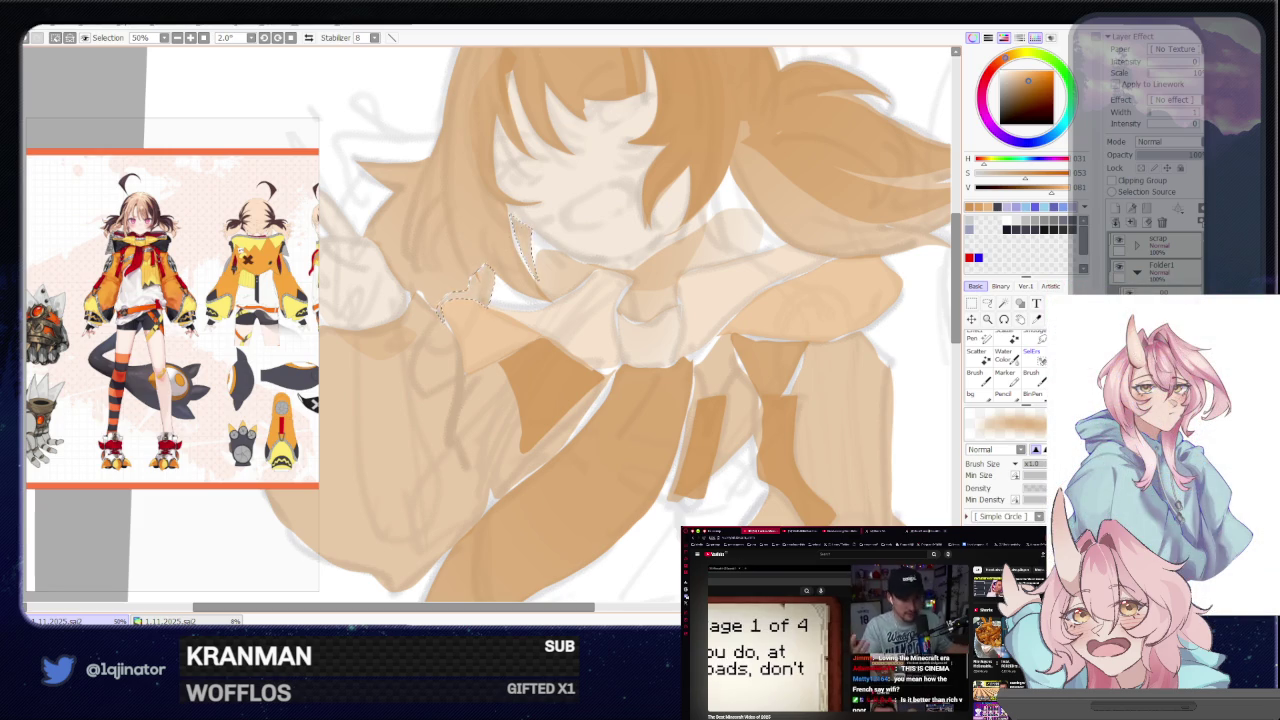
Zoom out and extend the freeform outline leftward across the scarf and collar
scroll(640, 320, down, 5)
mouse_move(900, 300)
mouse_down()
mouse_move(770, 347)
mouse_move(714, 463)
mouse_up()
scroll(635, 375, up, 2)
drag(635, 375, 618, 388)
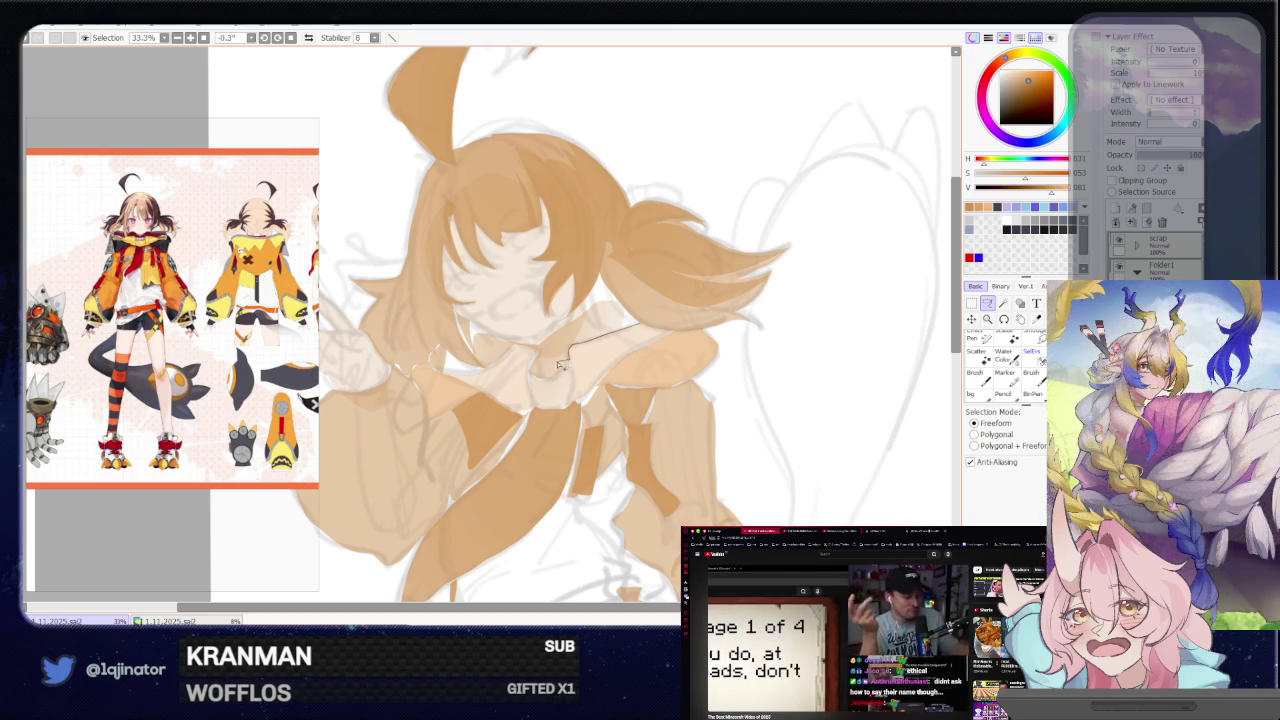
drag(508, 352, 476, 378)
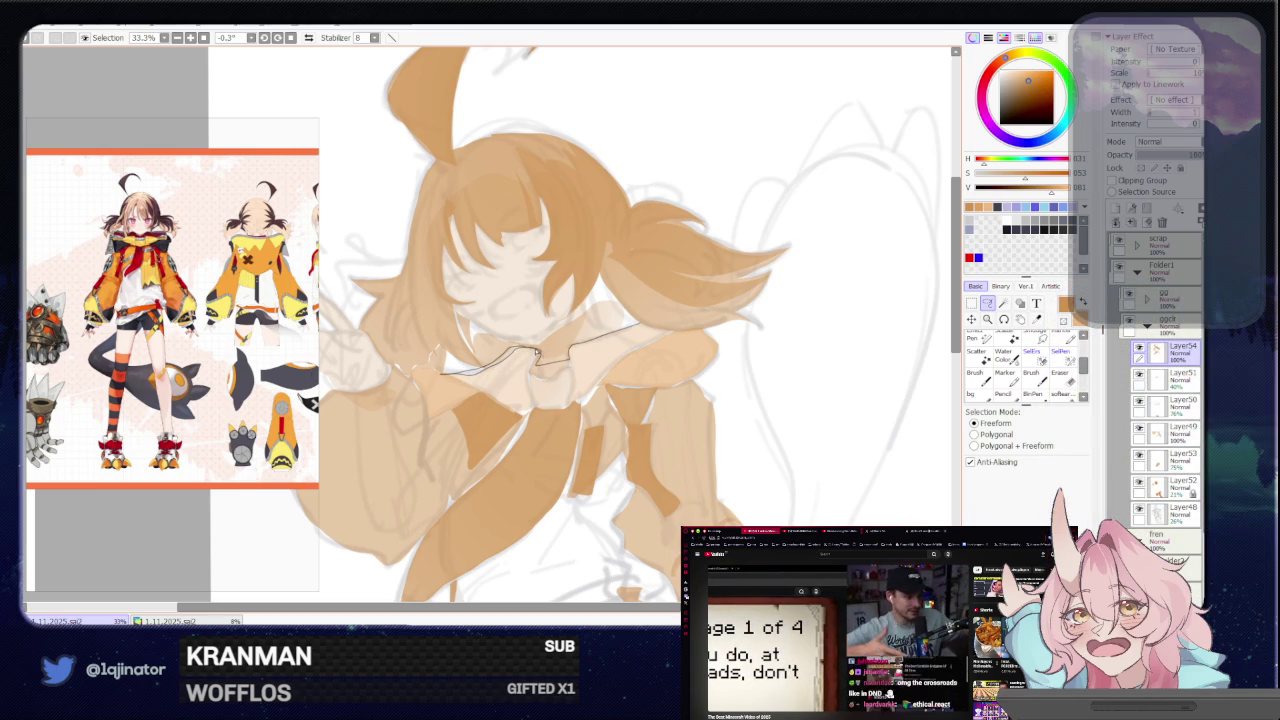
drag(533, 372, 612, 340)
key(b)
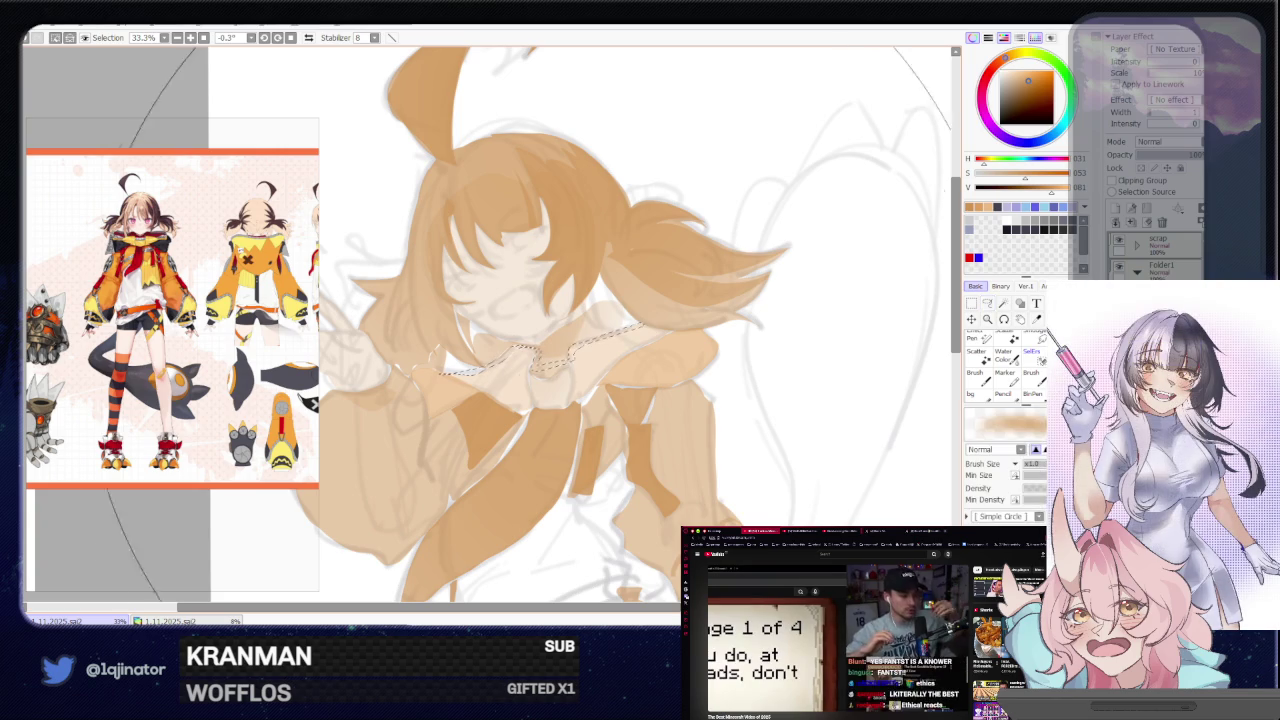
scroll(640, 320, down, 3)
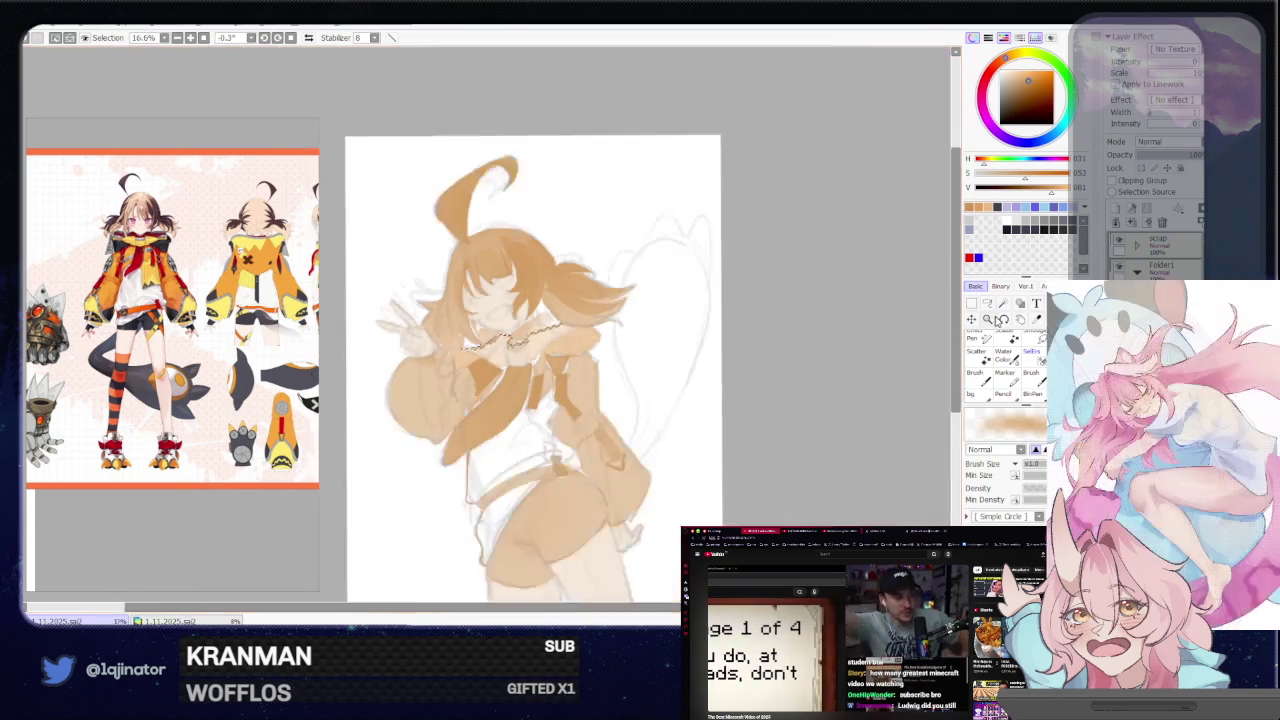
Pan and zoom the view from the upper body down to the shorts and legs
key(l)
scroll(767, 374, up, 2)
mouse_move(686, 300)
mouse_down()
mouse_move(620, 349)
mouse_move(653, 343)
mouse_move(530, 365)
mouse_up()
scroll(650, 333, up, 1)
drag(490, 320, 520, 355)
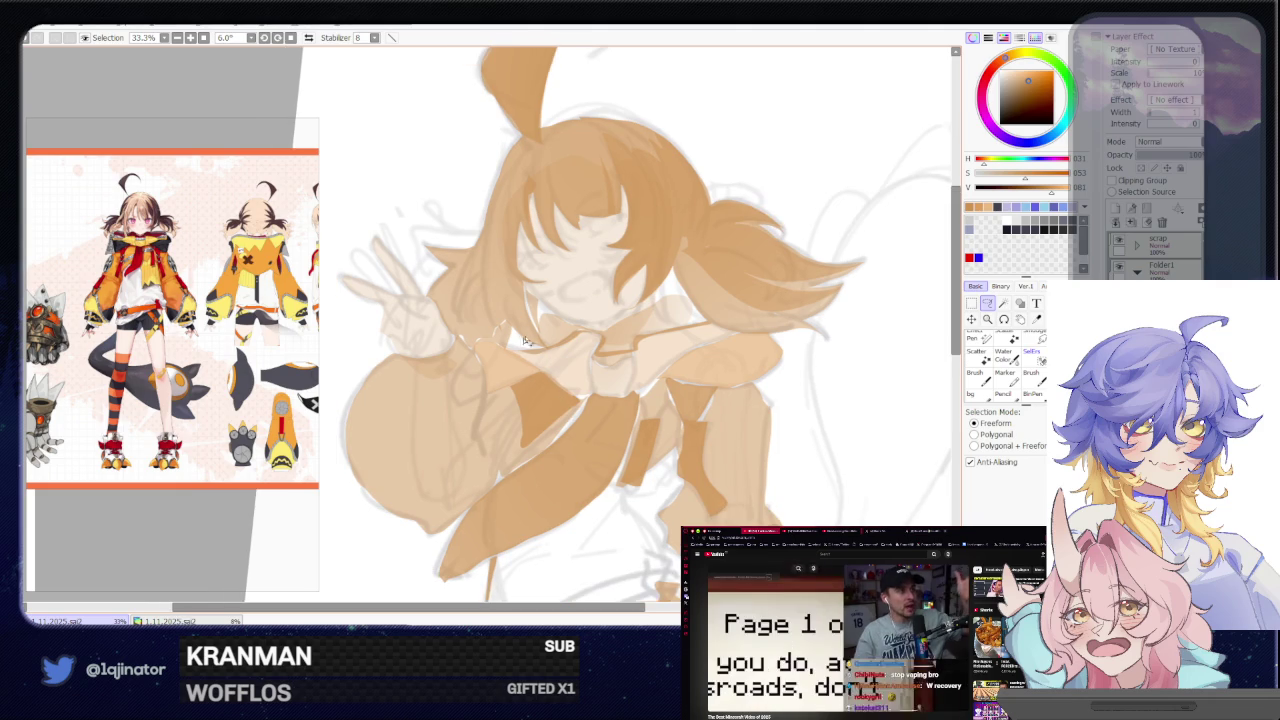
scroll(517, 361, down, 1)
drag(630, 363, 622, 312)
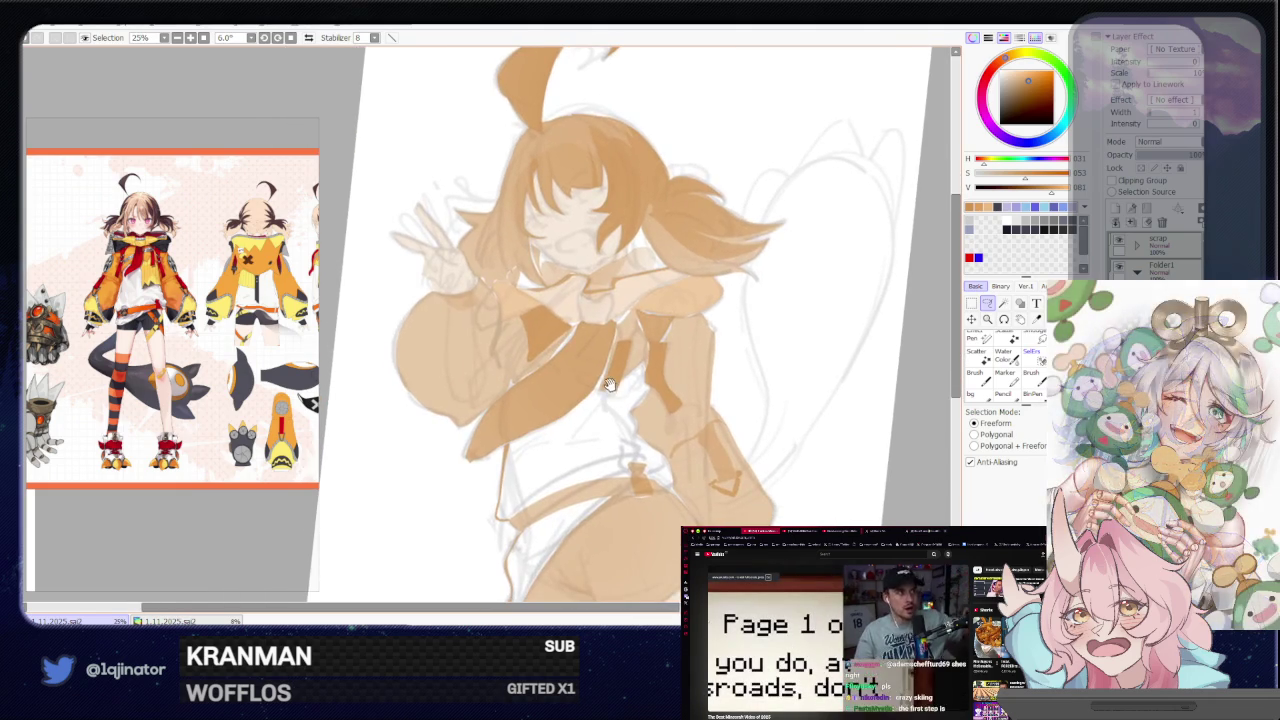
mouse_move(604, 409)
mouse_down()
mouse_move(627, 383)
mouse_move(700, 376)
mouse_move(730, 476)
mouse_move(758, 480)
mouse_up()
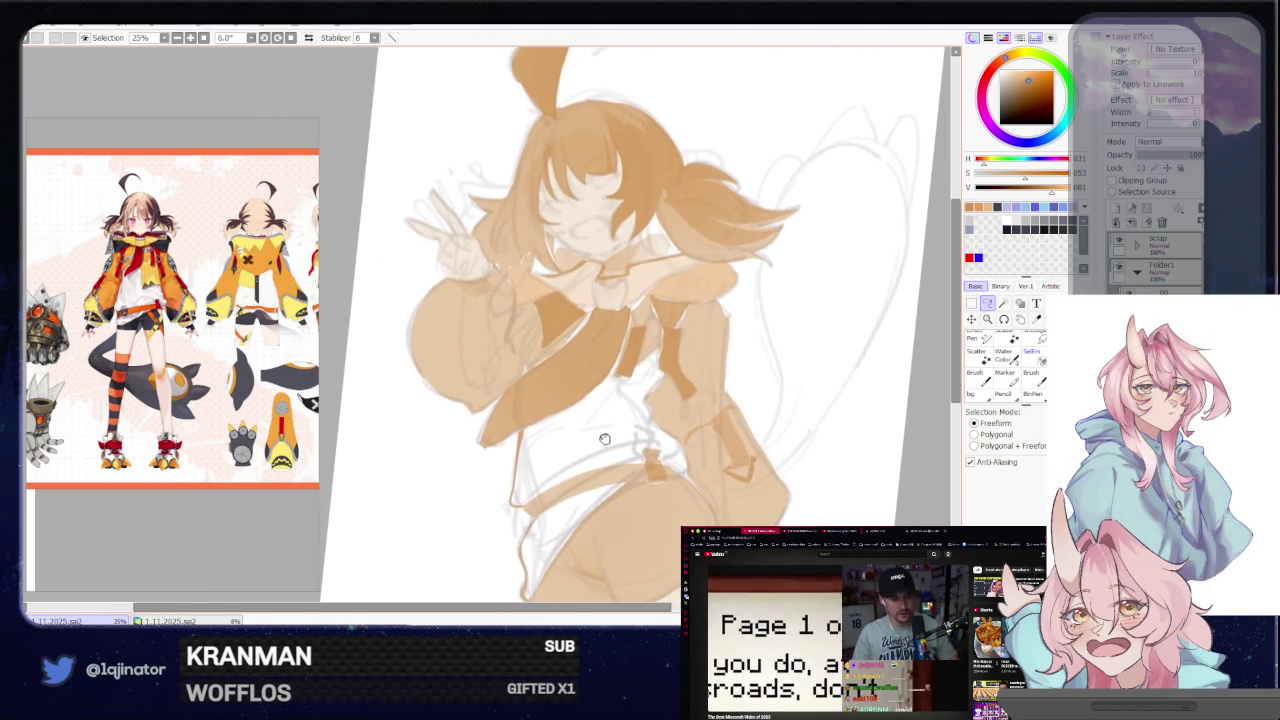
scroll(575, 315, up, 1)
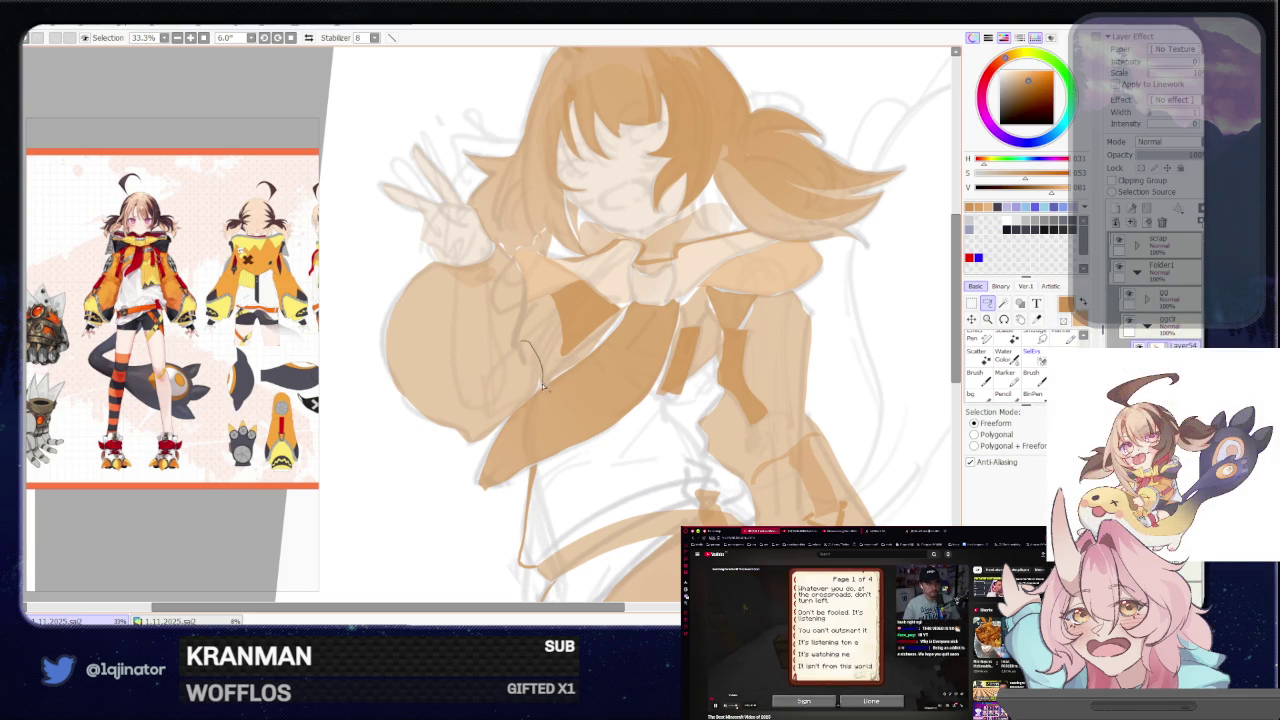
Lasso the white gap in the jacket front and fill it with flat tan
key(b)
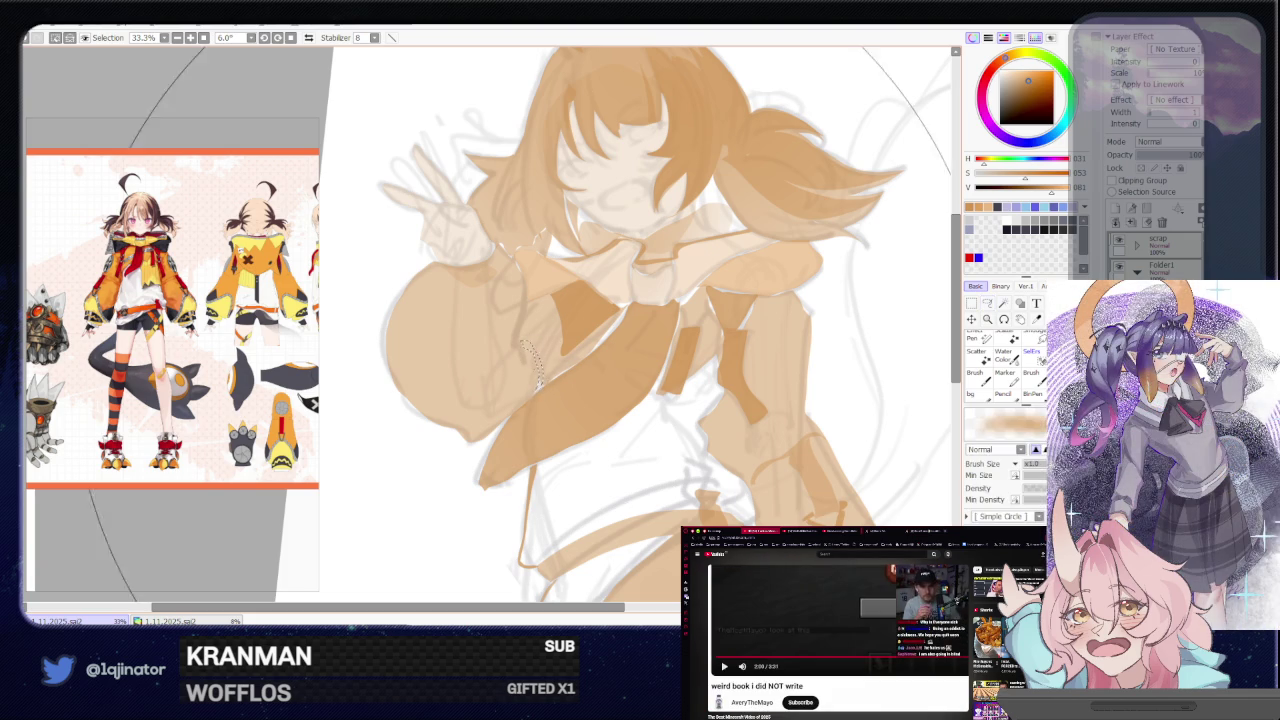
scroll(523, 352, down, 3)
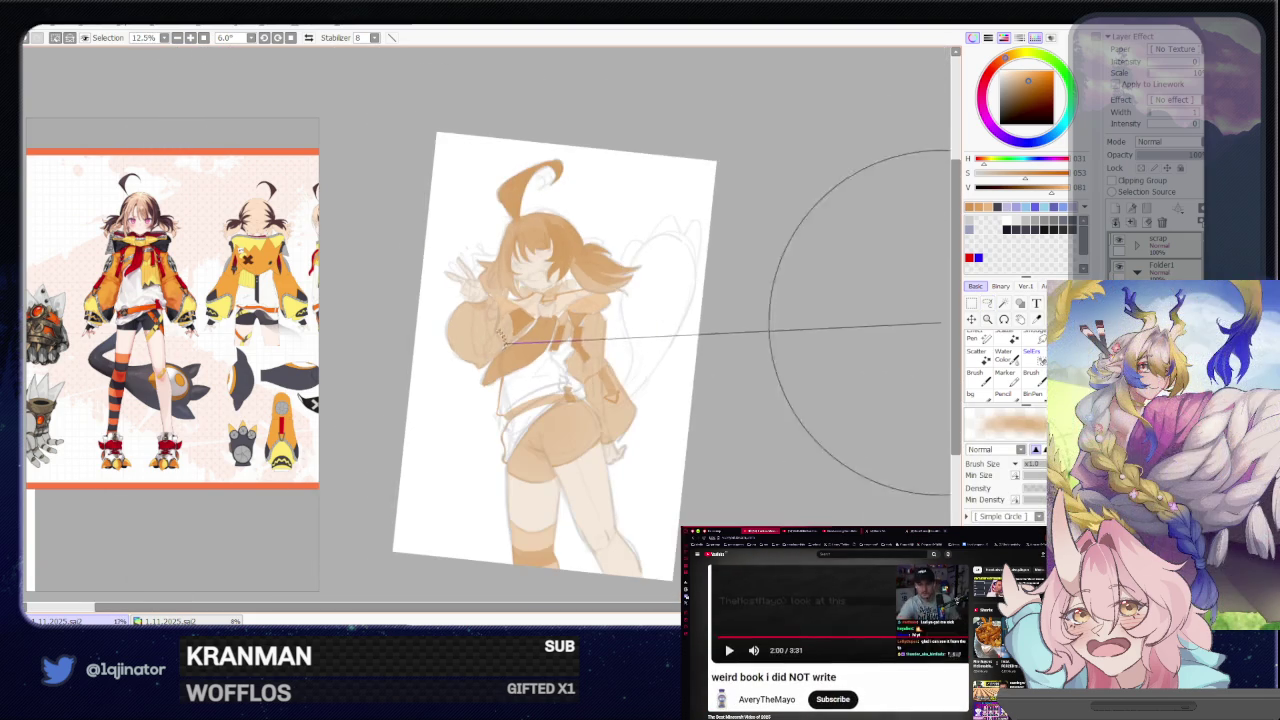
click(987, 304)
scroll(680, 437, up, 3)
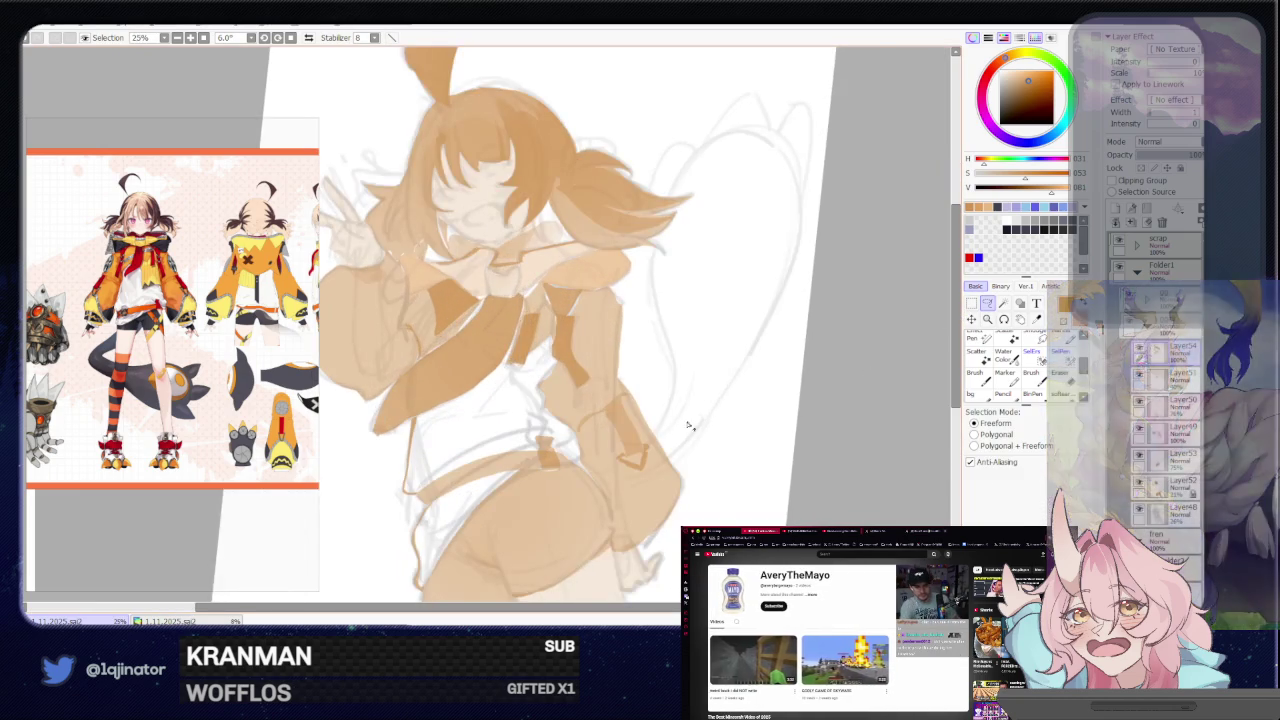
drag(680, 437, 642, 428)
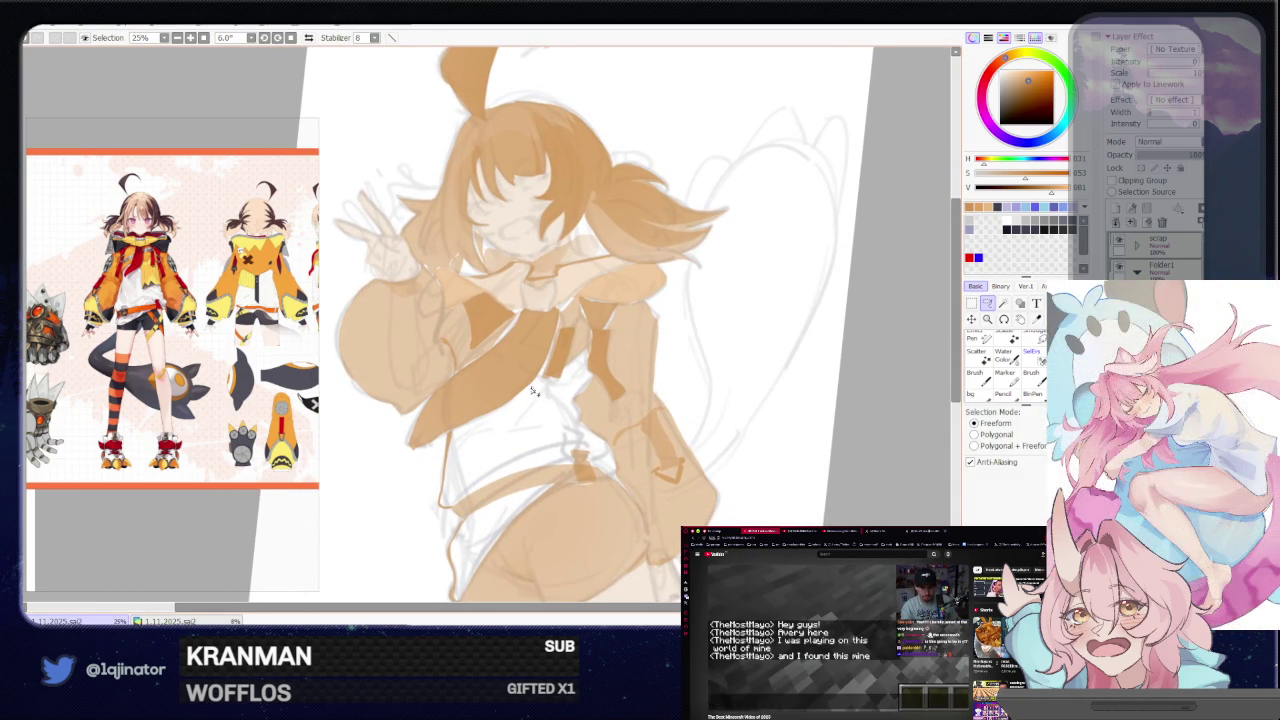
mouse_move(528, 430)
mouse_down()
mouse_move(583, 428)
mouse_move(594, 376)
mouse_move(561, 381)
mouse_up()
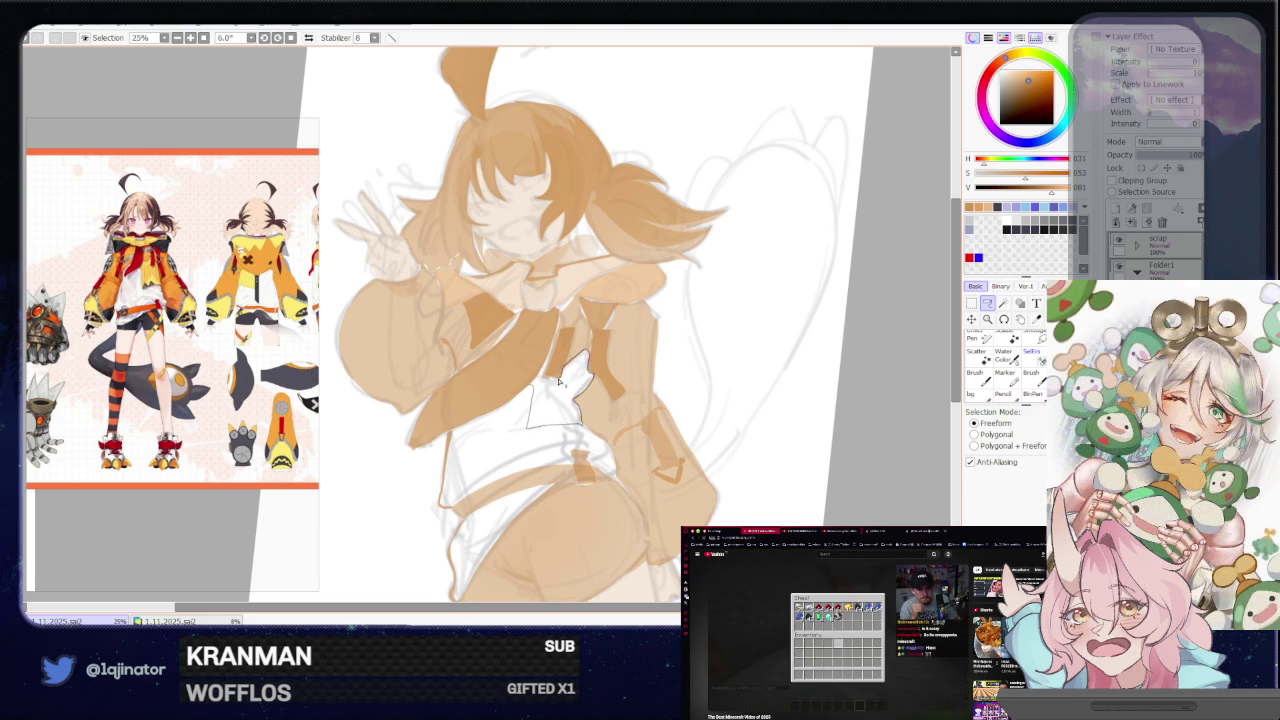
drag(545, 378, 548, 380)
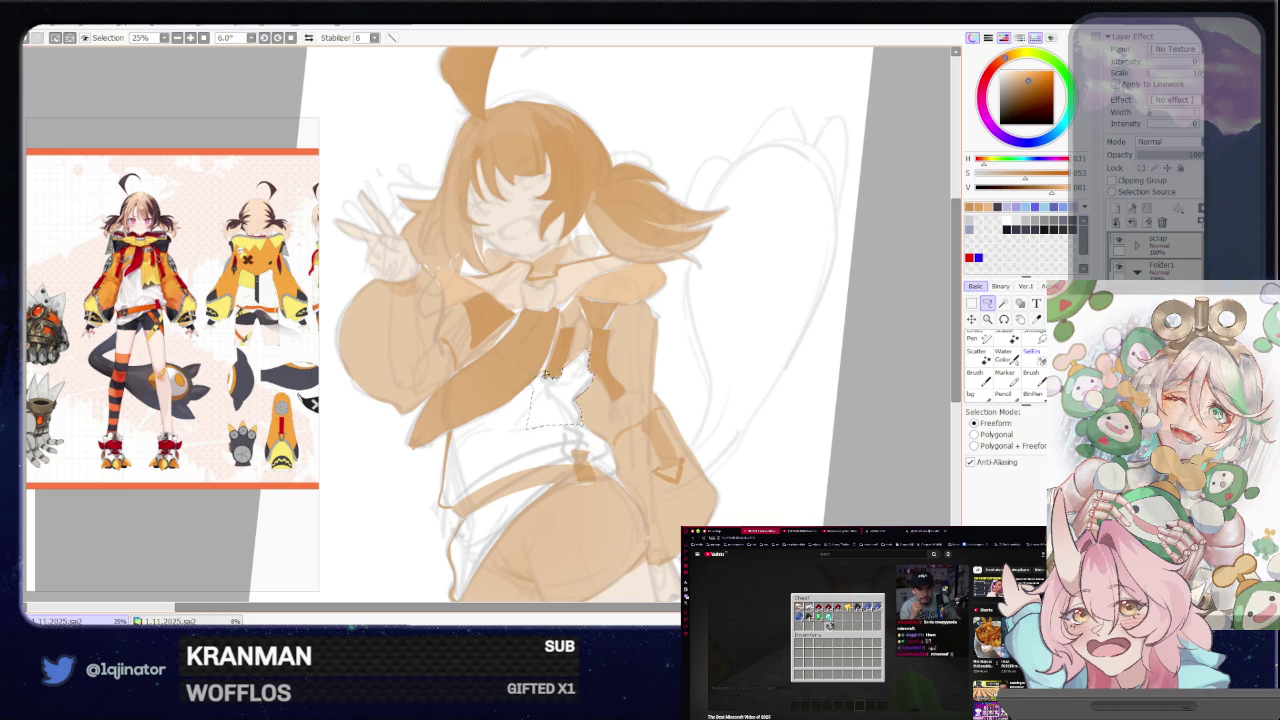
key(b)
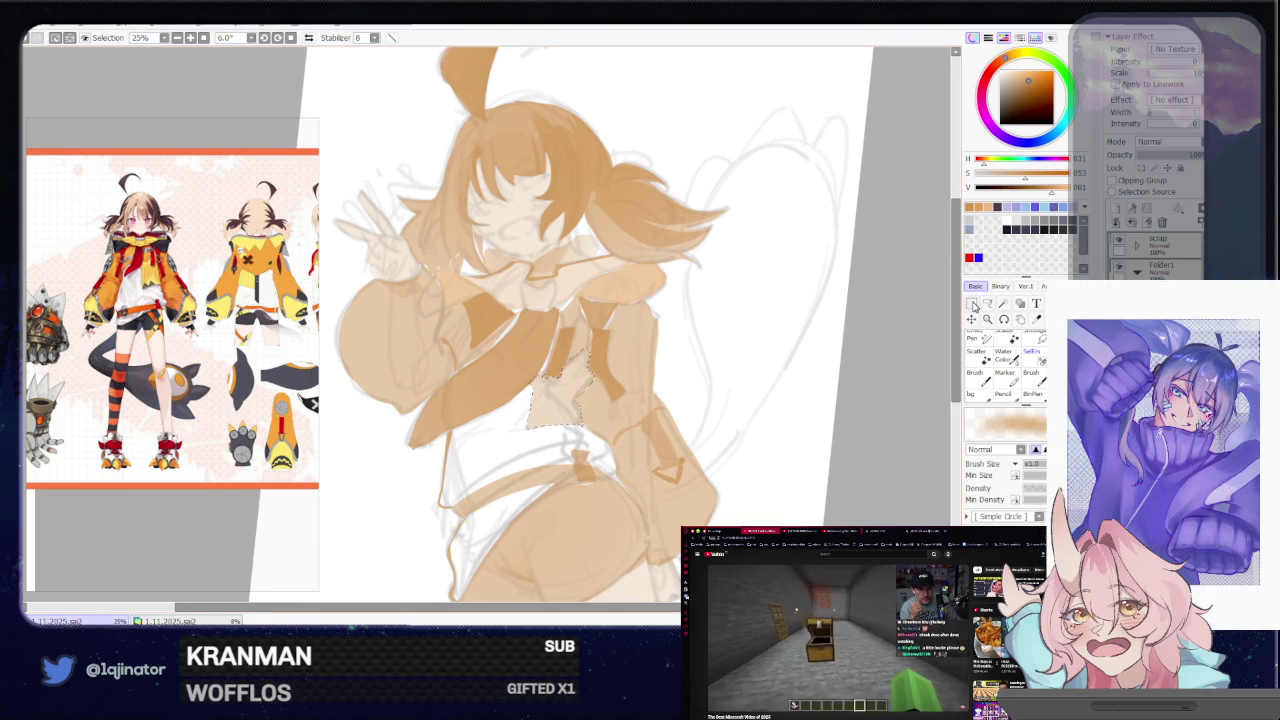
key(l)
Outline a narrow selection along the inner thigh down to the knee
scroll(778, 406, down, 2)
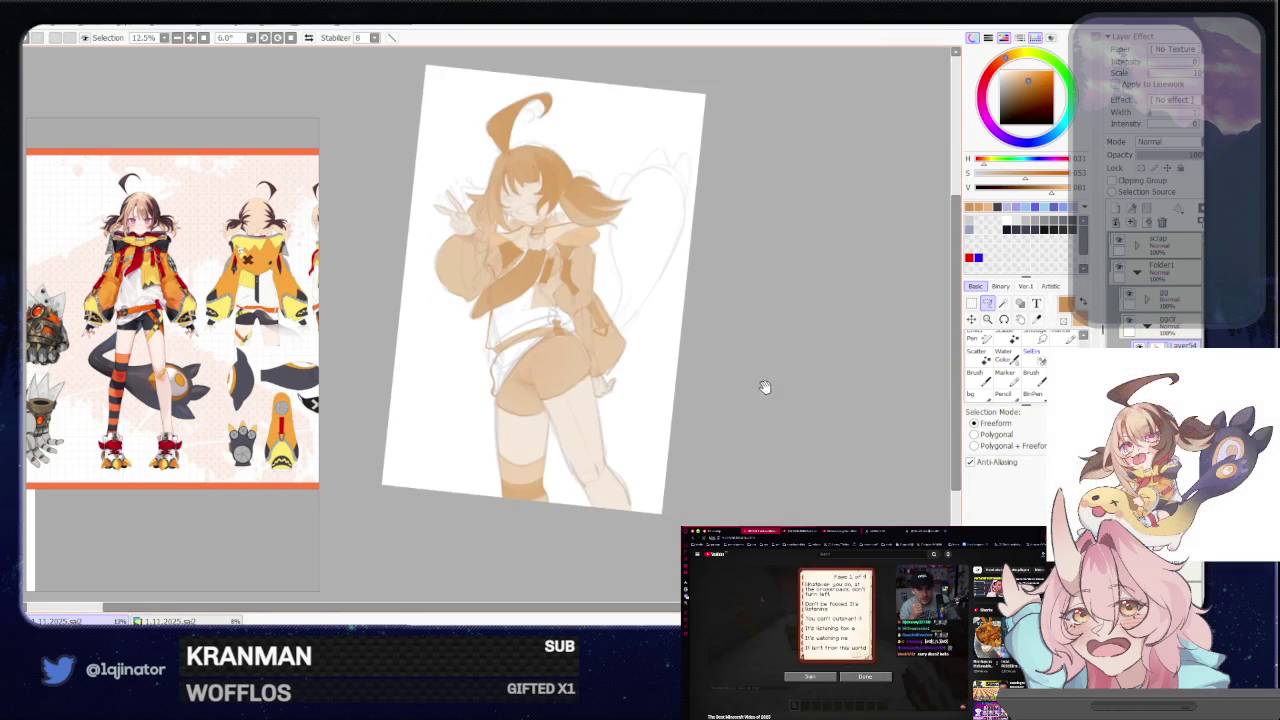
scroll(666, 414, up, 2)
mouse_move(666, 414)
mouse_down()
mouse_move(538, 364)
mouse_move(563, 393)
mouse_up()
scroll(538, 364, up, 1)
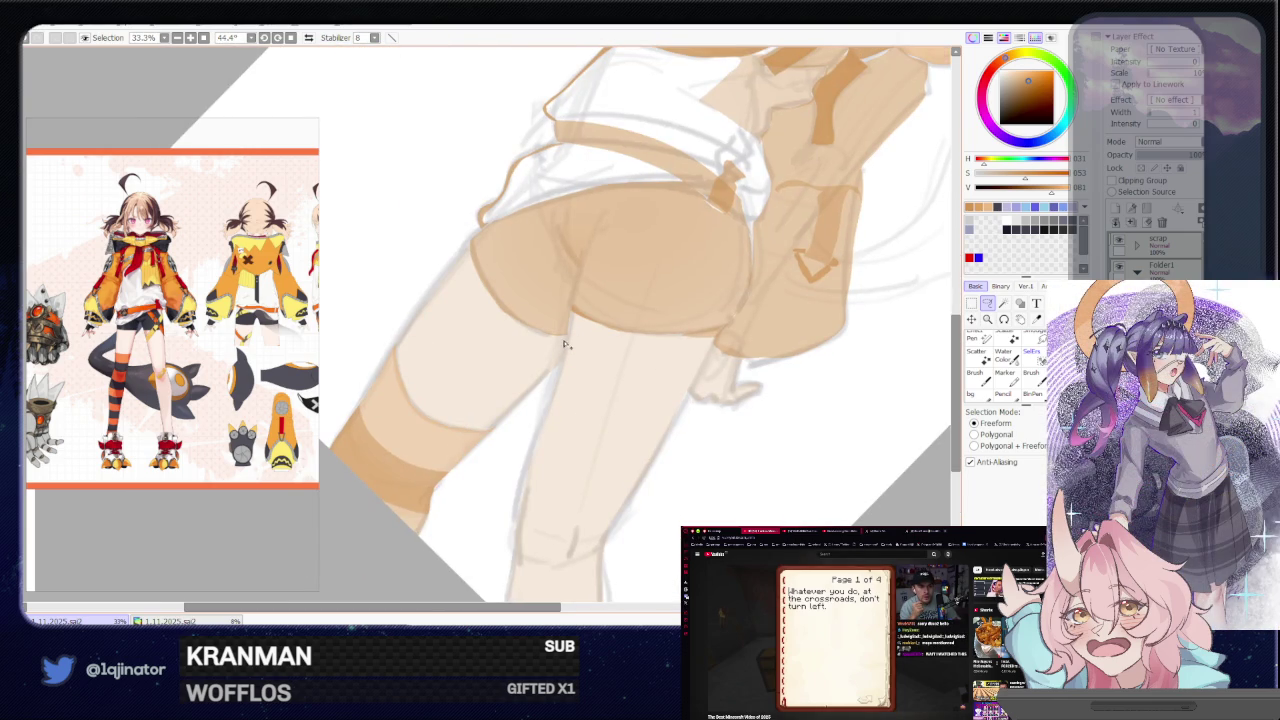
drag(566, 340, 538, 446)
scroll(563, 357, down, 2)
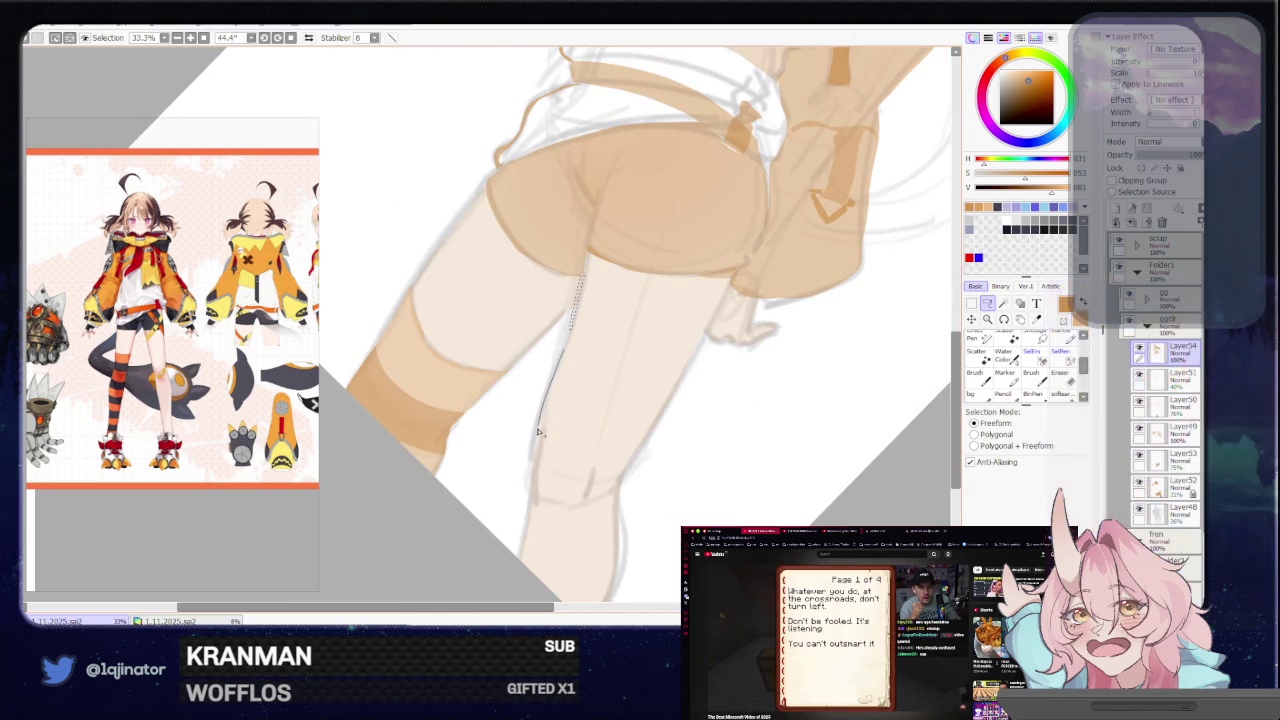
scroll(543, 406, down, 3)
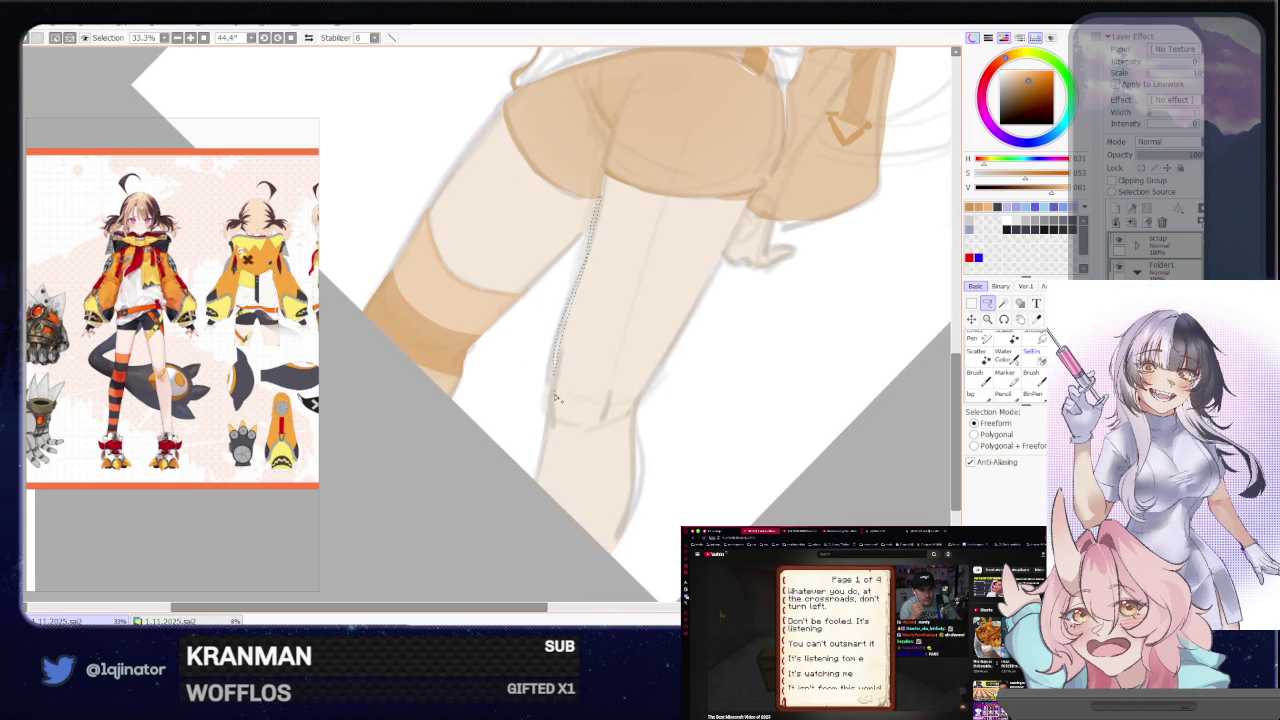
drag(564, 438, 563, 440)
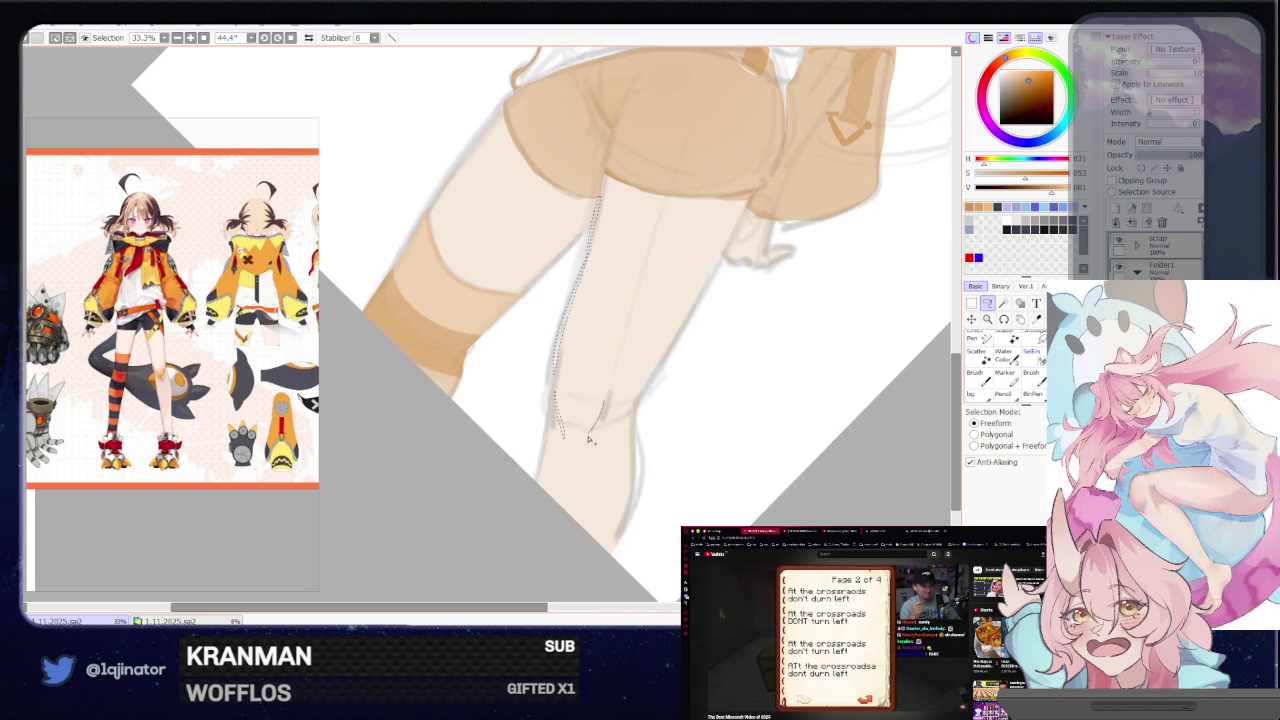
key(b)
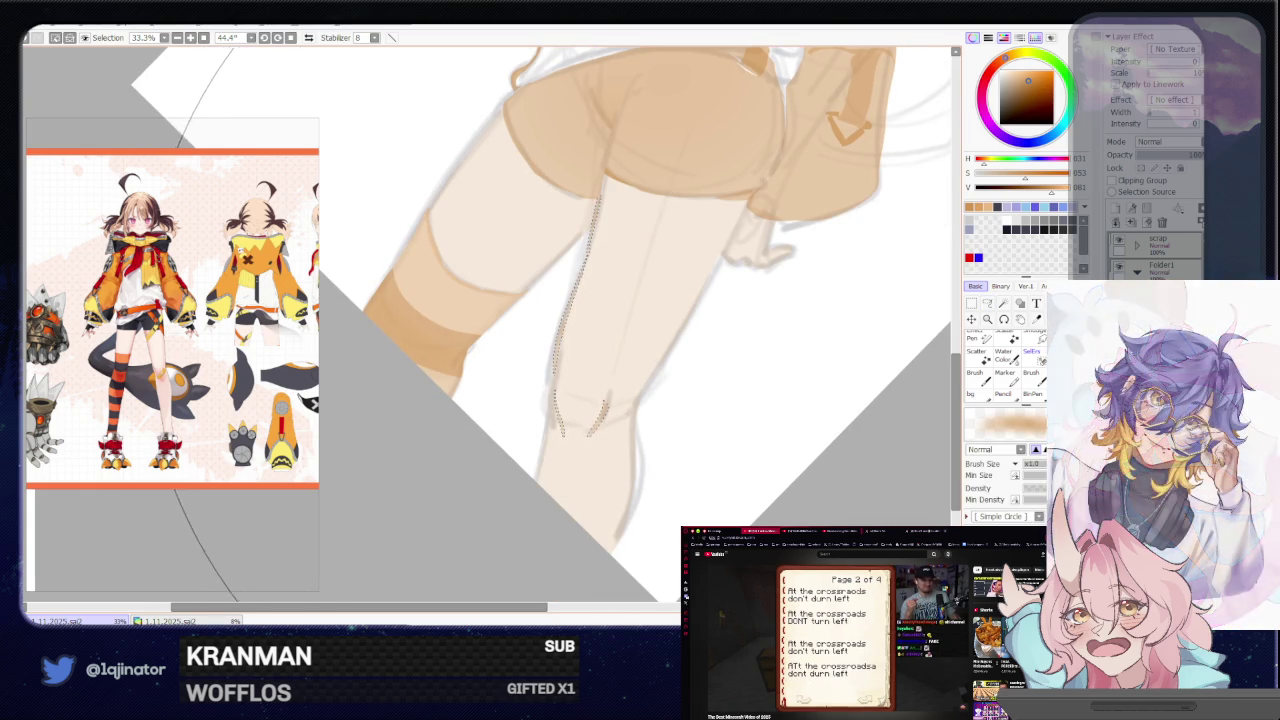
scroll(912, 364, down, 2)
key(l)
scroll(912, 364, up, 2)
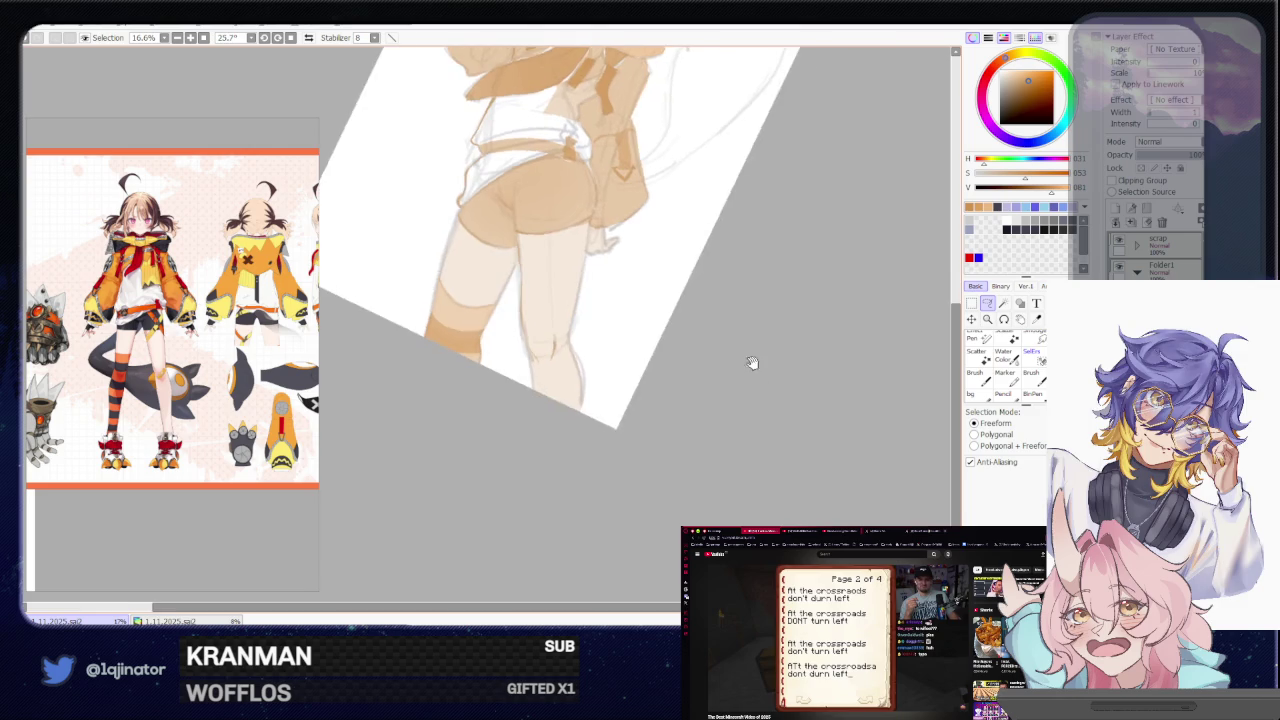
Lasso a small sliver beside the shorts' strap, paint it tan, then tilt the canvas to 37.6°
drag(912, 364, 566, 389)
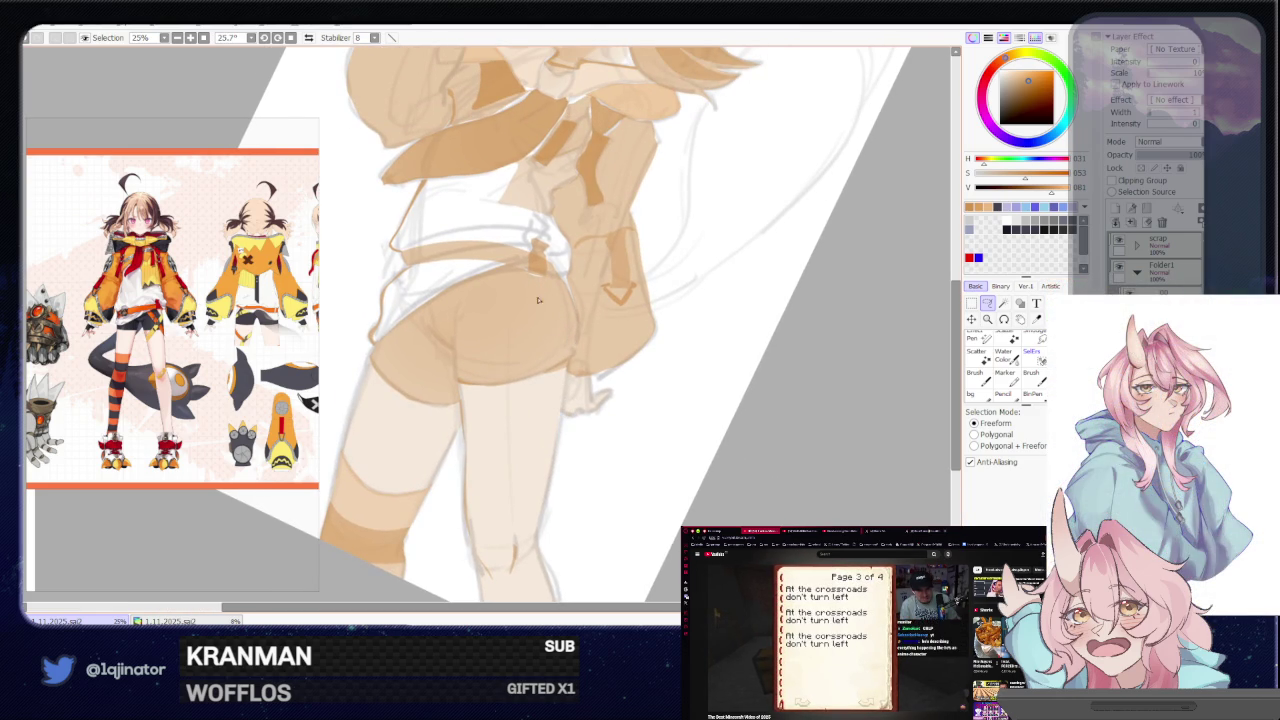
key(b)
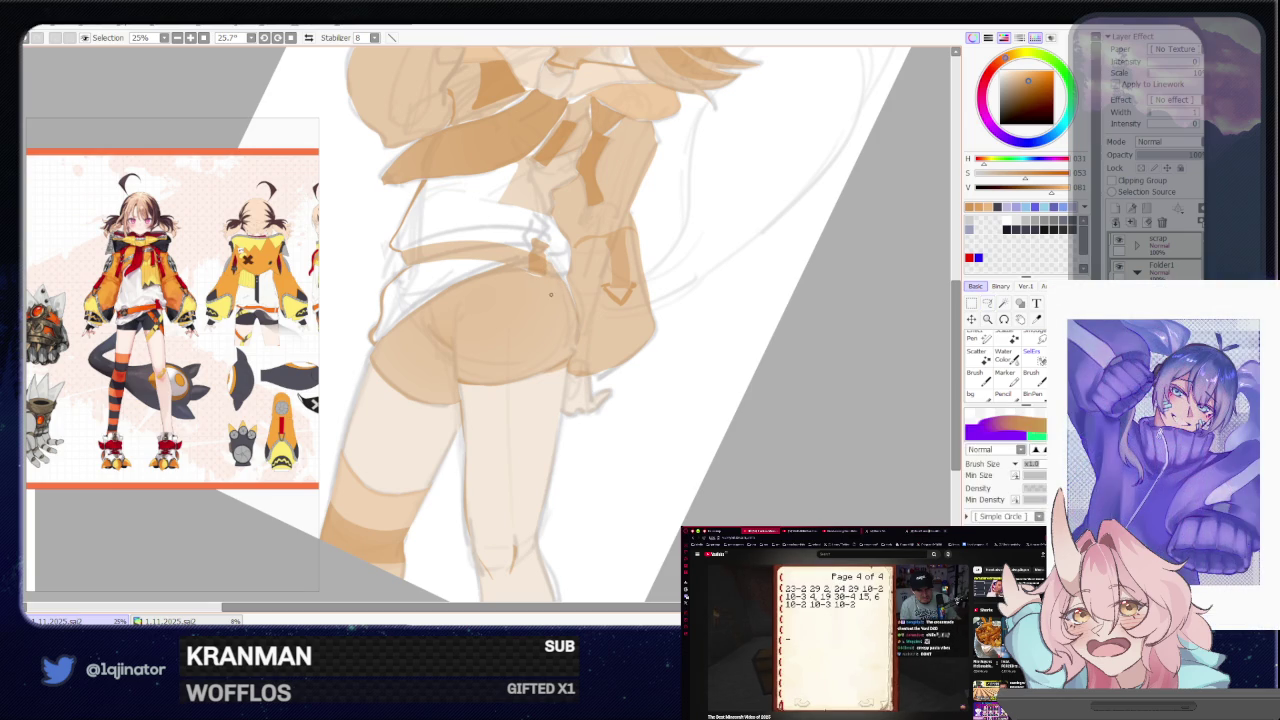
key(a)
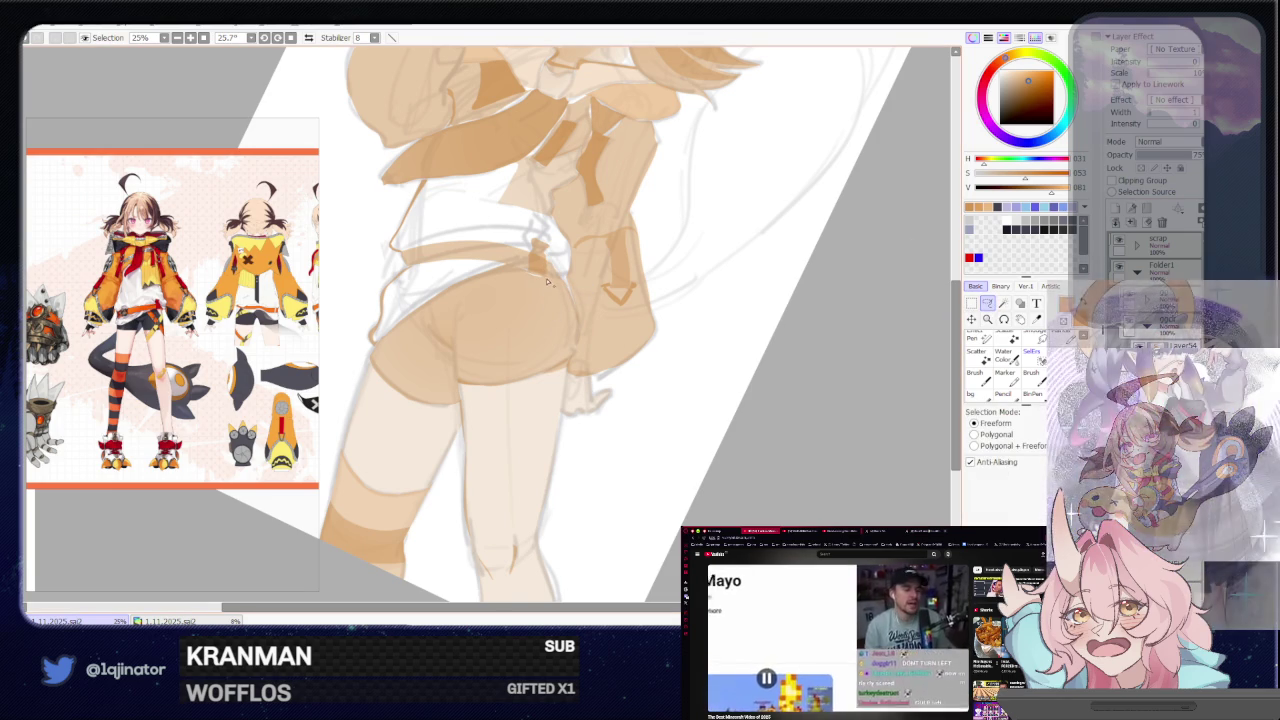
drag(567, 287, 566, 292)
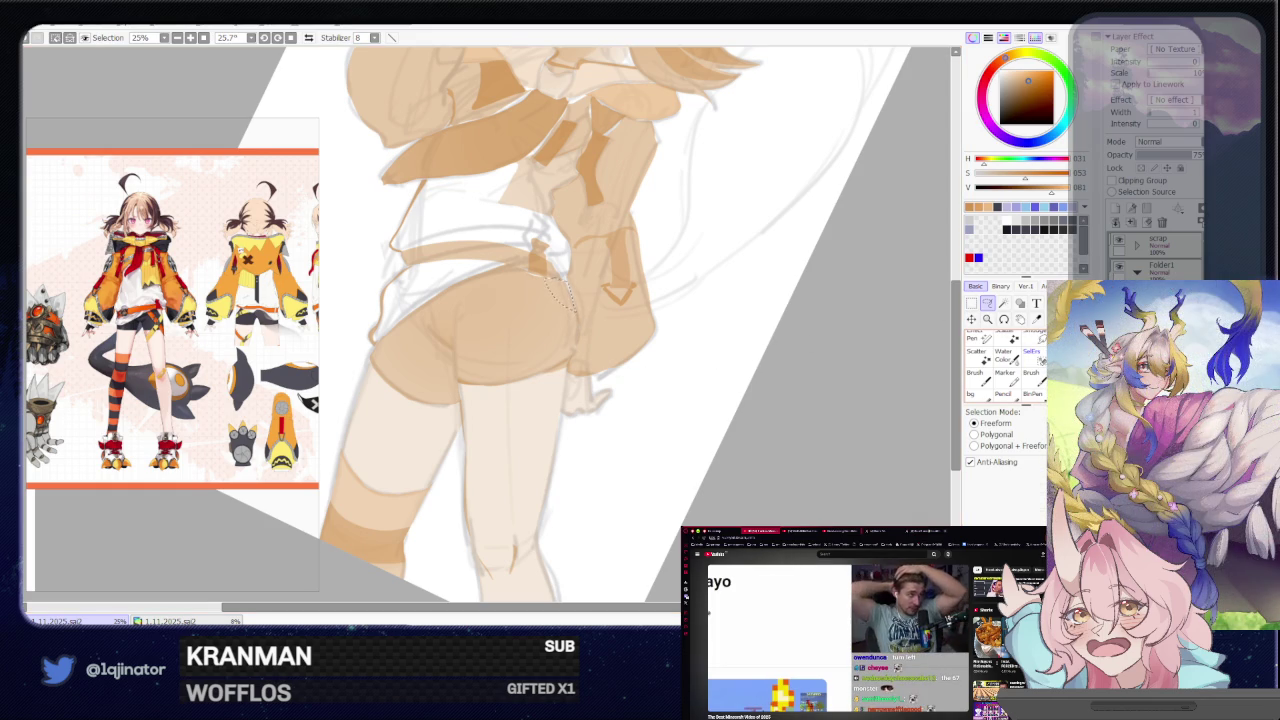
key(b)
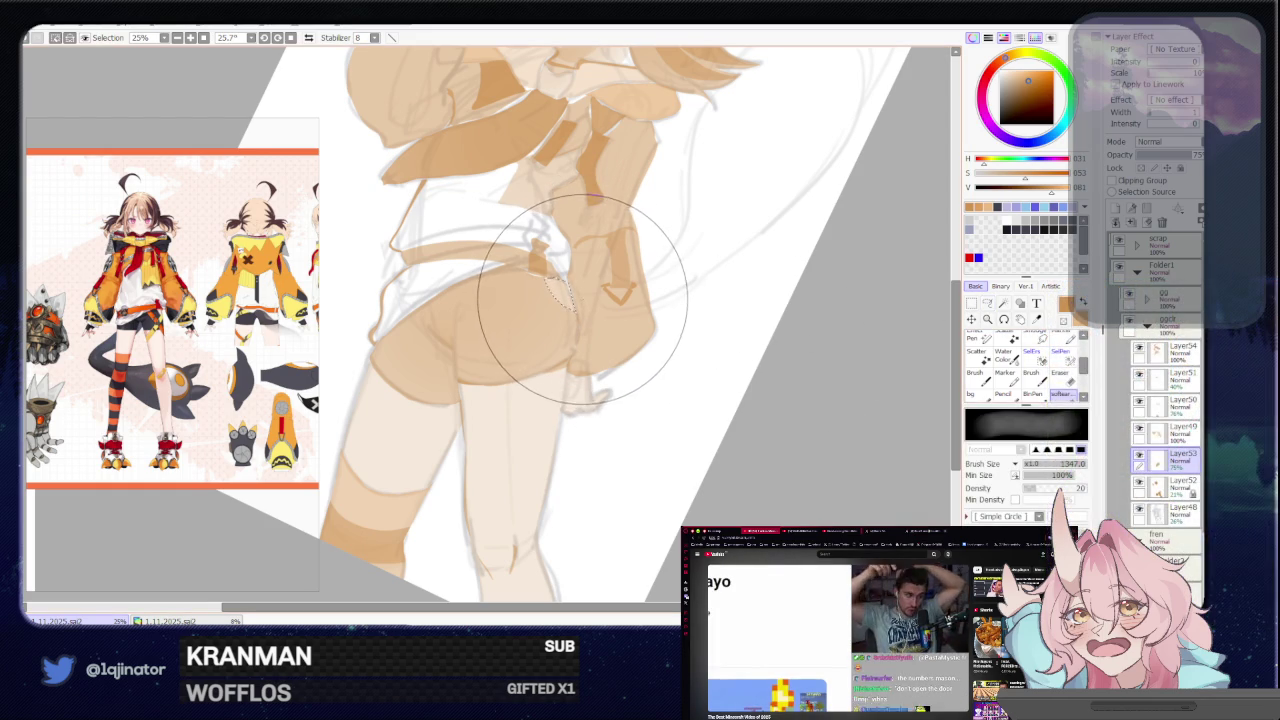
key(l)
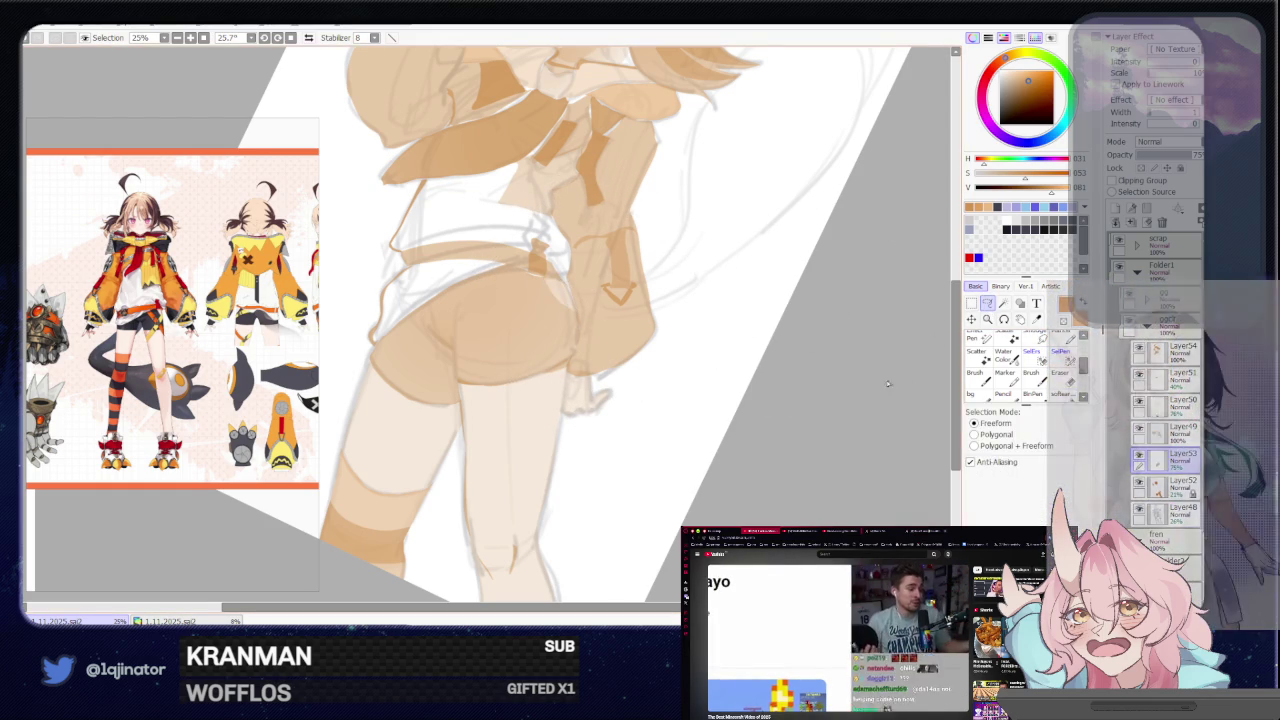
key(b)
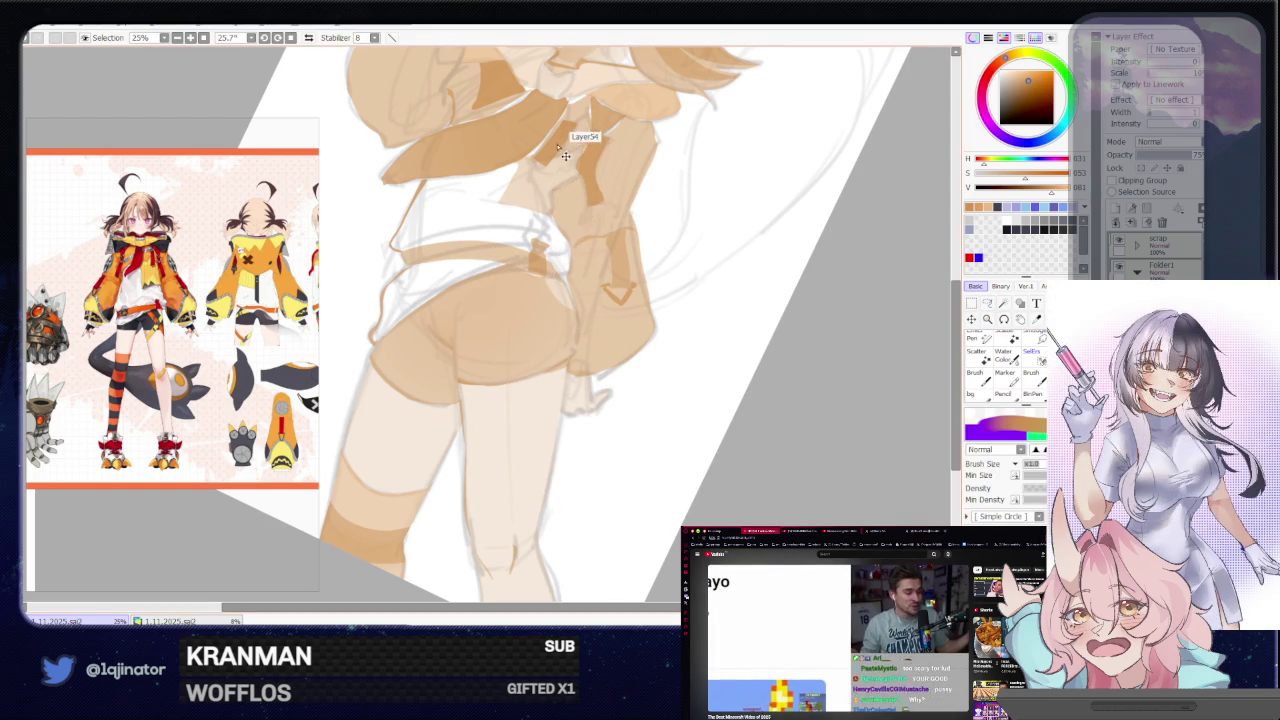
click(986, 305)
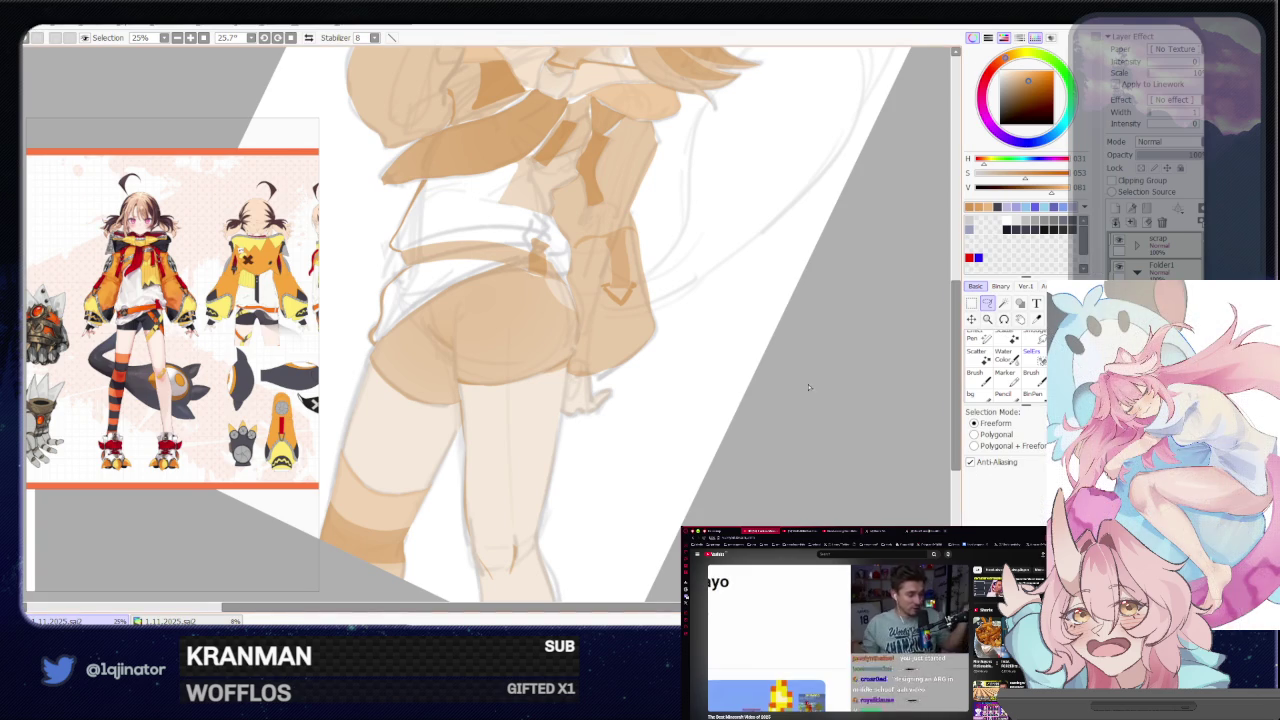
drag(828, 388, 503, 312)
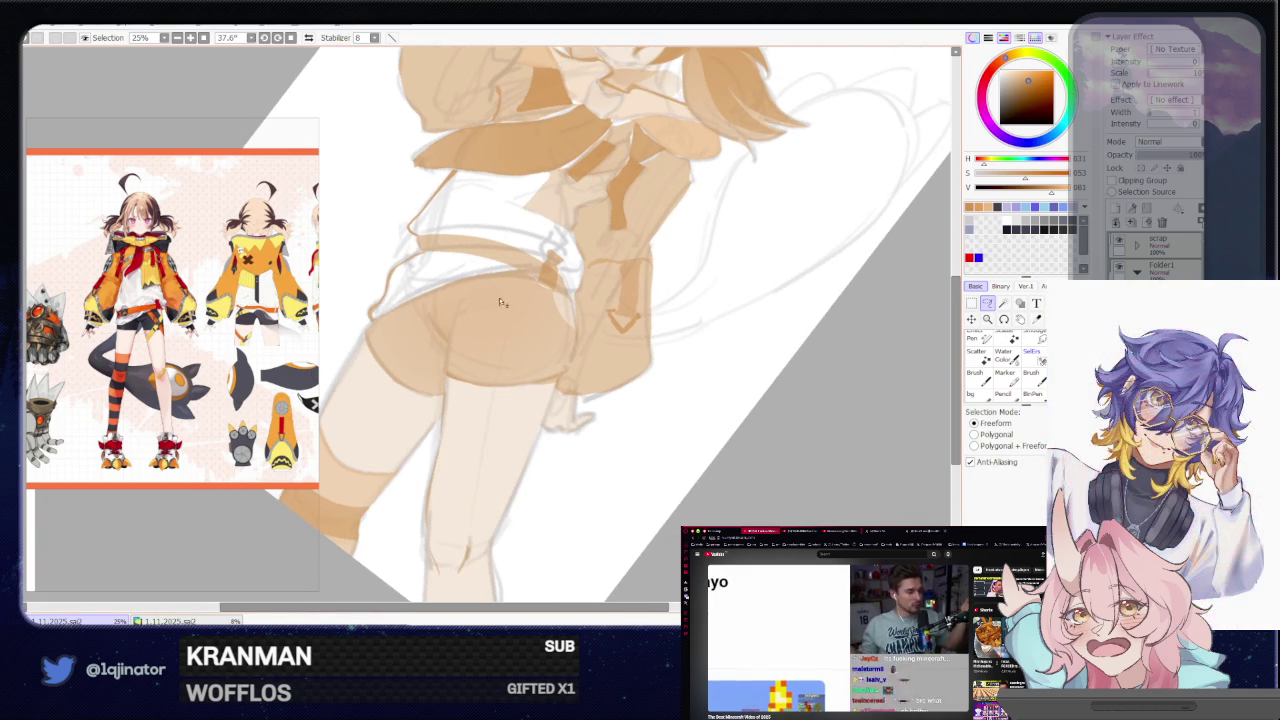
Outline a first shape down the back edge of the shorts
drag(491, 279, 514, 275)
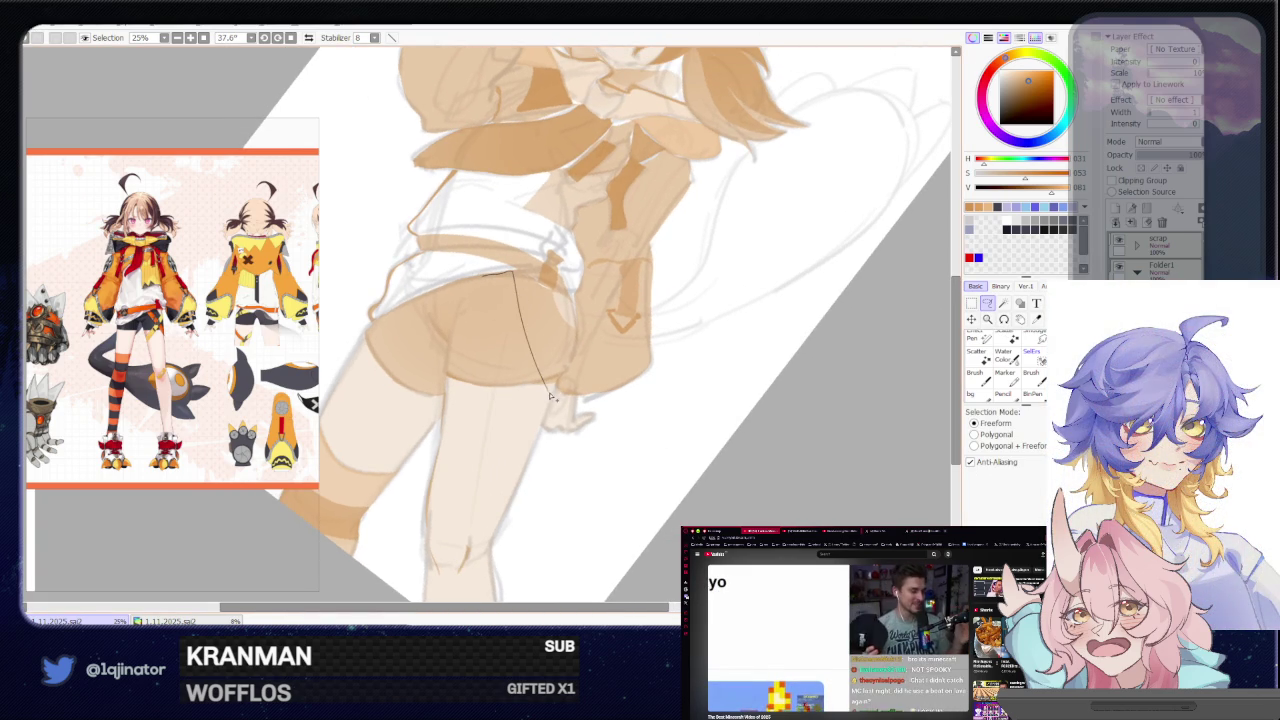
drag(553, 401, 538, 431)
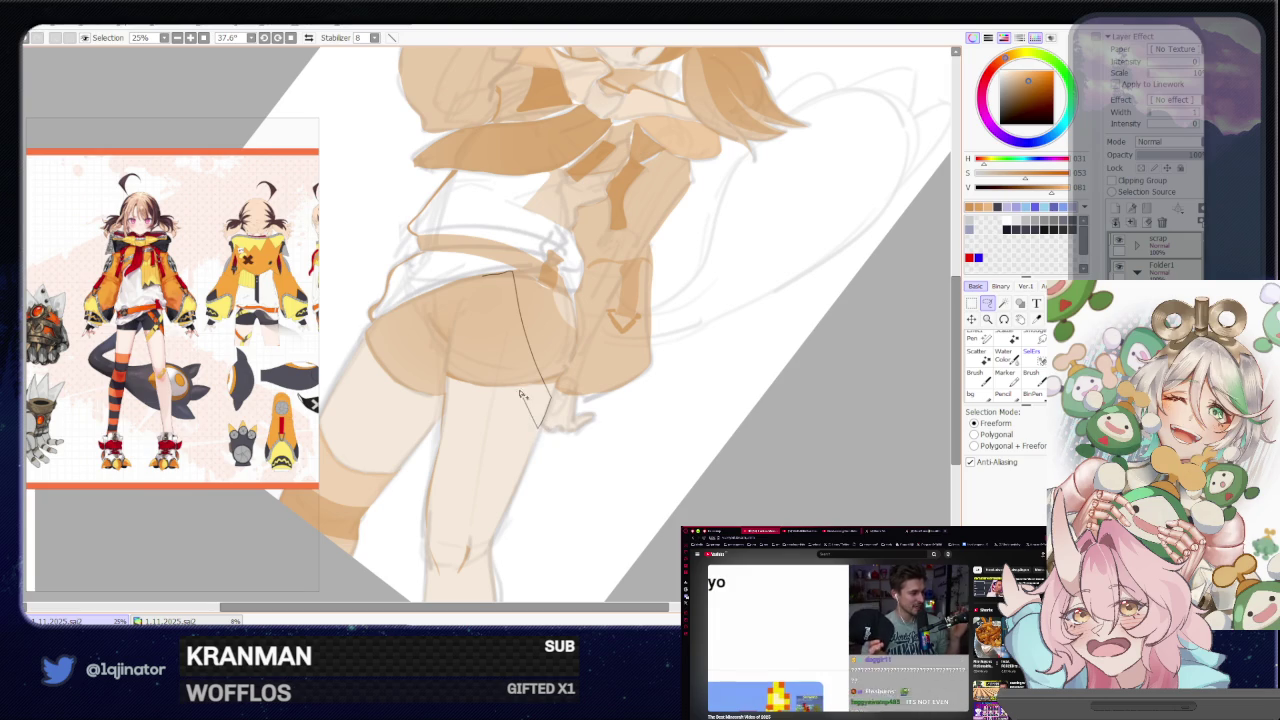
drag(485, 284, 519, 369)
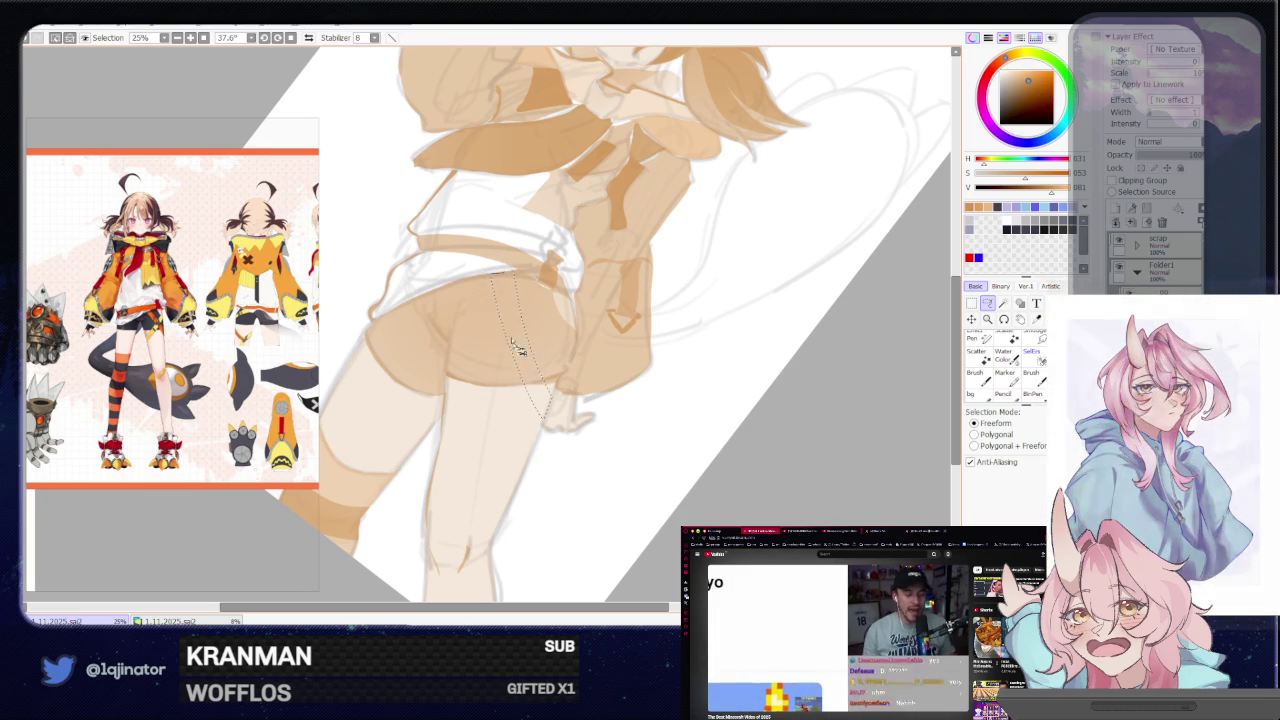
key(b)
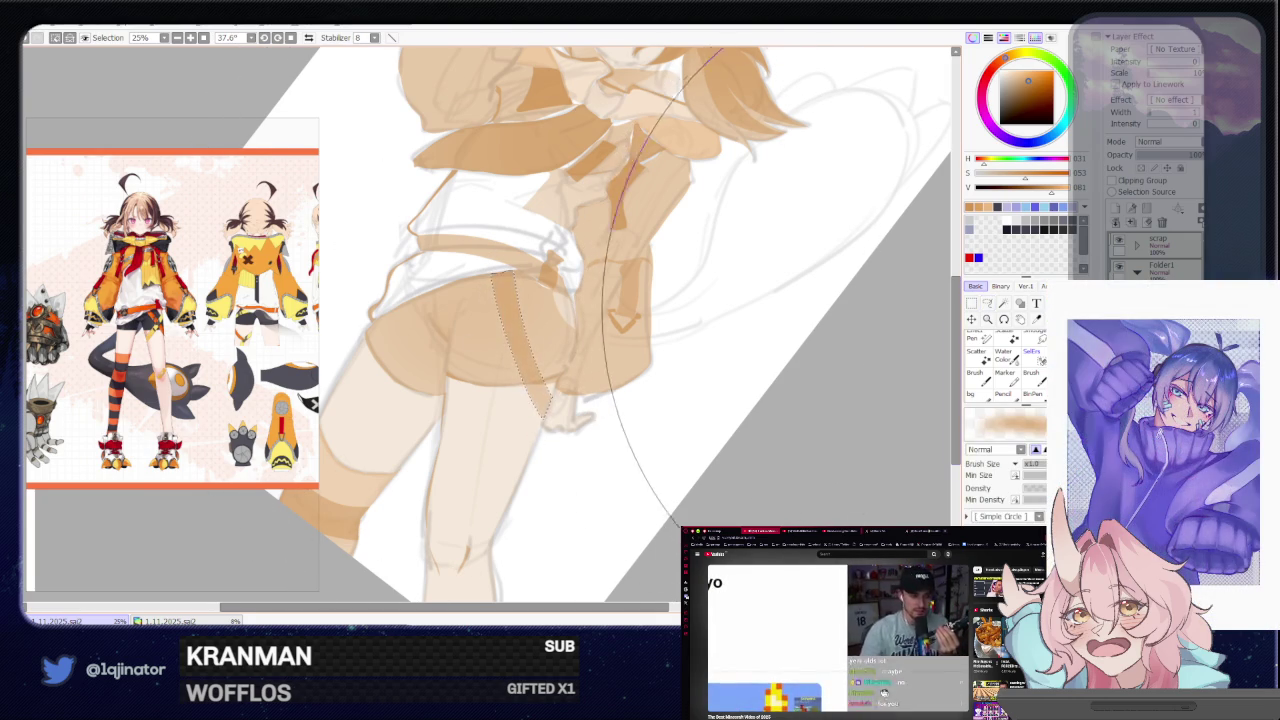
click(987, 303)
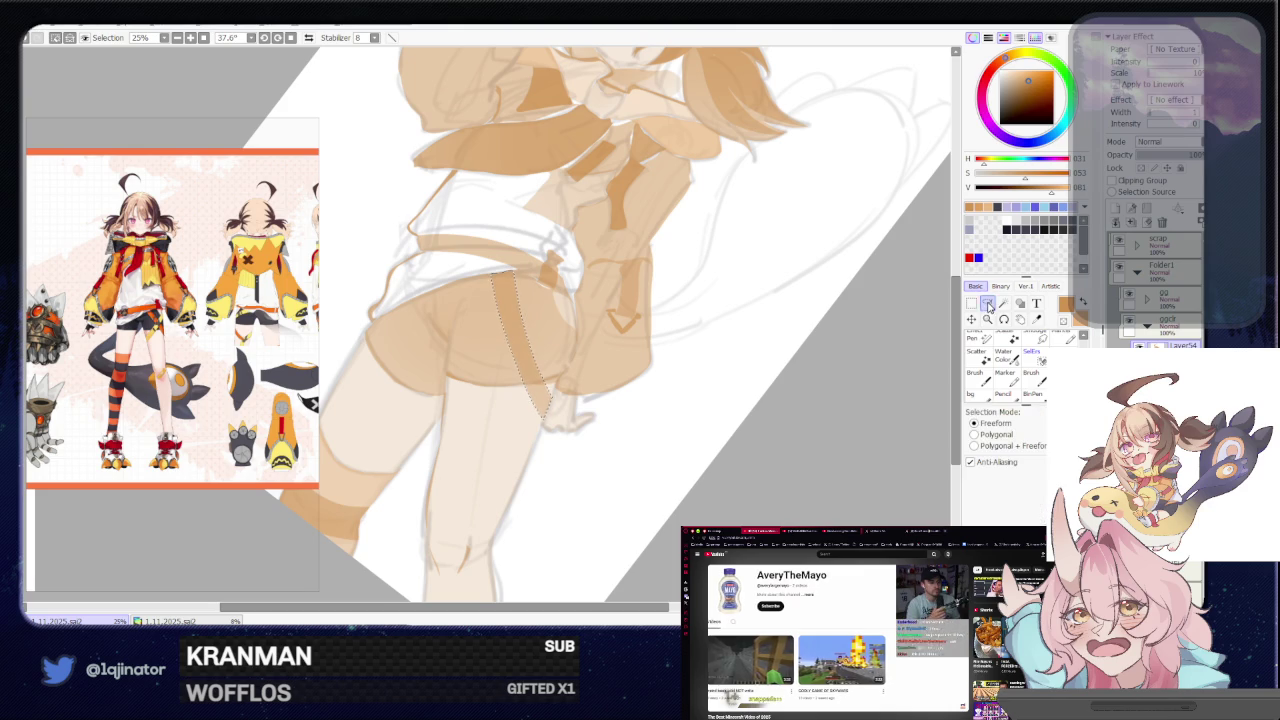
Rotate the view and close a diagonal strip selection along the shorts' side above the thigh
drag(560, 420, 586, 416)
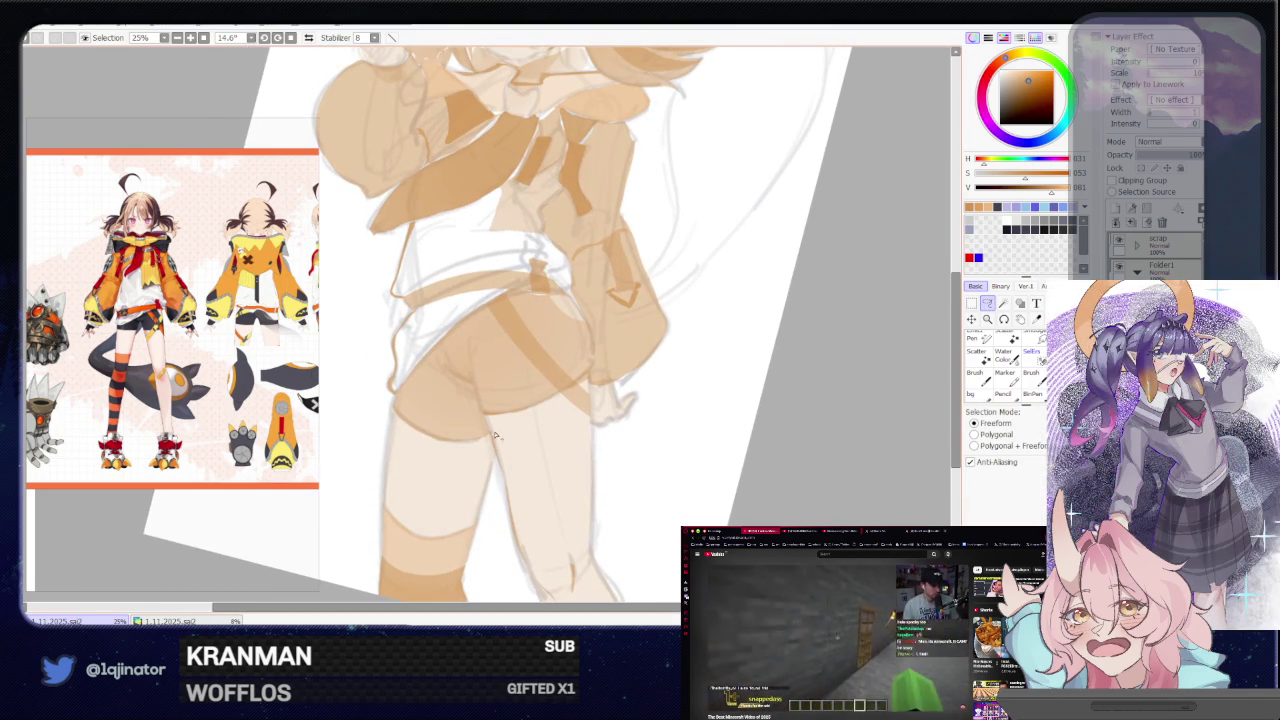
drag(491, 444, 525, 402)
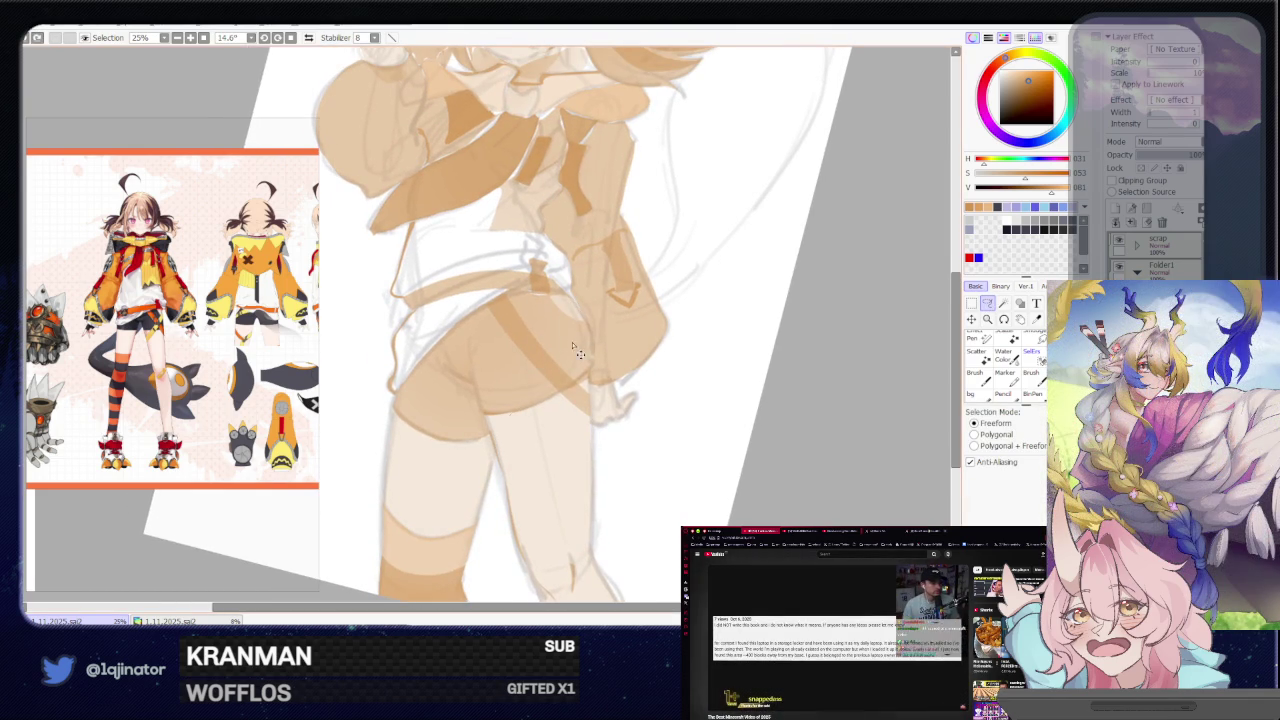
drag(585, 323, 500, 452)
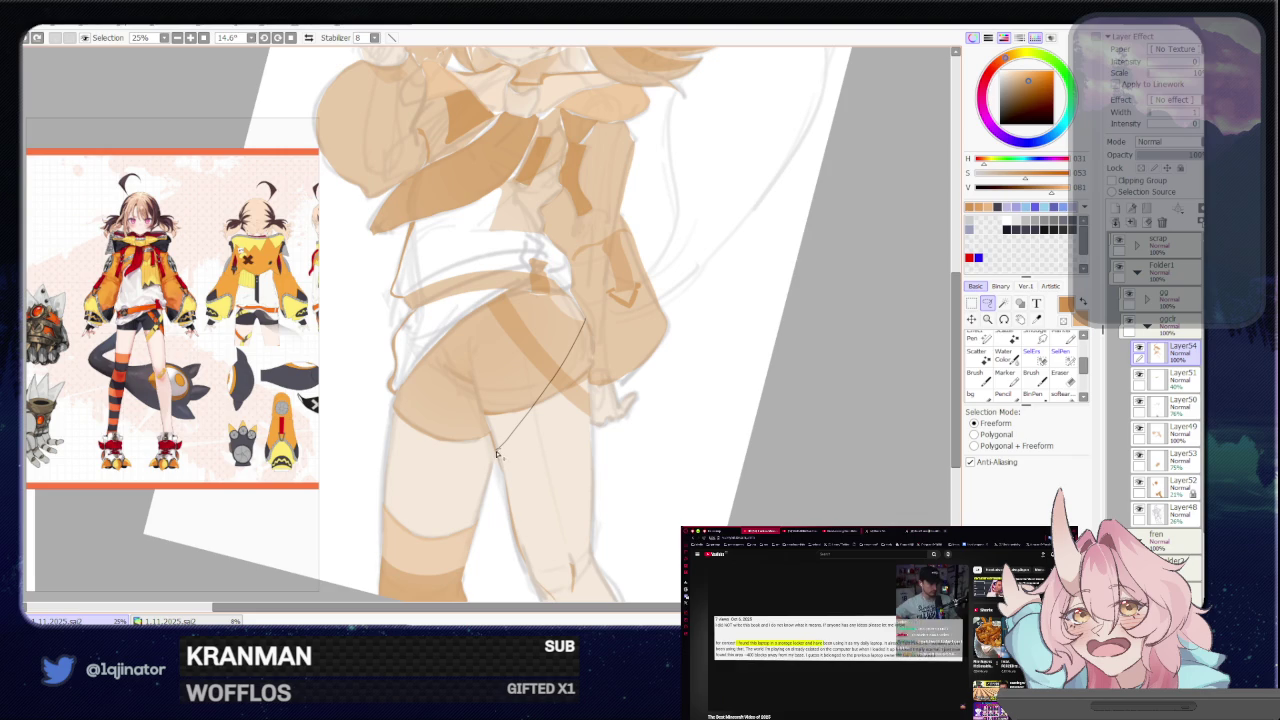
drag(580, 372, 574, 380)
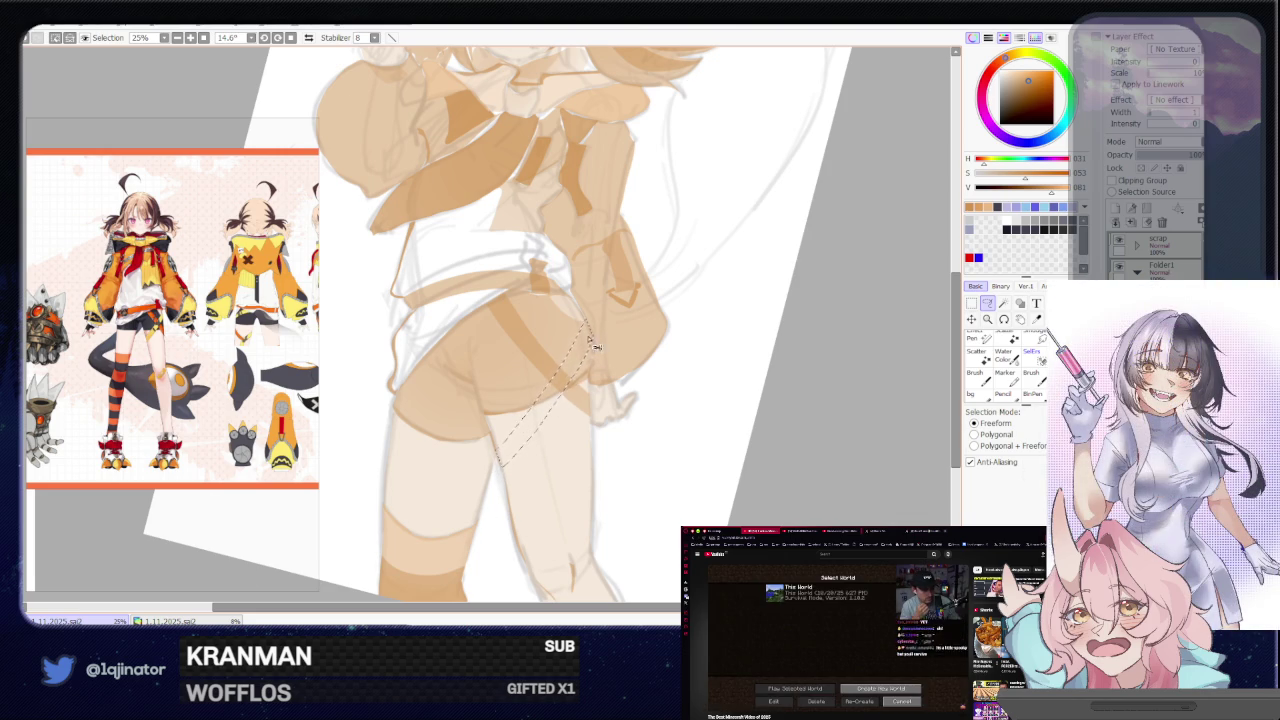
key(b)
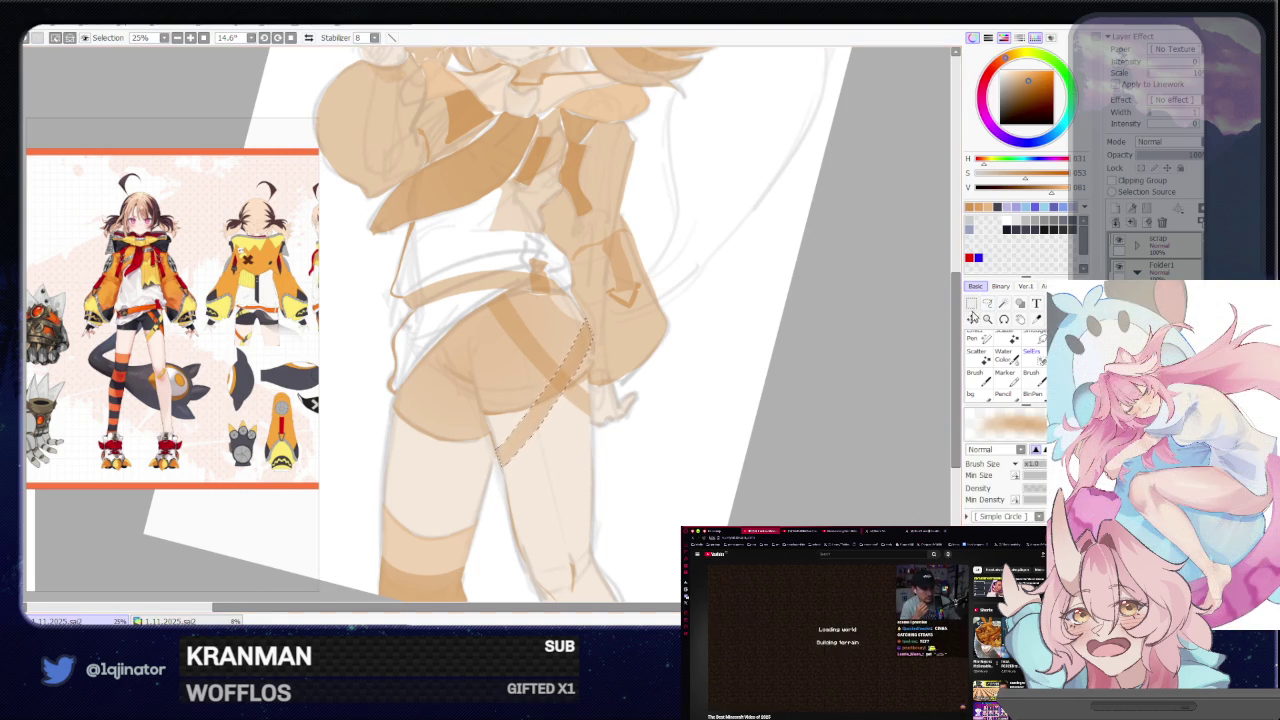
click(987, 302)
scroll(697, 415, down, 1)
scroll(697, 415, down, 2)
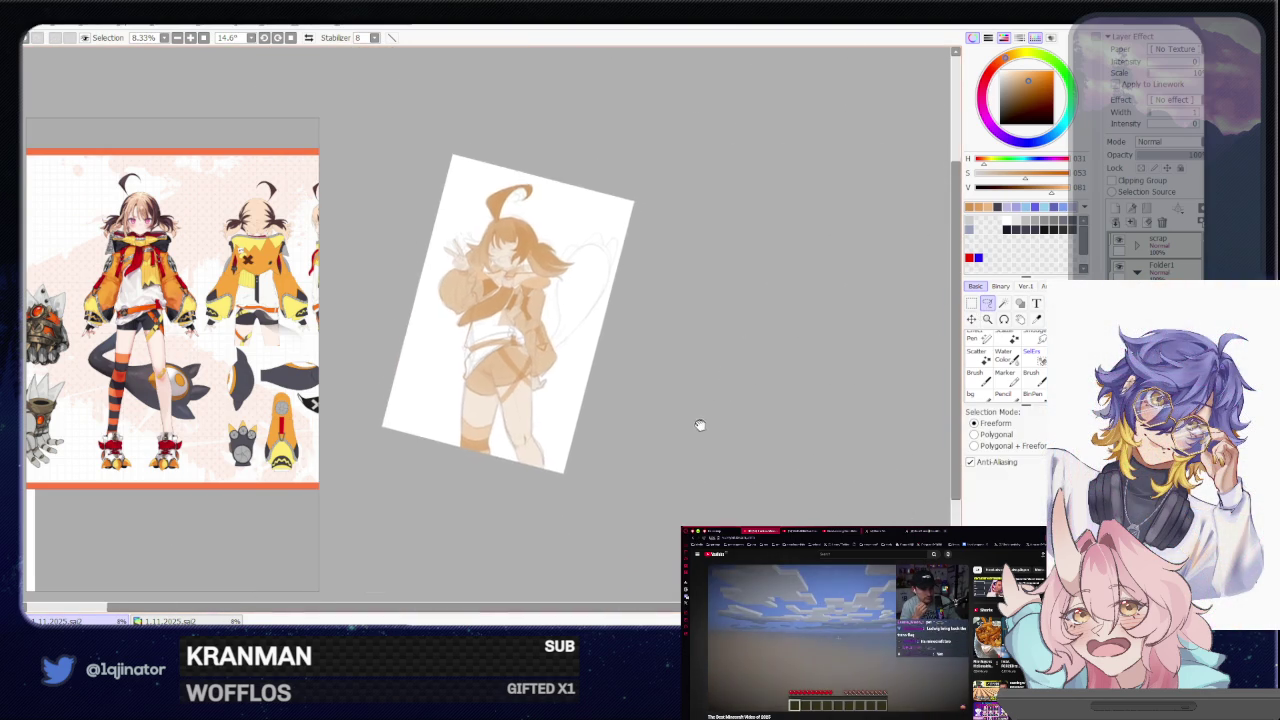
Zoom in on the shorts' left hip and lasso a small area there
scroll(697, 415, up, 1)
scroll(690, 420, up, 2)
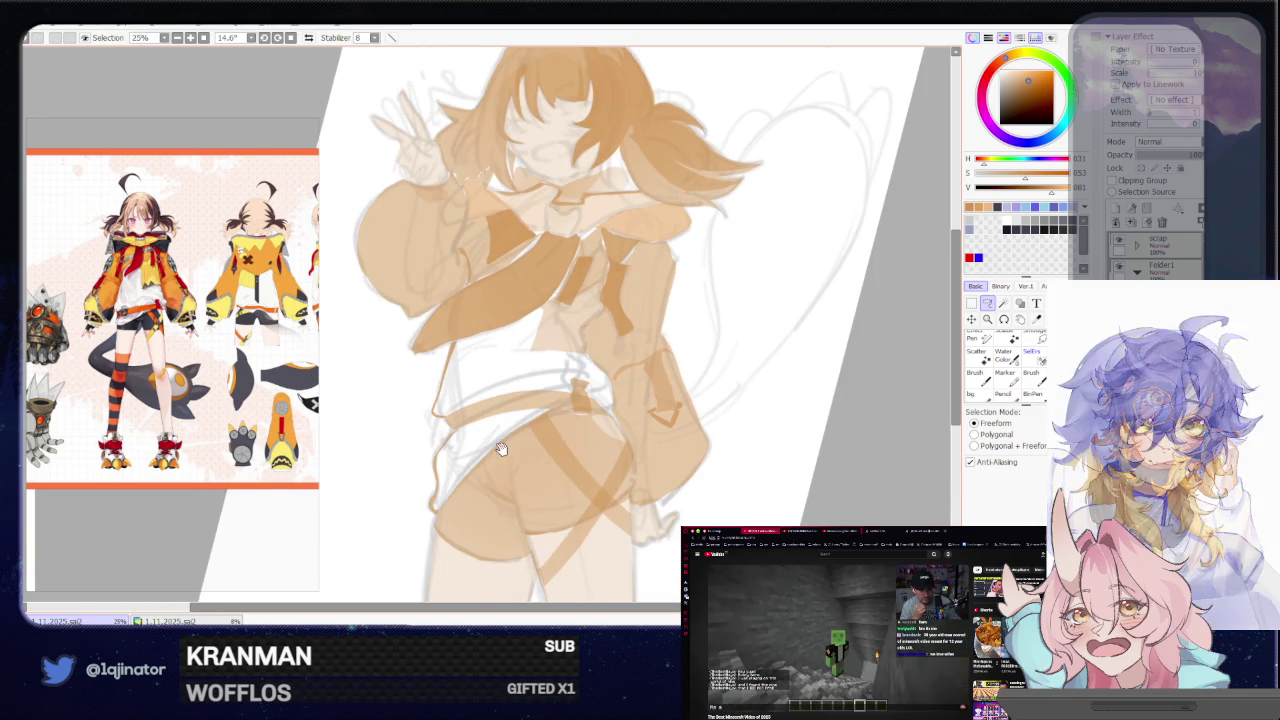
drag(507, 440, 498, 415)
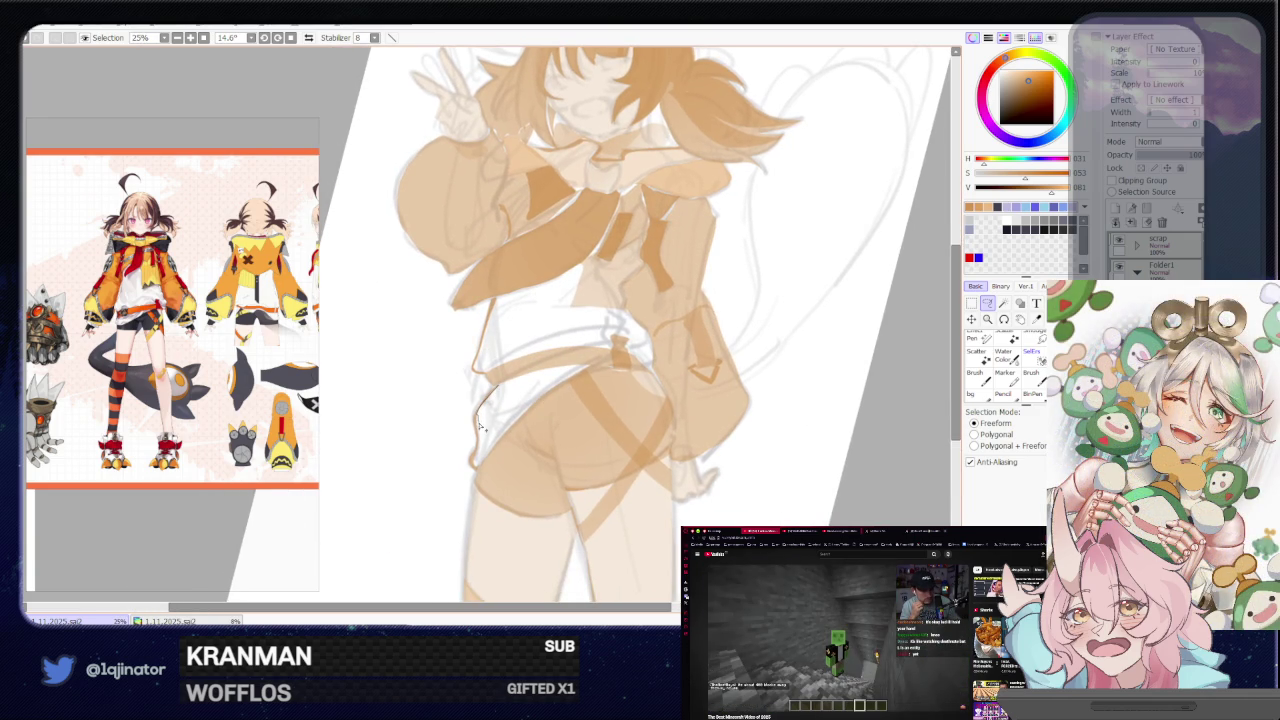
drag(503, 398, 512, 388)
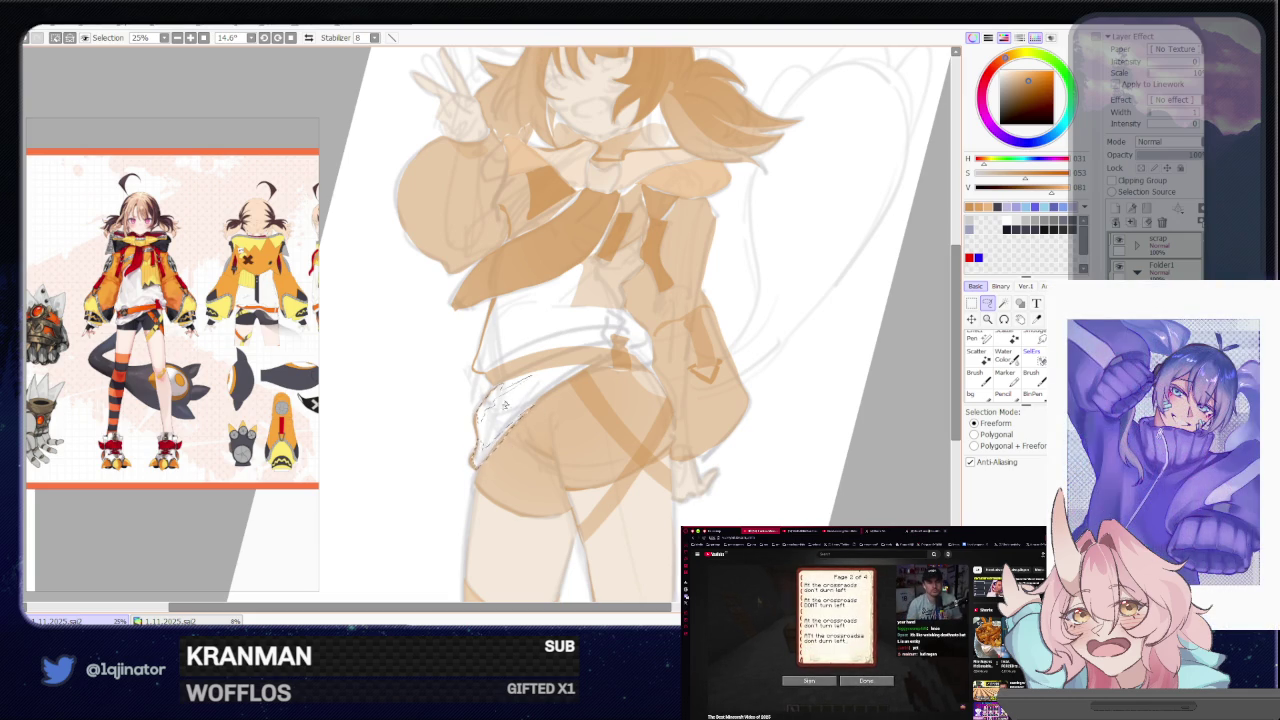
Reframe the figure and outline a lasso selection along the shorts' waistband
drag(494, 425, 860, 310)
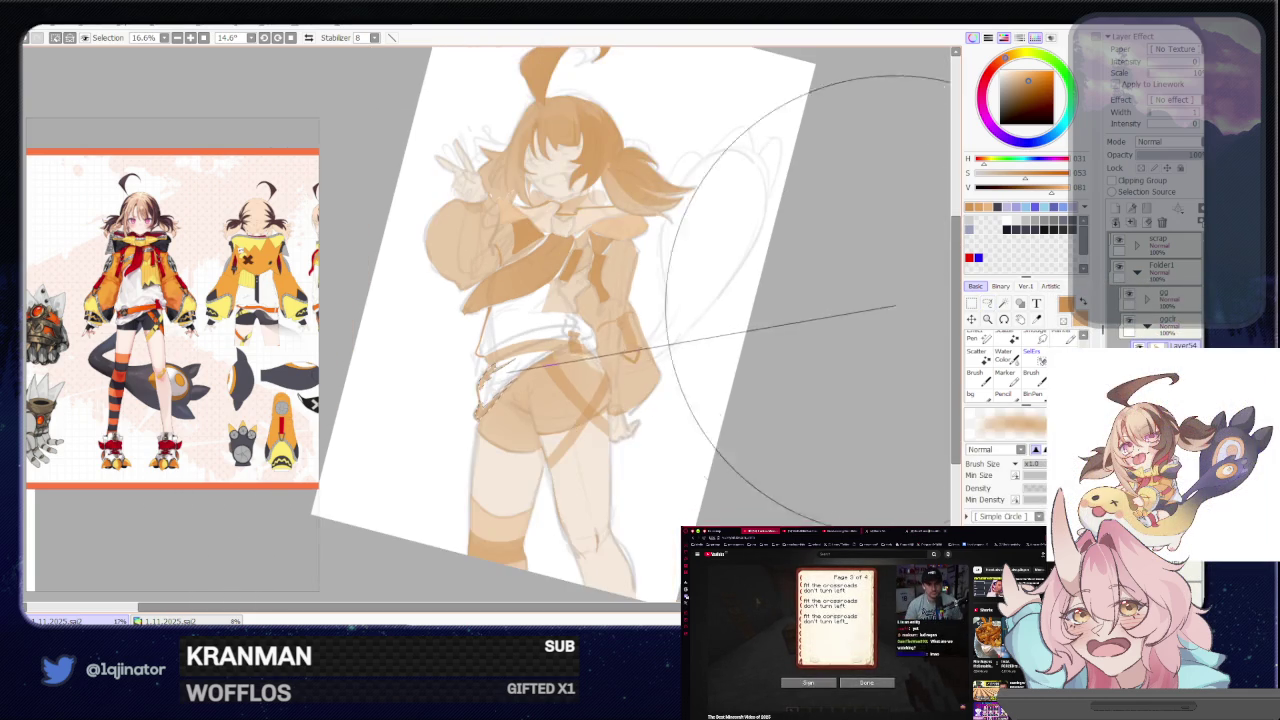
scroll(620, 354, up, 2)
scroll(620, 354, up, 1)
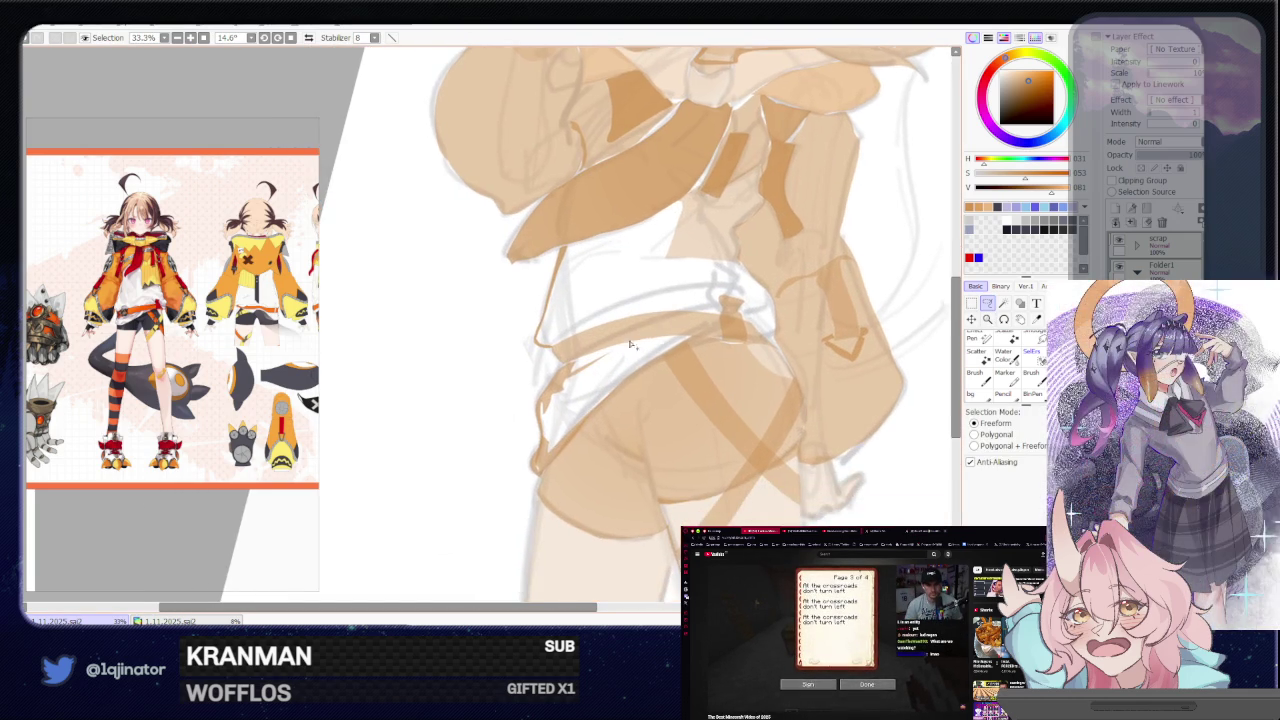
drag(664, 341, 578, 424)
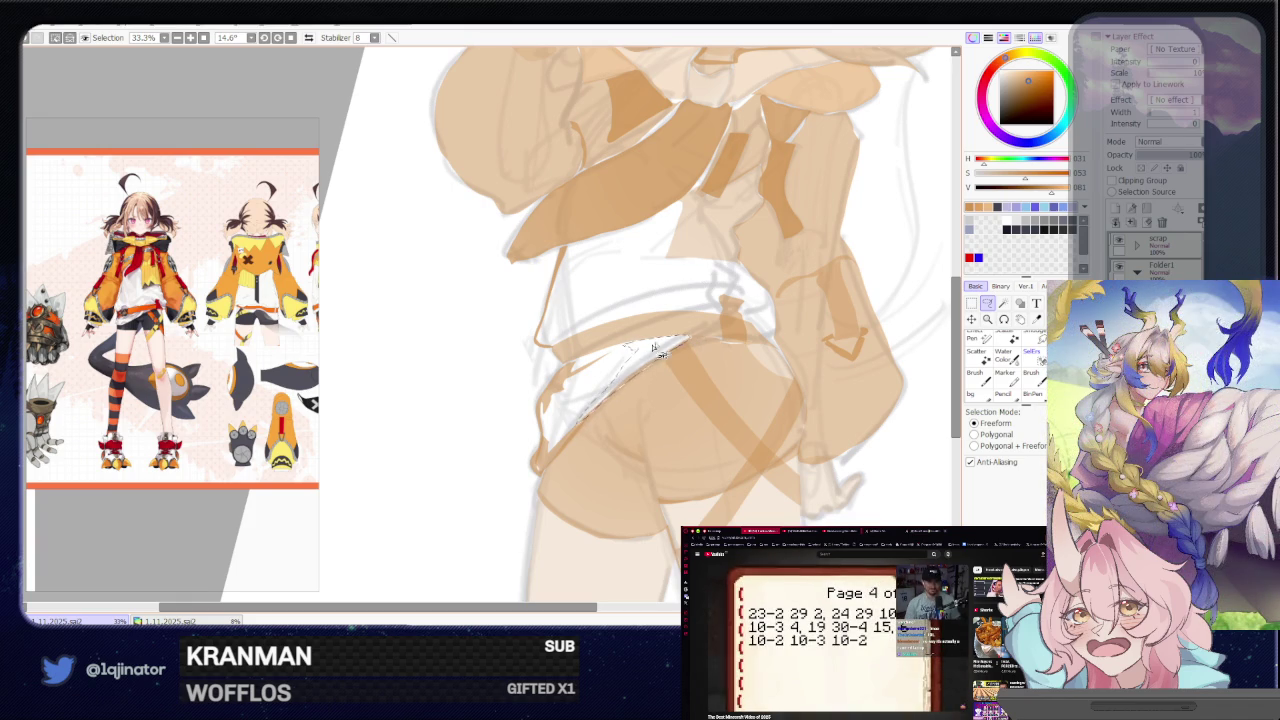
key(b)
key(minus)
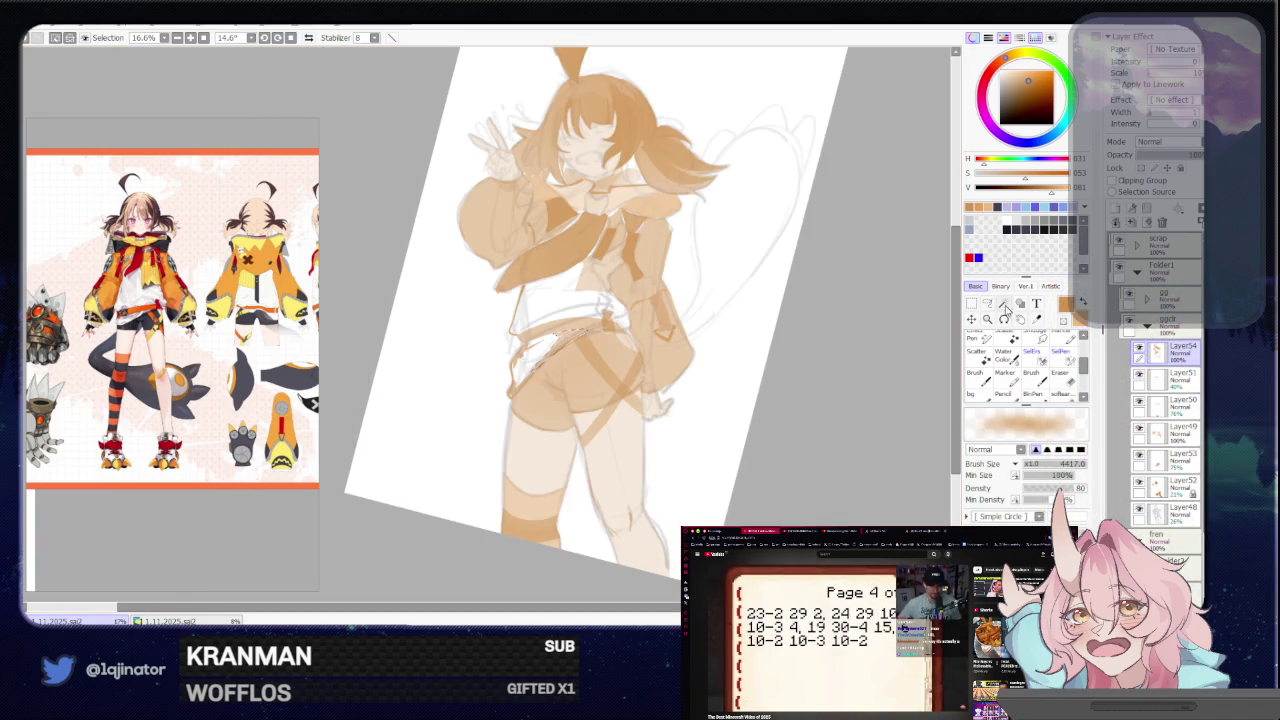
With the Freeform Lasso active, rotate and pan the view along the shorts' waistband
key(l)
scroll(693, 352, up, 2)
drag(693, 352, 533, 445)
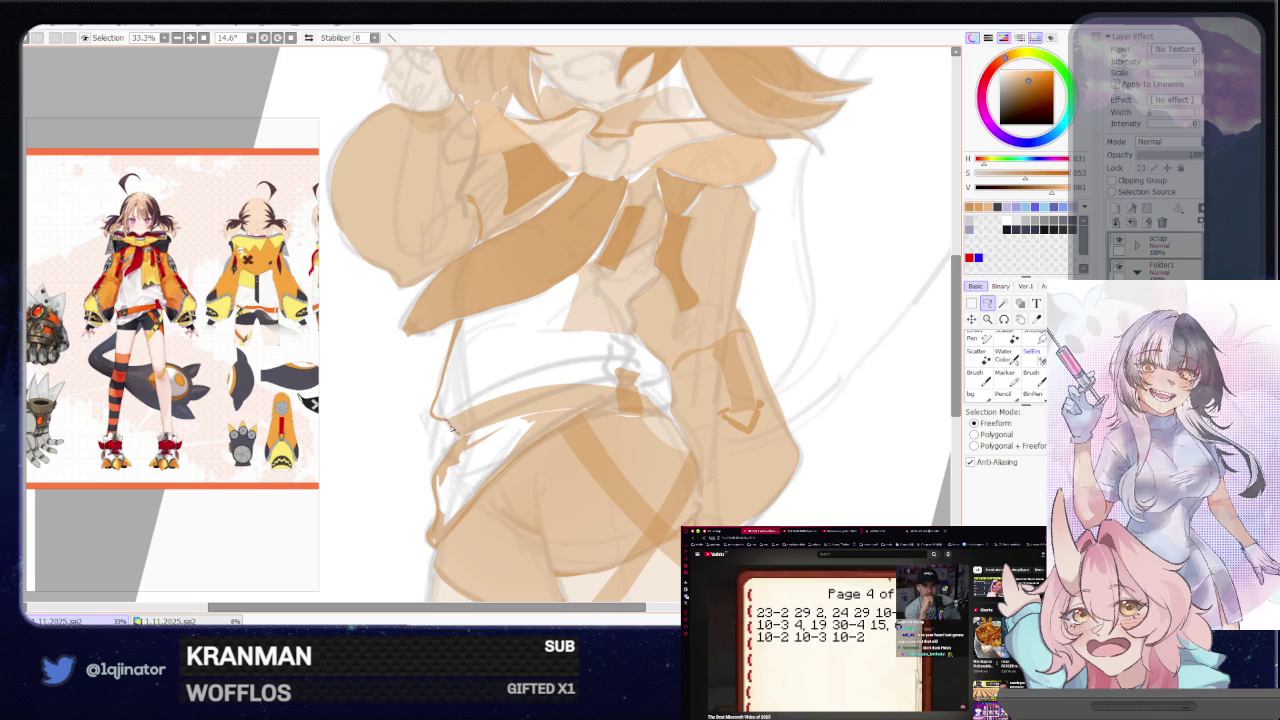
mouse_move(489, 435)
mouse_down()
mouse_move(535, 413)
mouse_move(518, 440)
mouse_up()
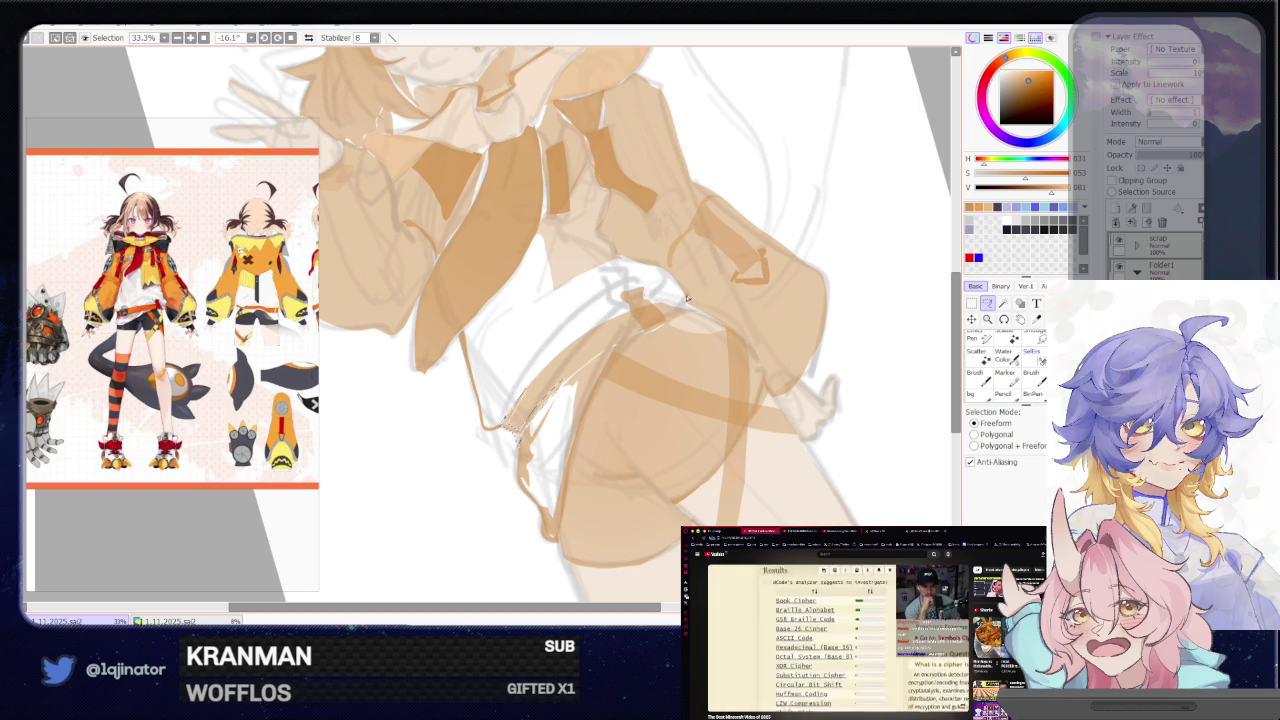
Toggle between Brush and Freeform Lasso and select the waistband's left edge
key(b)
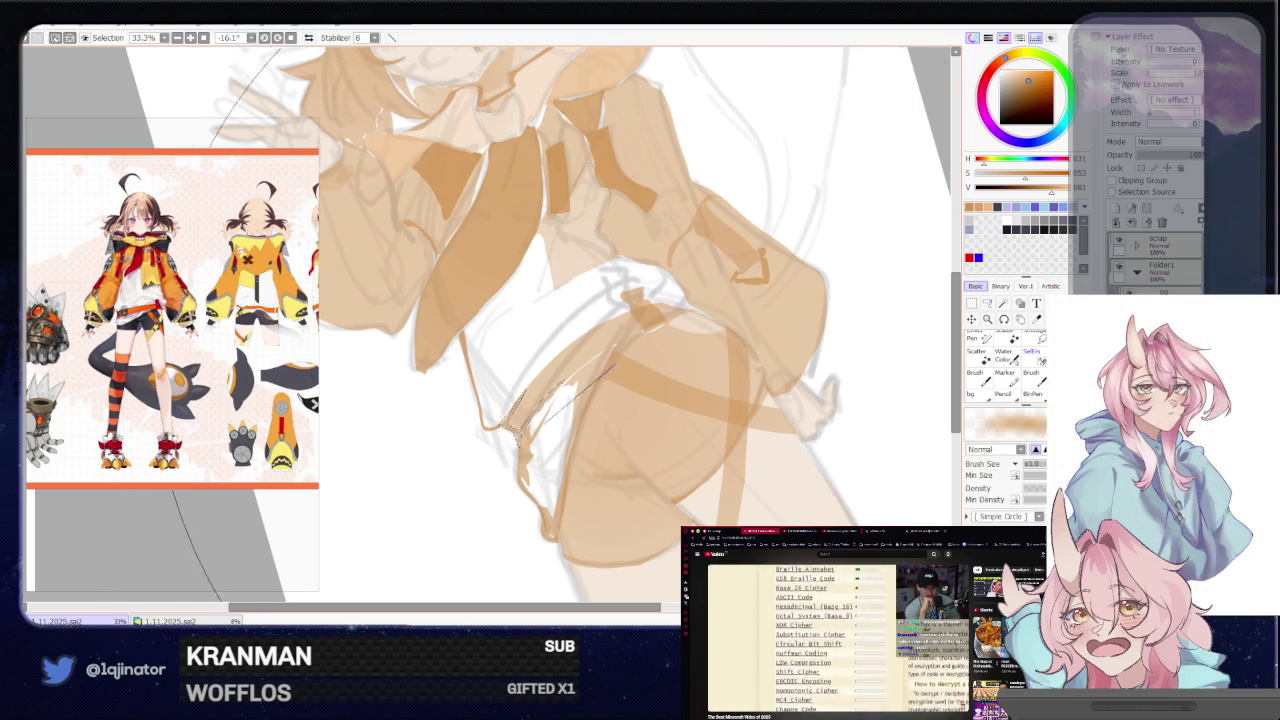
scroll(518, 433, down, 2)
key(a)
scroll(790, 430, up, 2)
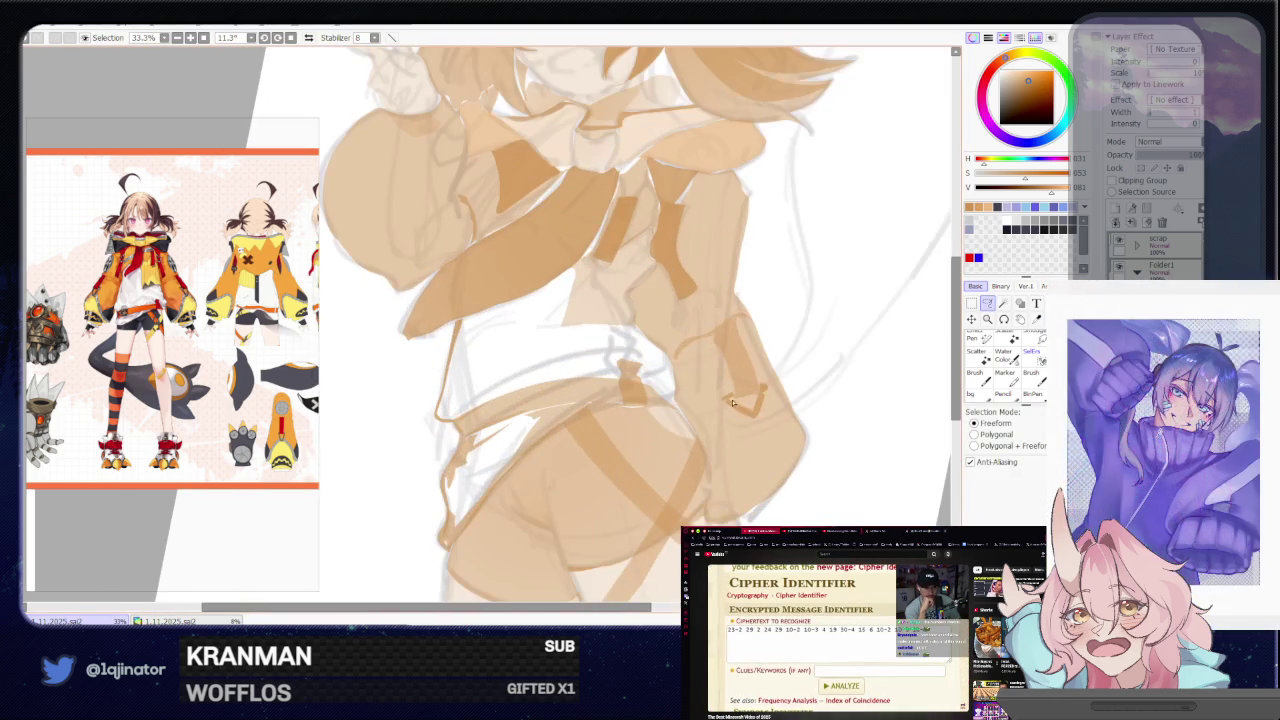
click(988, 304)
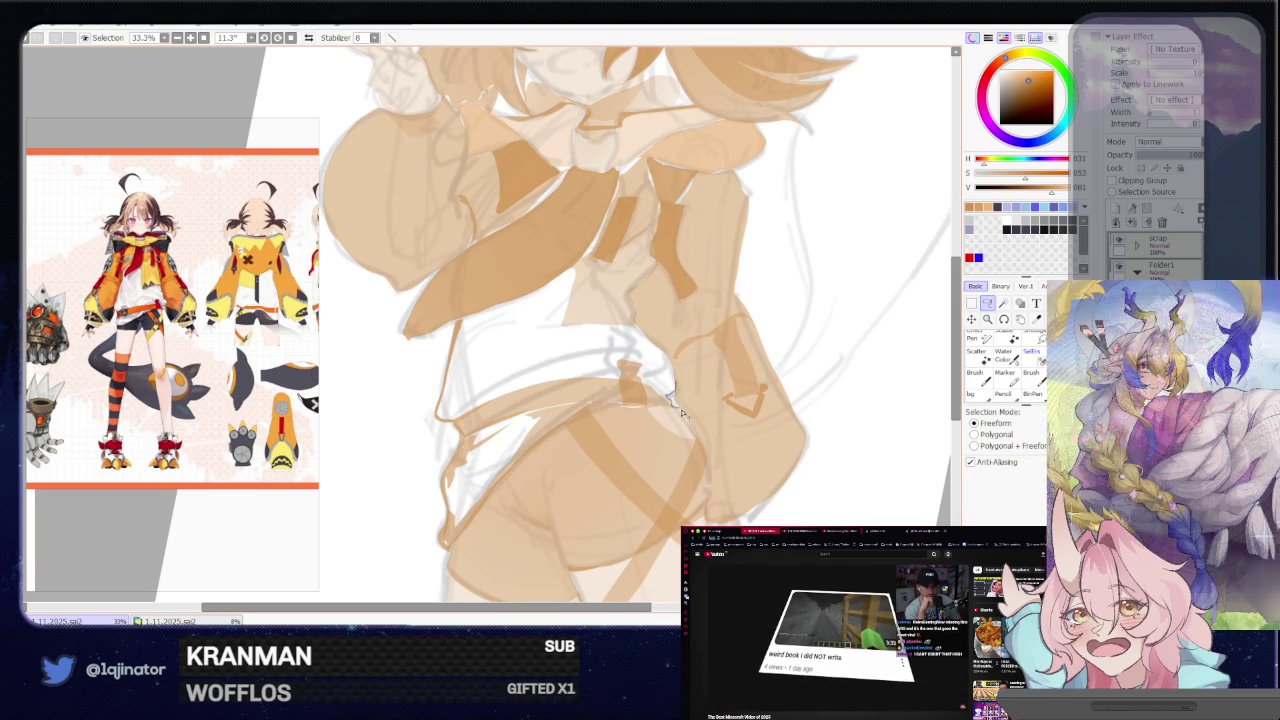
click(988, 316)
key(ctrl+minus)
key(ctrl+minus)
click(986, 310)
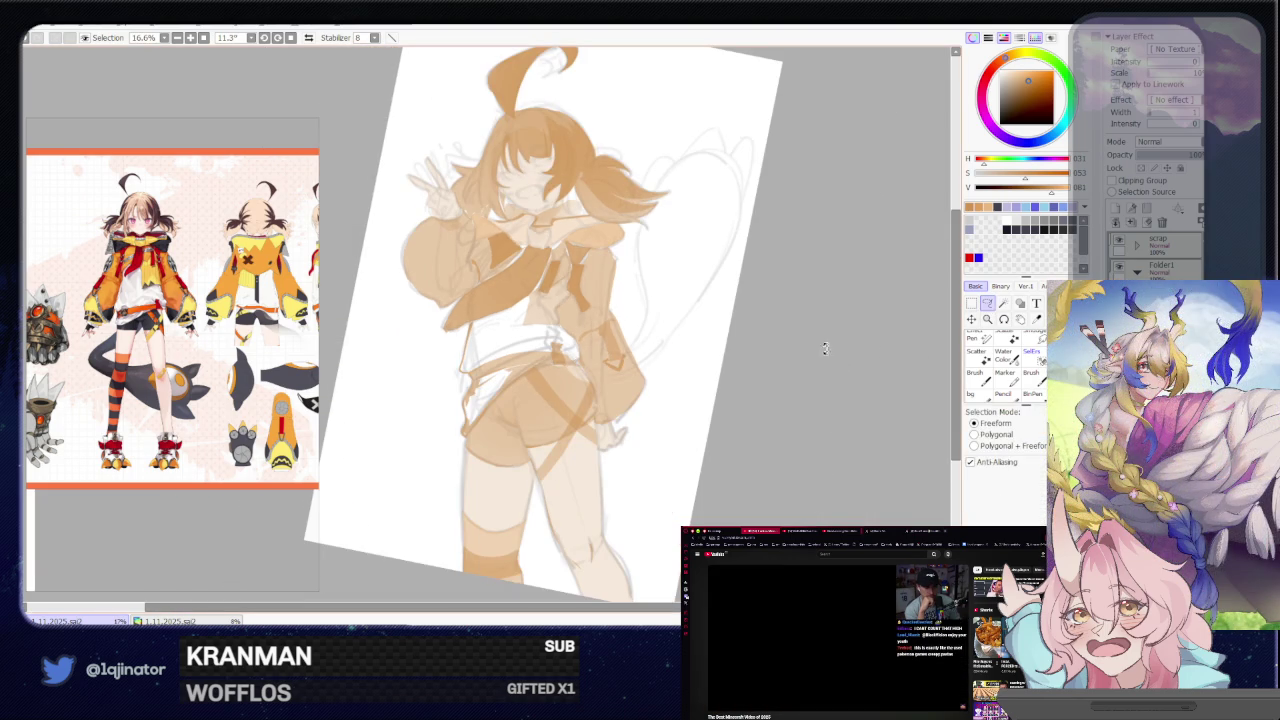
mouse_move(760, 437)
mouse_down()
mouse_move(789, 394)
mouse_move(783, 426)
mouse_up()
scroll(780, 430, up, 2)
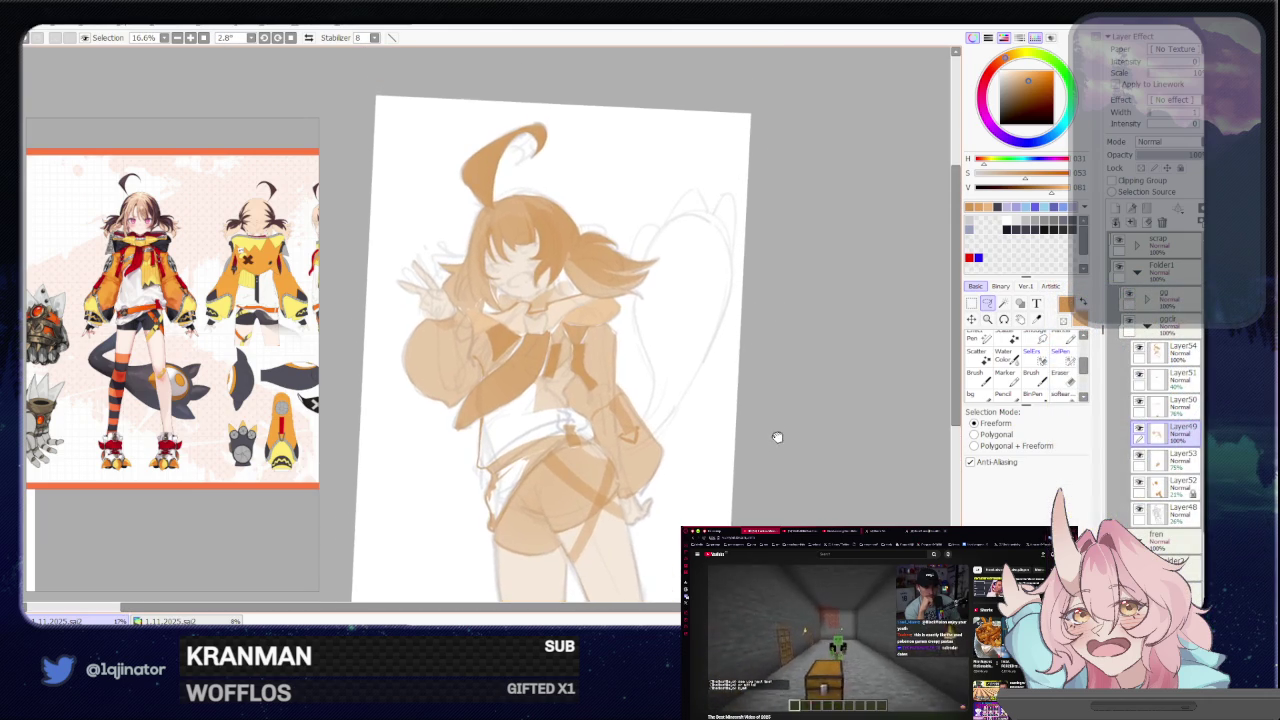
key(ctrl+plus)
key(ctrl+plus)
key(ctrl+plus)
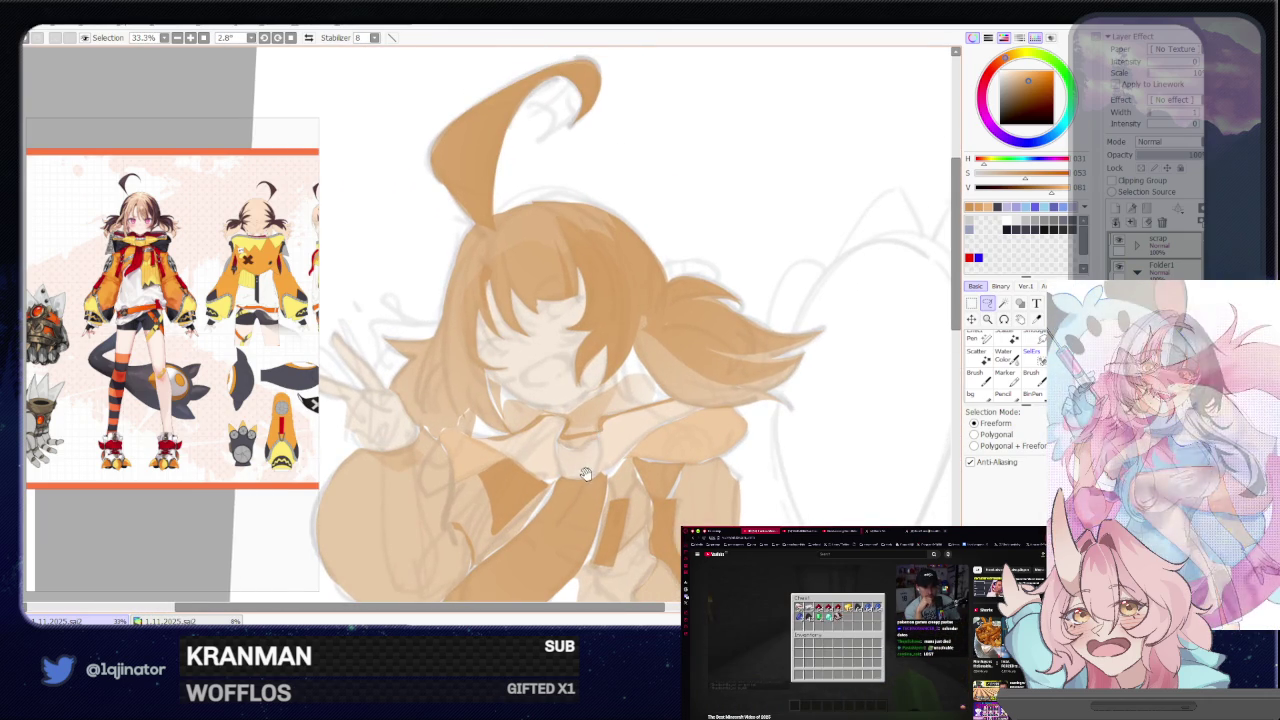
key(ctrl+minus)
key(ctrl+minus)
key(ctrl+minus)
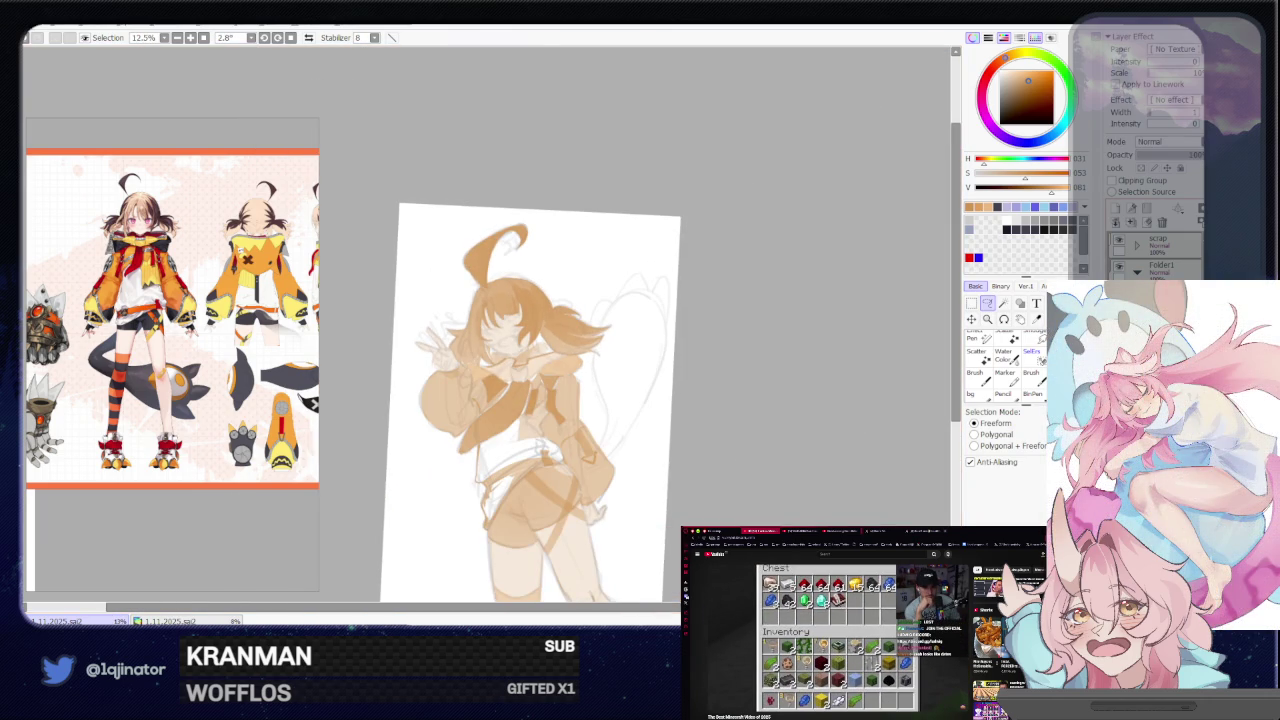
key(ctrl+z)
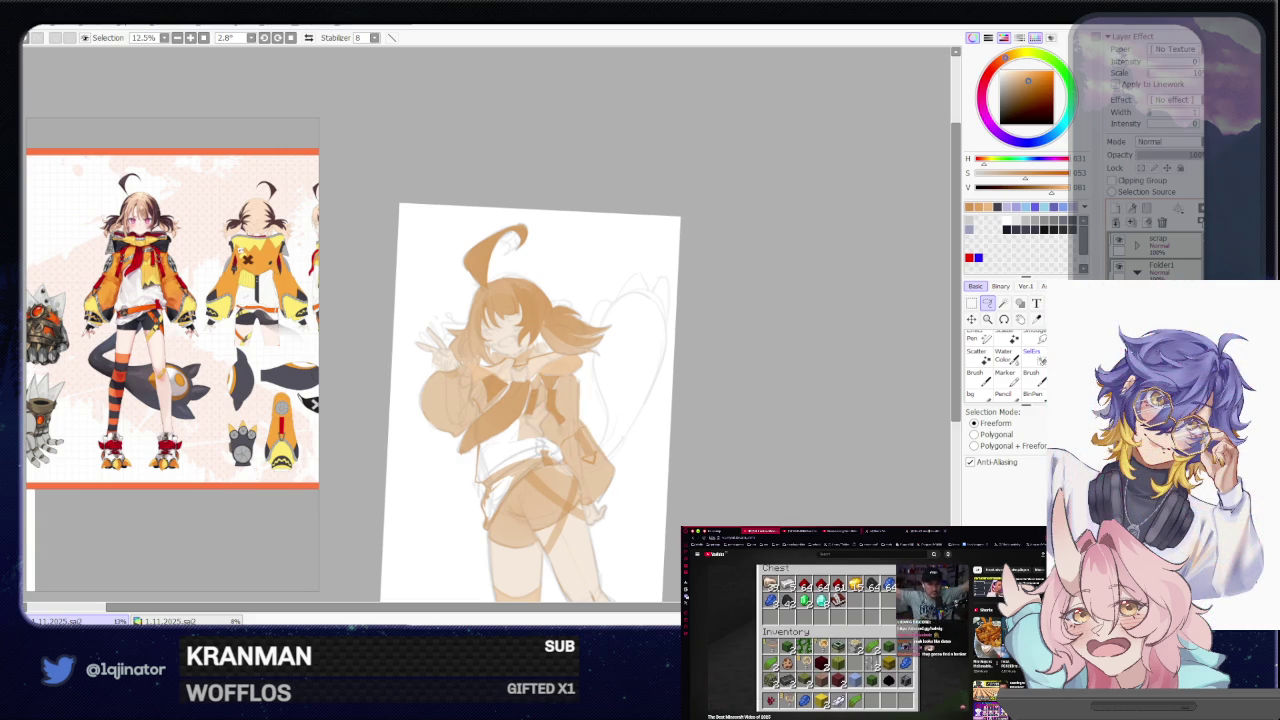
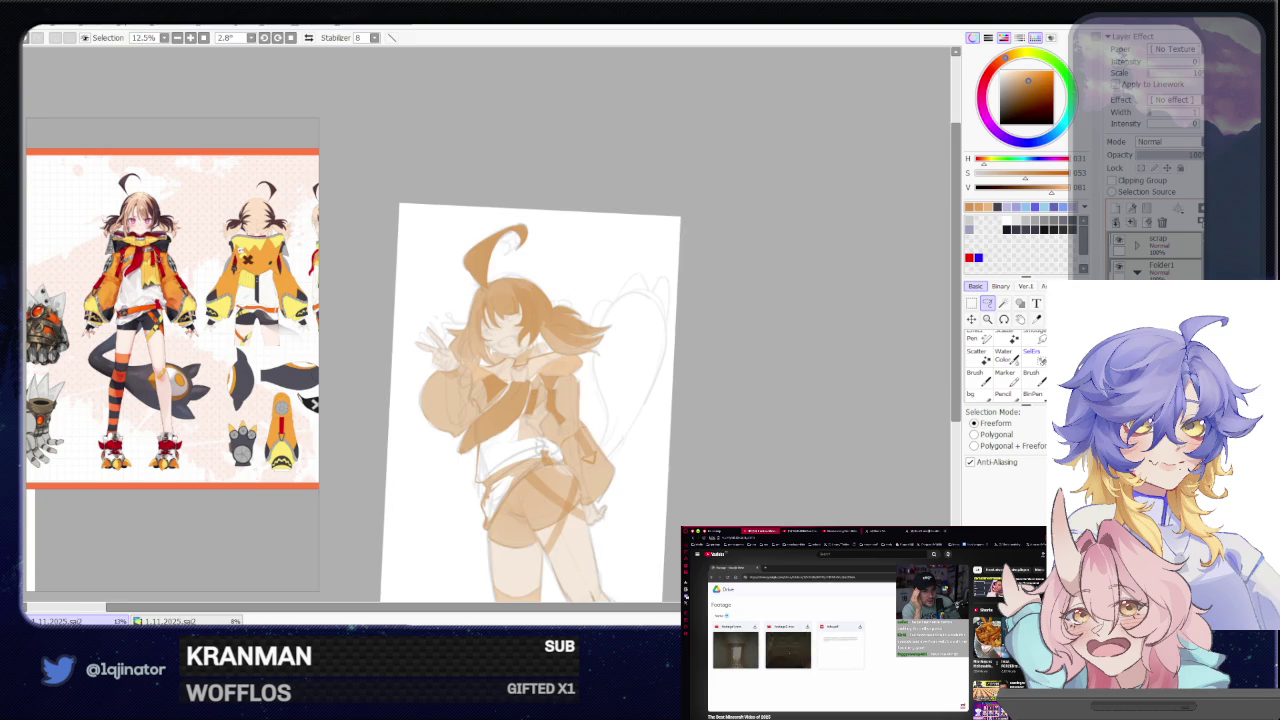
Zoom in on the girl's face and lasso-outline an open mouth shape
scroll(480, 340, up, 3)
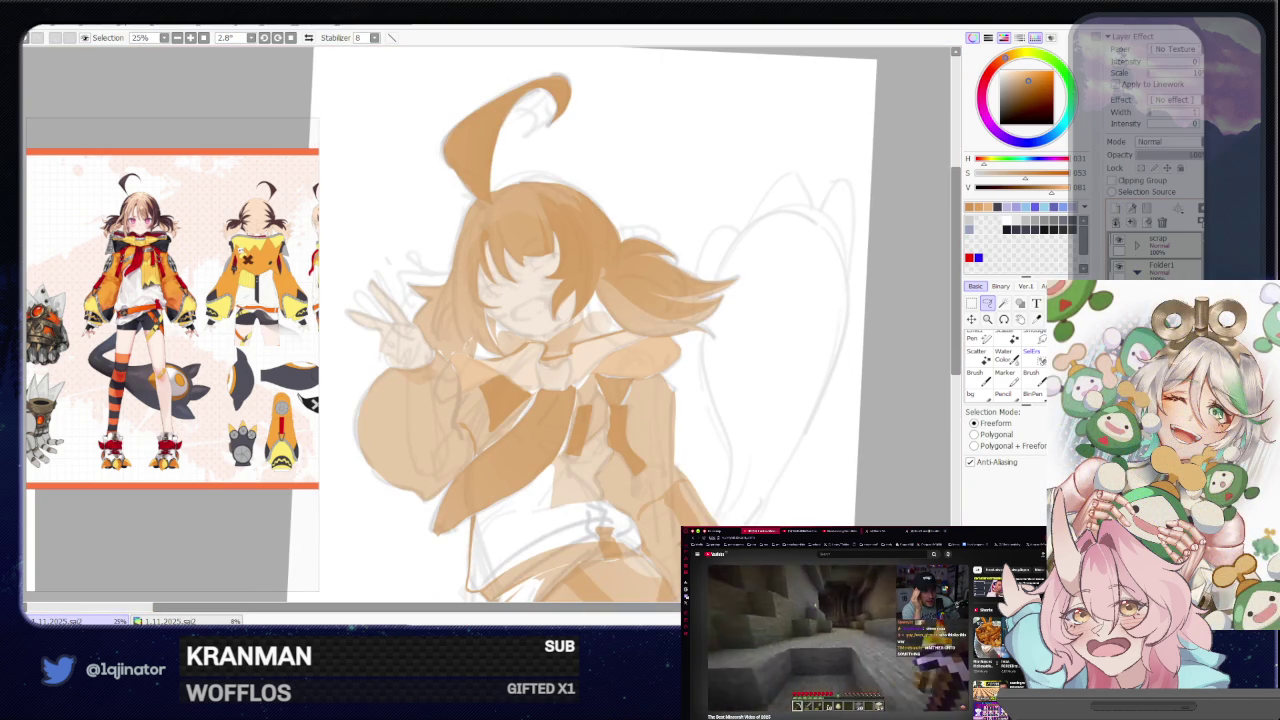
scroll(537, 393, up, 3)
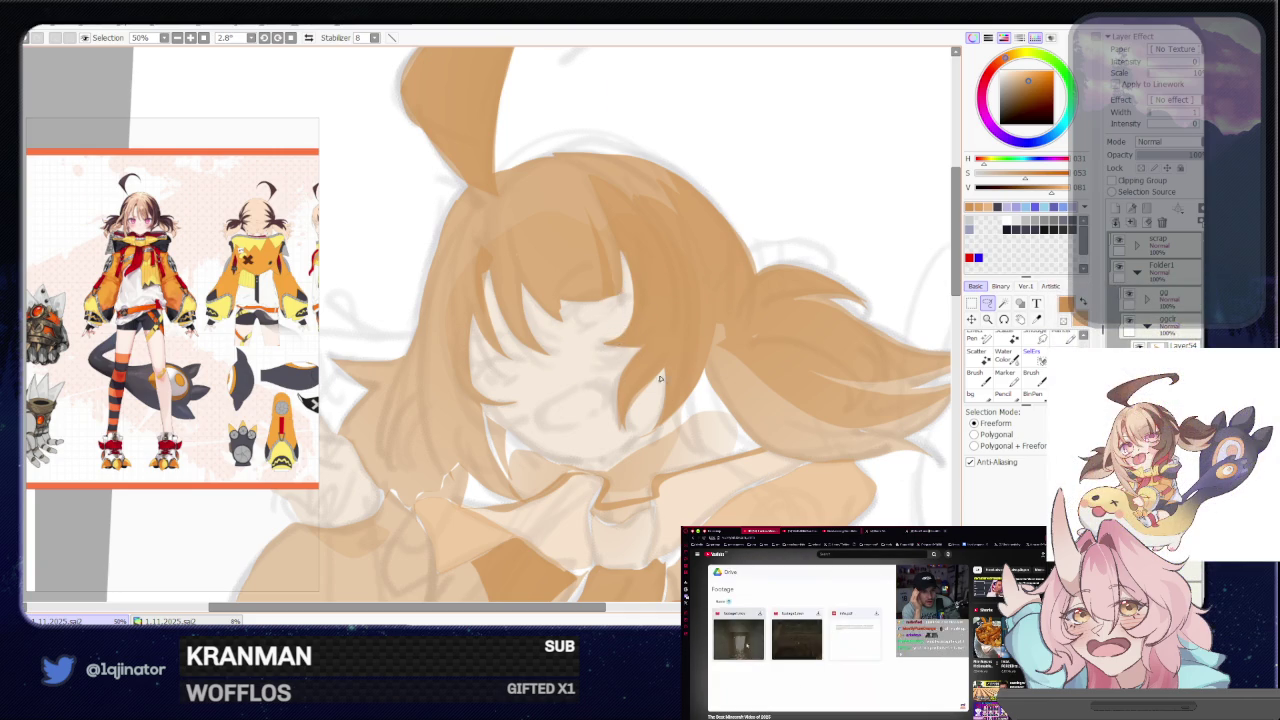
scroll(700, 403, down, 2)
scroll(611, 400, up, 2)
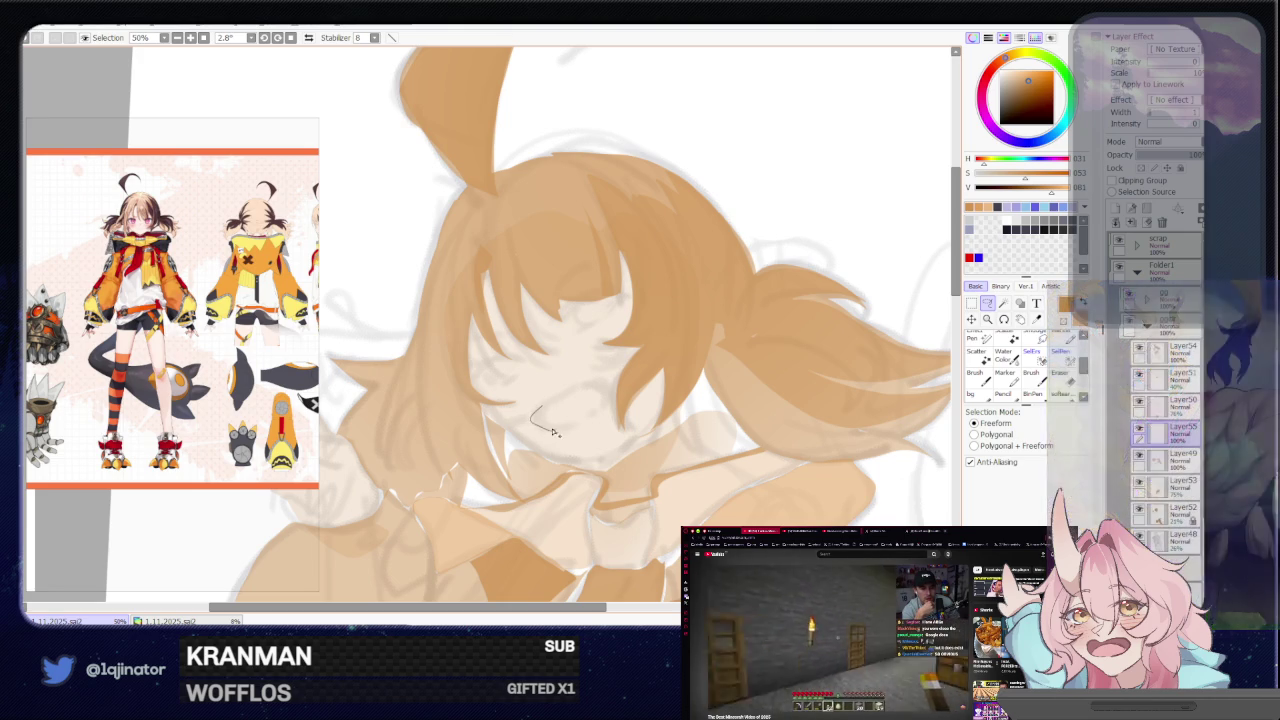
drag(537, 413, 549, 407)
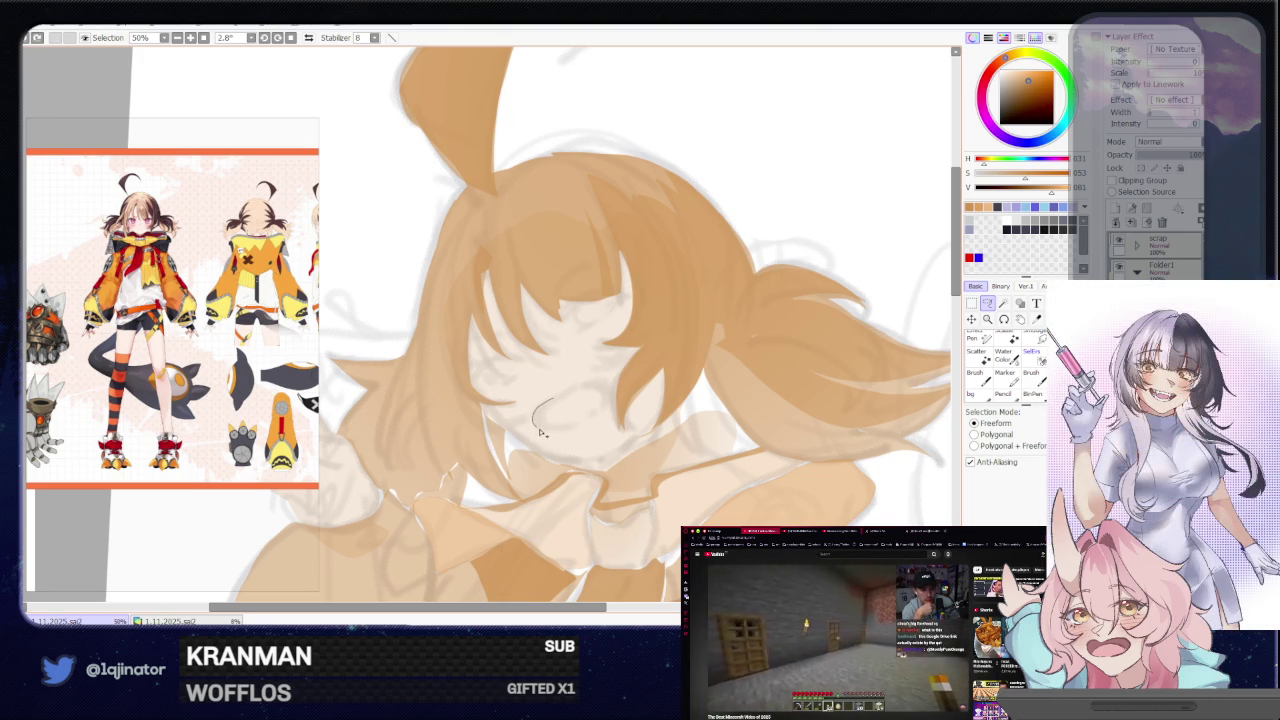
drag(563, 428, 549, 410)
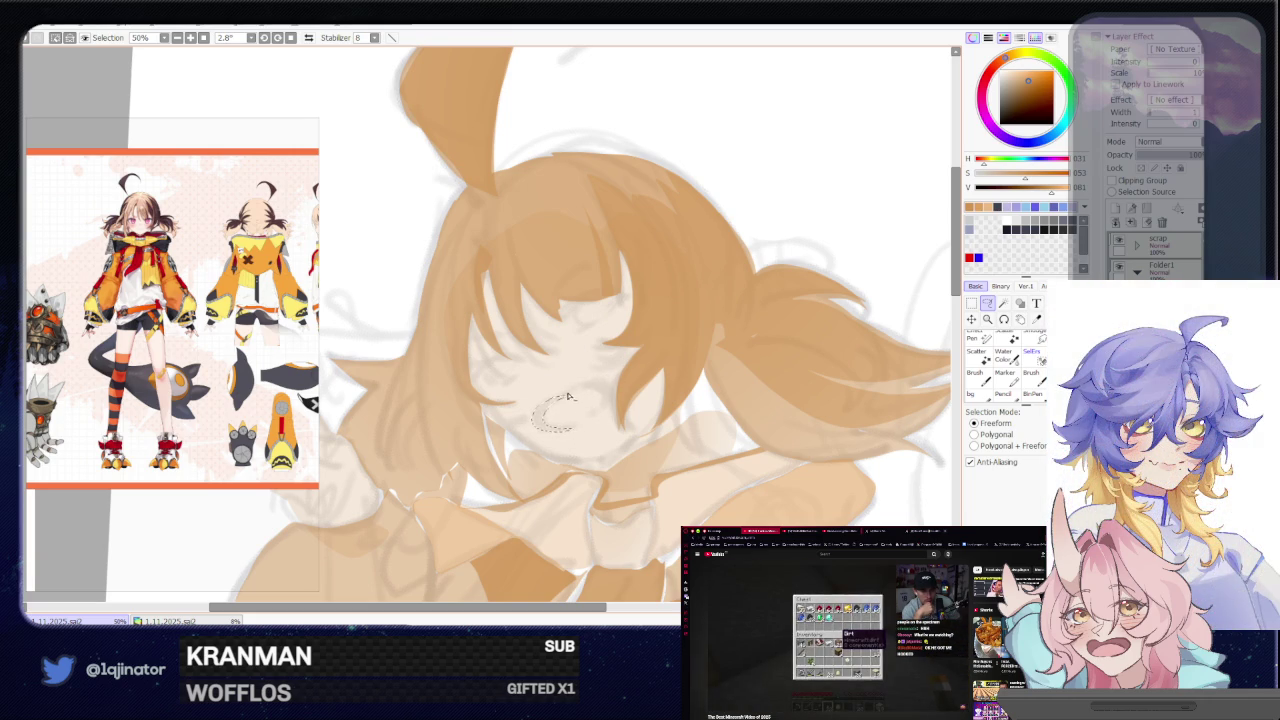
mouse_move(588, 385)
mouse_down()
mouse_move(613, 388)
mouse_move(598, 392)
mouse_up()
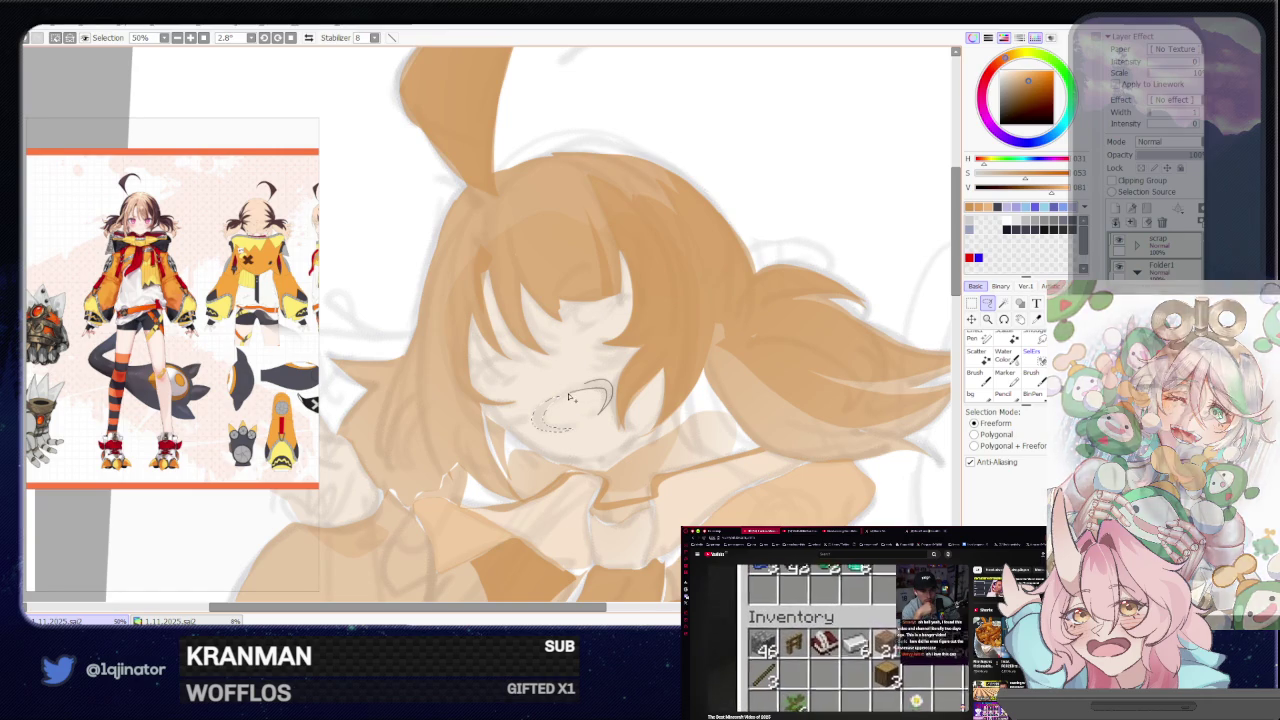
Paint the mouth and small tooth details with the brush on a tilted canvas, then zoom out
key(b)
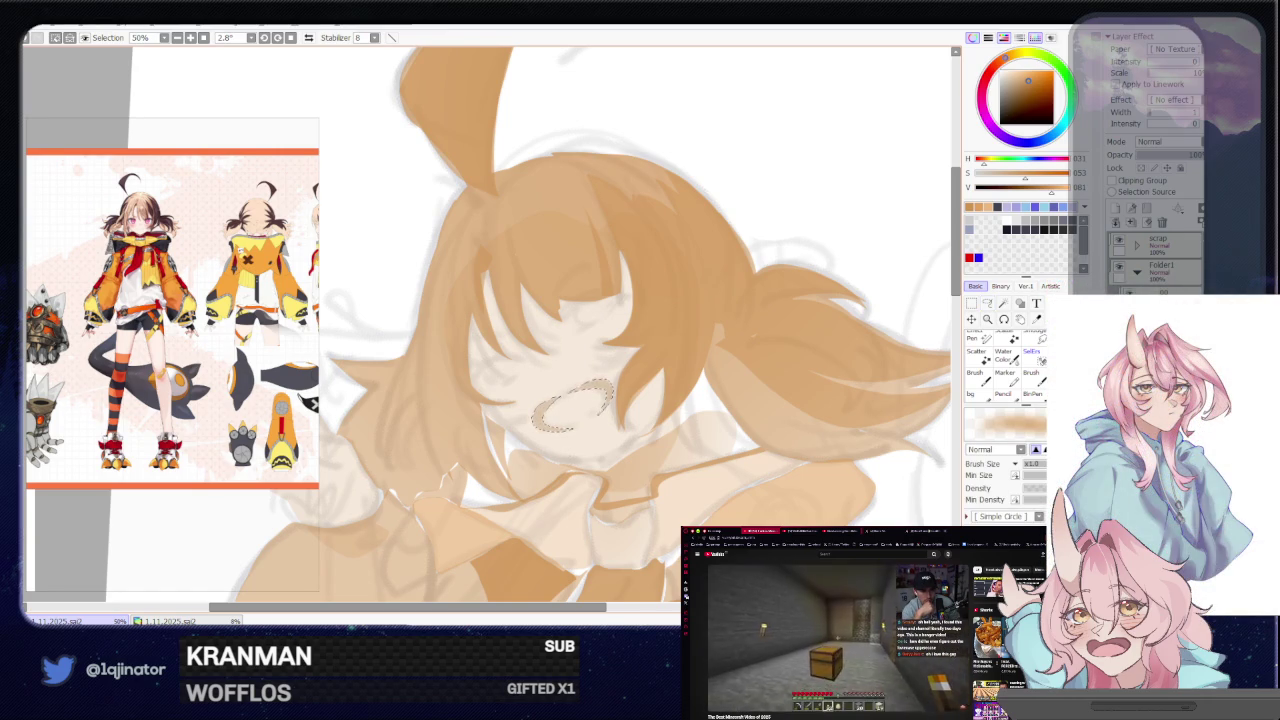
scroll(600, 405, down, 4)
click(987, 305)
scroll(667, 333, up, 4)
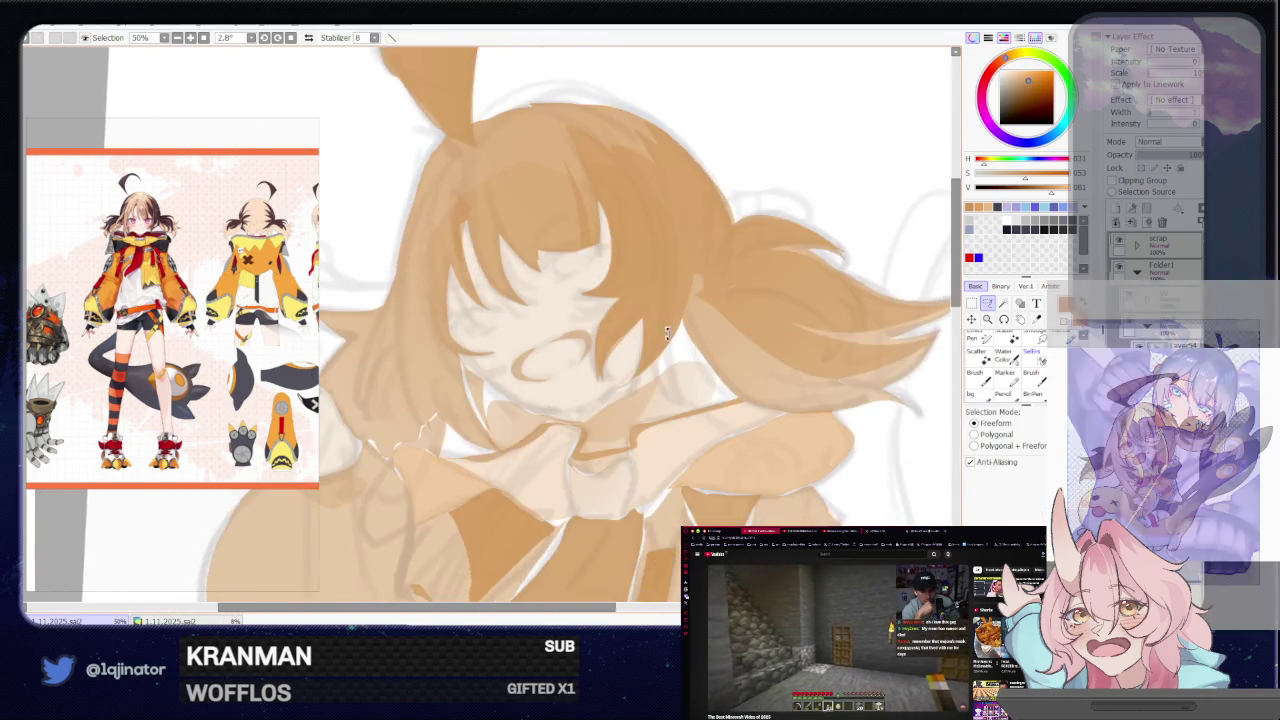
drag(667, 333, 563, 443)
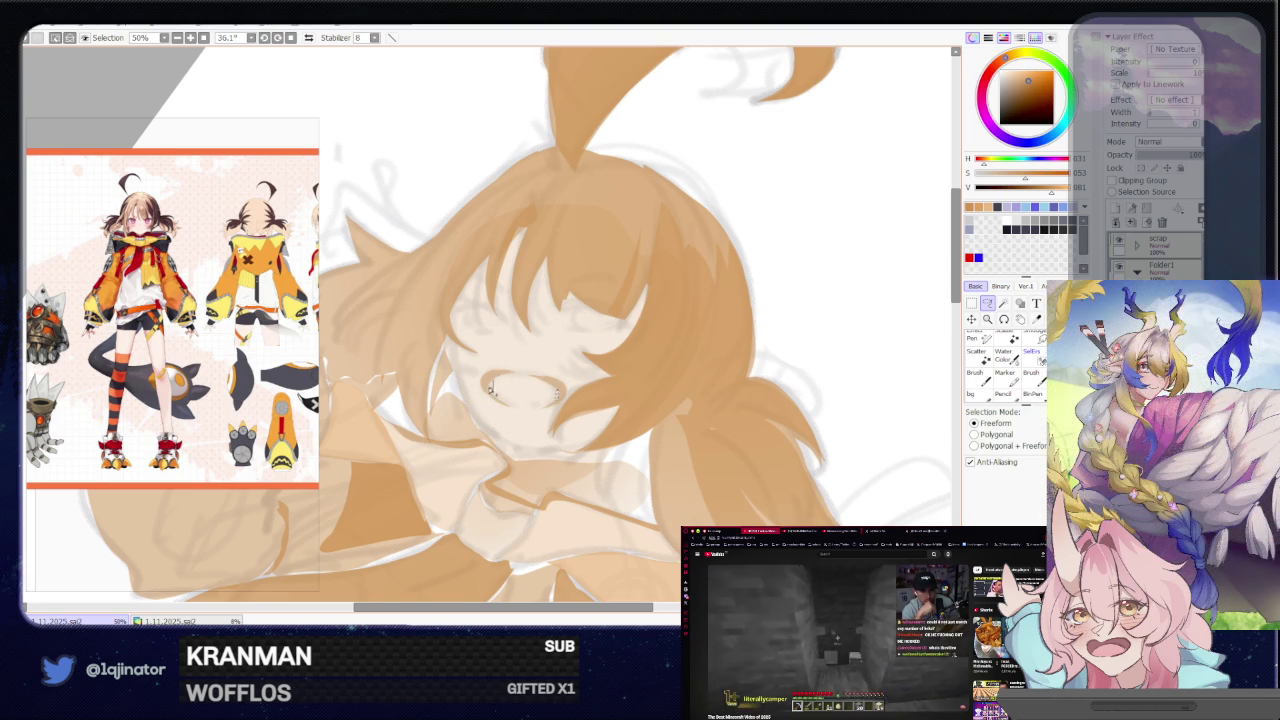
key(b)
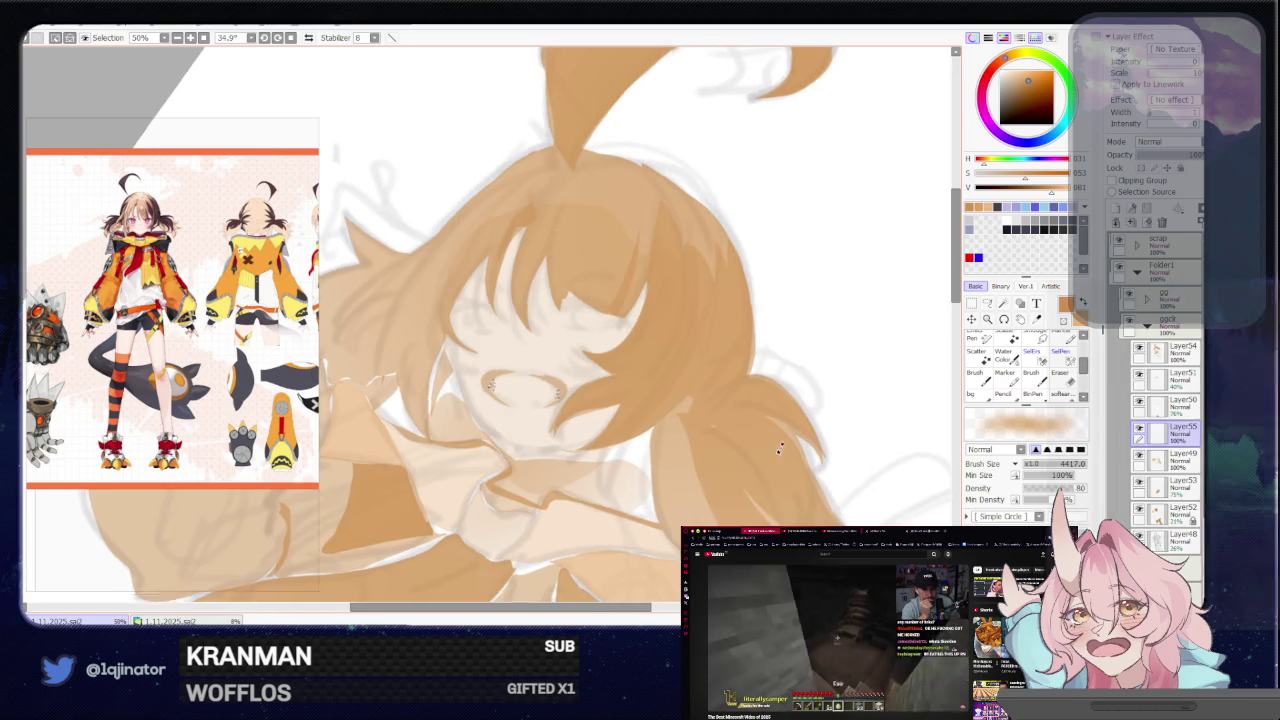
key(ctrl+minus)
key(ctrl+minus)
key(l)
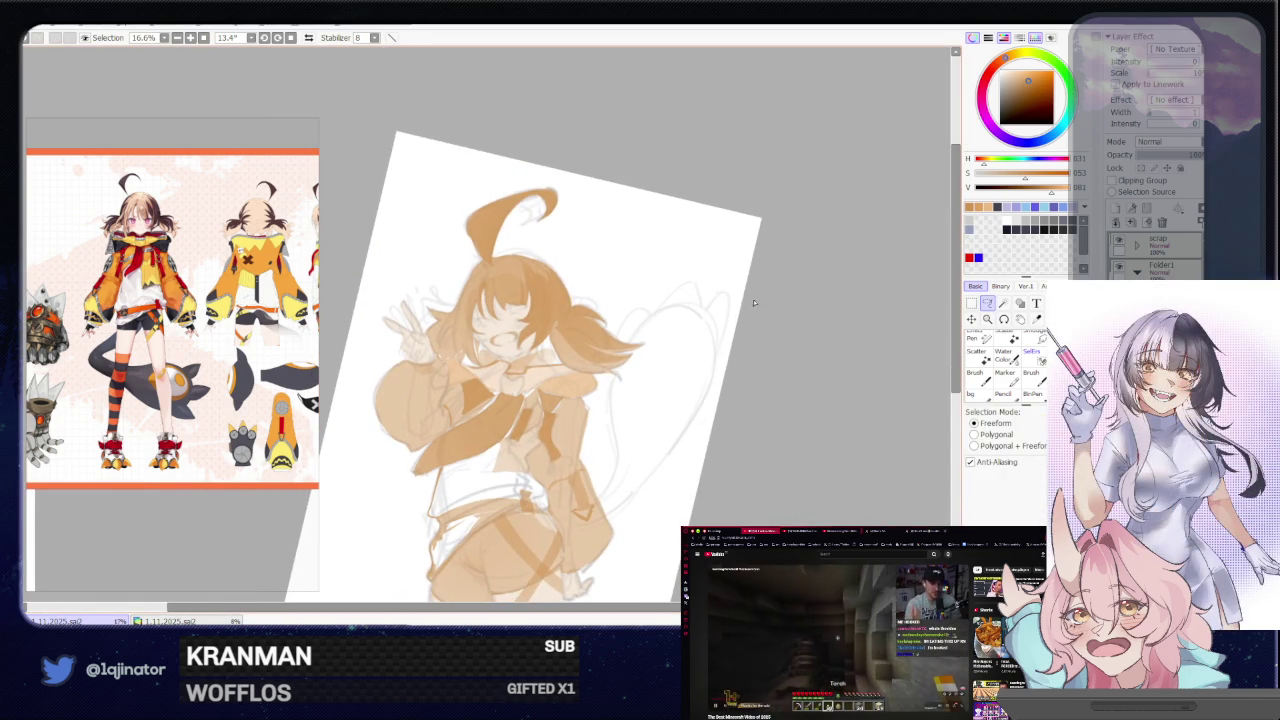
Zoom in, try a few canvas tilts, then level the view with the face centred
key(ctrl+plus)
key(ctrl+plus)
key(ctrl+plus)
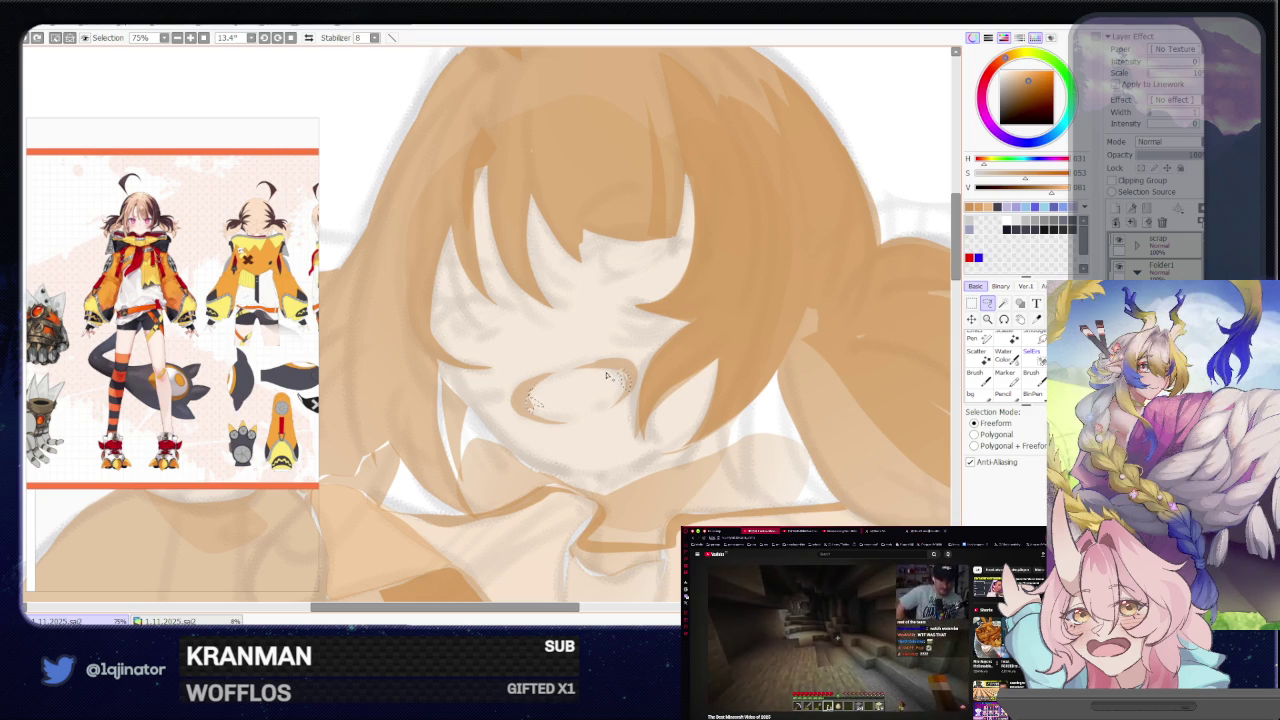
scroll(606, 380, down, 3)
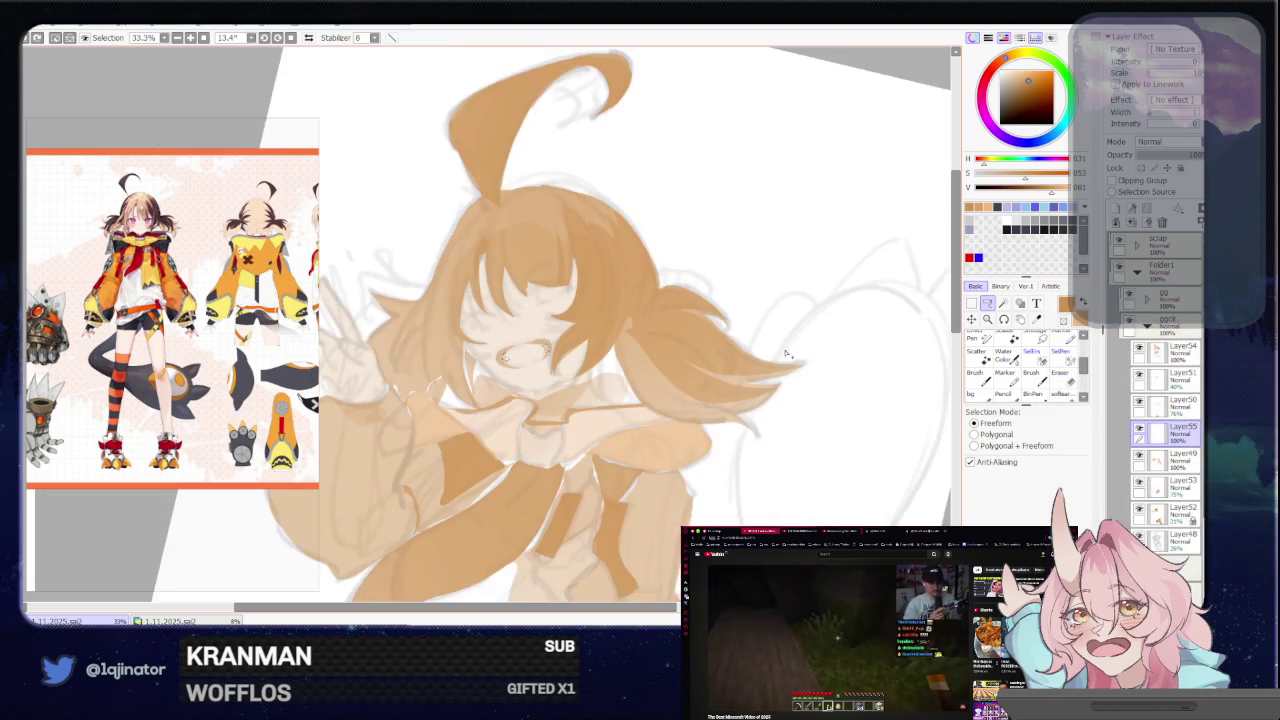
key(Delete)
key(a)
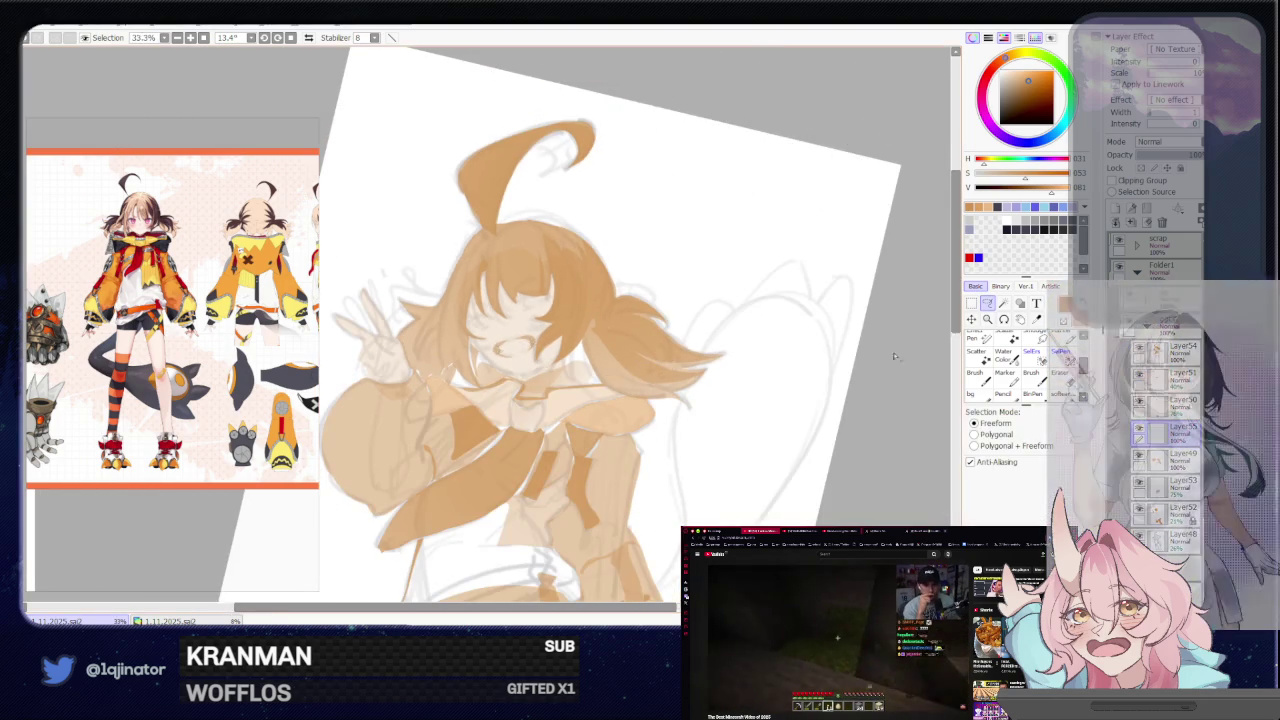
scroll(590, 390, up, 2)
scroll(590, 390, up, 1)
drag(590, 390, 592, 292)
scroll(645, 288, down, 2)
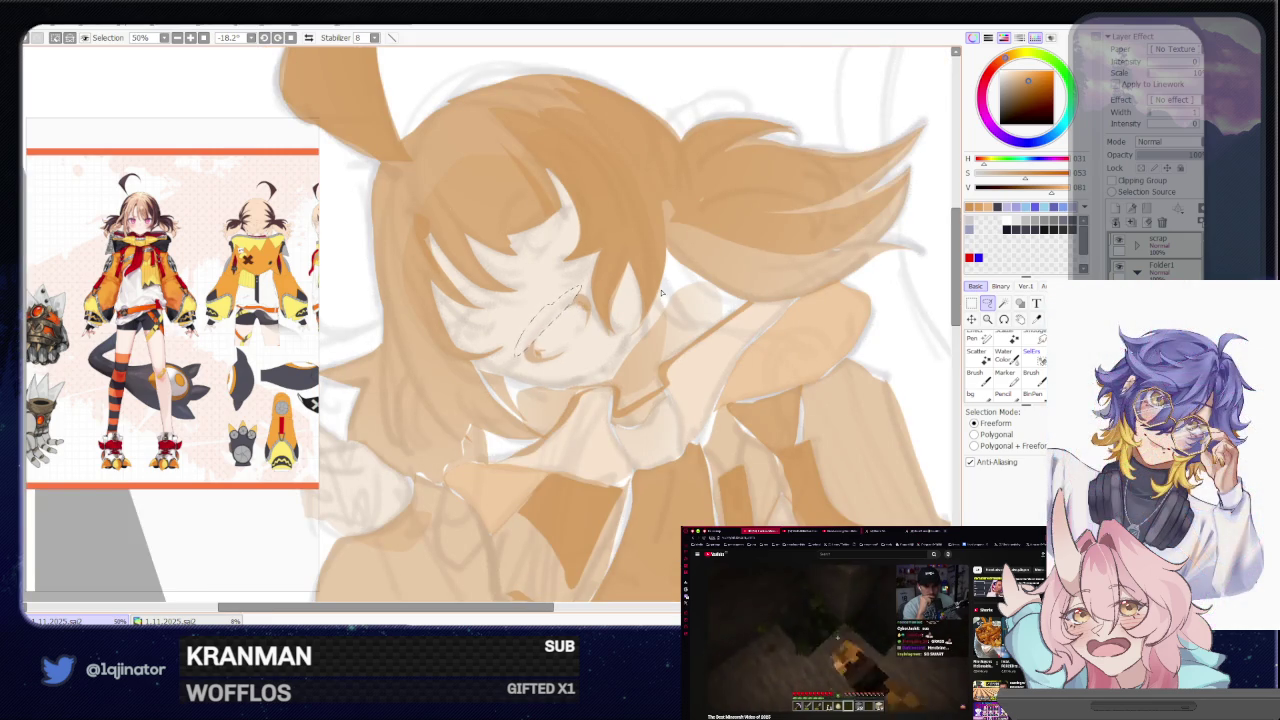
scroll(877, 312, down, 1)
scroll(877, 312, down, 2)
scroll(877, 309, up, 2)
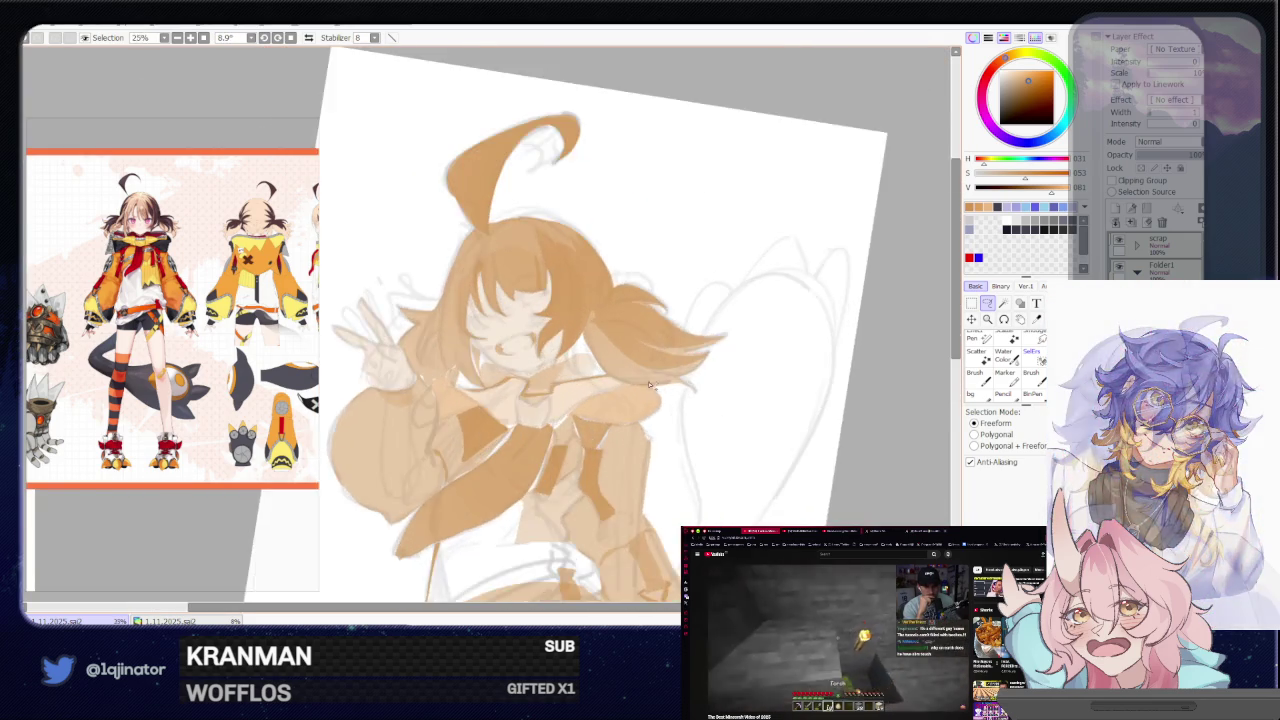
scroll(585, 390, up, 4)
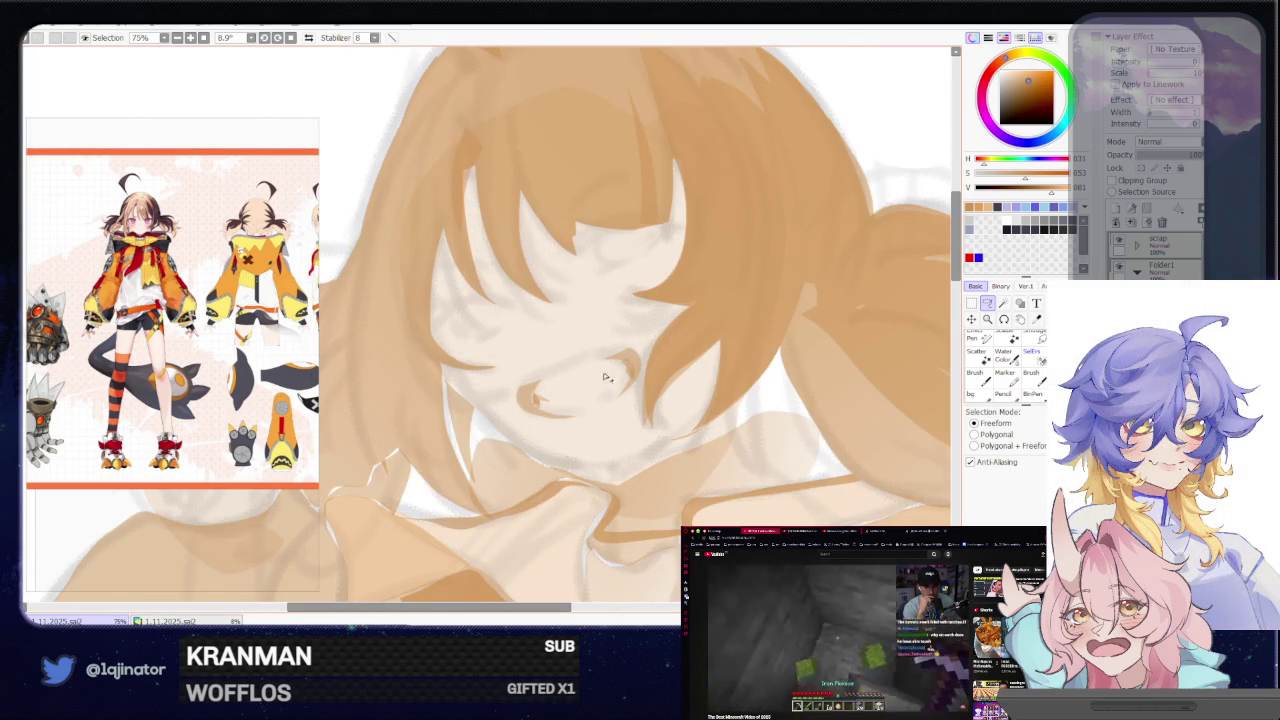
key(Delete)
scroll(620, 374, down, 1)
drag(510, 230, 406, 222)
scroll(406, 222, up, 1)
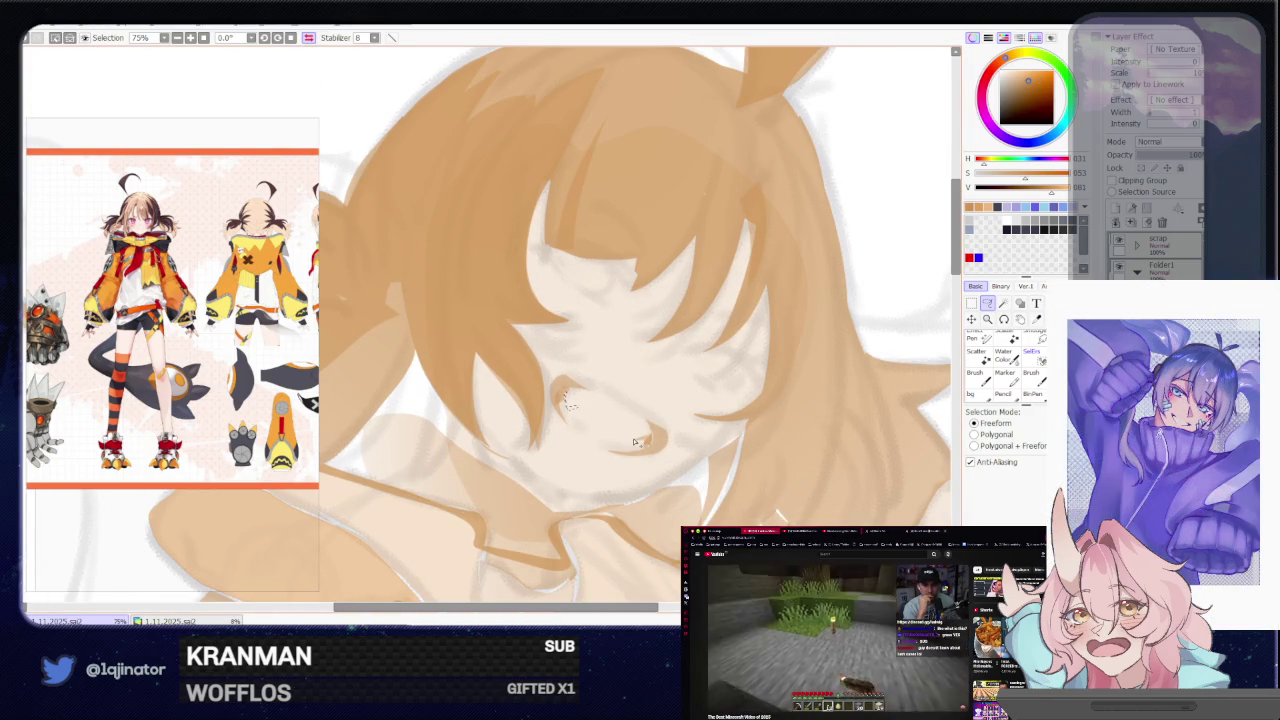
Brush in mouth and eye details, then flip the view horizontally to check the drawing
key(b)
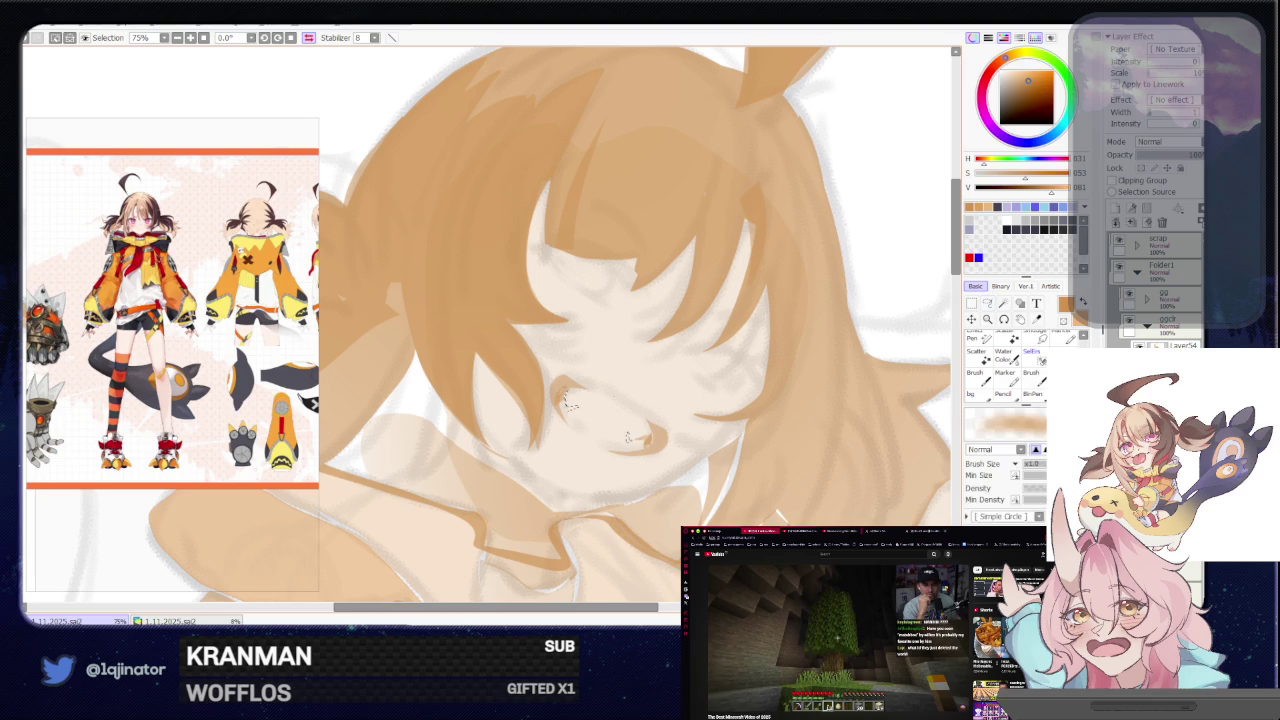
scroll(842, 366, down, 2)
scroll(842, 366, down, 2)
key(s)
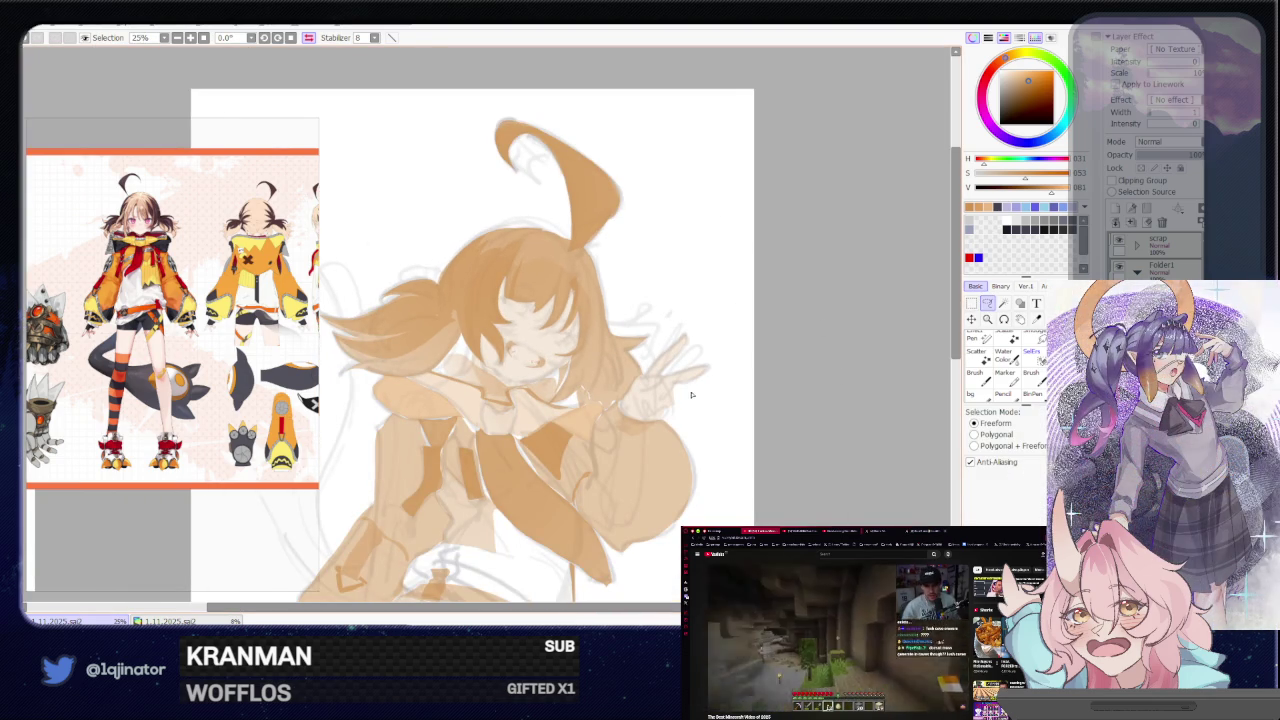
key(h)
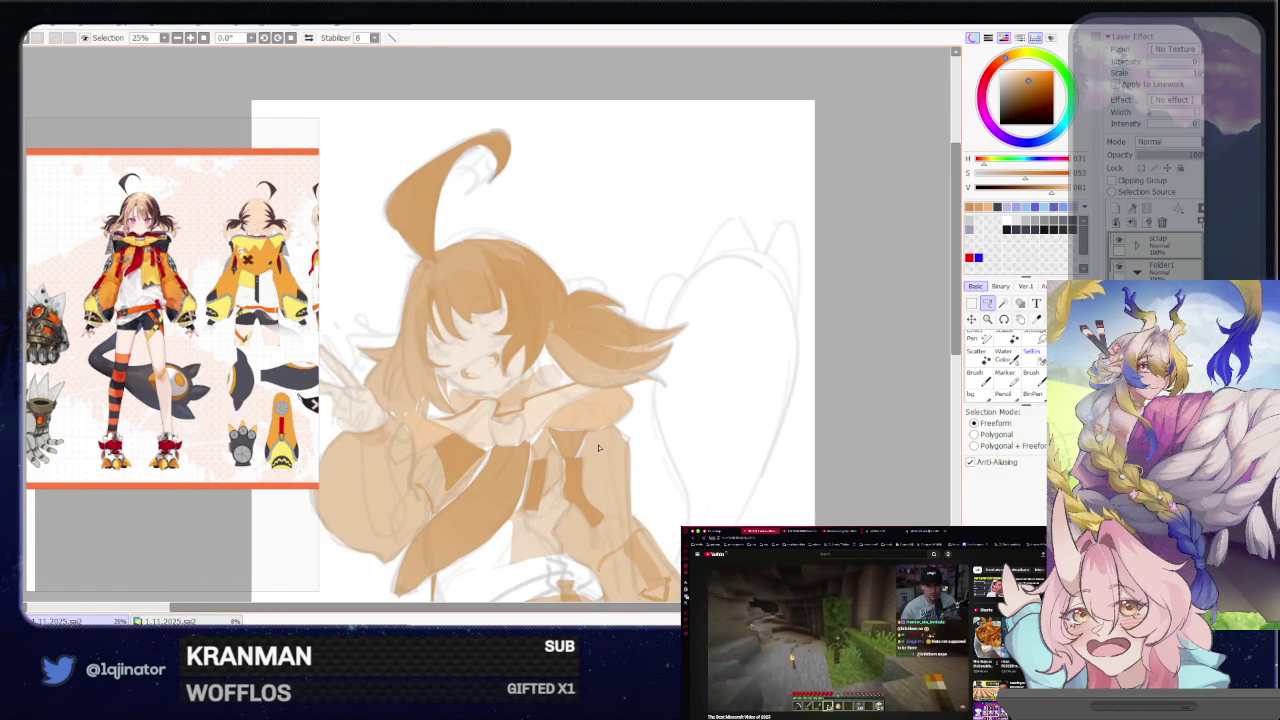
drag(595, 447, 621, 428)
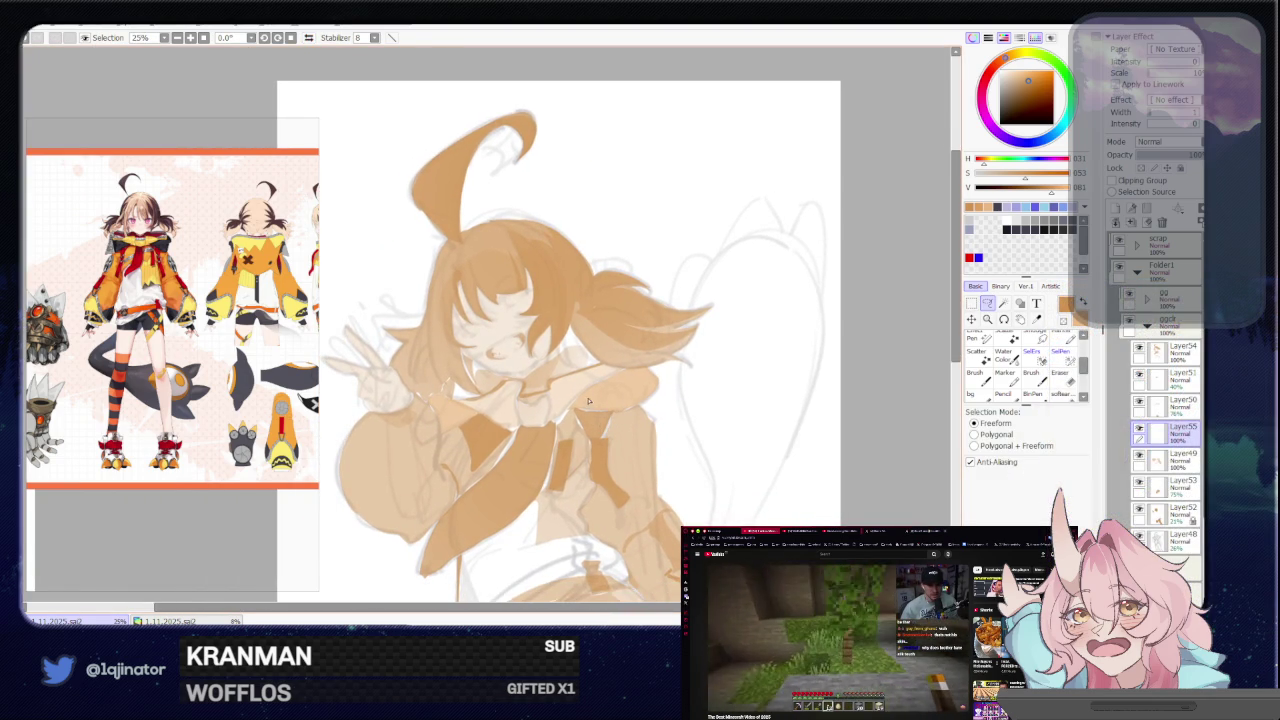
scroll(570, 406, up, 2)
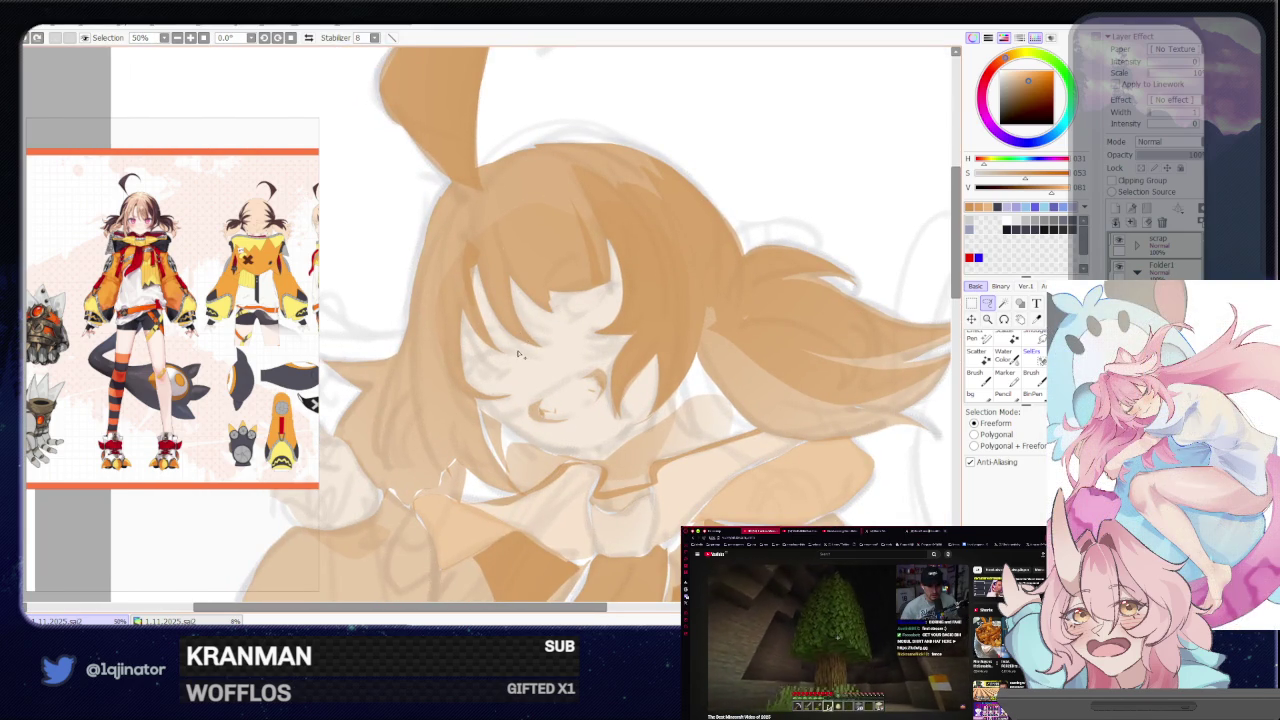
Lasso-outline the area around the girl's closed left eye and nearby bangs
drag(487, 357, 468, 376)
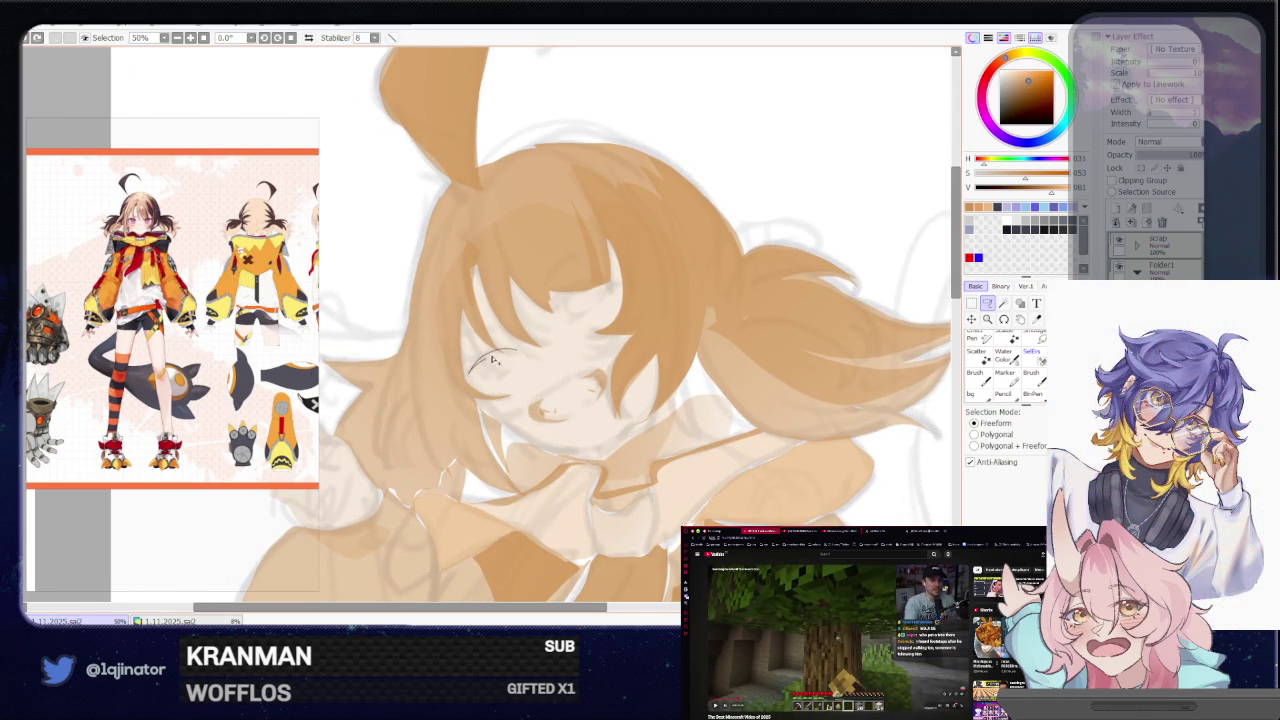
mouse_move(473, 372)
mouse_down()
mouse_move(481, 357)
mouse_move(502, 378)
mouse_up()
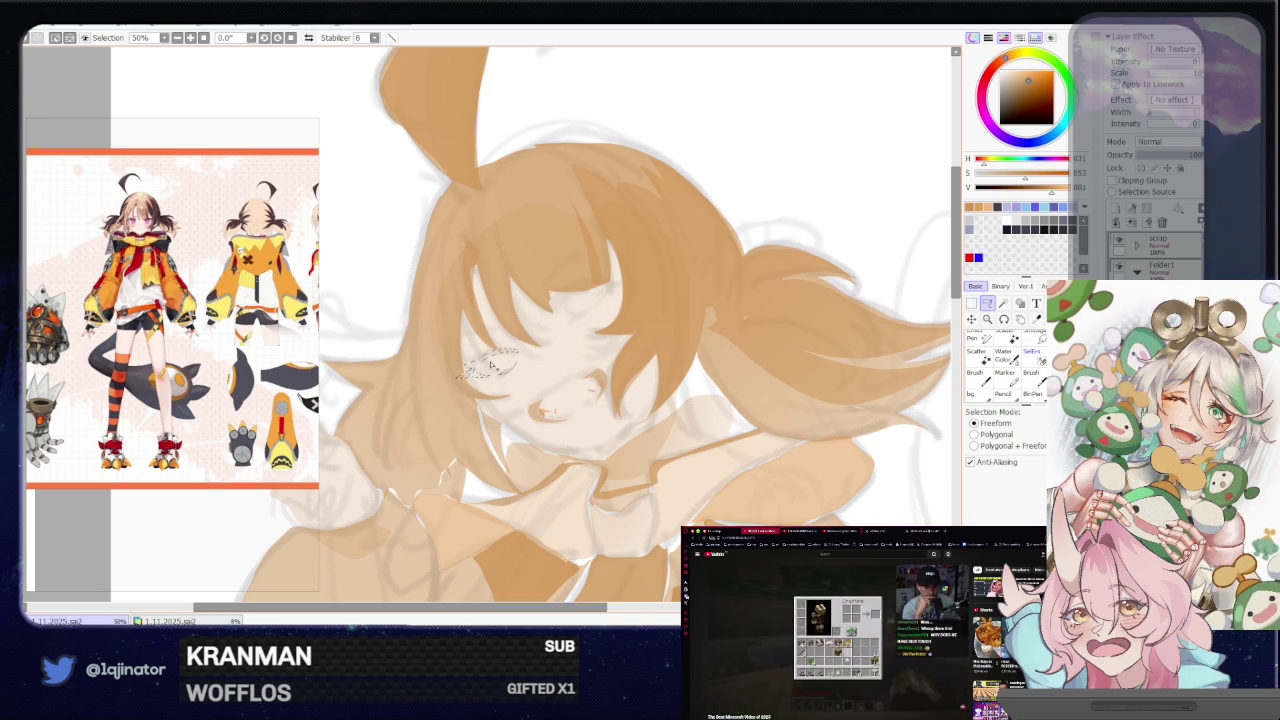
drag(498, 374, 492, 366)
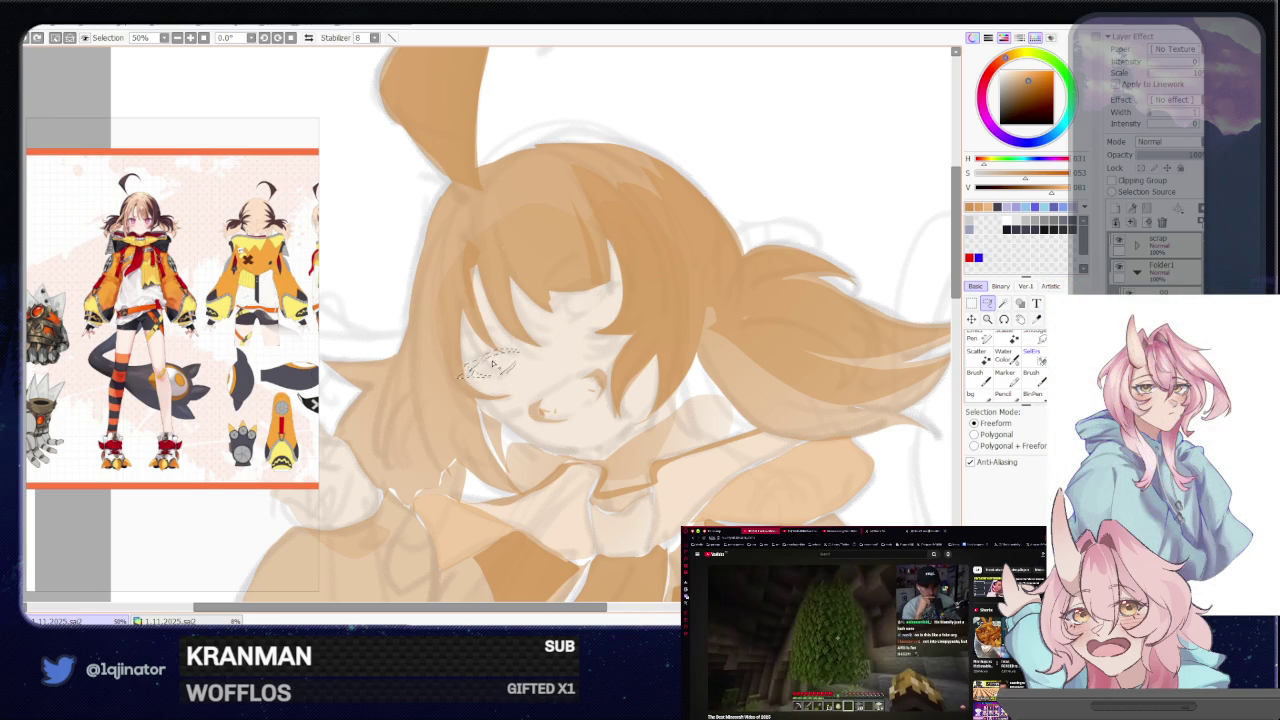
mouse_move(603, 279)
mouse_down()
mouse_move(603, 297)
mouse_move(585, 296)
mouse_move(605, 293)
mouse_up()
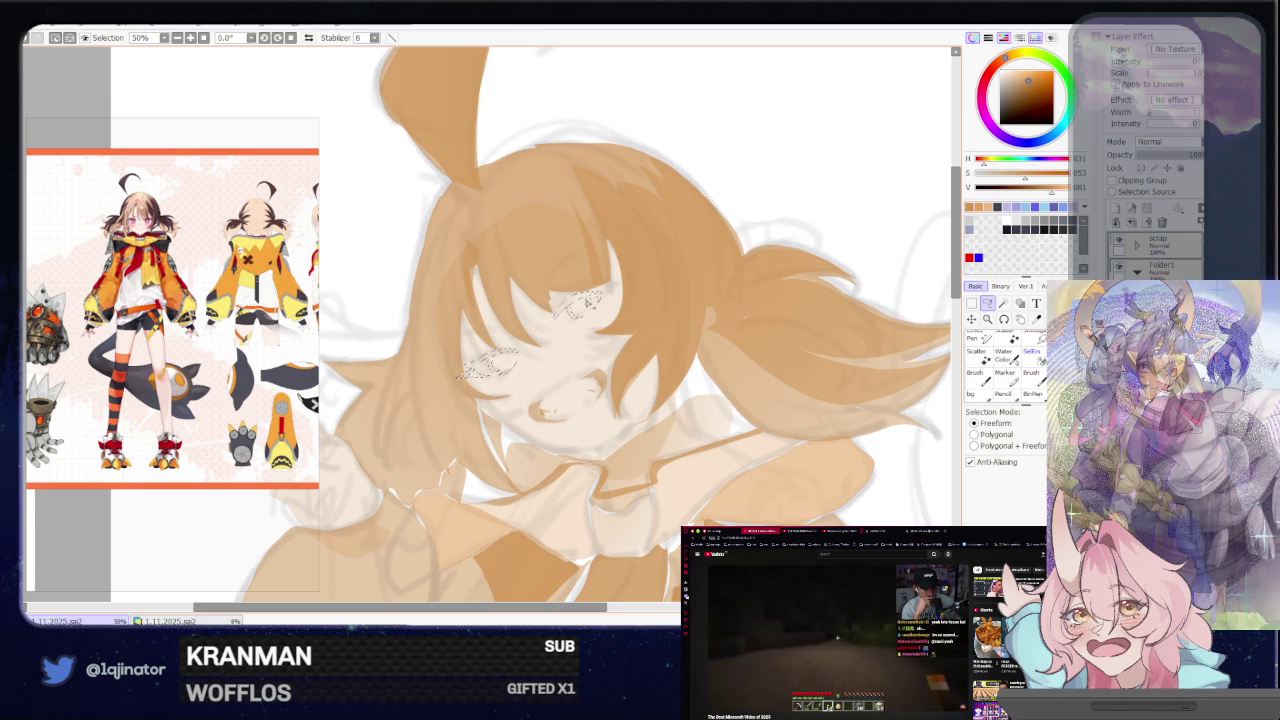
key(b)
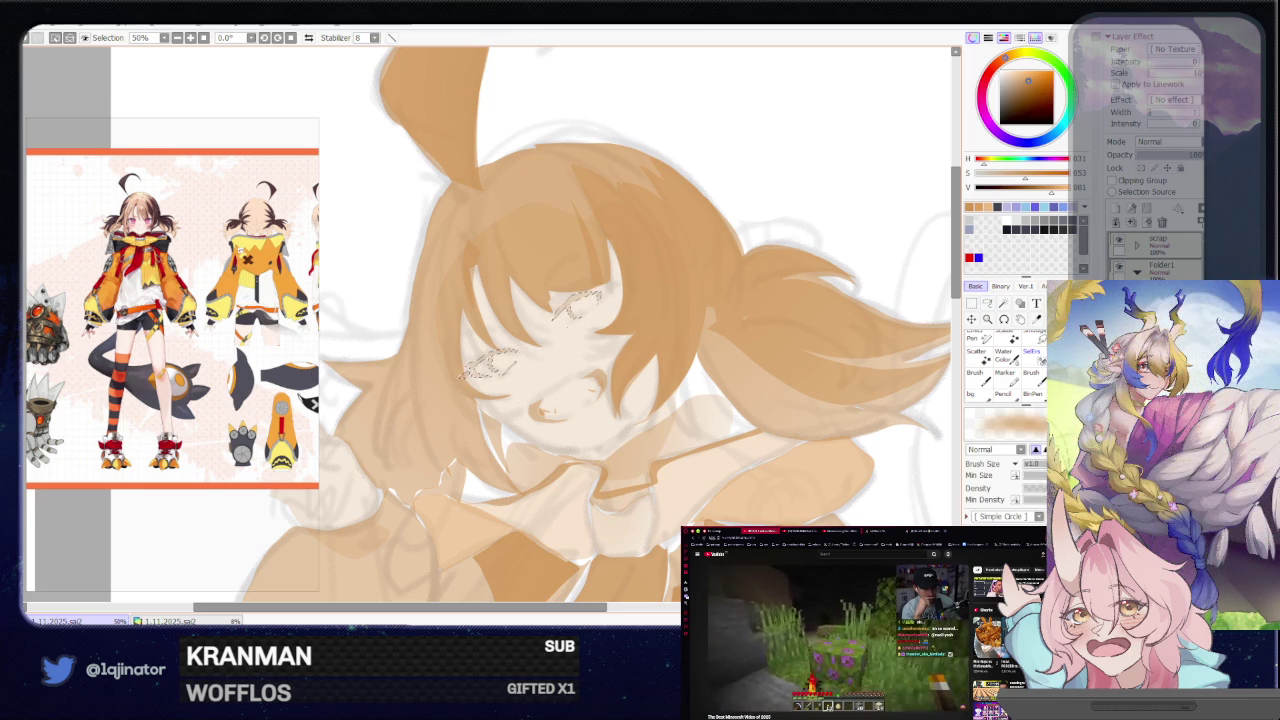
Zoom out to check the page, then put a Ctrl+T transform box on the eye
scroll(699, 351, down, 4)
key(l)
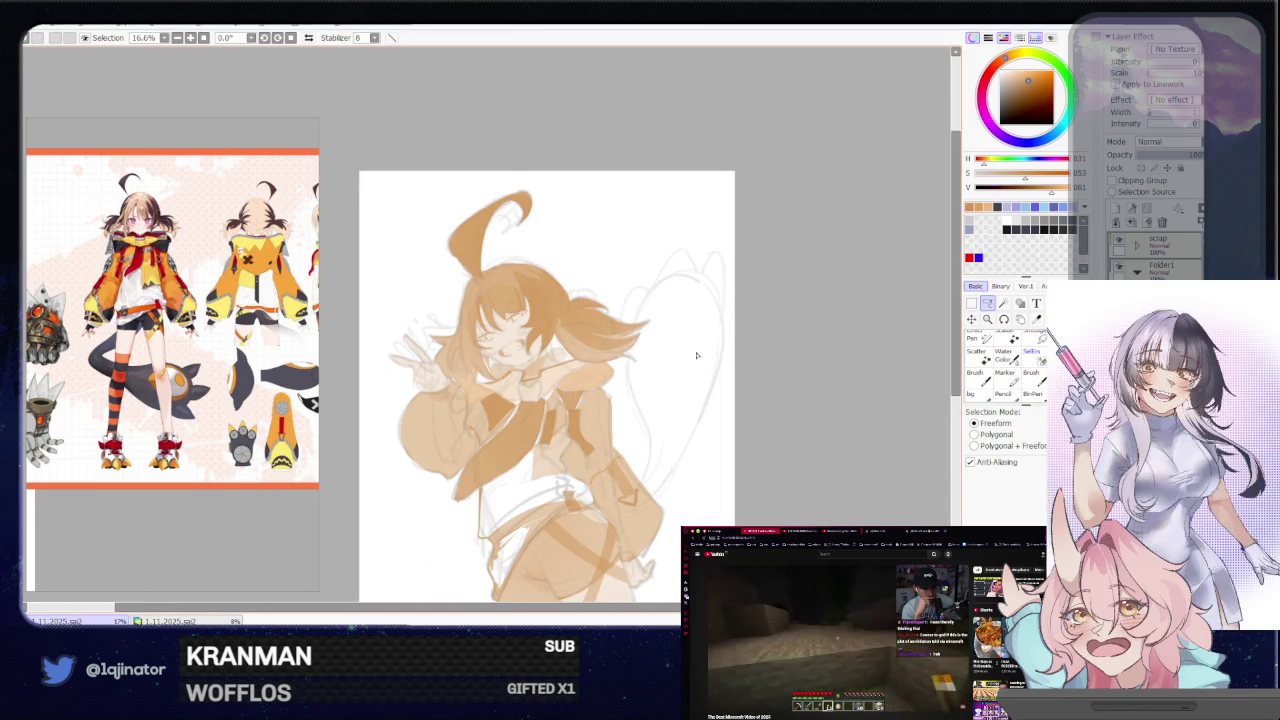
scroll(699, 351, up, 1)
scroll(691, 385, up, 1)
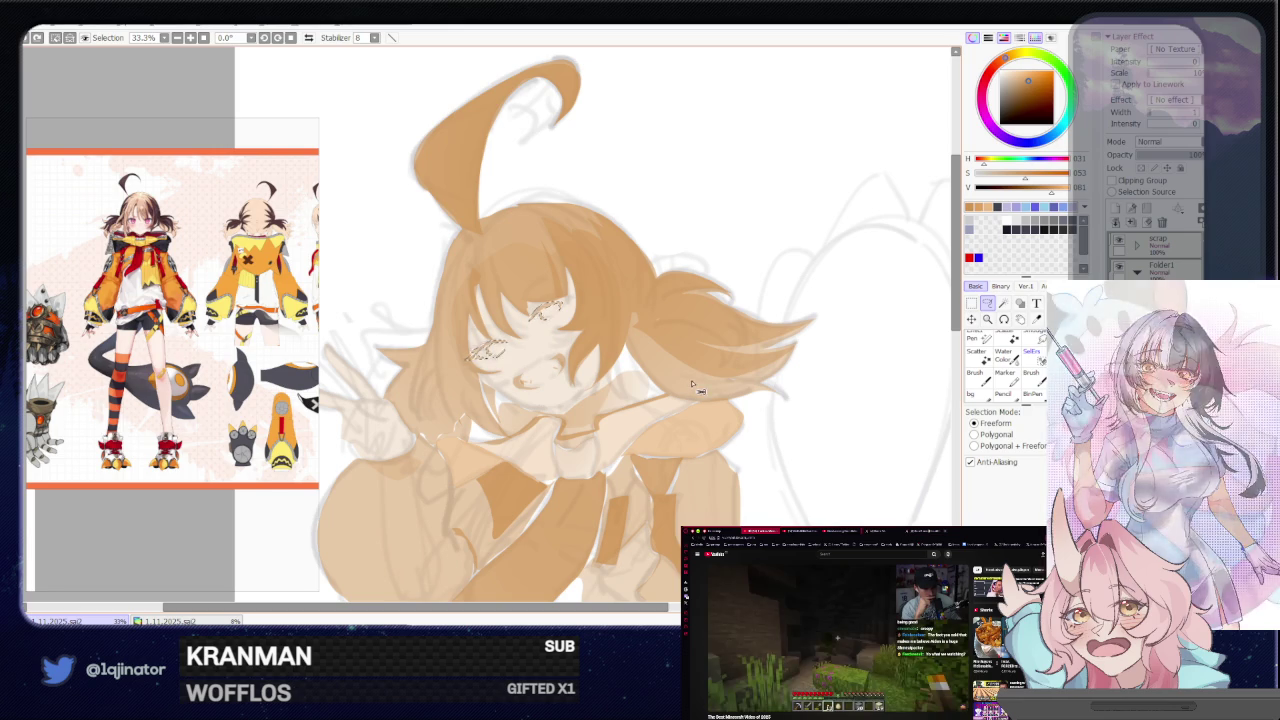
scroll(689, 389, down, 1)
scroll(875, 364, down, 1)
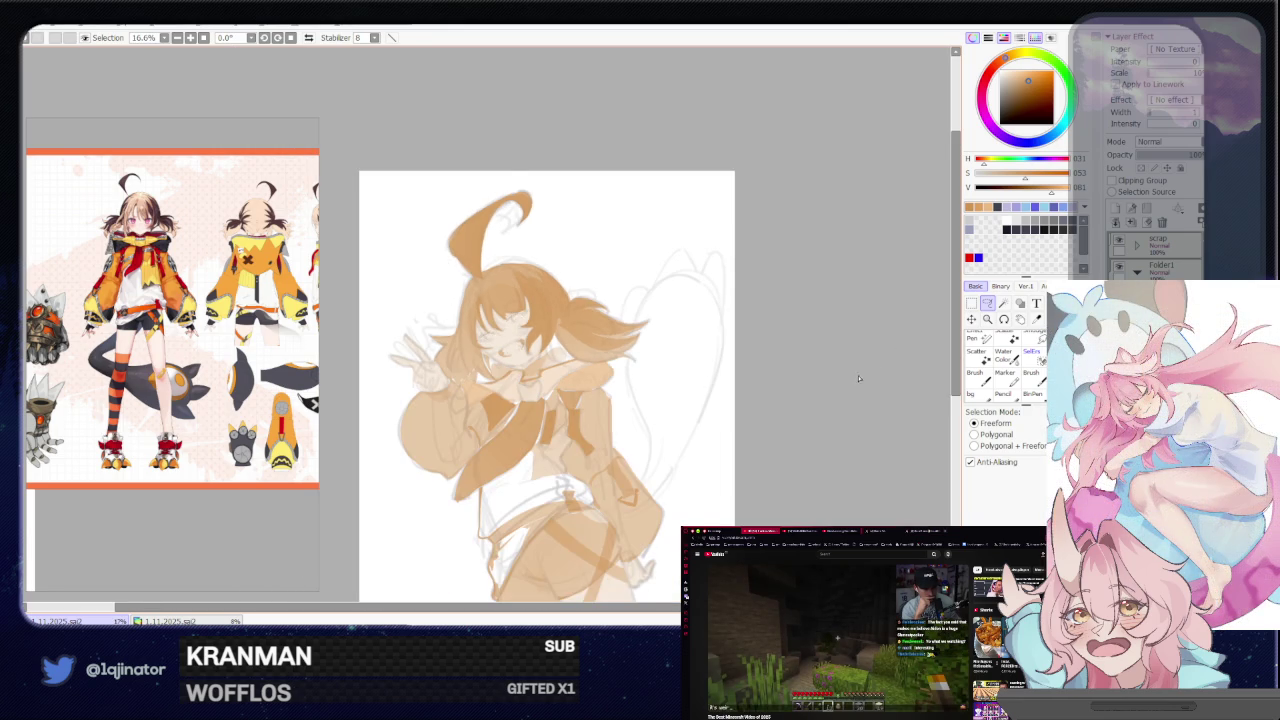
scroll(861, 378, up, 3)
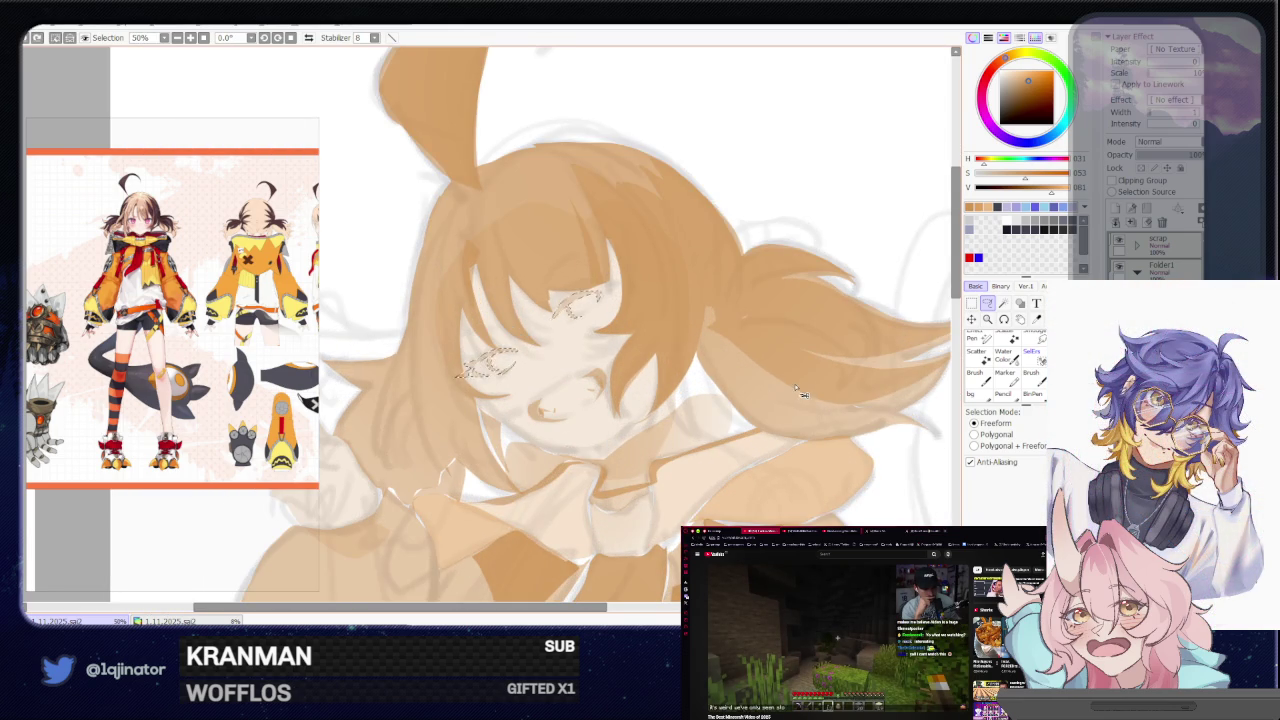
scroll(806, 385, down, 1)
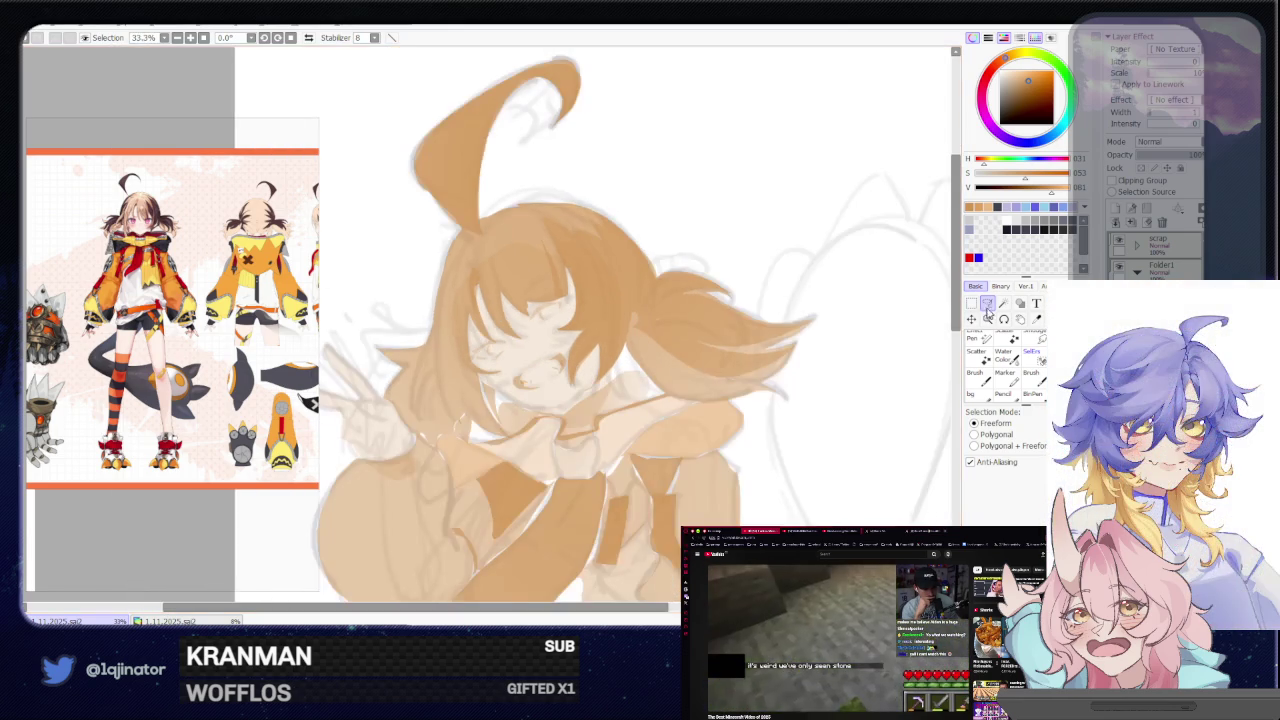
scroll(876, 306, up, 1)
key(ctrl+t)
mouse_move(455, 343)
mouse_down()
mouse_move(531, 377)
mouse_move(509, 360)
mouse_move(592, 296)
mouse_move(582, 306)
mouse_up()
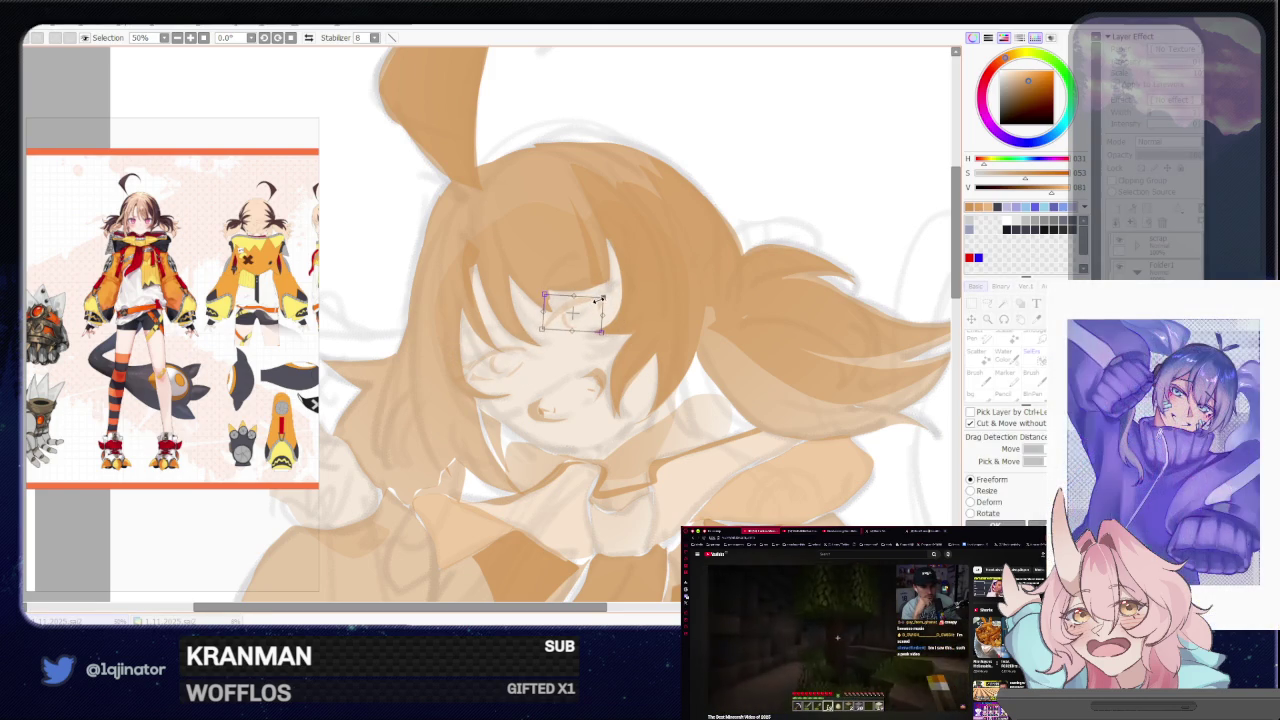
Reselect the closed eye and move it slightly left and down, applying the transform
click(980, 306)
key(minus)
key(minus)
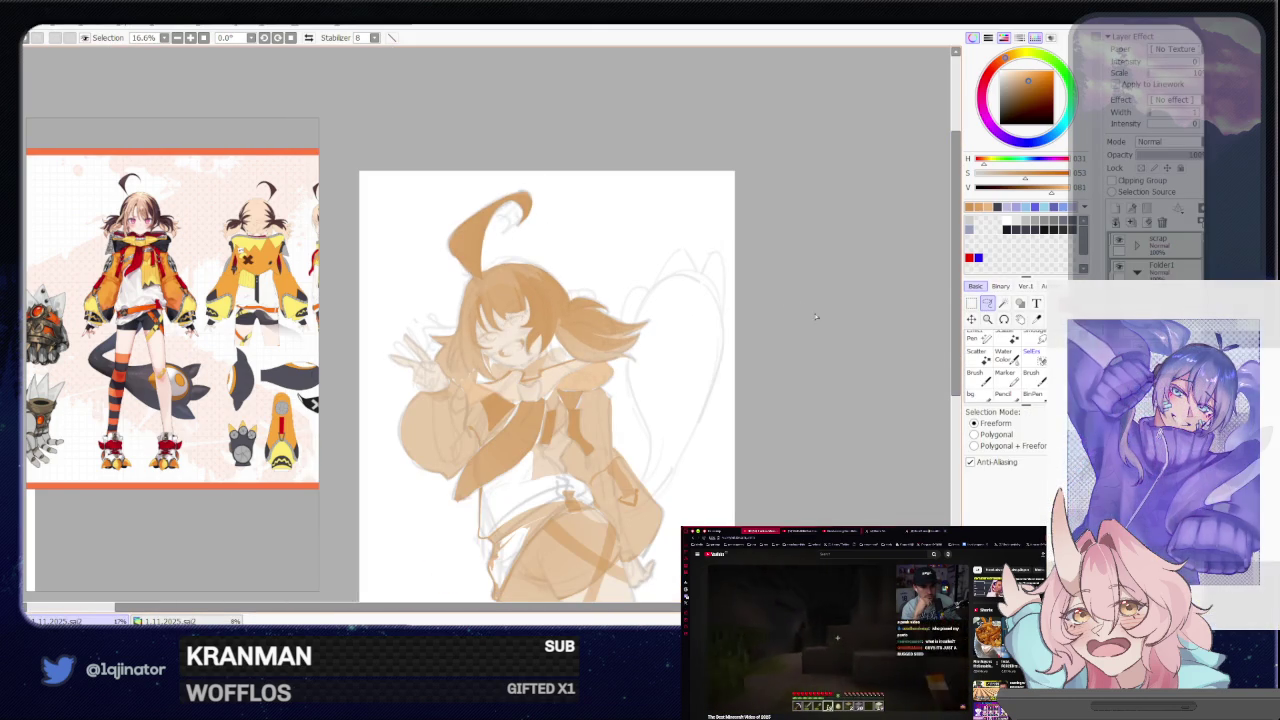
scroll(745, 370, up, 4)
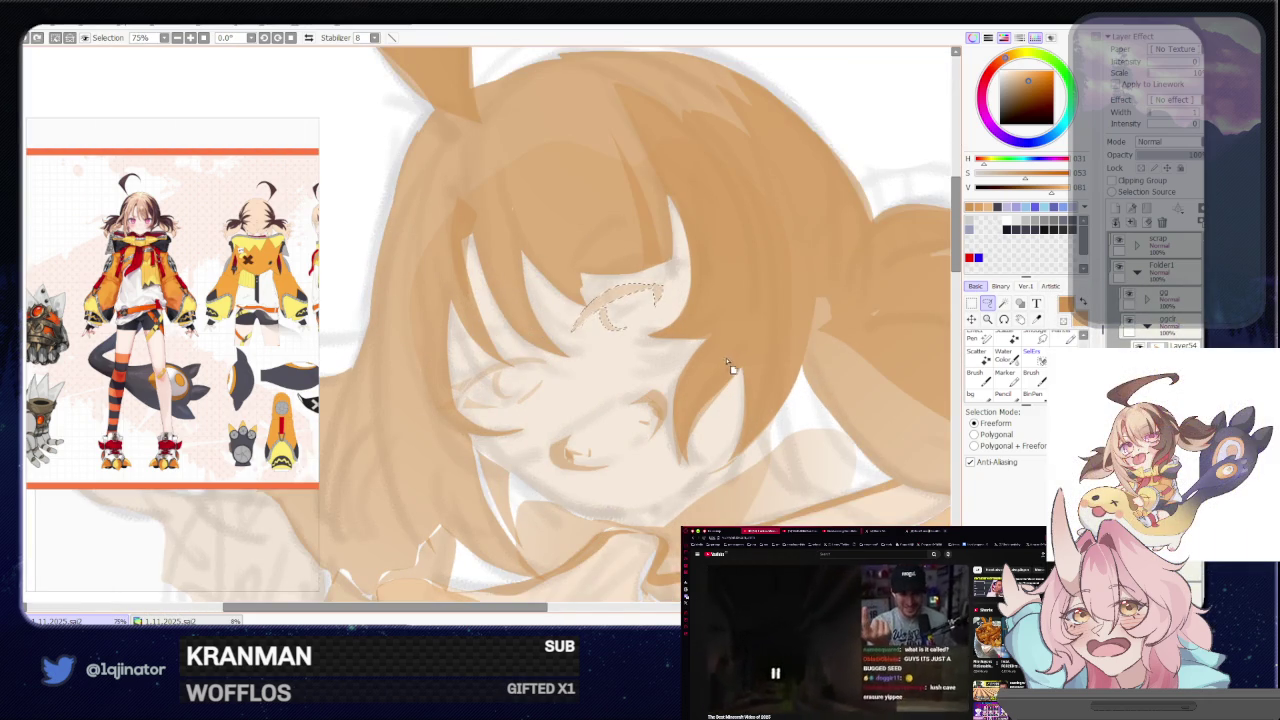
drag(590, 278, 600, 318)
key(ctrl+t)
drag(661, 277, 637, 294)
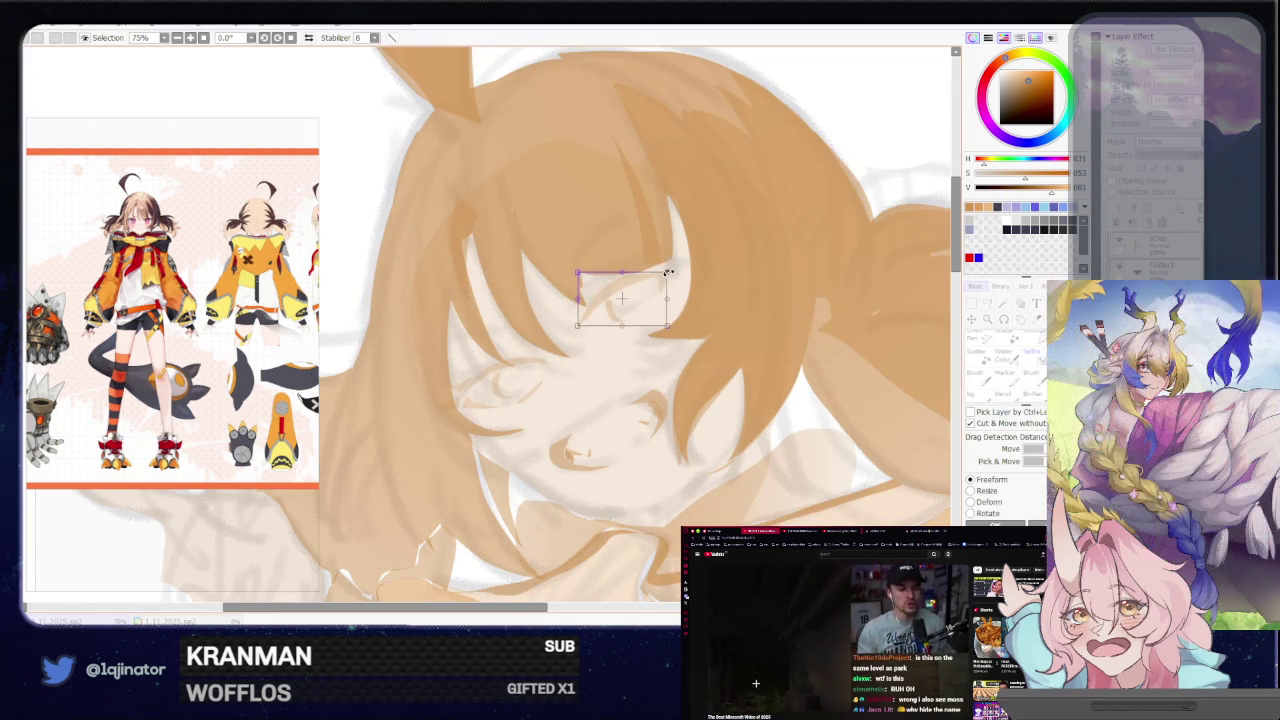
scroll(647, 291, down, 1)
scroll(647, 291, down, 1)
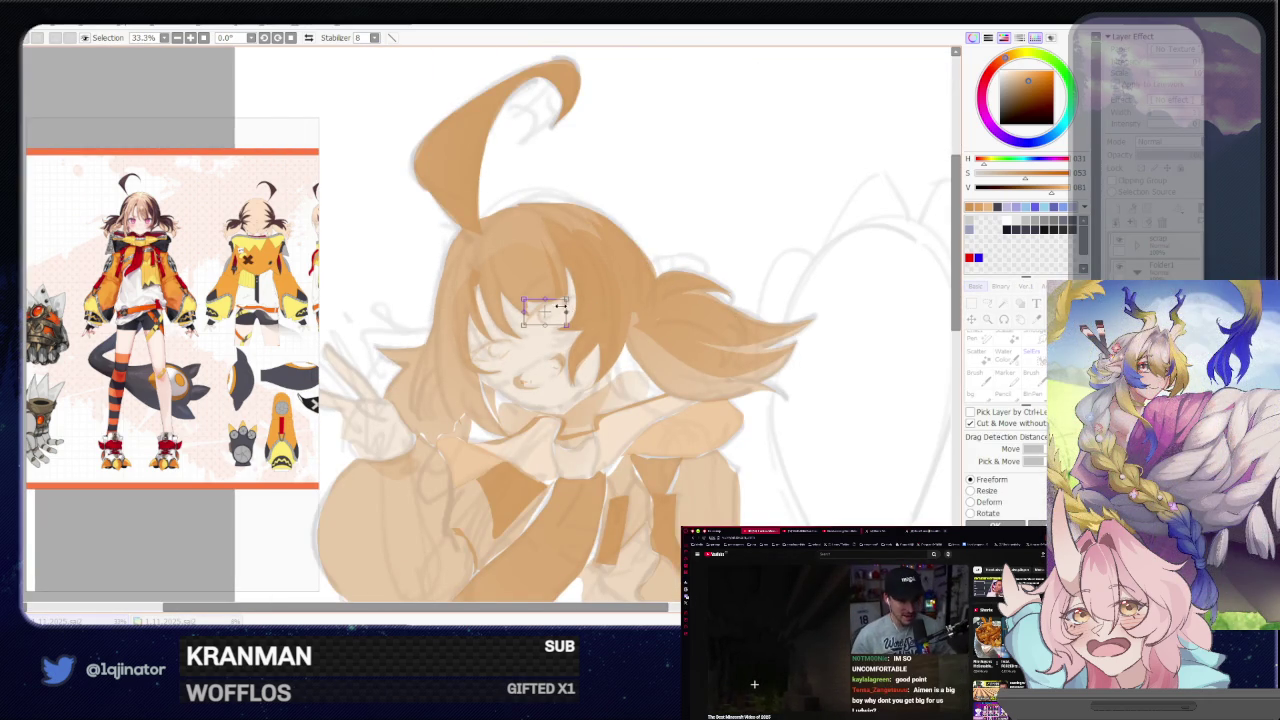
key(Return)
Mirror and rotate the canvas view to check proportions, then straighten it upright
scroll(916, 346, down, 1)
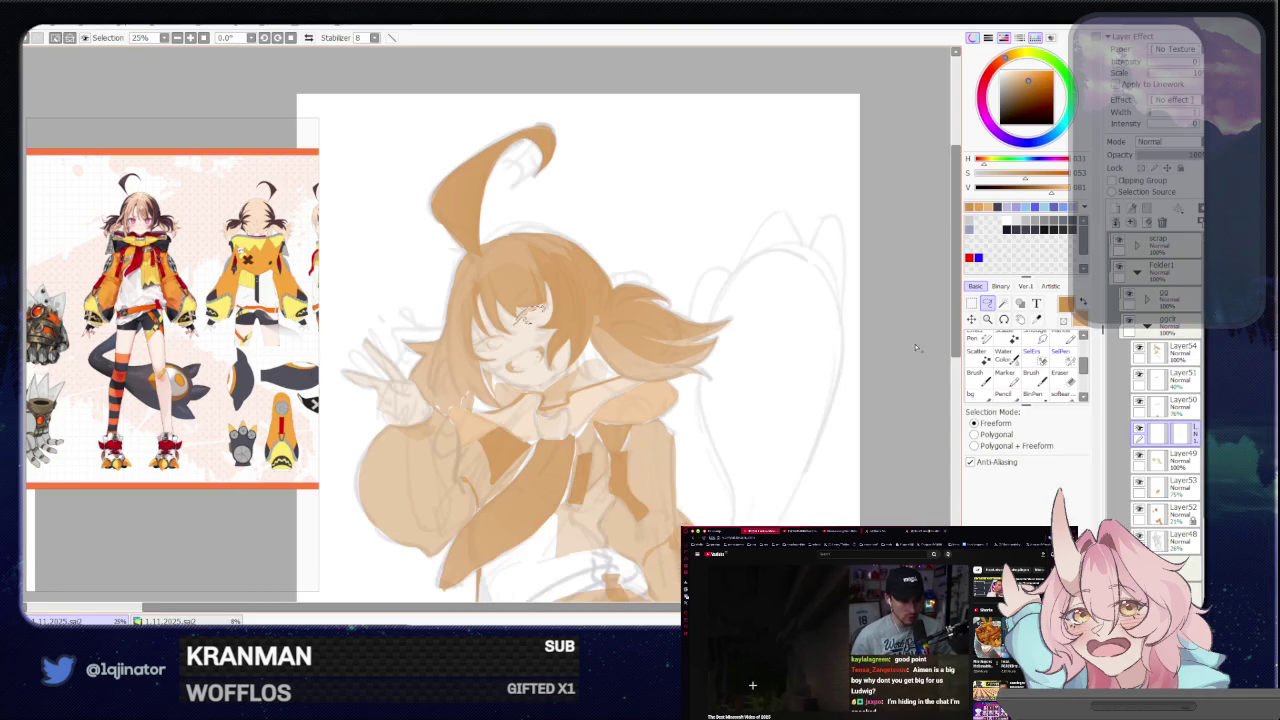
scroll(896, 352, up, 1)
key(h)
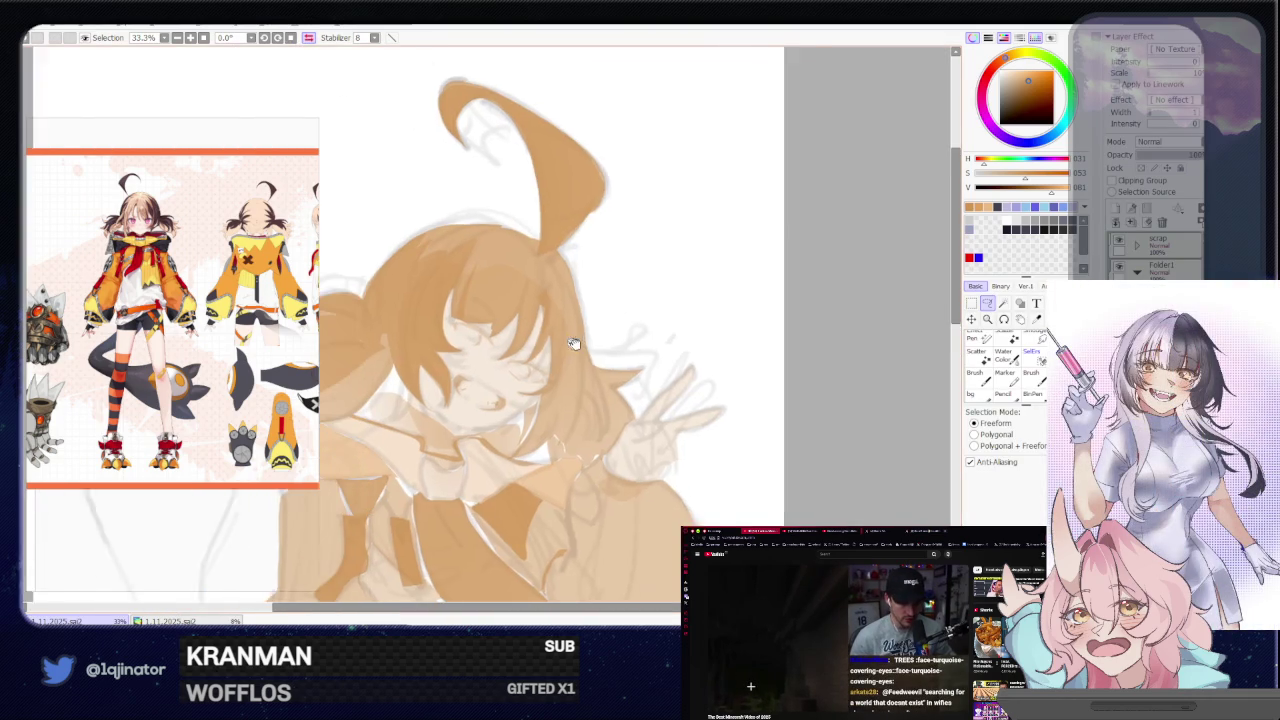
scroll(635, 432, up, 1)
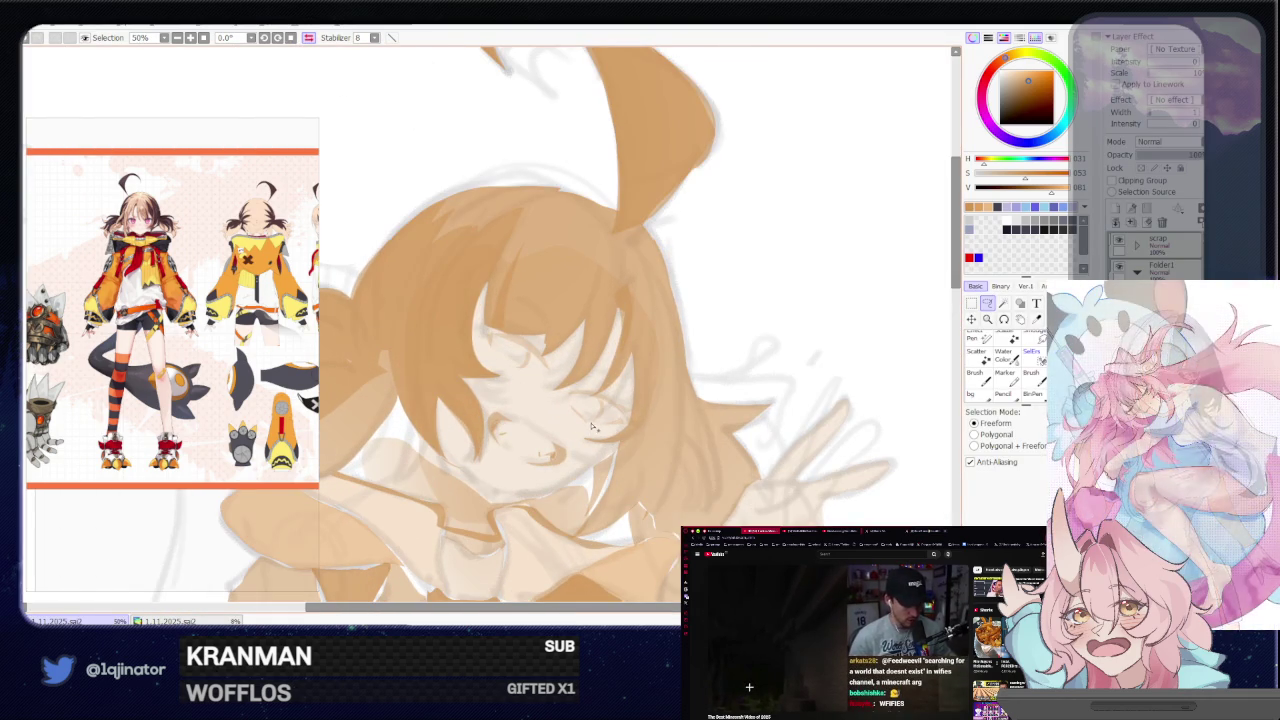
drag(596, 428, 519, 383)
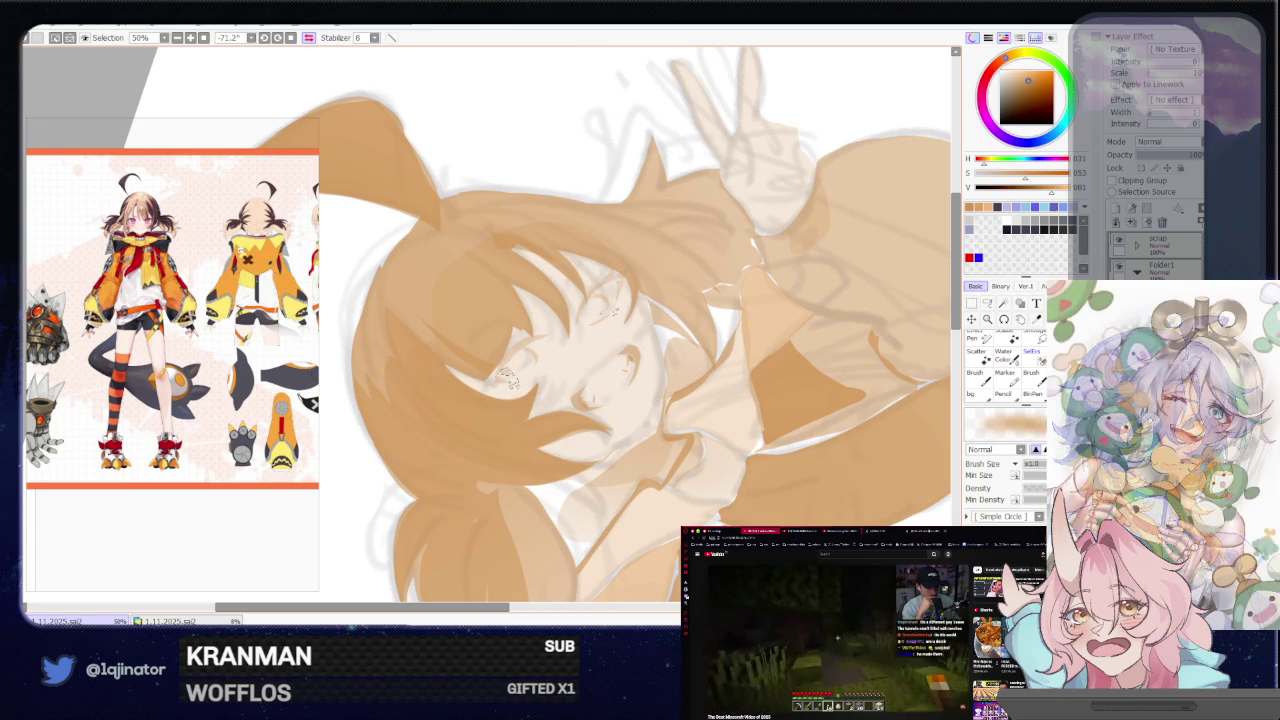
key(minus)
key(minus)
key(minus)
click(988, 305)
drag(857, 304, 751, 331)
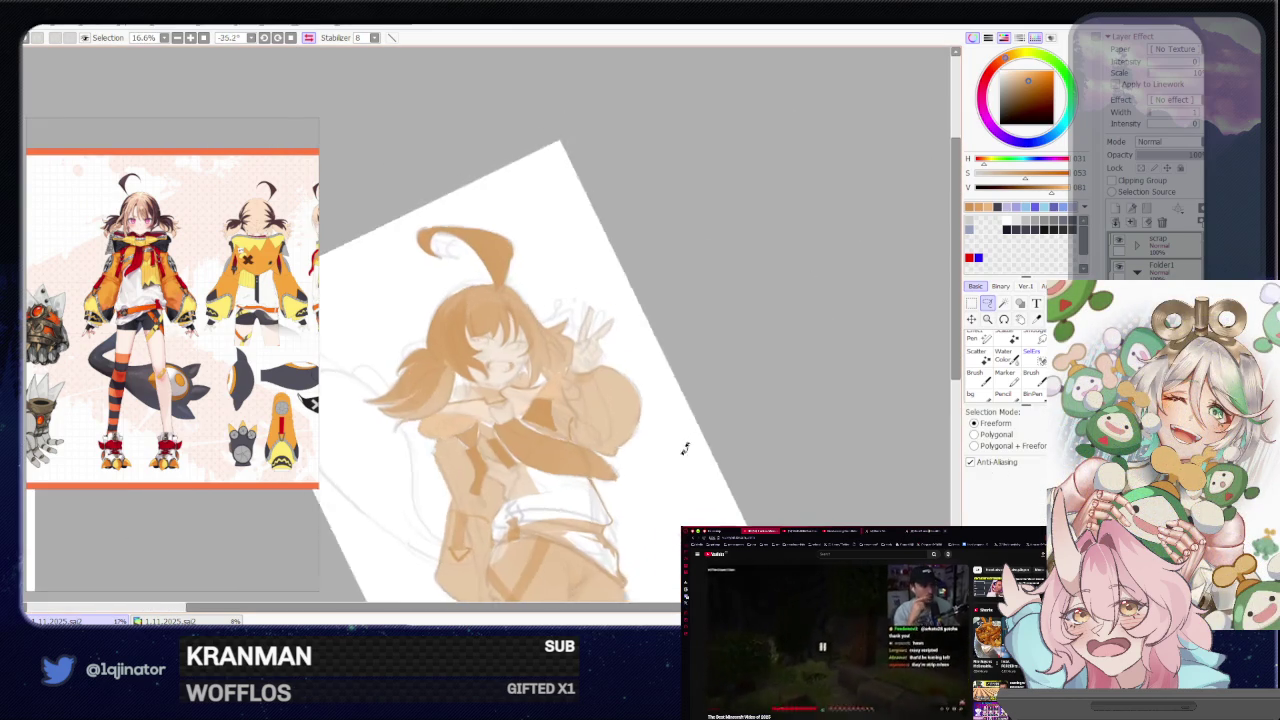
key(plus)
key(plus)
key(plus)
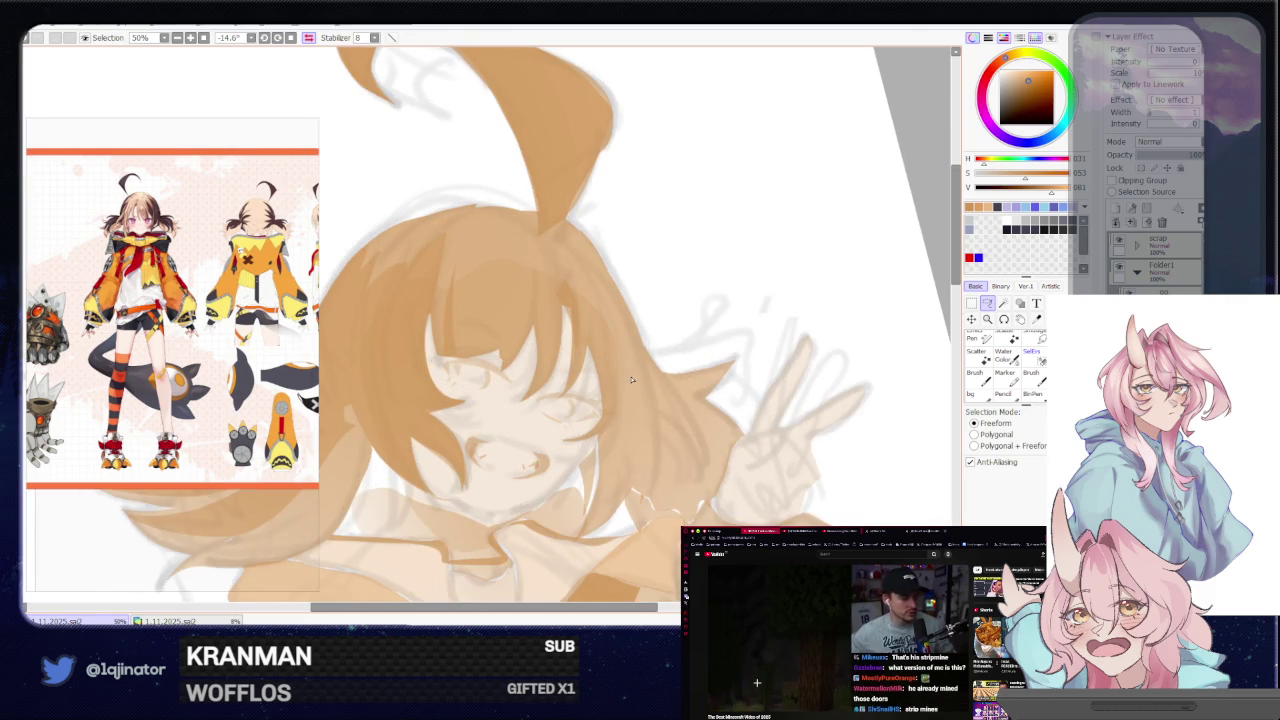
drag(614, 384, 624, 350)
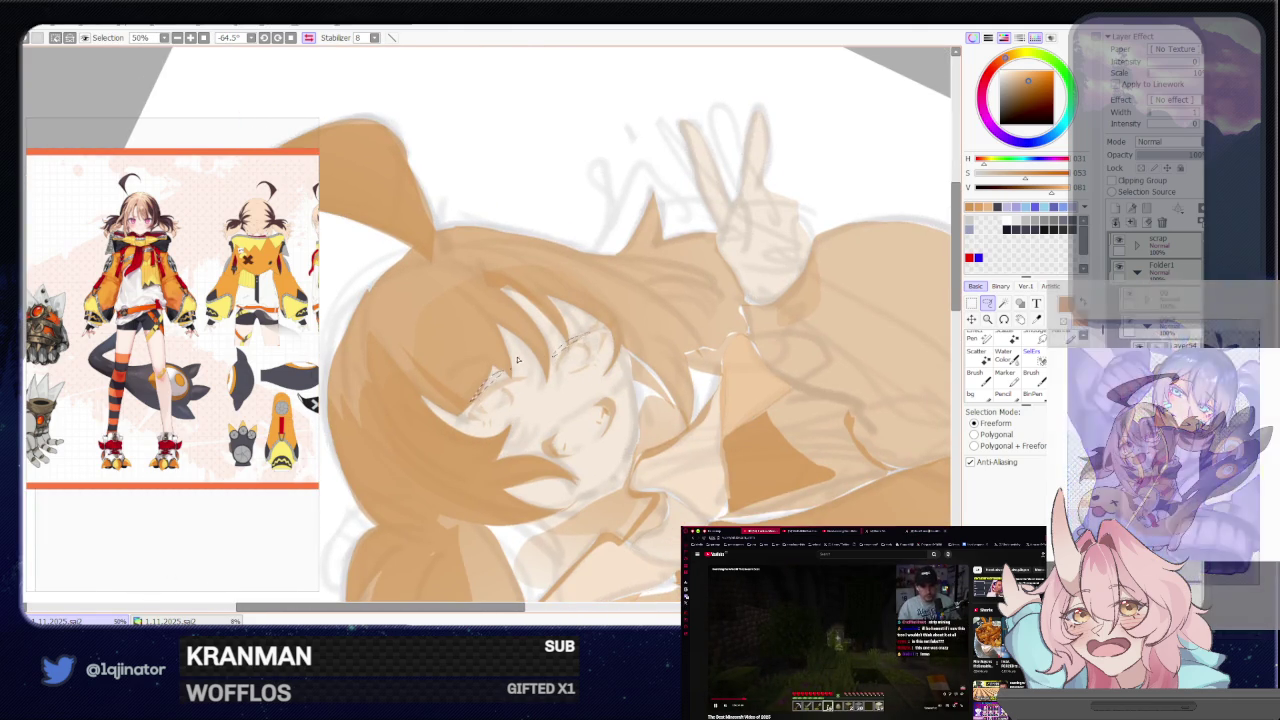
scroll(750, 310, down, 1)
scroll(921, 273, down, 1)
mouse_move(921, 273)
mouse_down()
mouse_move(752, 420)
mouse_move(720, 420)
mouse_up()
scroll(577, 387, up, 2)
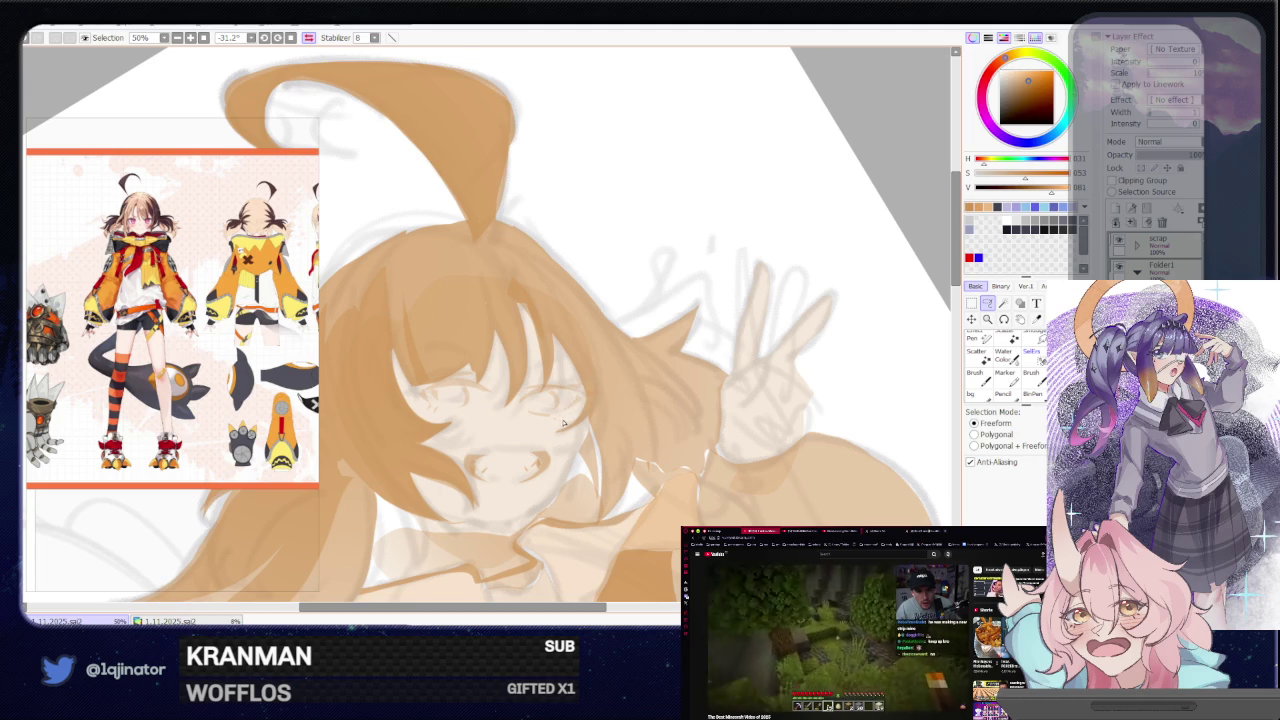
scroll(517, 428, down, 2)
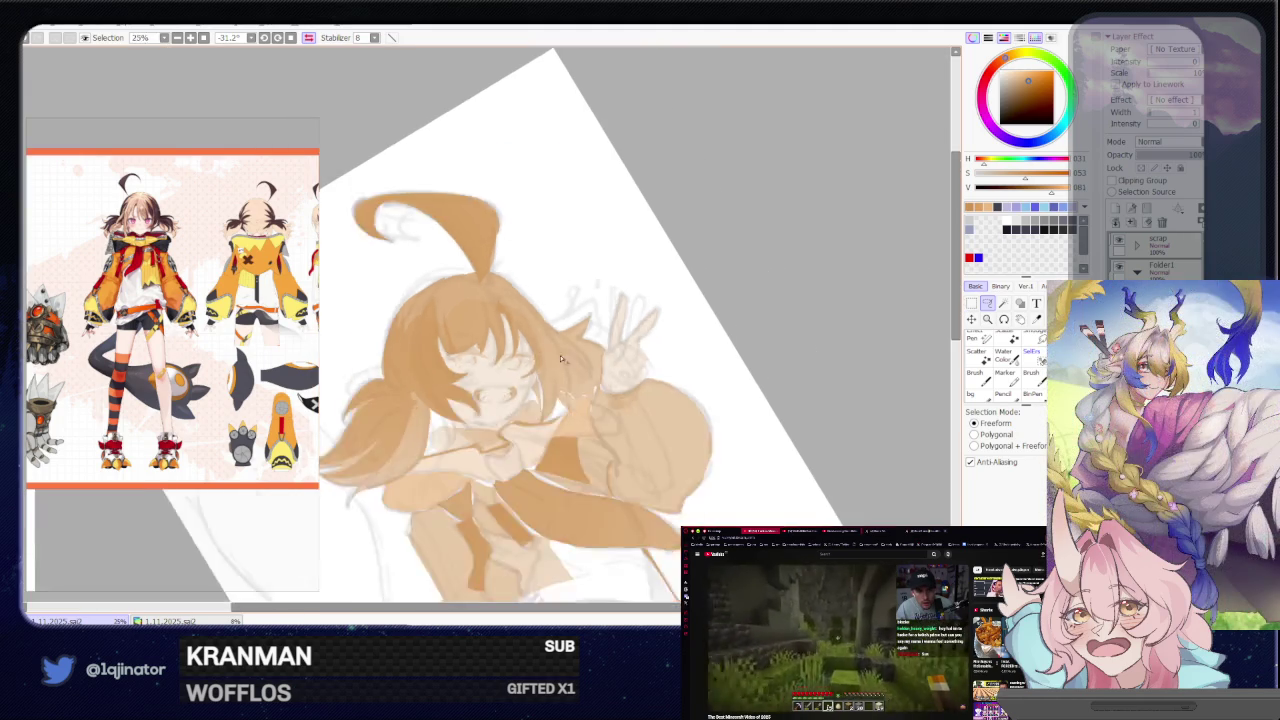
drag(517, 428, 472, 229)
scroll(657, 371, up, 1)
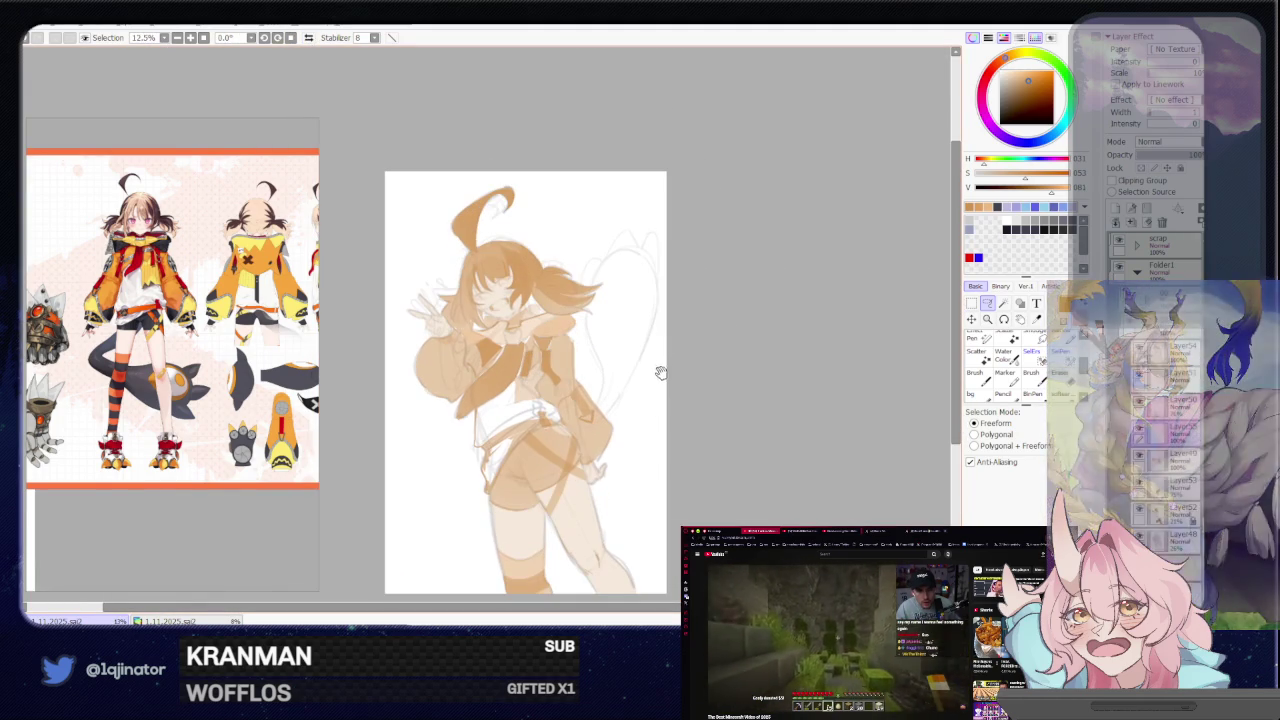
scroll(645, 420, up, 1)
scroll(641, 432, up, 1)
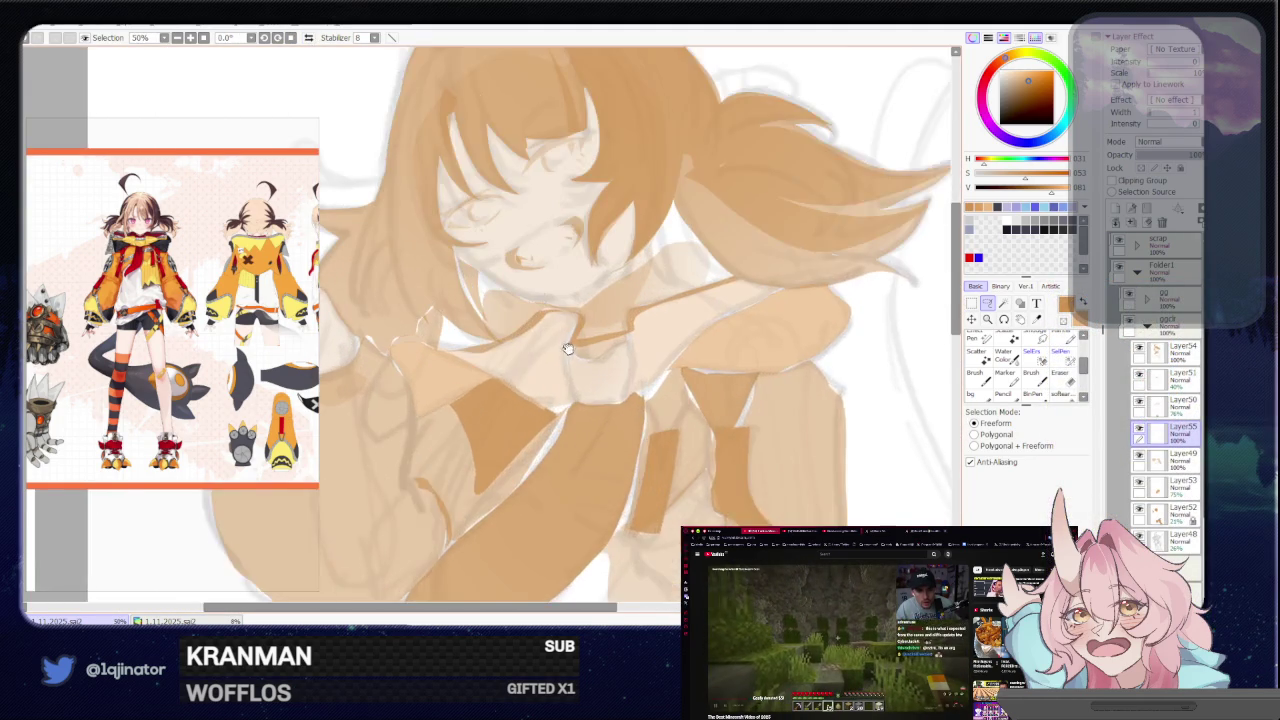
scroll(563, 346, up, 1)
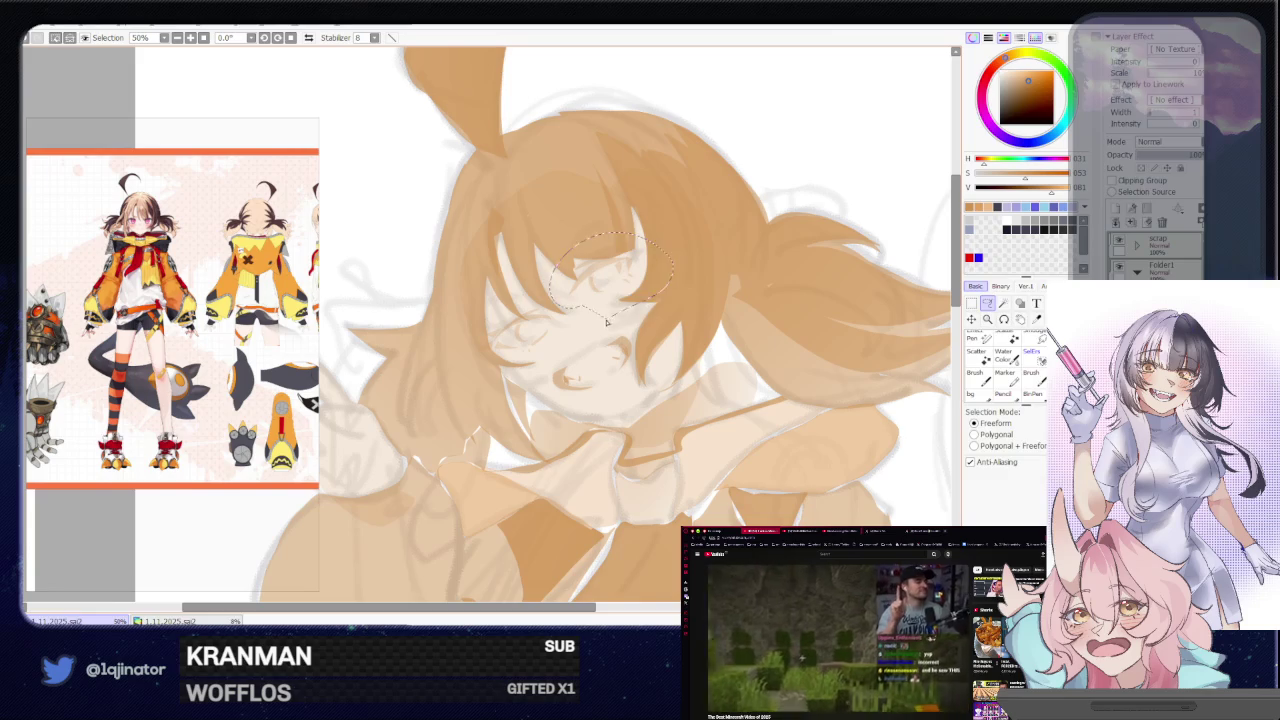
Reselect the eye area and apply another small Ctrl+T adjustment
drag(574, 258, 638, 296)
key(ctrl+t)
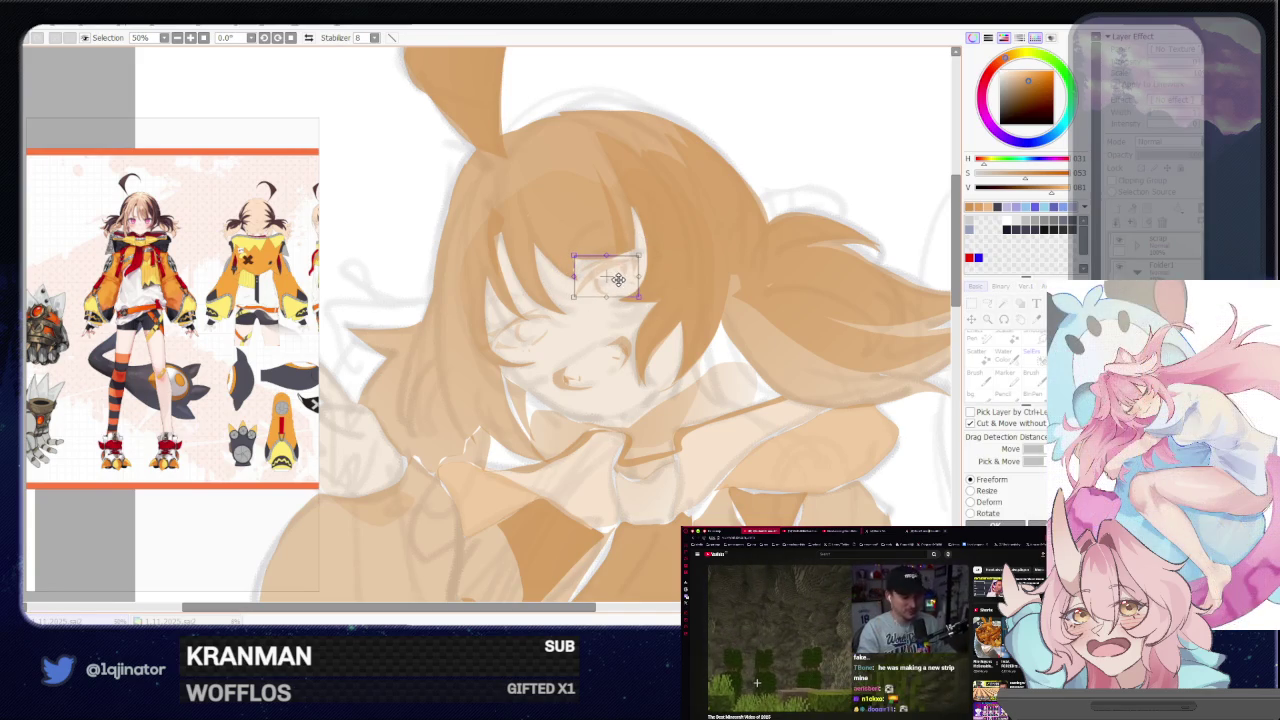
key(Return)
scroll(700, 280, down, 1)
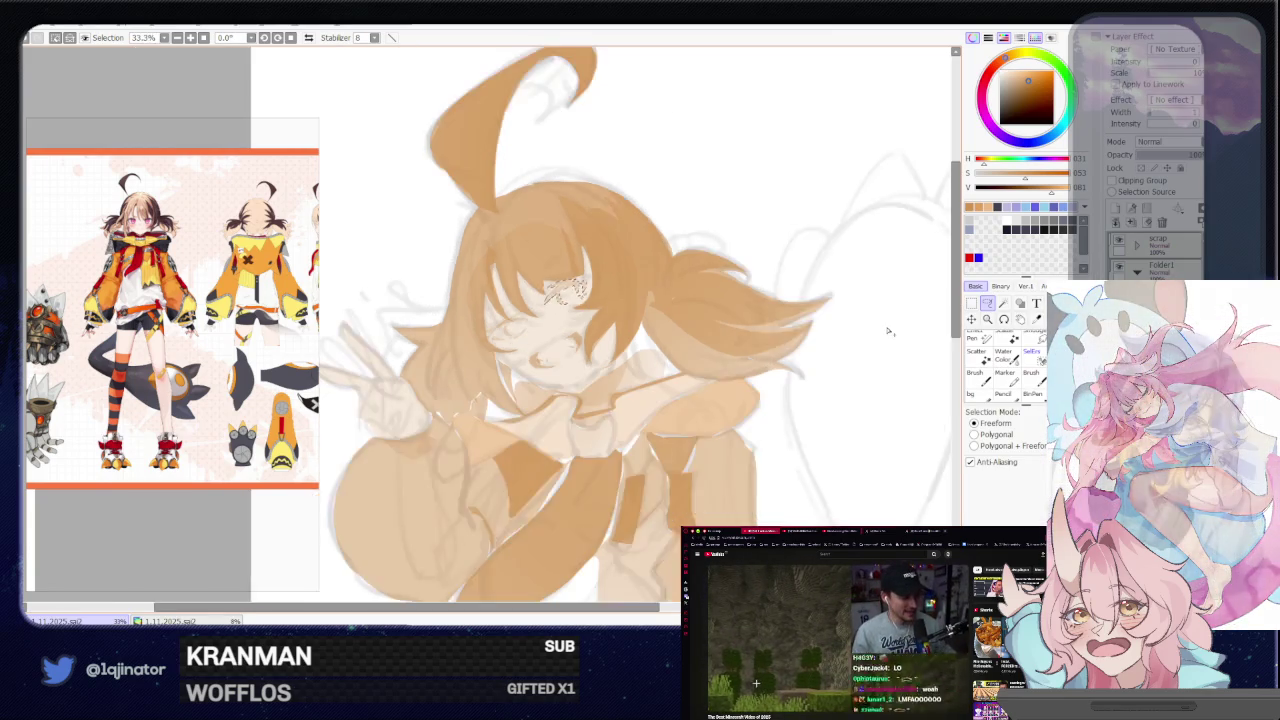
scroll(866, 345, down, 1)
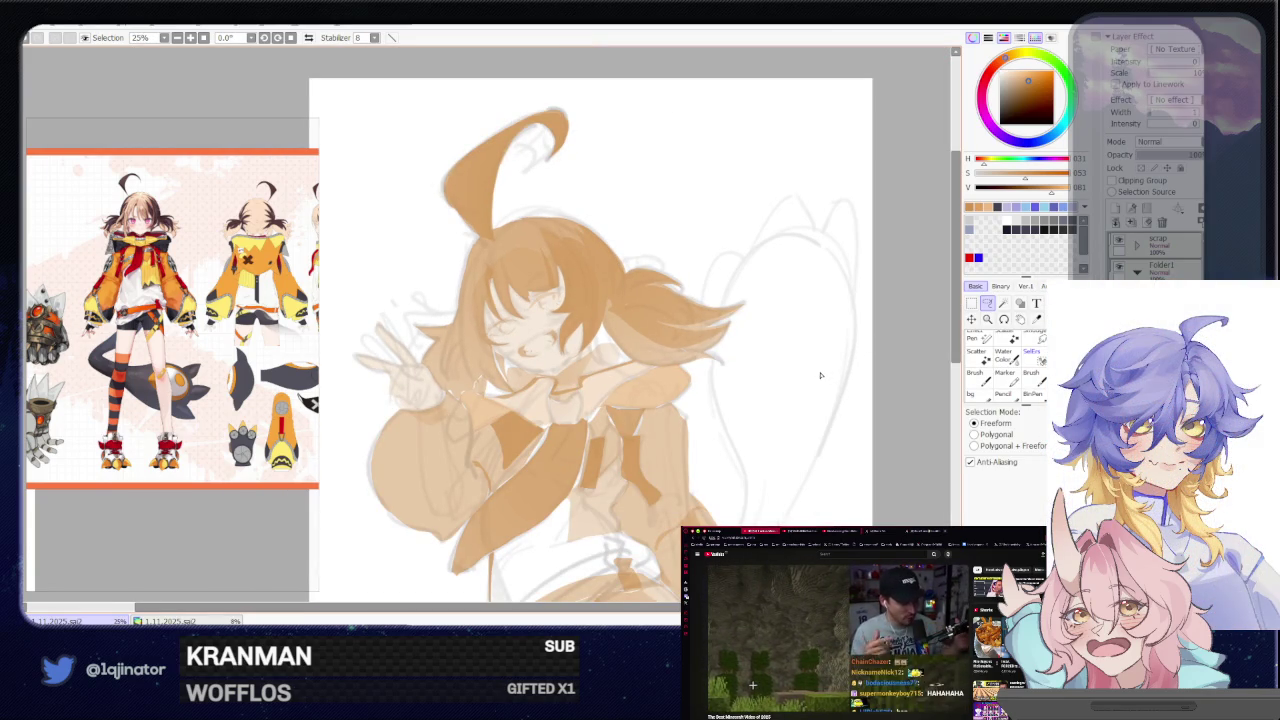
scroll(517, 343, up, 1)
scroll(517, 343, up, 1)
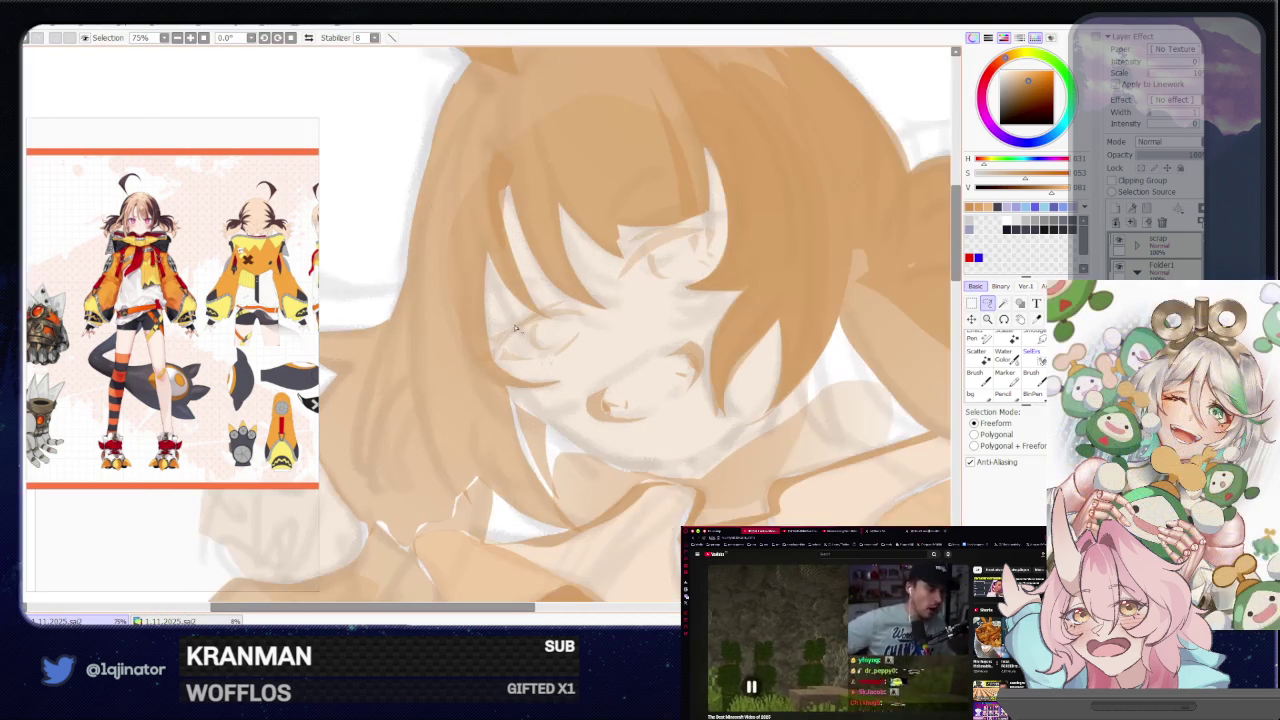
Outline the eye area again and trace a selection line across the eye
drag(517, 343, 578, 315)
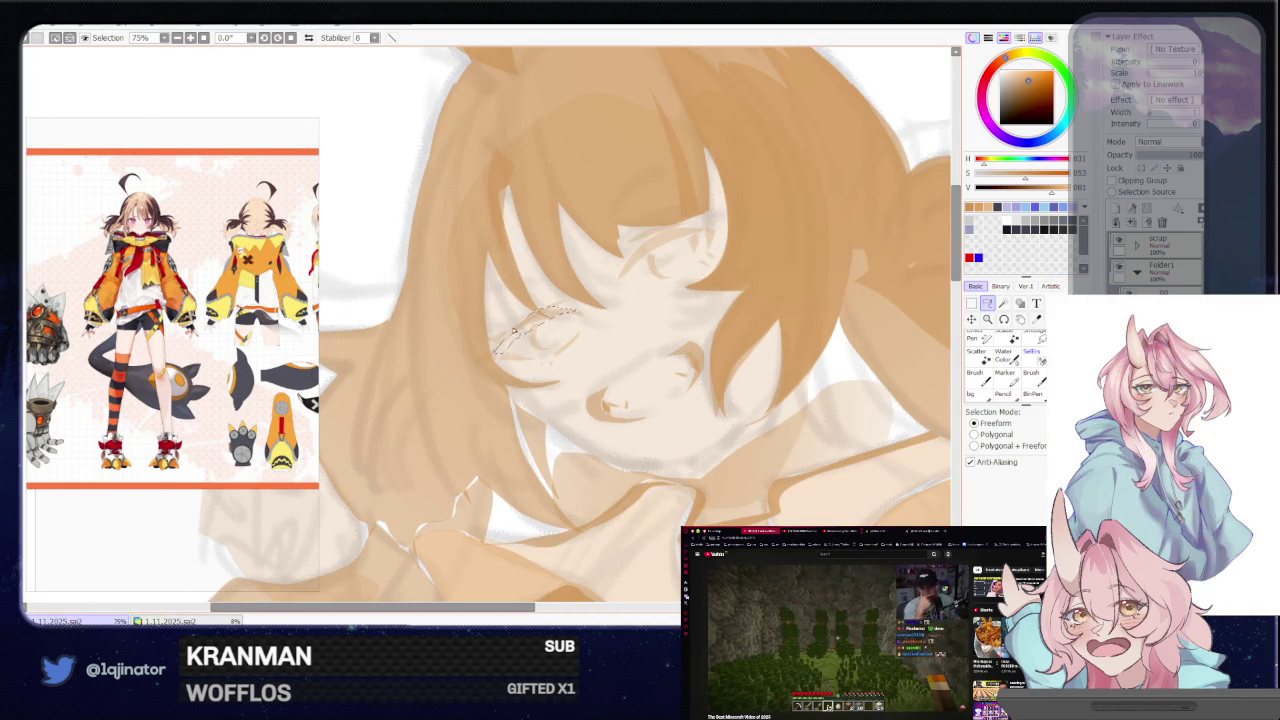
drag(498, 346, 500, 360)
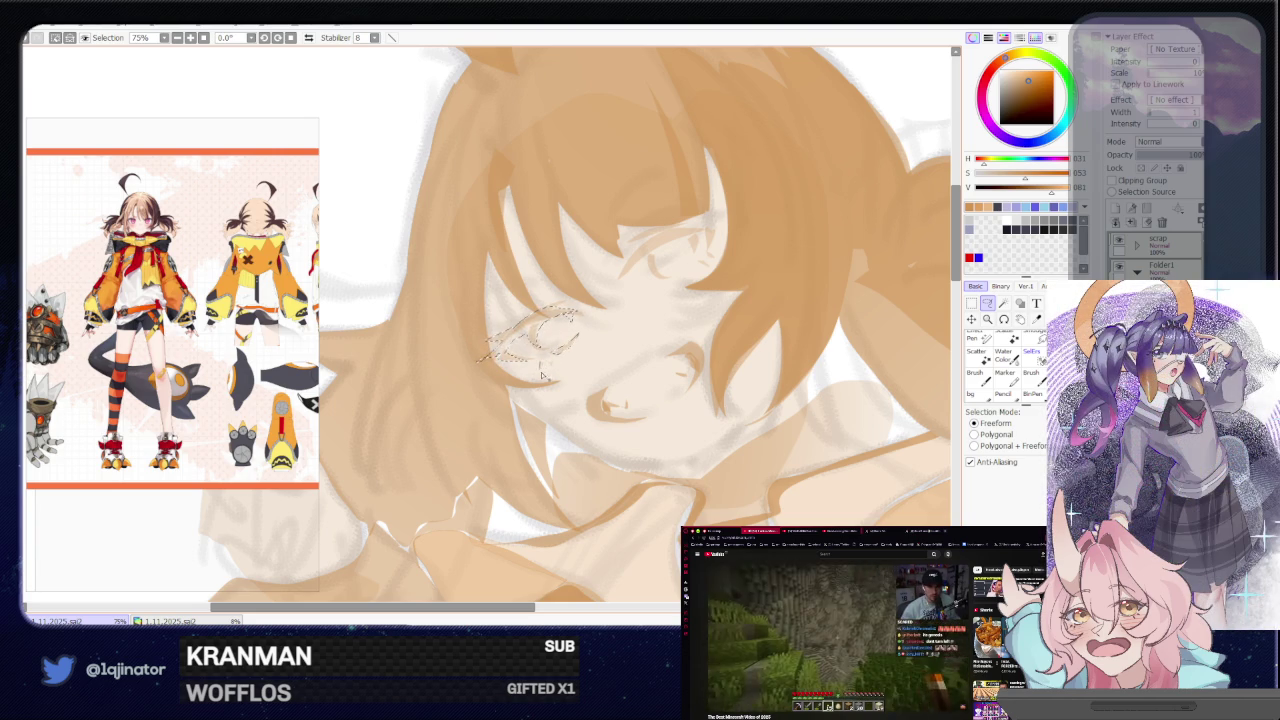
key(n)
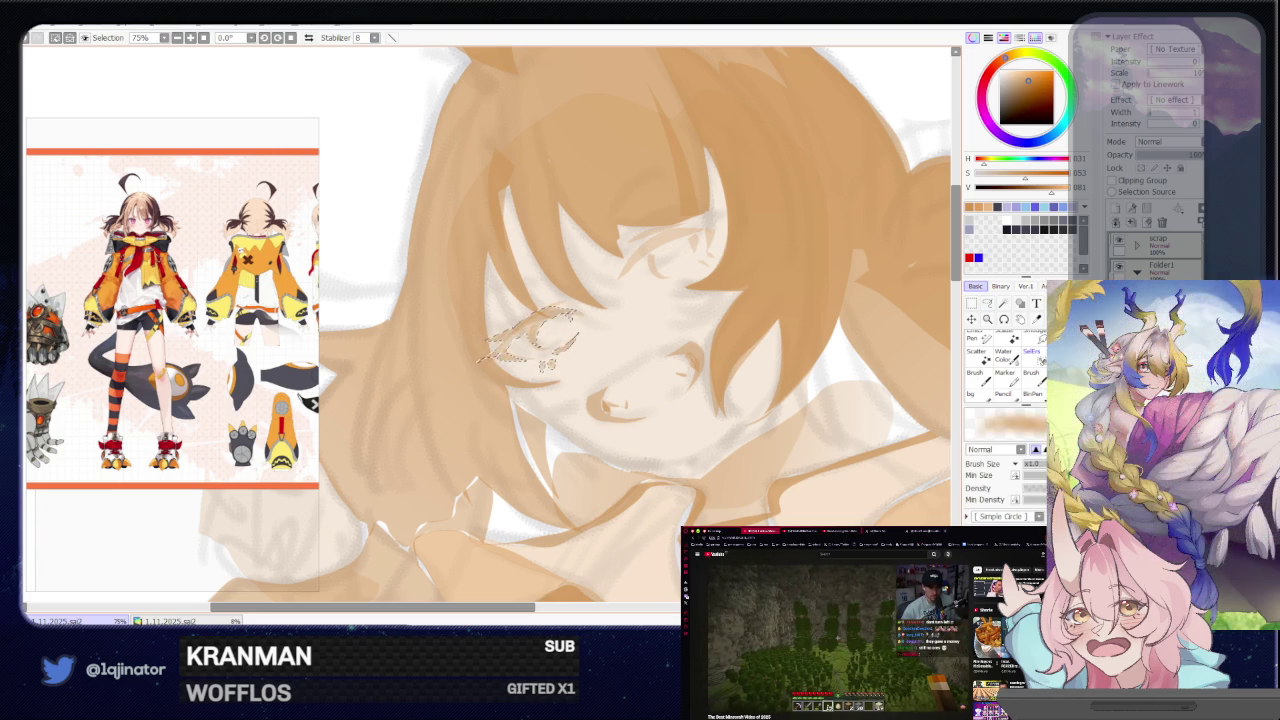
scroll(843, 369, down, 3)
scroll(843, 369, down, 2)
scroll(843, 369, down, 1)
scroll(843, 369, down, 1)
scroll(552, 272, up, 3)
scroll(552, 272, up, 2)
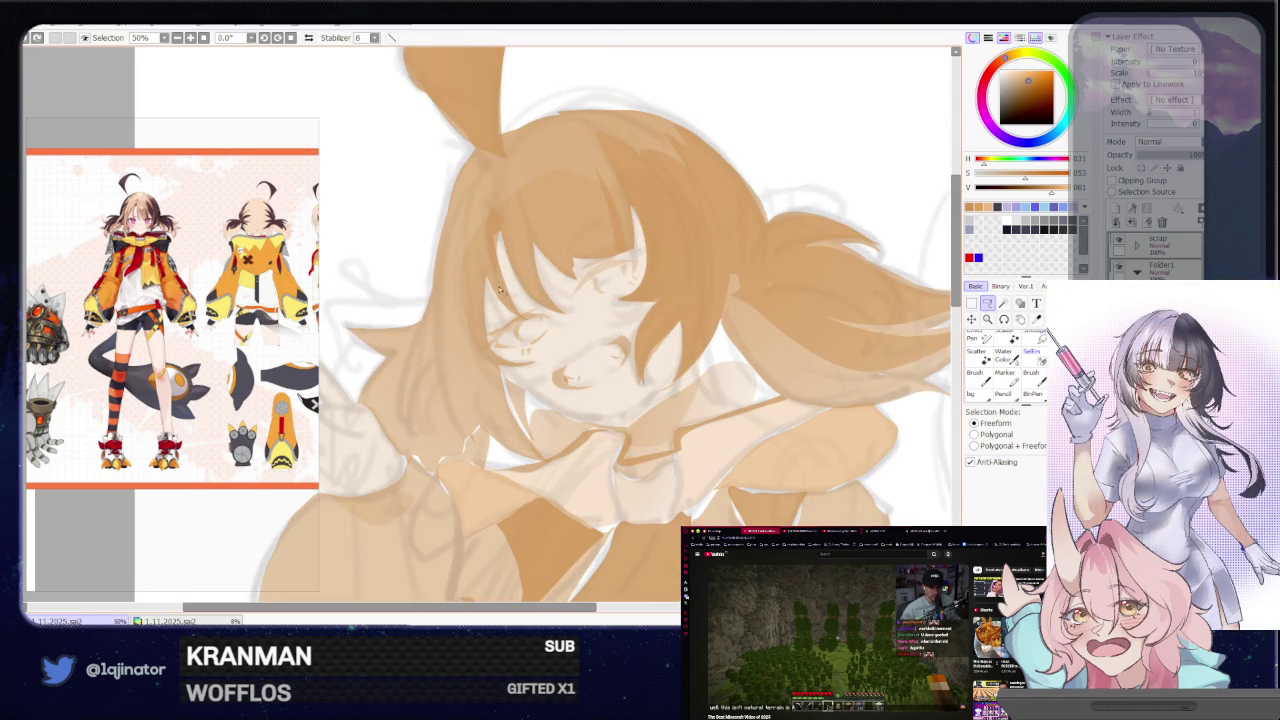
drag(486, 291, 546, 281)
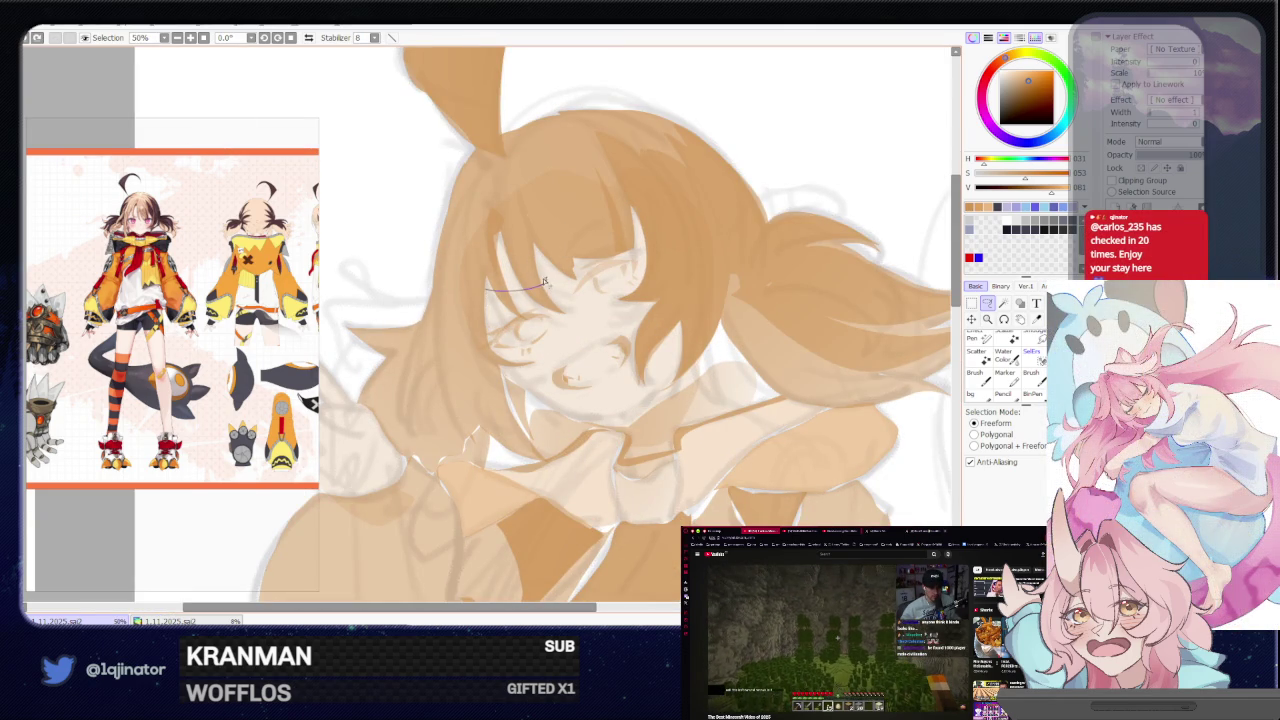
scroll(895, 321, down, 2)
scroll(895, 321, down, 1)
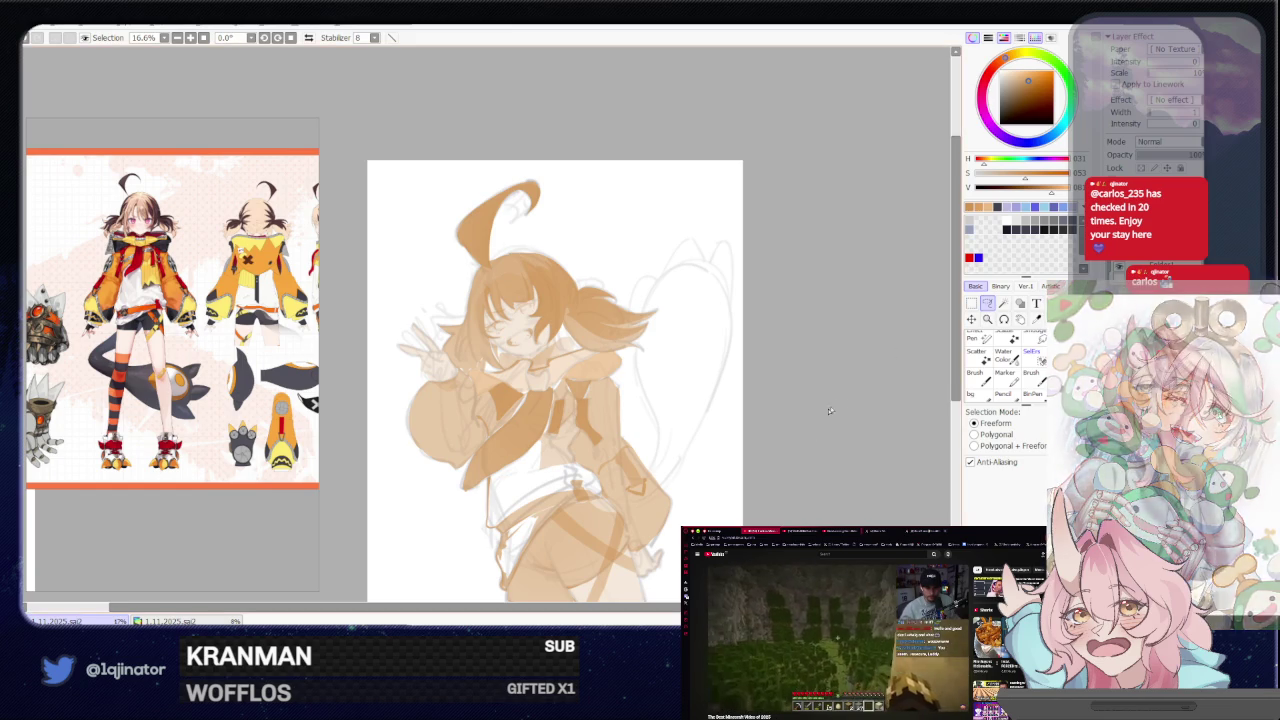
Pan to the girl's torso and clear the previous selection with Ctrl+D
scroll(839, 405, up, 2)
drag(737, 391, 698, 427)
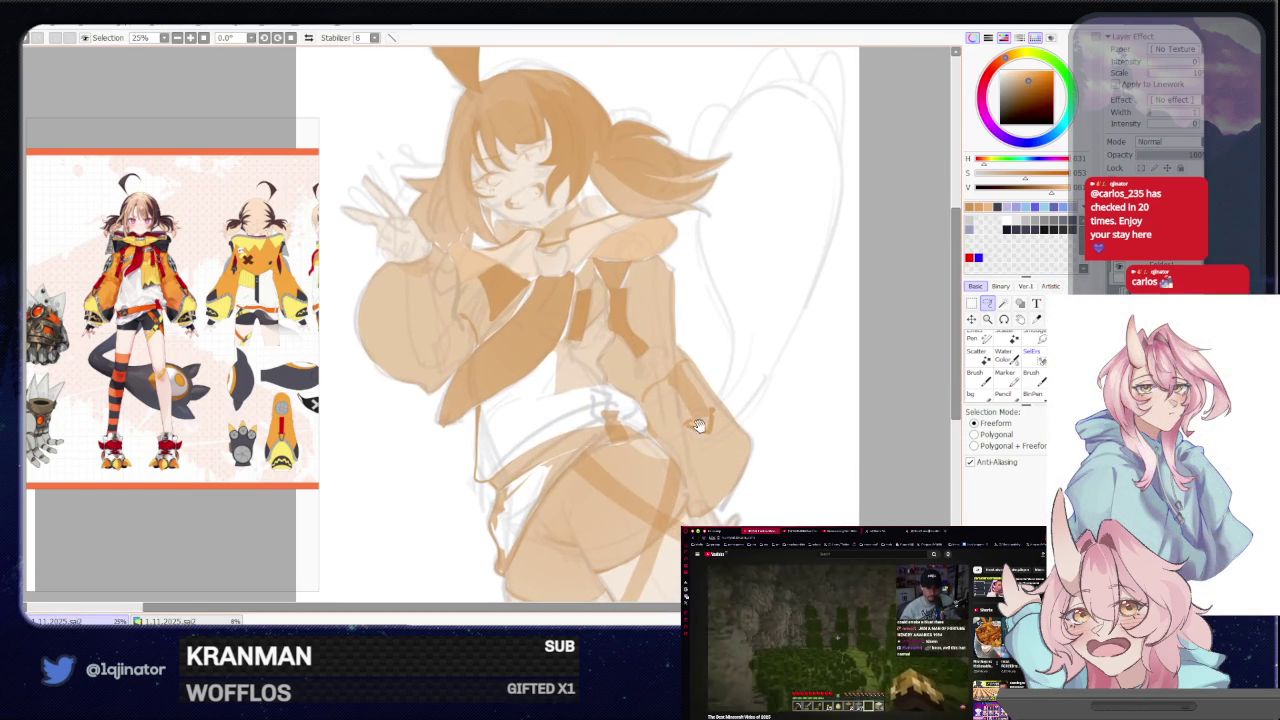
scroll(698, 427, up, 2)
scroll(646, 420, up, 2)
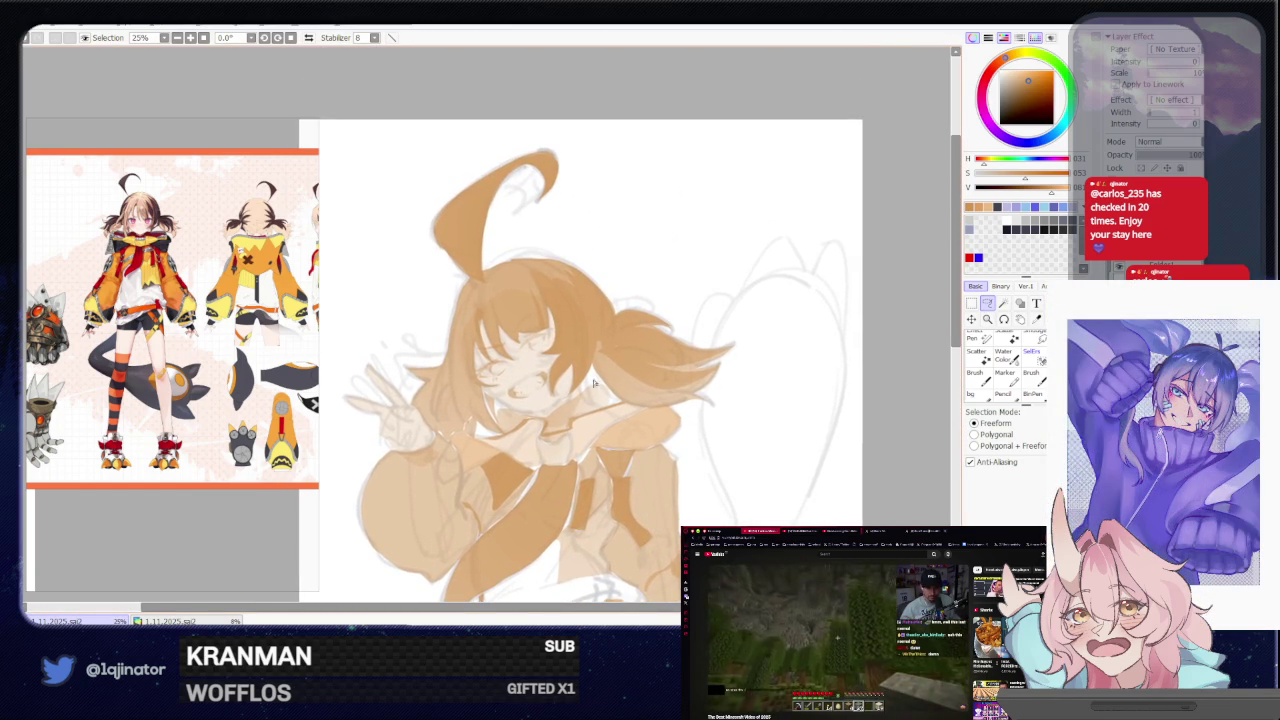
key(b)
key(l)
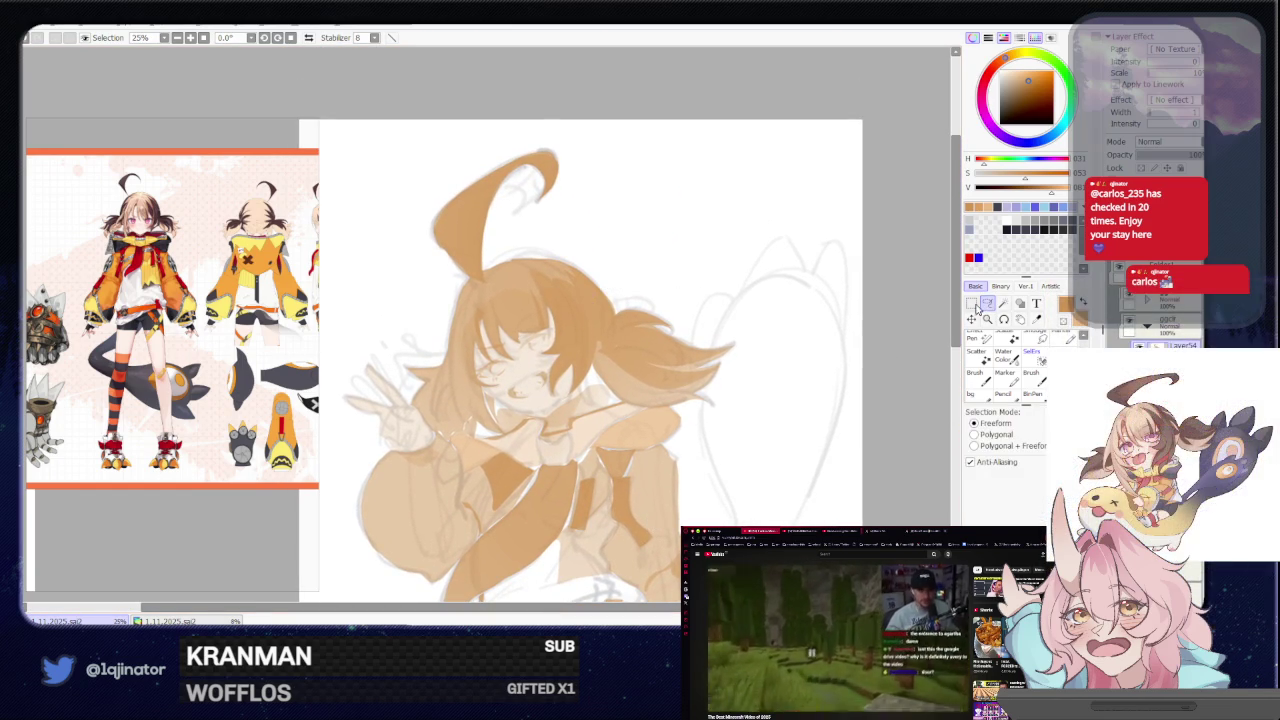
scroll(548, 368, up, 1)
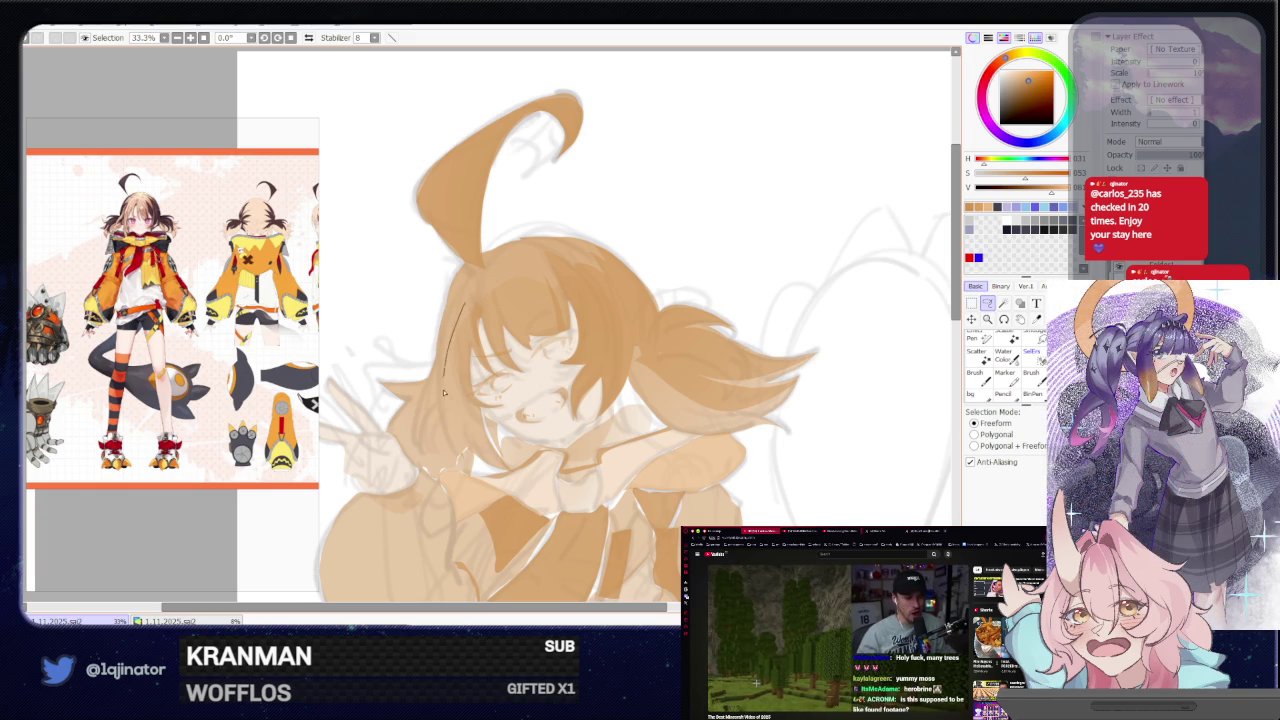
key(ctrl+d)
Trace a rough outline down the hair edge, drop it, and tilt the canvas about 17° clockwise
mouse_move(460, 305)
mouse_down()
mouse_move(446, 345)
mouse_move(458, 275)
mouse_up()
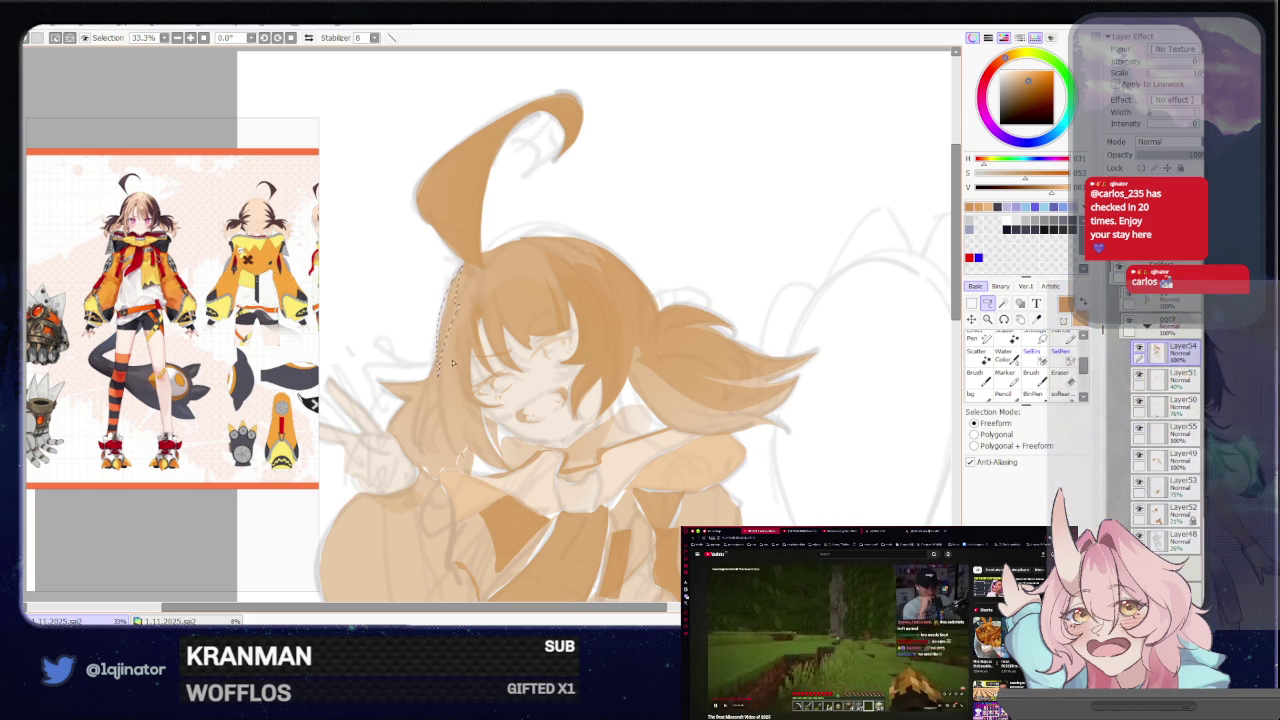
scroll(446, 335, down, 2)
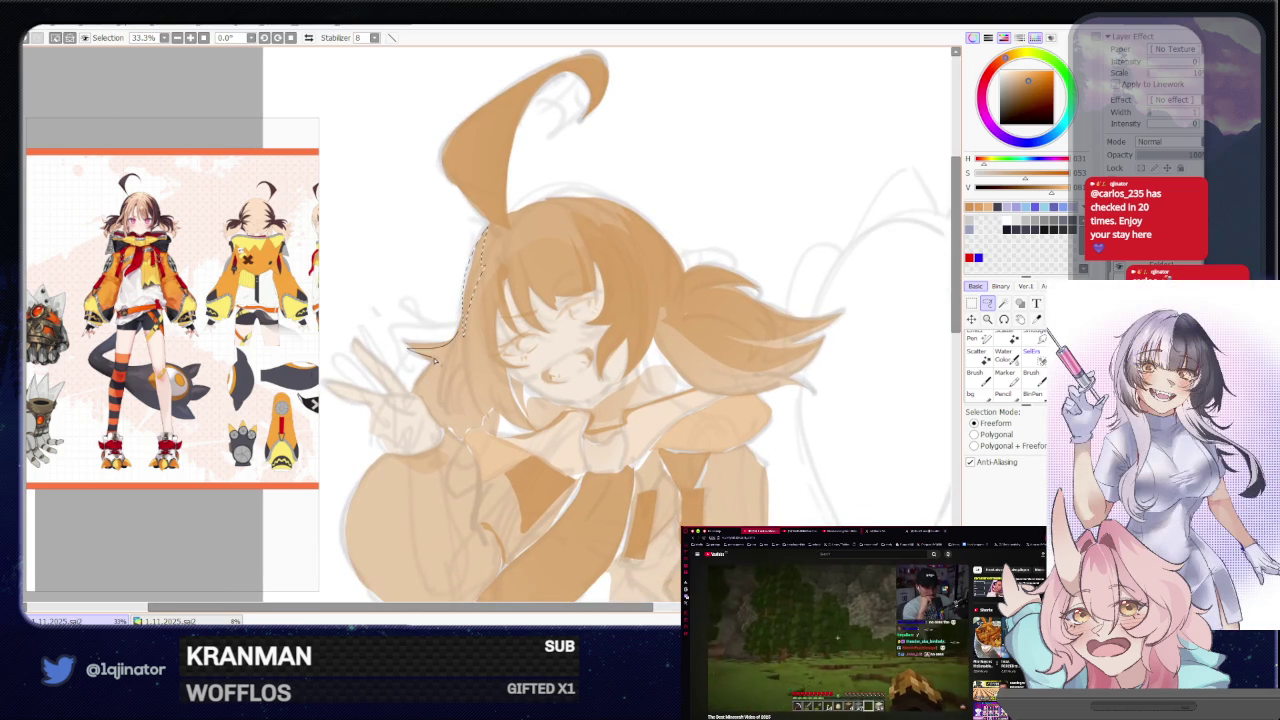
mouse_move(418, 393)
mouse_down()
mouse_move(440, 424)
mouse_move(466, 370)
mouse_up()
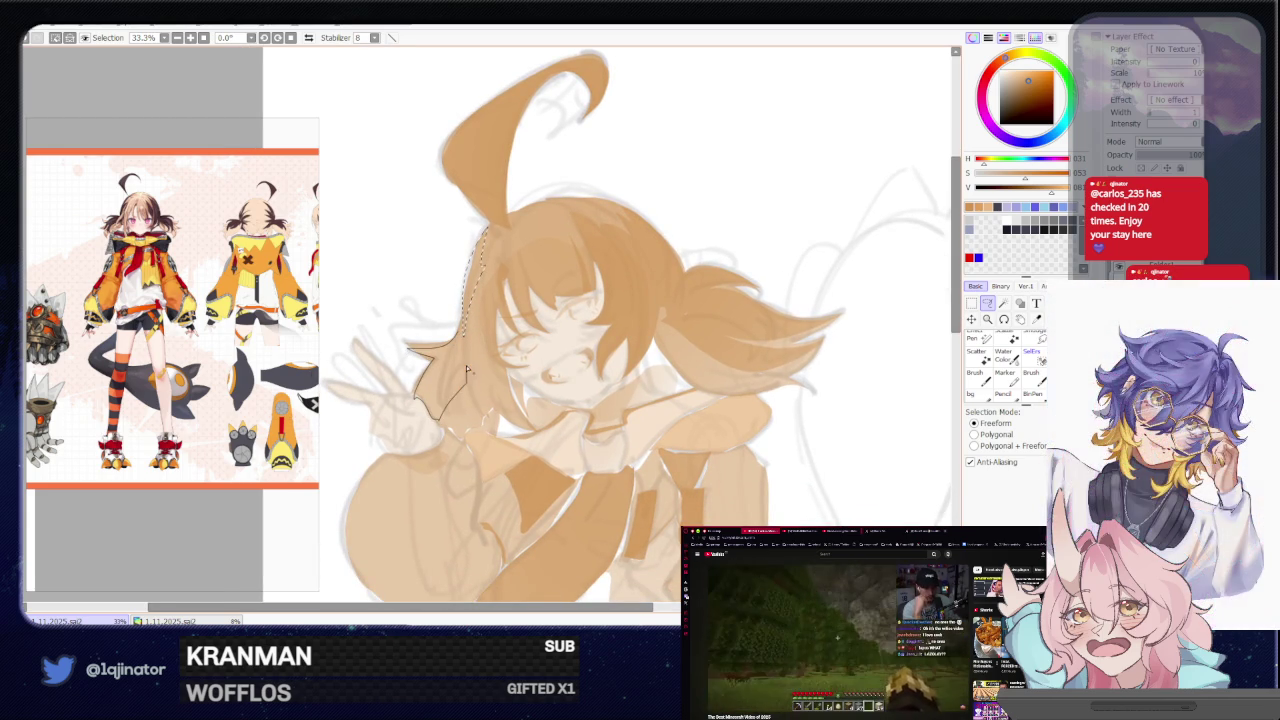
drag(484, 371, 450, 427)
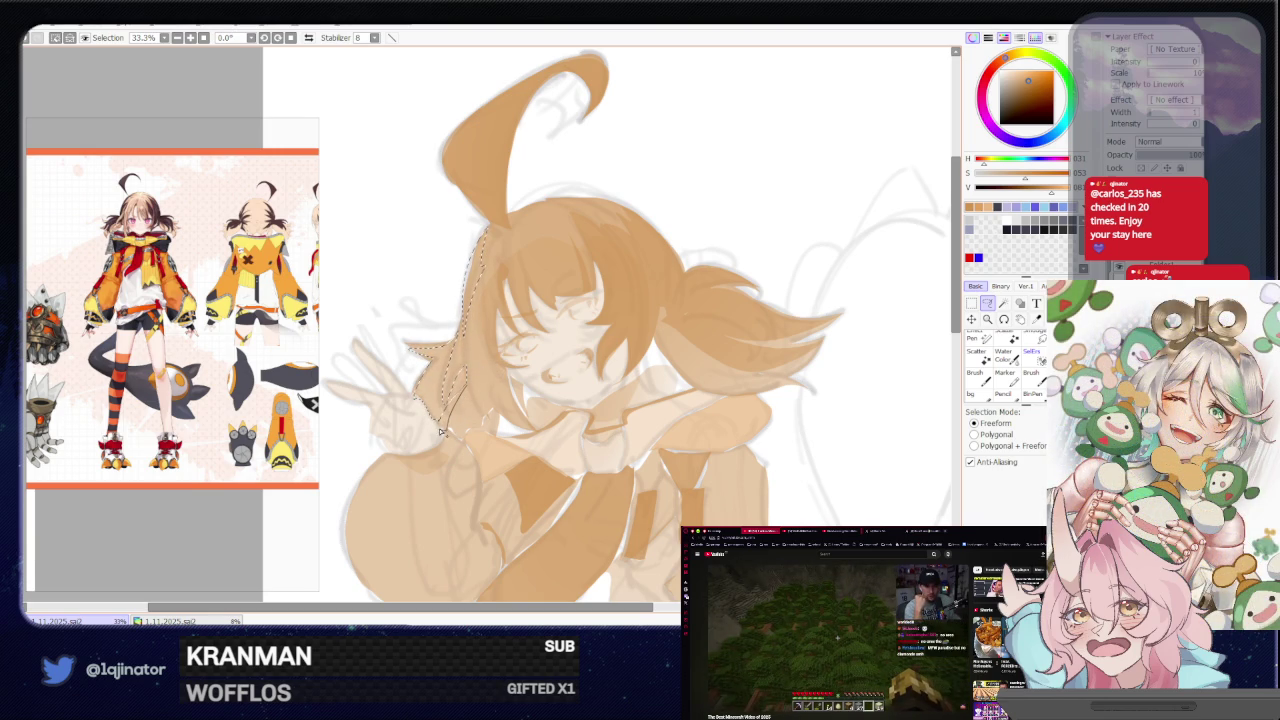
key(b)
scroll(473, 387, down, 1)
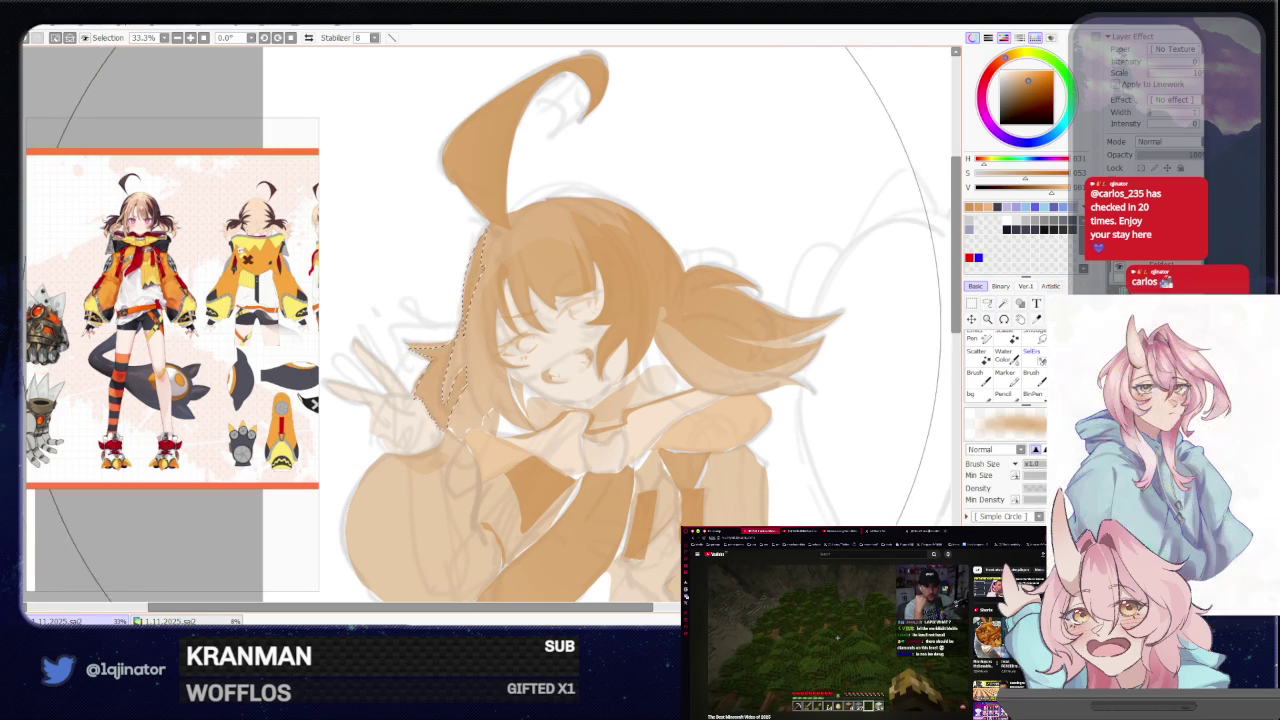
scroll(660, 310, down, 1)
key(l)
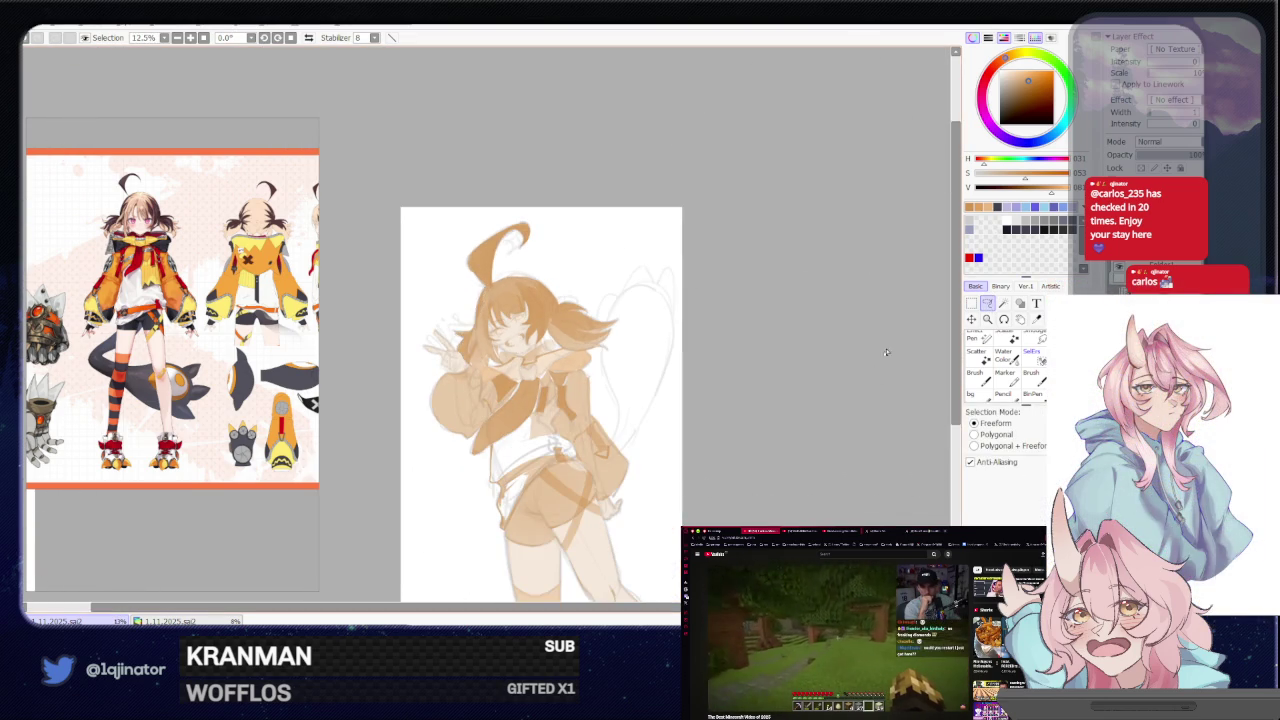
scroll(658, 320, up, 1)
drag(658, 320, 516, 308)
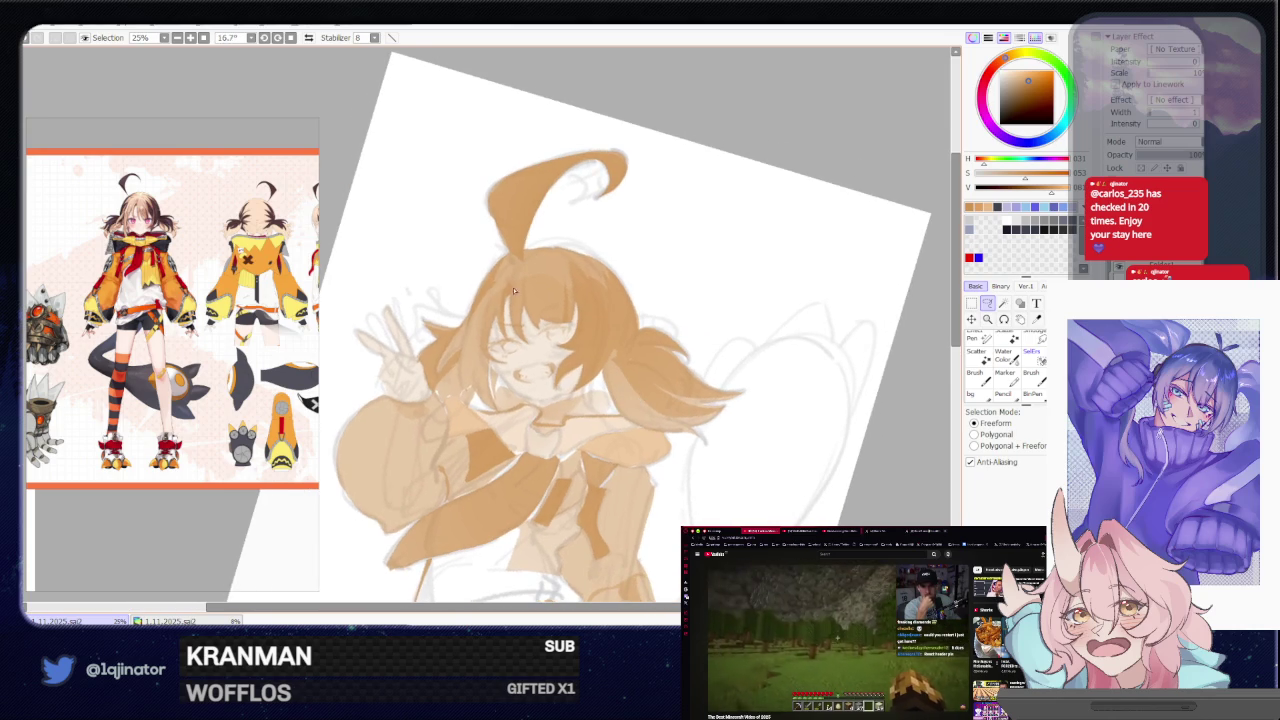
Lasso several strands of the girl's front bangs into one selection
scroll(505, 286, up, 1)
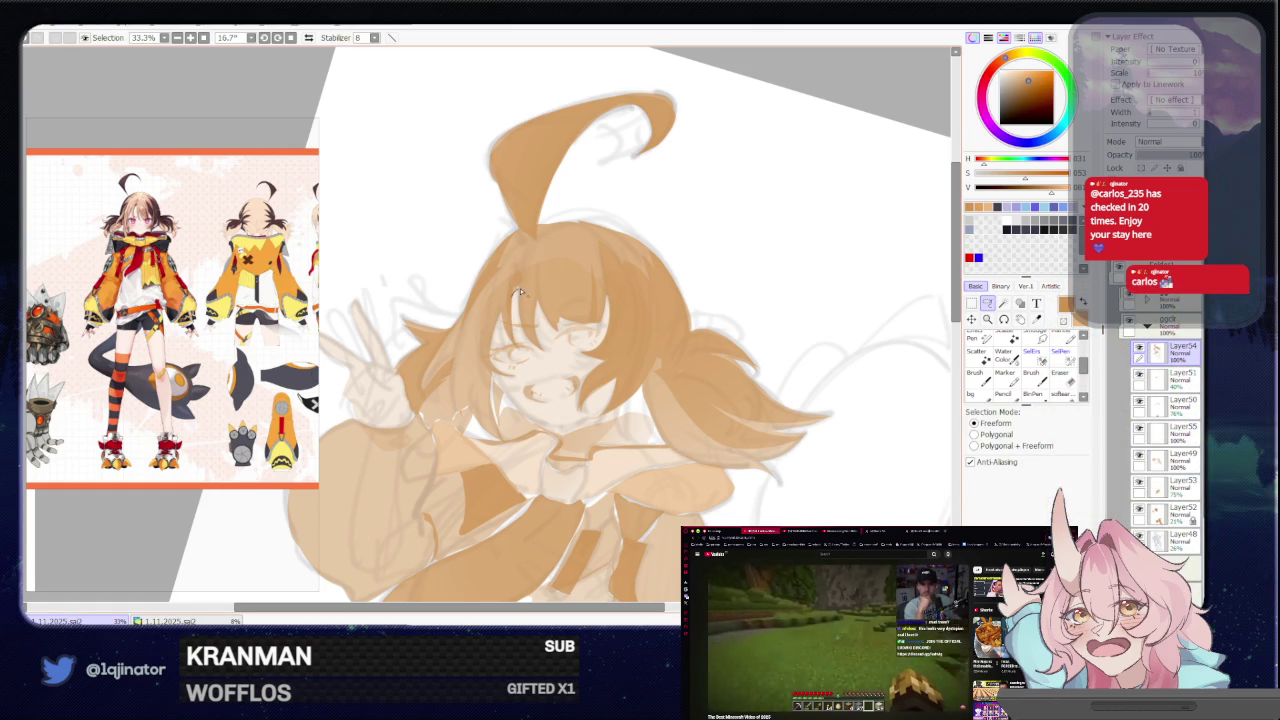
key(b)
key(l)
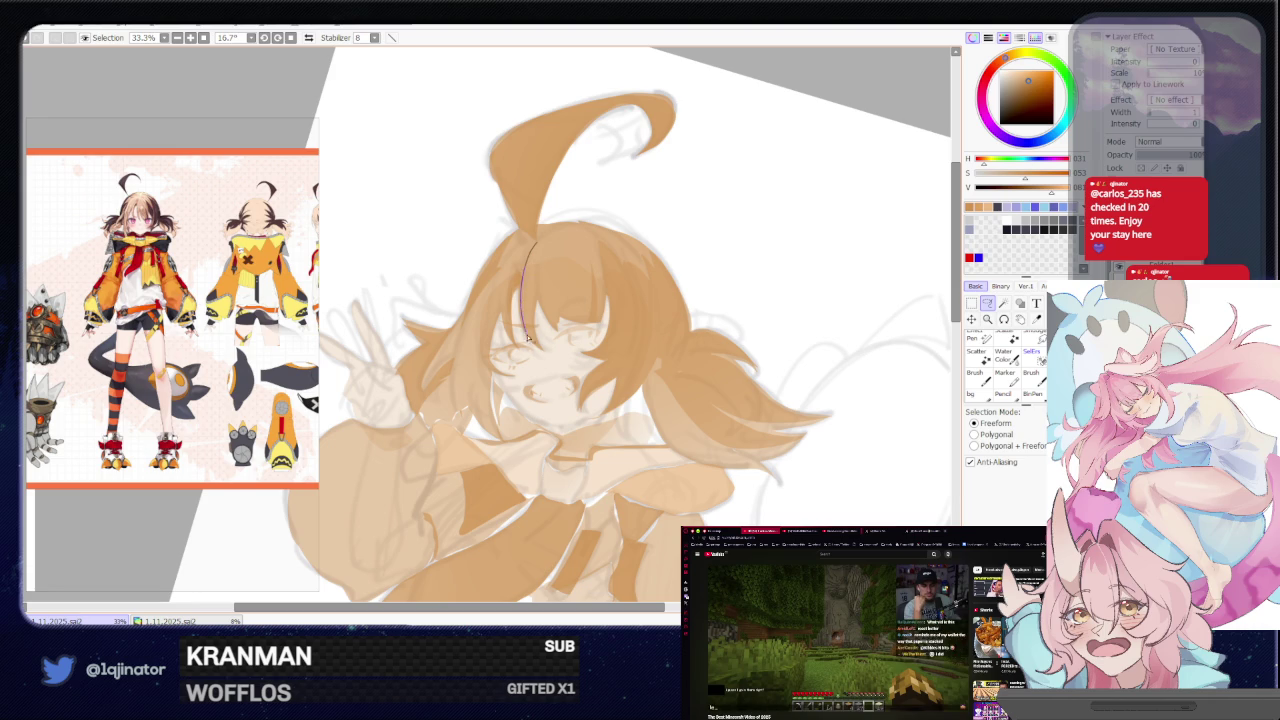
drag(534, 299, 538, 256)
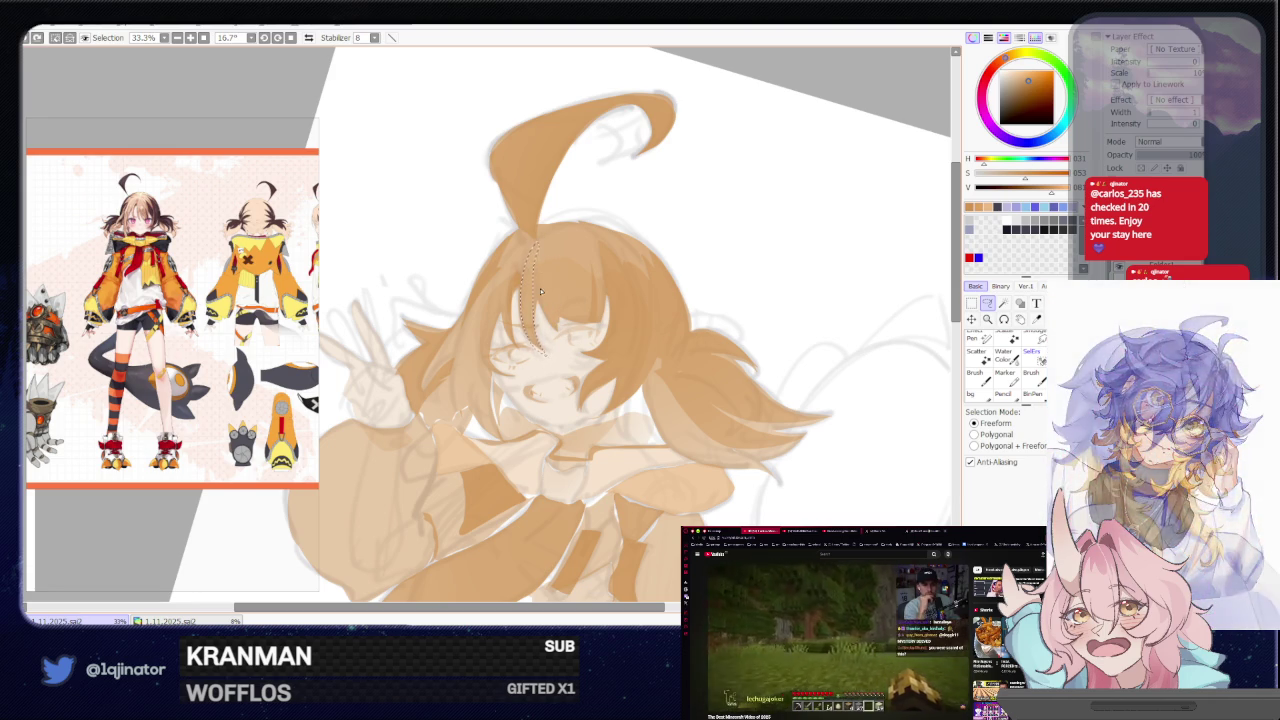
drag(560, 346, 558, 313)
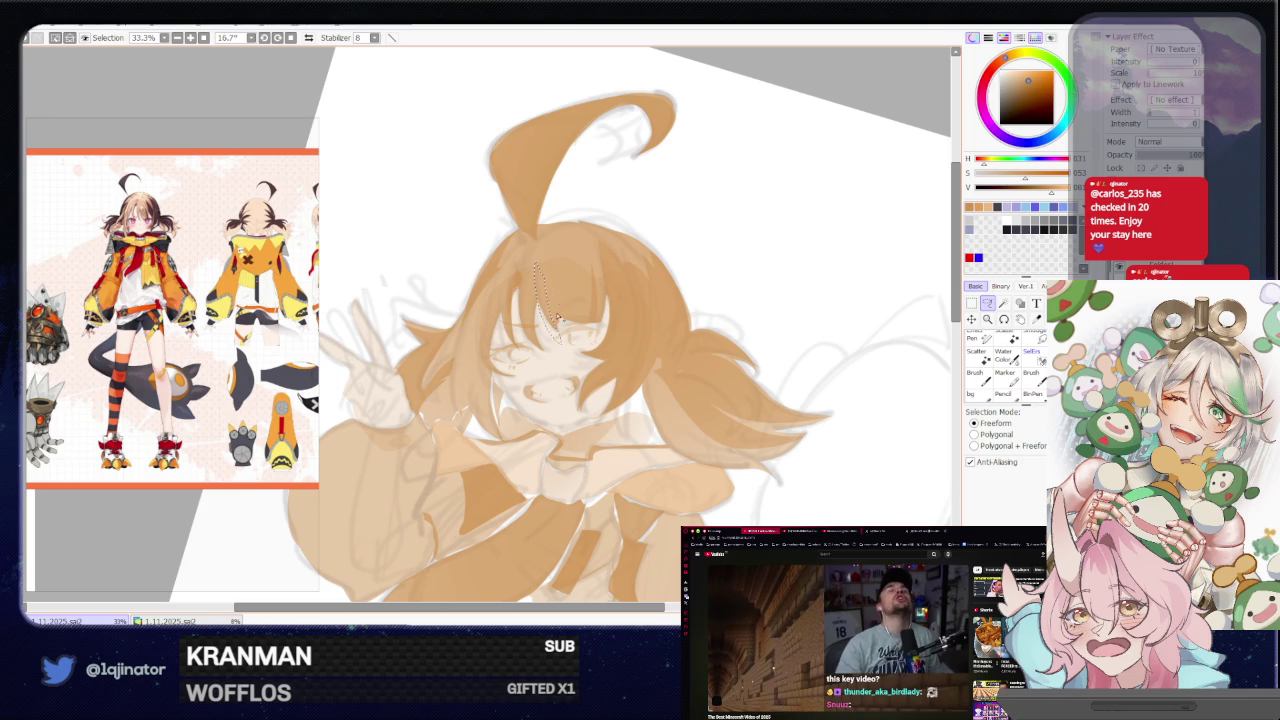
drag(537, 275, 557, 303)
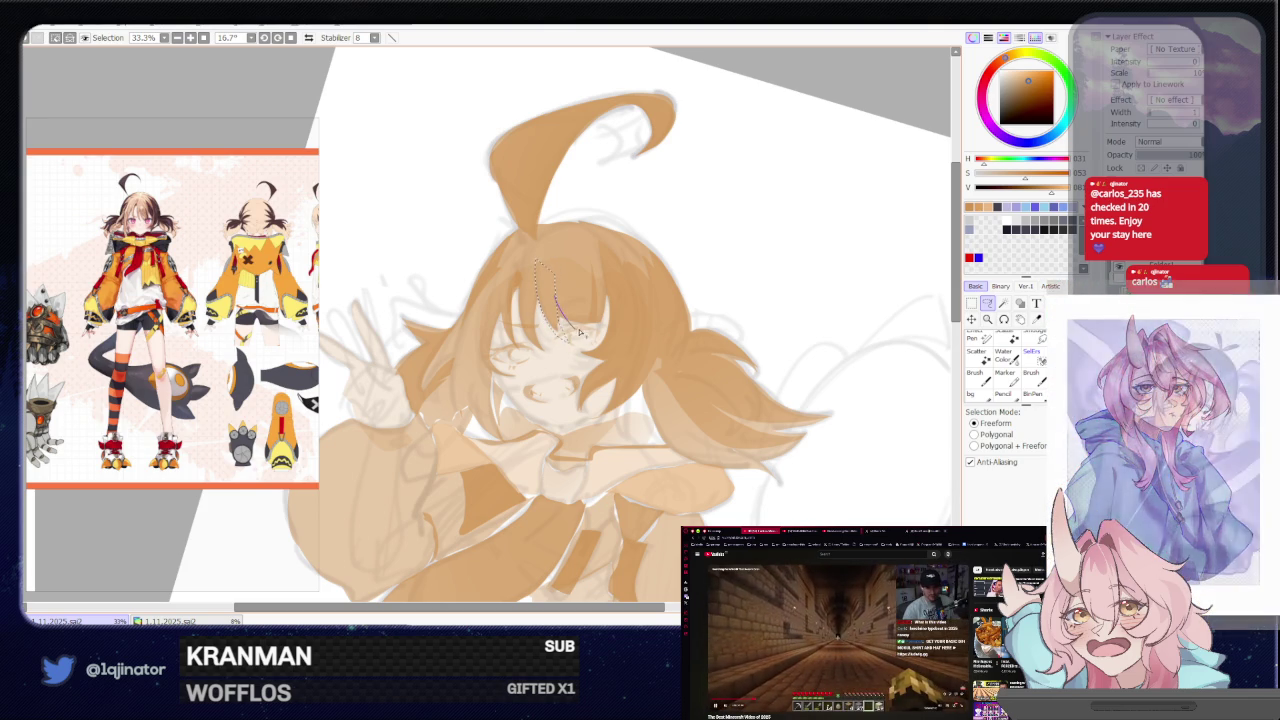
mouse_move(588, 328)
mouse_down()
mouse_move(558, 263)
mouse_move(576, 256)
mouse_up()
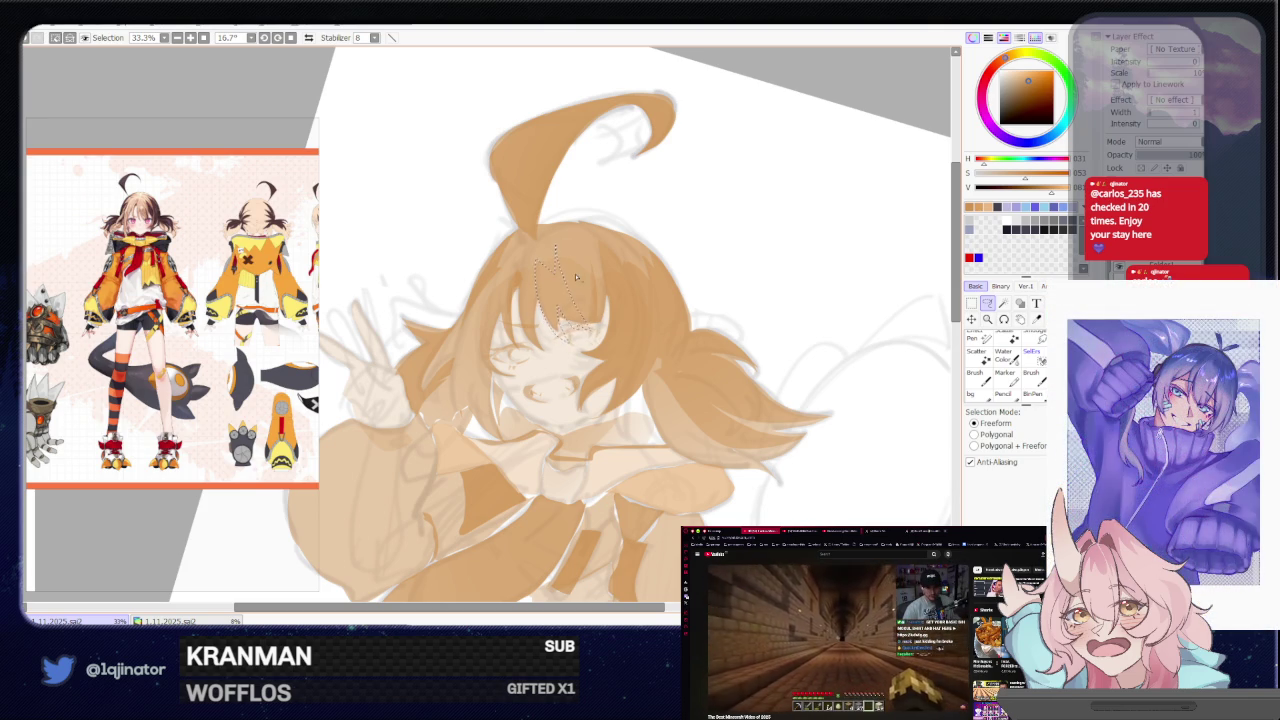
drag(588, 318, 600, 305)
Re-outline the bangs from the parting and extend the selection down the left hair edge to the cheek
key(b)
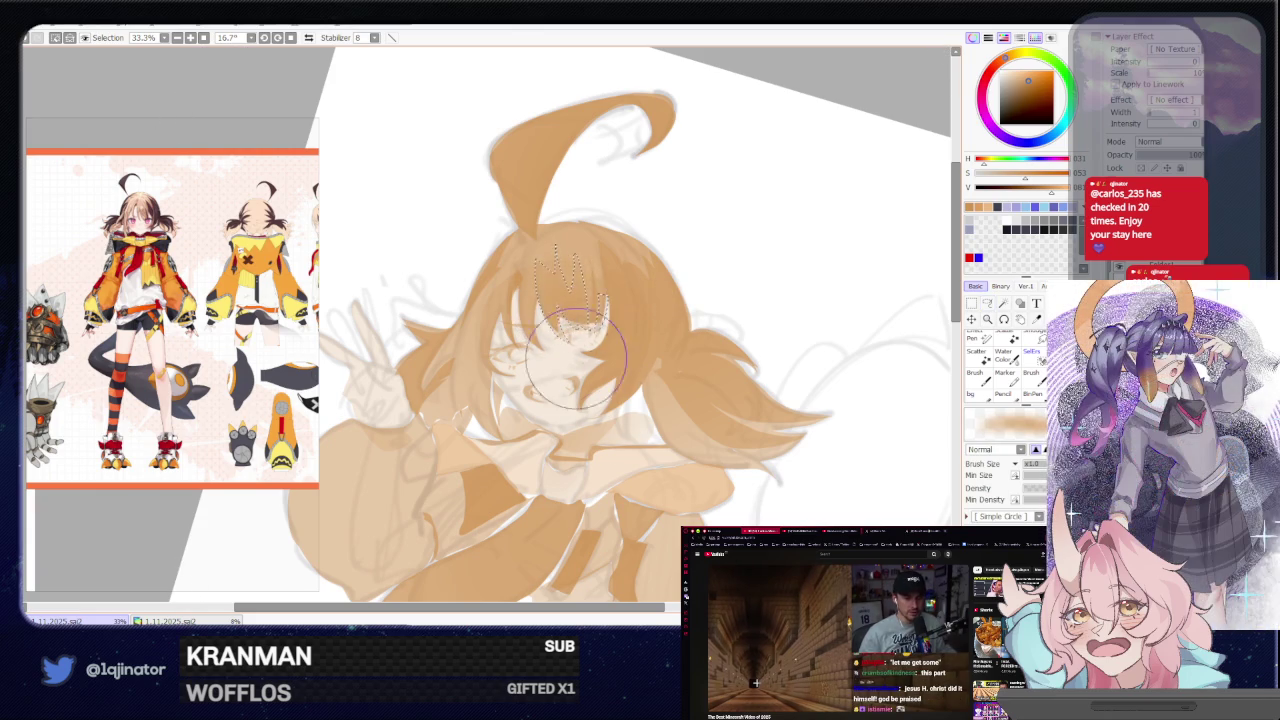
click(988, 302)
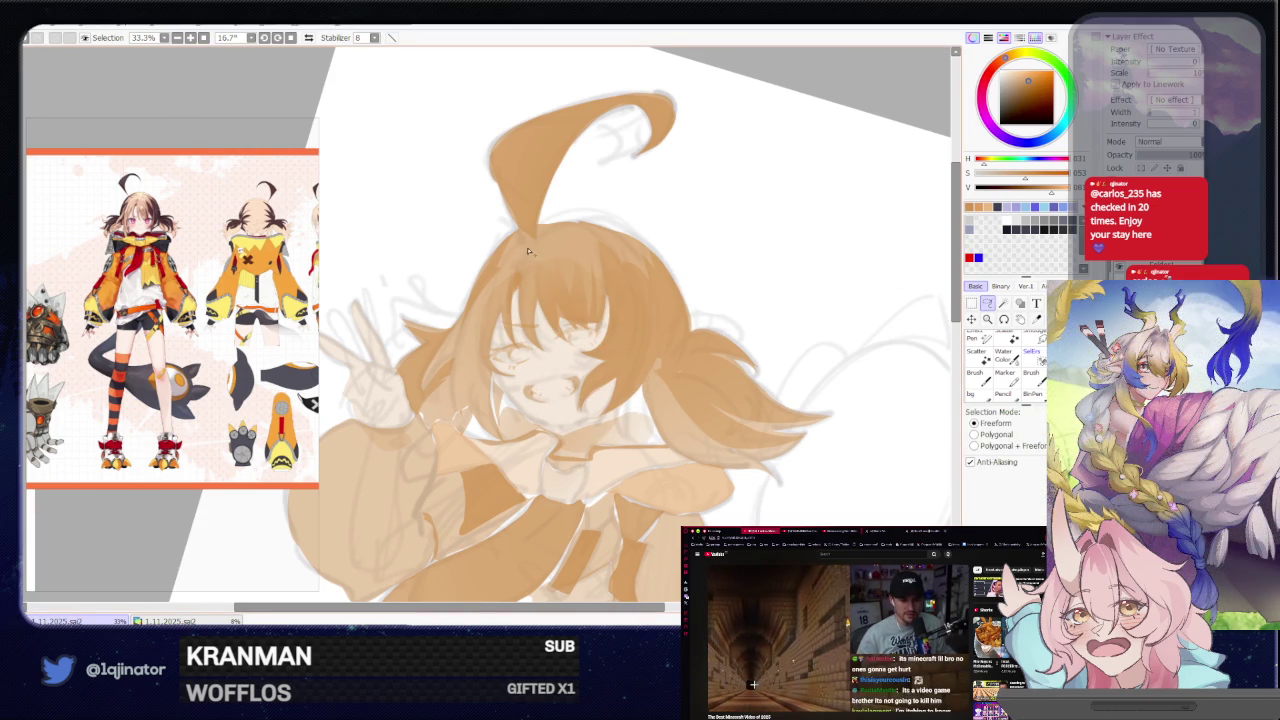
drag(521, 302, 540, 347)
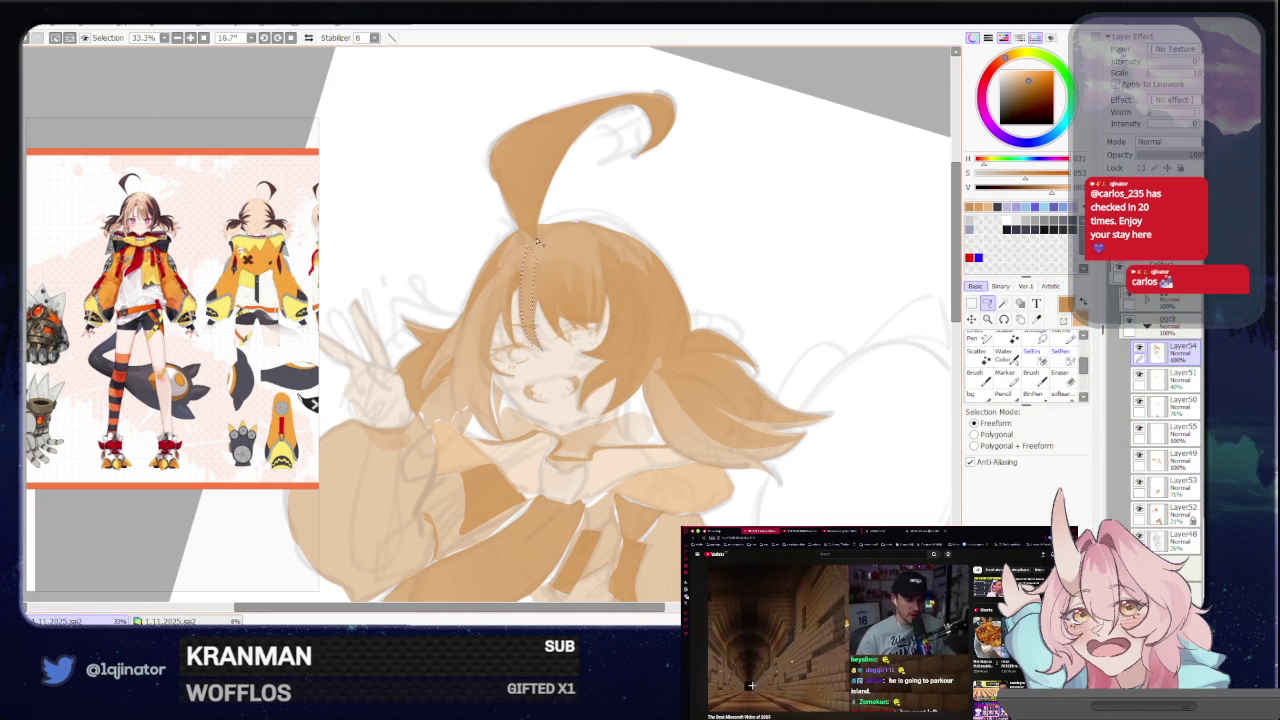
drag(535, 259, 555, 308)
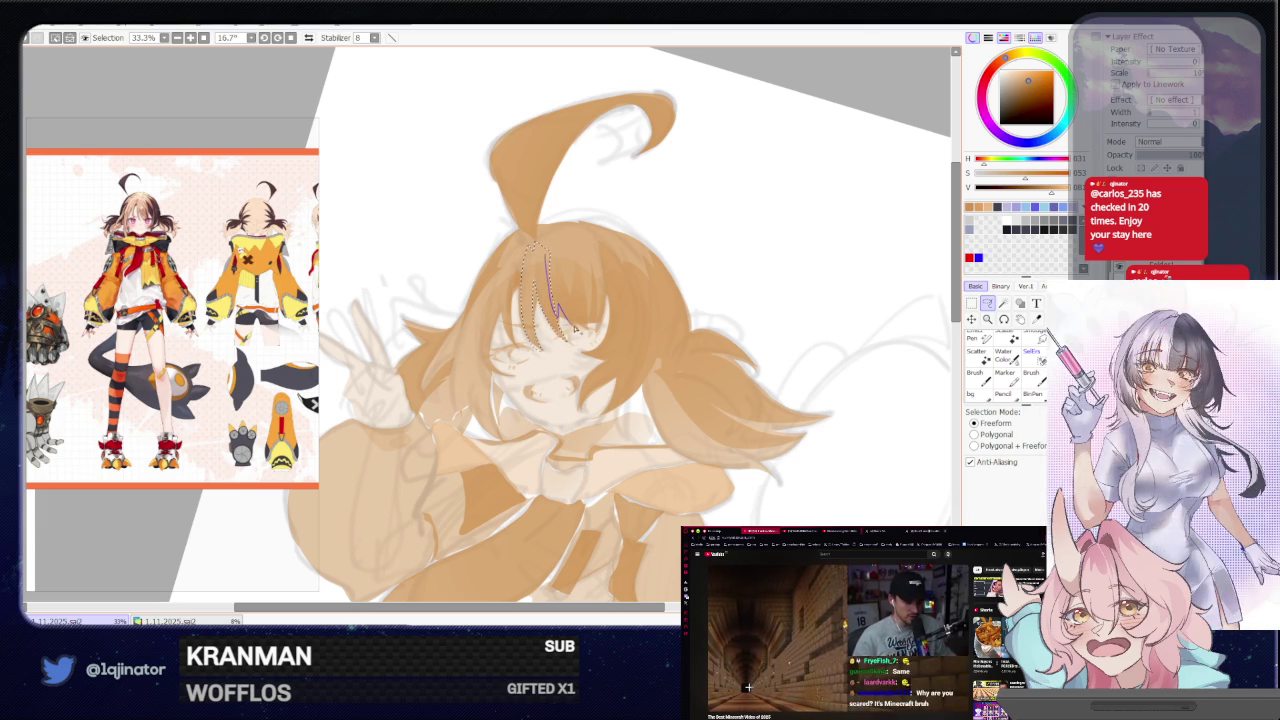
drag(572, 326, 589, 332)
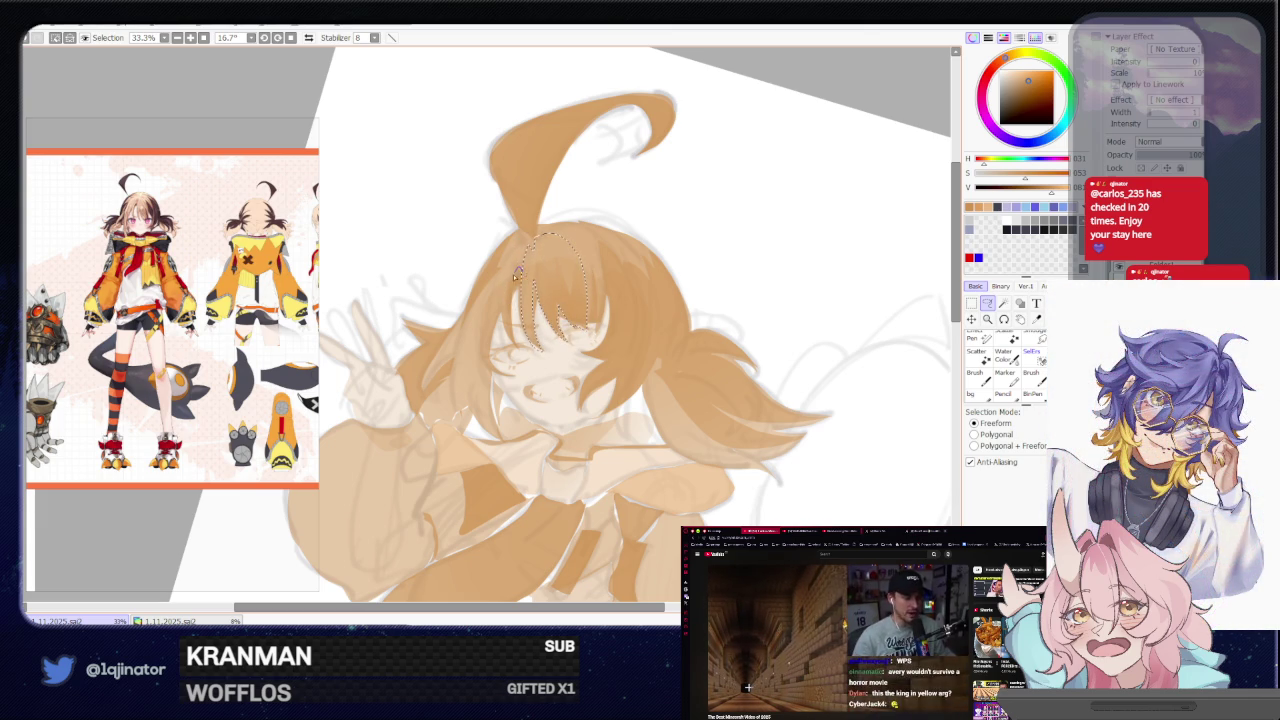
drag(512, 330, 505, 272)
drag(493, 330, 500, 275)
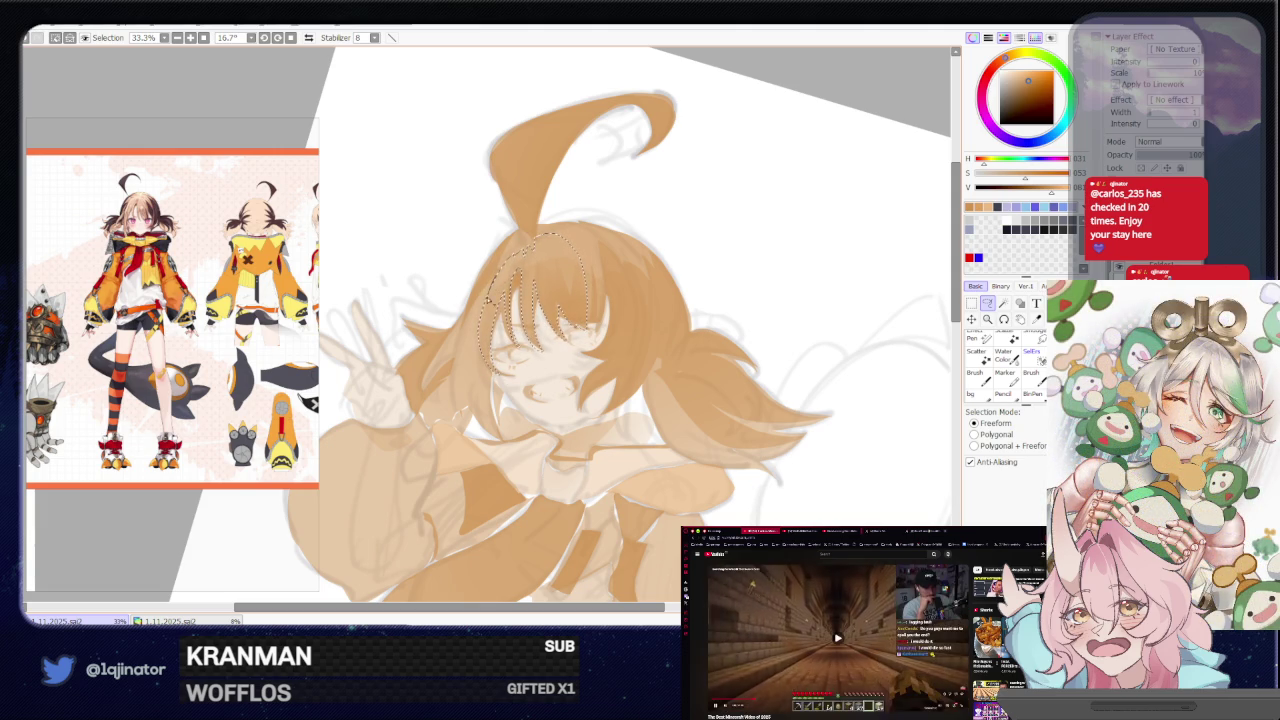
mouse_move(478, 404)
mouse_down()
mouse_move(501, 270)
mouse_move(470, 420)
mouse_move(465, 357)
mouse_move(519, 242)
mouse_up()
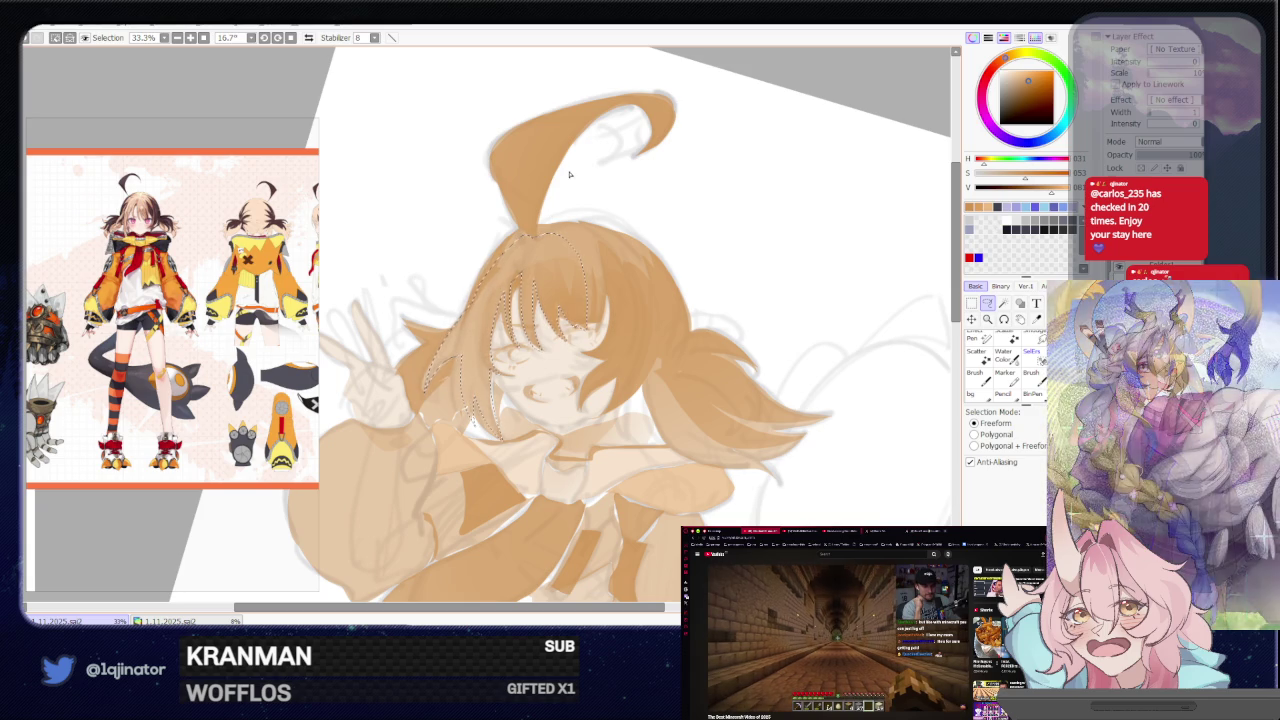
Mirror-check the view, then lasso the hair strands on both sides
key(h)
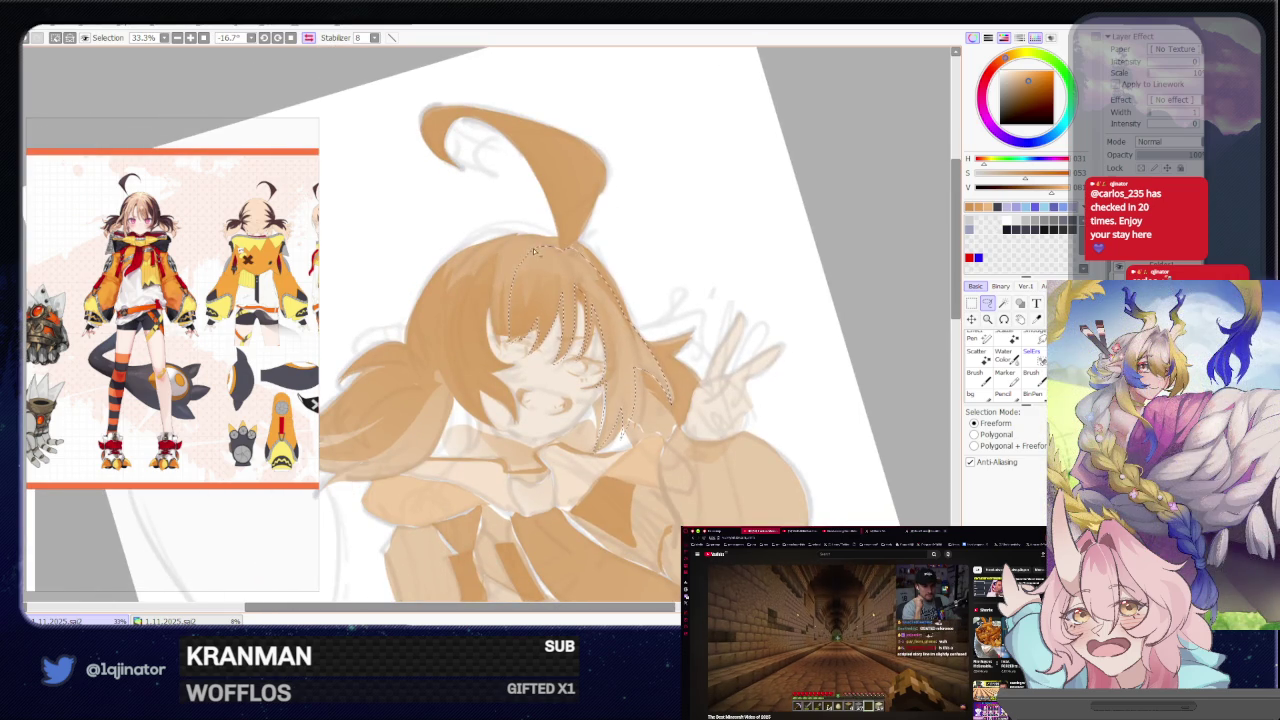
mouse_move(535, 252)
mouse_down()
mouse_move(503, 342)
mouse_move(538, 248)
mouse_up()
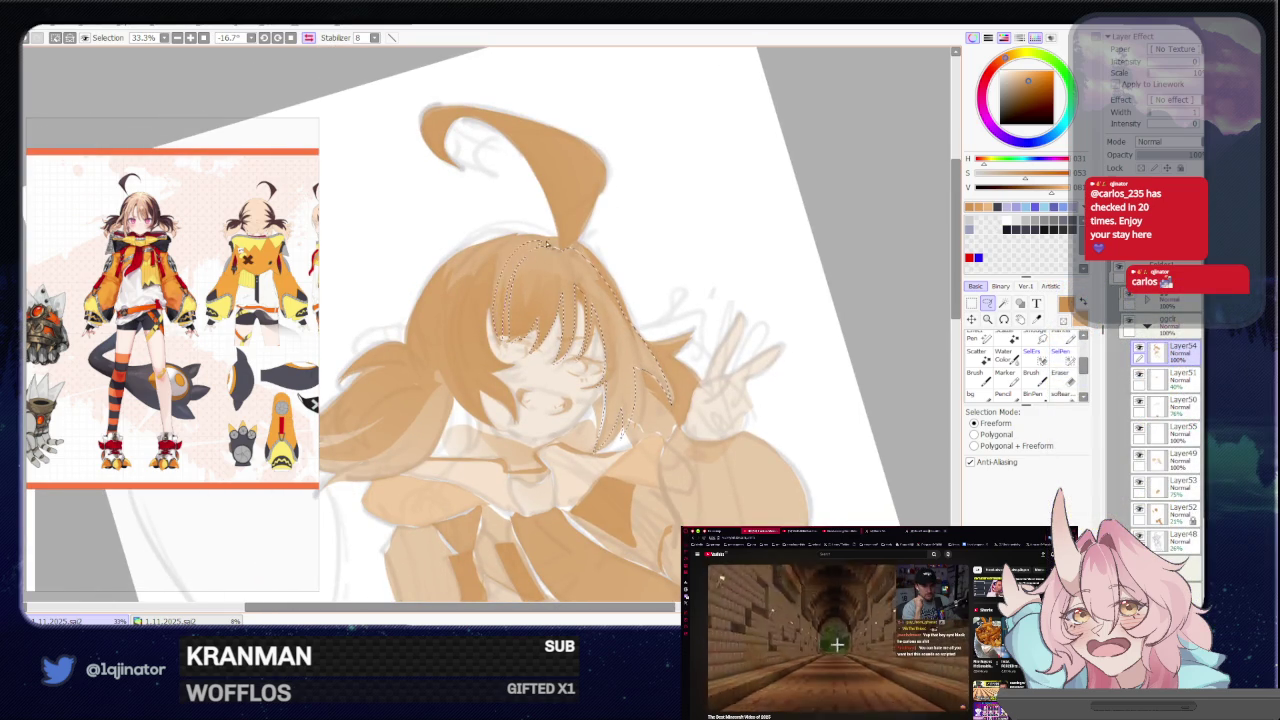
key(h)
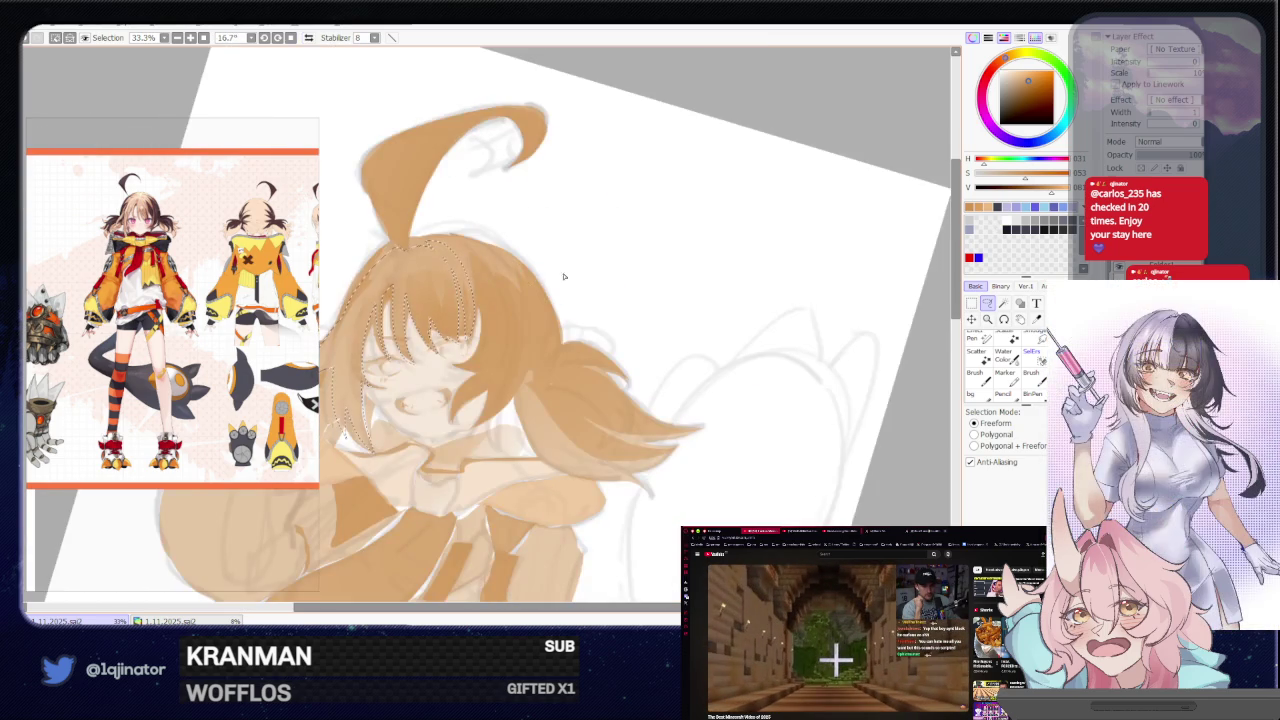
drag(481, 268, 480, 252)
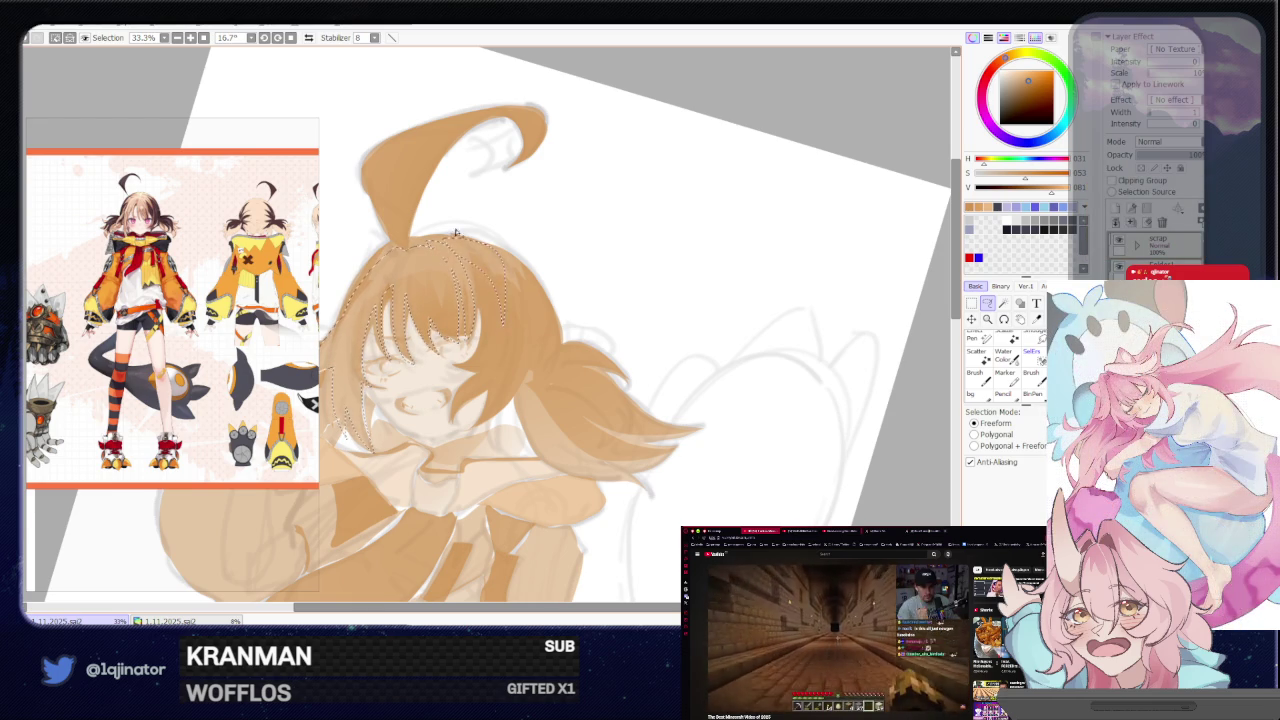
mouse_move(400, 405)
mouse_down()
mouse_move(686, 294)
mouse_move(760, 311)
mouse_move(700, 323)
mouse_up()
mouse_move(555, 306)
mouse_down()
mouse_move(587, 332)
mouse_move(555, 303)
mouse_up()
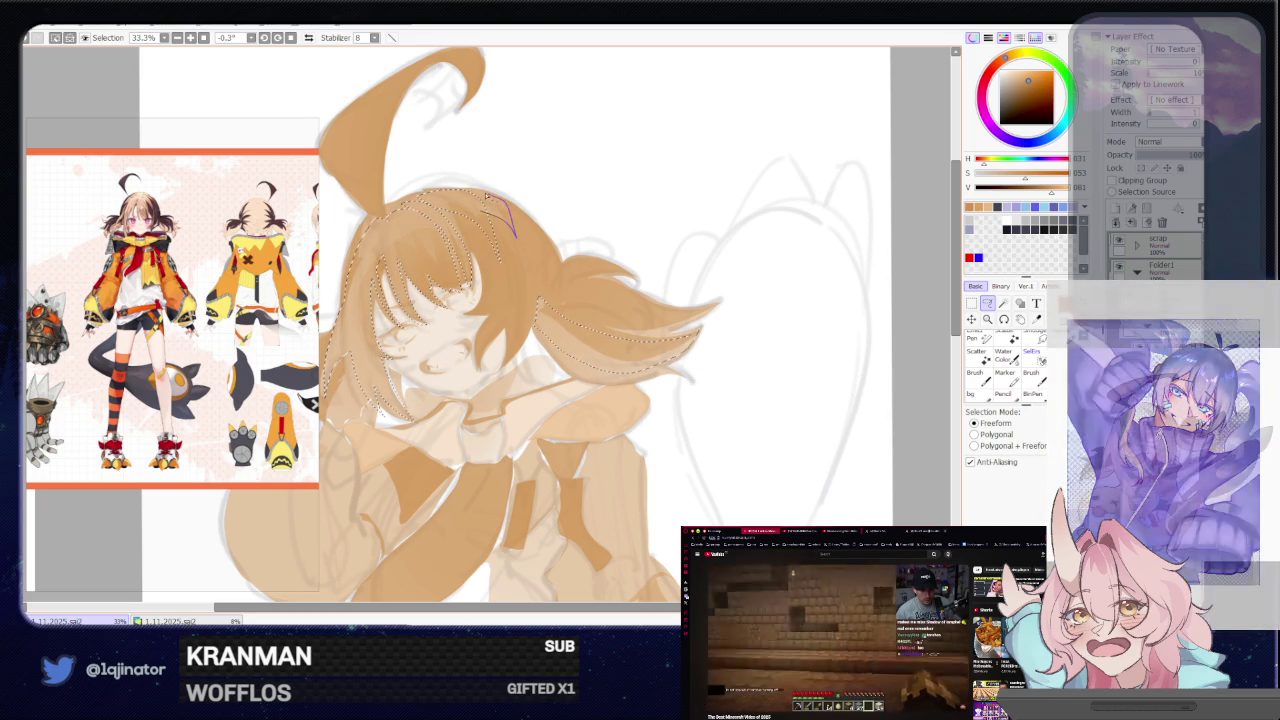
Switch to the brush and make it much larger
scroll(515, 235, down, 1)
key(b)
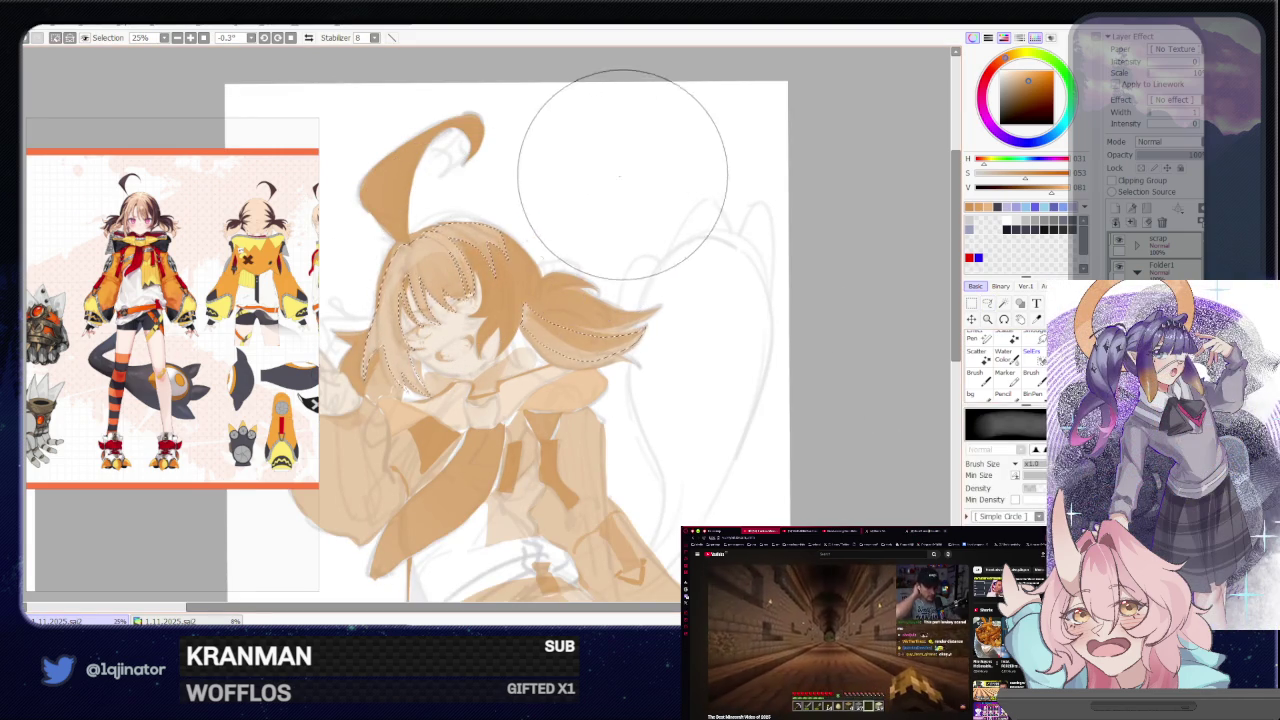
scroll(600, 206, down, 1)
mouse_move(510, 305)
mouse_down()
mouse_move(498, 423)
mouse_move(459, 366)
mouse_up()
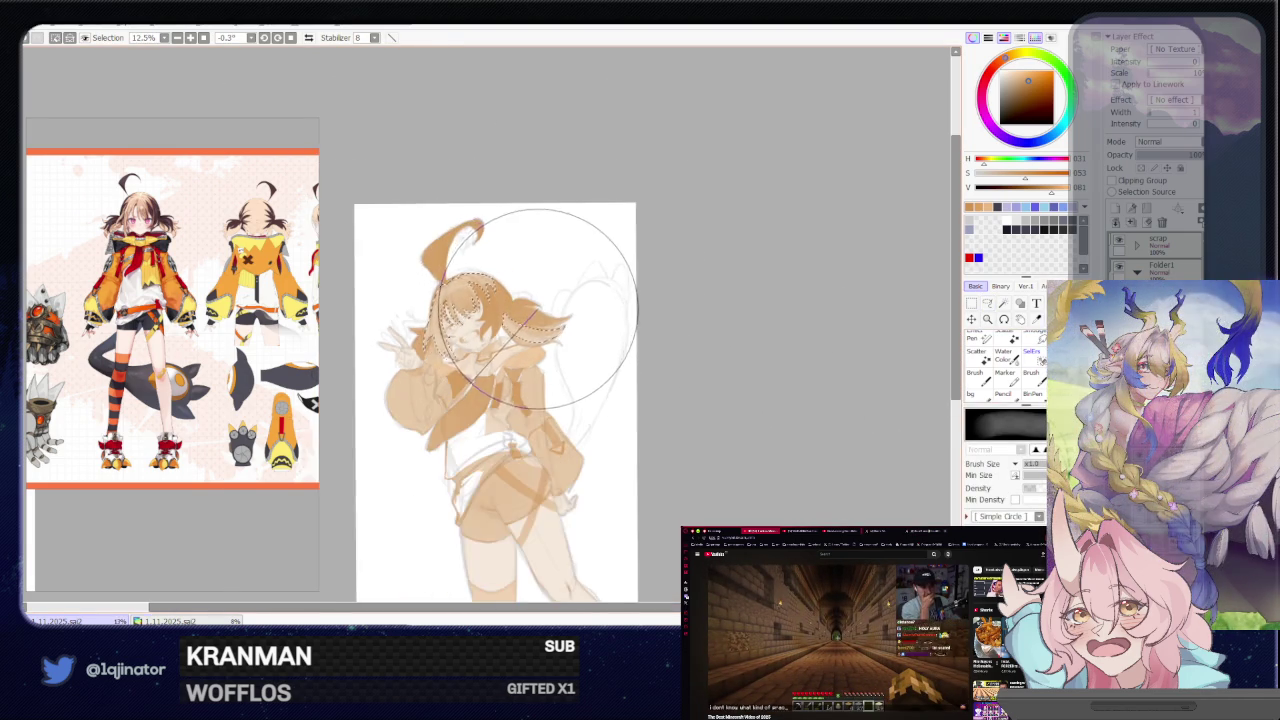
scroll(527, 303, up, 1)
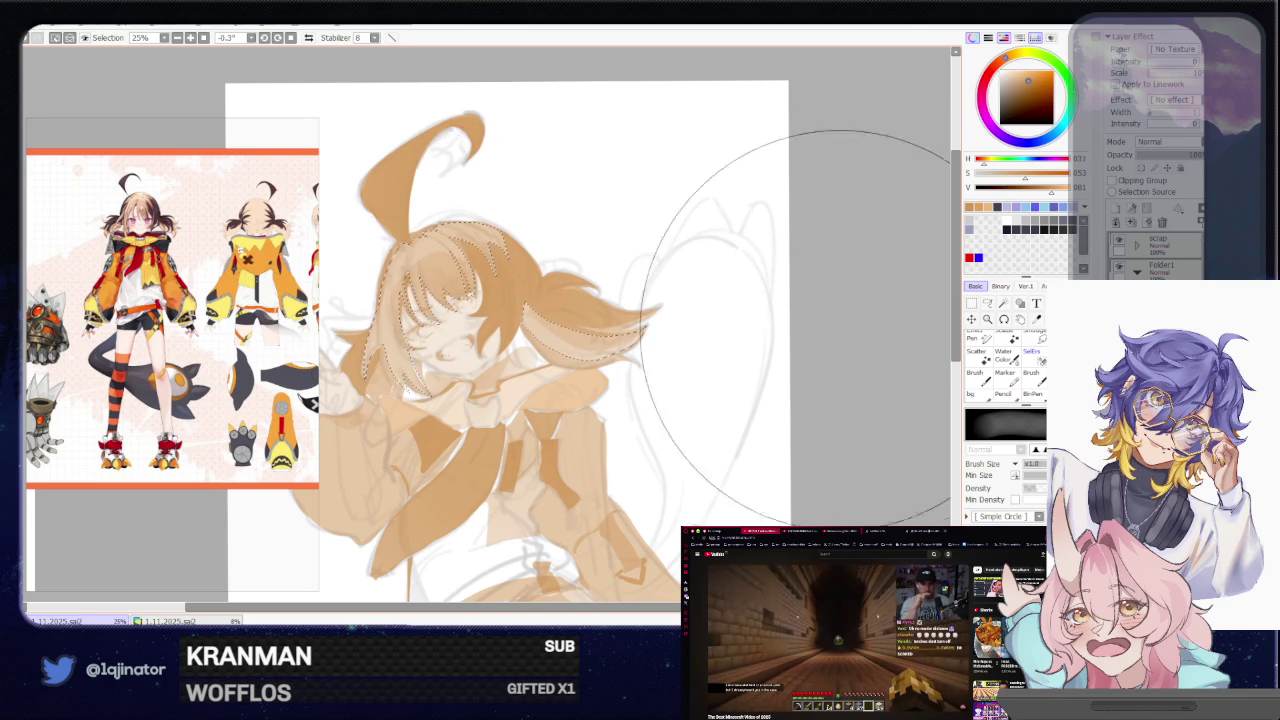
Release the bangs selection and zoom the canvas to 50% around the face
key(l)
key(ctrl+d)
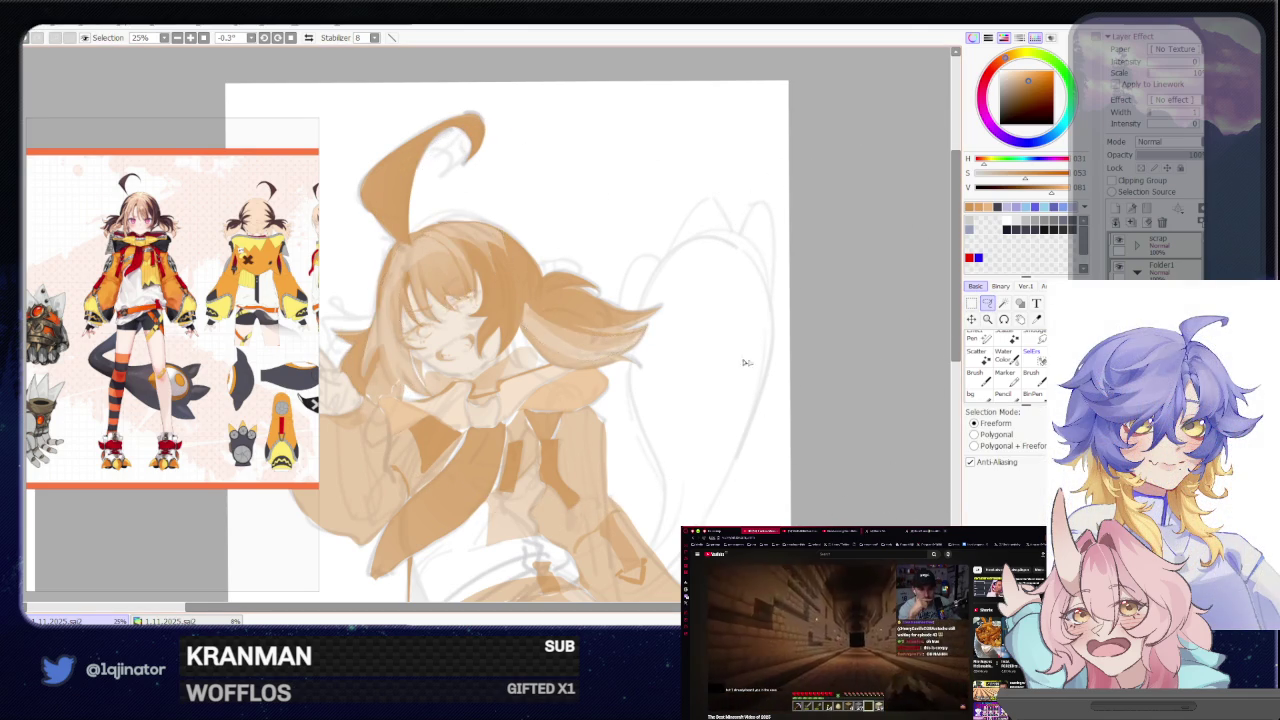
scroll(600, 370, up, 1)
scroll(520, 367, up, 1)
scroll(520, 367, up, 1)
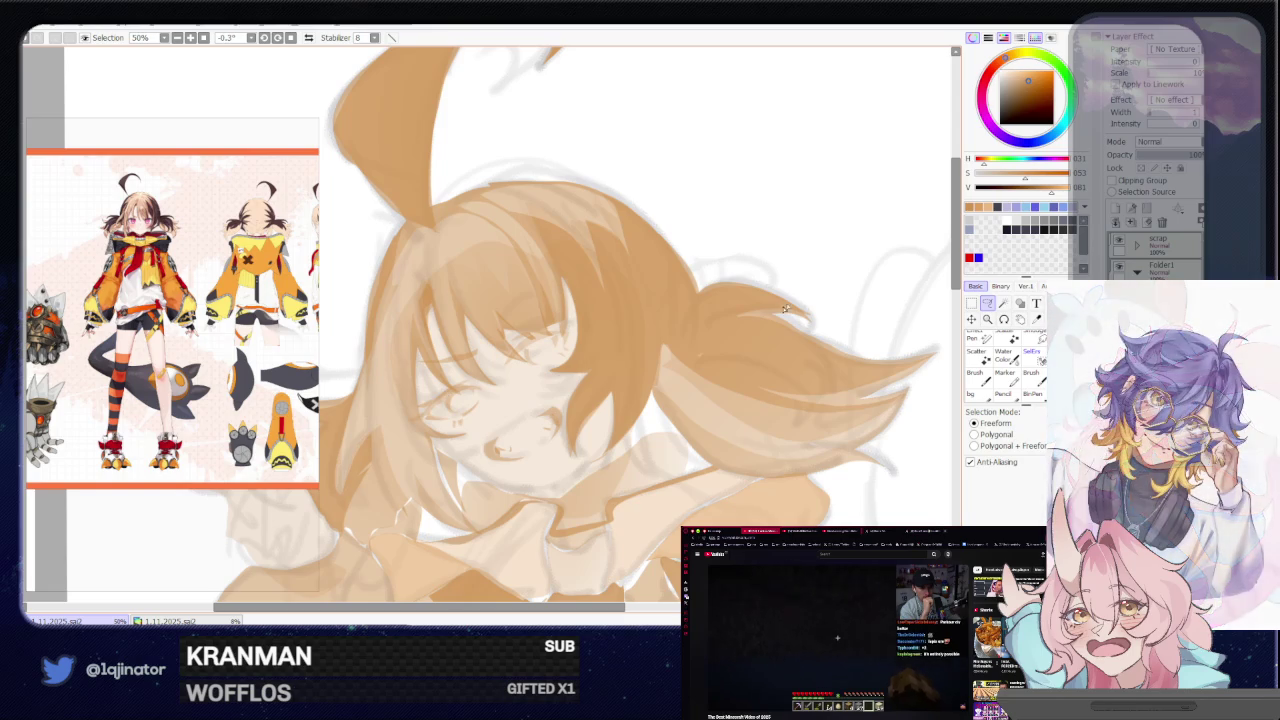
key(minus)
key(minus)
key(minus)
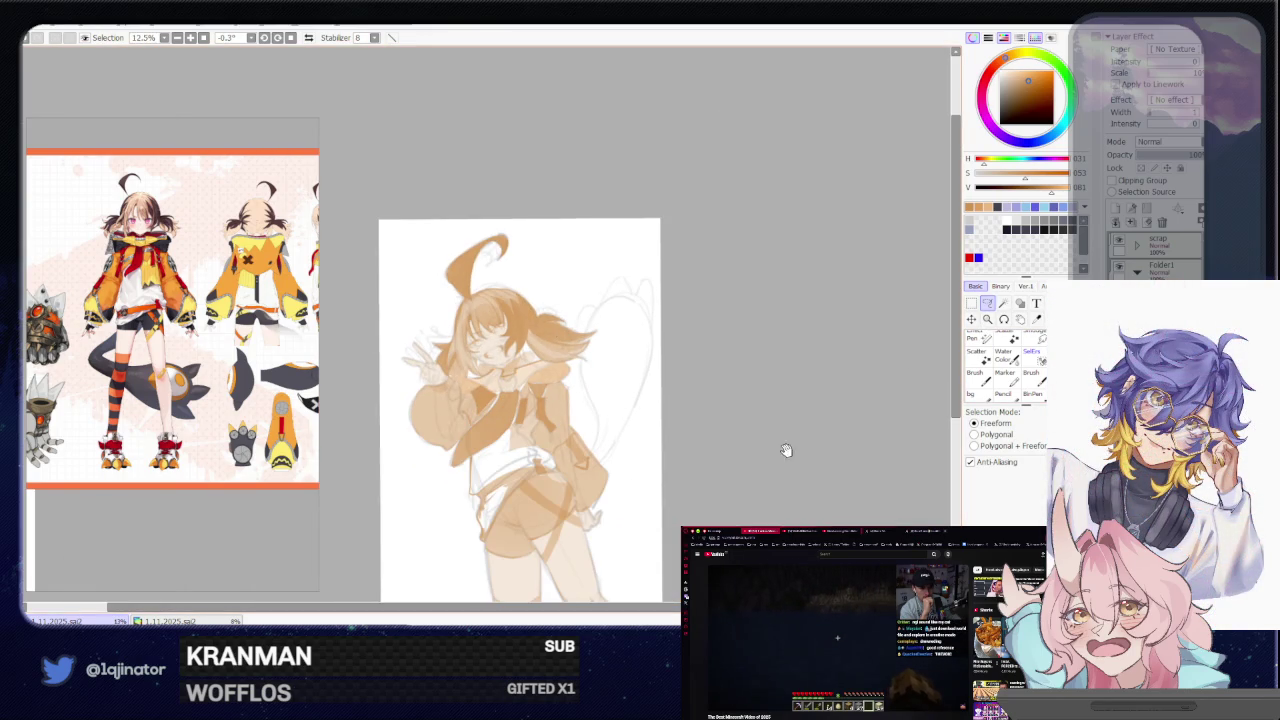
Pan to the canvas top, flip horizontally to check, then tilt the view 12.4°
key(plus)
key(plus)
key(plus)
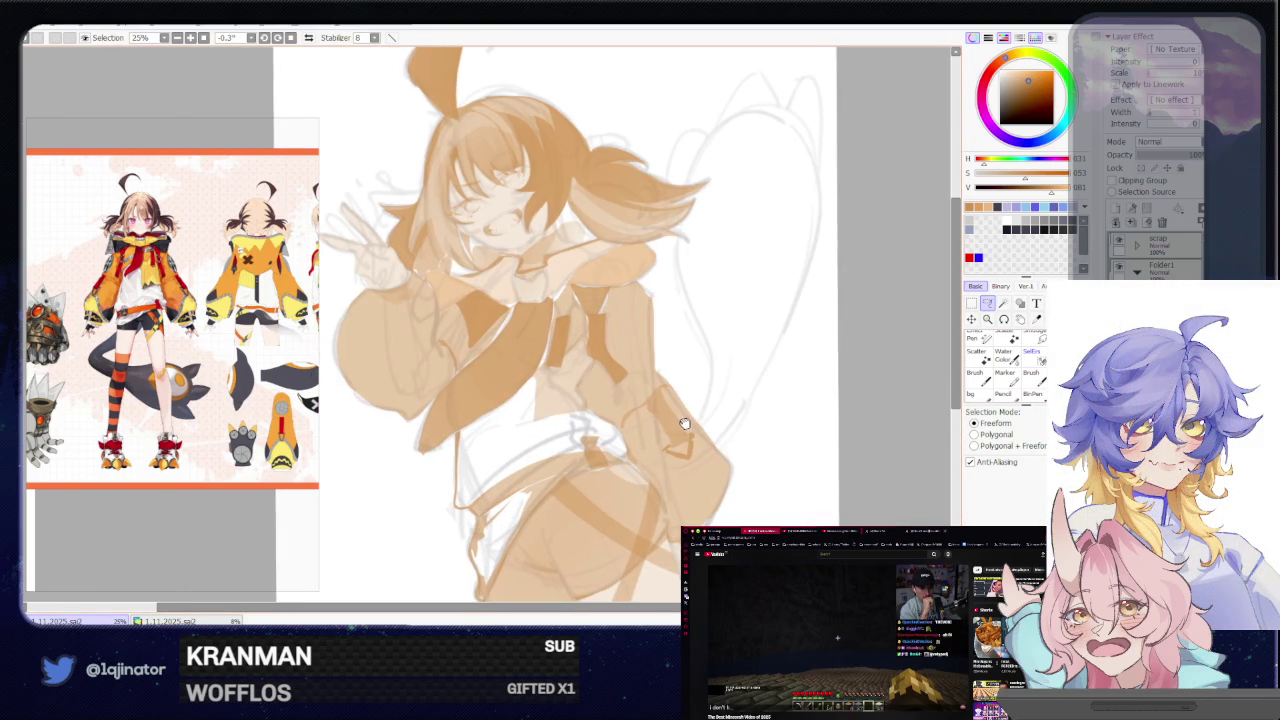
mouse_move(682, 295)
mouse_down()
mouse_move(659, 393)
mouse_move(606, 407)
mouse_up()
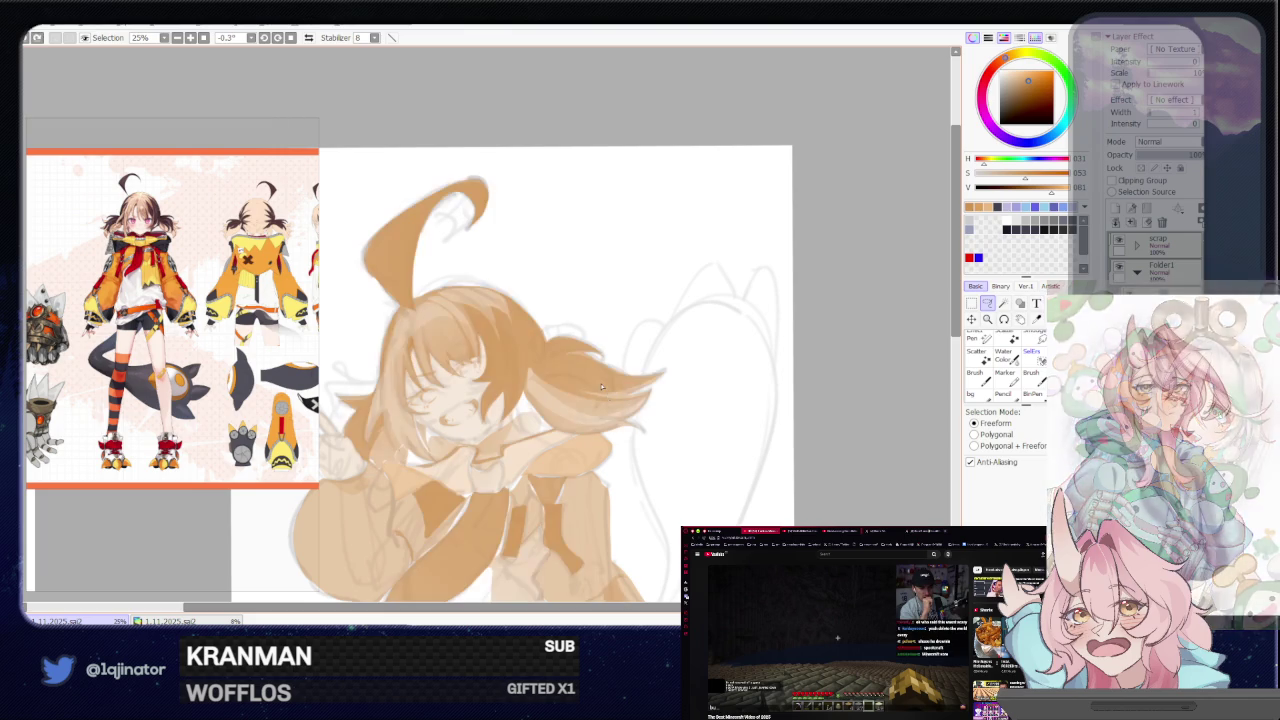
key(h)
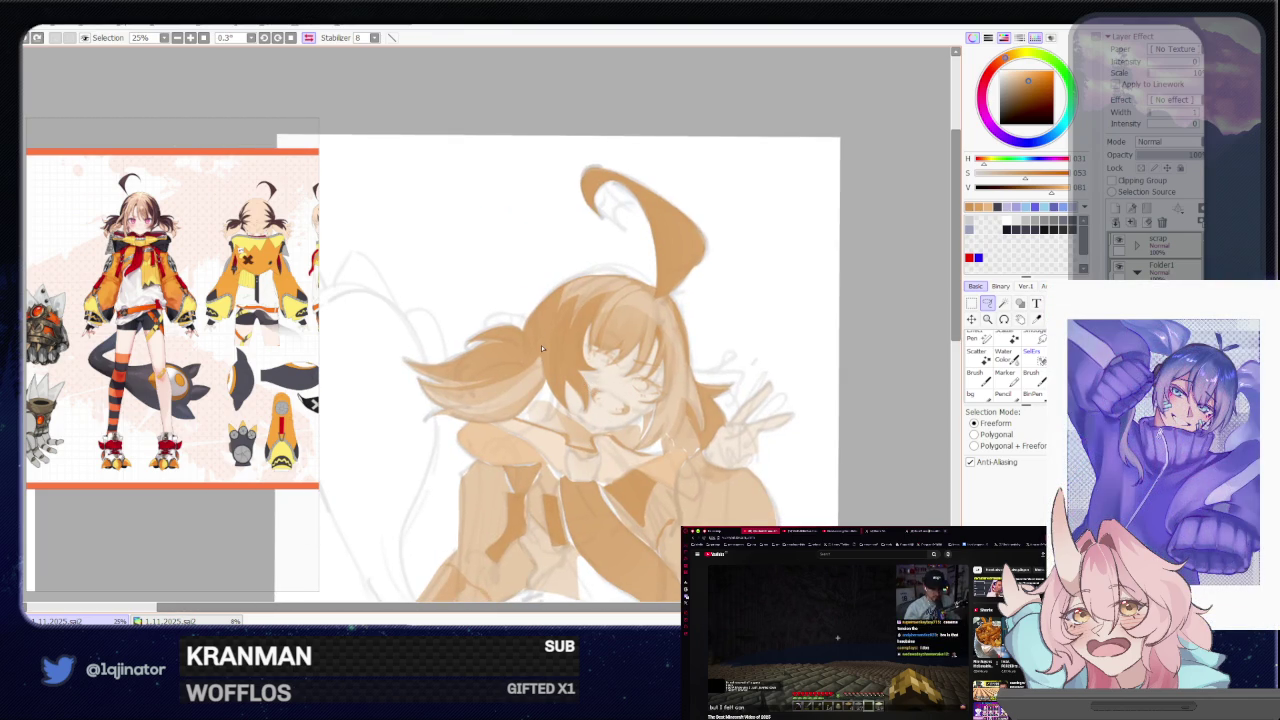
key(h)
drag(541, 348, 512, 305)
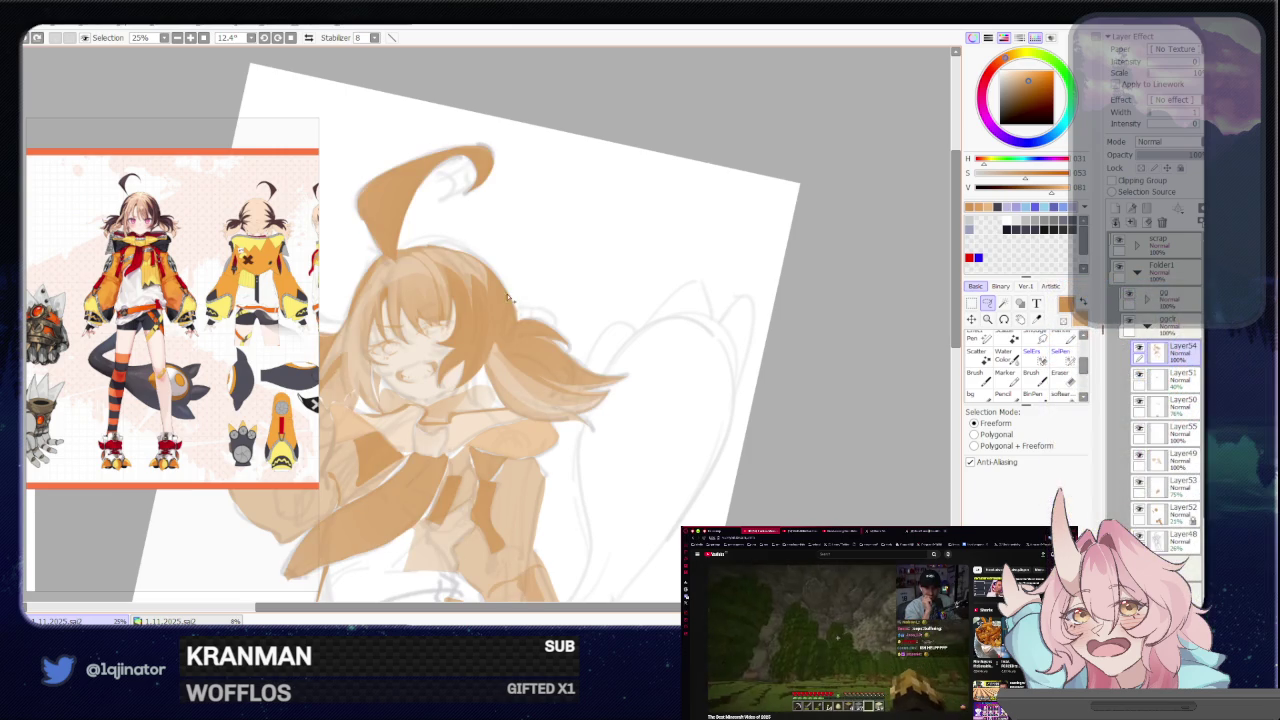
Lasso along the edge of the twintail strand on the right
drag(510, 304, 486, 371)
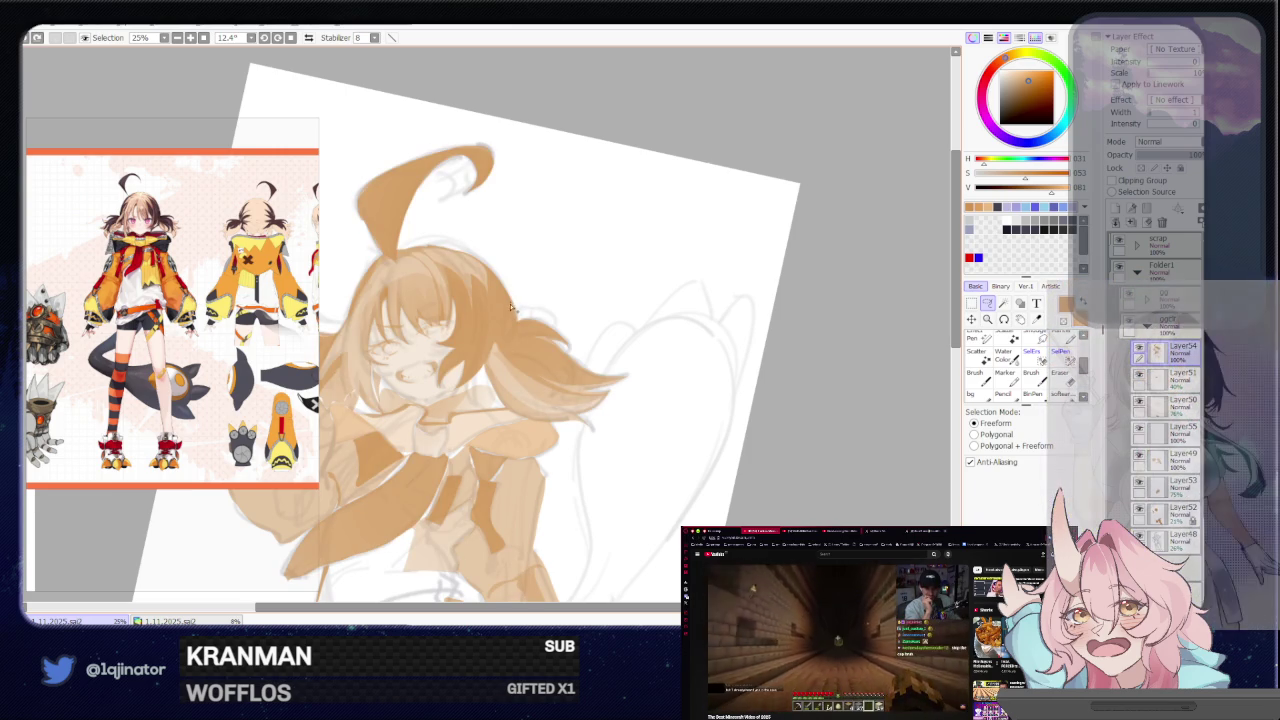
click(993, 318)
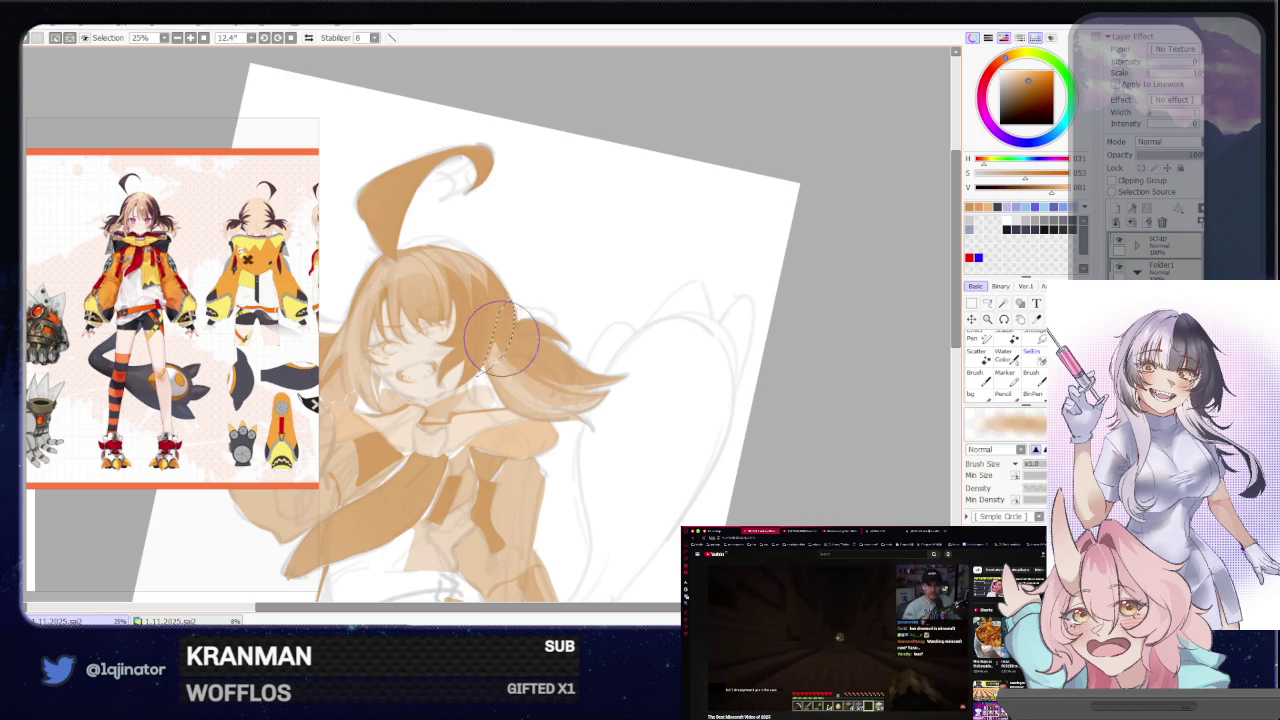
click(987, 303)
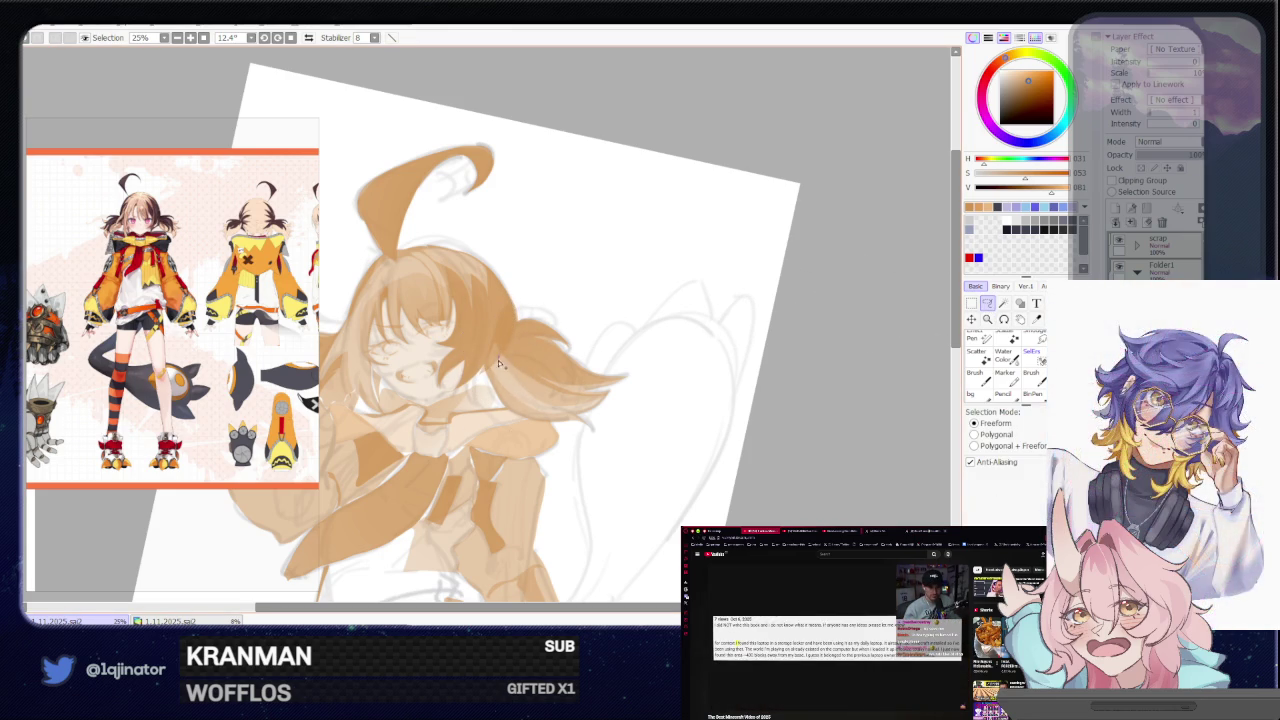
drag(513, 416, 510, 412)
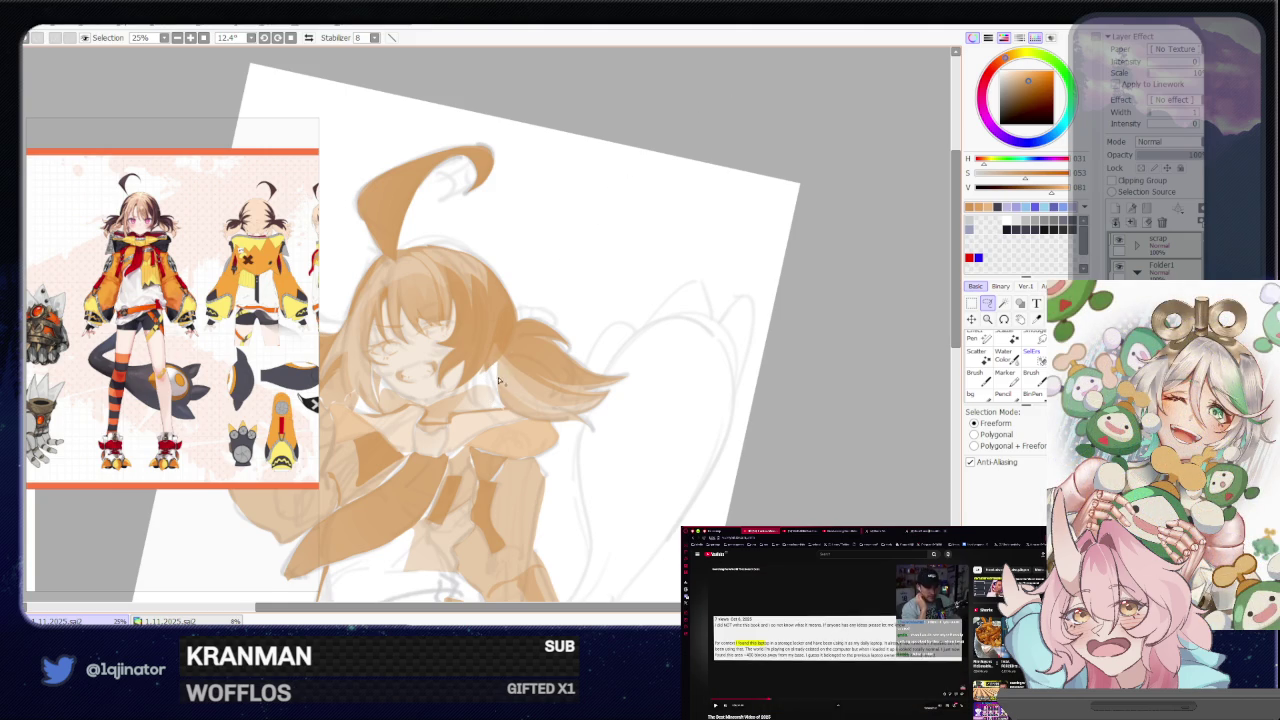
drag(512, 413, 567, 422)
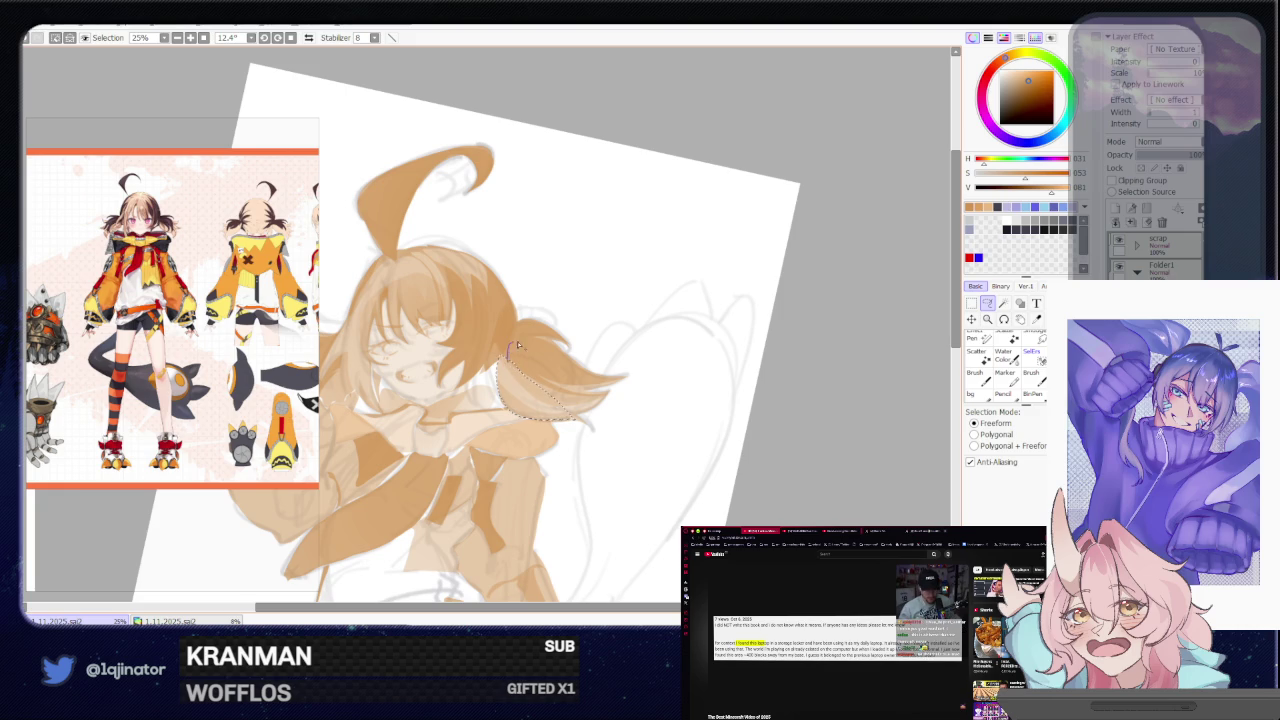
drag(562, 404, 532, 344)
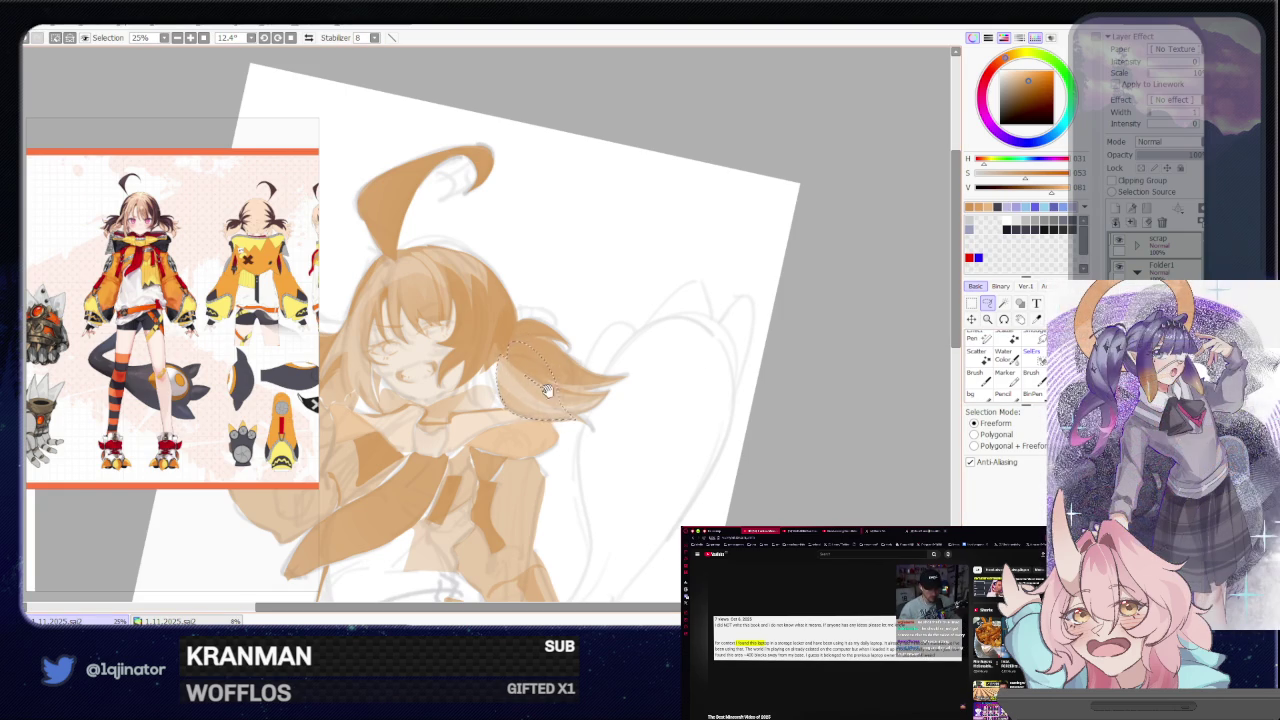
Trim the strand with a soft eraser, re-tilt the view to 11.7°, and pan to the hand
drag(590, 411, 617, 365)
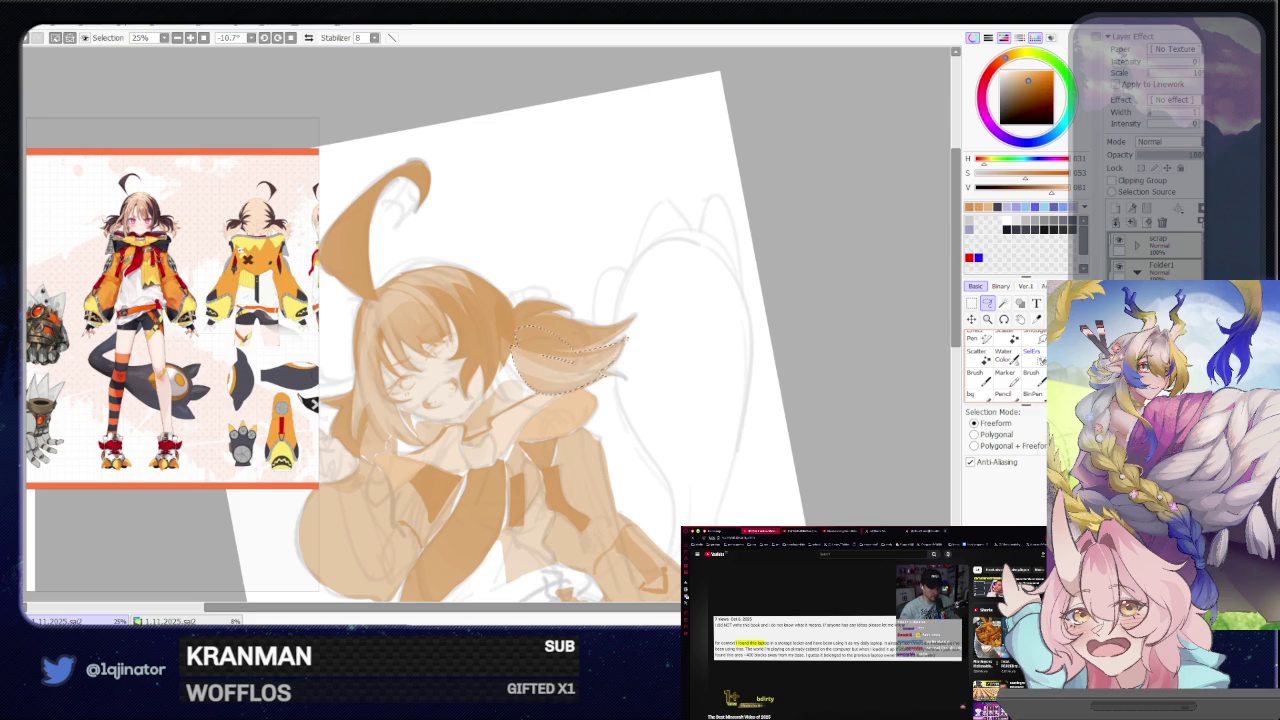
key(e)
drag(585, 337, 640, 420)
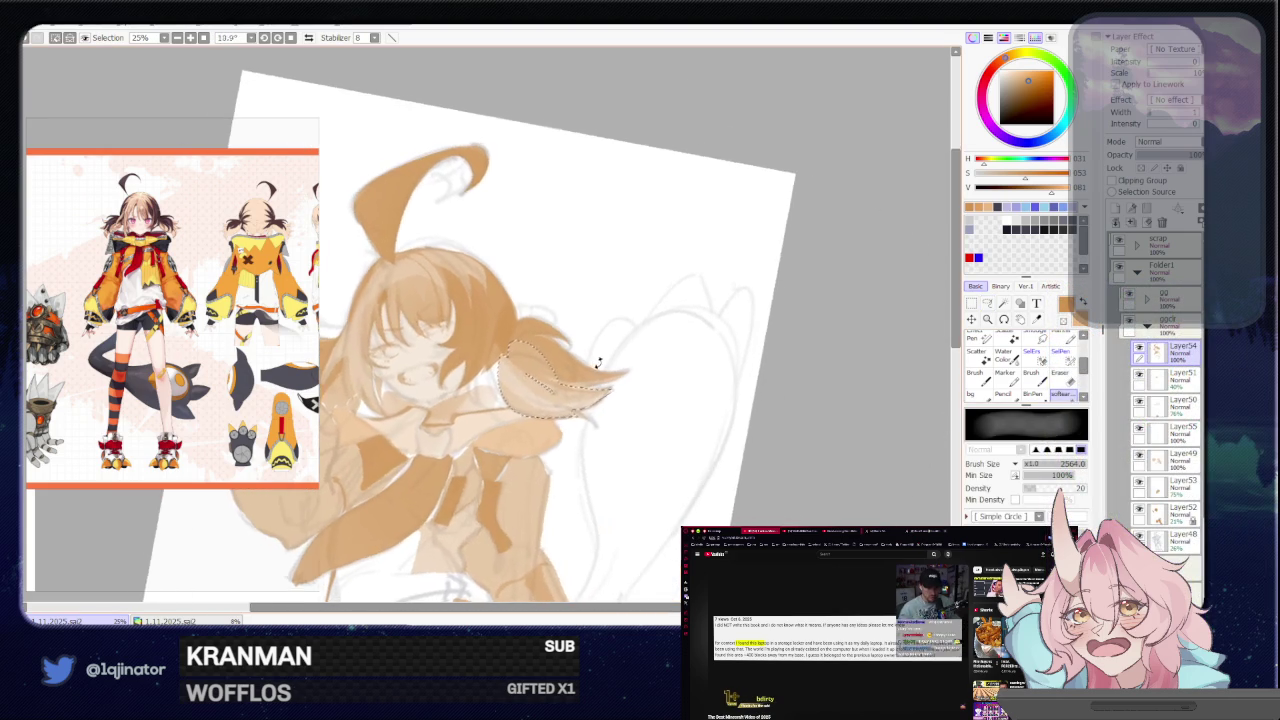
key(l)
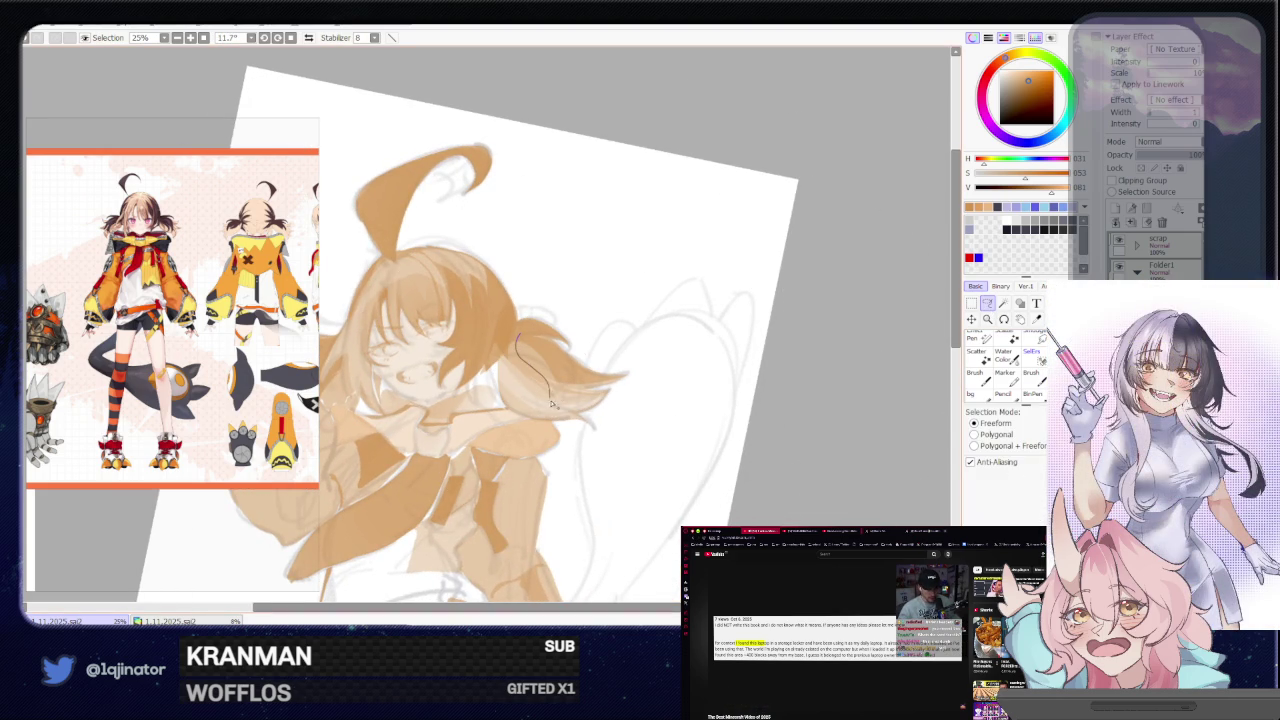
drag(550, 403, 520, 340)
key(e)
key(ctrl+d)
key(l)
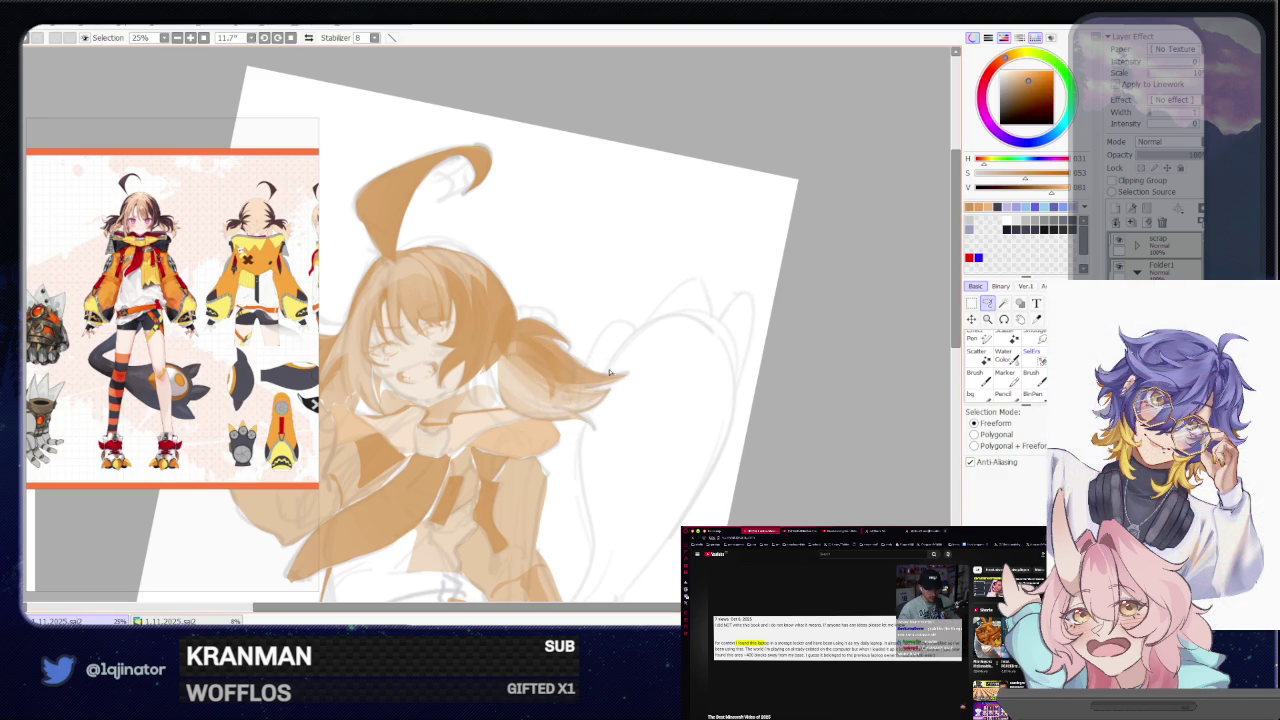
mouse_move(613, 402)
mouse_down()
mouse_move(652, 392)
mouse_move(651, 451)
mouse_up()
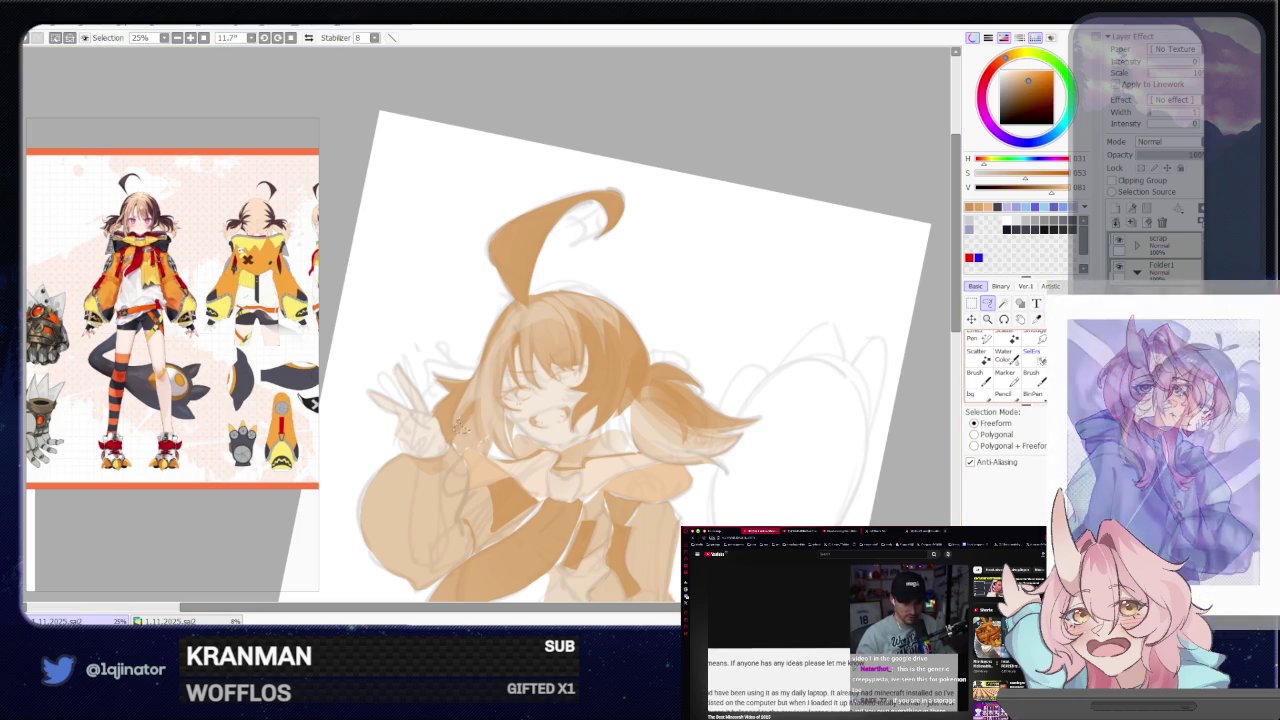
Set the brush size to 645
key(b)
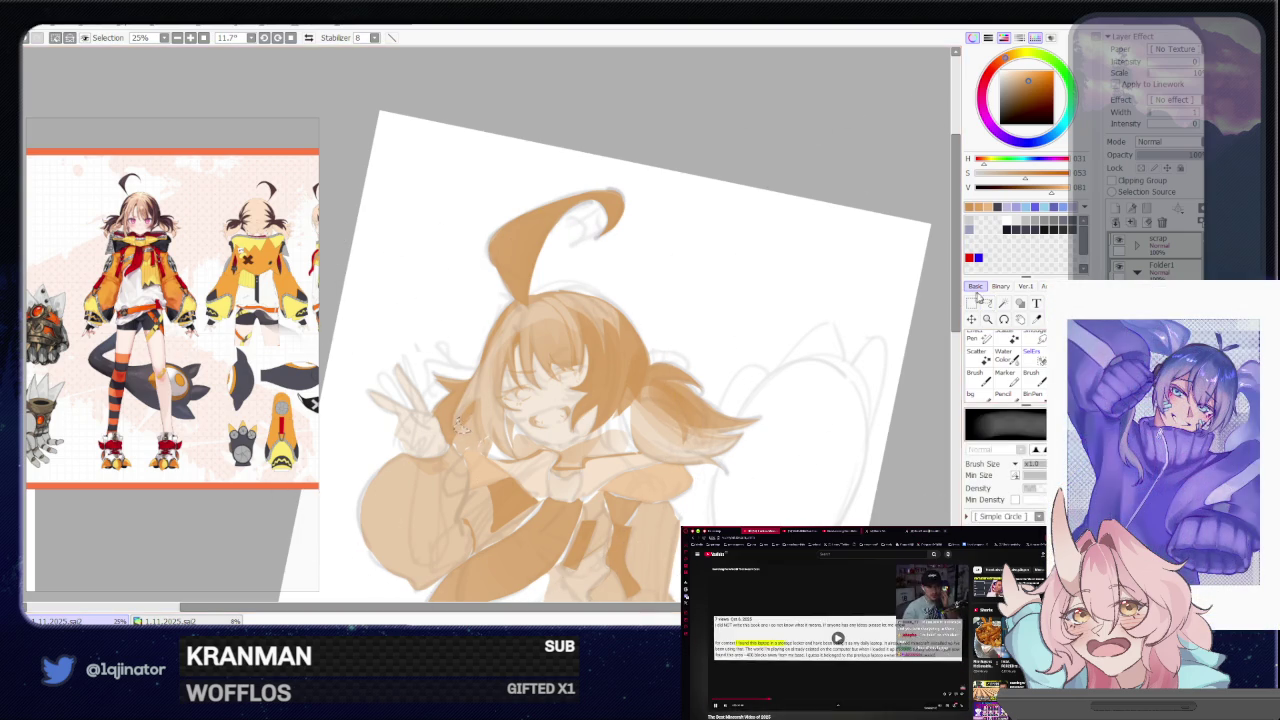
key(m)
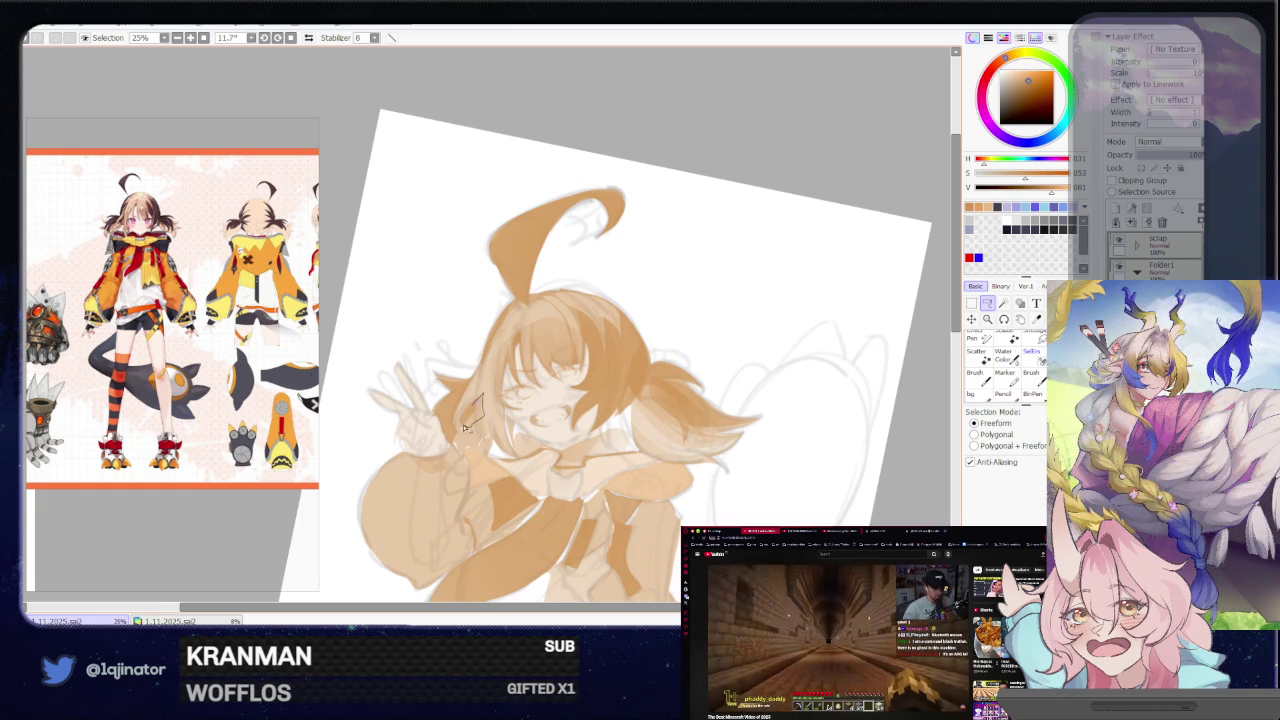
key(b)
drag(670, 316, 713, 344)
key(l)
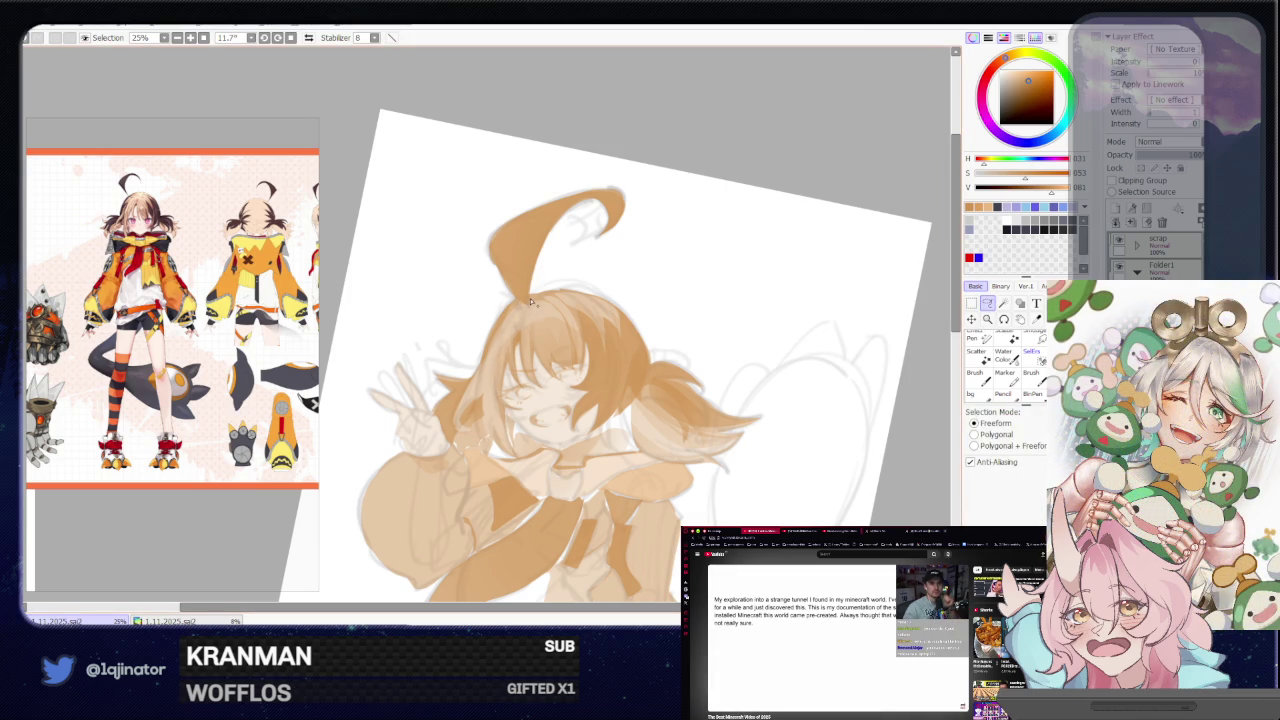
Lasso the bangs and shade inside with the soft brush
drag(521, 324, 531, 380)
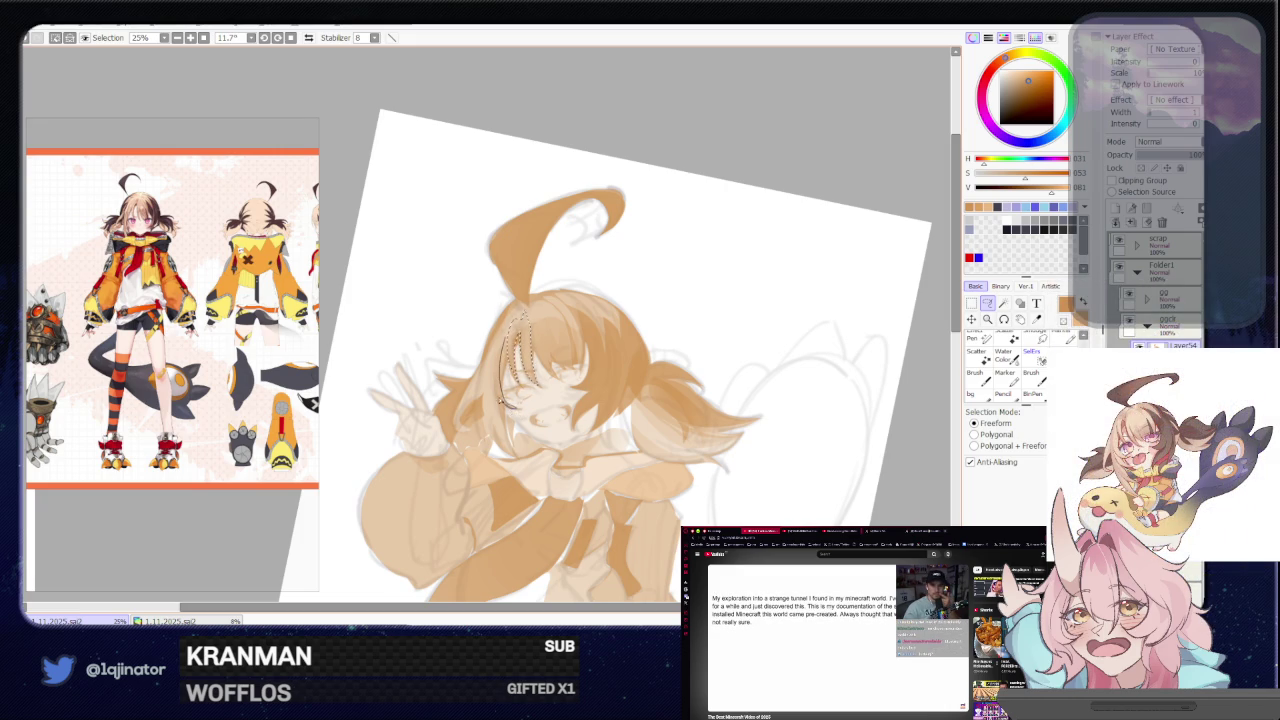
drag(494, 384, 497, 428)
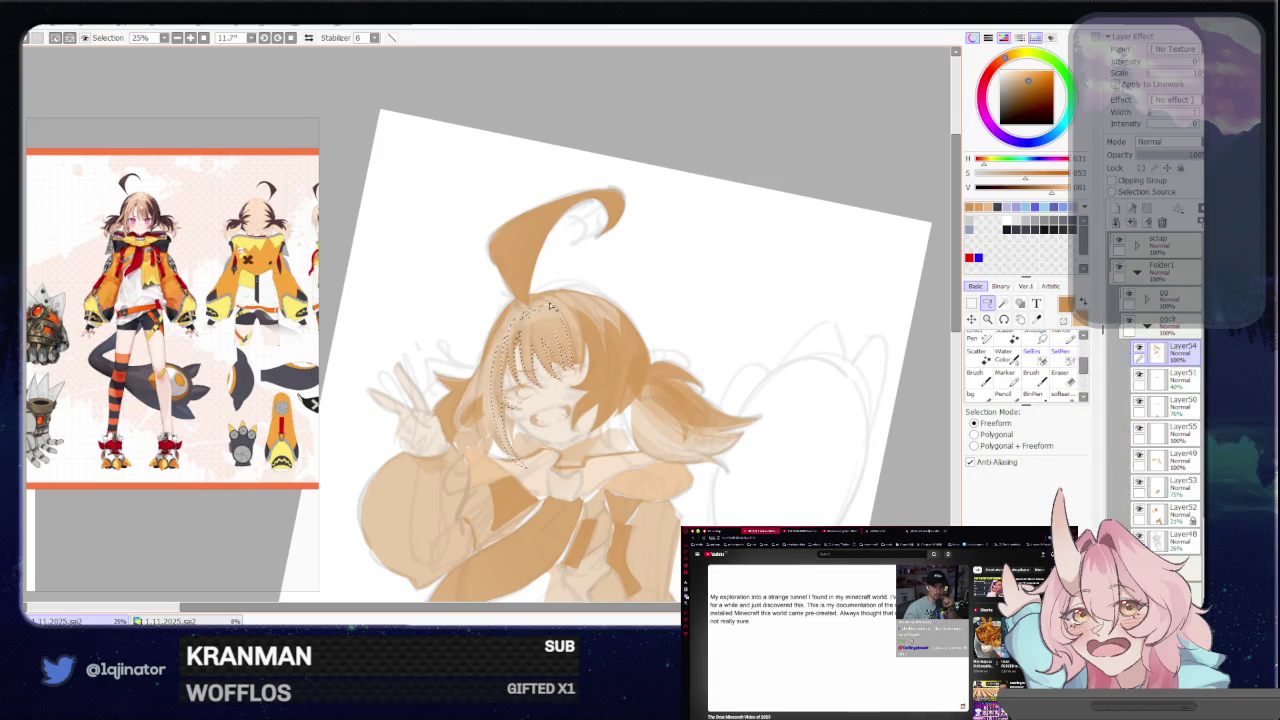
drag(568, 327, 557, 305)
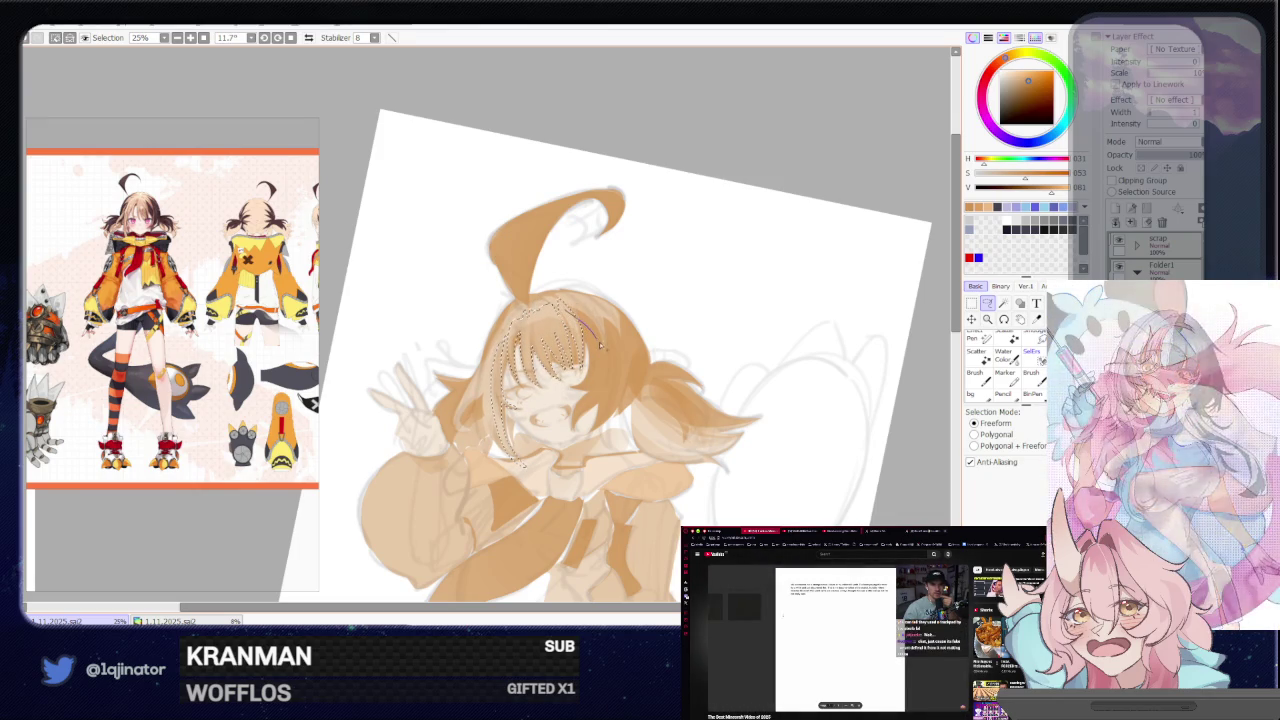
drag(568, 307, 606, 347)
drag(500, 340, 487, 398)
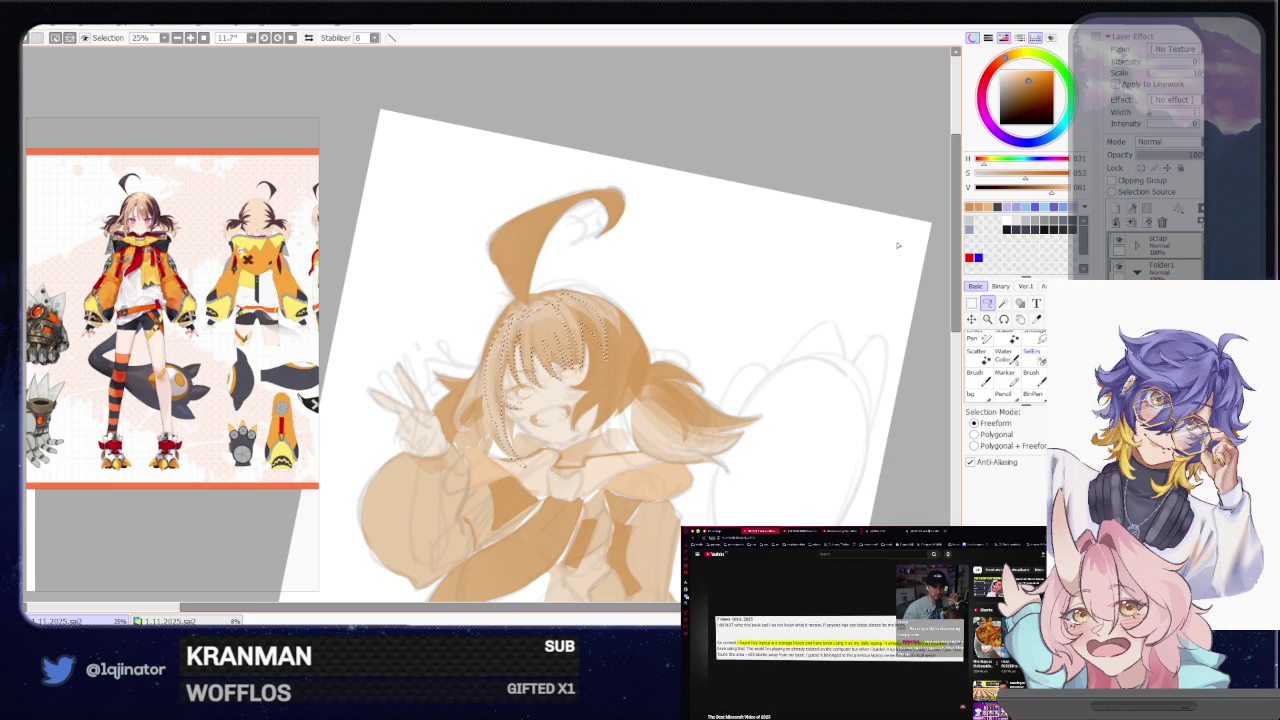
key(e)
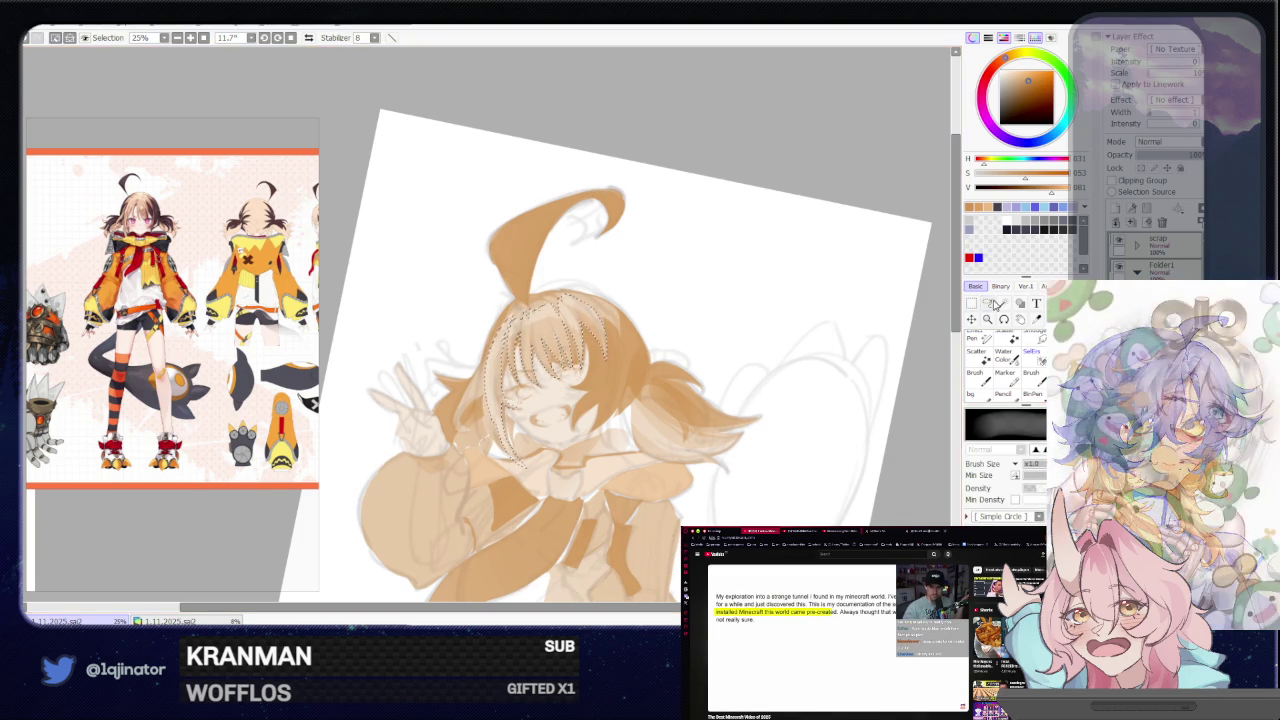
Deselect, then lasso along the left edge of the face and lighten it
key(ctrl+d)
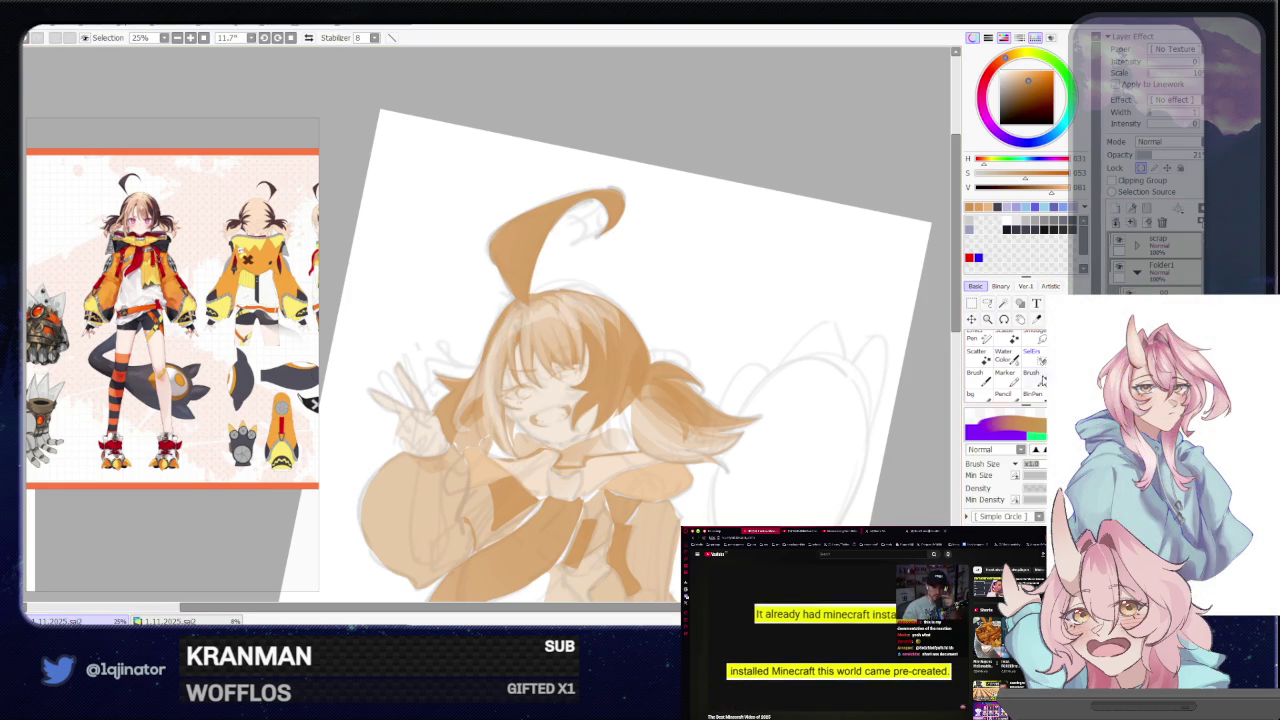
key(l)
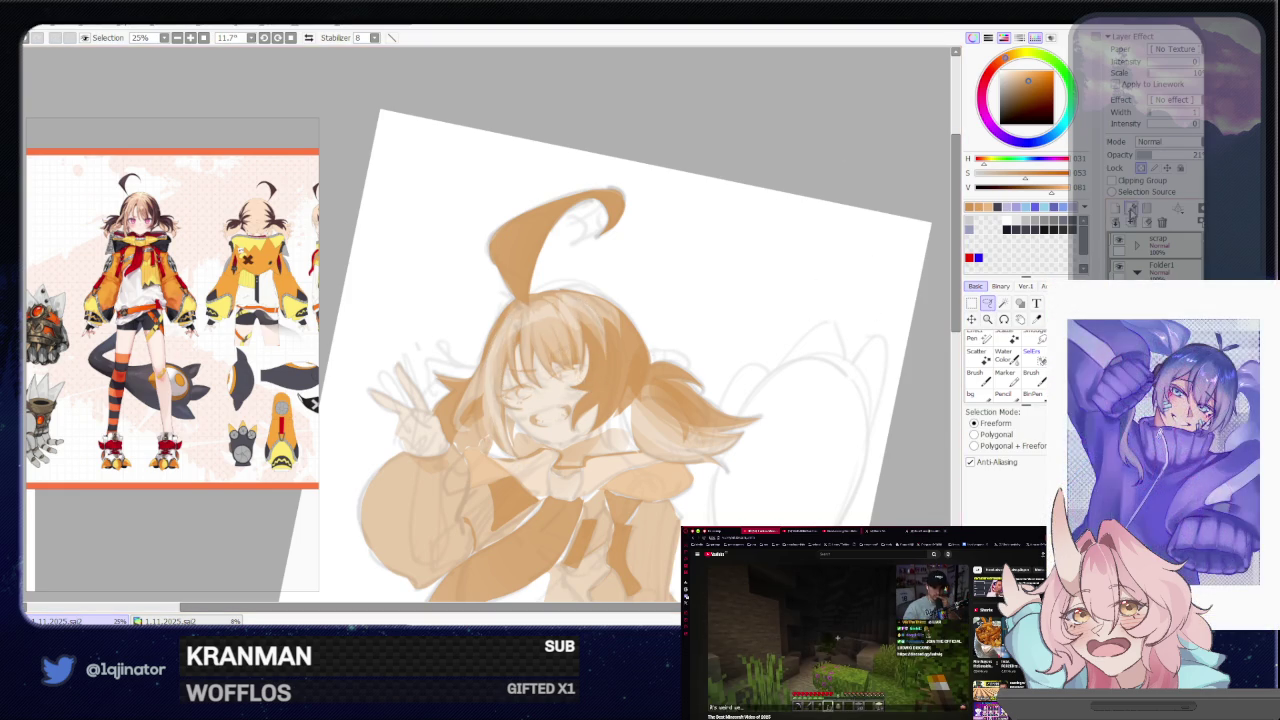
mouse_move(548, 308)
mouse_down()
mouse_move(492, 388)
mouse_move(519, 342)
mouse_move(587, 392)
mouse_up()
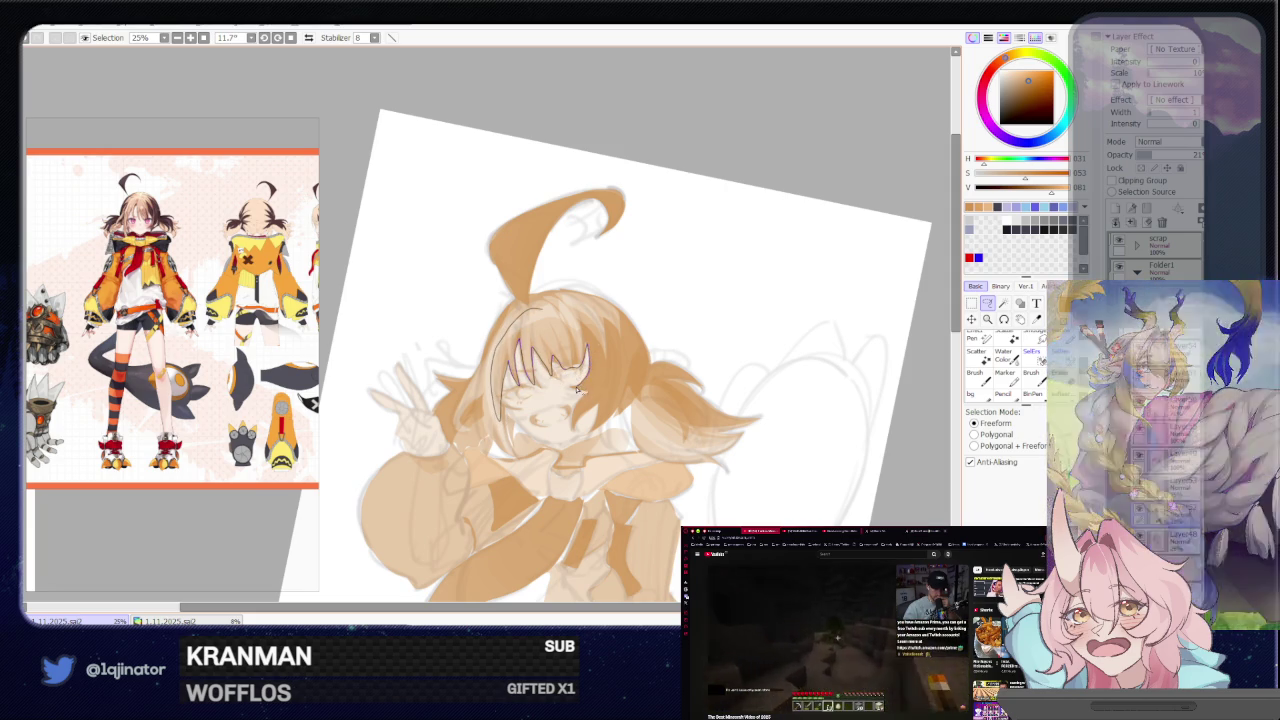
key(Delete)
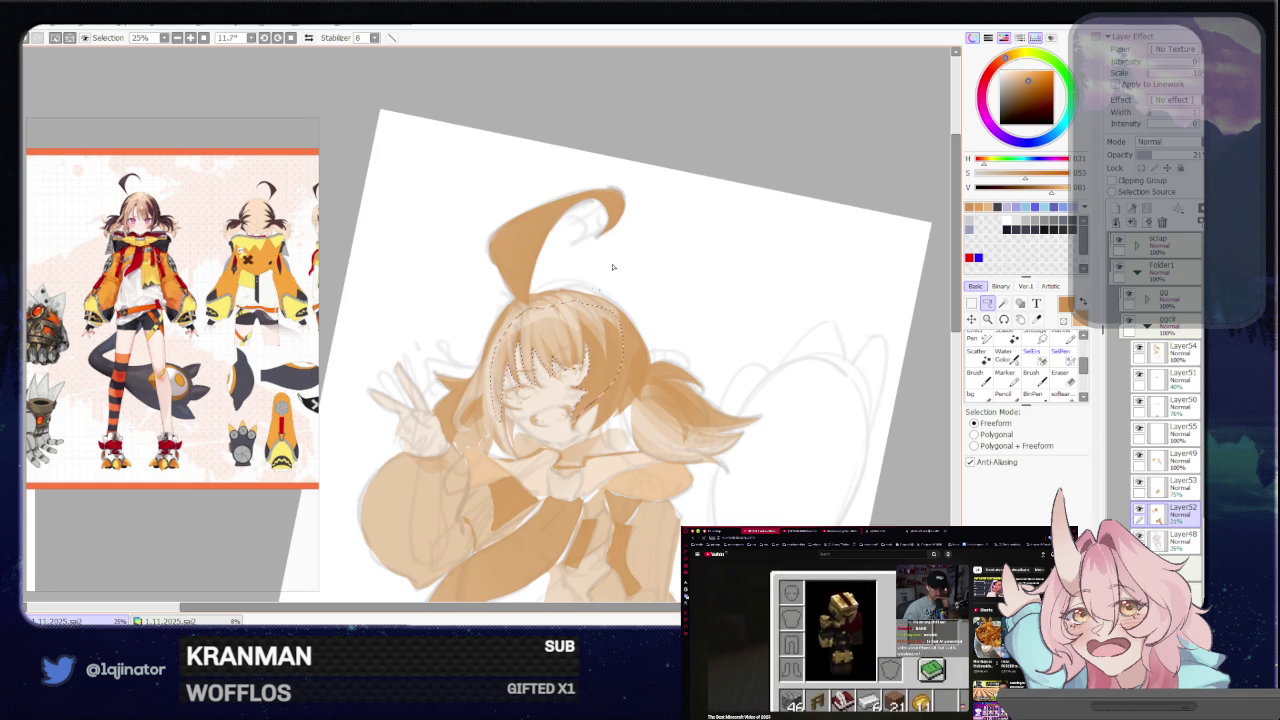
Rotate the canvas view upright and reposition the drawing
scroll(636, 330, down, 2)
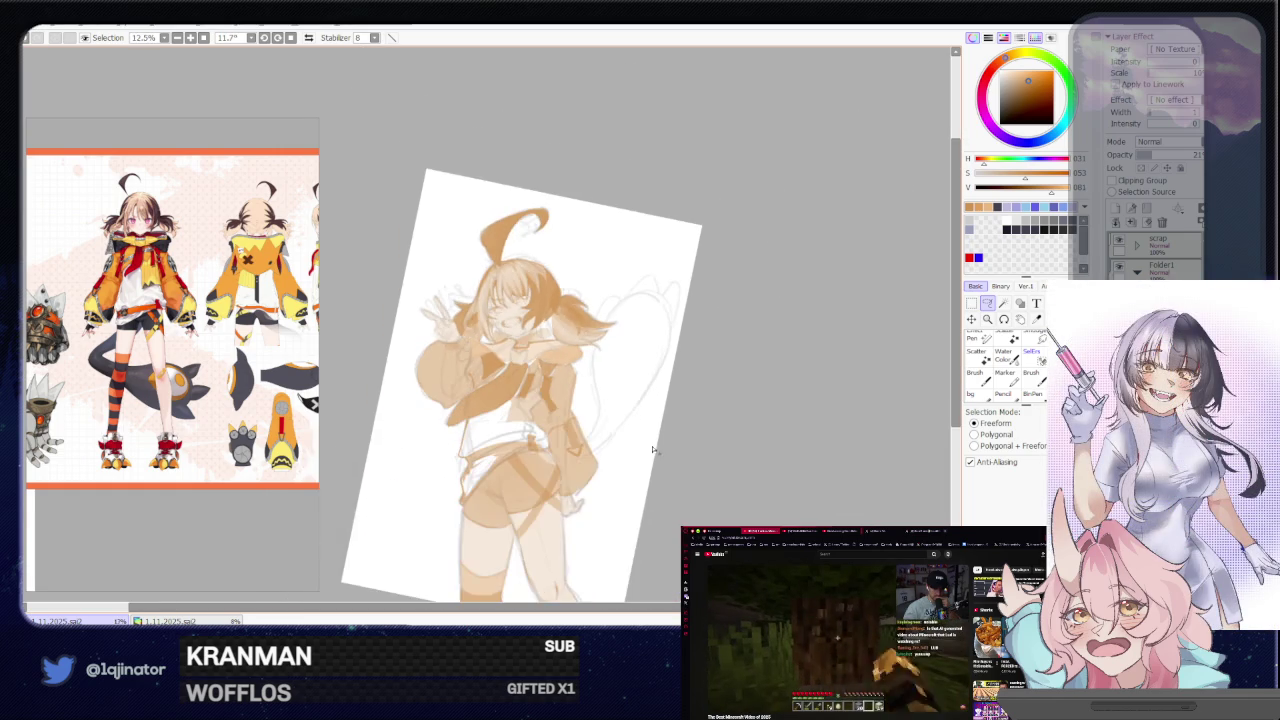
scroll(640, 400, up, 3)
scroll(613, 433, down, 1)
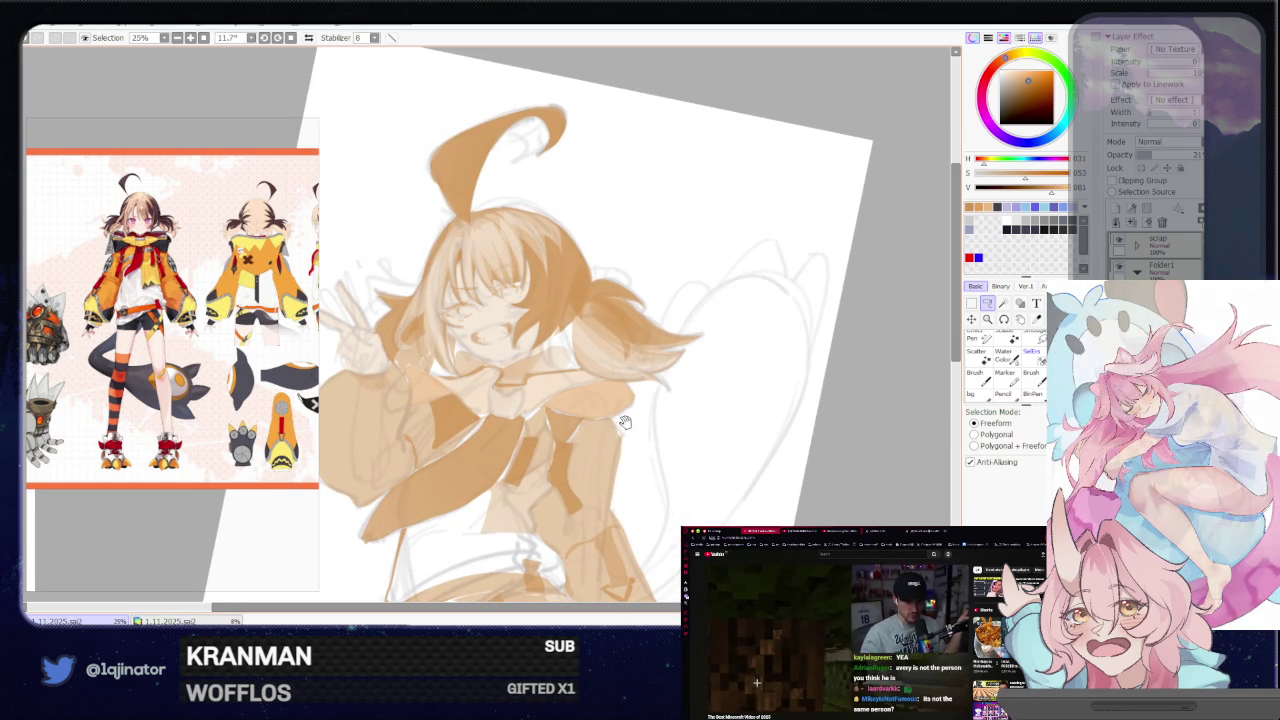
drag(624, 421, 643, 384)
key(b)
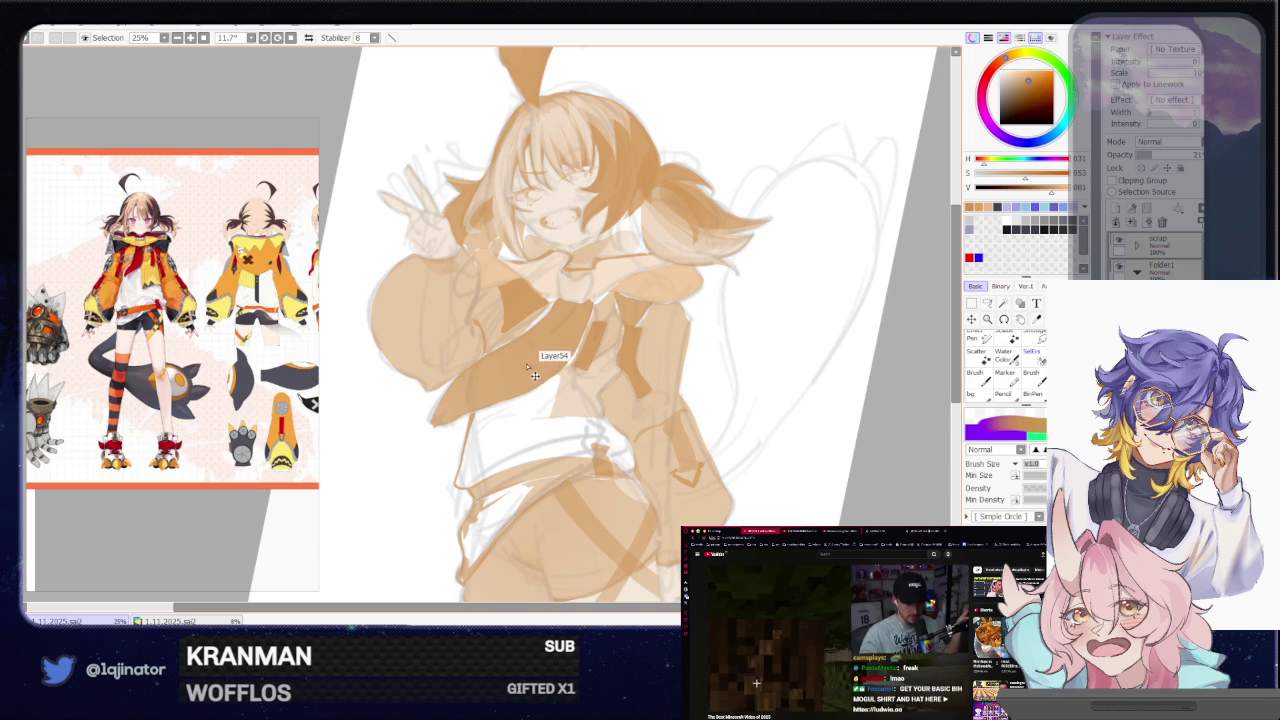
drag(520, 372, 617, 368)
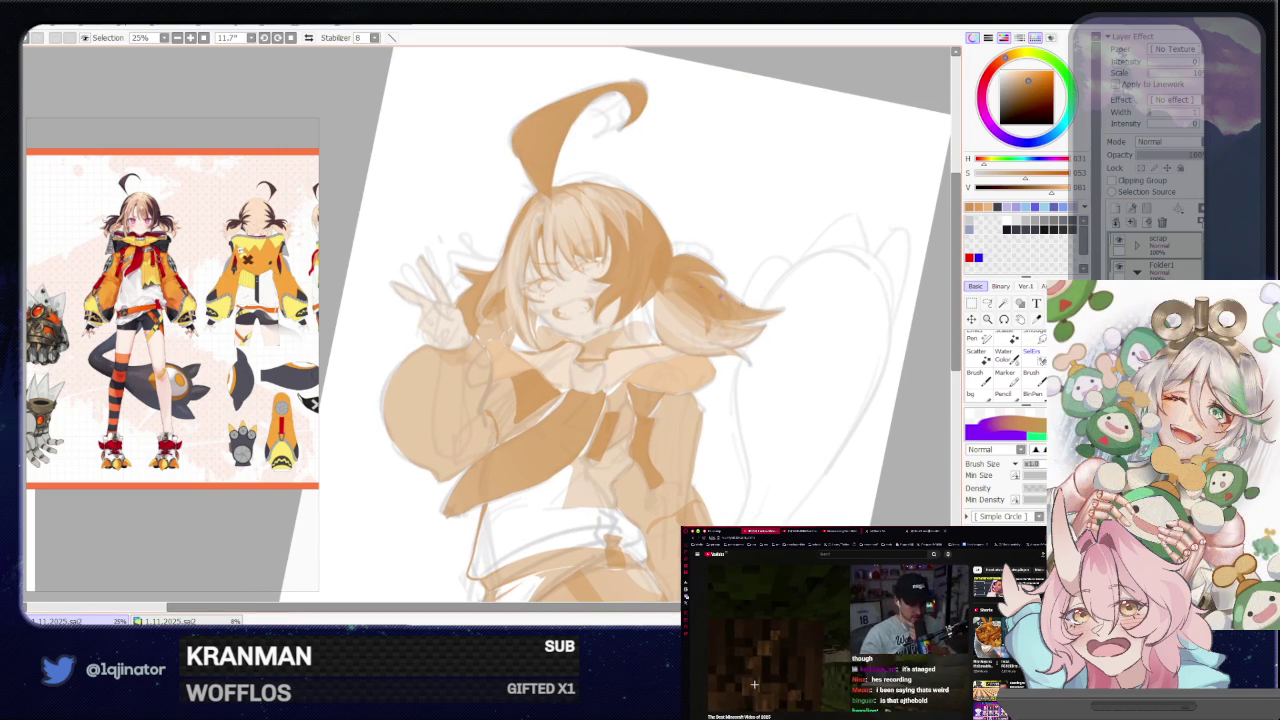
Mirror the view and lasso around the raised peace-sign fingers
click(985, 304)
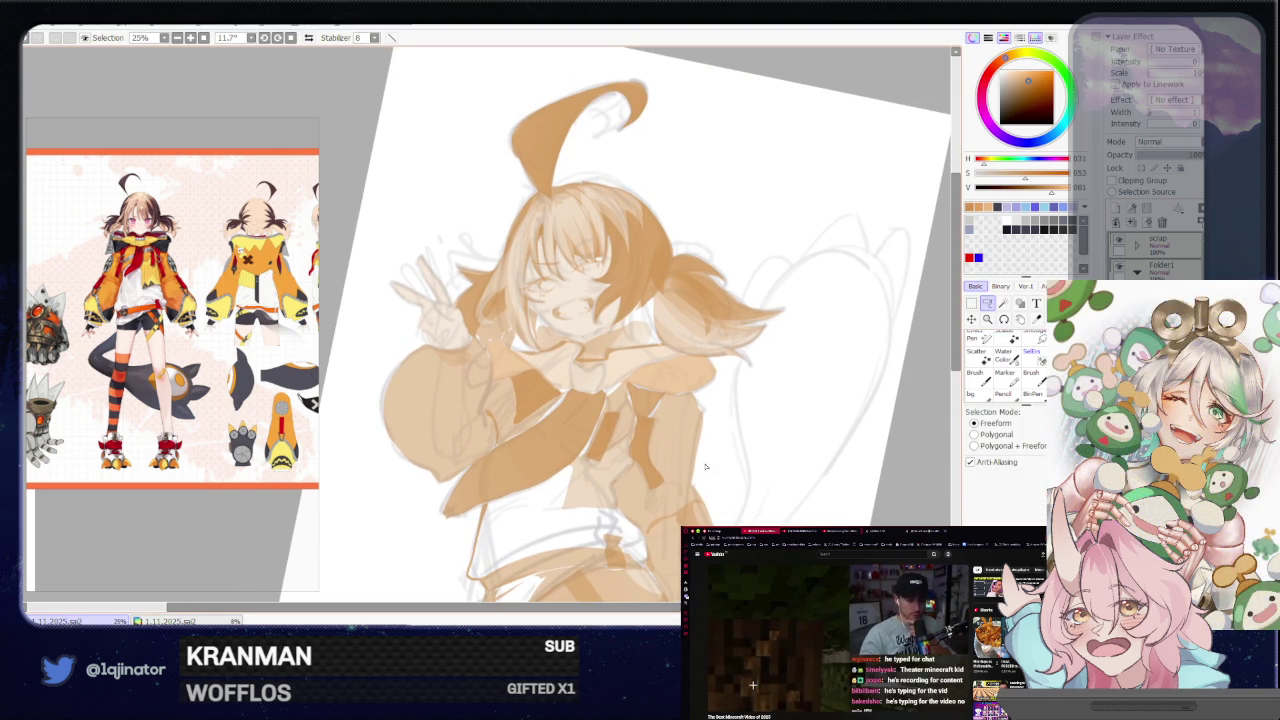
key(h)
scroll(603, 382, up, 1)
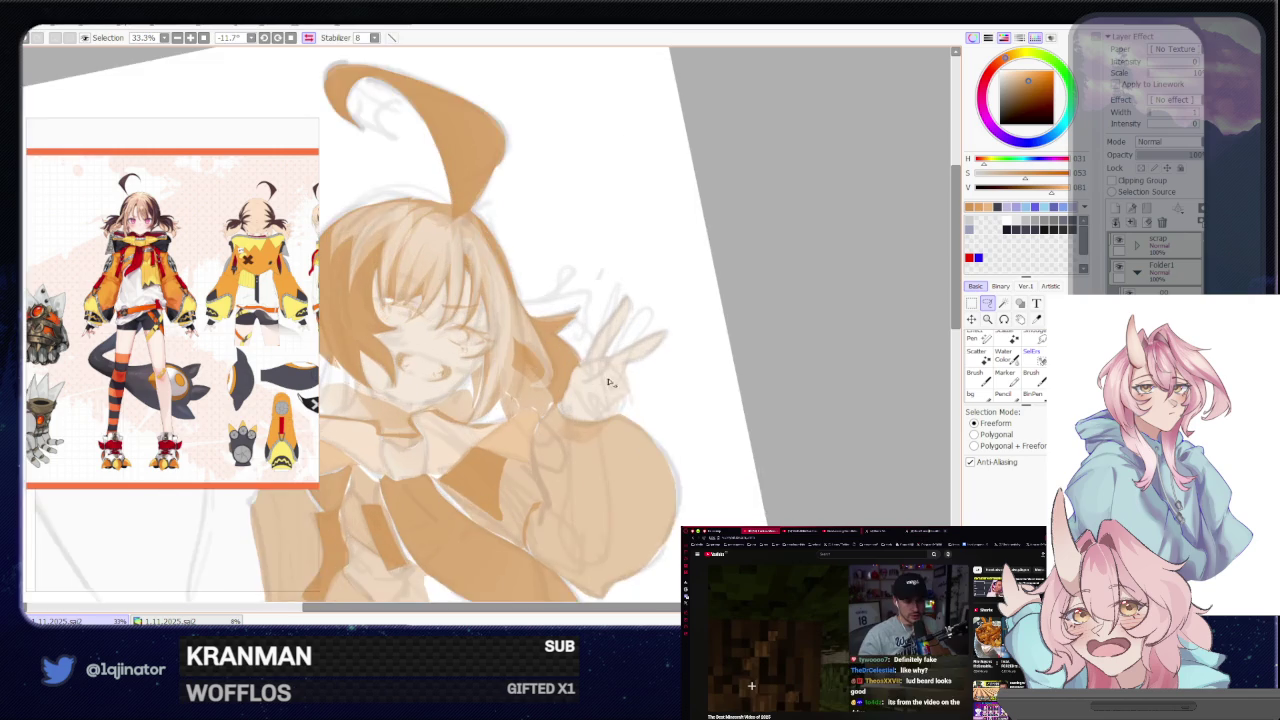
drag(639, 386, 594, 426)
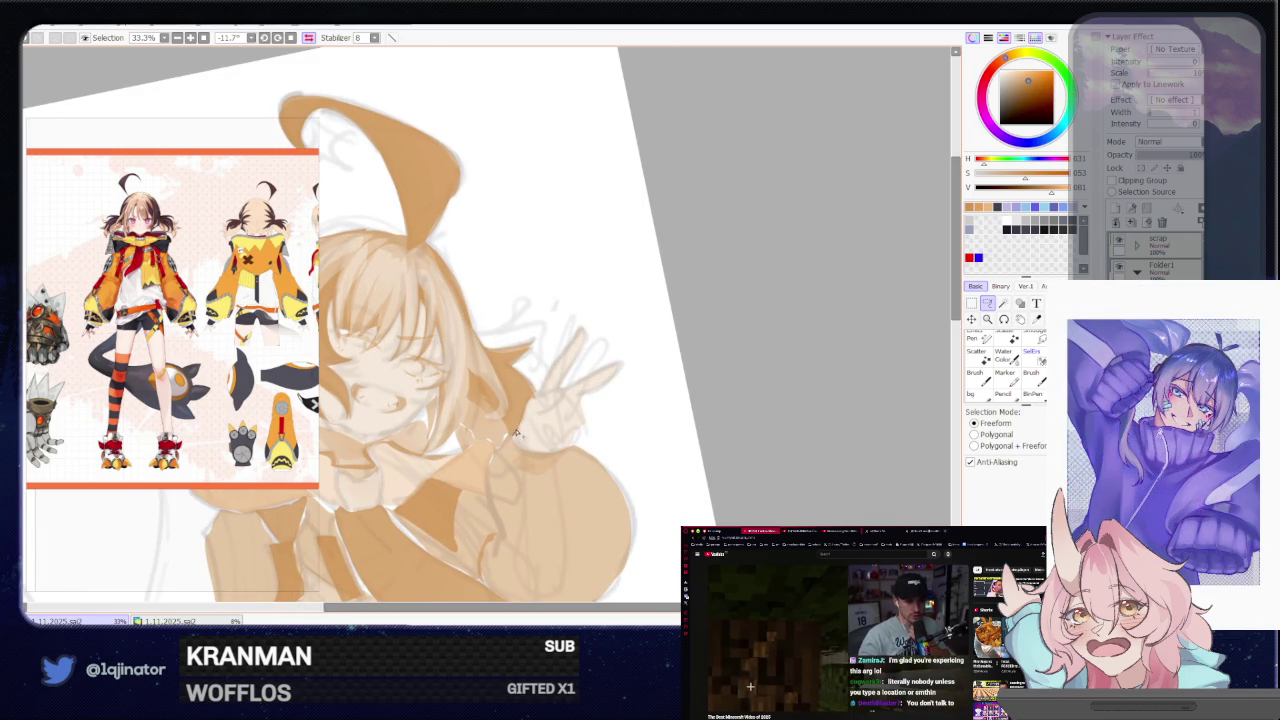
mouse_move(534, 398)
mouse_down()
mouse_move(572, 347)
mouse_move(525, 425)
mouse_up()
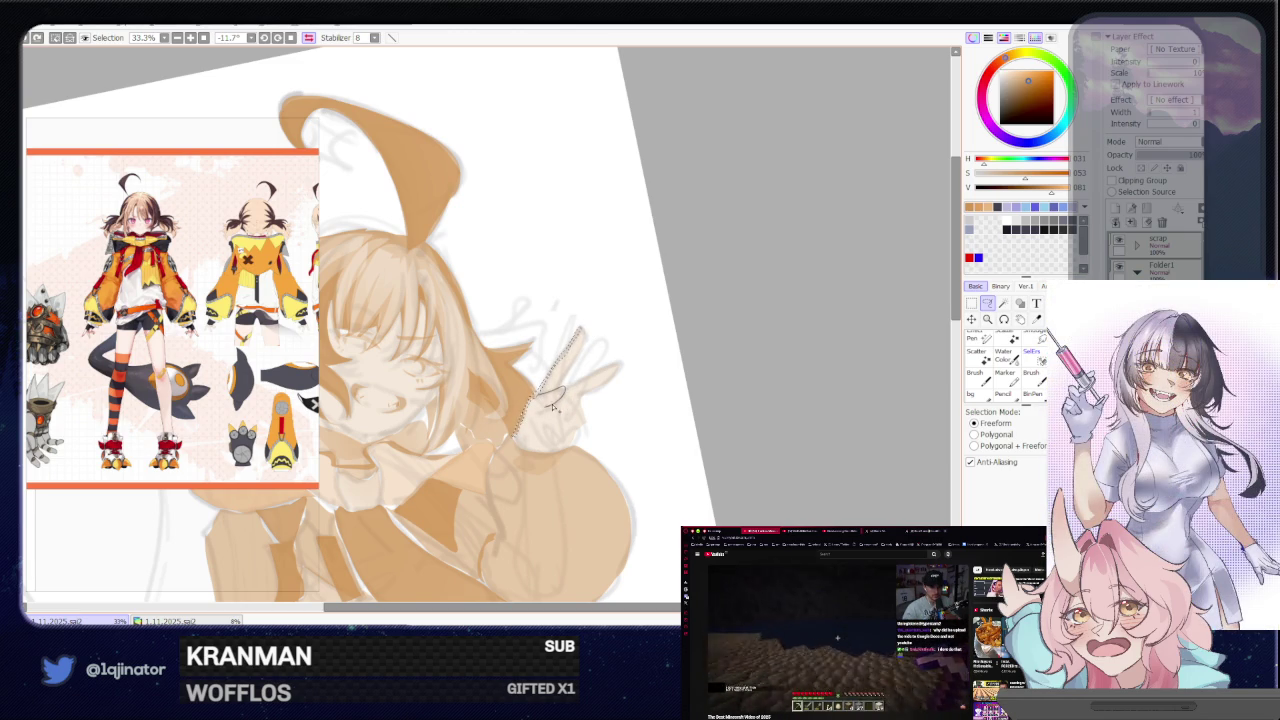
scroll(559, 391, down, 2)
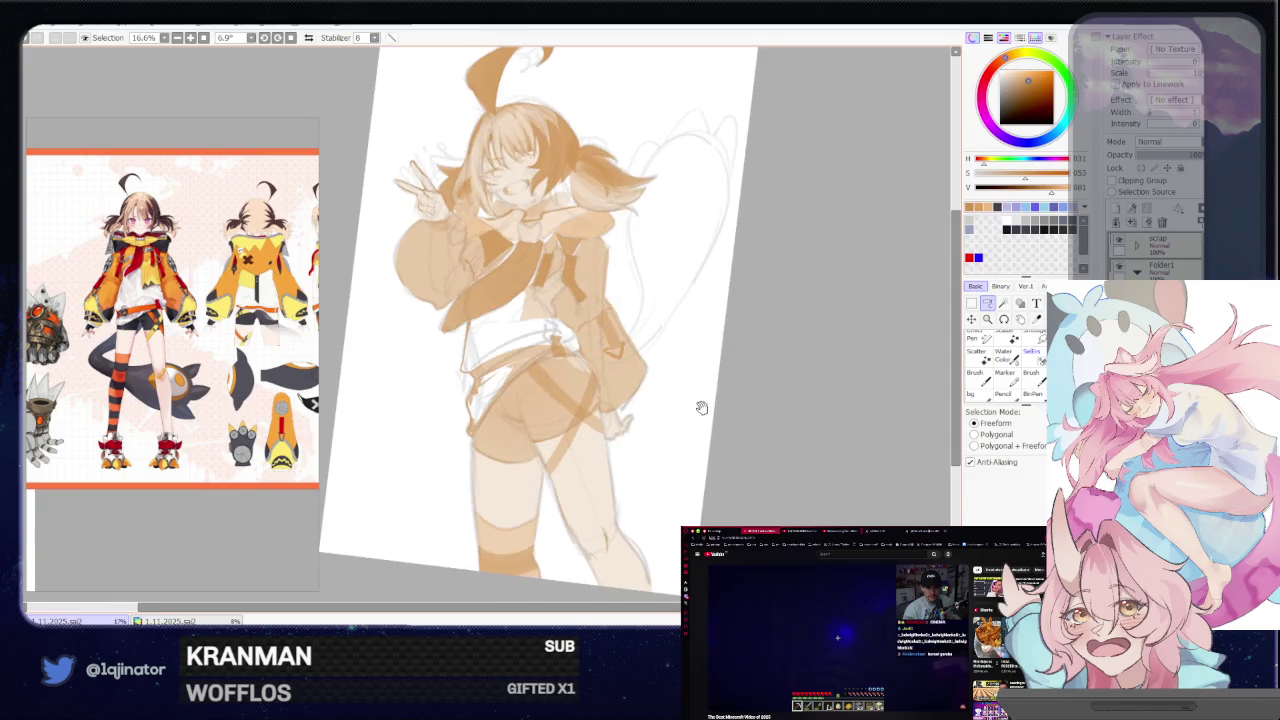
Lasso the collar area under the chin and paint it with the brush
drag(700, 411, 666, 470)
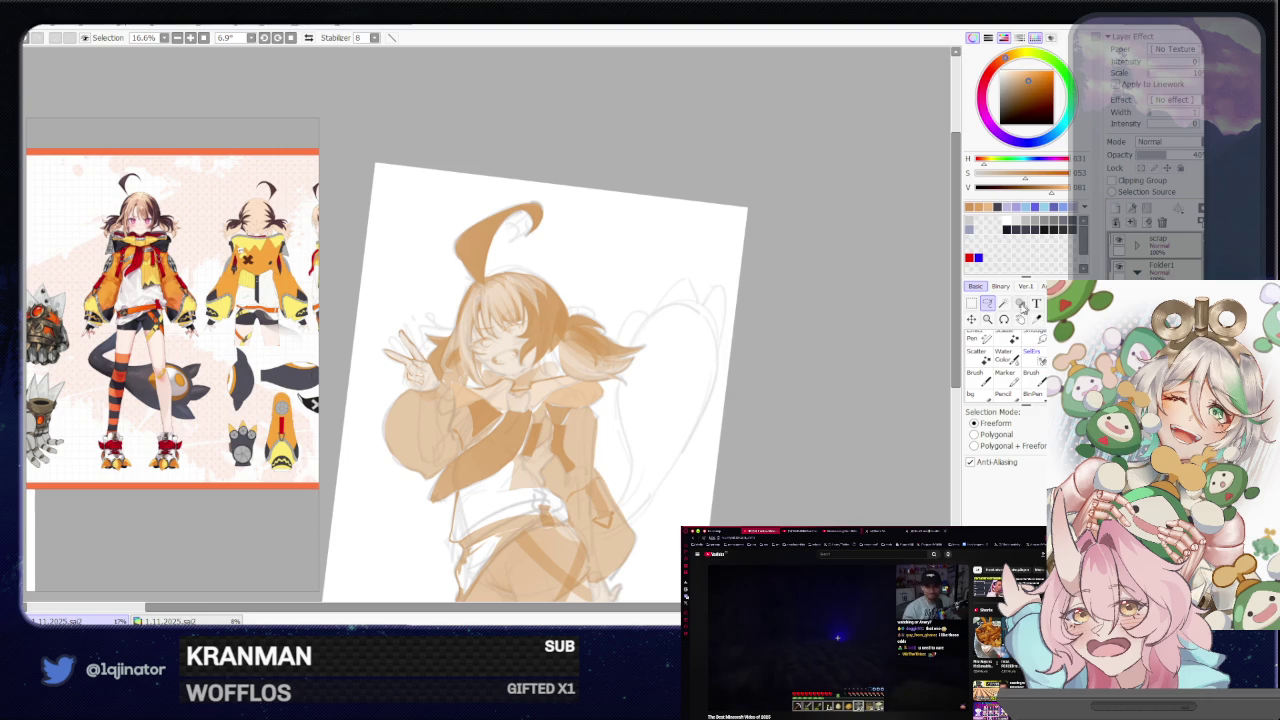
scroll(594, 422, up, 1)
scroll(594, 422, up, 1)
scroll(594, 422, up, 1)
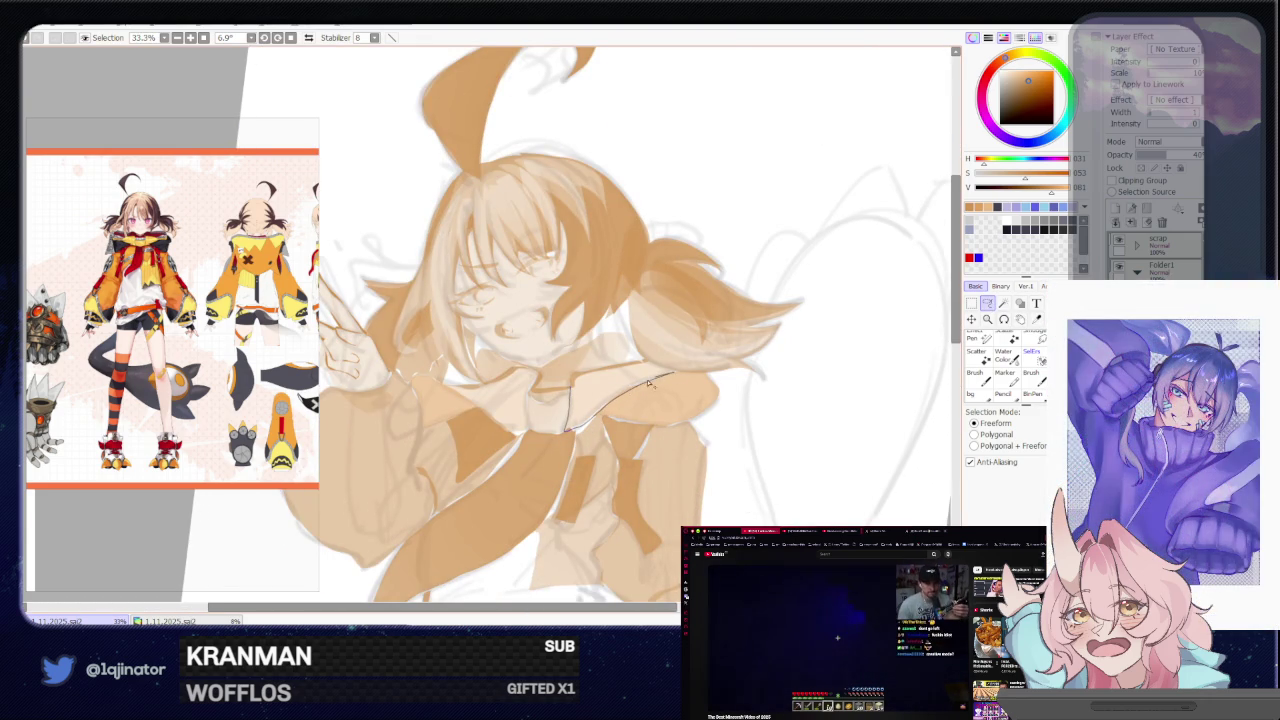
drag(655, 380, 574, 418)
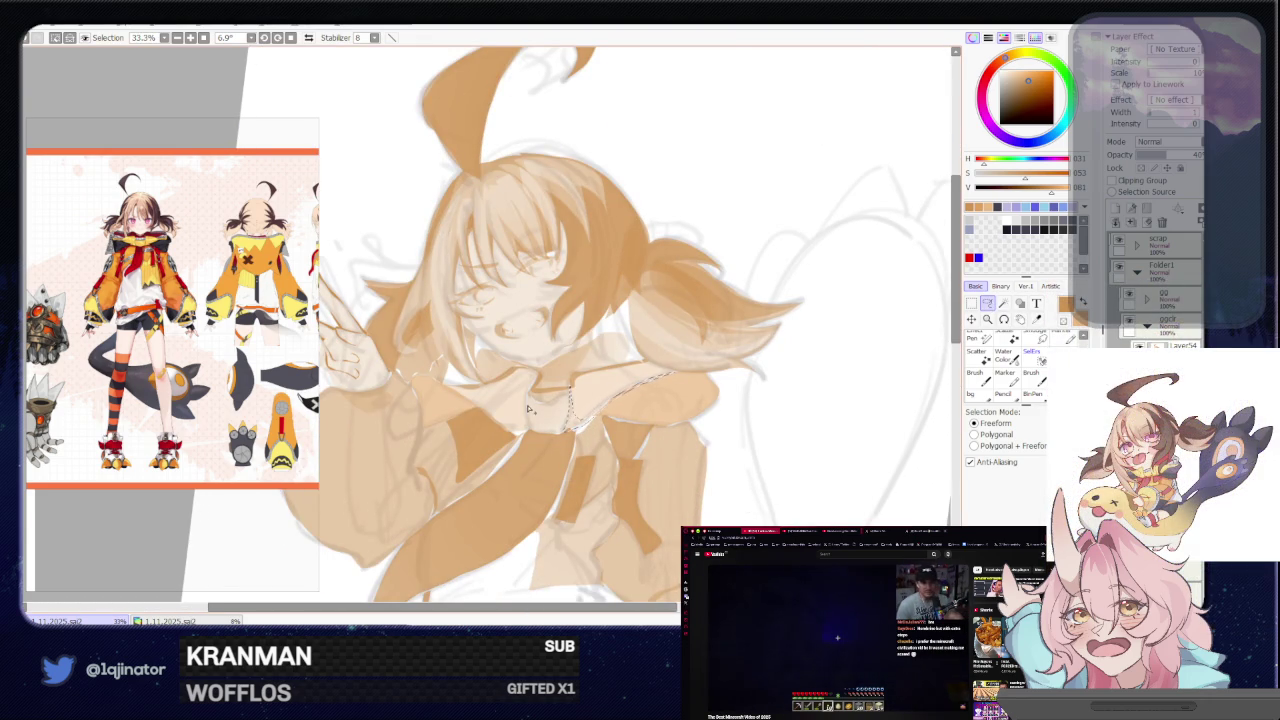
mouse_move(529, 432)
mouse_down()
mouse_move(481, 408)
mouse_move(568, 426)
mouse_up()
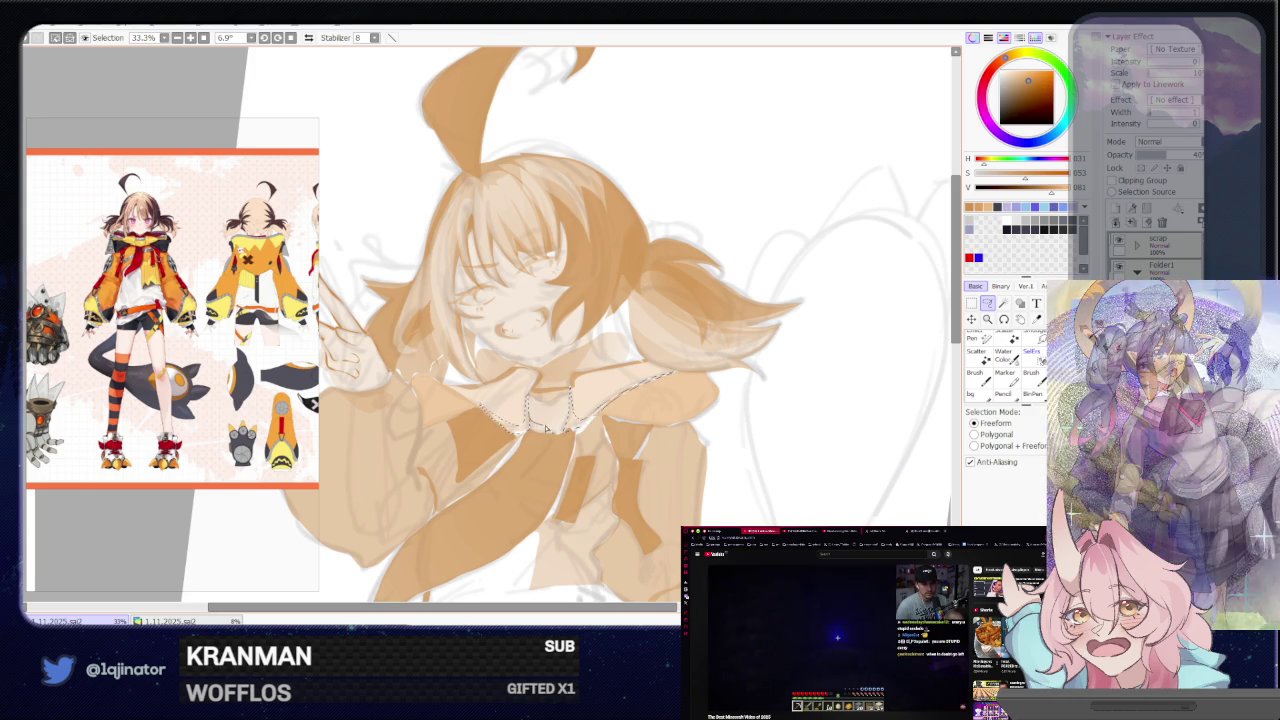
key(b)
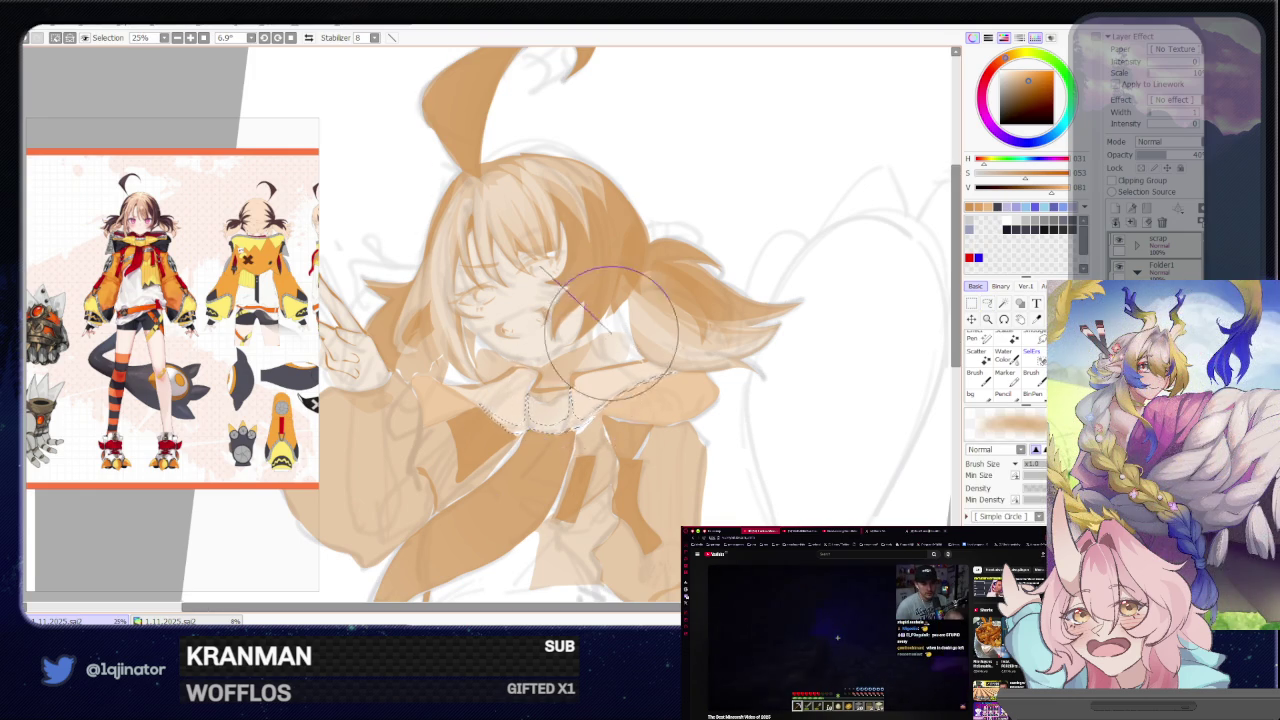
scroll(550, 345, down, 1)
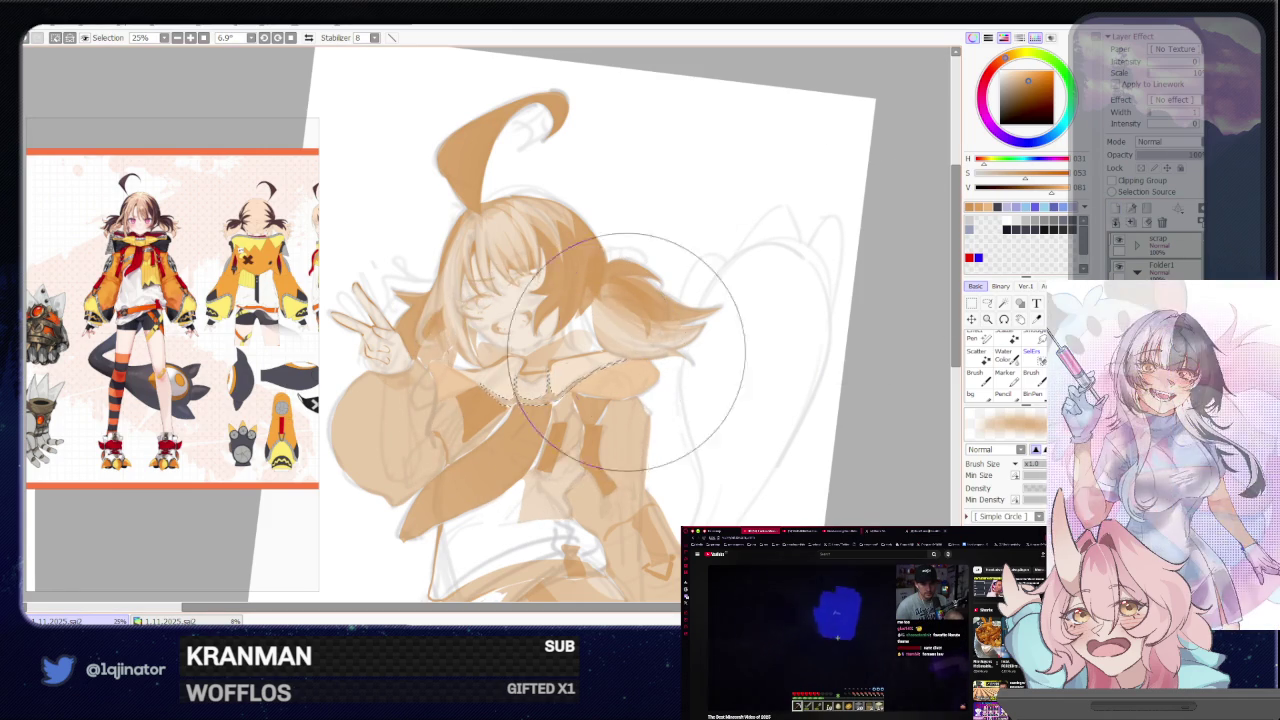
Hide the orange colour layer and zoom out to see the pencil sketch on the tilted page
key(l)
key(minus)
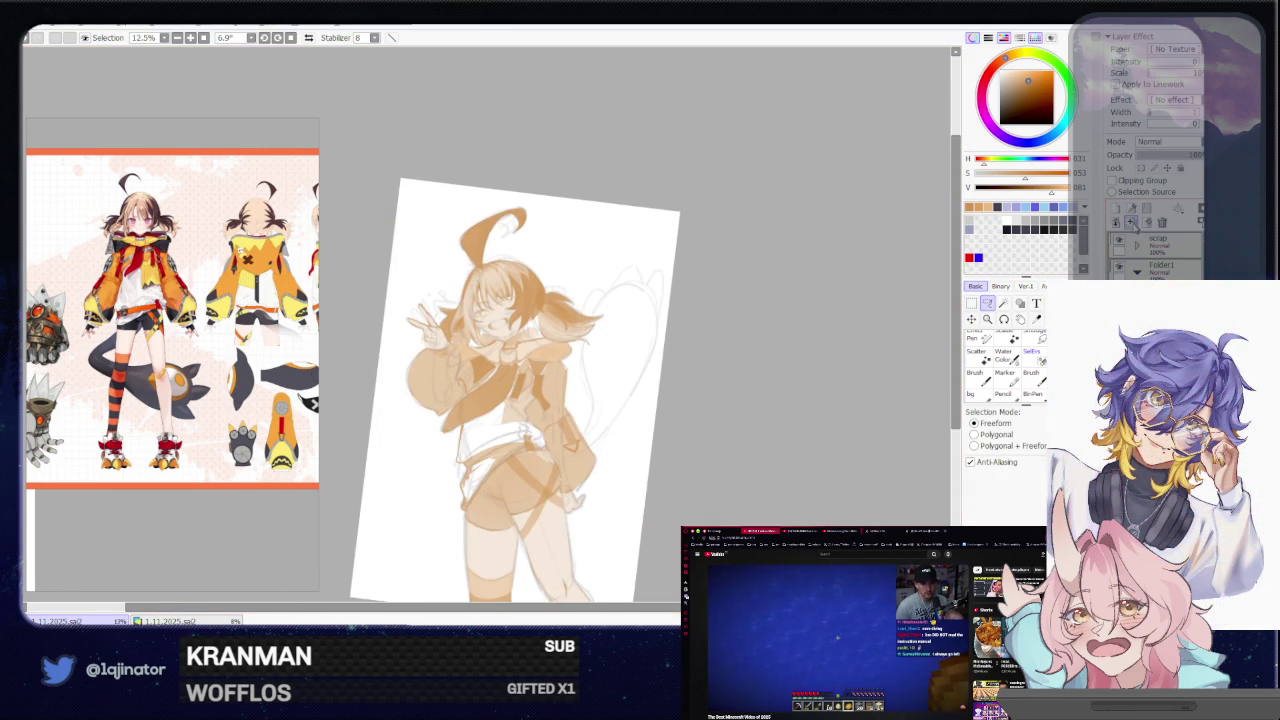
key(plus)
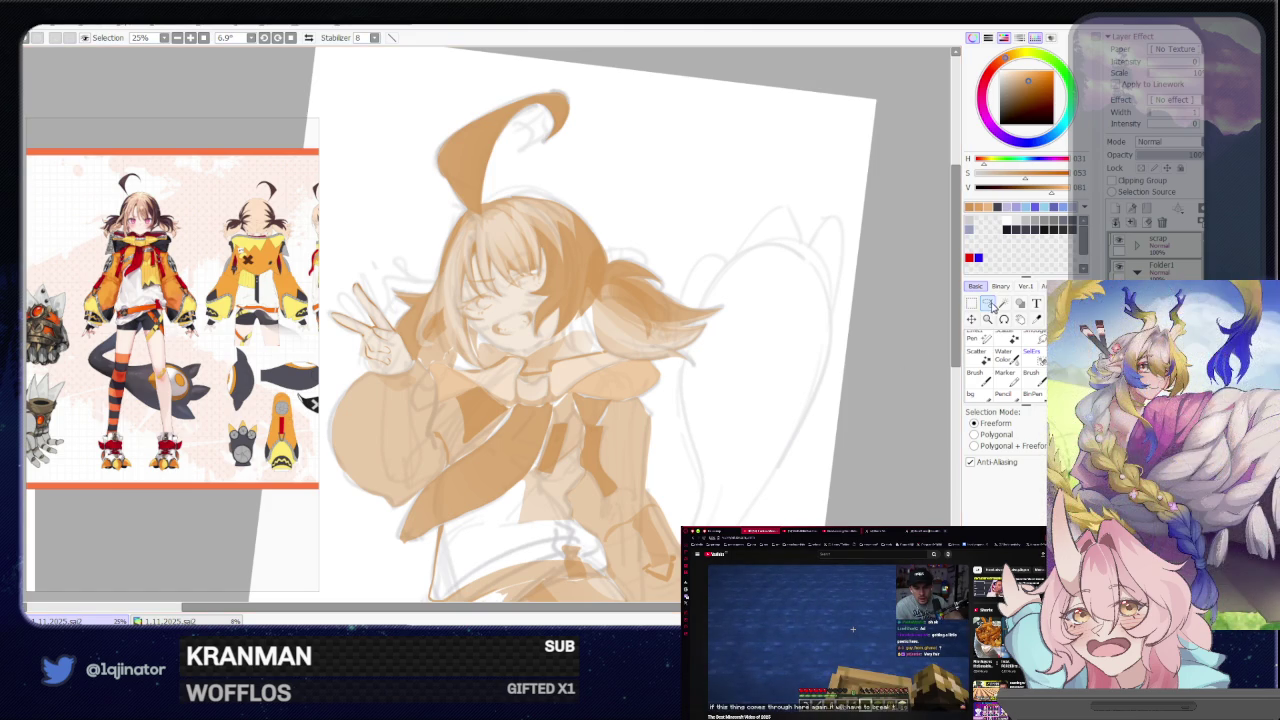
scroll(685, 332, down, 1)
scroll(685, 332, down, 1)
scroll(650, 390, up, 1)
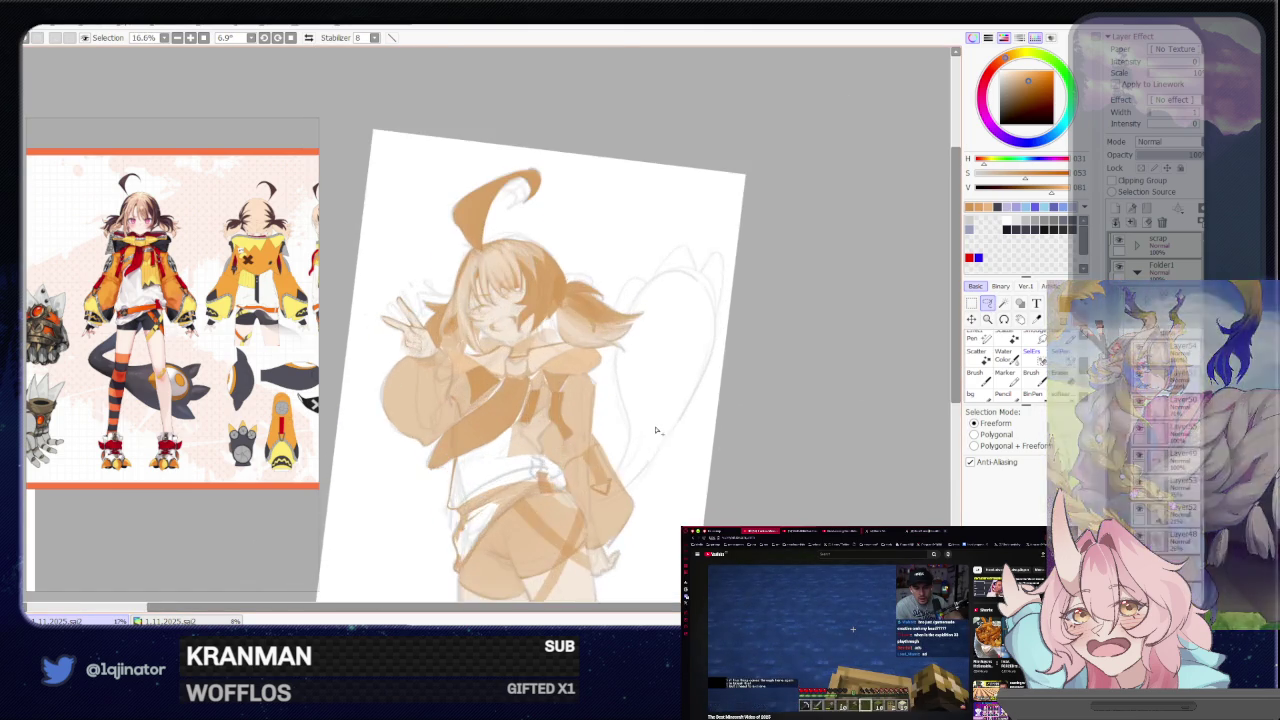
scroll(602, 452, up, 1)
key(b)
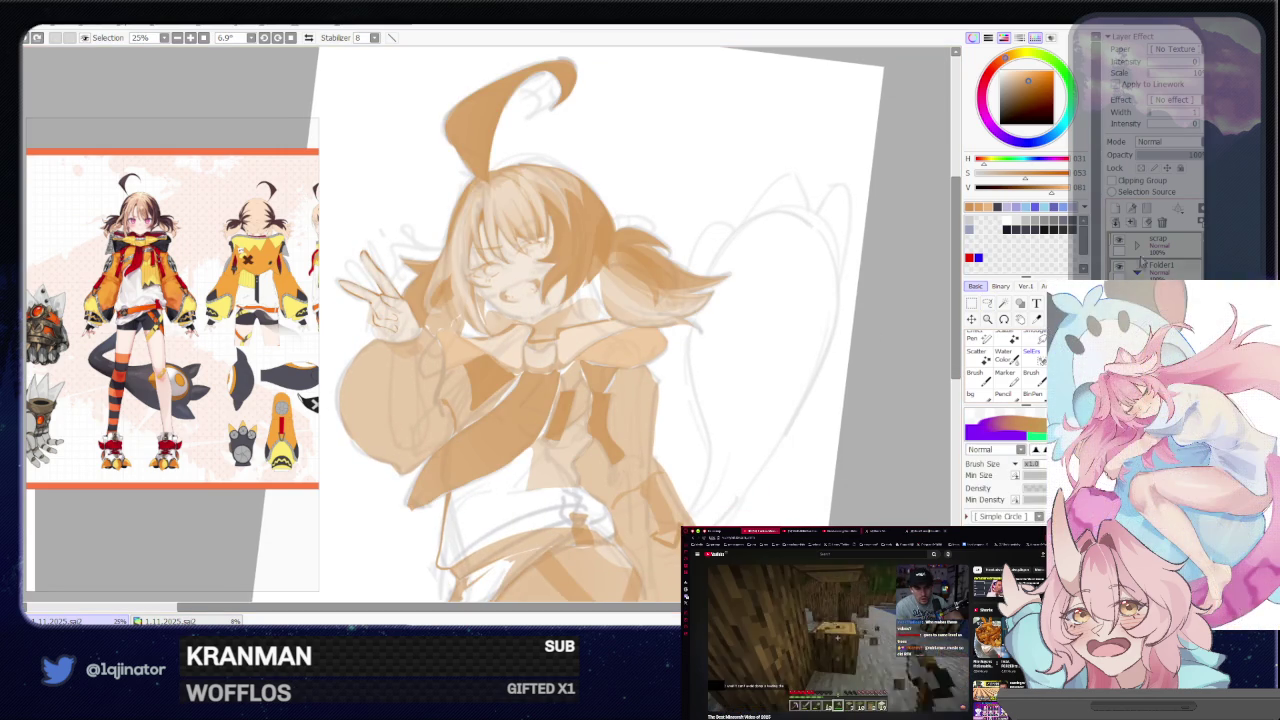
key(minus)
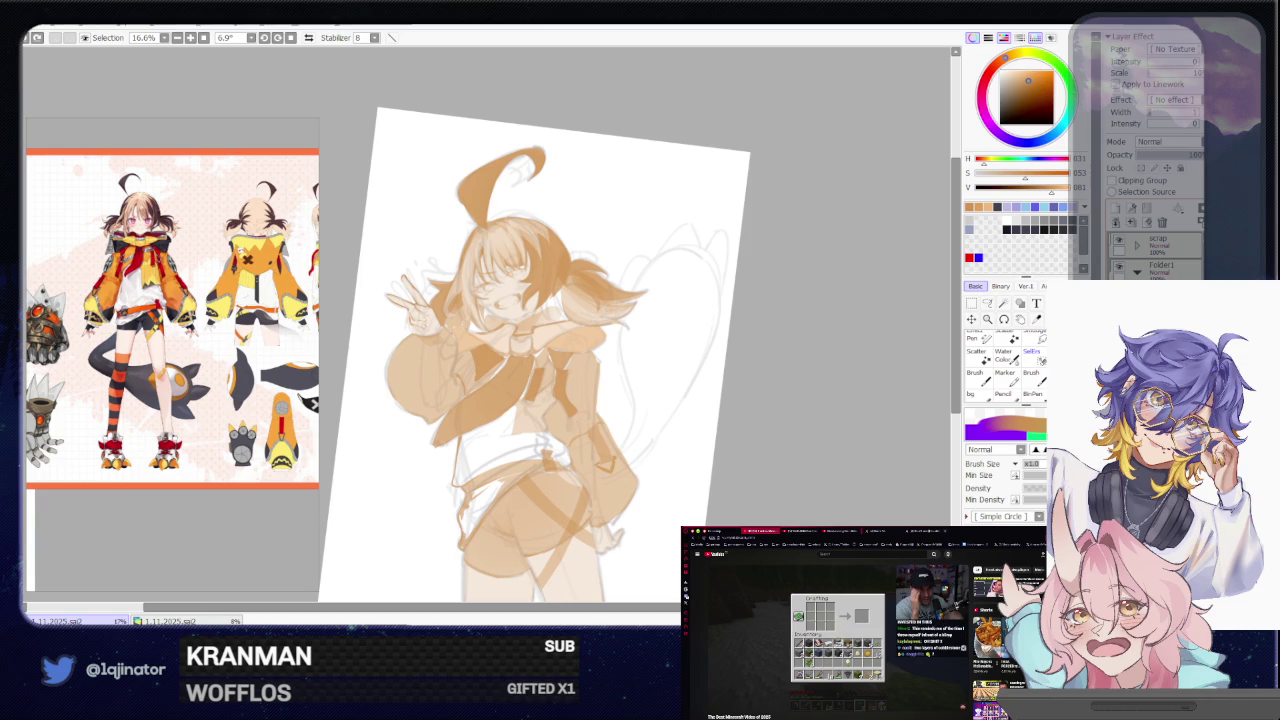
key(minus)
key(minus)
key(plus)
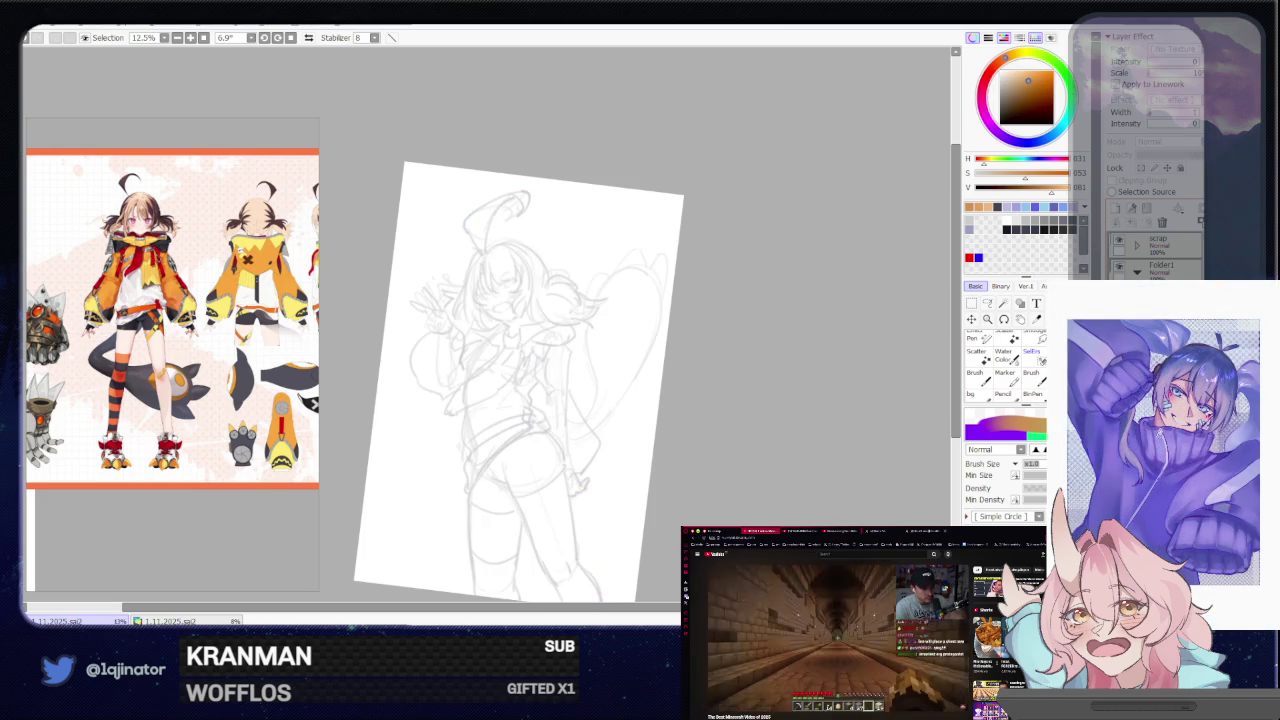
Show the colour layer and scroll the view over to the tail beside the figure
scroll(540, 380, up, 1)
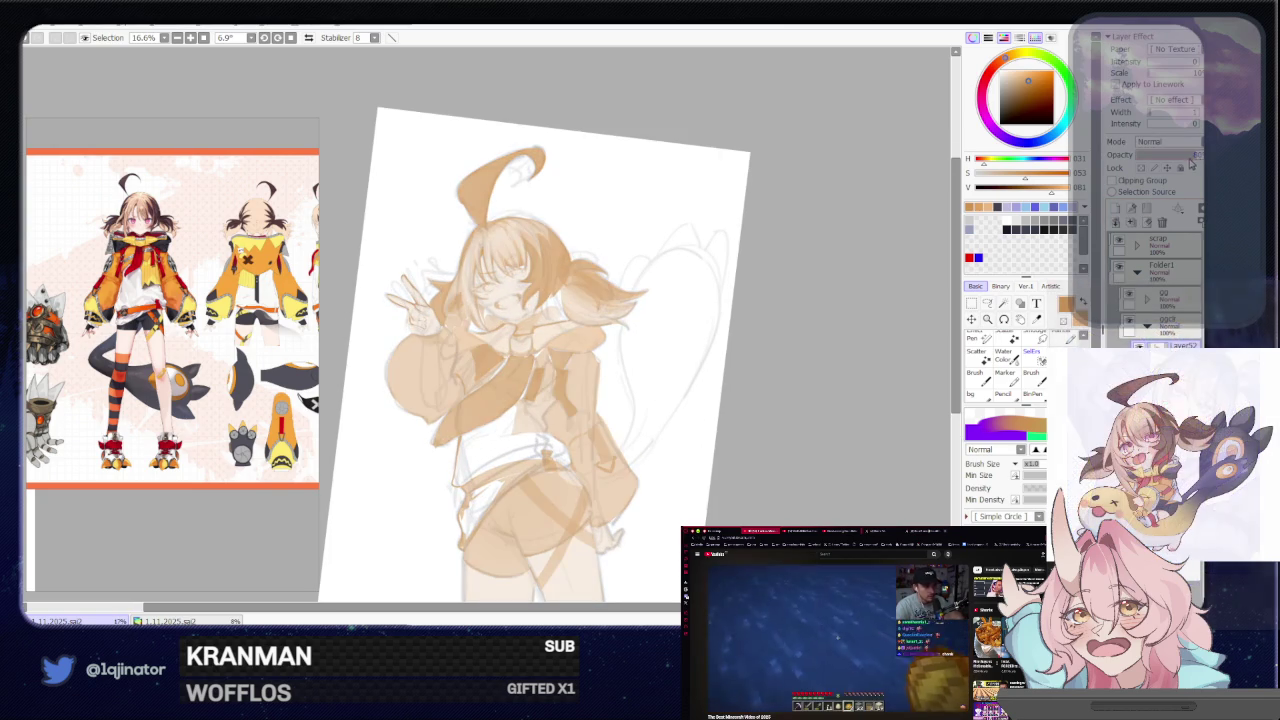
scroll(783, 457, down, 2)
scroll(760, 400, down, 1)
scroll(746, 417, down, 1)
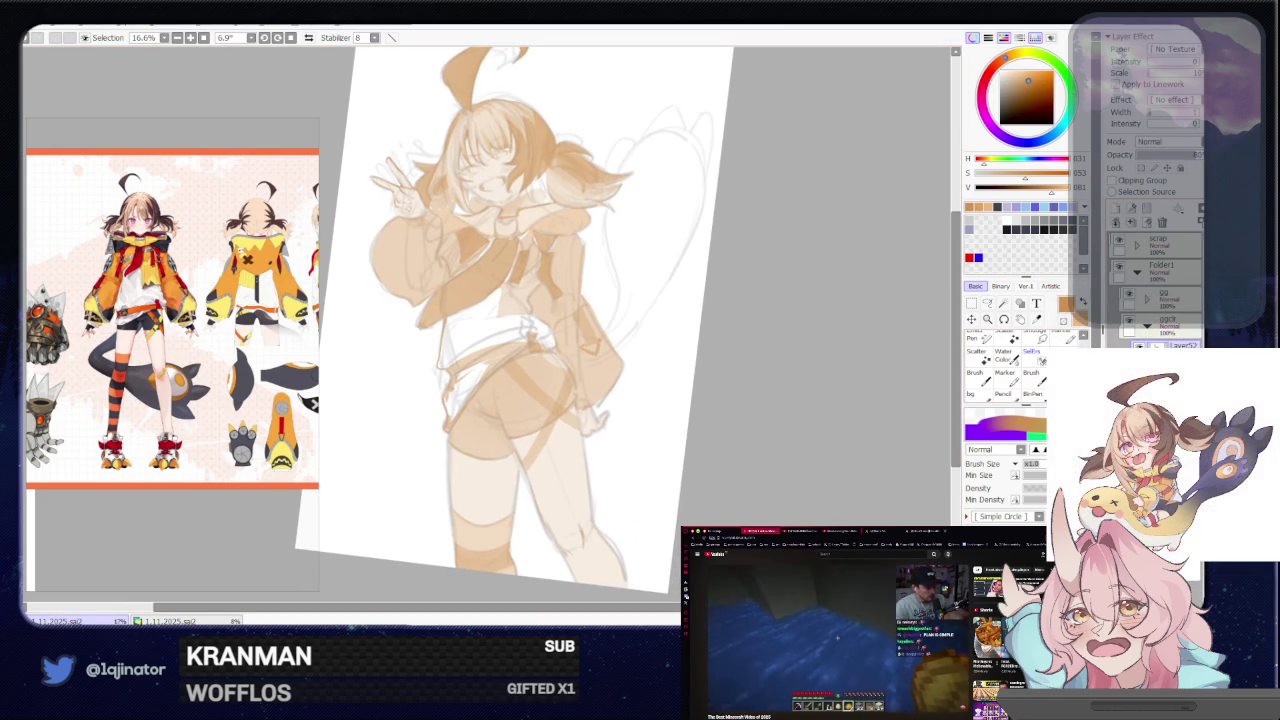
click(987, 304)
scroll(763, 357, up, 1)
scroll(763, 357, right, 1)
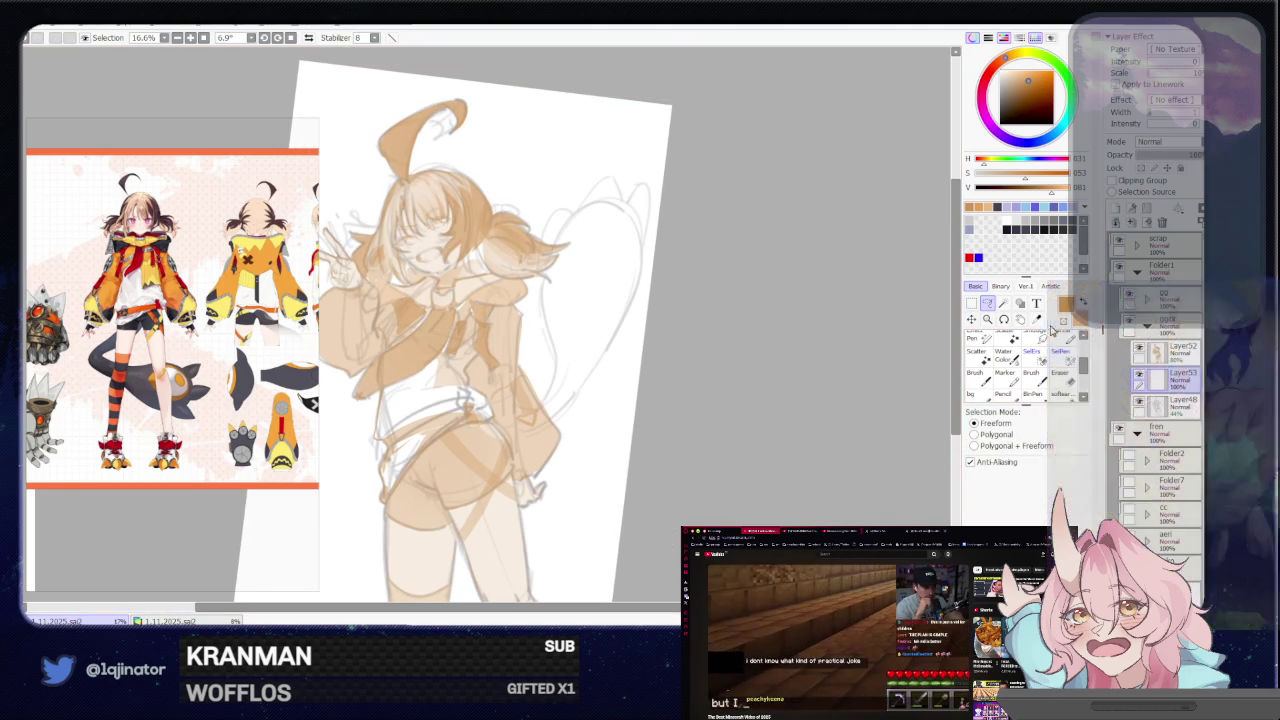
scroll(551, 434, up, 1)
scroll(551, 434, right, 1)
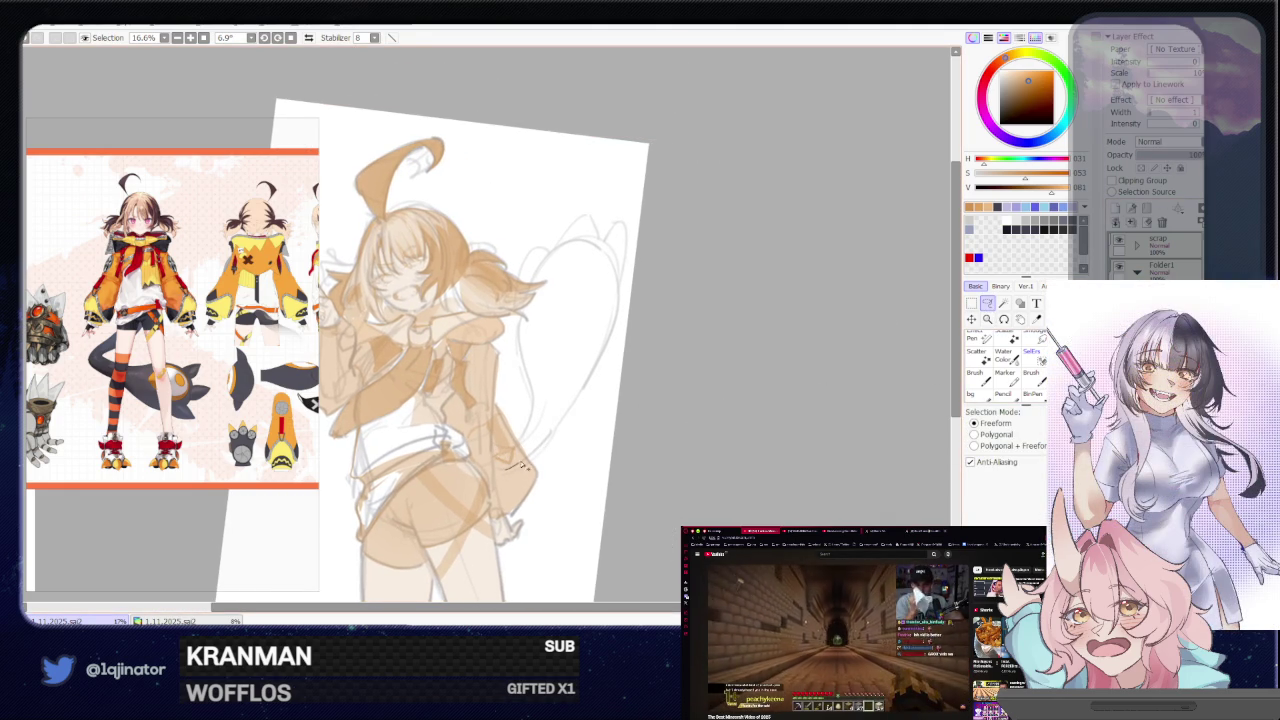
Lasso the curling tail, fill it flat orange, and lower the layer opacity
mouse_move(562, 429)
mouse_down()
mouse_move(595, 247)
mouse_move(563, 248)
mouse_up()
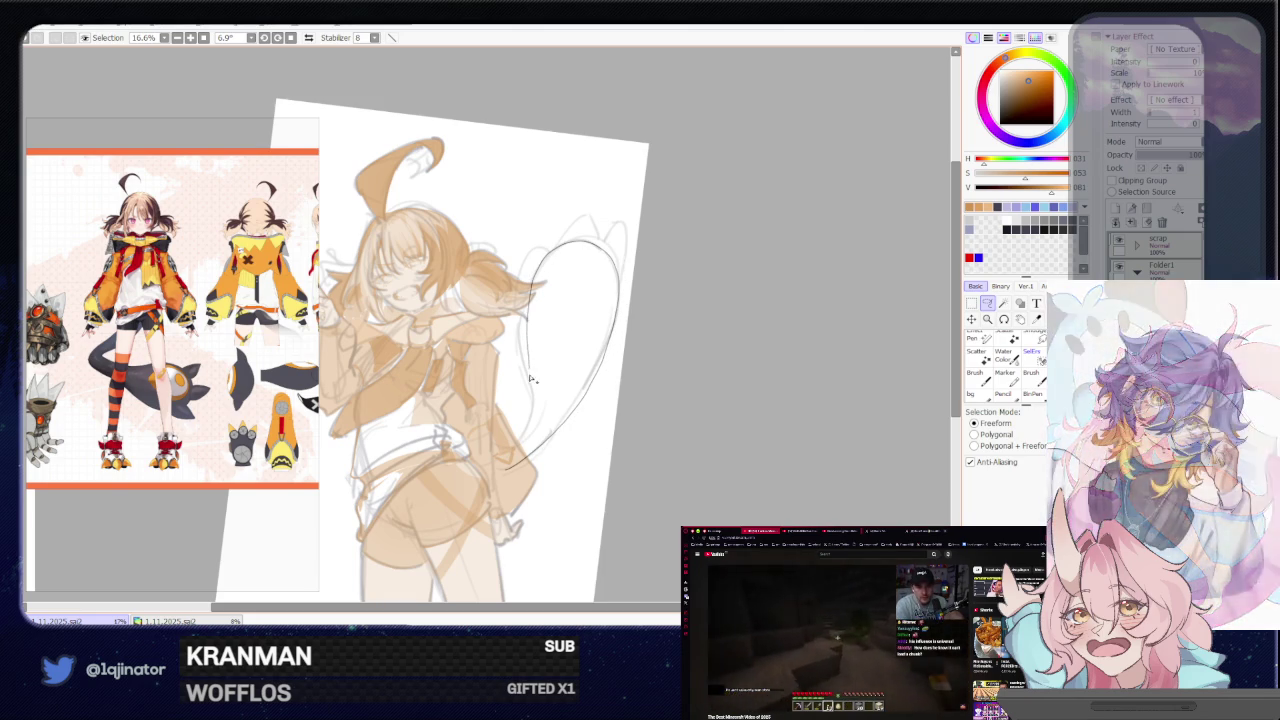
drag(535, 295, 540, 388)
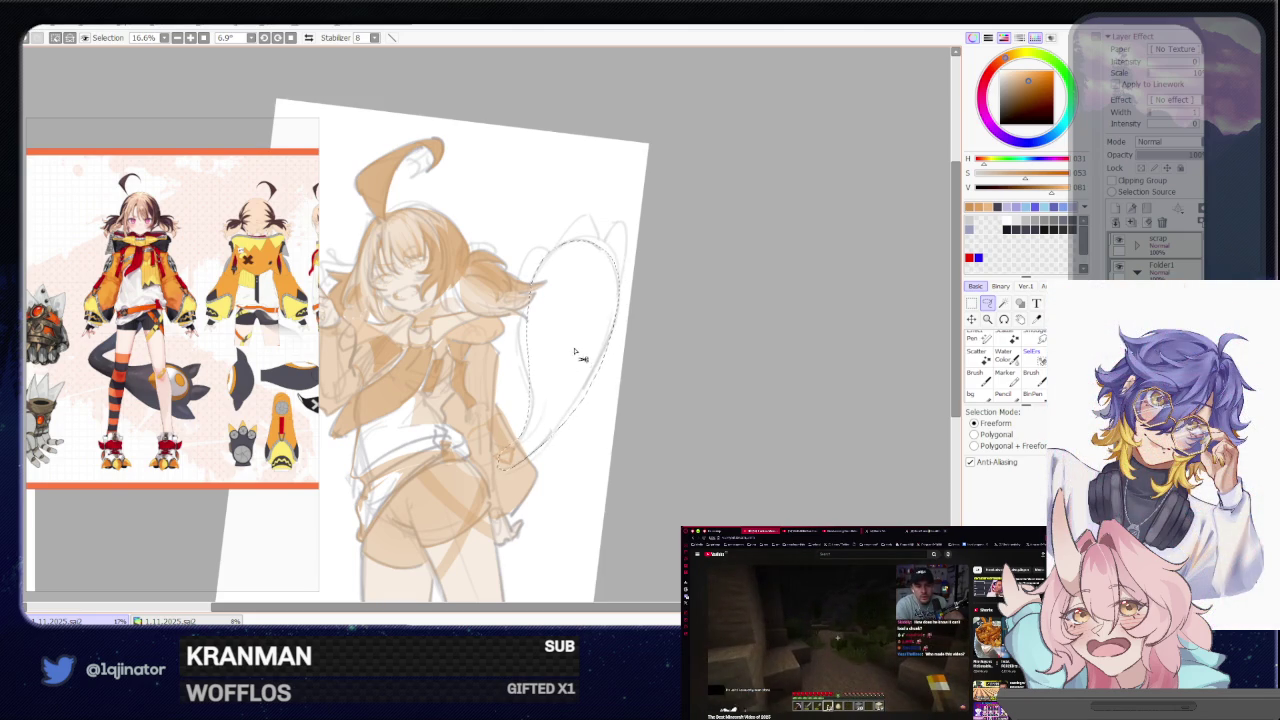
click(575, 352)
key(ctrl+d)
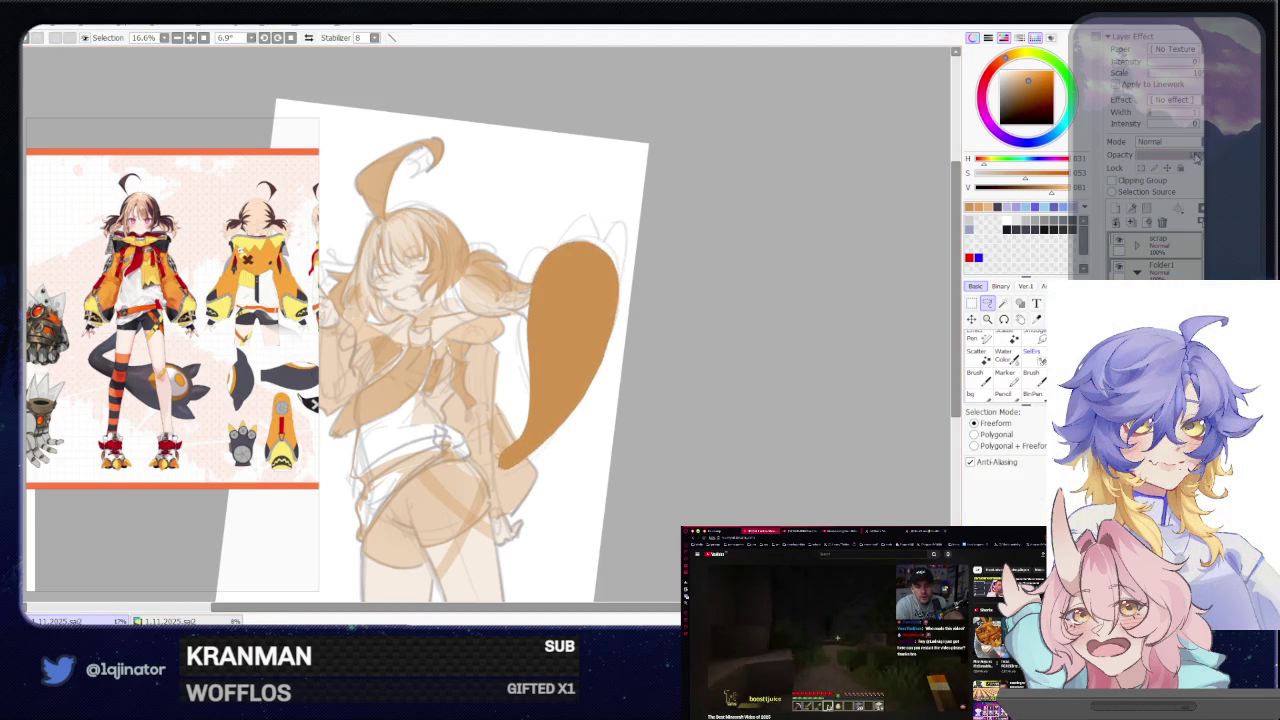
drag(1194, 156, 1173, 157)
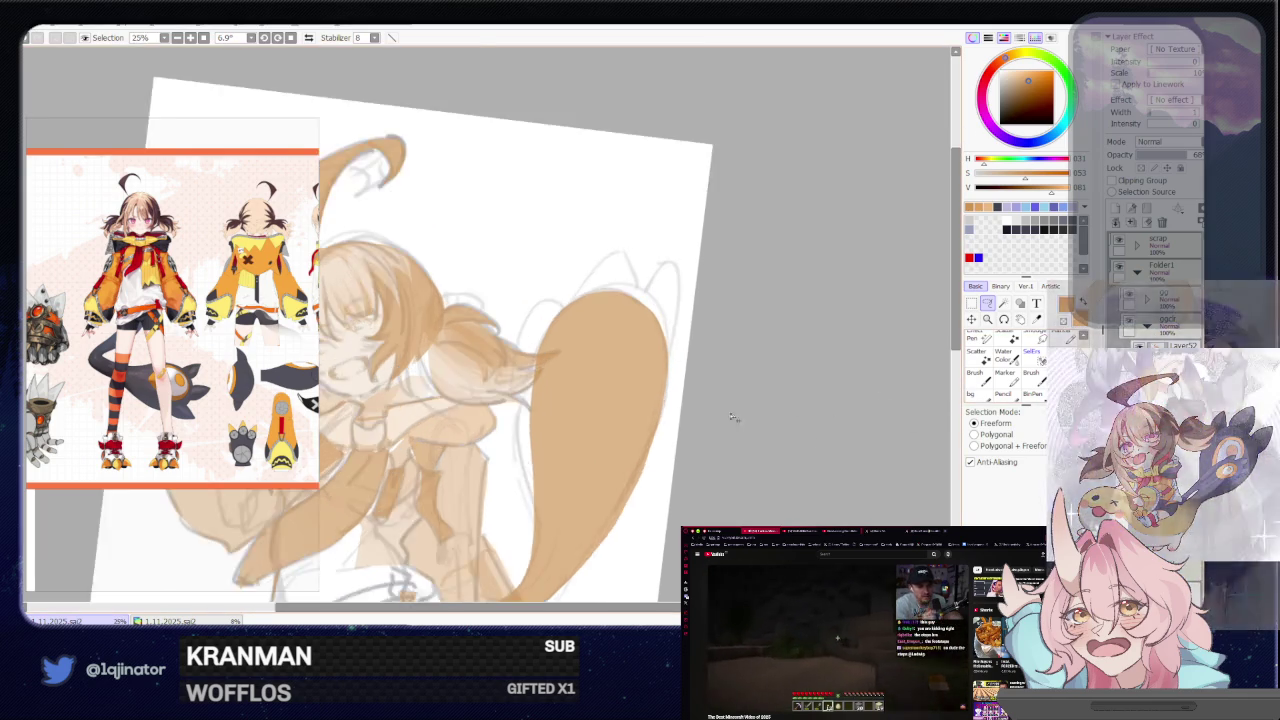
Lasso the pointed ears above the creature's head, redoing misdrawn outlines
scroll(748, 414, up, 3)
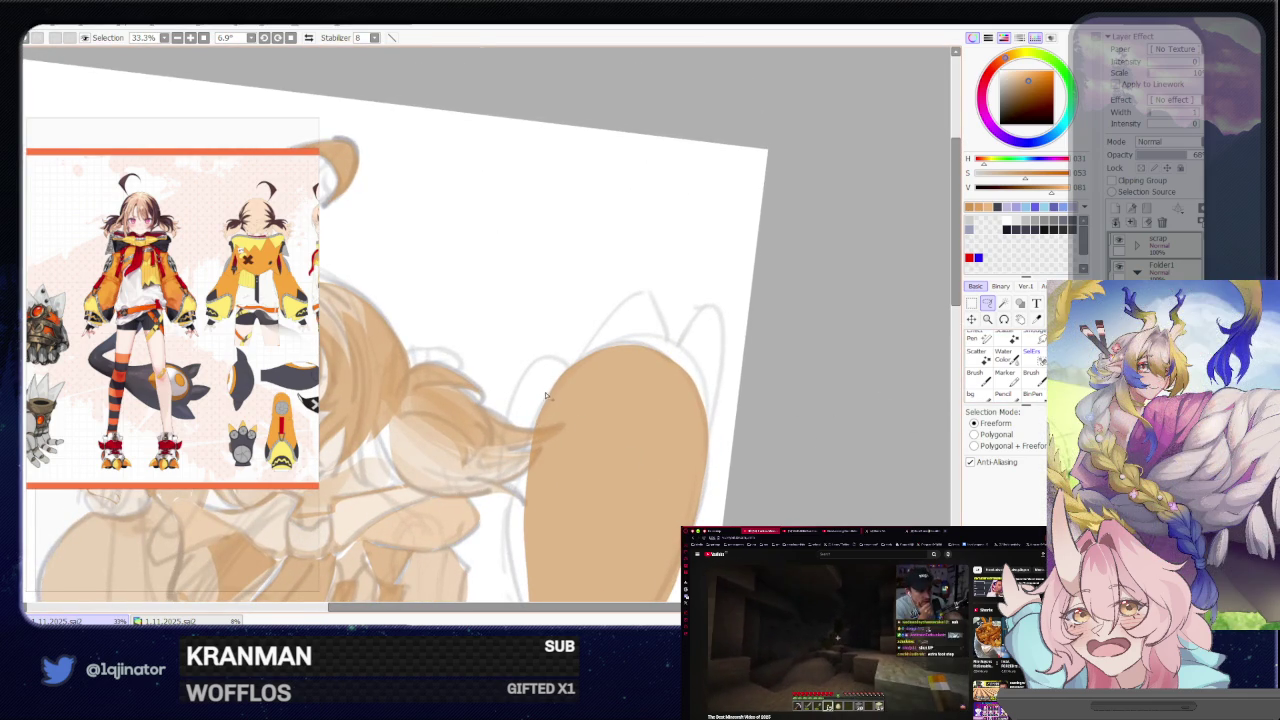
drag(536, 388, 662, 340)
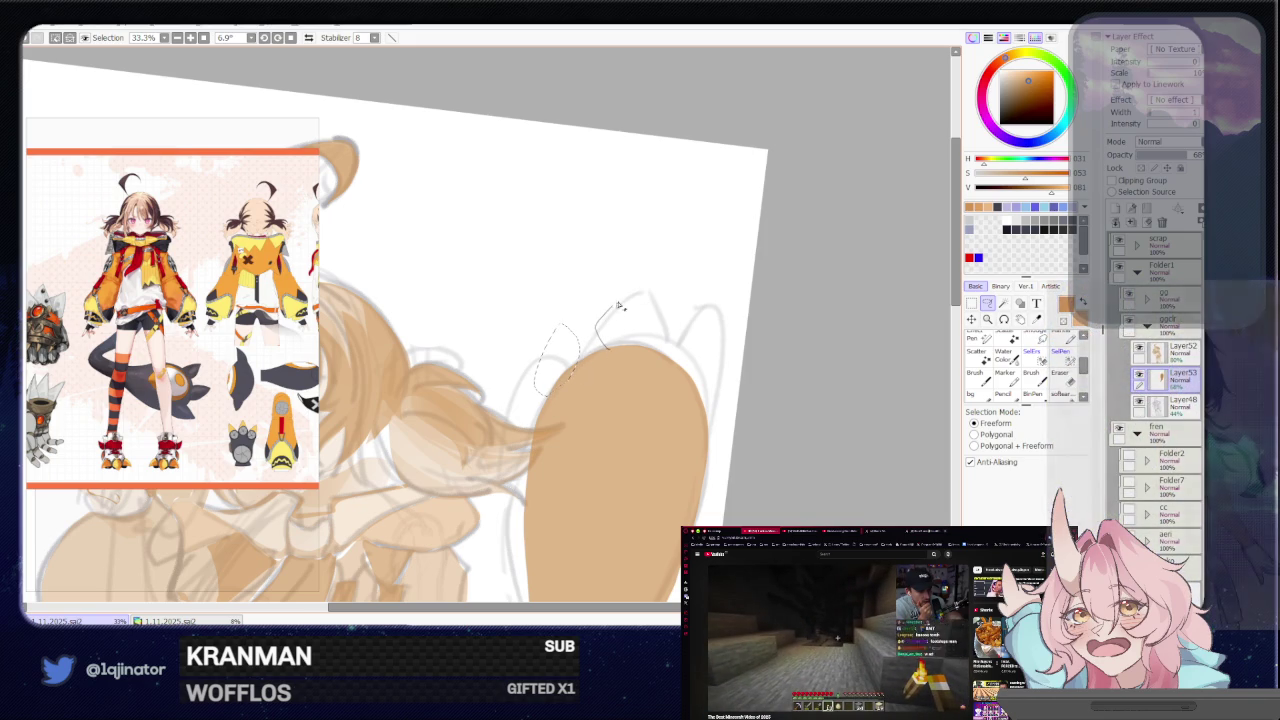
key(ctrl+z)
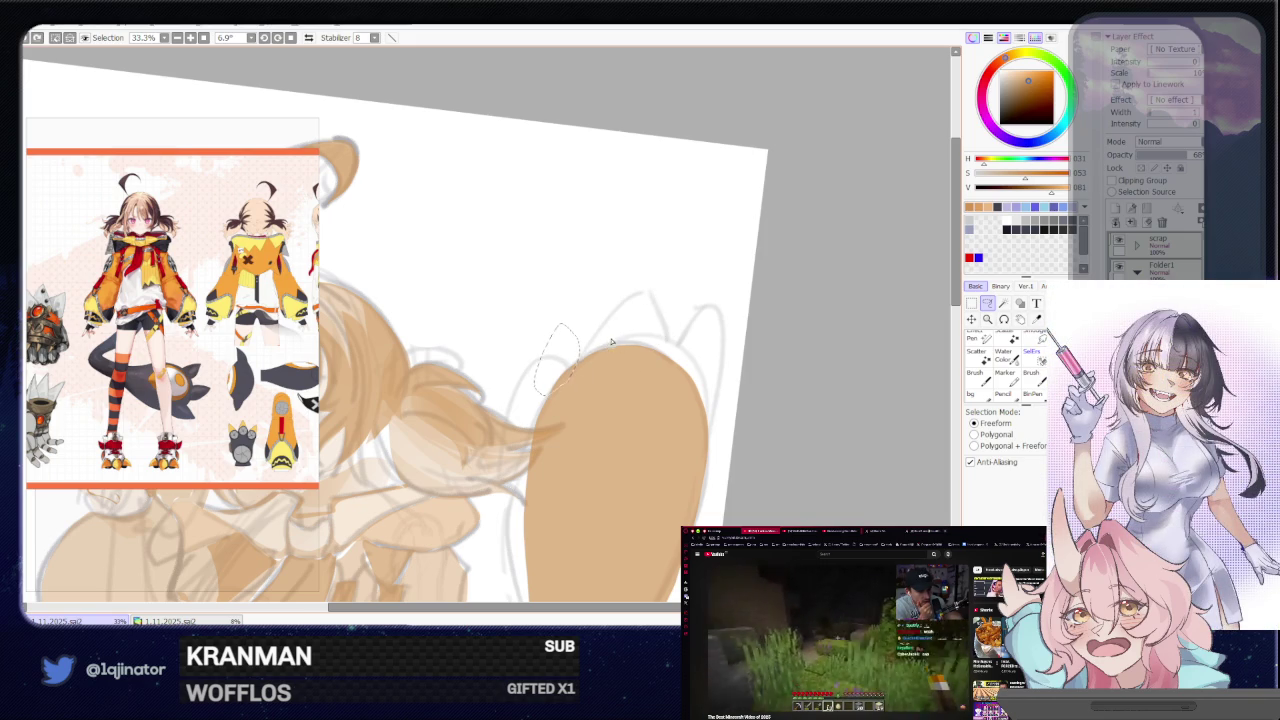
drag(599, 347, 638, 276)
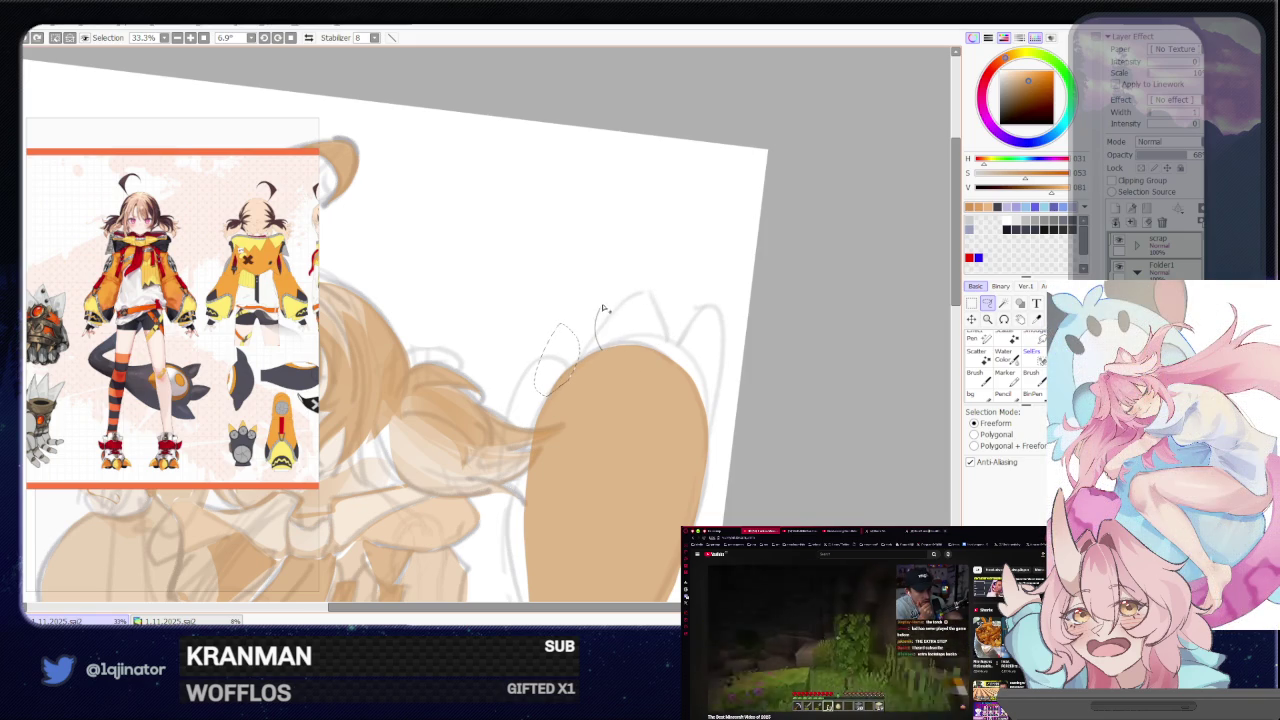
drag(662, 322, 650, 332)
key(ctrl+z)
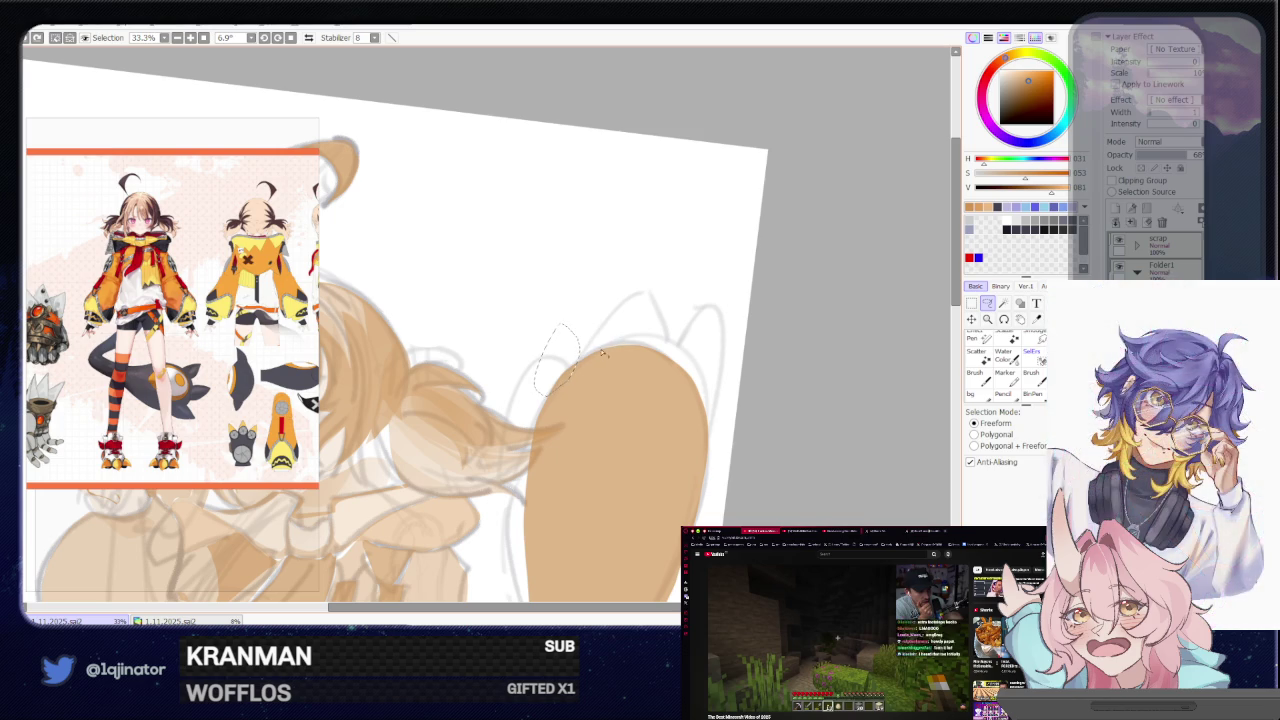
mouse_move(596, 353)
mouse_down()
mouse_move(641, 279)
mouse_move(662, 342)
mouse_up()
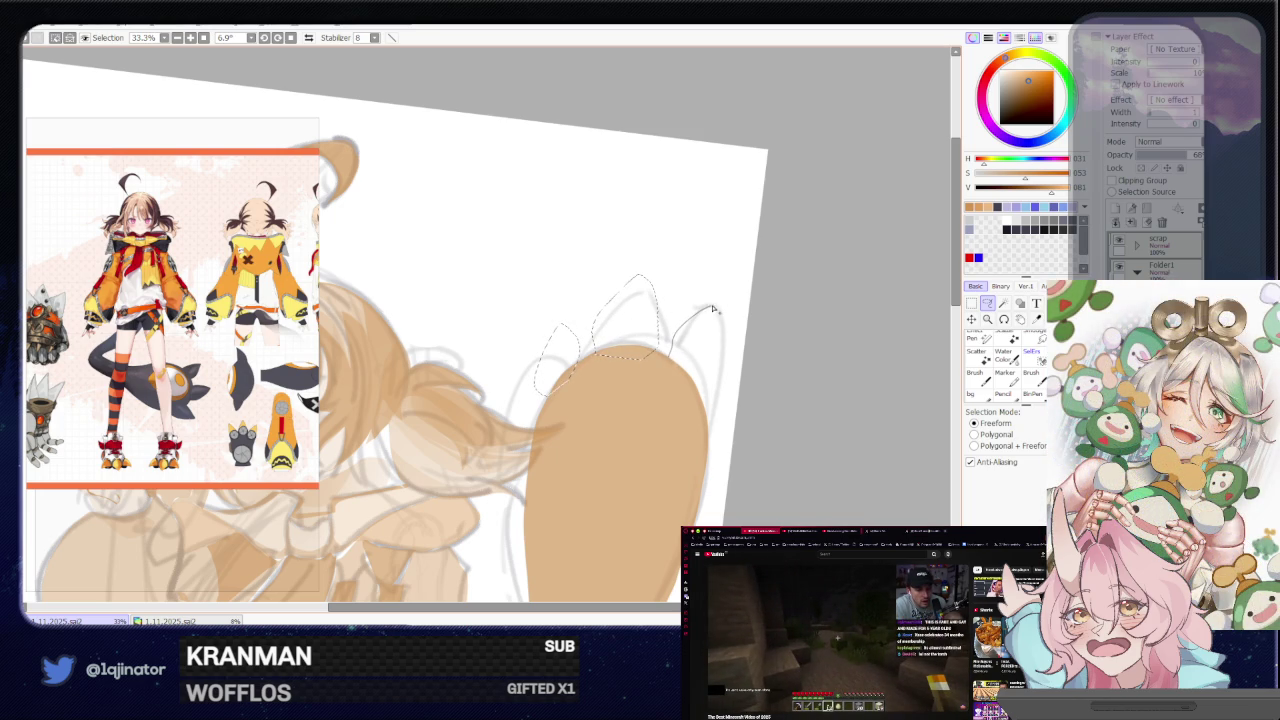
key(ctrl+z)
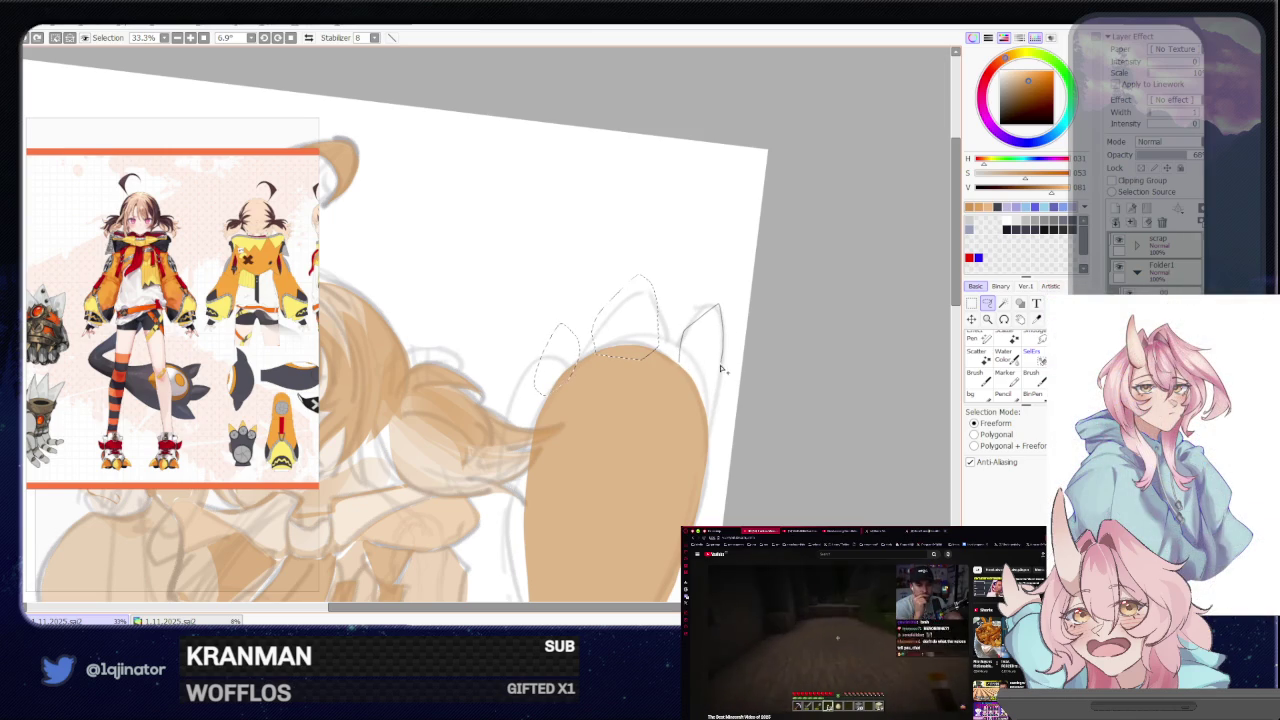
Fill the ear selections with tan using the Bucket, then deselect
key(g)
click(693, 410)
click(987, 302)
key(ctrl+d)
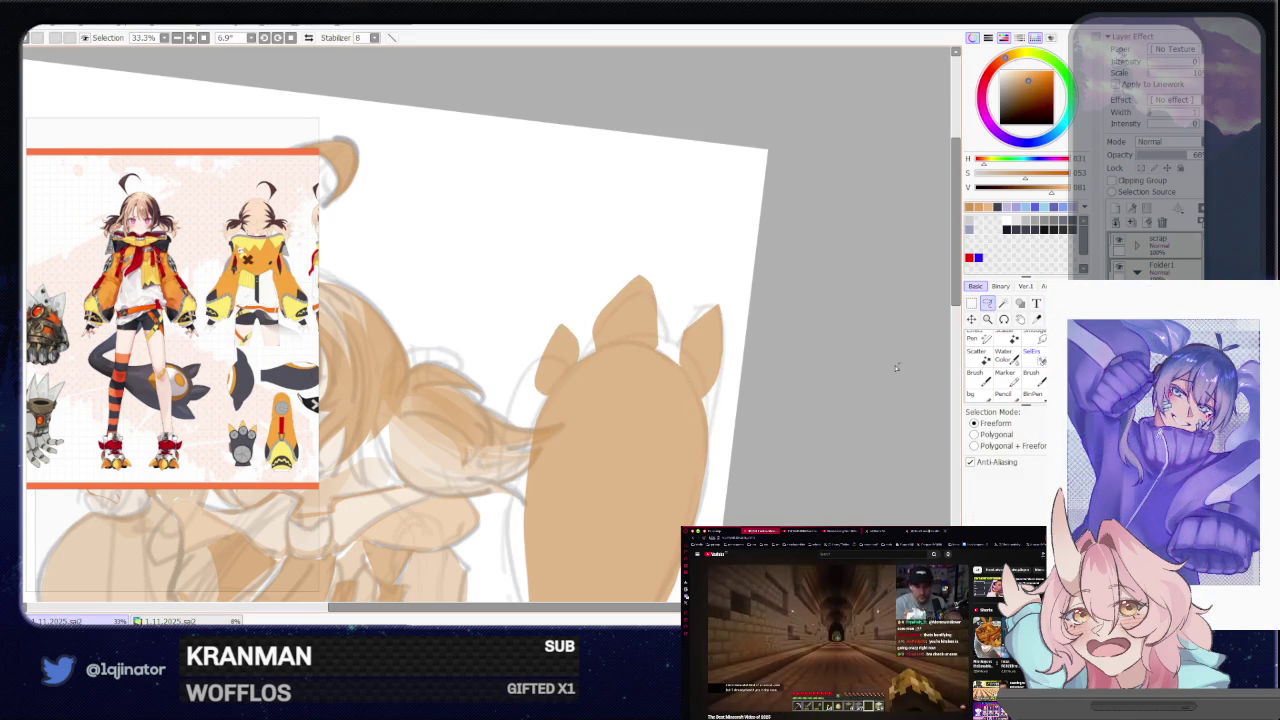
scroll(797, 392, down, 2)
scroll(799, 386, down, 1)
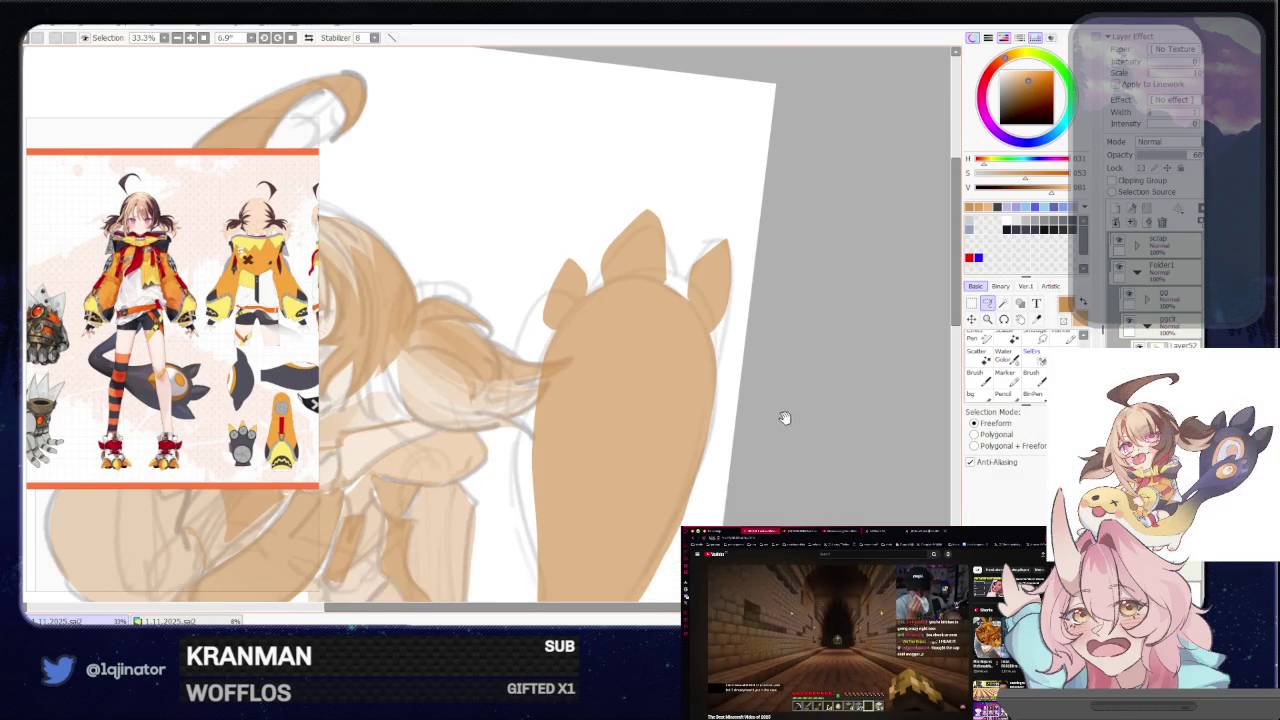
scroll(783, 417, down, 2)
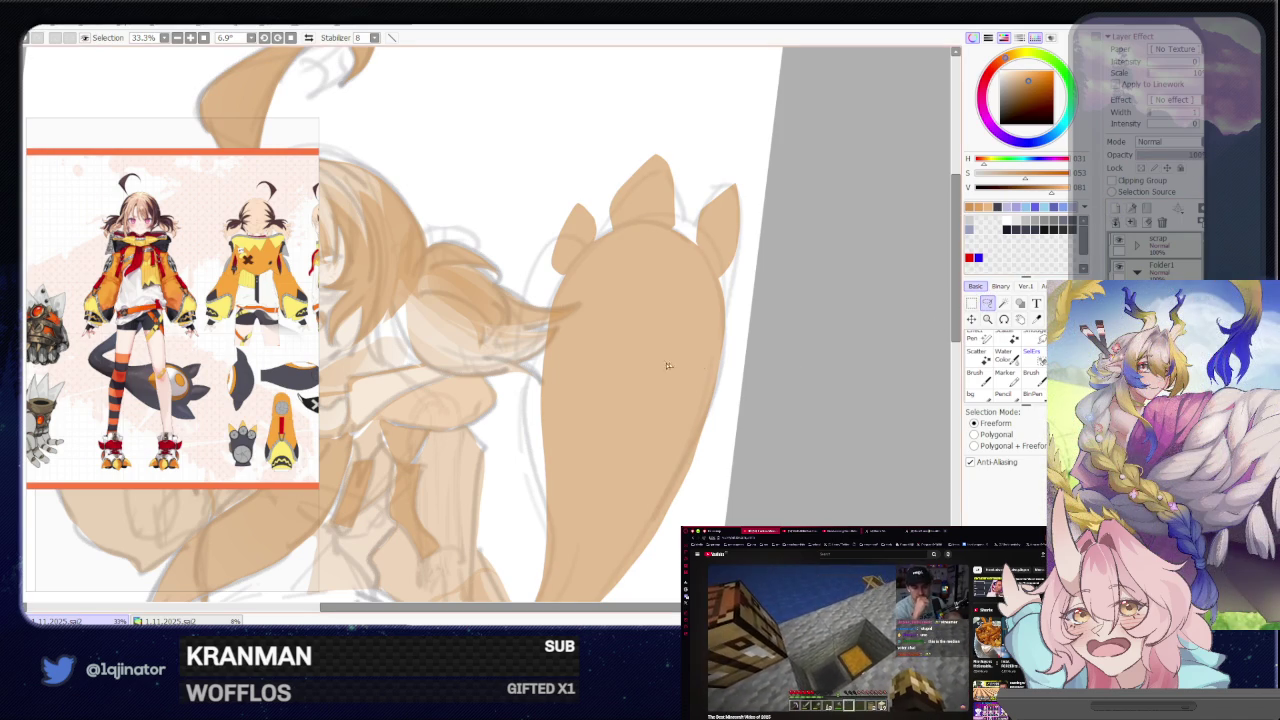
drag(644, 355, 631, 374)
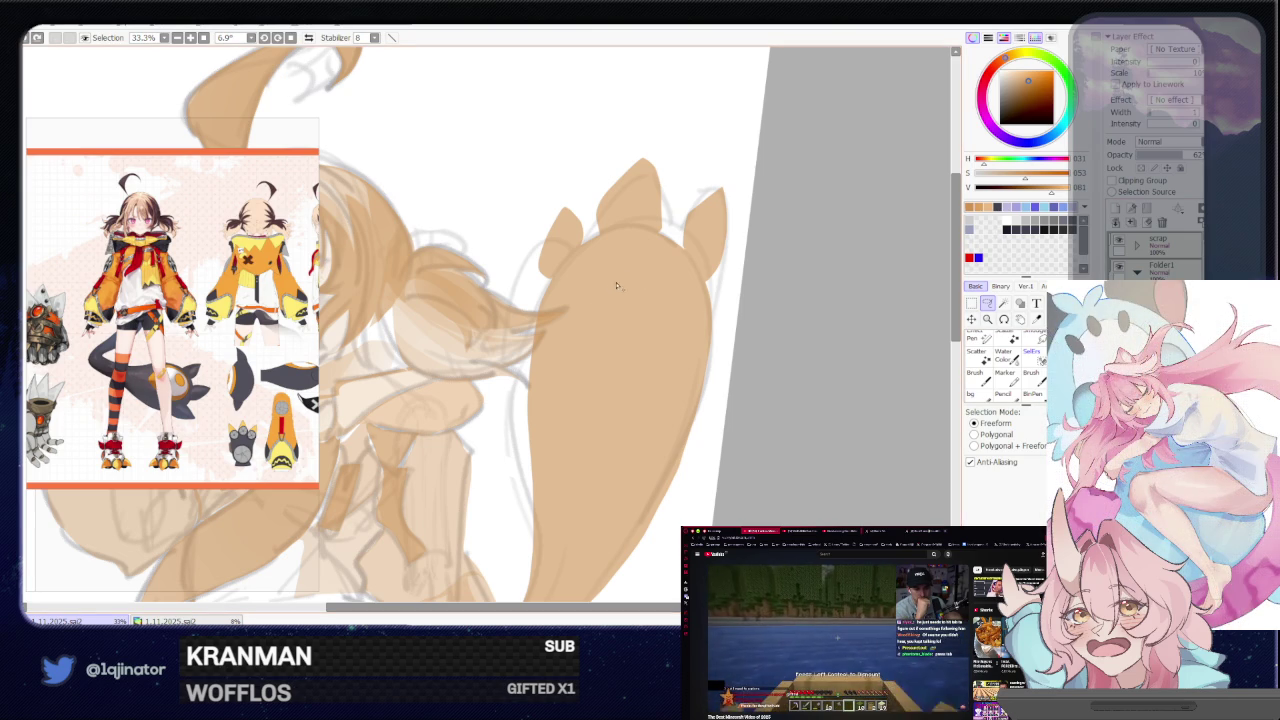
Paint a lighter tone inside the face oval with a large brush, then undo it
key(ctrl+d)
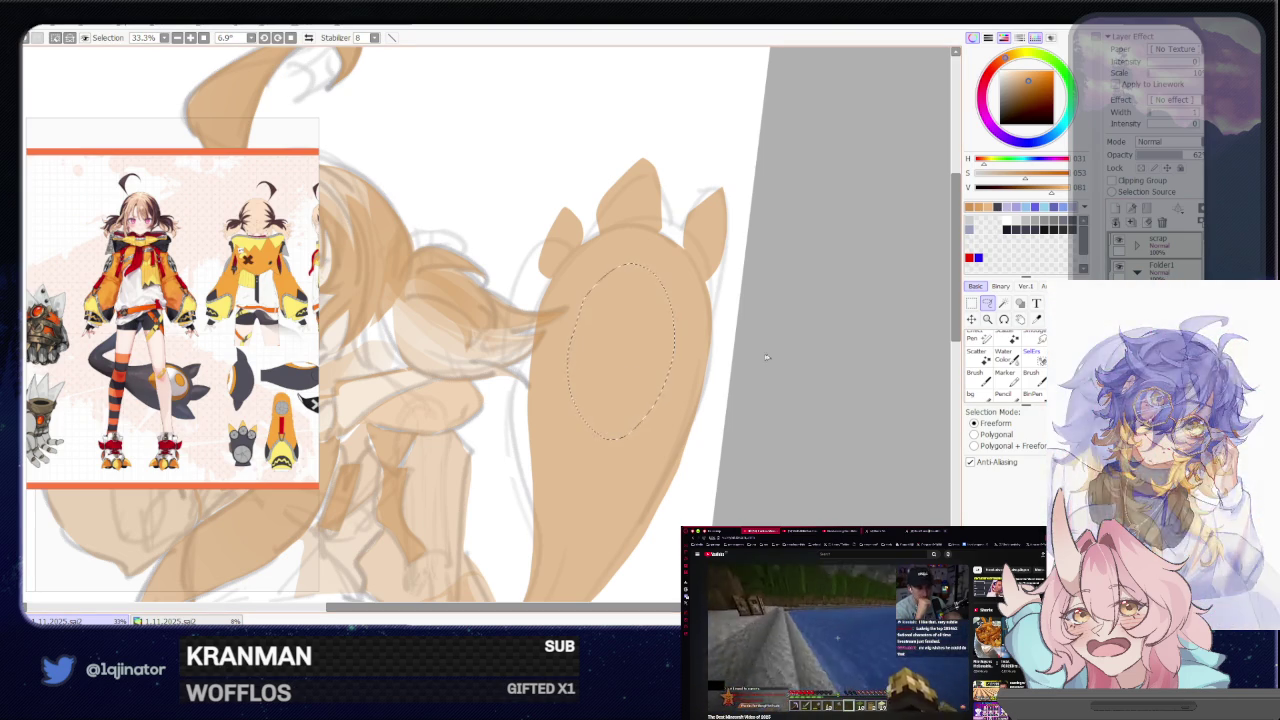
click(1031, 355)
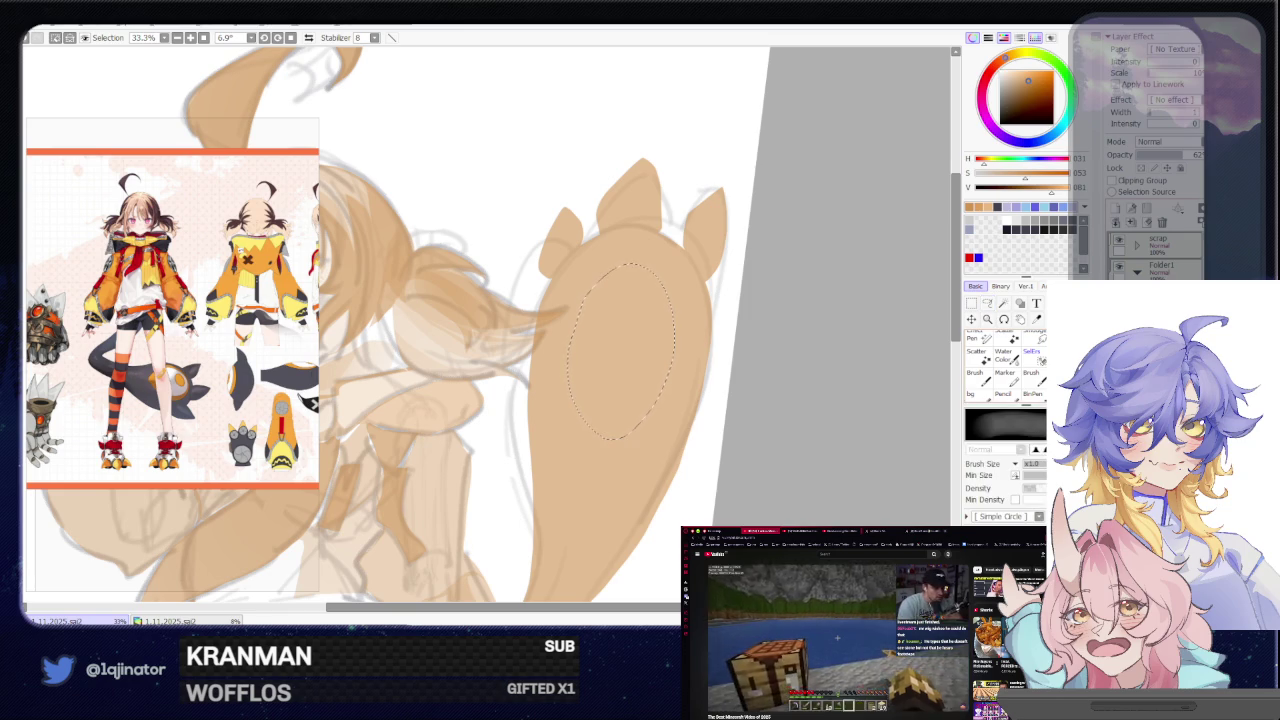
drag(637, 345, 630, 360)
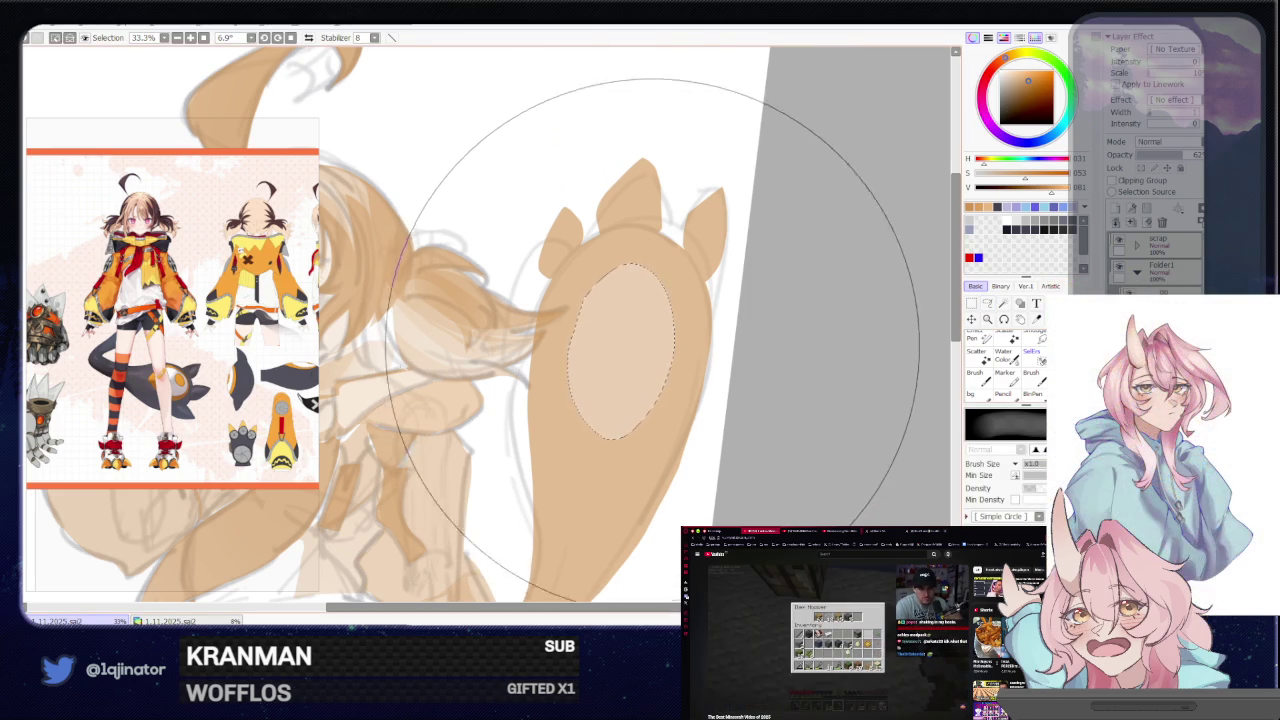
click(987, 303)
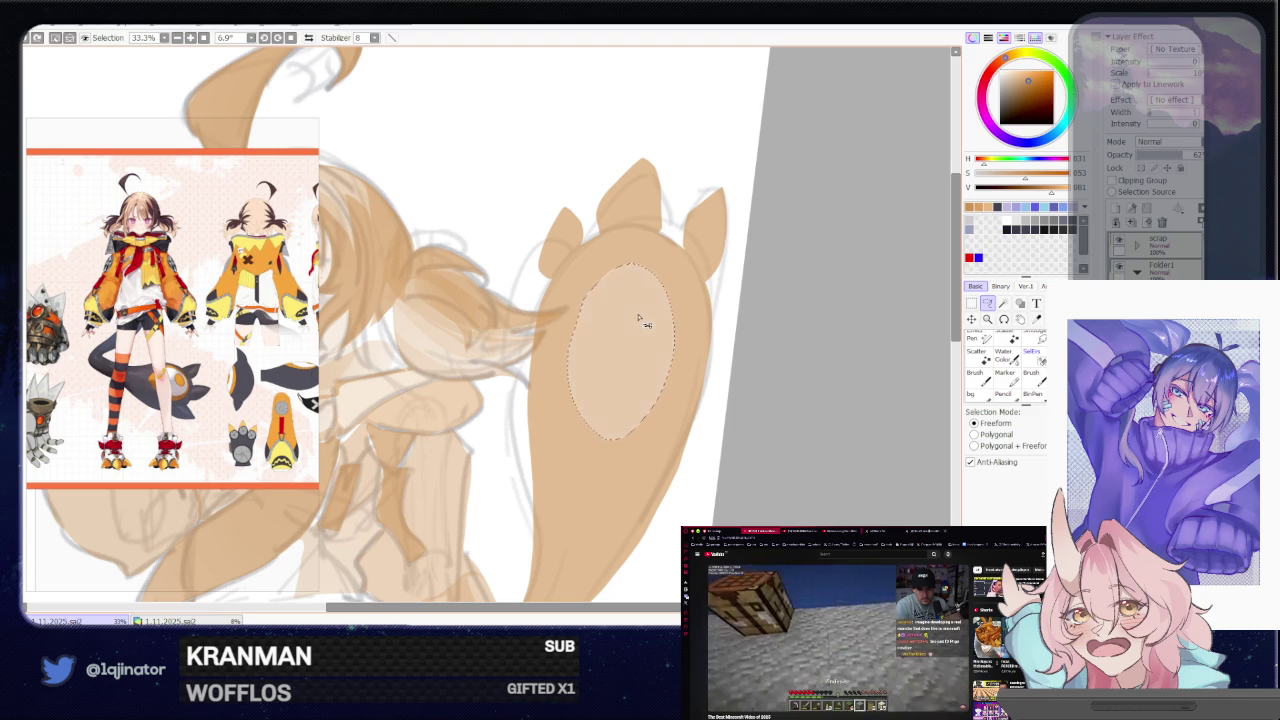
key(ctrl+z)
key(ctrl+z)
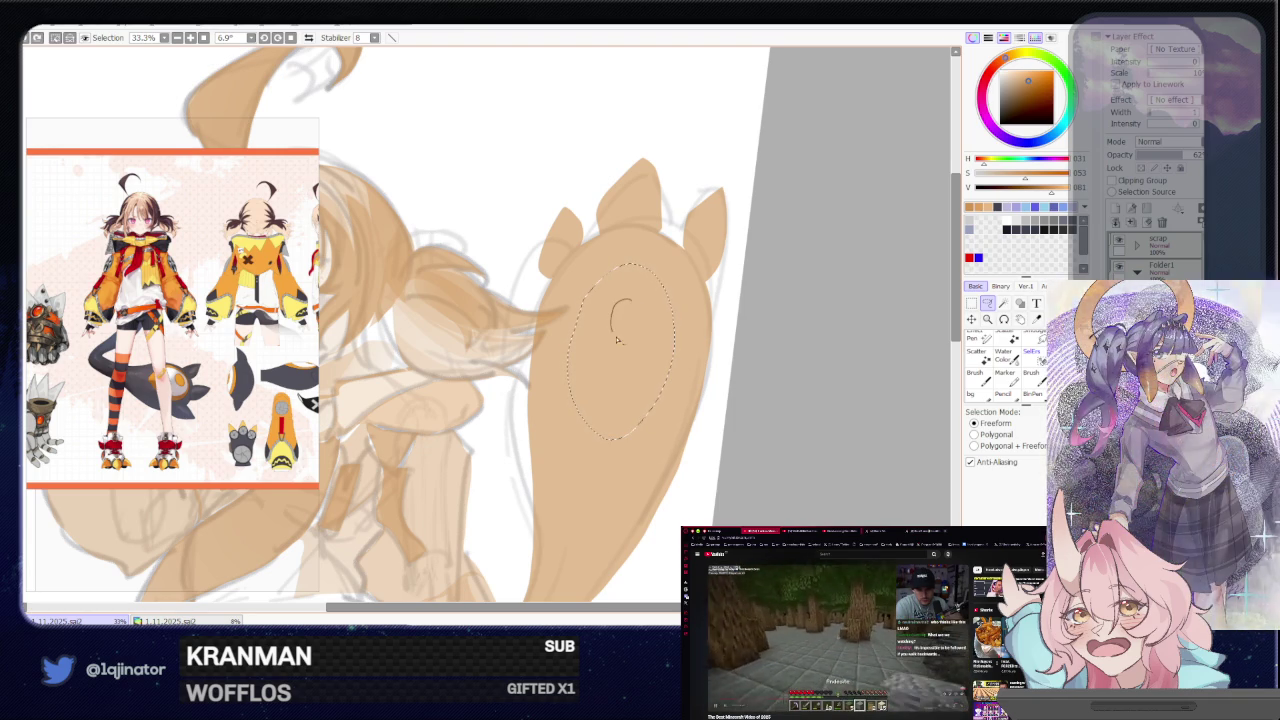
Outline a small round spot inside the oval and lighten the oval around it
drag(624, 300, 620, 338)
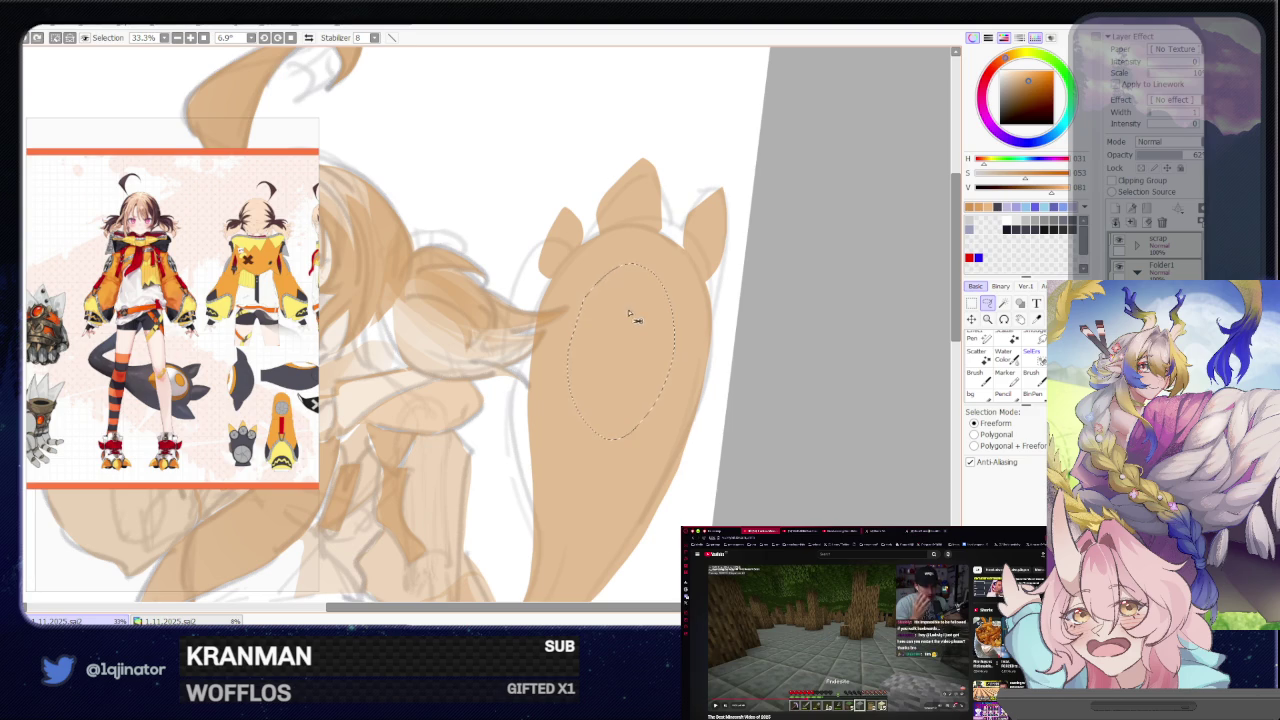
drag(631, 307, 636, 310)
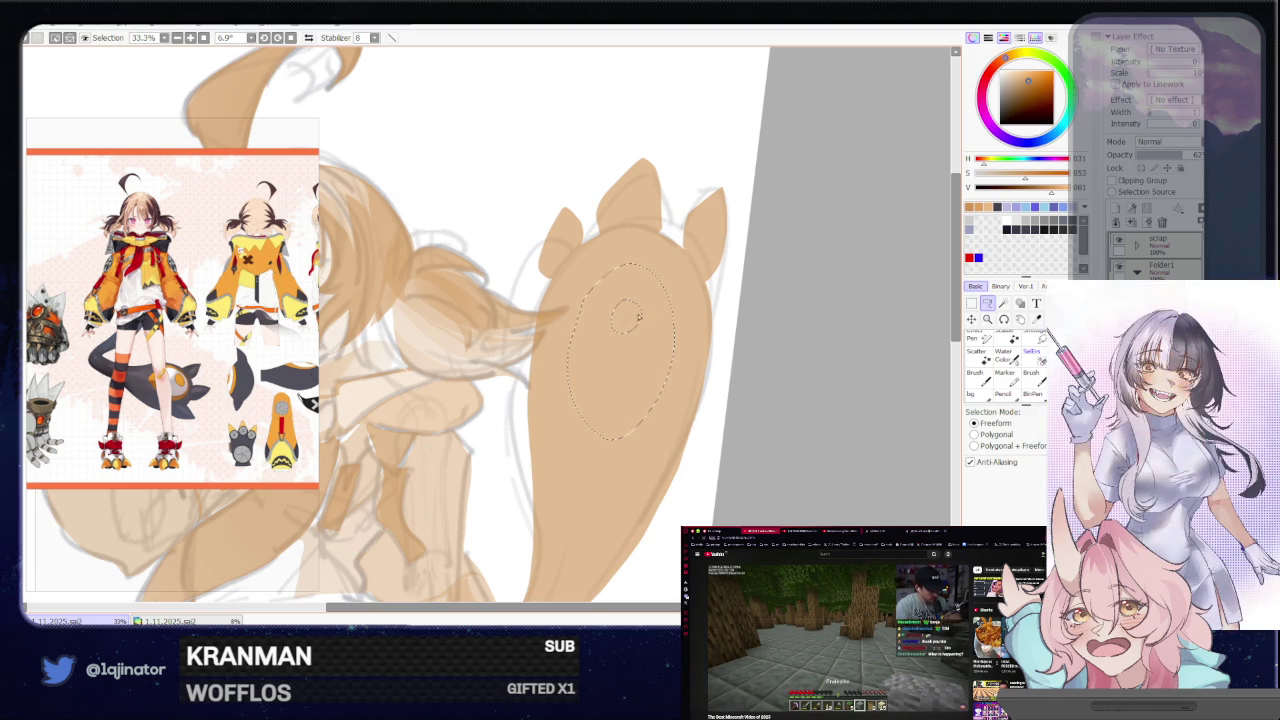
key(e)
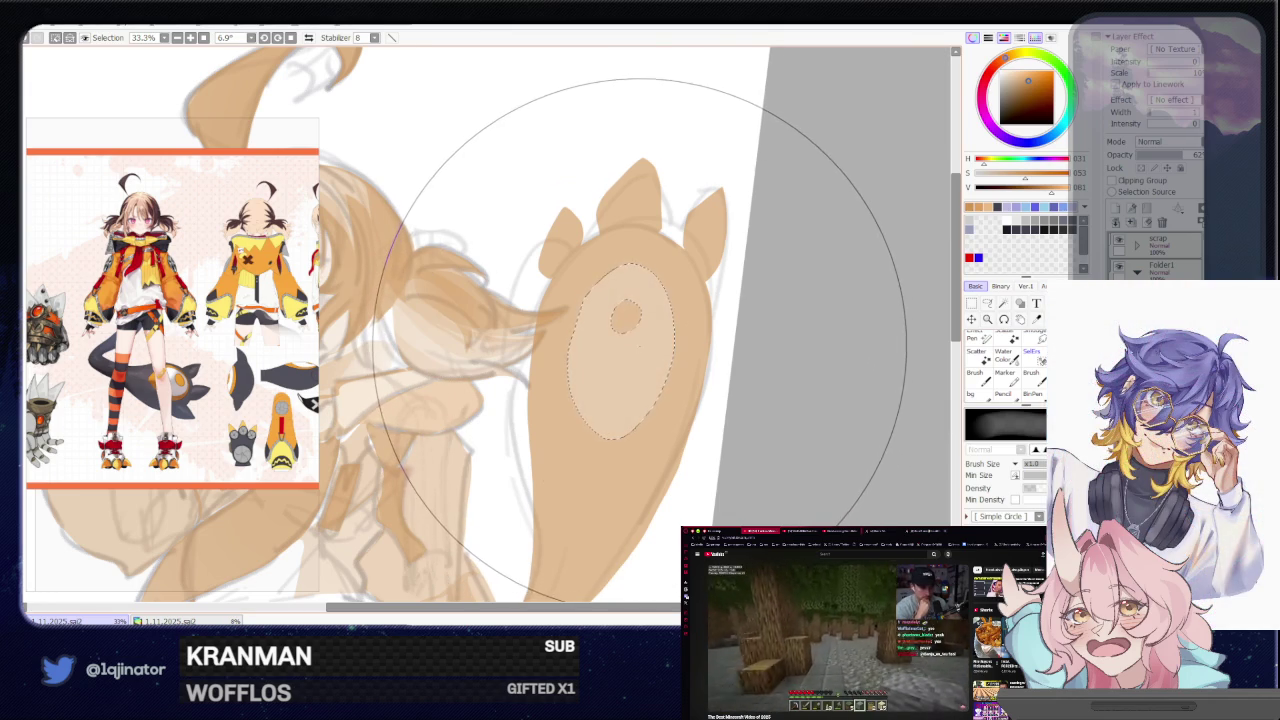
click(987, 303)
click(641, 297)
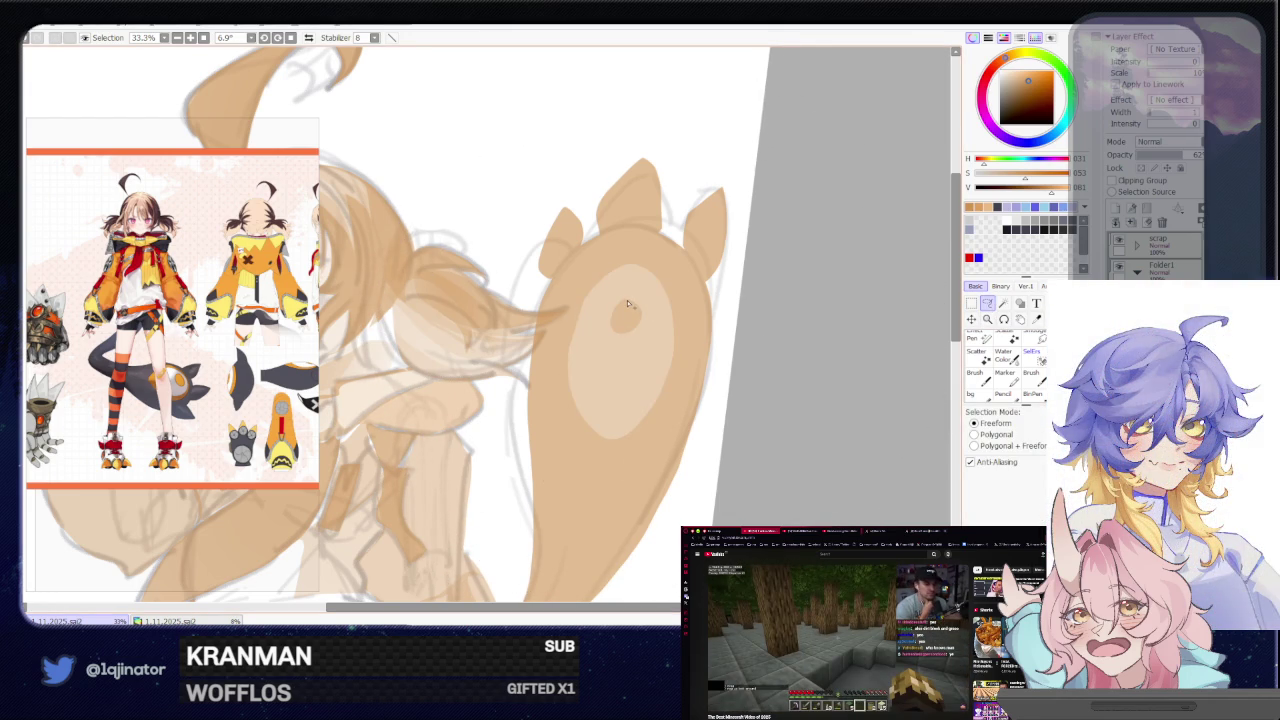
drag(628, 303, 616, 328)
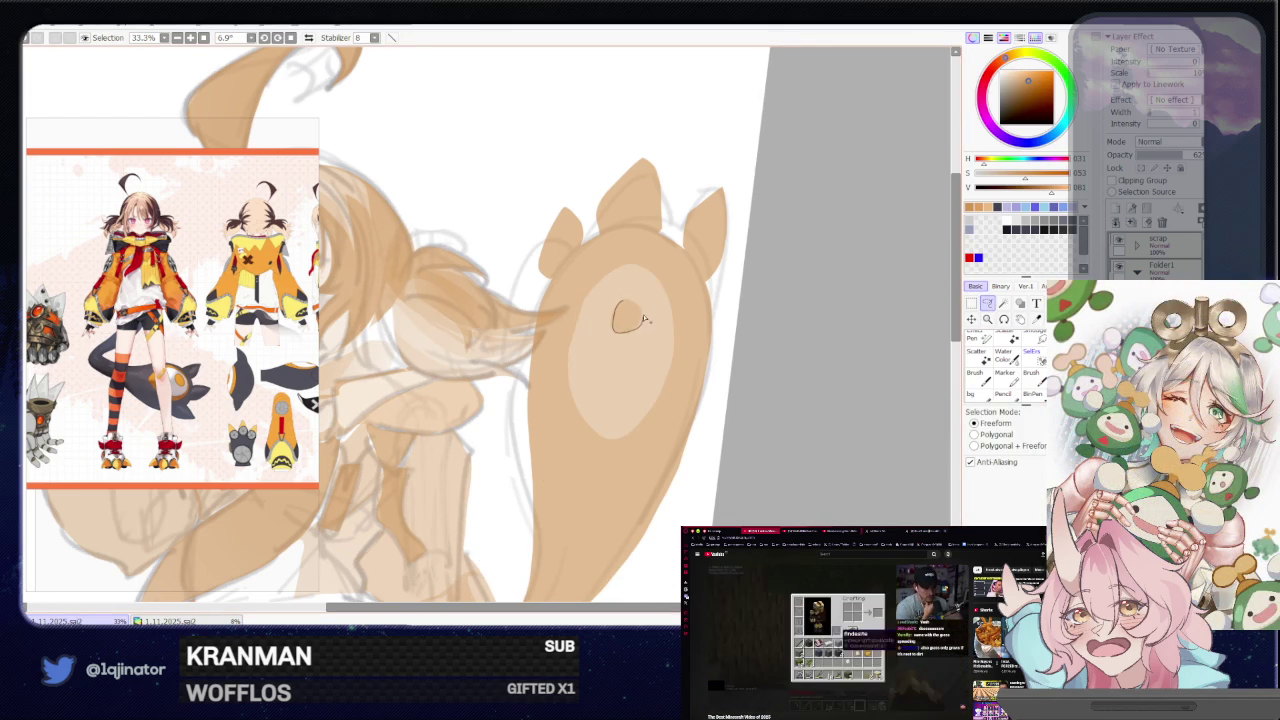
scroll(692, 290, up, 1)
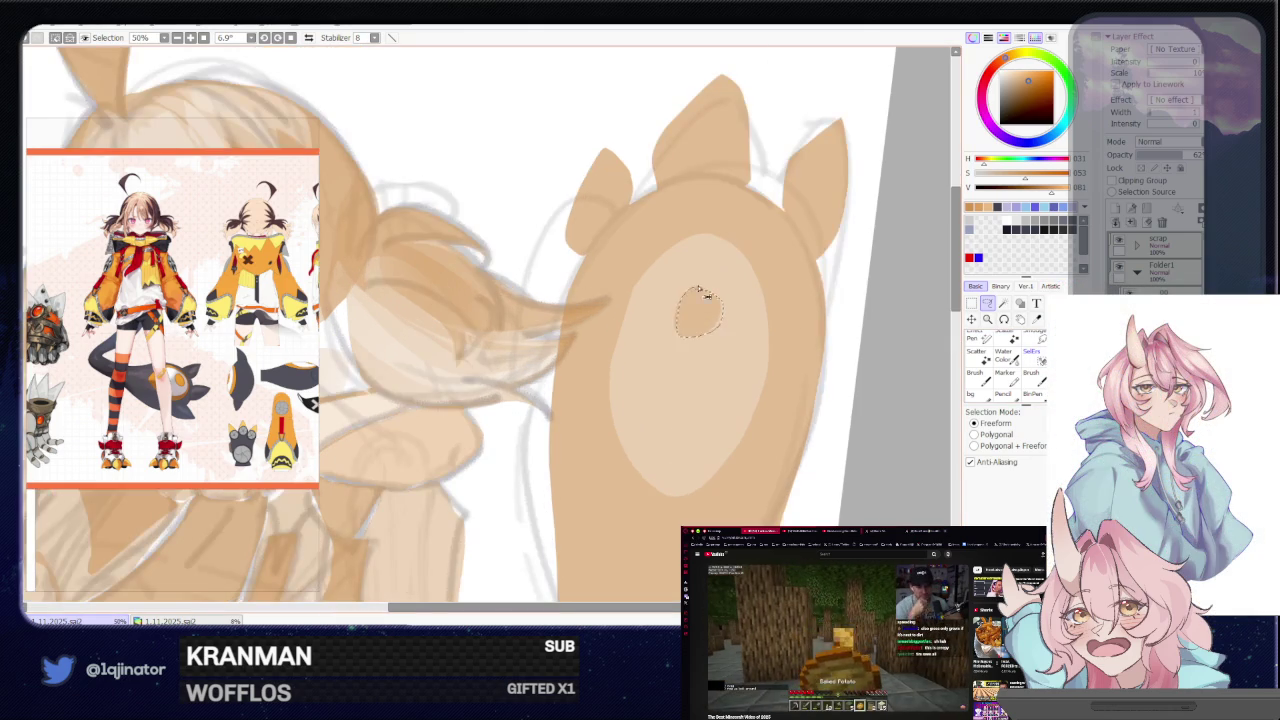
Close the lasso loop around the spot and paint it with the large brush
drag(678, 338, 722, 315)
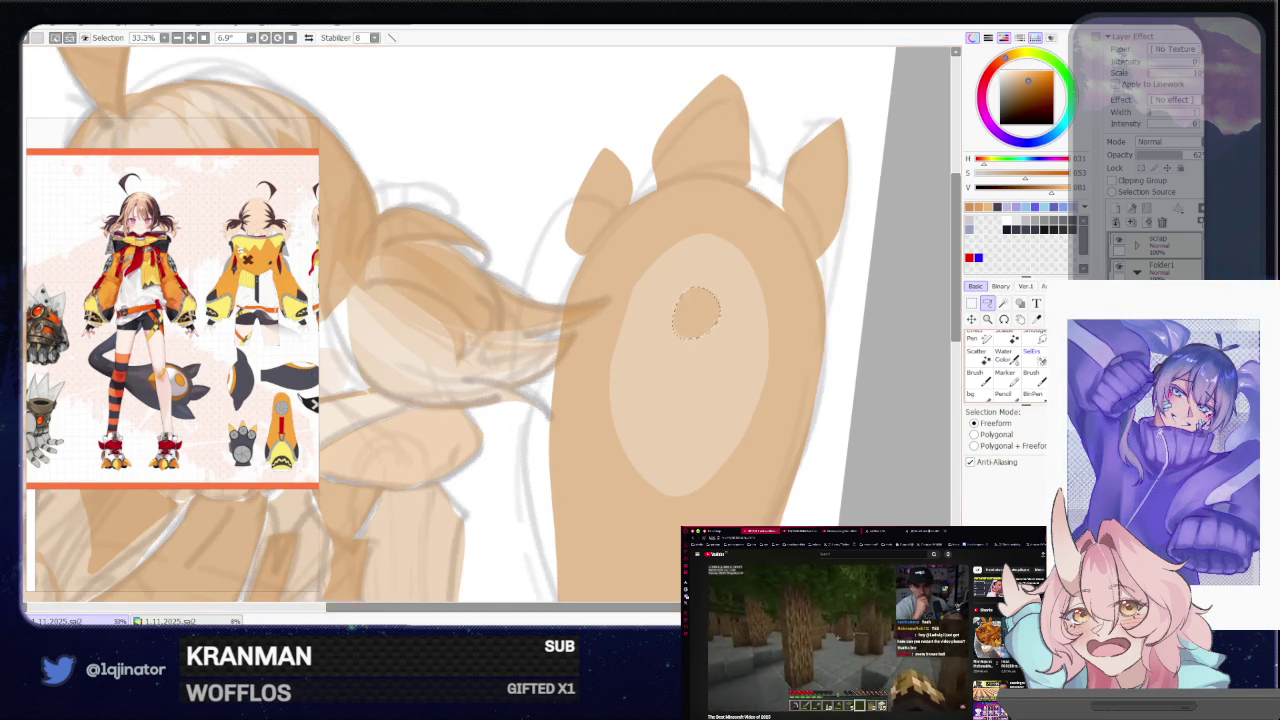
scroll(488, 325, down, 2)
key(b)
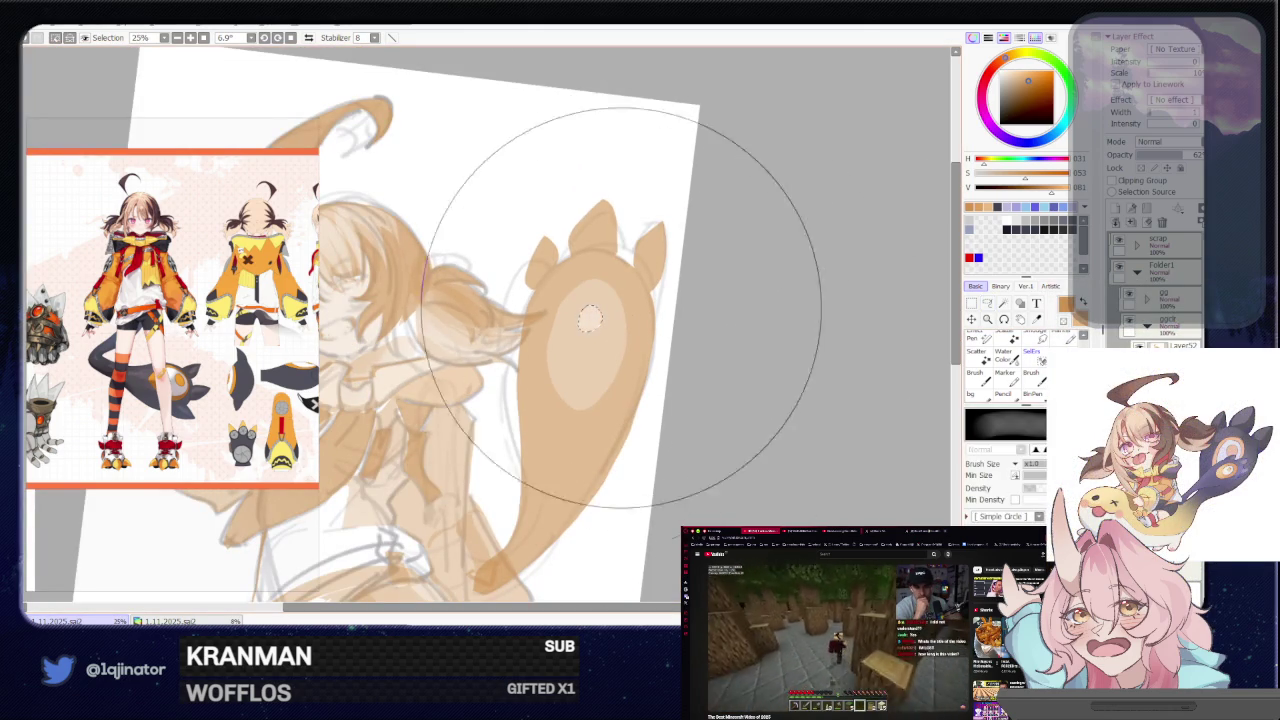
click(987, 303)
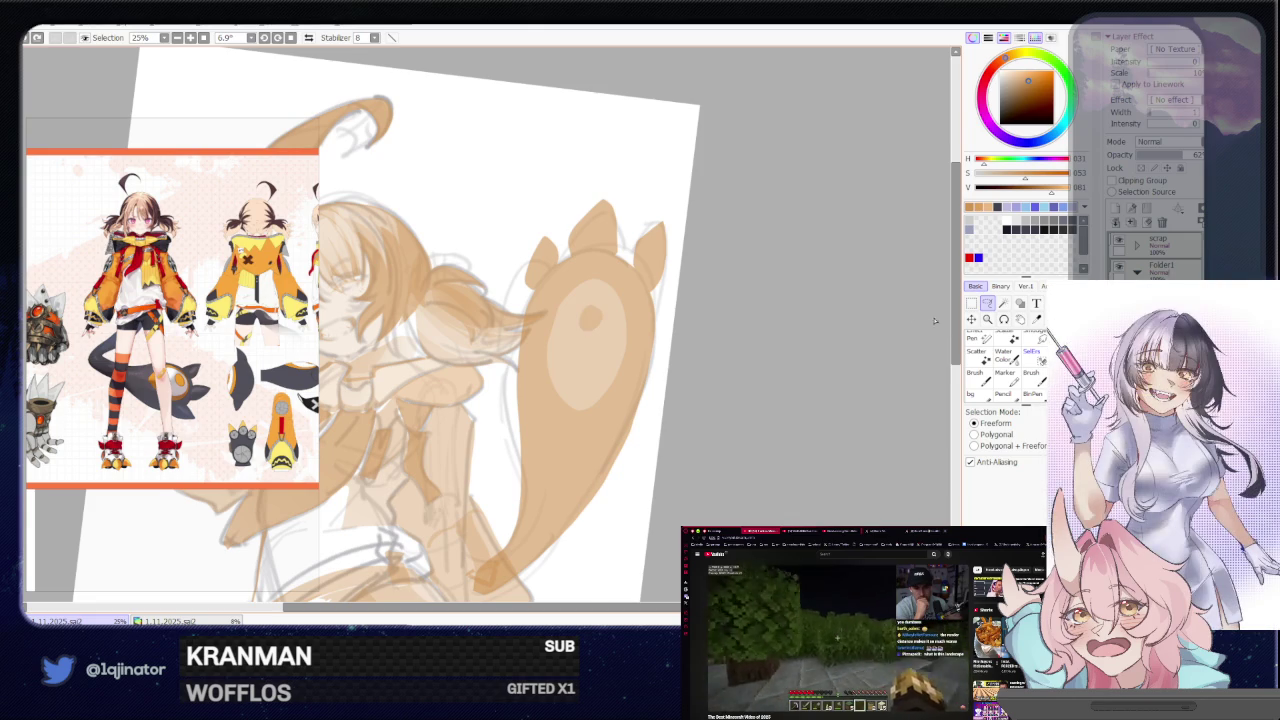
Lasso the oval patch on the creature's belly around the small dot
scroll(470, 325, up, 2)
drag(651, 340, 600, 343)
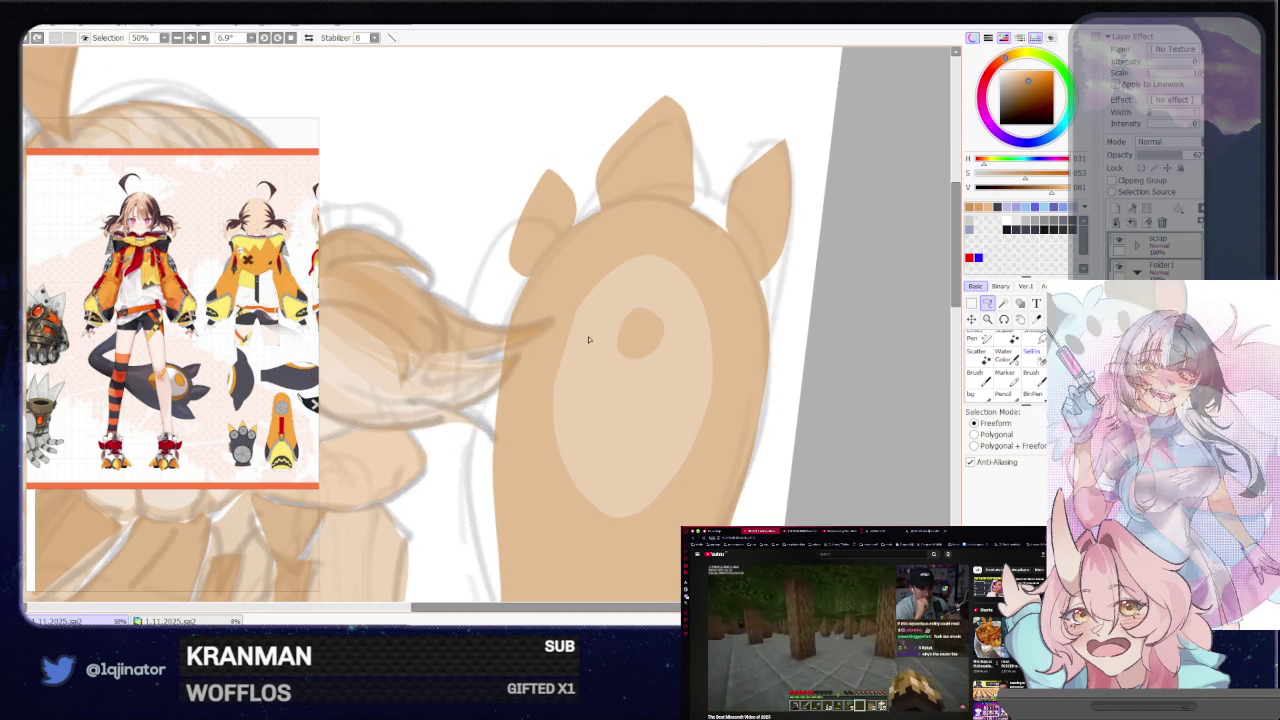
drag(612, 306, 624, 362)
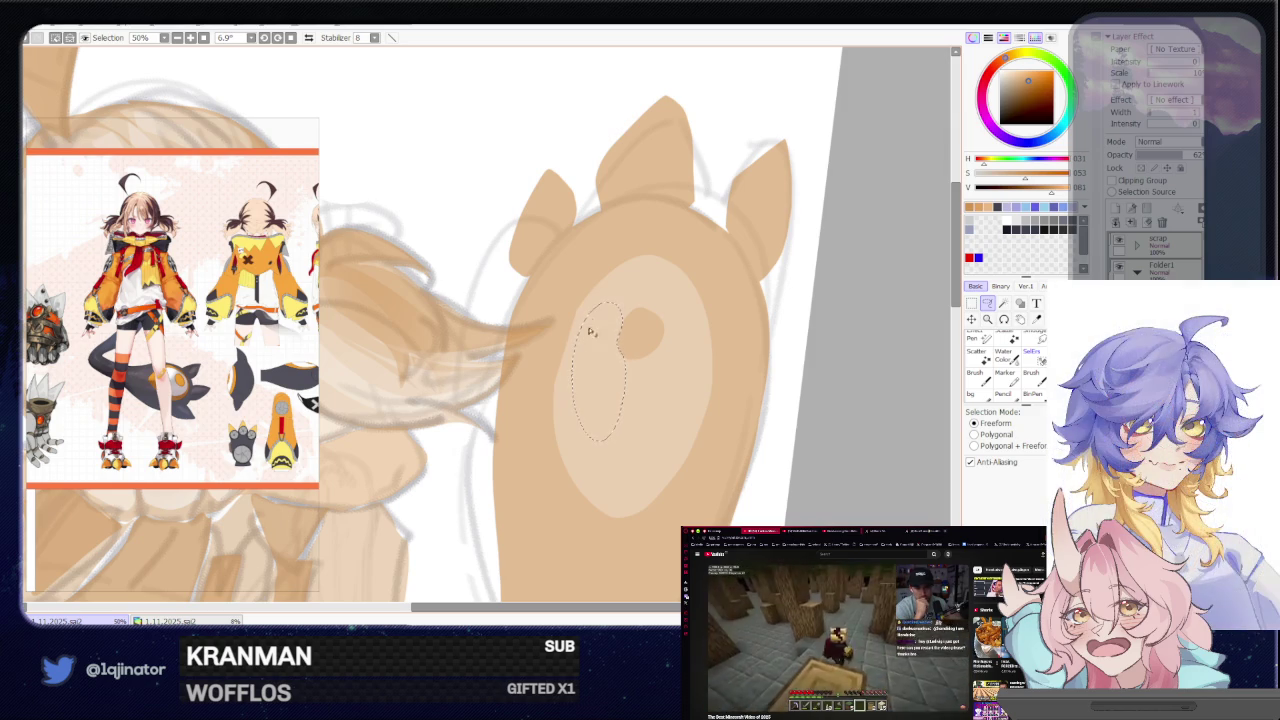
mouse_move(575, 420)
mouse_down()
mouse_move(686, 362)
mouse_move(651, 366)
mouse_up()
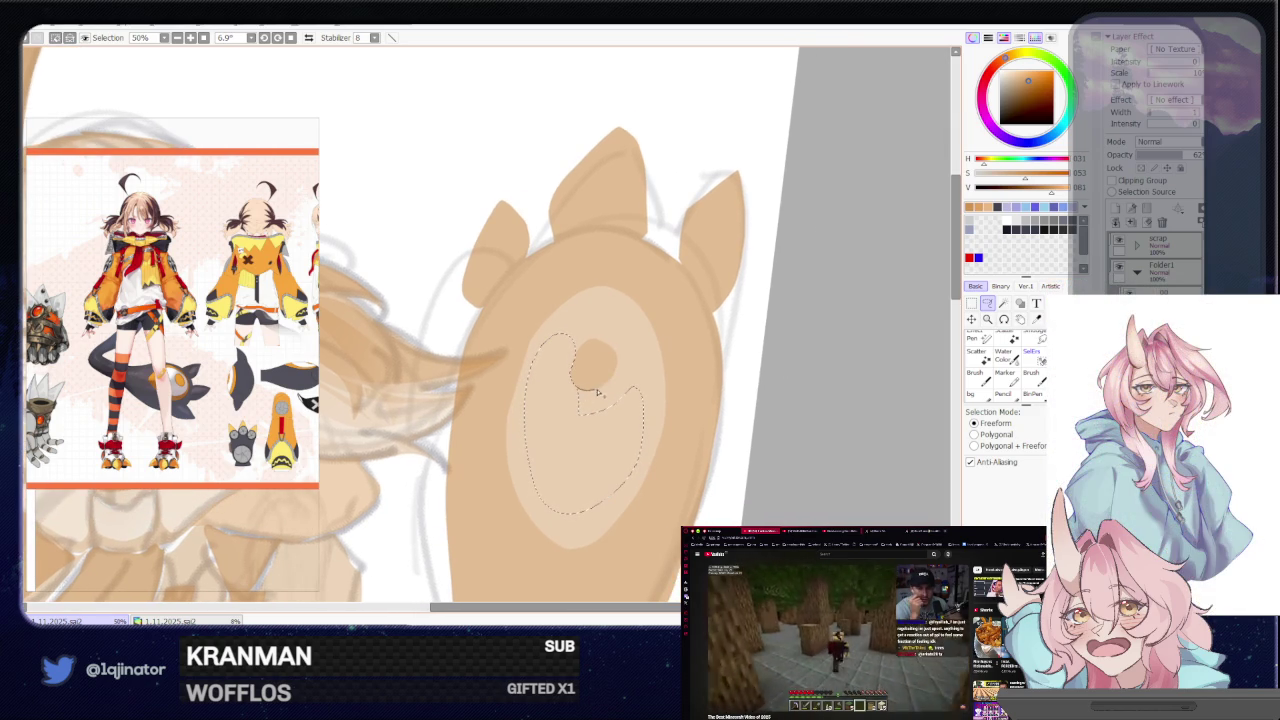
drag(588, 392, 578, 427)
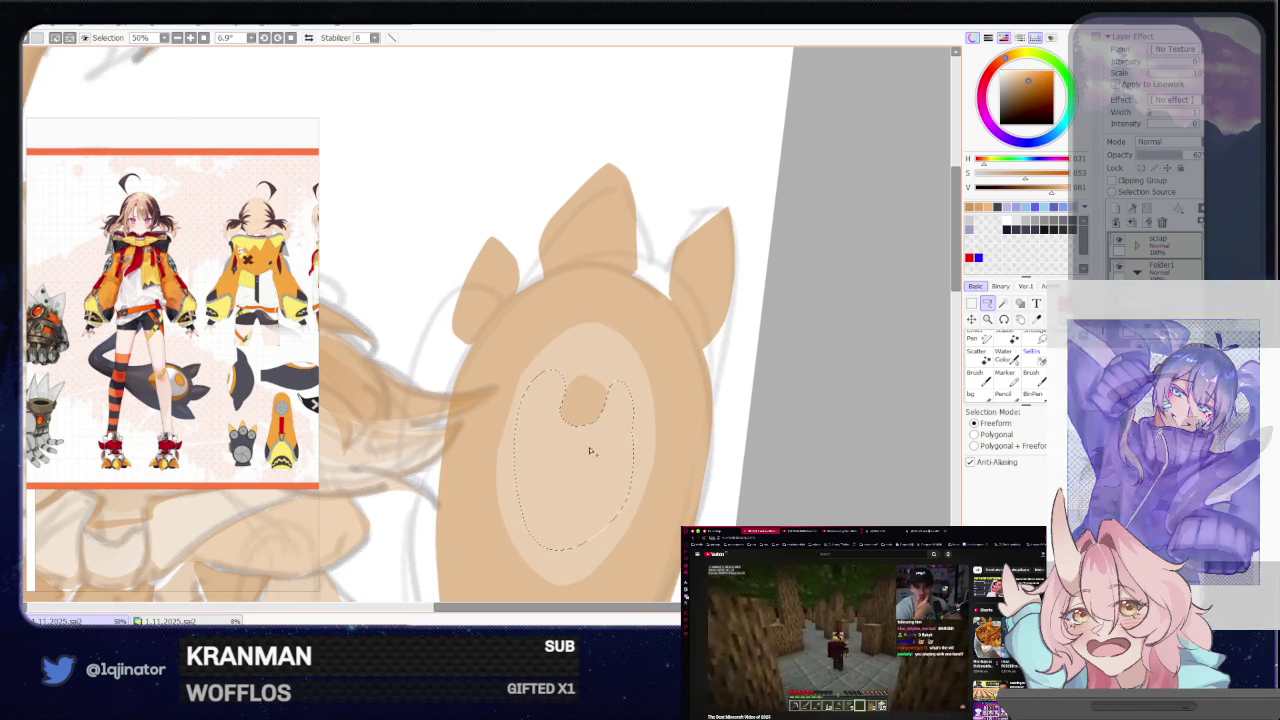
drag(600, 428, 592, 460)
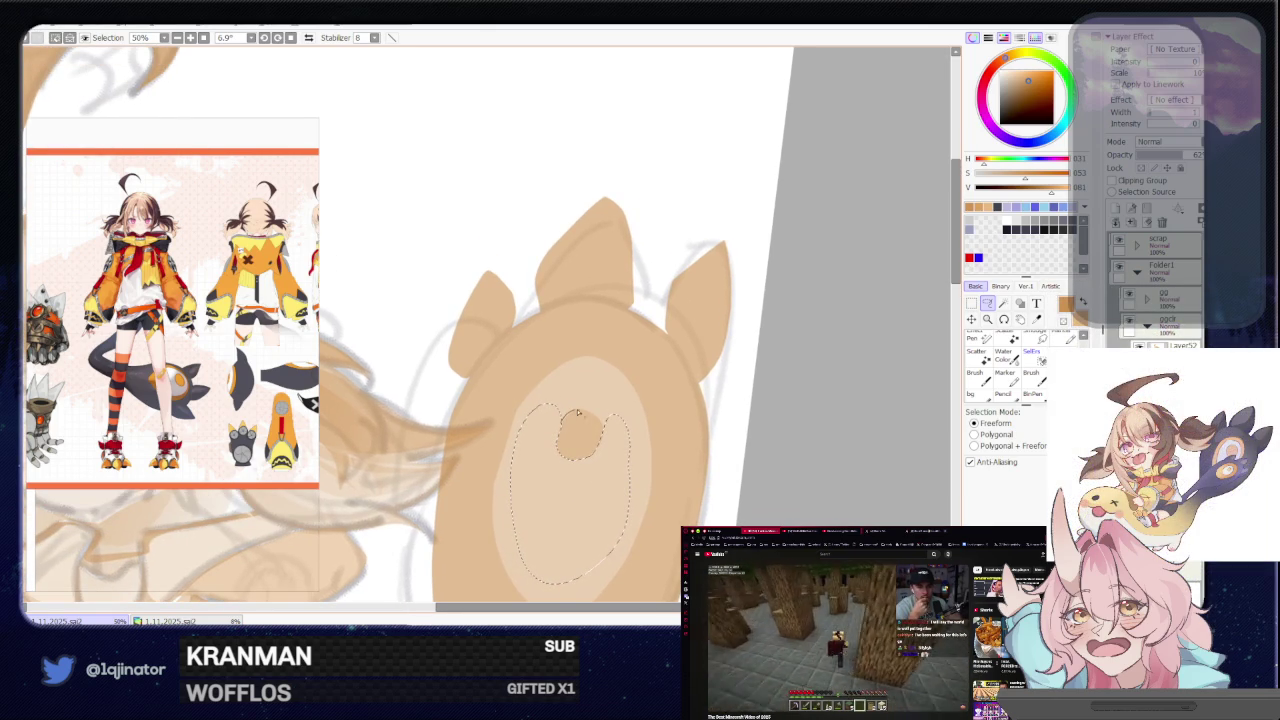
drag(589, 413, 615, 450)
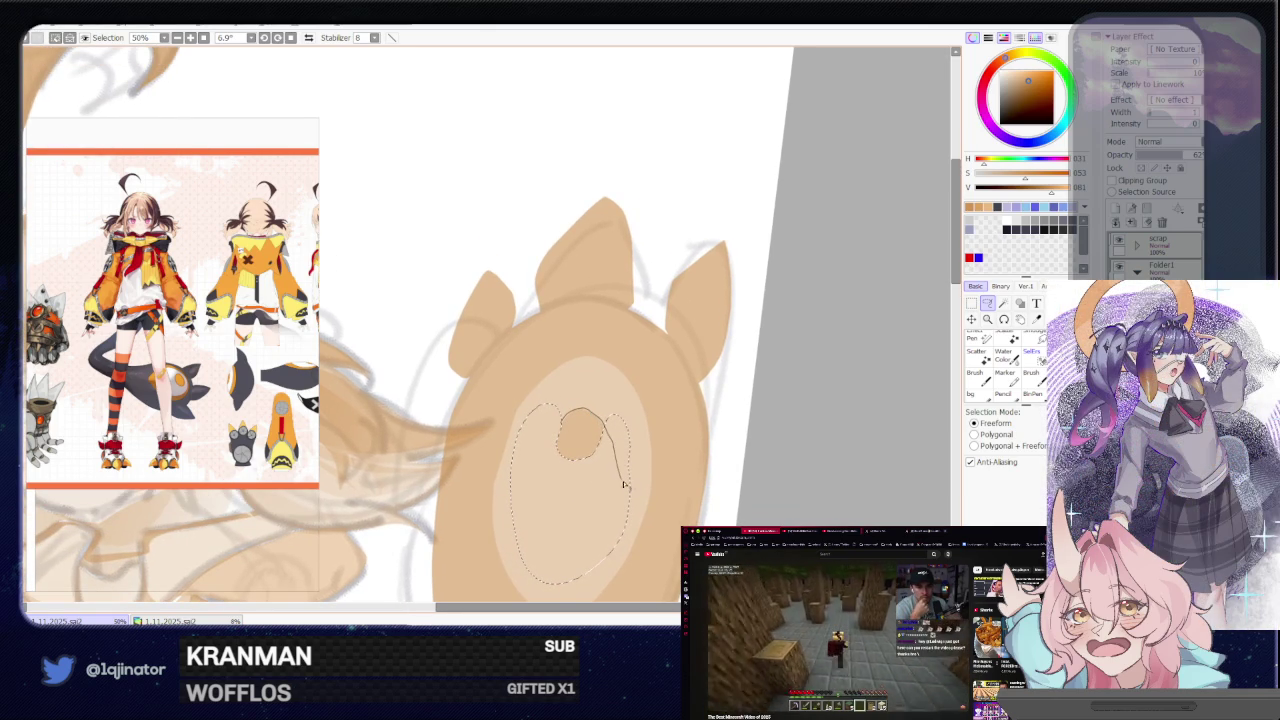
drag(617, 395, 535, 440)
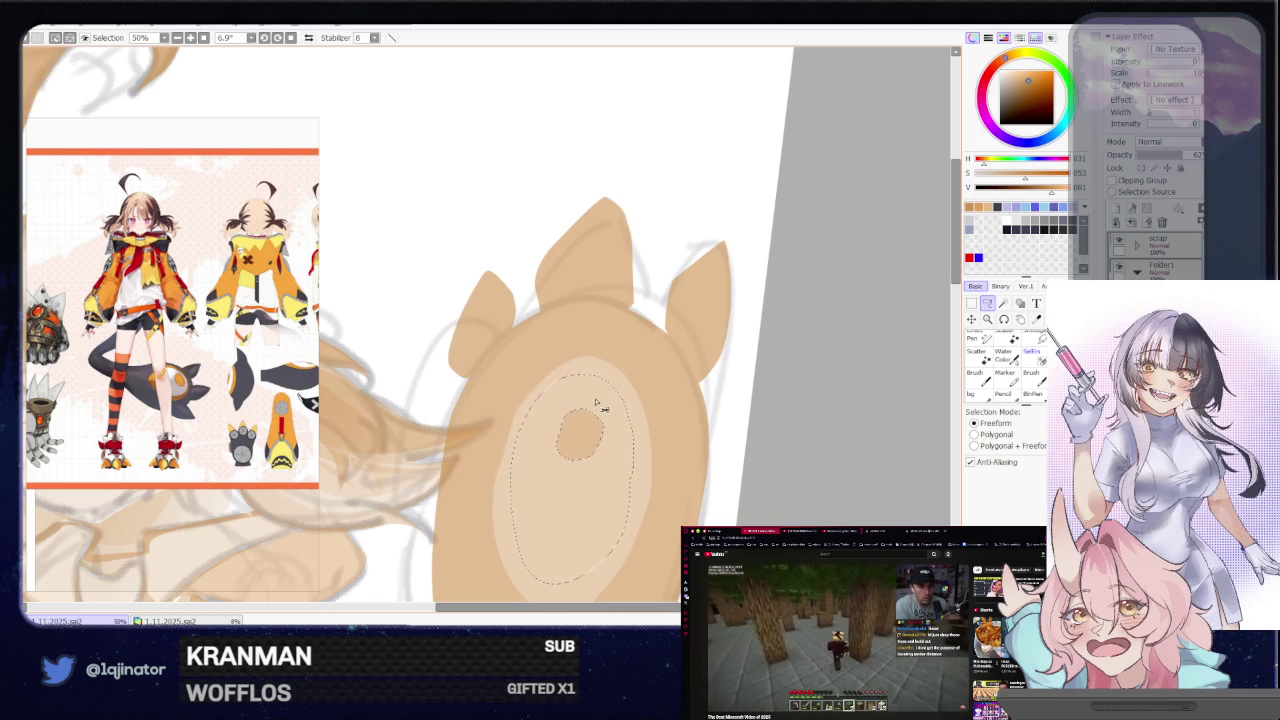
Fill the belly oval selection with a lighter tan, then return to the lasso
scroll(590, 400, down, 2)
scroll(600, 408, down, 1)
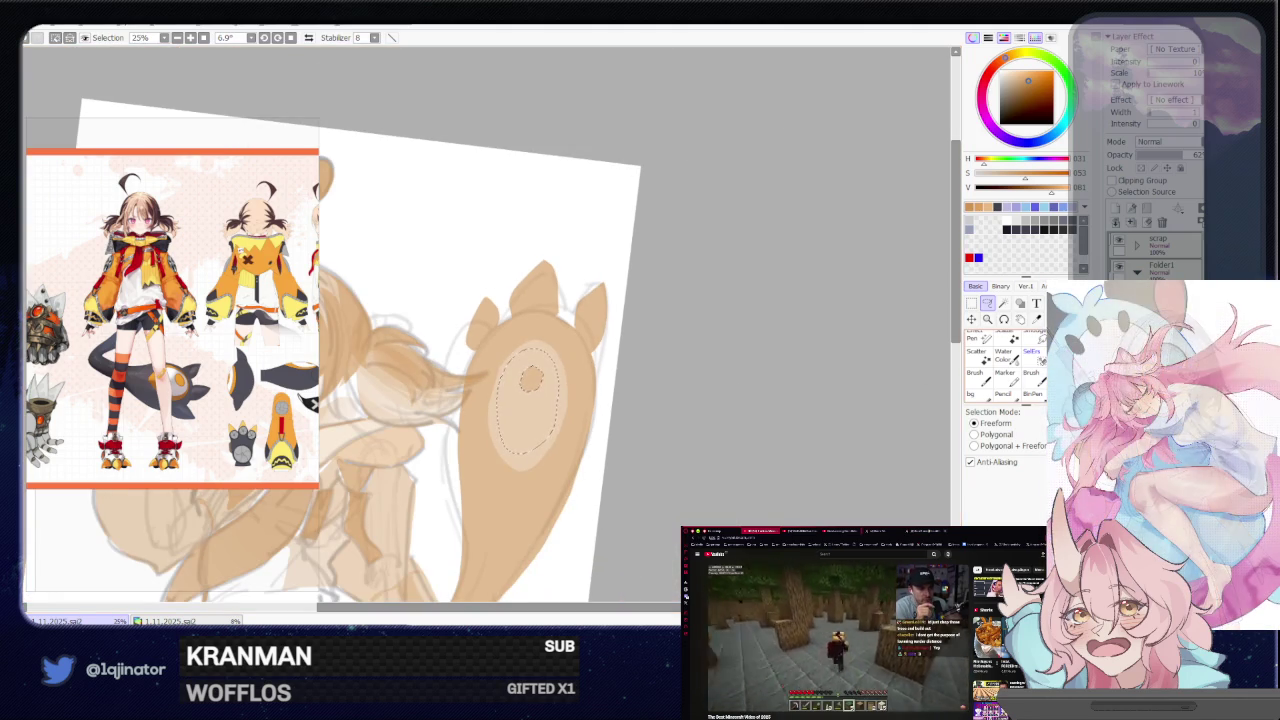
click(570, 392)
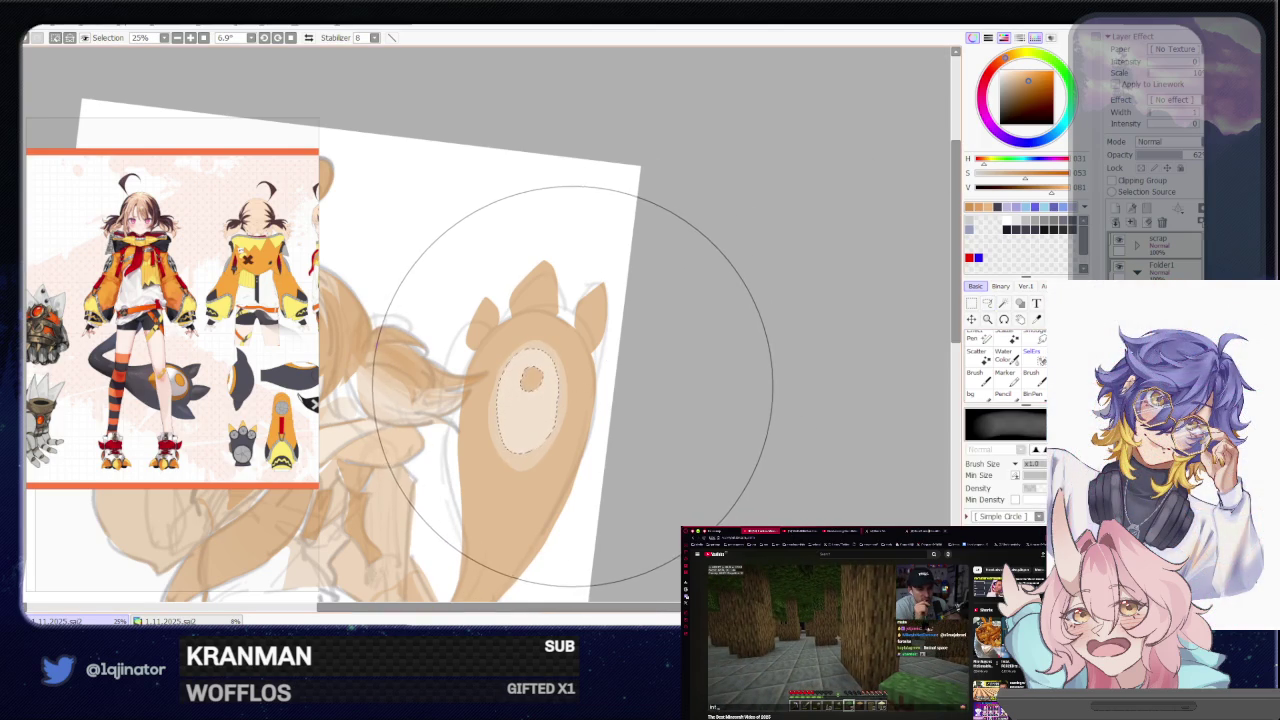
key(a)
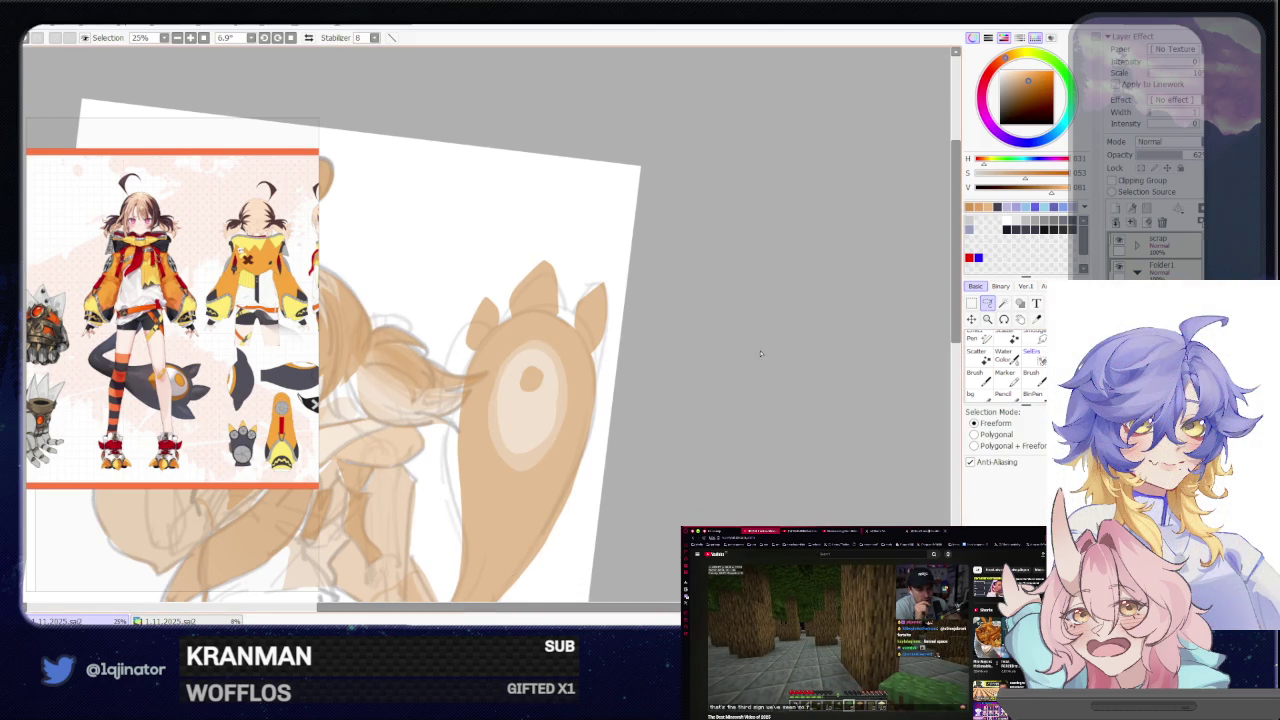
Pan, rotate and zoom the canvas to bring the girl's chest into view
mouse_move(651, 420)
mouse_down()
mouse_move(662, 375)
mouse_move(606, 428)
mouse_up()
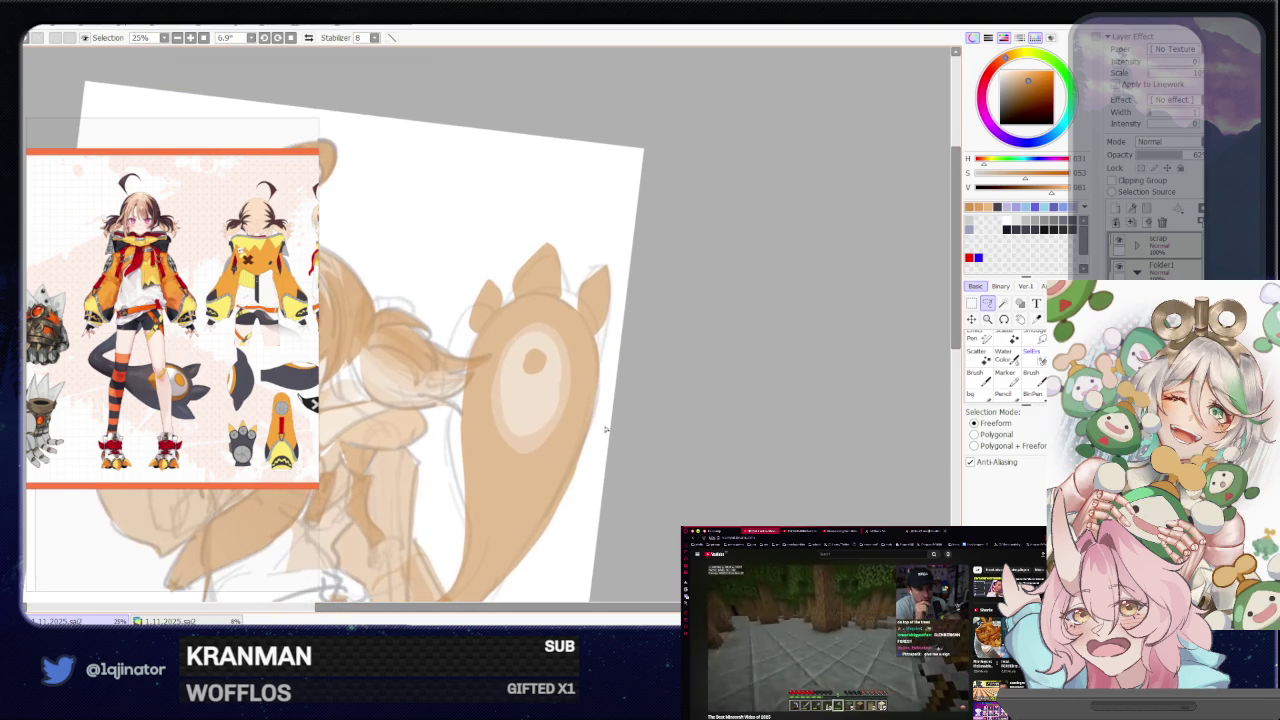
mouse_move(594, 452)
mouse_down()
mouse_move(714, 363)
mouse_move(634, 449)
mouse_move(714, 334)
mouse_move(665, 400)
mouse_move(686, 382)
mouse_move(703, 414)
mouse_up()
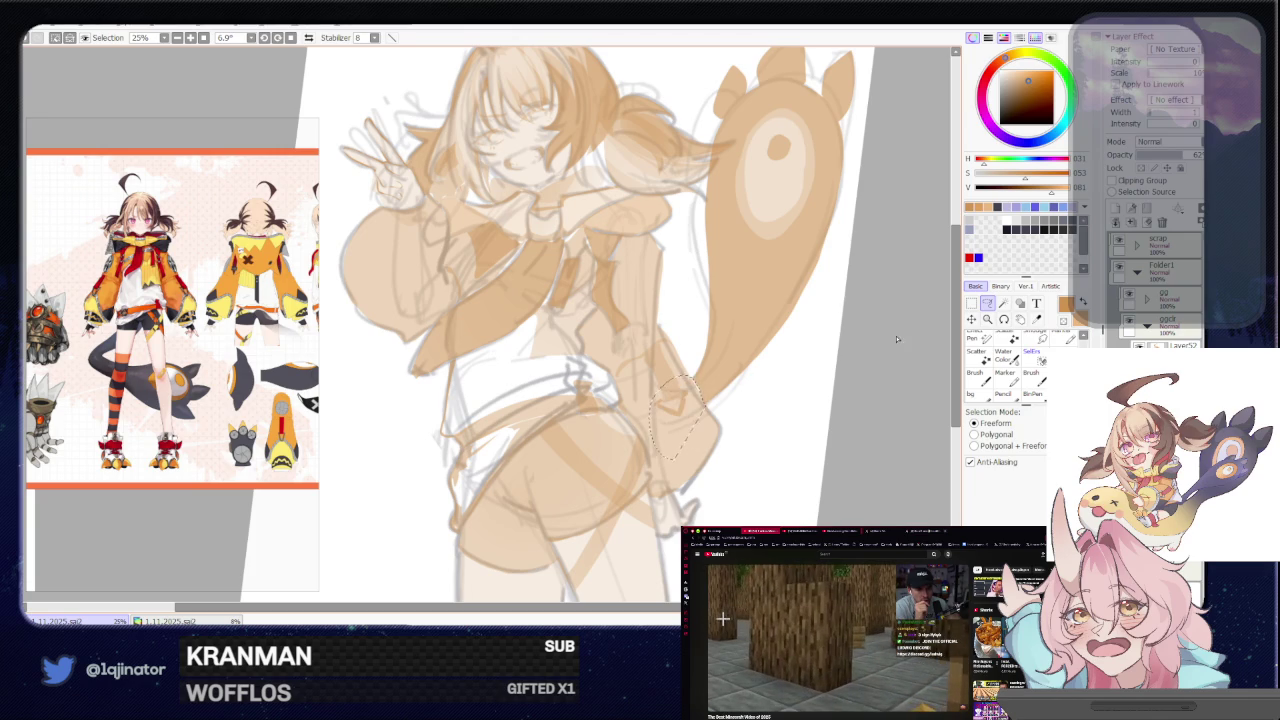
drag(670, 462, 675, 389)
mouse_move(769, 374)
mouse_down()
mouse_move(788, 405)
mouse_move(749, 394)
mouse_move(661, 425)
mouse_up()
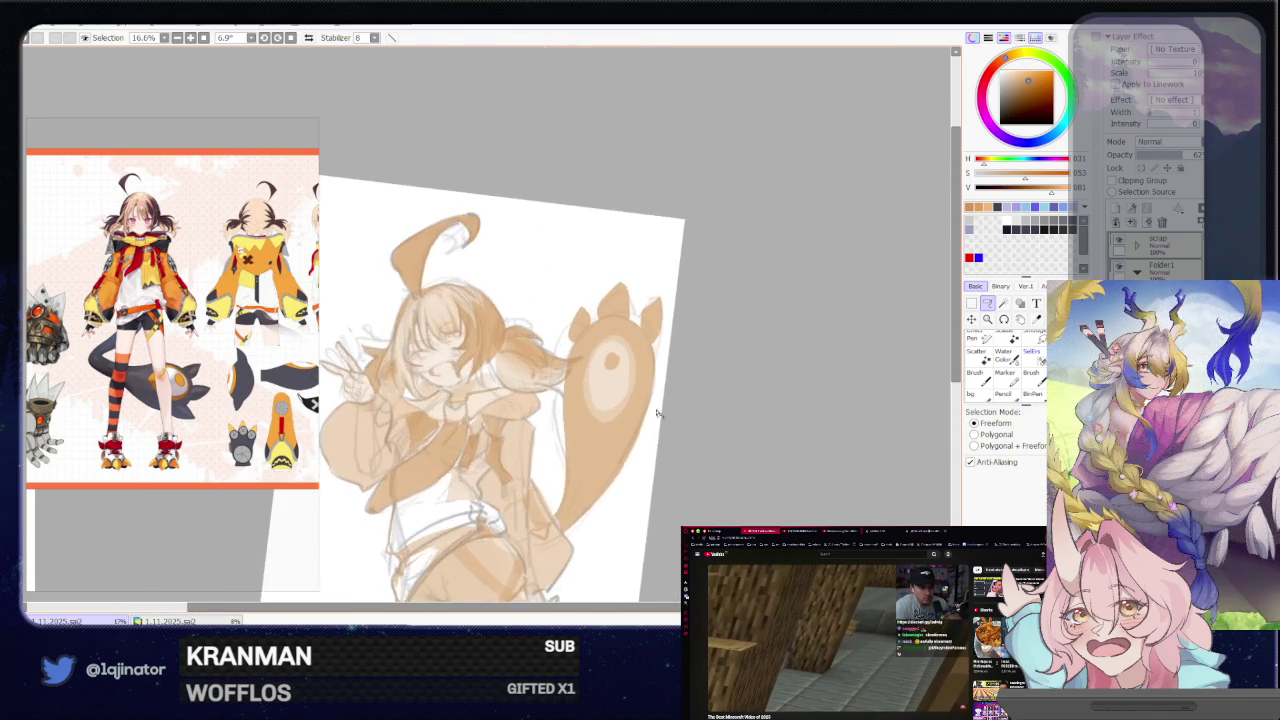
scroll(661, 425, up, 2)
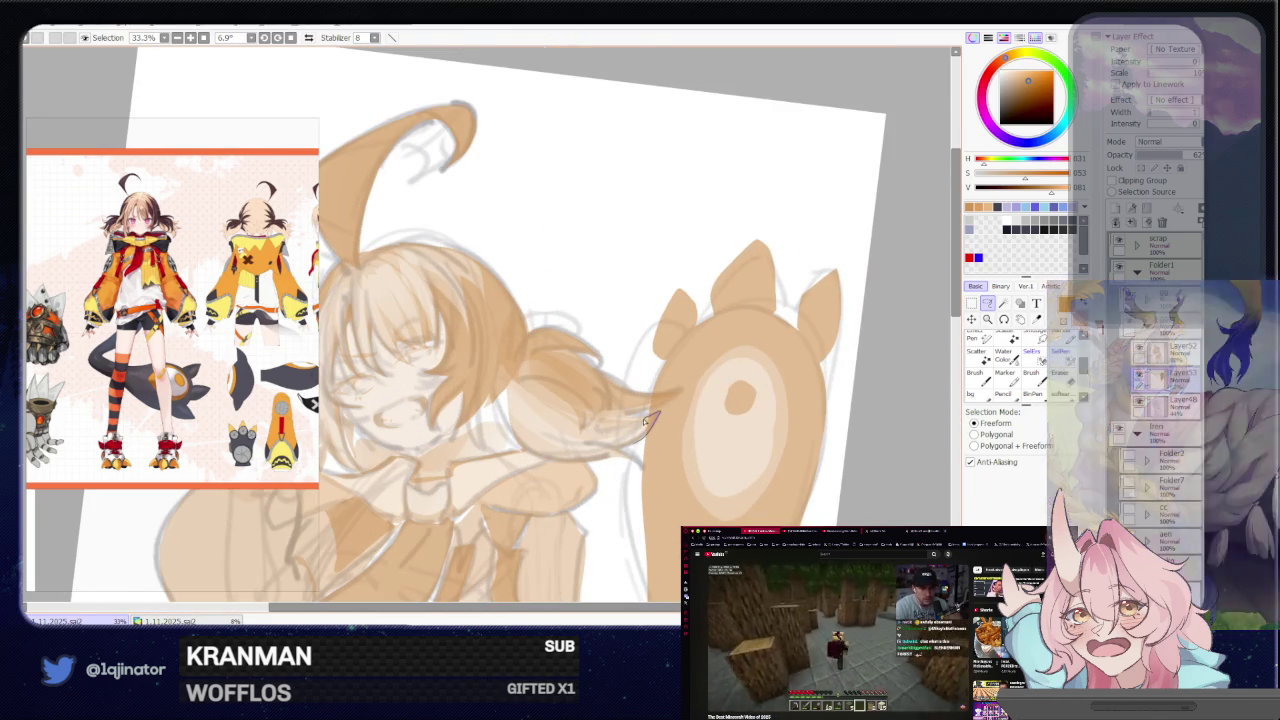
scroll(647, 396, down, 2)
drag(647, 396, 760, 337)
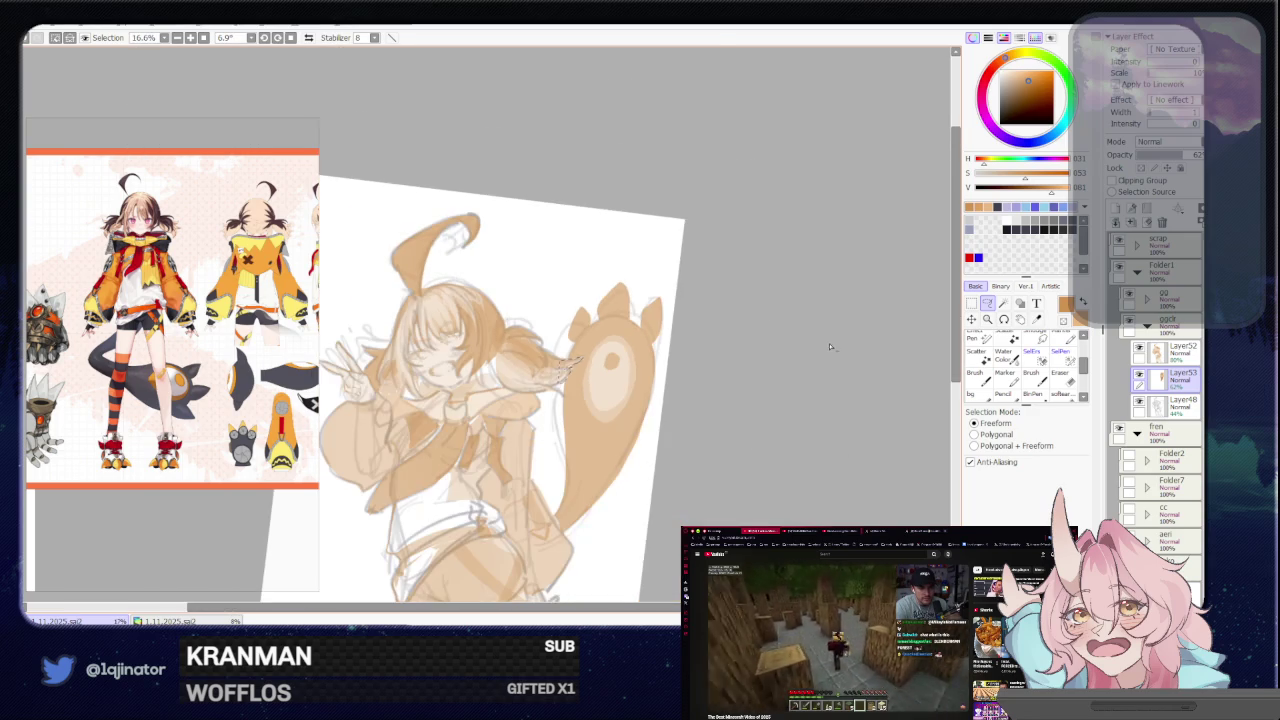
mouse_move(651, 457)
mouse_down()
mouse_move(691, 374)
mouse_move(683, 423)
mouse_move(662, 418)
mouse_move(666, 446)
mouse_up()
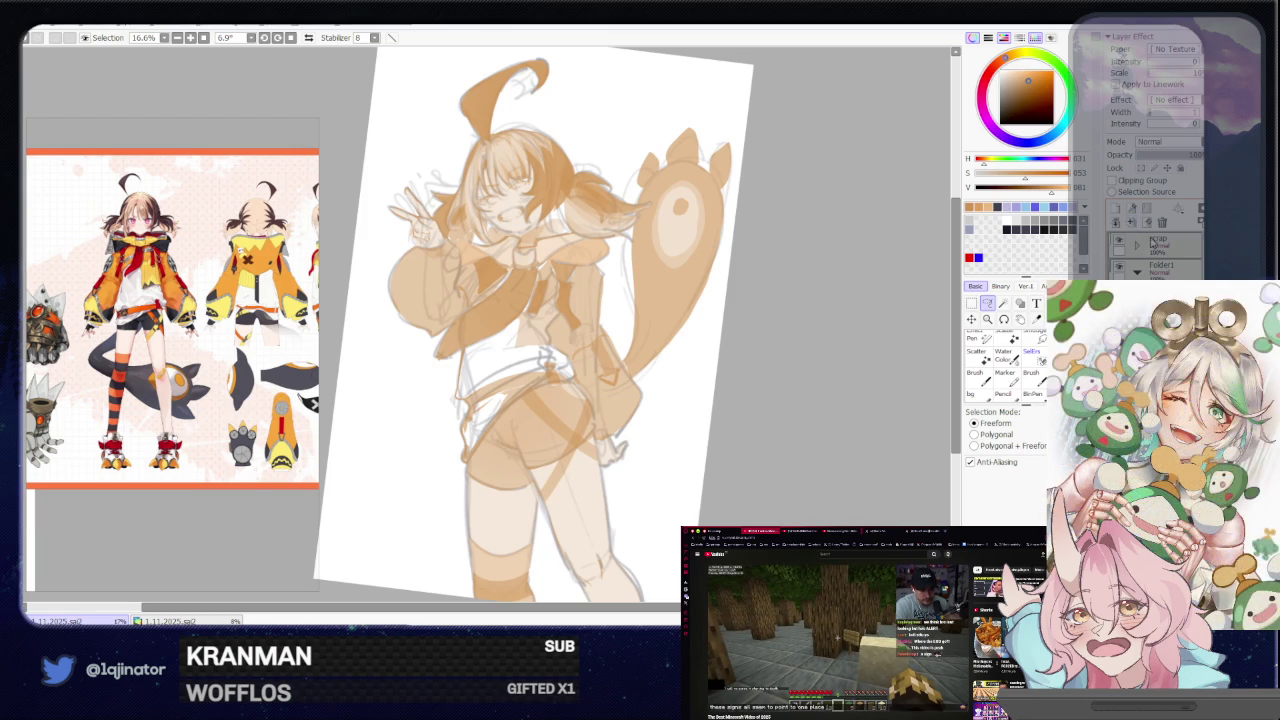
scroll(602, 363, up, 2)
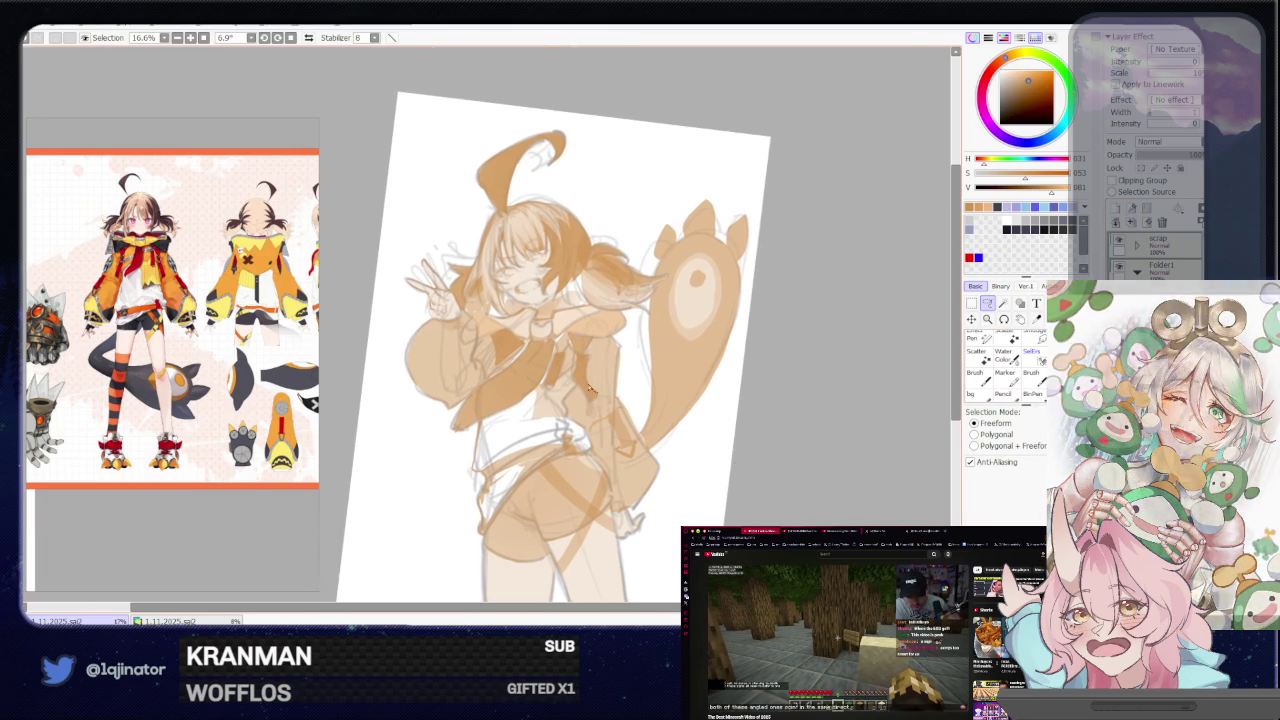
scroll(602, 363, up, 1)
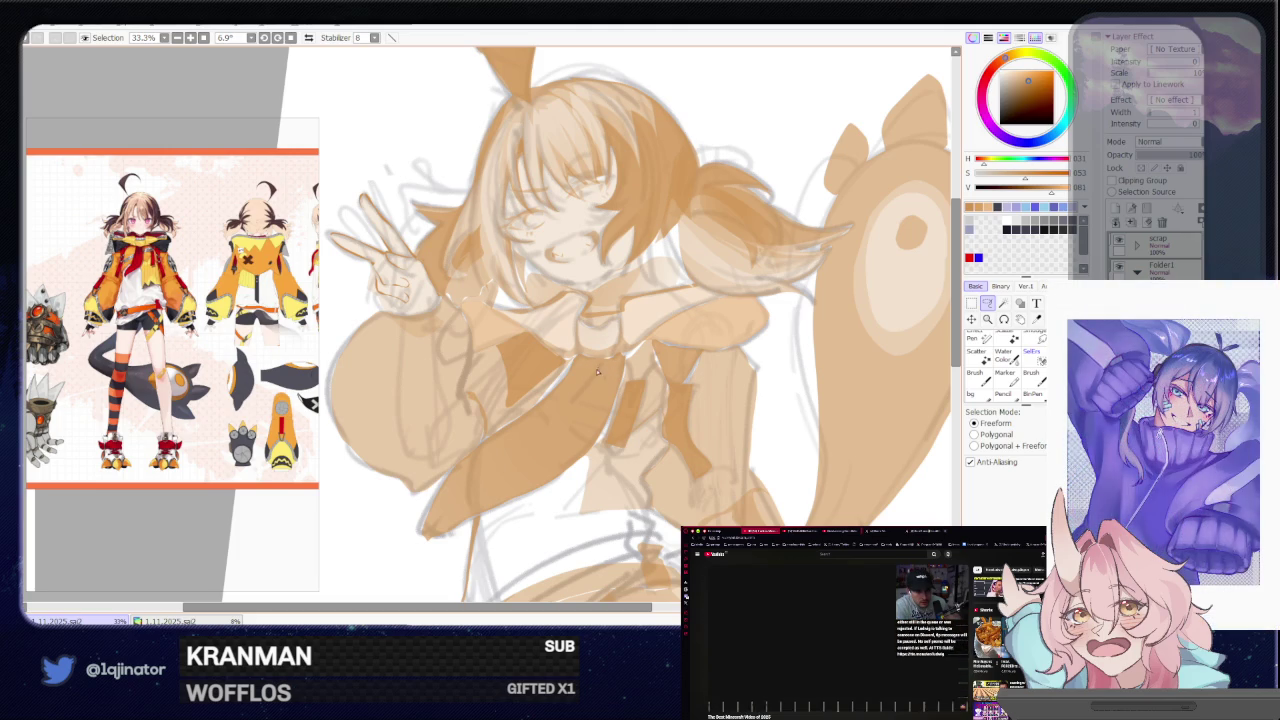
Lasso around the scarf strip down the girl's chest and brush inside it
drag(597, 363, 583, 360)
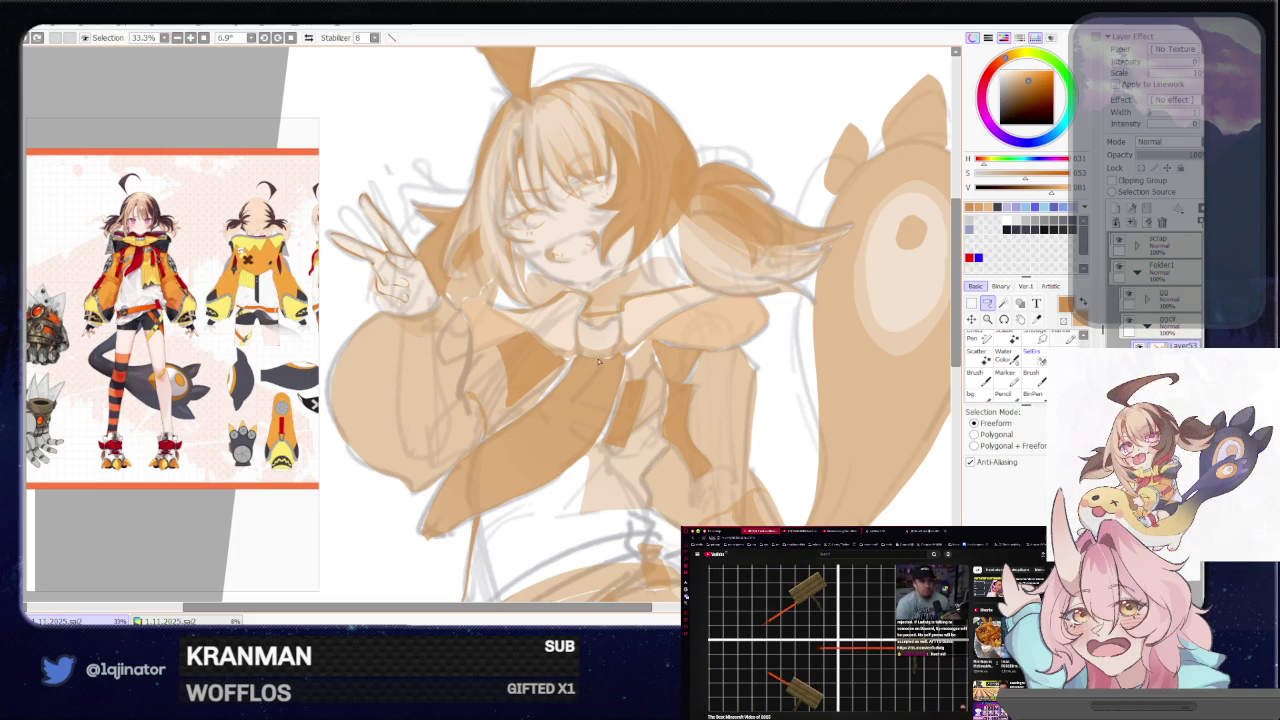
drag(590, 373, 438, 495)
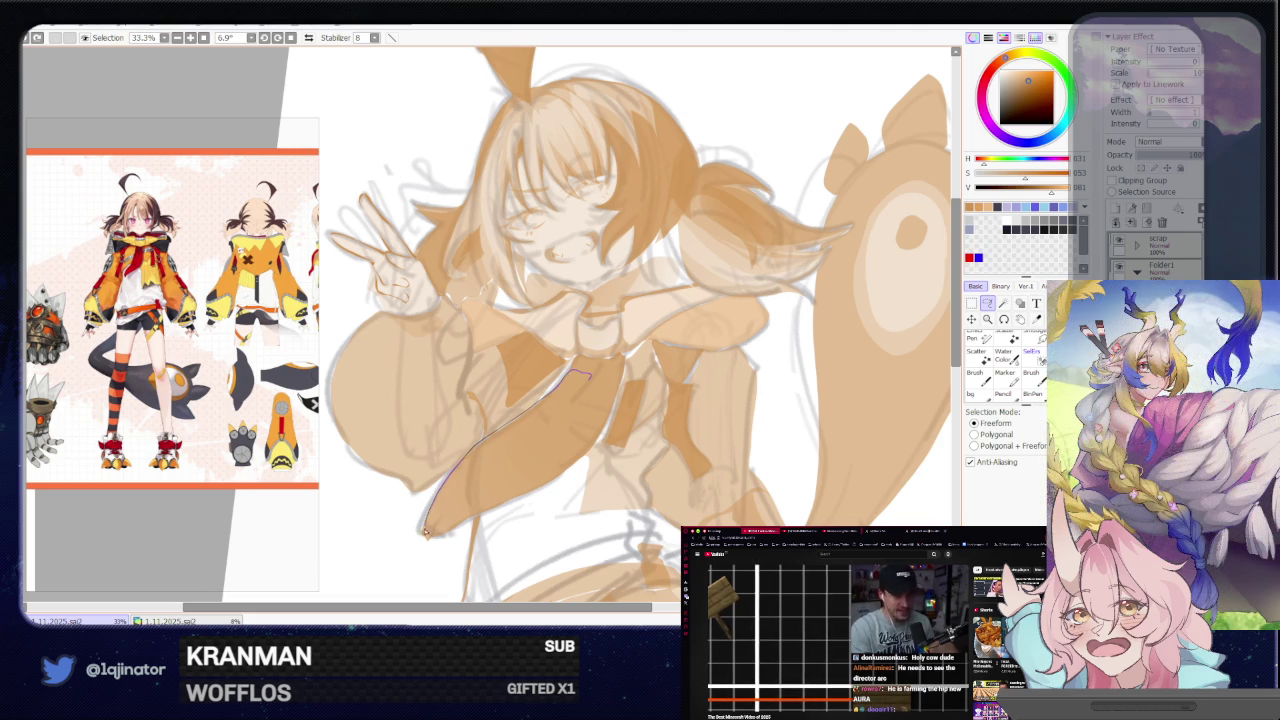
drag(425, 540, 580, 462)
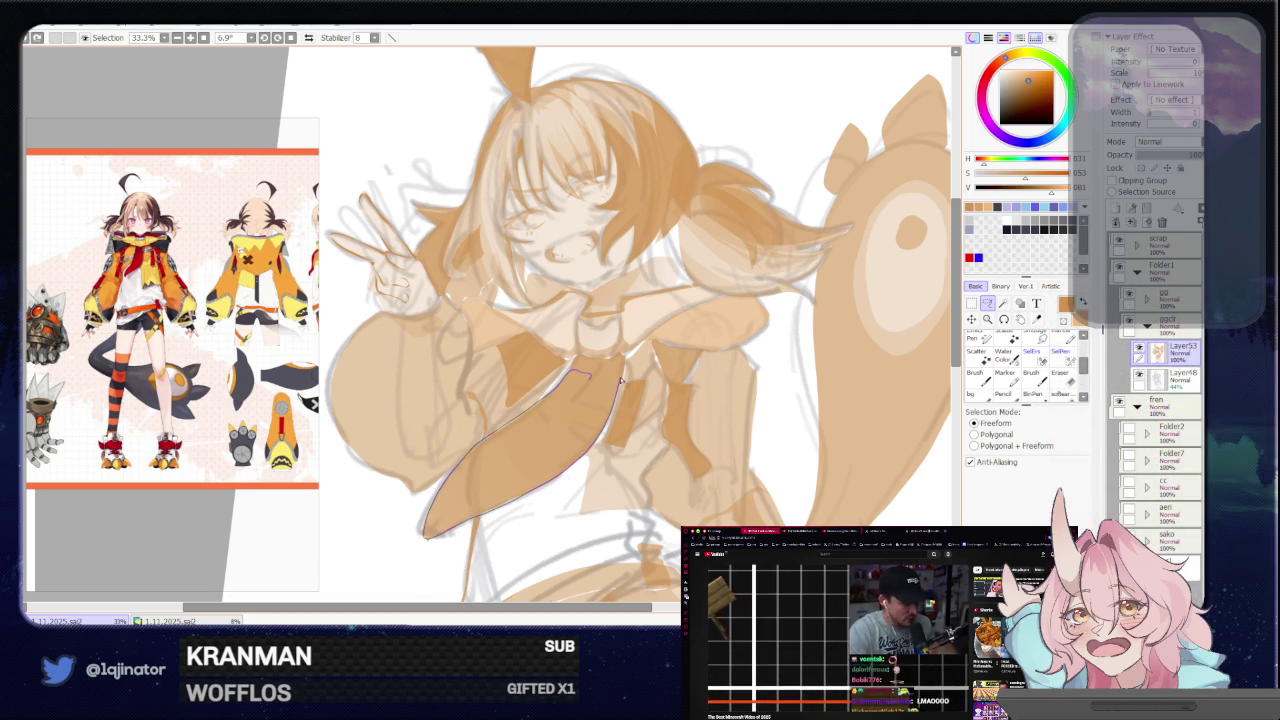
drag(620, 382, 597, 382)
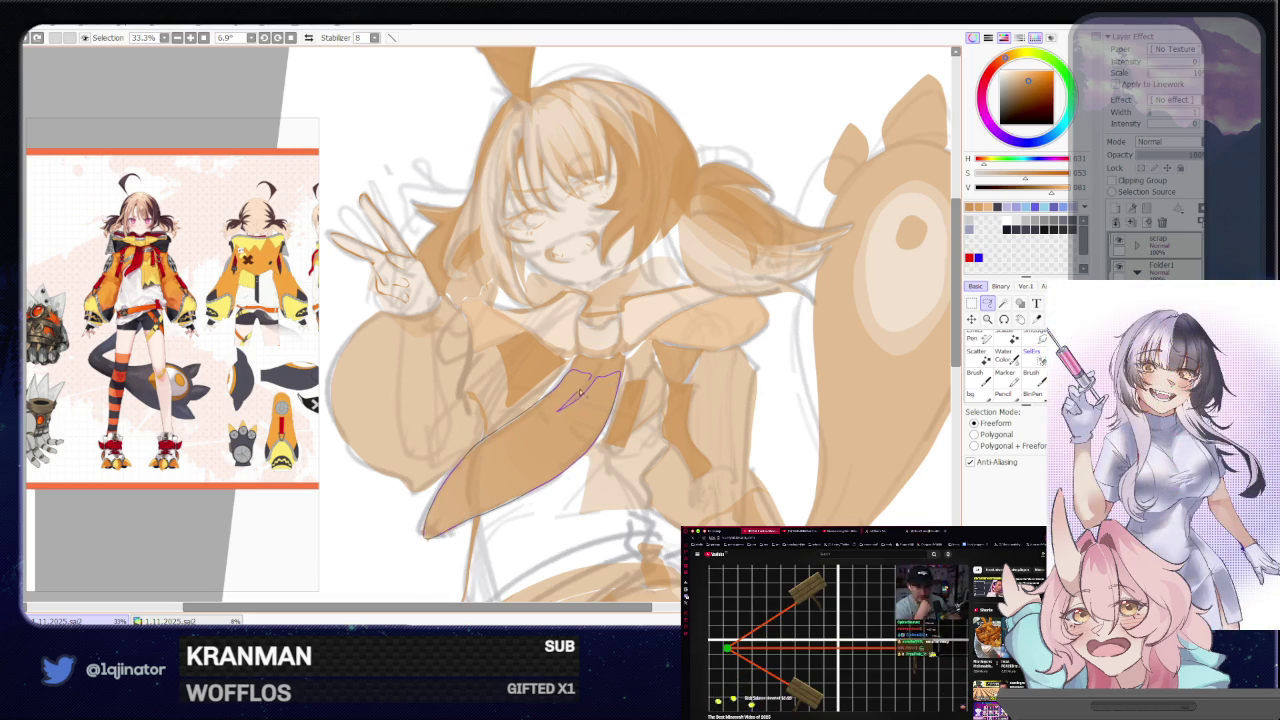
key(b)
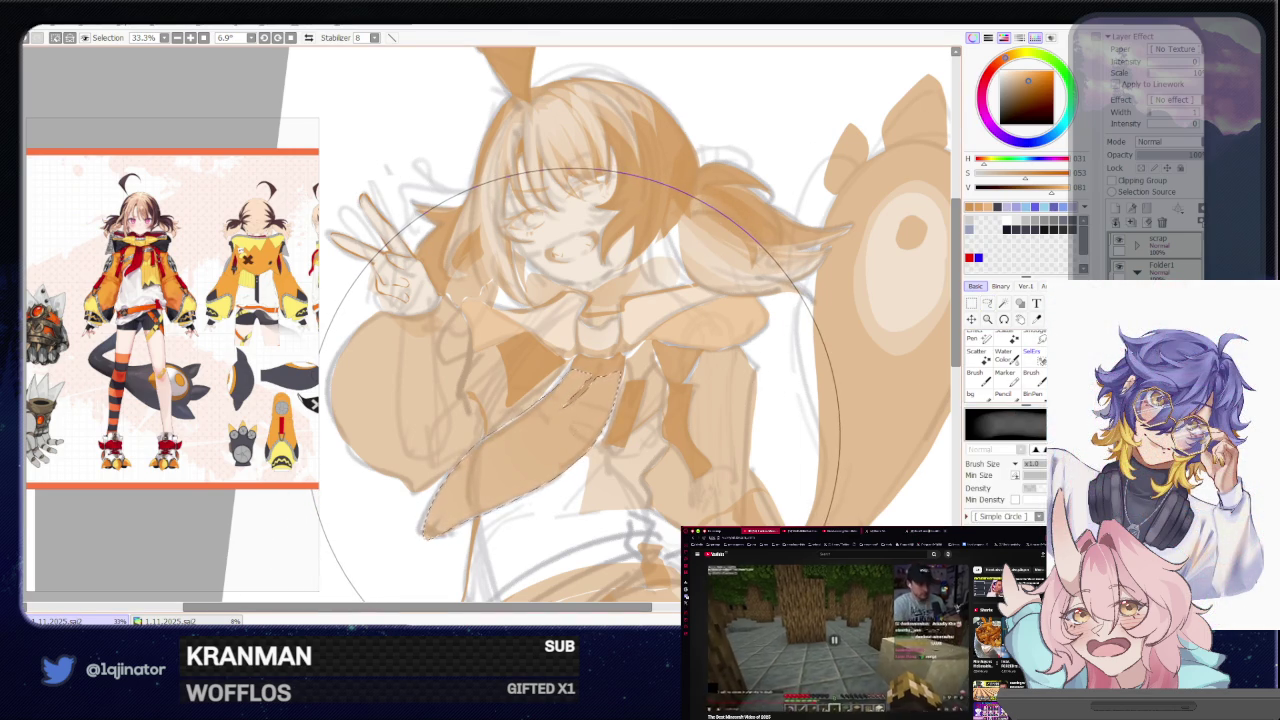
click(986, 303)
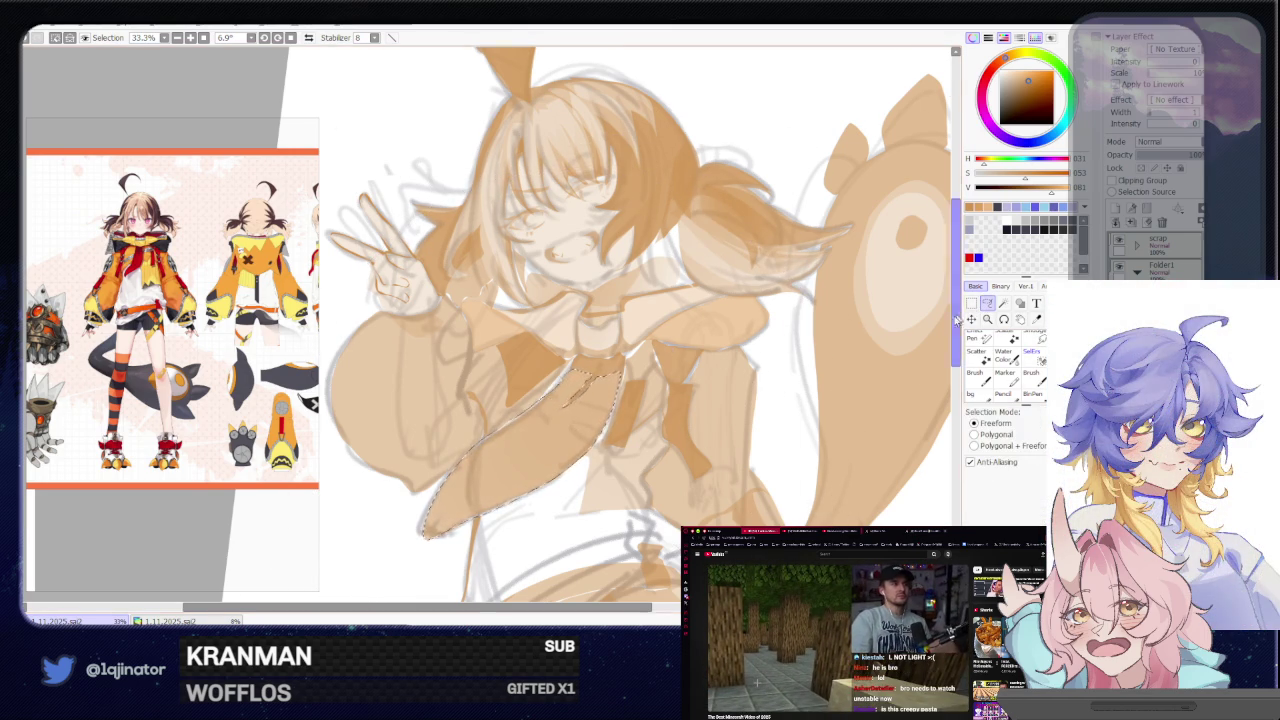
Pan to the figure and lasso the sleeve near the peace sign
scroll(875, 362, down, 1)
mouse_move(875, 362)
mouse_down()
mouse_move(776, 360)
mouse_move(766, 397)
mouse_up()
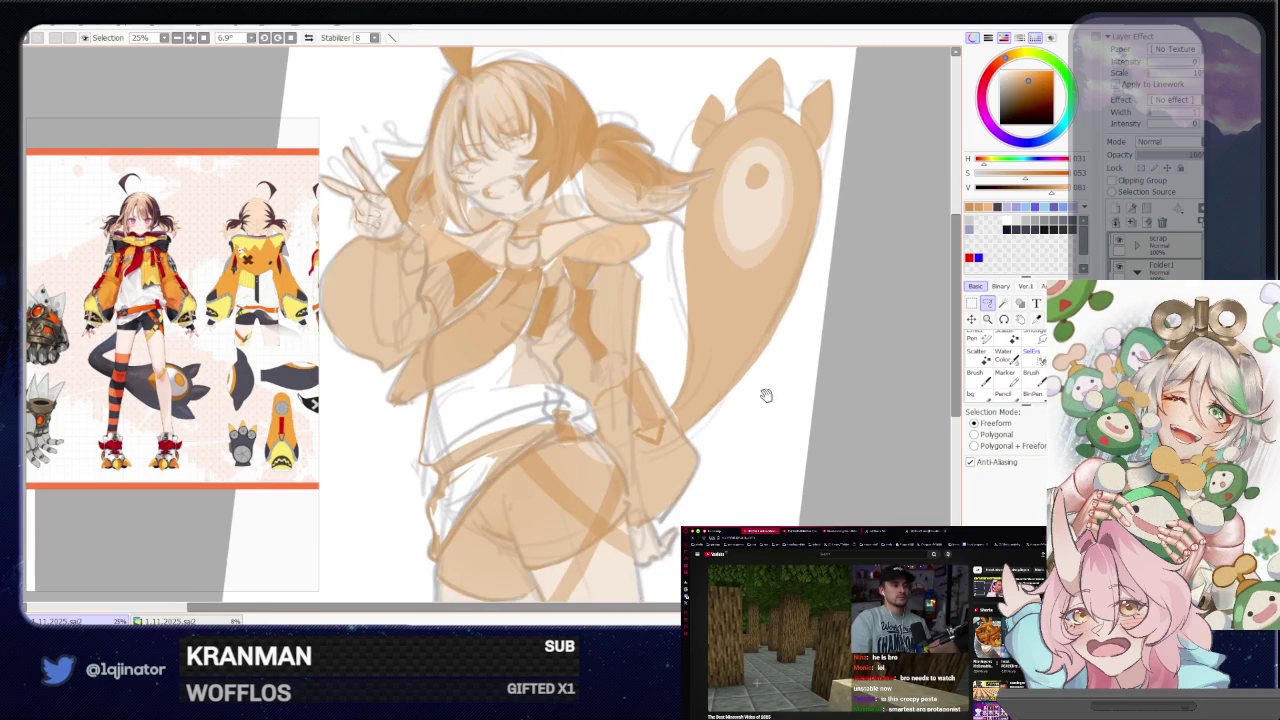
drag(729, 461, 690, 431)
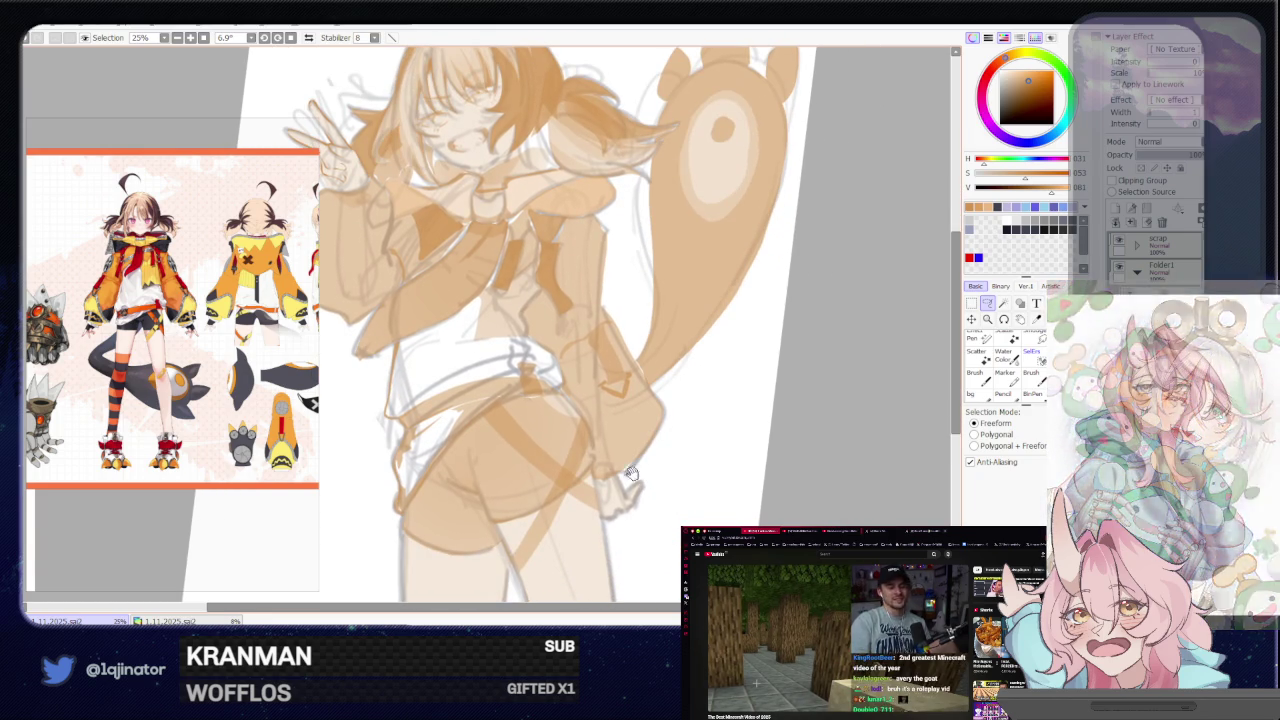
drag(390, 336, 543, 495)
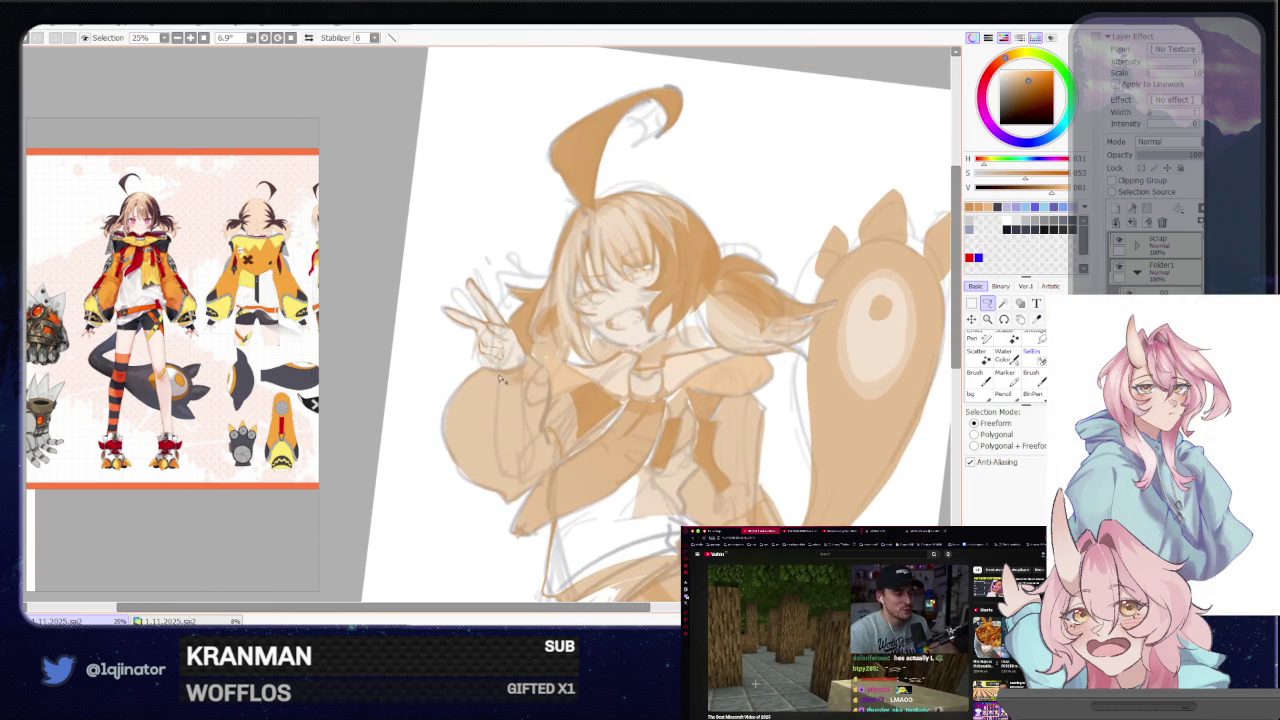
scroll(537, 370, up, 1)
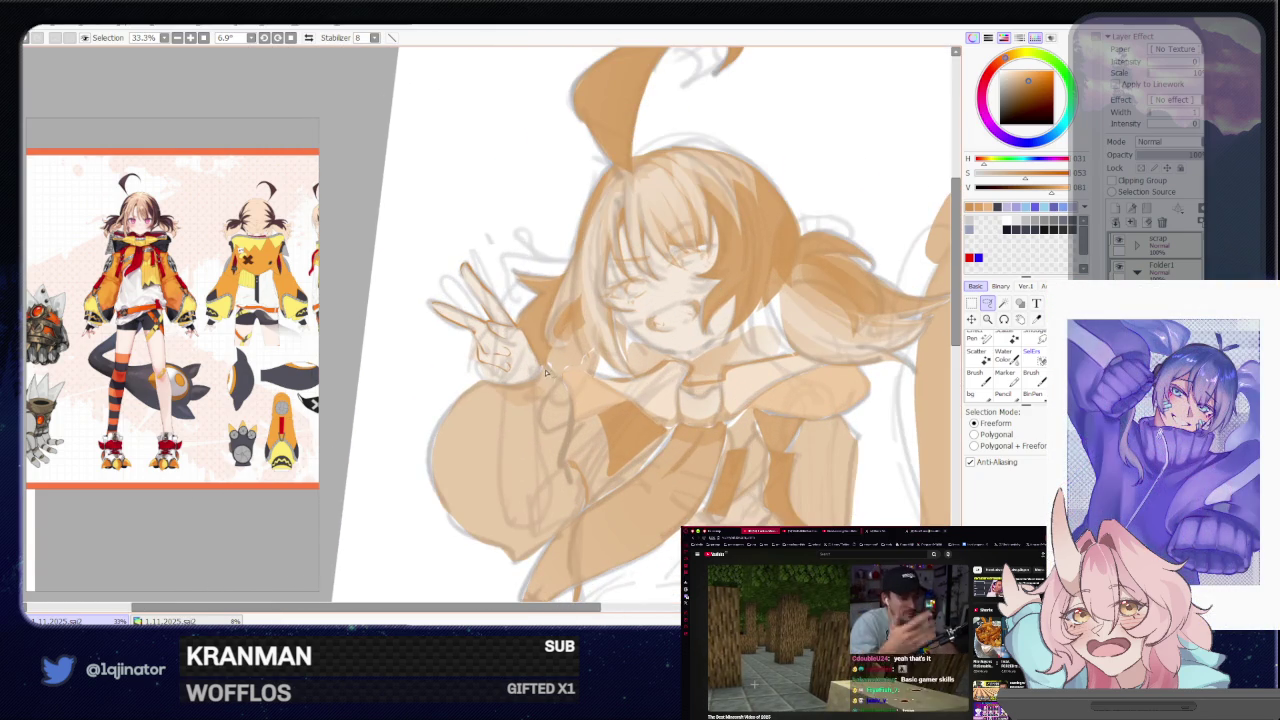
drag(532, 381, 485, 387)
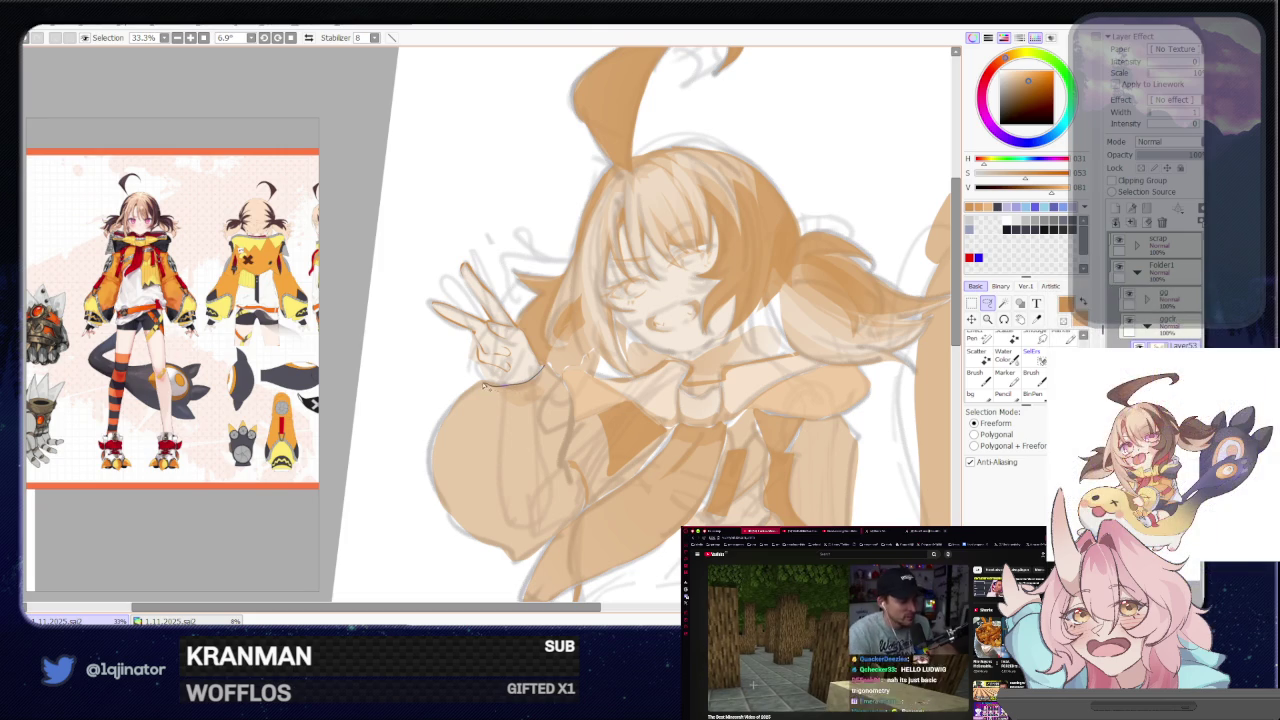
mouse_move(445, 430)
mouse_down()
mouse_move(470, 482)
mouse_move(540, 463)
mouse_up()
Lasso the small shape beside the girl's hip
drag(632, 404, 530, 240)
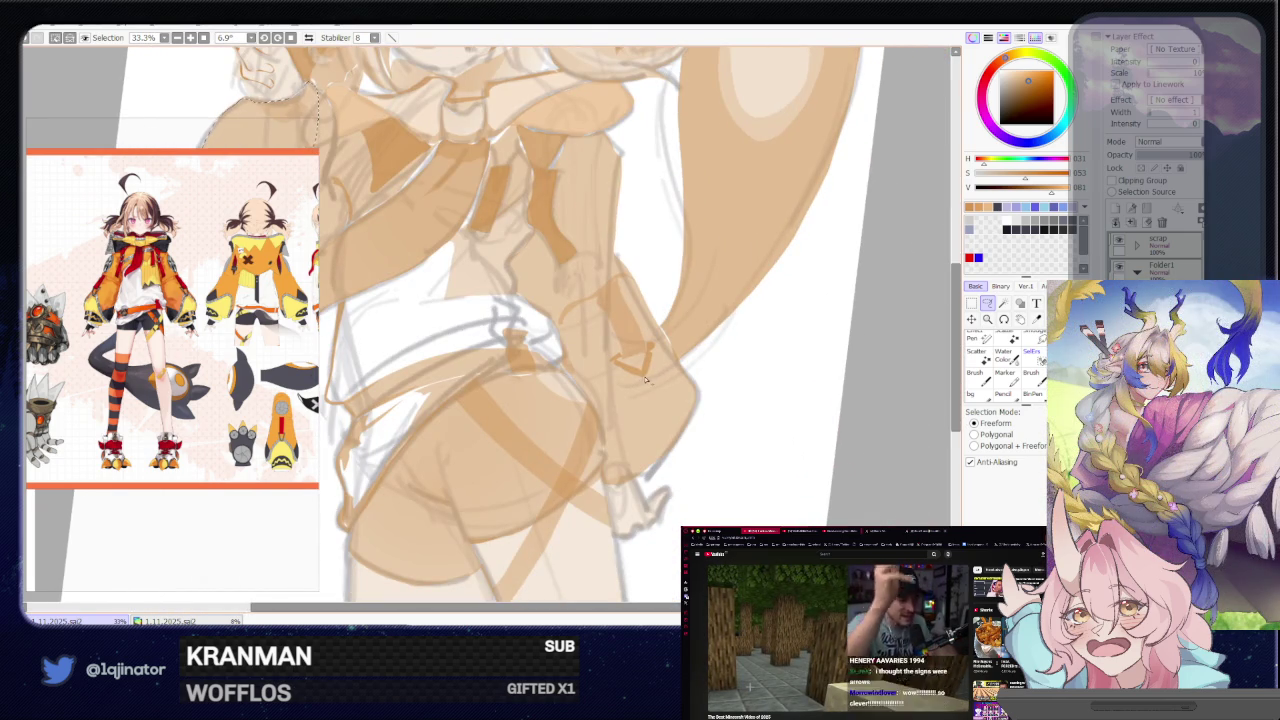
mouse_move(643, 378)
mouse_down()
mouse_move(603, 442)
mouse_move(608, 480)
mouse_move(697, 402)
mouse_up()
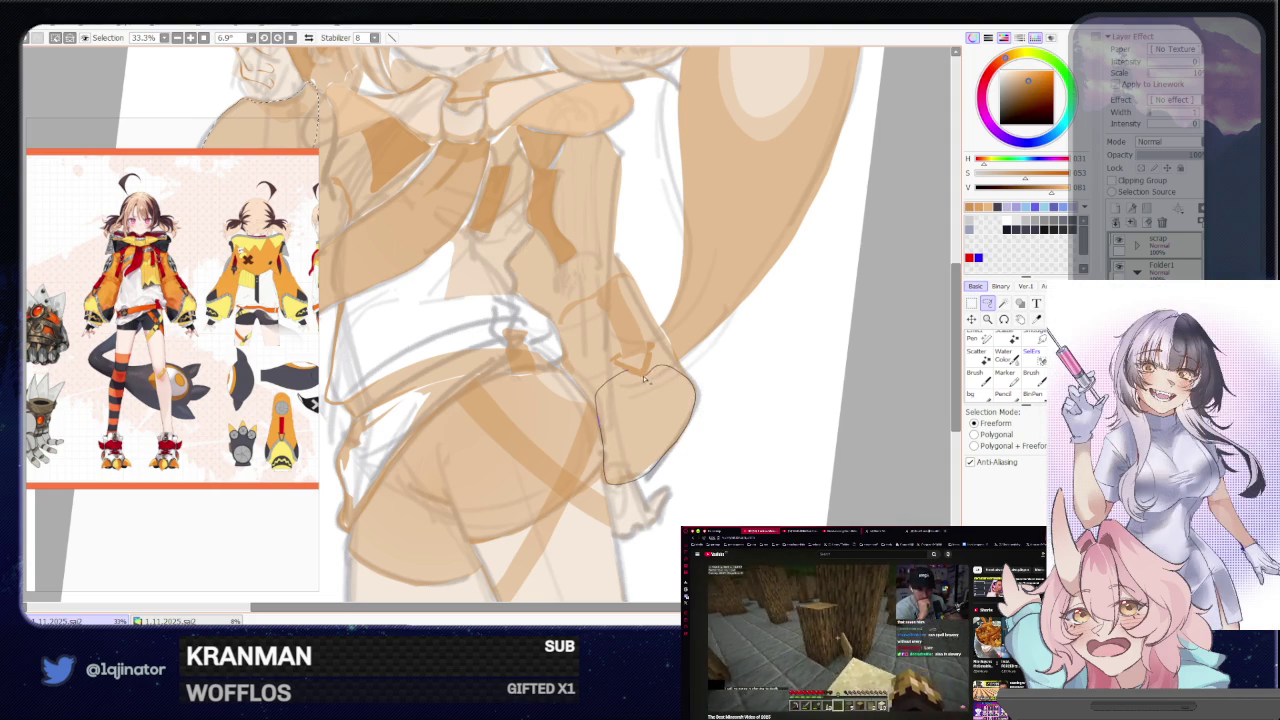
drag(697, 402, 652, 370)
scroll(641, 405, down, 2)
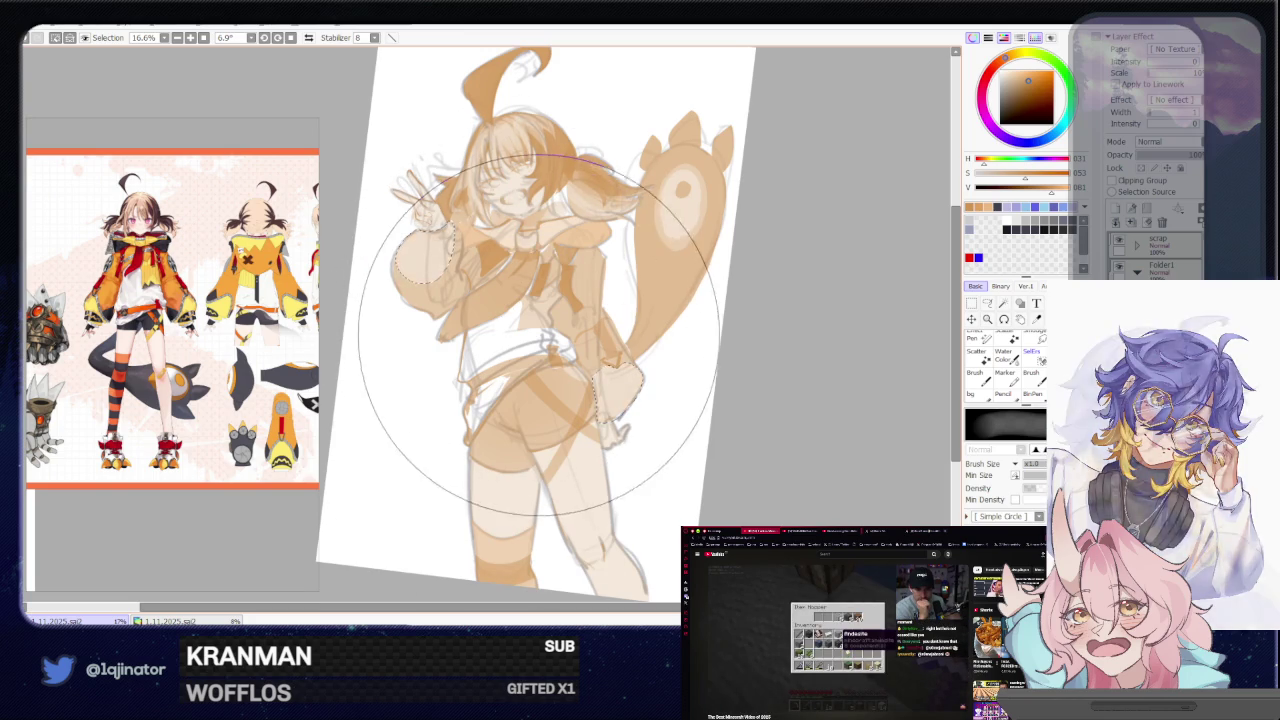
click(988, 306)
Rotate the canvas to centre the hips and outline an area of the shorts
scroll(760, 370, up, 2)
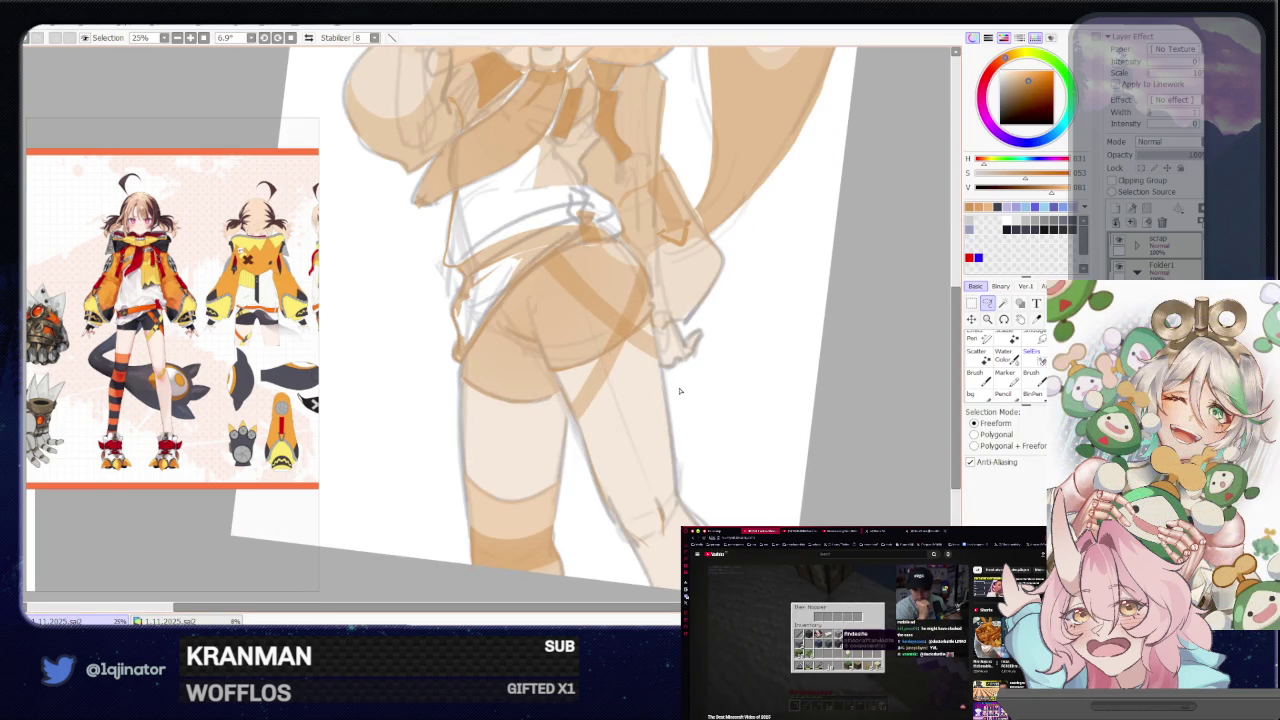
mouse_move(689, 372)
mouse_down()
mouse_move(631, 353)
mouse_move(636, 413)
mouse_up()
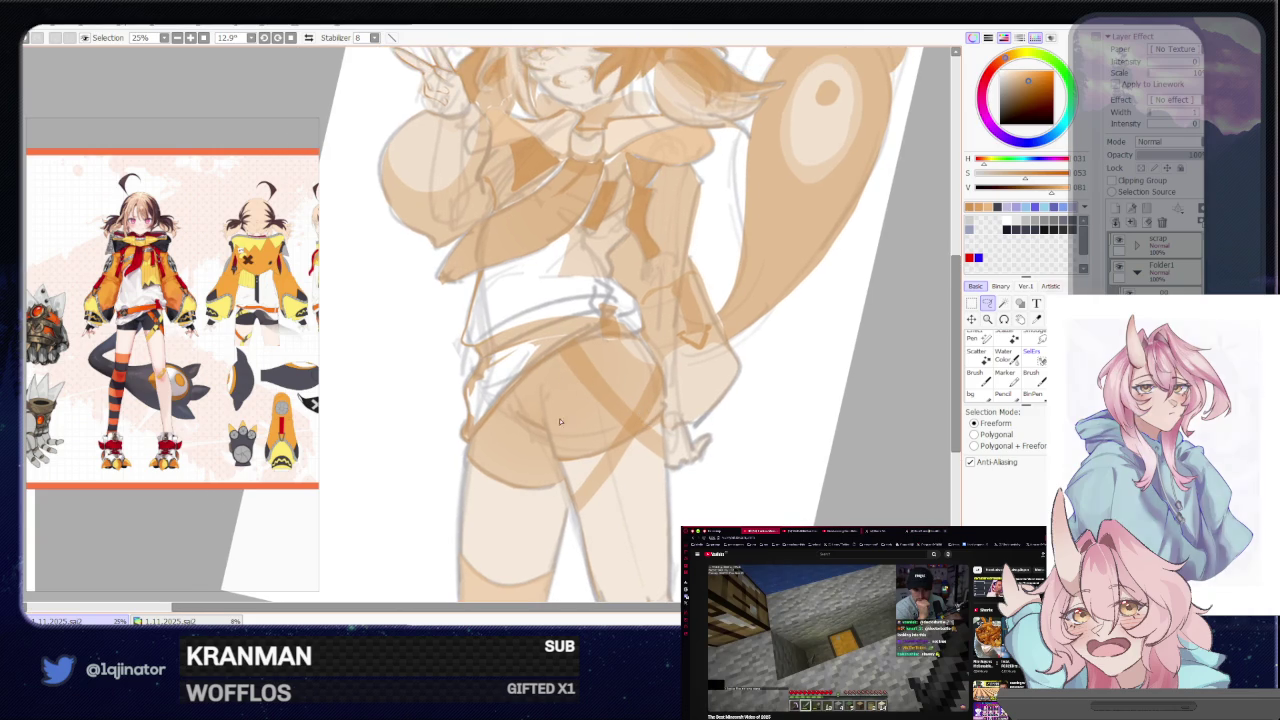
drag(560, 416, 600, 406)
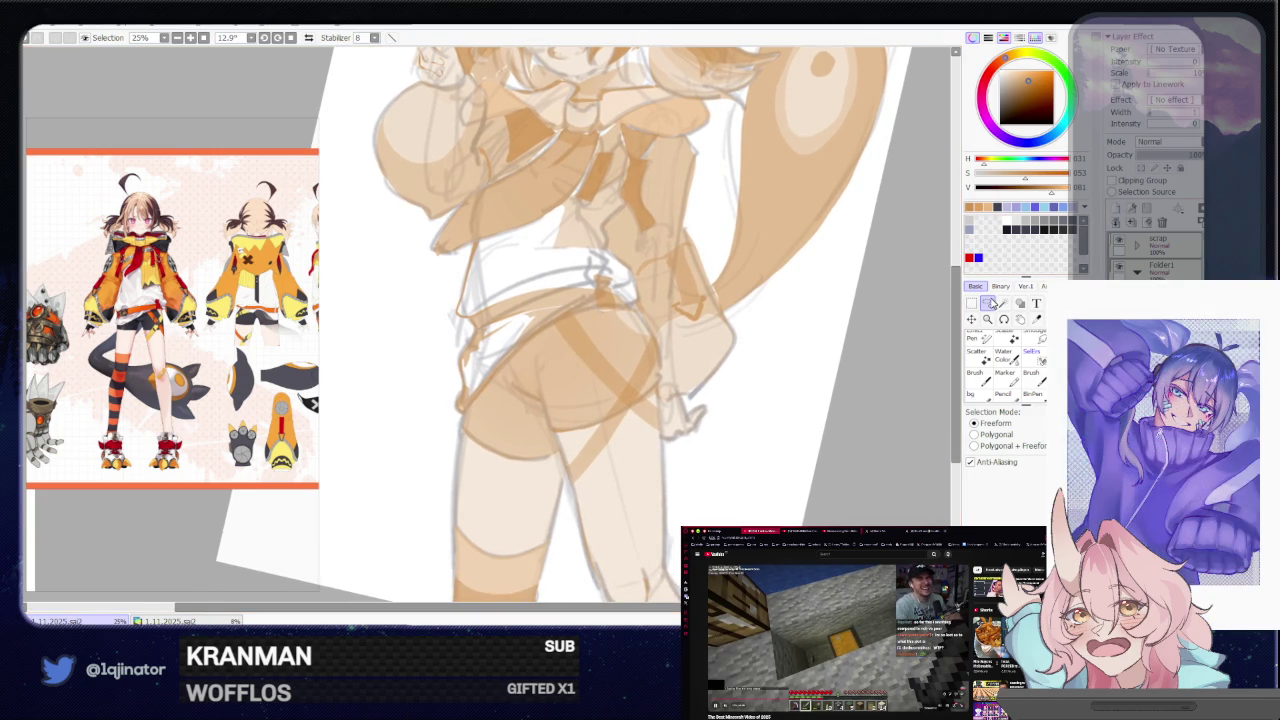
drag(520, 380, 549, 346)
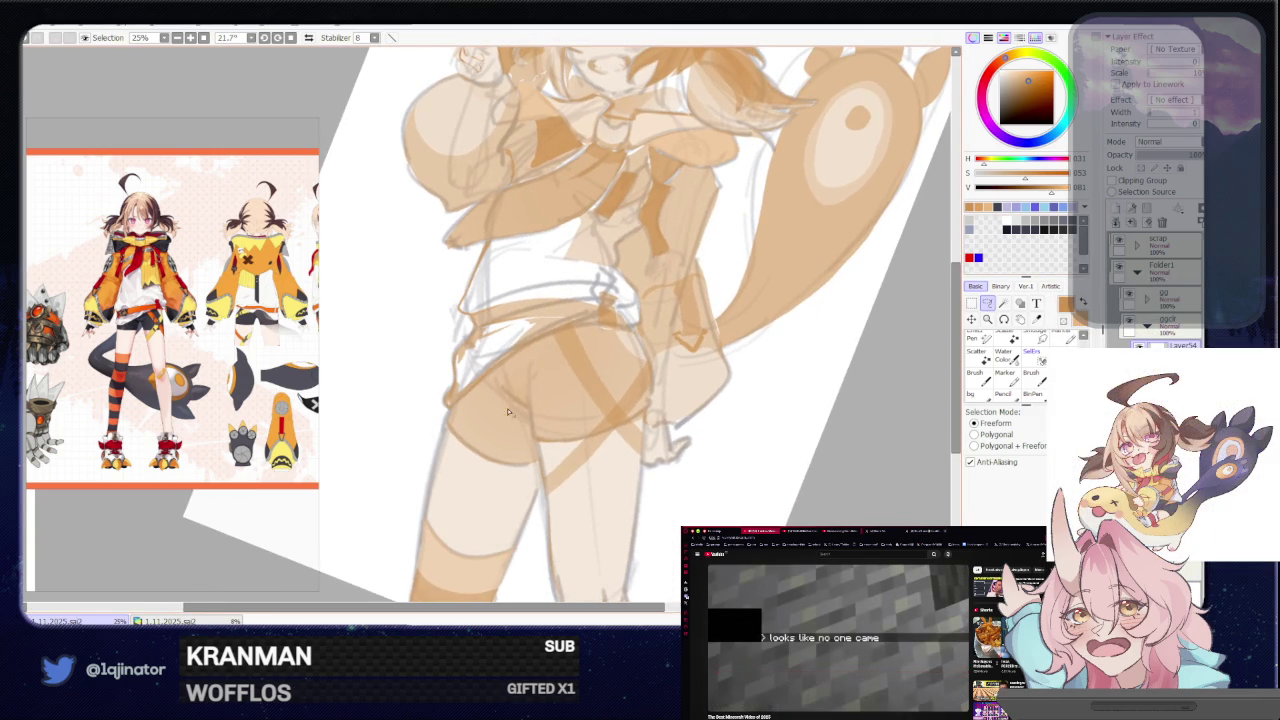
drag(499, 396, 497, 459)
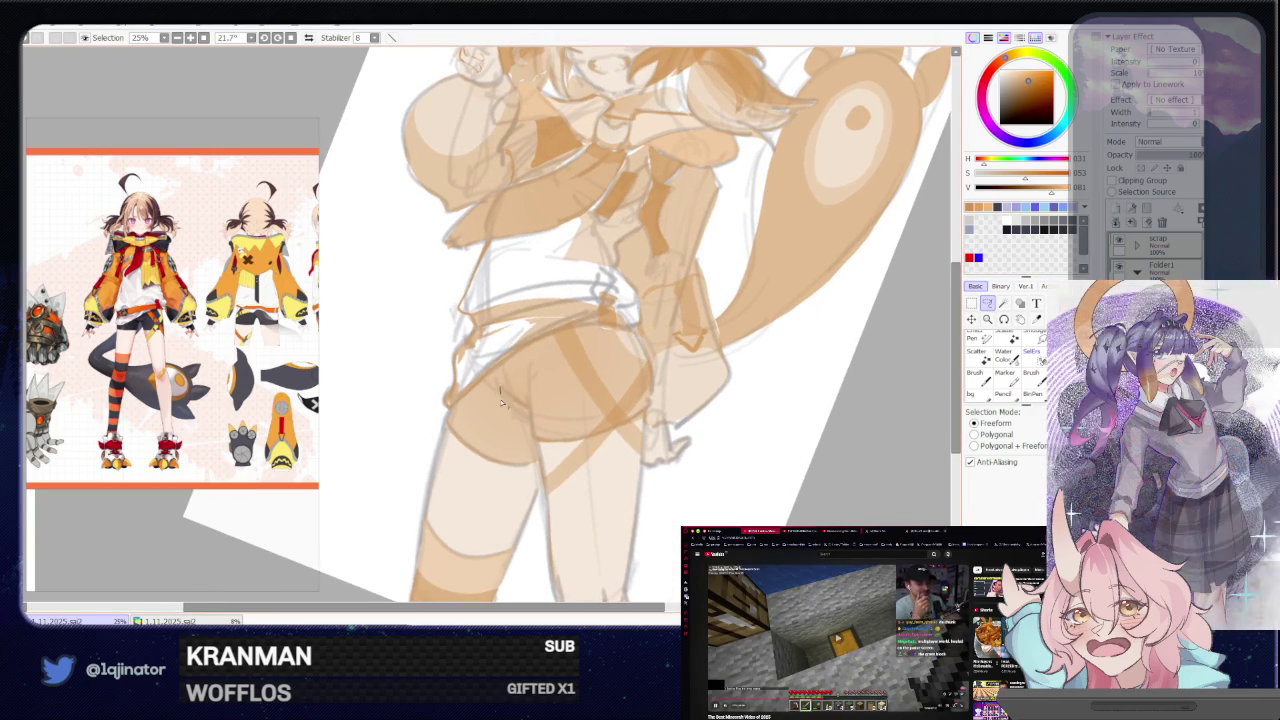
mouse_move(538, 460)
mouse_down()
mouse_move(532, 374)
mouse_move(533, 428)
mouse_move(600, 425)
mouse_up()
Paint inside the shorts selection with the brush, then deselect
key(b)
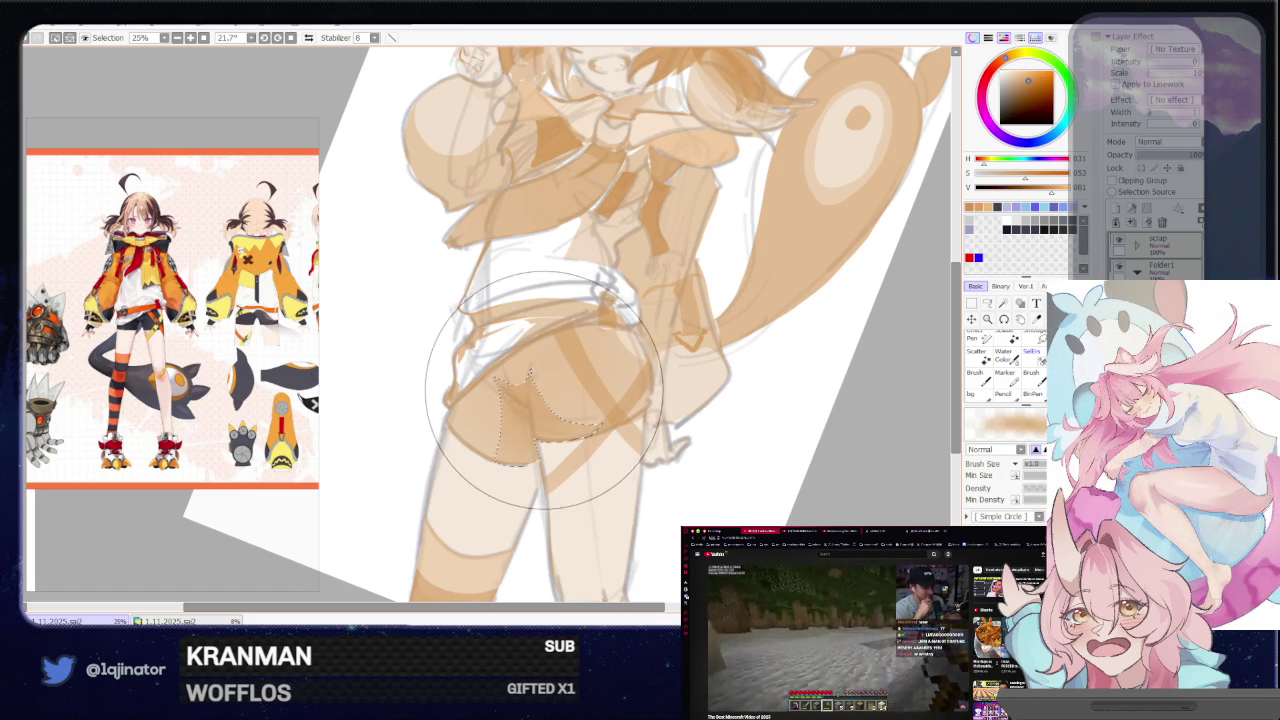
click(987, 303)
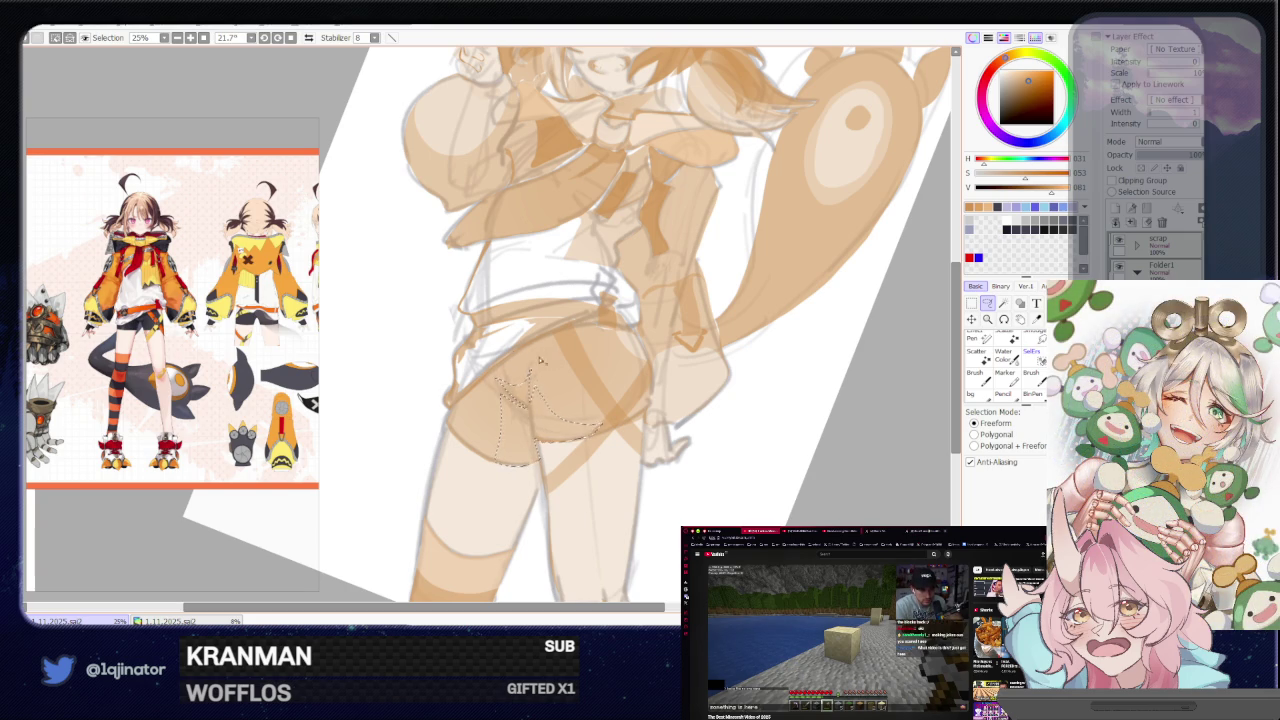
key(b)
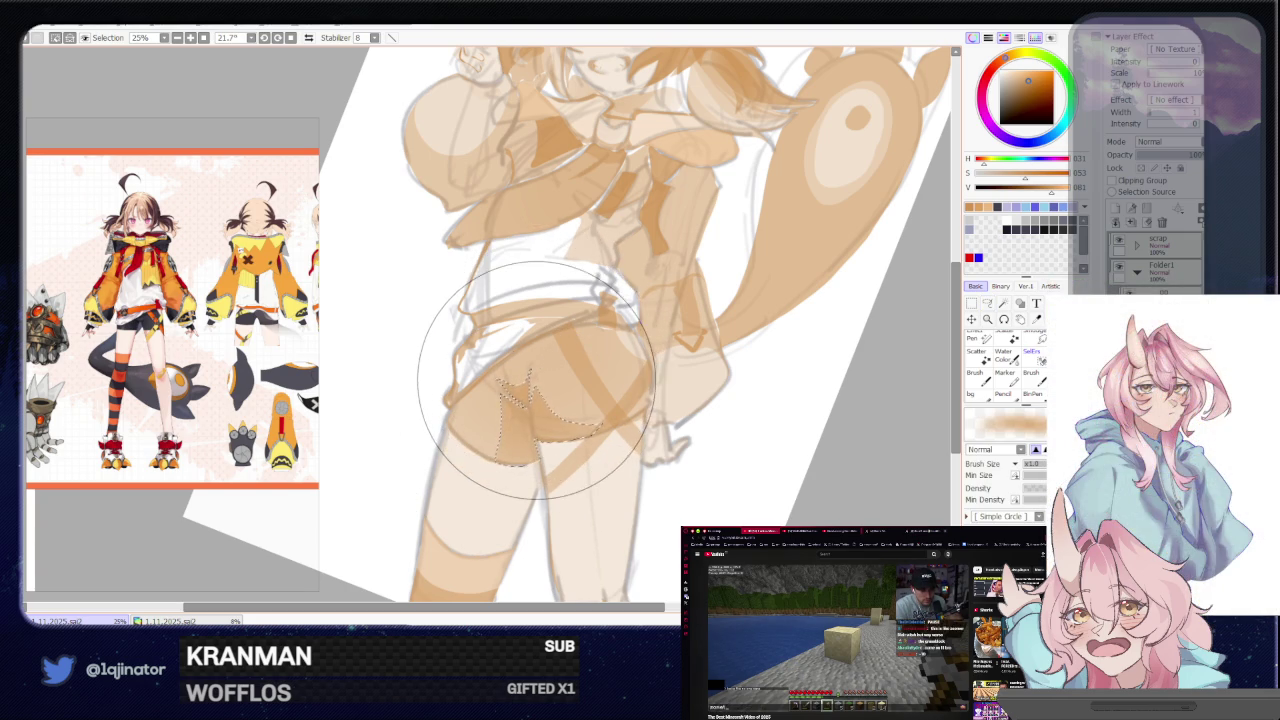
key(ctrl+d)
key(l)
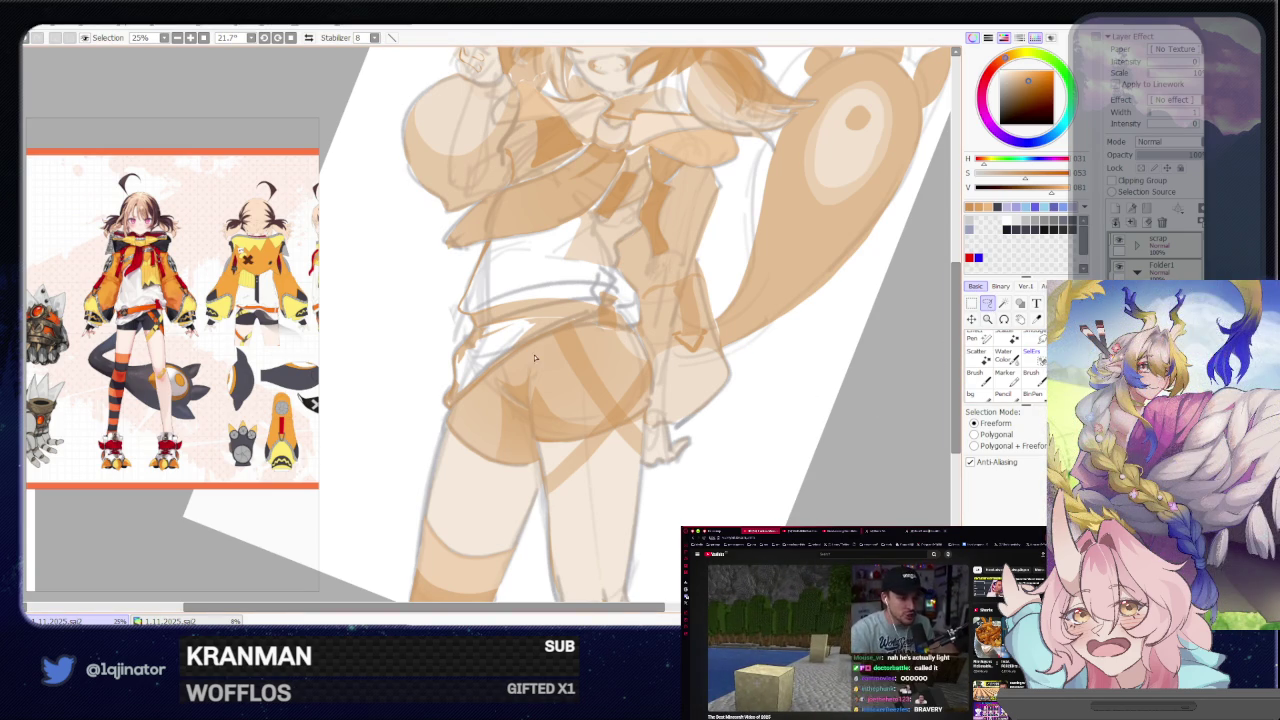
Paint the small belt selection with the brush and zoom back out
scroll(536, 357, up, 1)
scroll(530, 370, up, 1)
scroll(527, 384, up, 1)
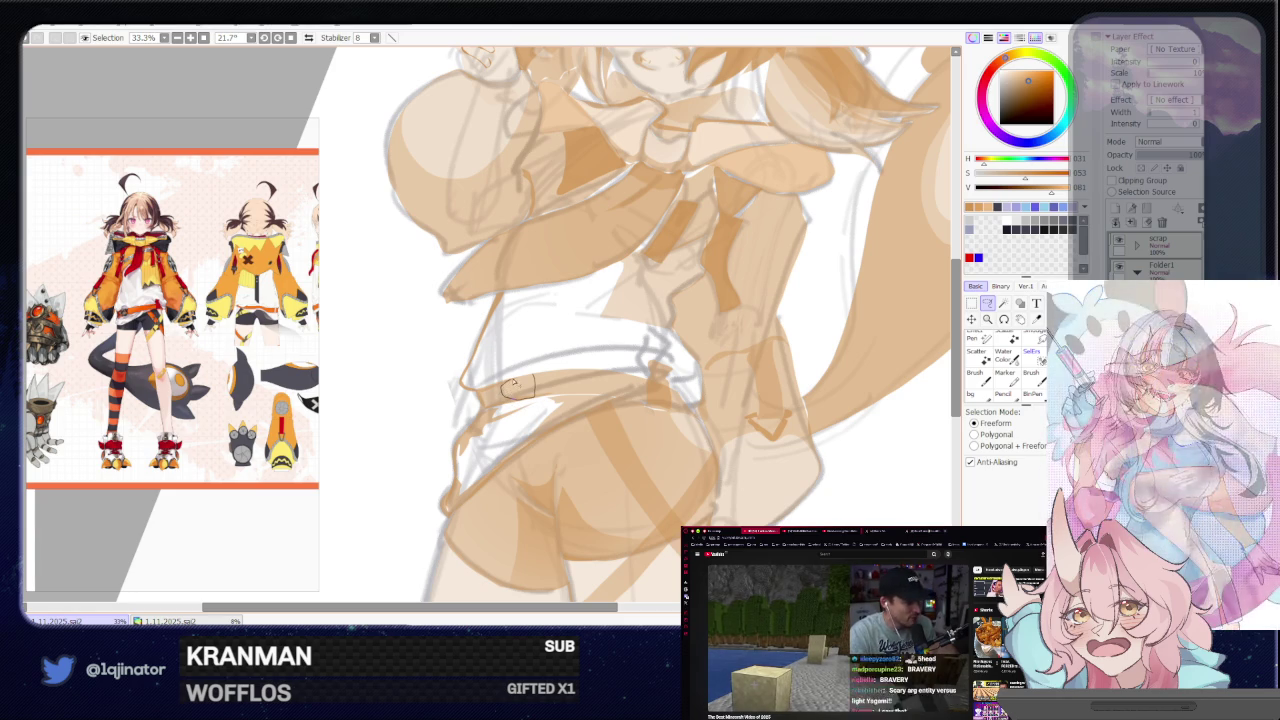
key(b)
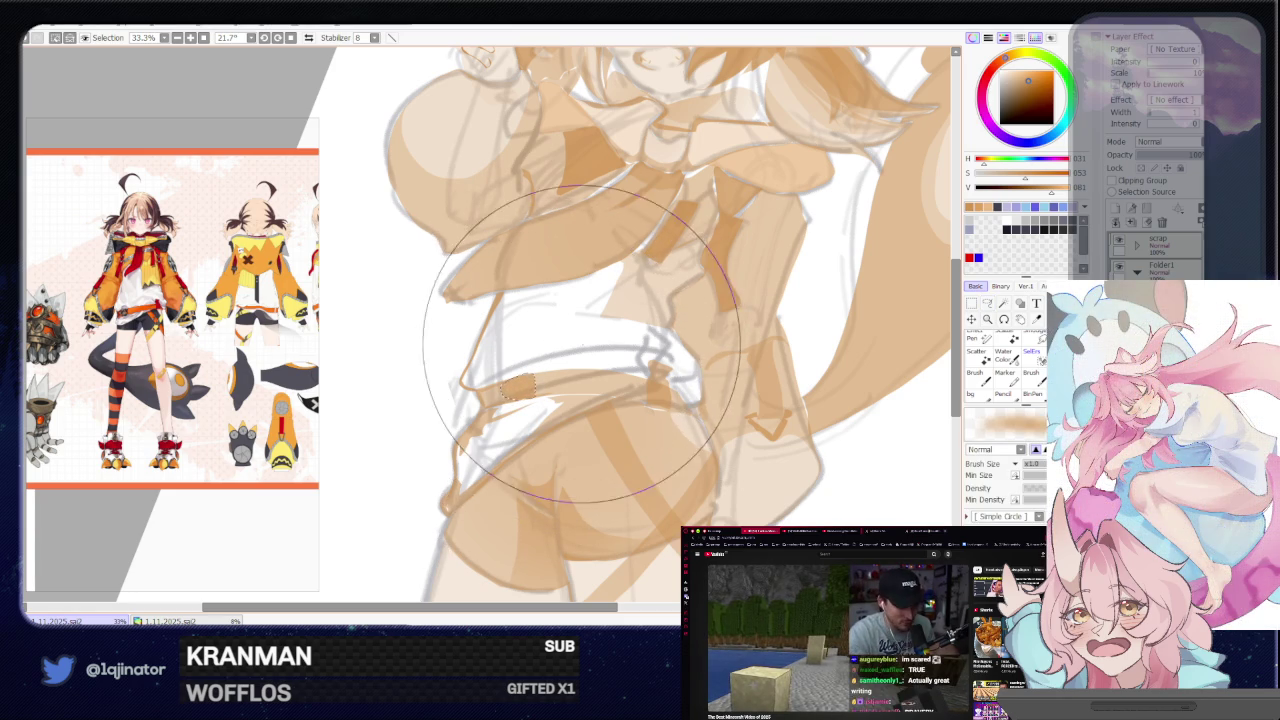
key(minus)
key(minus)
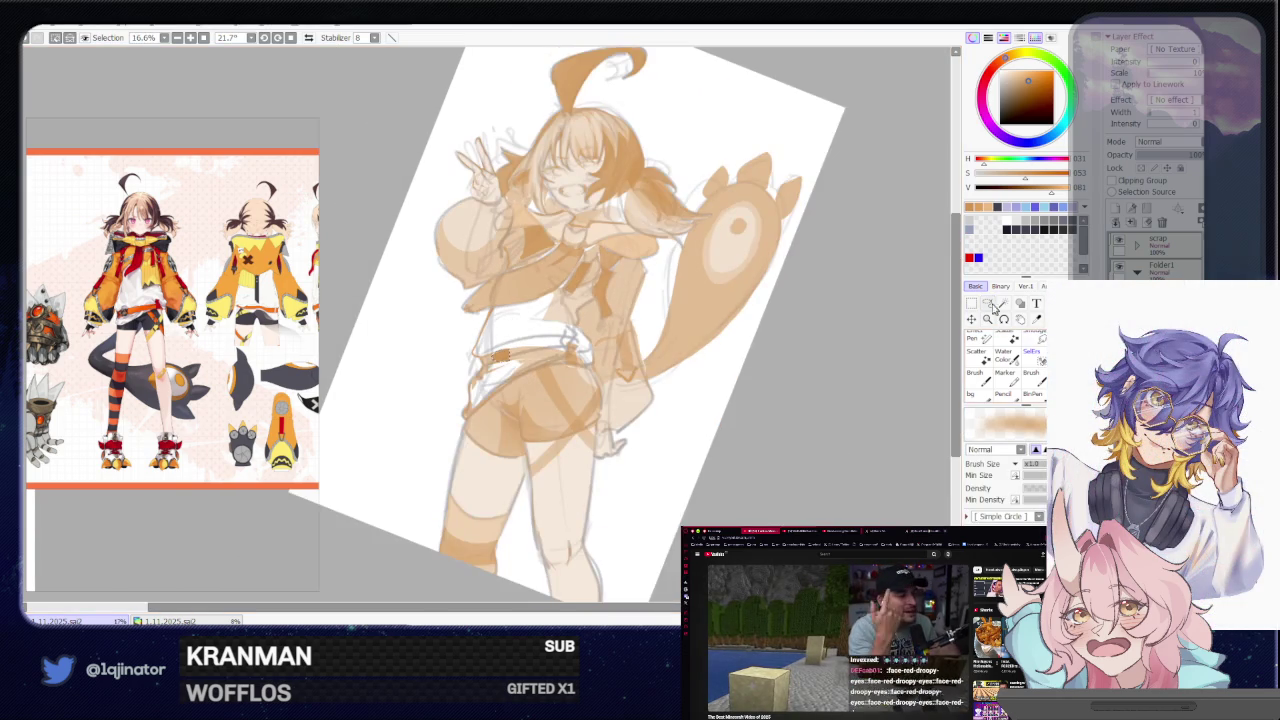
key(a)
Lasso a small triangular area on the jacket and paint inside it
mouse_move(600, 476)
mouse_down()
mouse_move(612, 469)
mouse_move(594, 444)
mouse_up()
scroll(632, 479, up, 2)
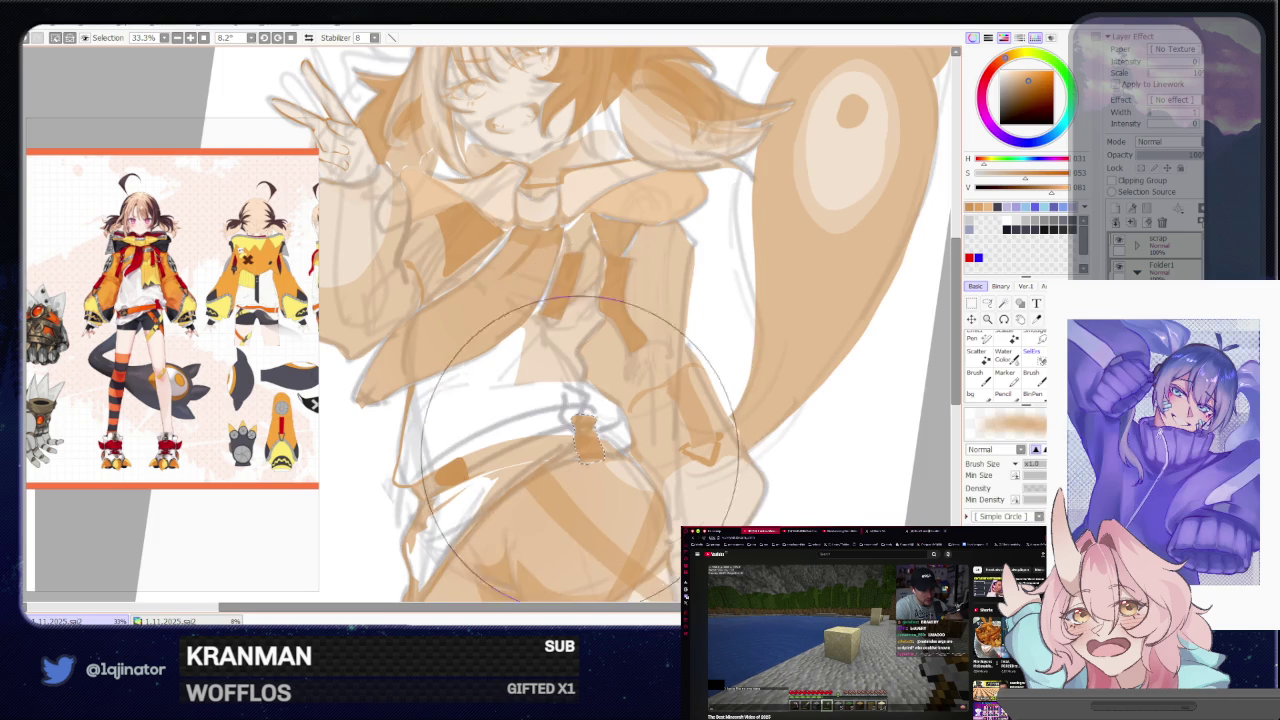
scroll(760, 400, down, 1)
scroll(925, 338, down, 1)
scroll(557, 384, up, 2)
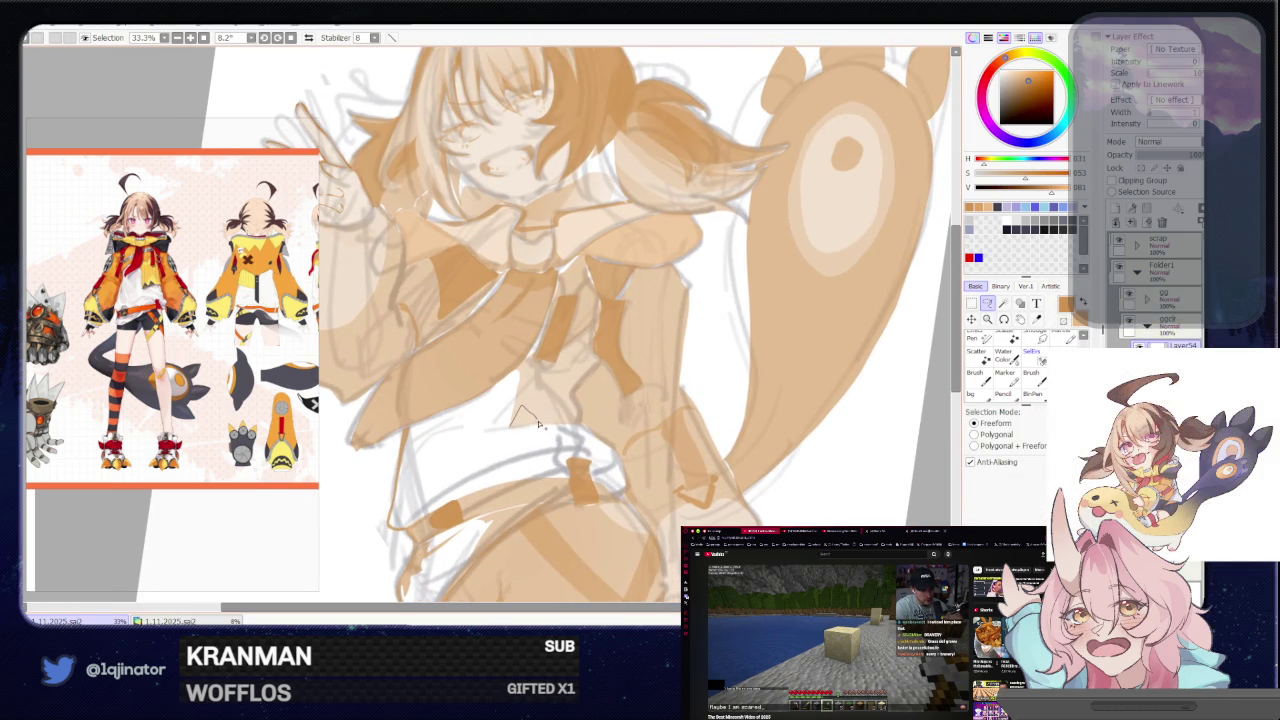
drag(533, 427, 543, 425)
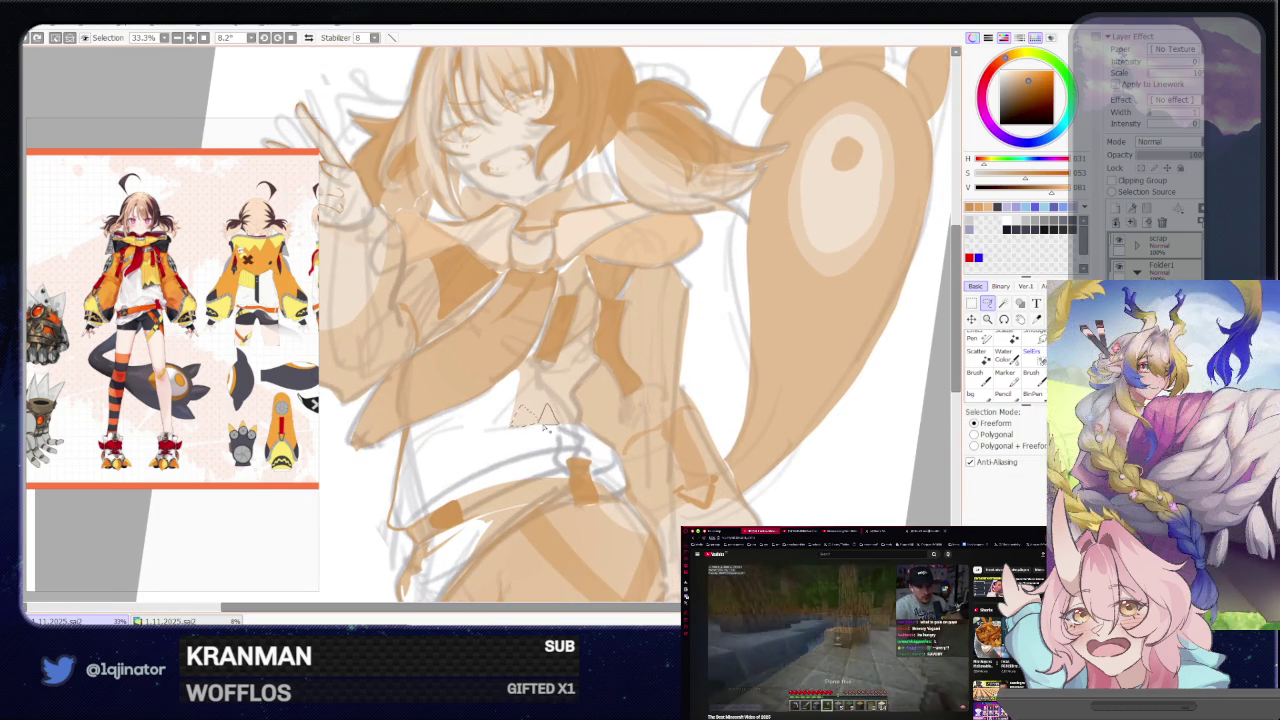
key(b)
scroll(758, 330, down, 1)
scroll(758, 330, down, 1)
click(987, 303)
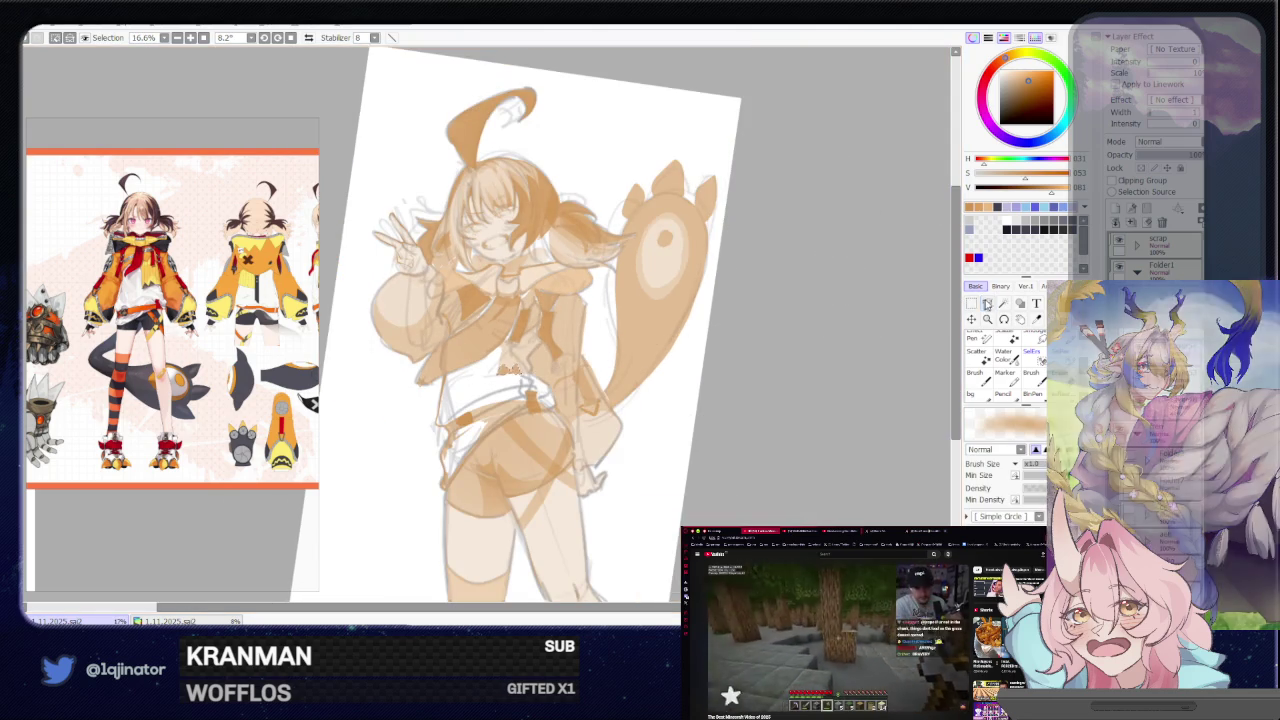
Rotate the canvas back to 0° and zoom to 16.6% on the drawing
scroll(705, 432, down, 1)
scroll(705, 432, down, 1)
drag(705, 432, 702, 423)
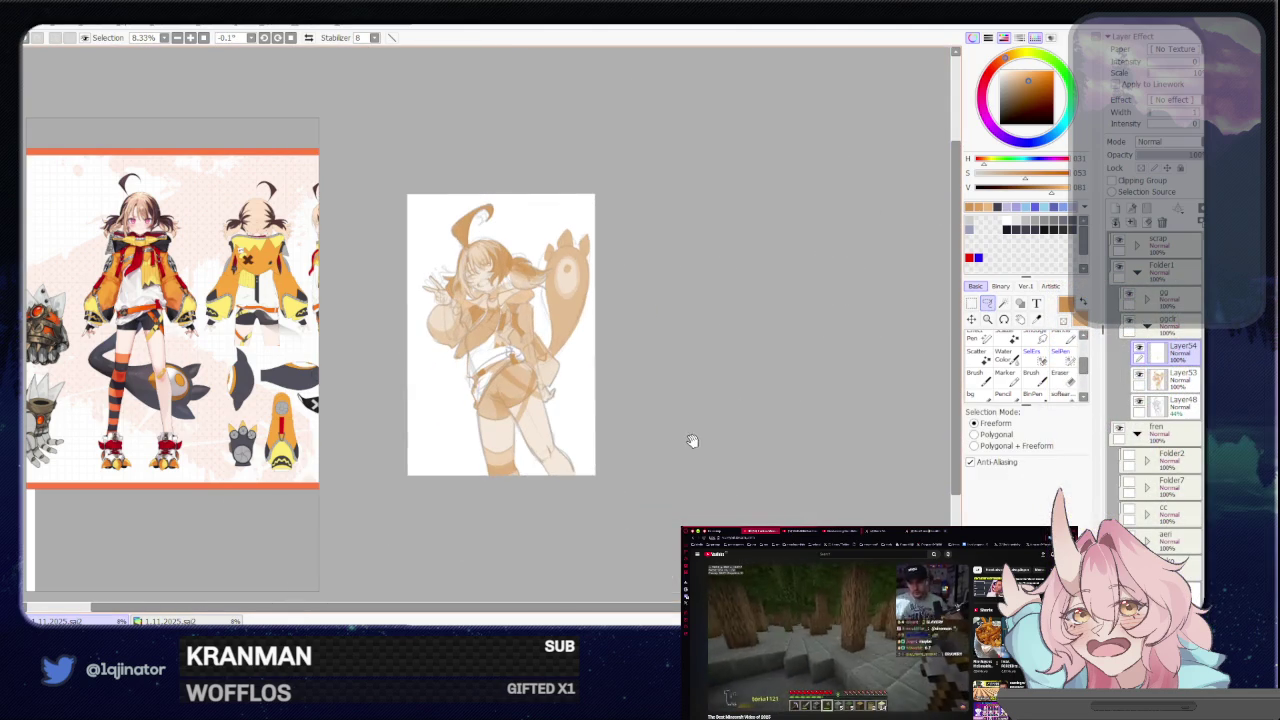
mouse_move(699, 429)
mouse_down()
mouse_move(709, 519)
mouse_move(688, 407)
mouse_up()
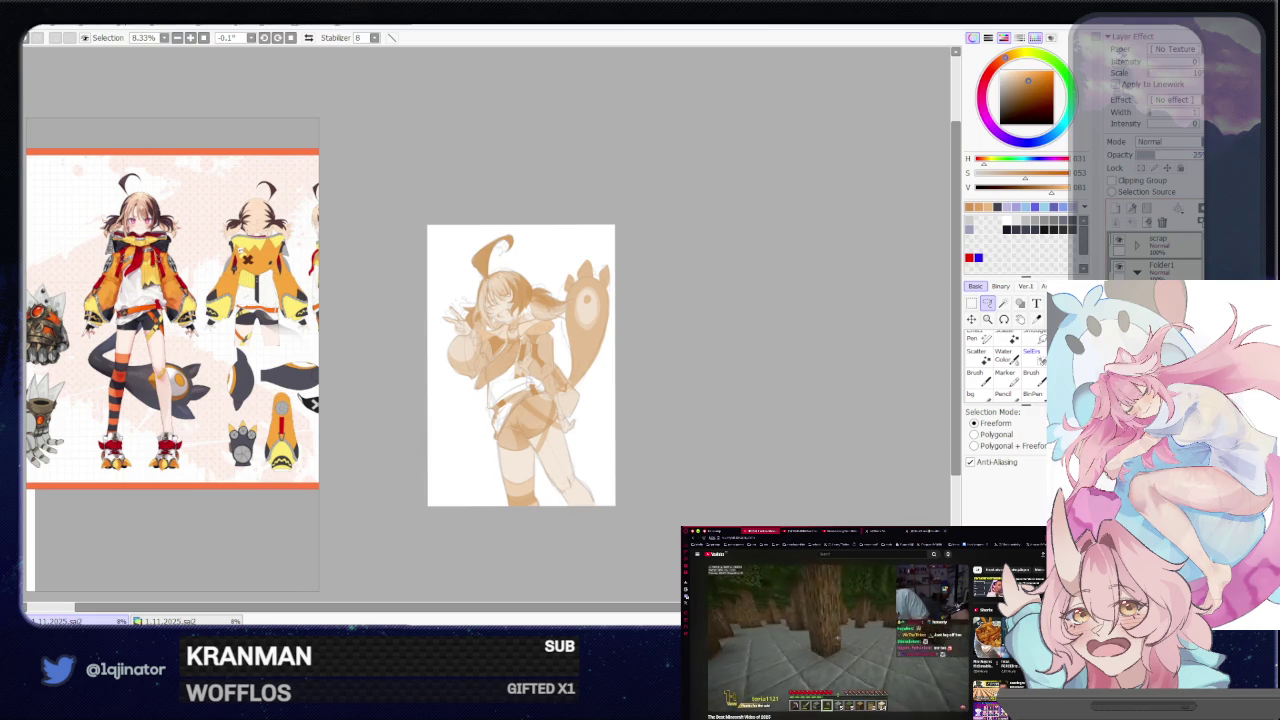
key(ctrl+plus)
key(ctrl+plus)
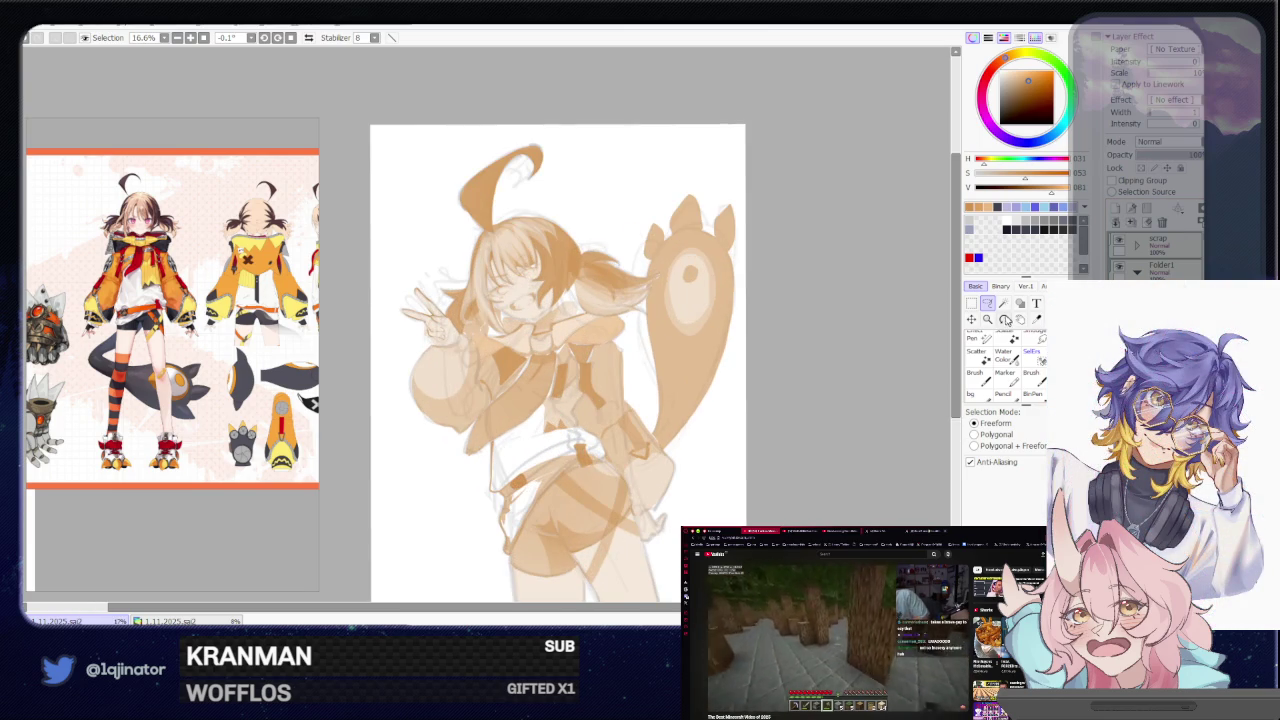
key(ctrl+plus)
key(ctrl+plus)
Lasso the collar edge under the girl's chin and paint inside it
mouse_move(518, 438)
mouse_down()
mouse_move(540, 481)
mouse_move(570, 493)
mouse_up()
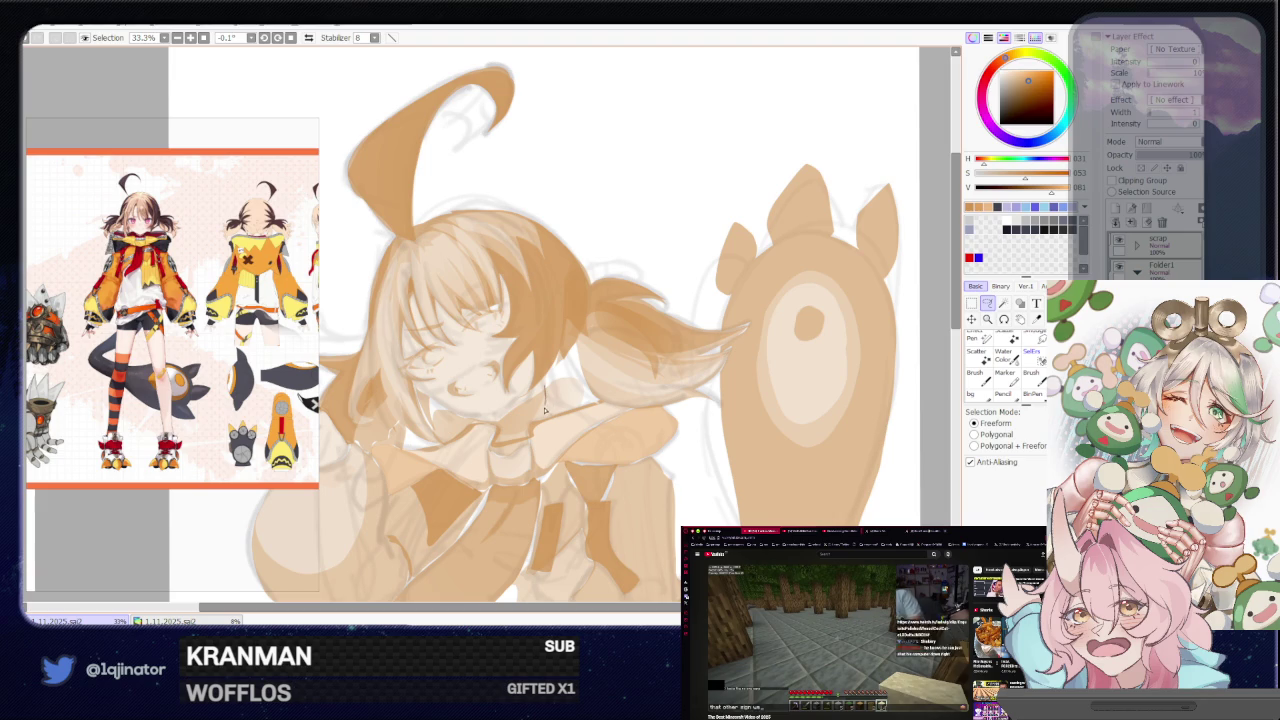
mouse_move(545, 407)
mouse_down()
mouse_move(596, 407)
mouse_move(545, 415)
mouse_up()
mouse_move(461, 437)
mouse_down()
mouse_move(509, 417)
mouse_move(487, 423)
mouse_up()
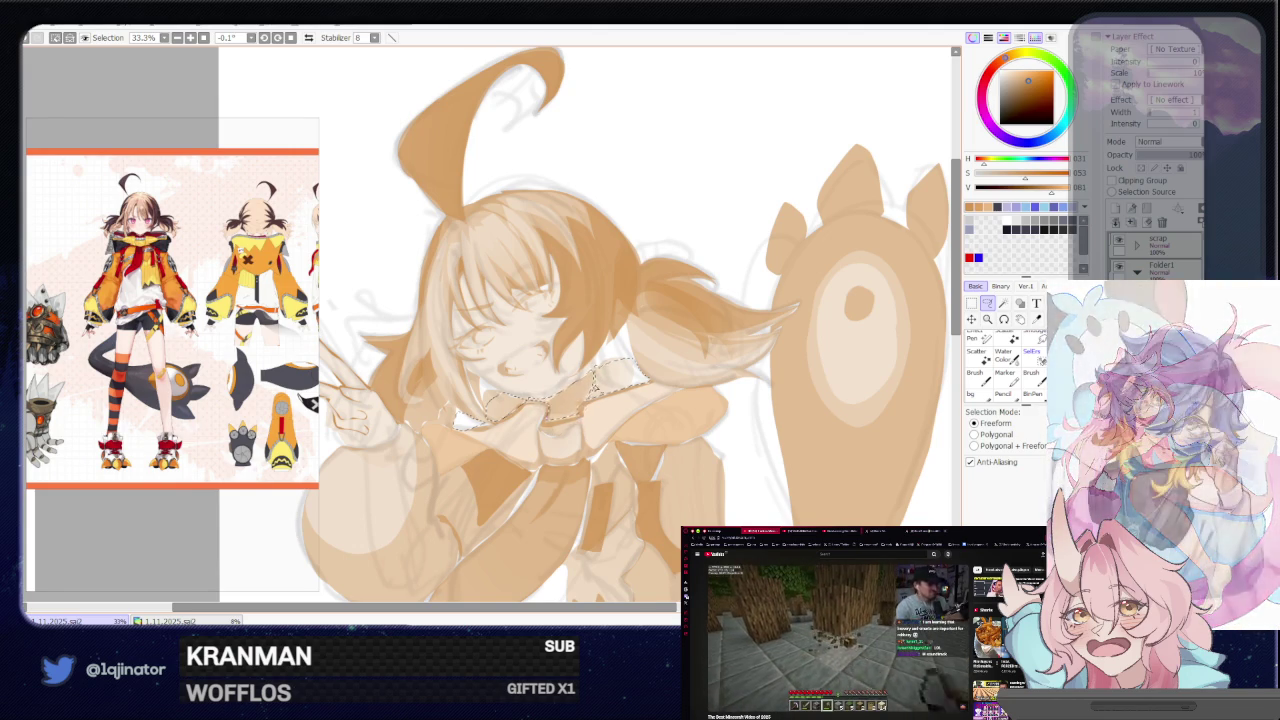
key(ctrl+minus)
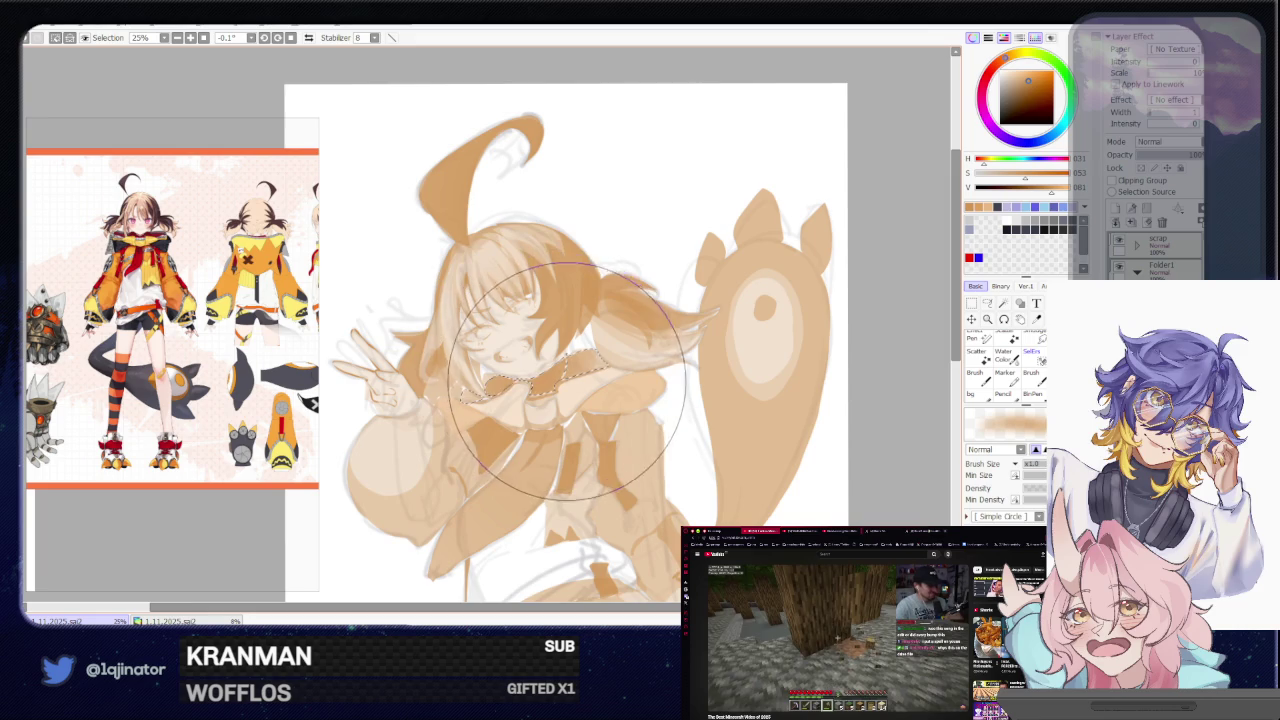
click(988, 305)
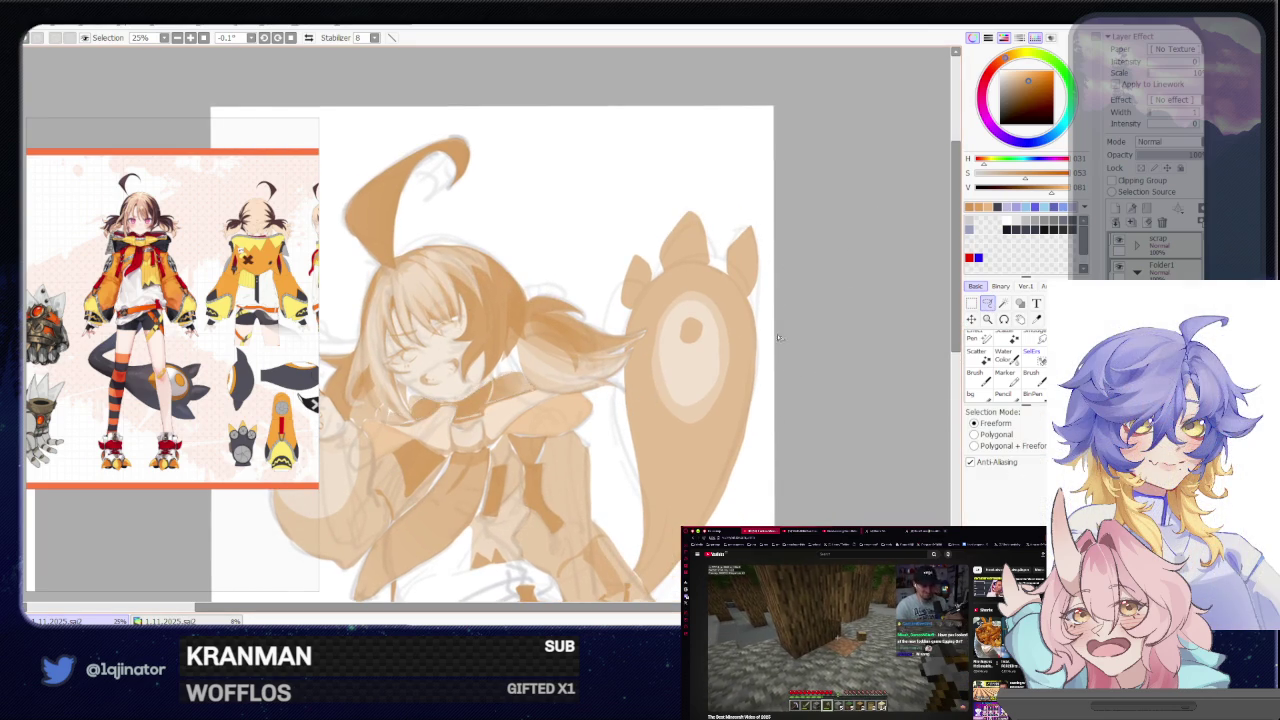
Lasso the edge along her shoulder and brush inside it
key(ctrl+plus)
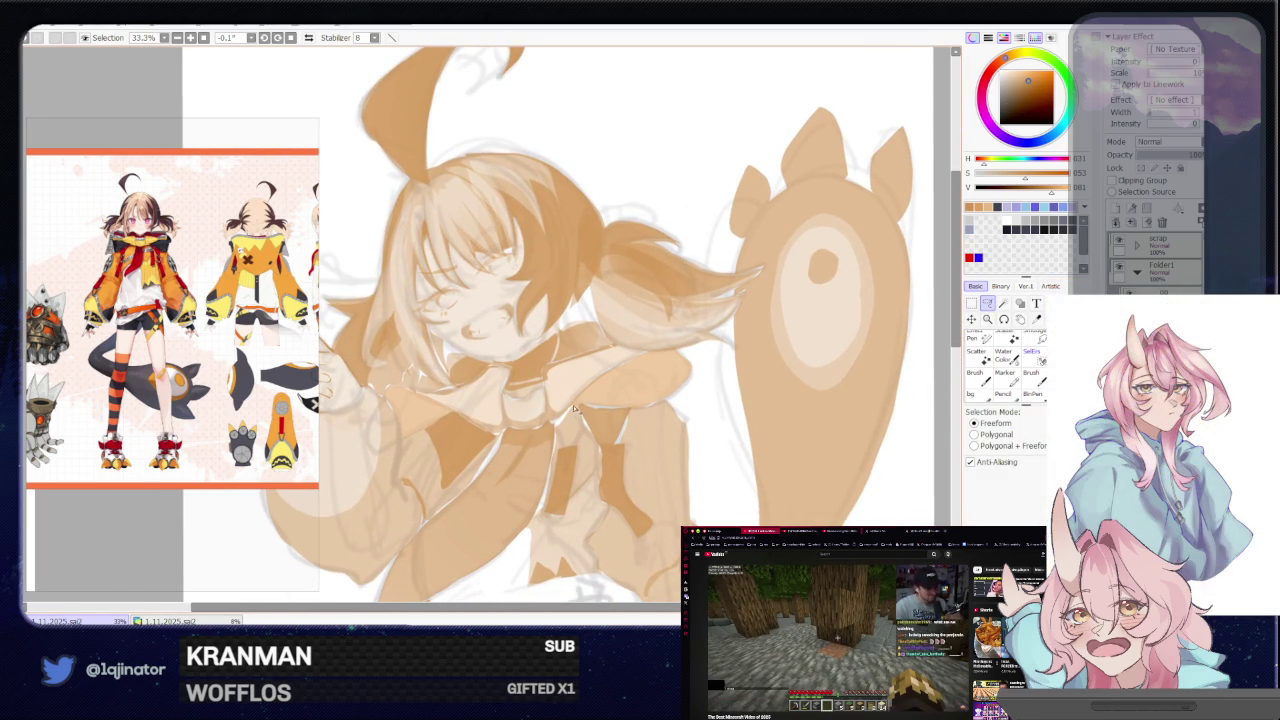
mouse_move(572, 409)
mouse_down()
mouse_move(658, 408)
mouse_move(692, 370)
mouse_move(678, 334)
mouse_up()
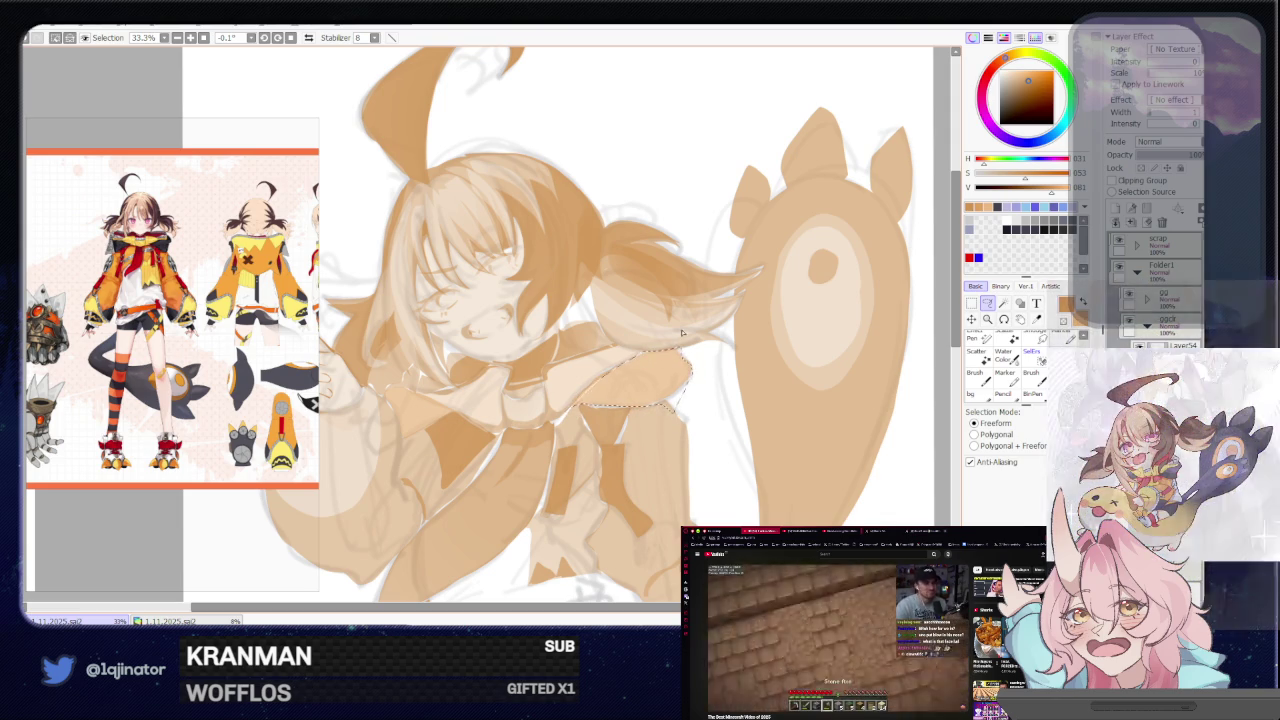
key(b)
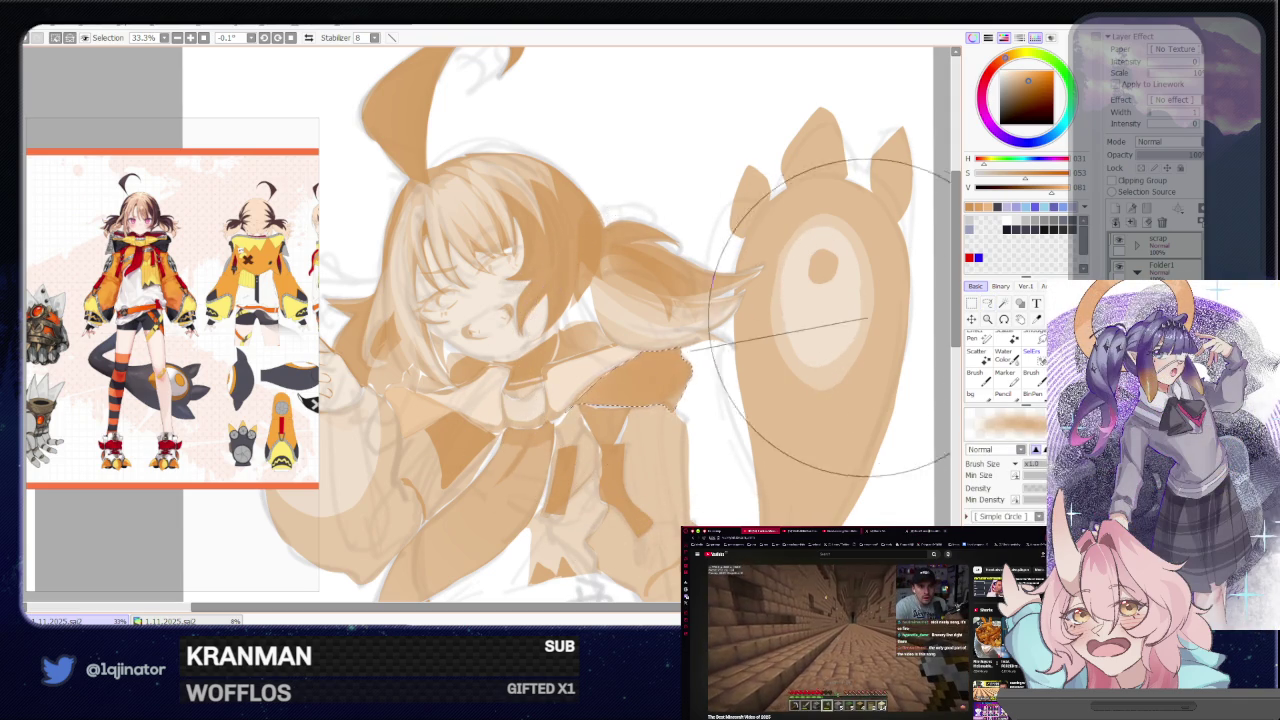
scroll(822, 318, down, 2)
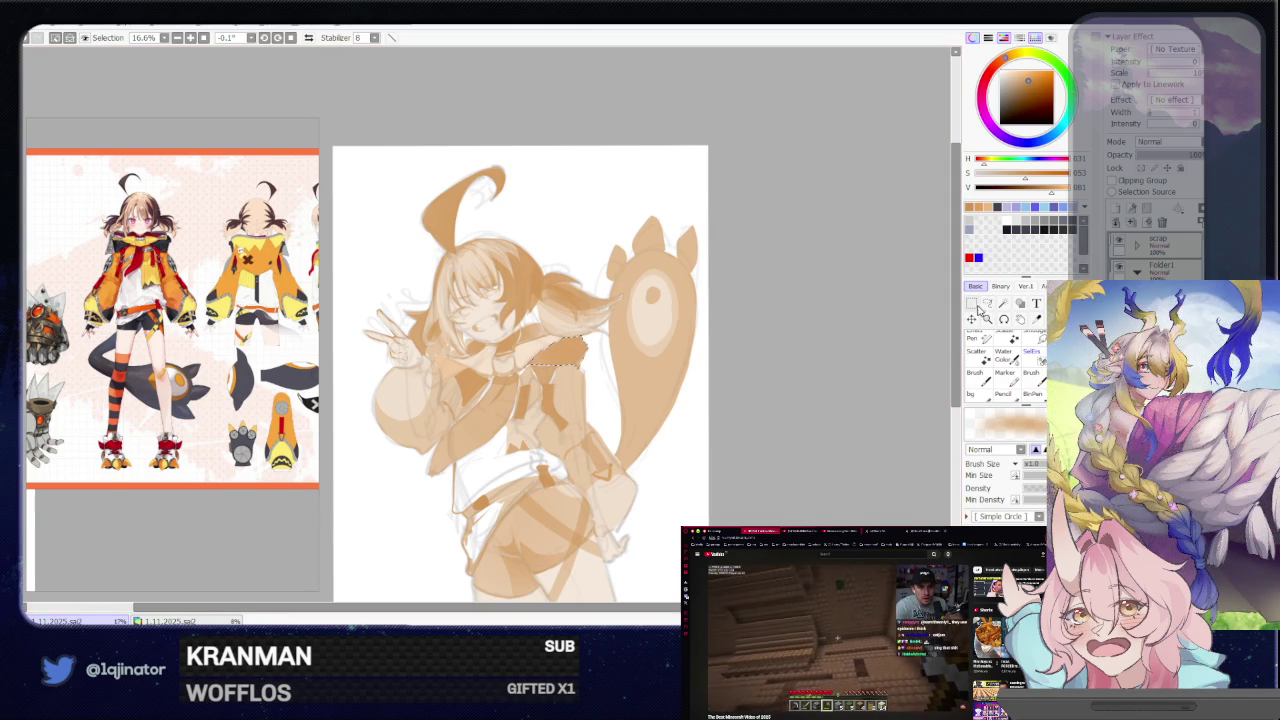
Return to the lasso and tilt the canvas toward the tan creature
click(986, 303)
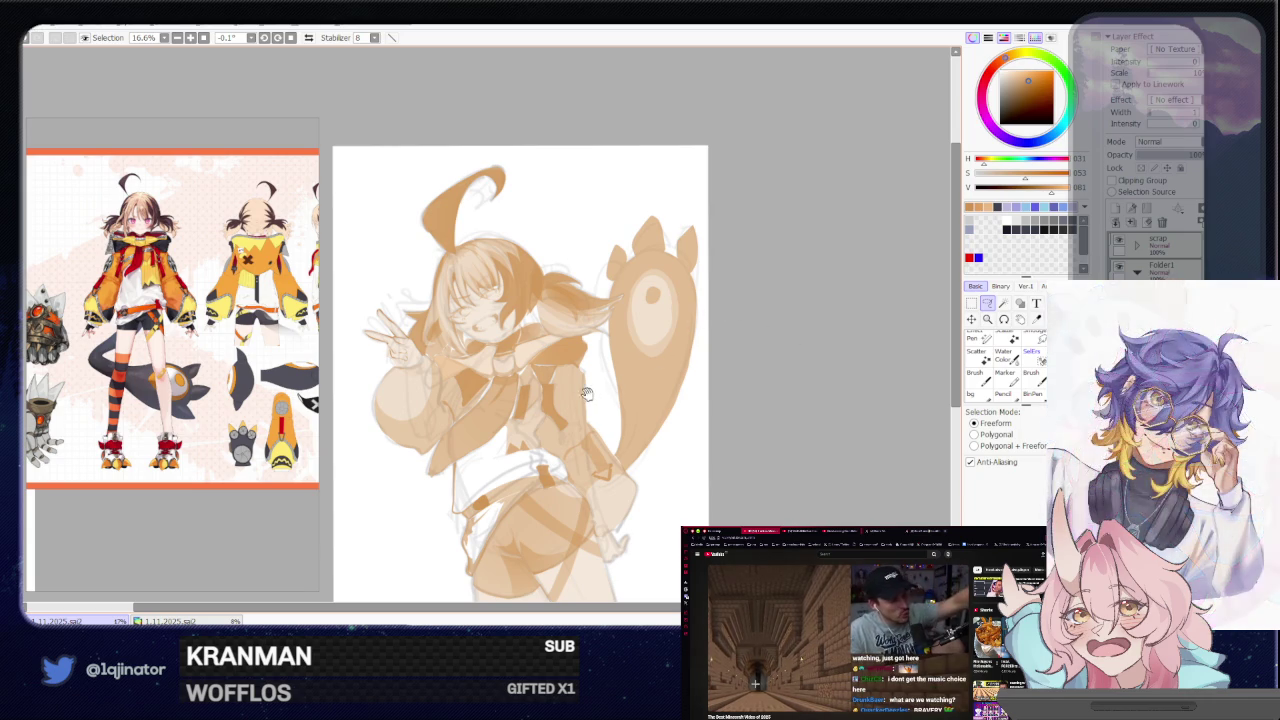
scroll(700, 394, up, 2)
scroll(621, 394, up, 1)
scroll(621, 394, down, 3)
mouse_move(621, 394)
mouse_down()
mouse_move(873, 483)
mouse_move(885, 420)
mouse_up()
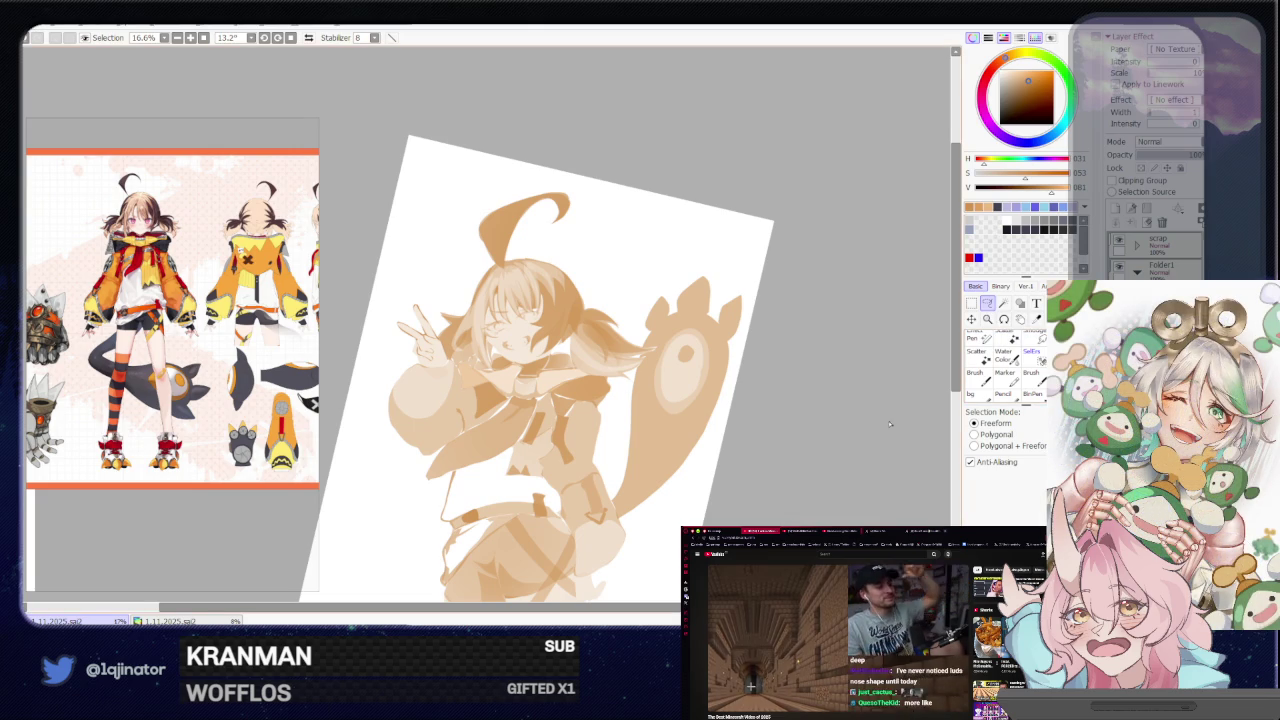
scroll(689, 411, up, 2)
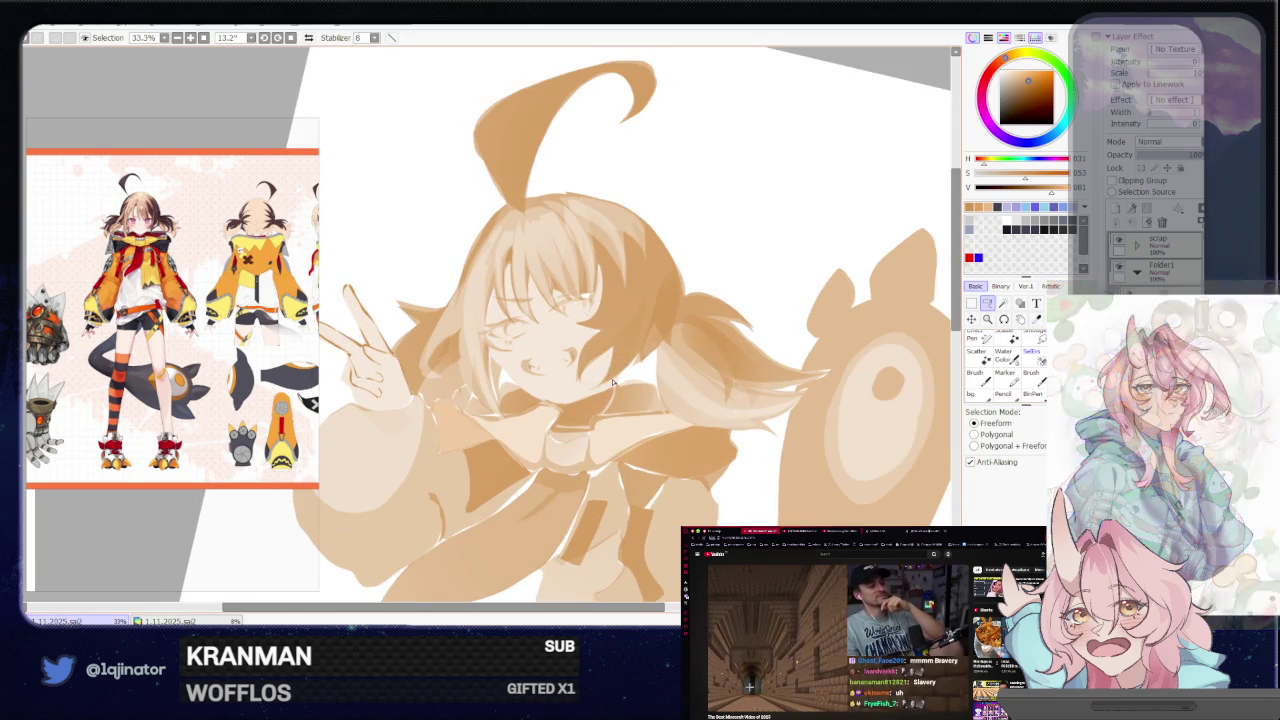
scroll(646, 376, up, 1)
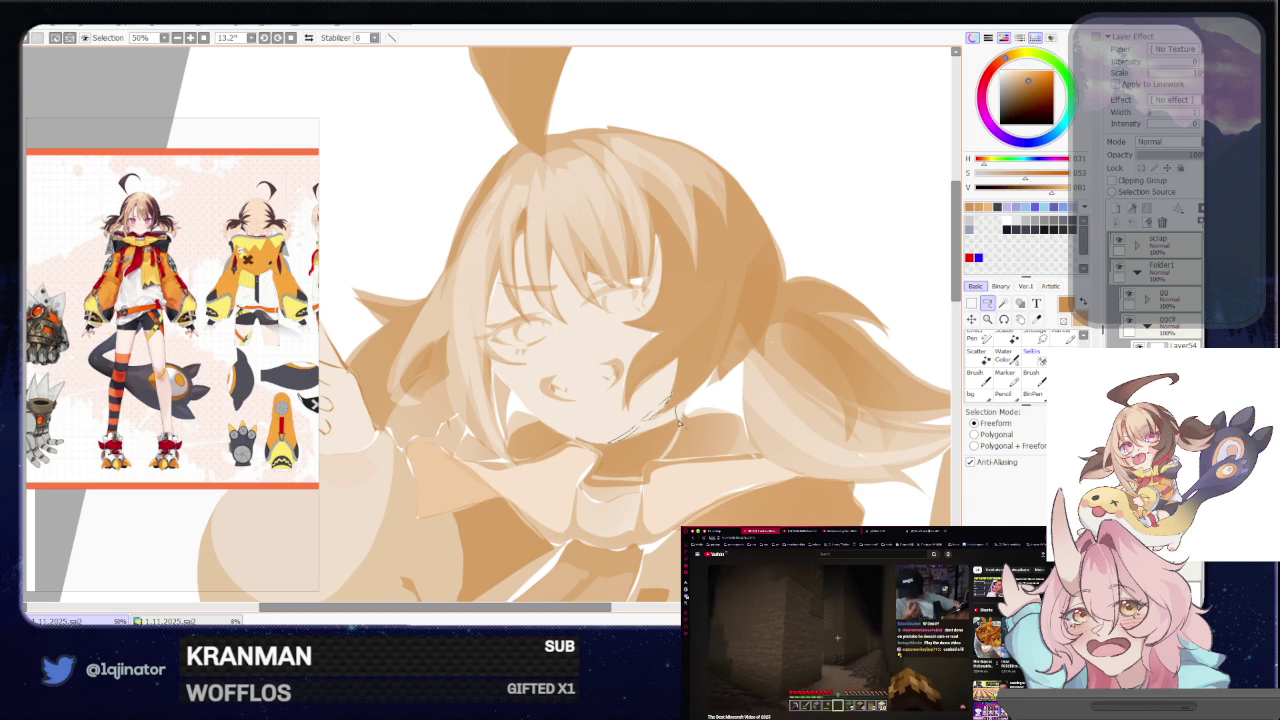
Set the Selection tool to Freeform and zoom to 33.3% on the creature's ears
key(b)
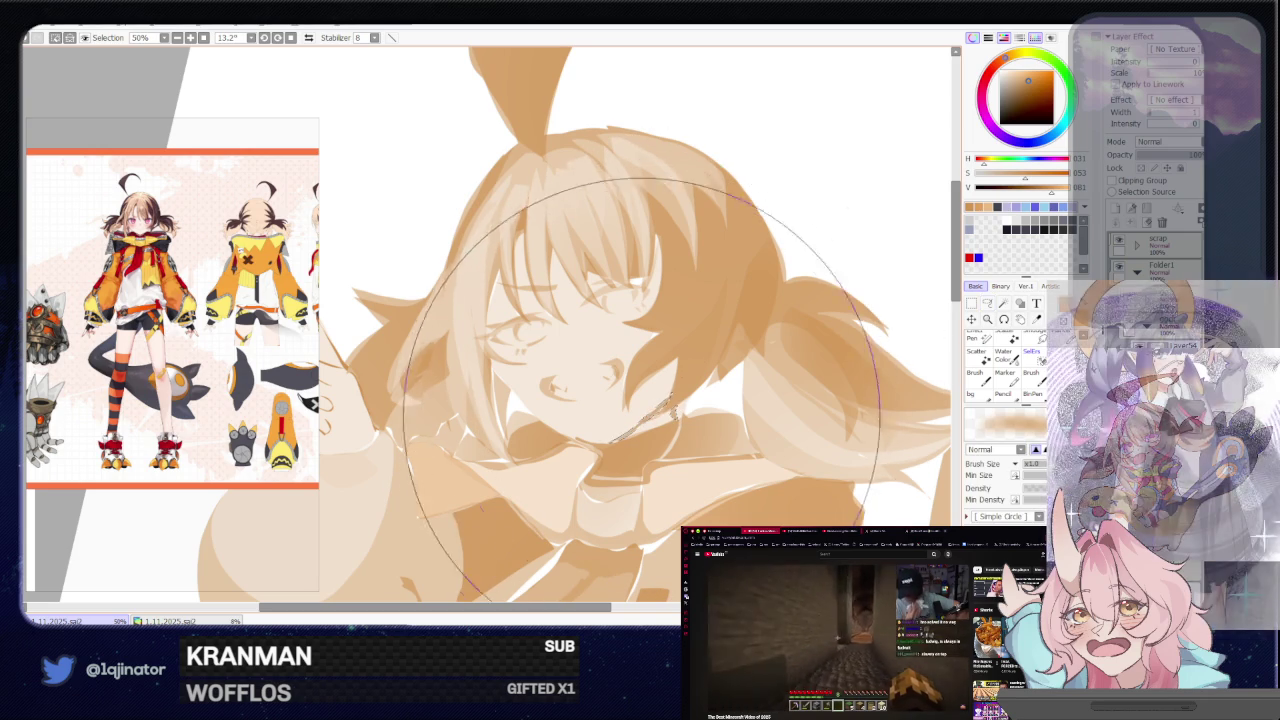
scroll(865, 306, down, 4)
scroll(865, 306, down, 1)
scroll(865, 306, down, 1)
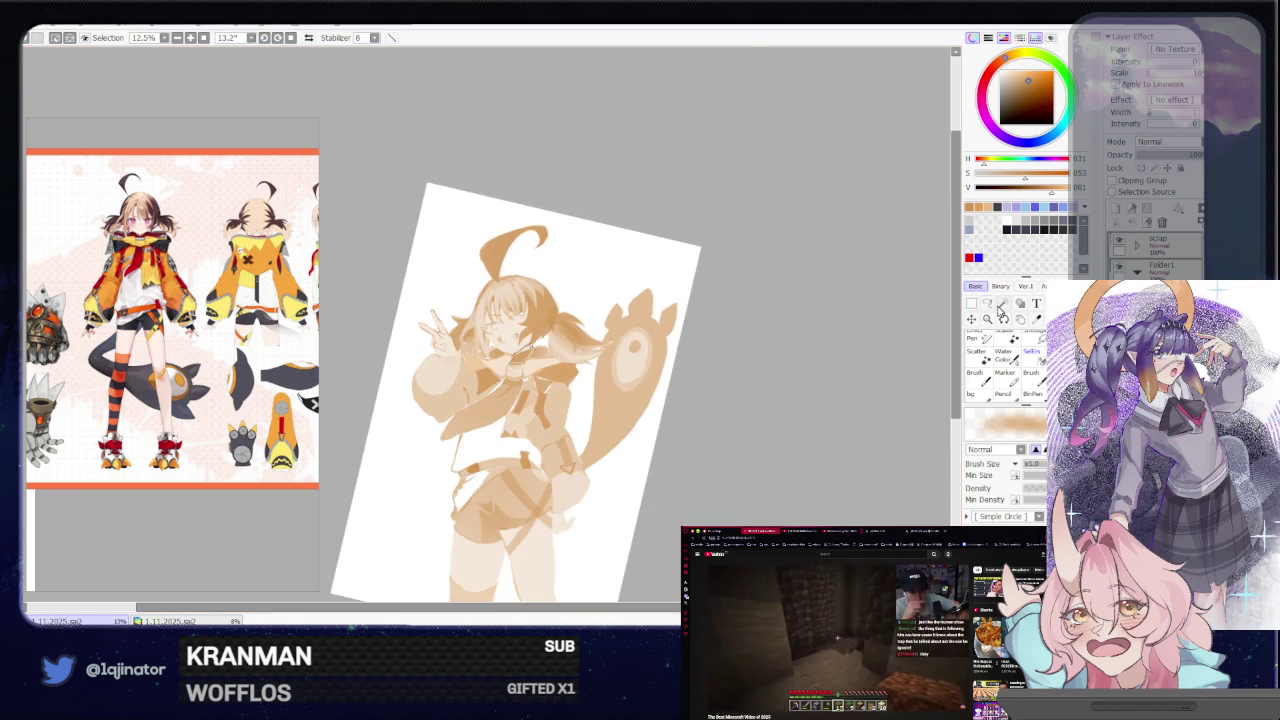
click(1005, 305)
scroll(800, 372, up, 1)
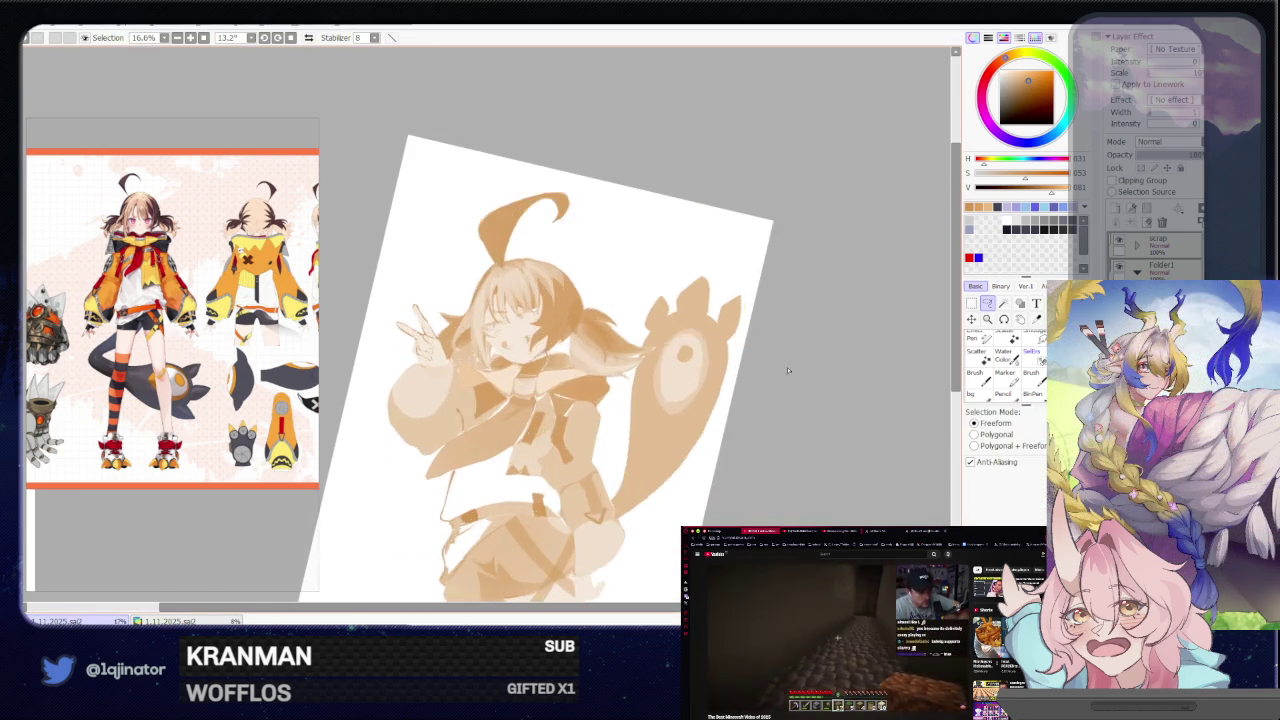
scroll(820, 363, up, 1)
scroll(651, 361, up, 1)
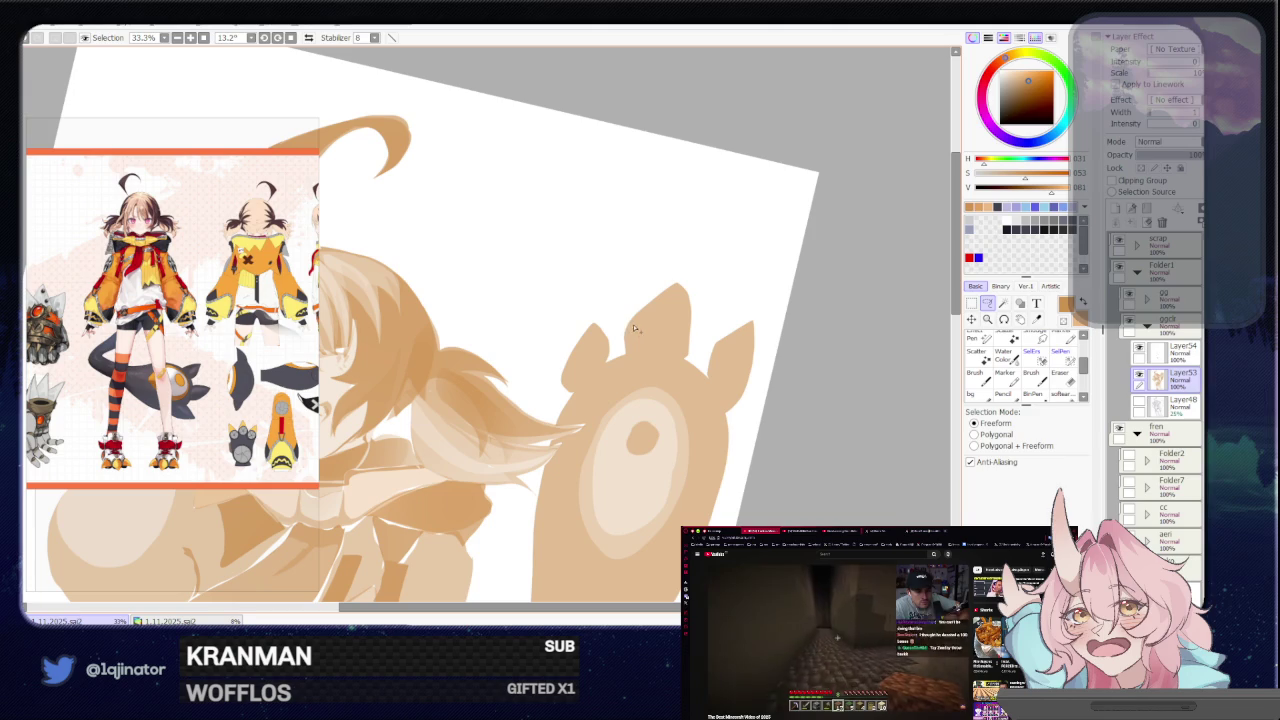
scroll(680, 350, down, 1)
scroll(720, 360, down, 1)
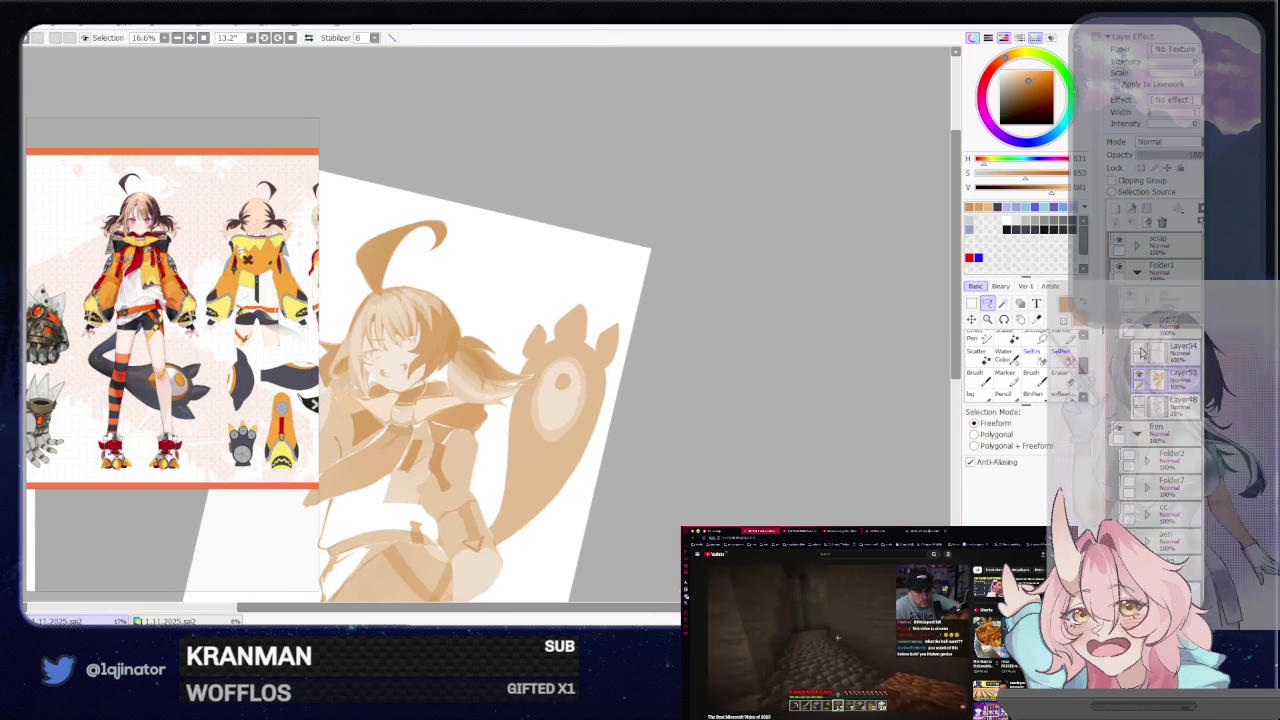
scroll(772, 378, up, 1)
scroll(626, 340, up, 1)
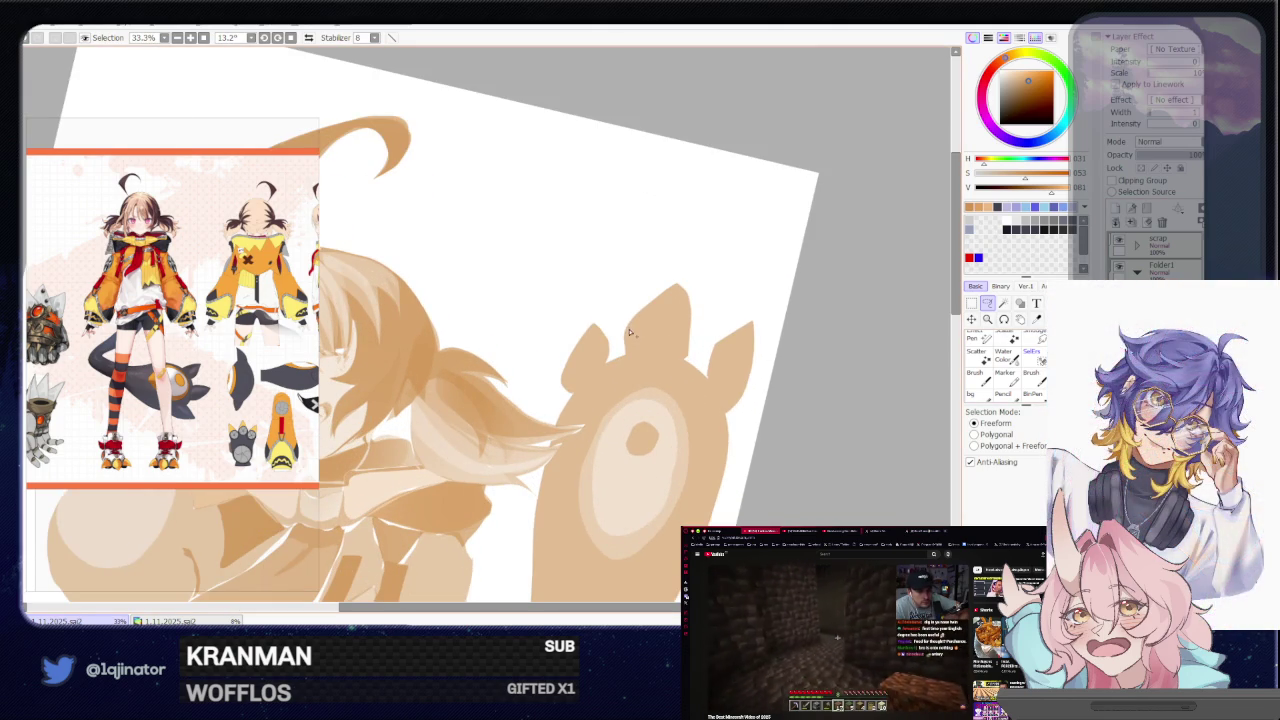
Lasso thin strips along the left and right edges of the creature's ears
drag(630, 326, 628, 358)
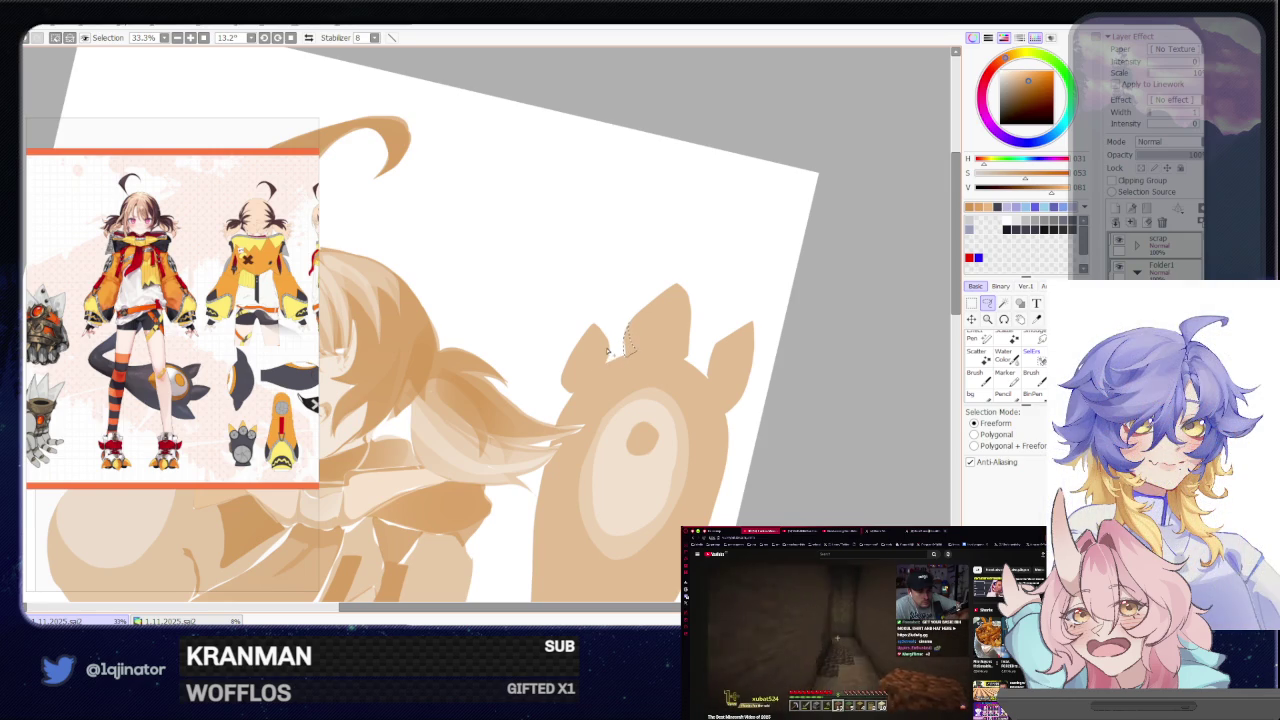
drag(601, 370, 608, 344)
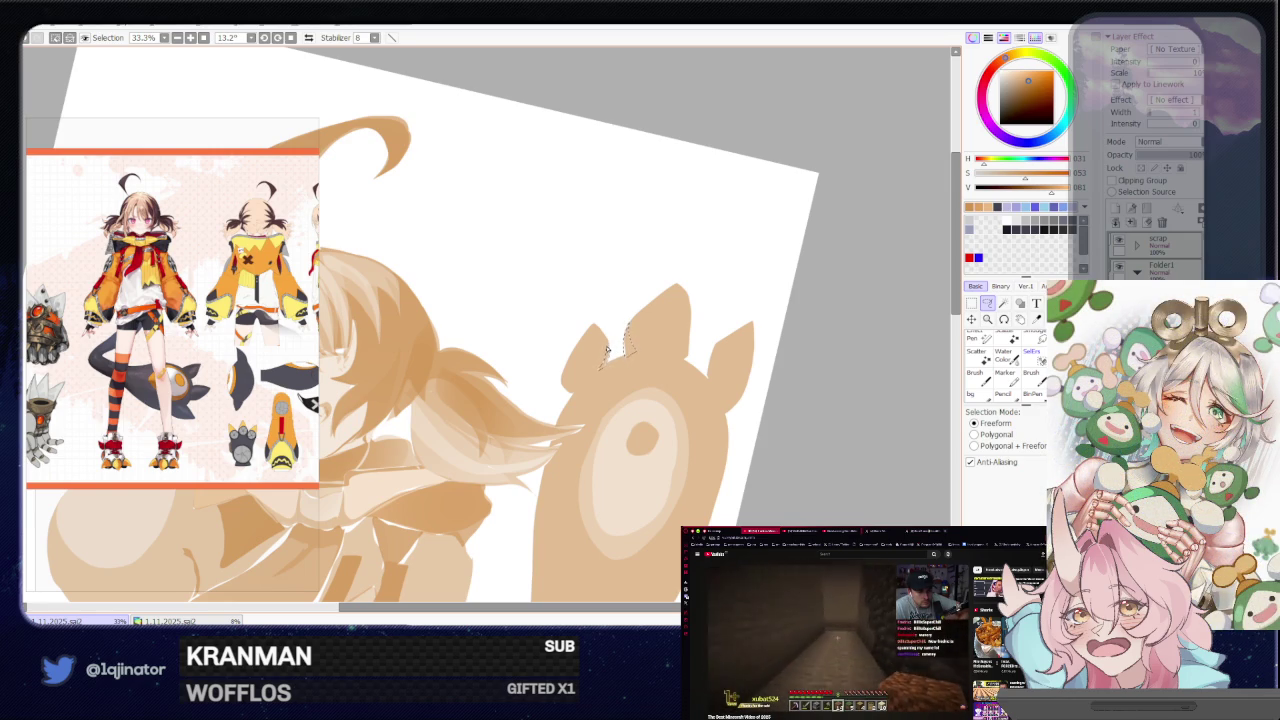
scroll(616, 336, up, 1)
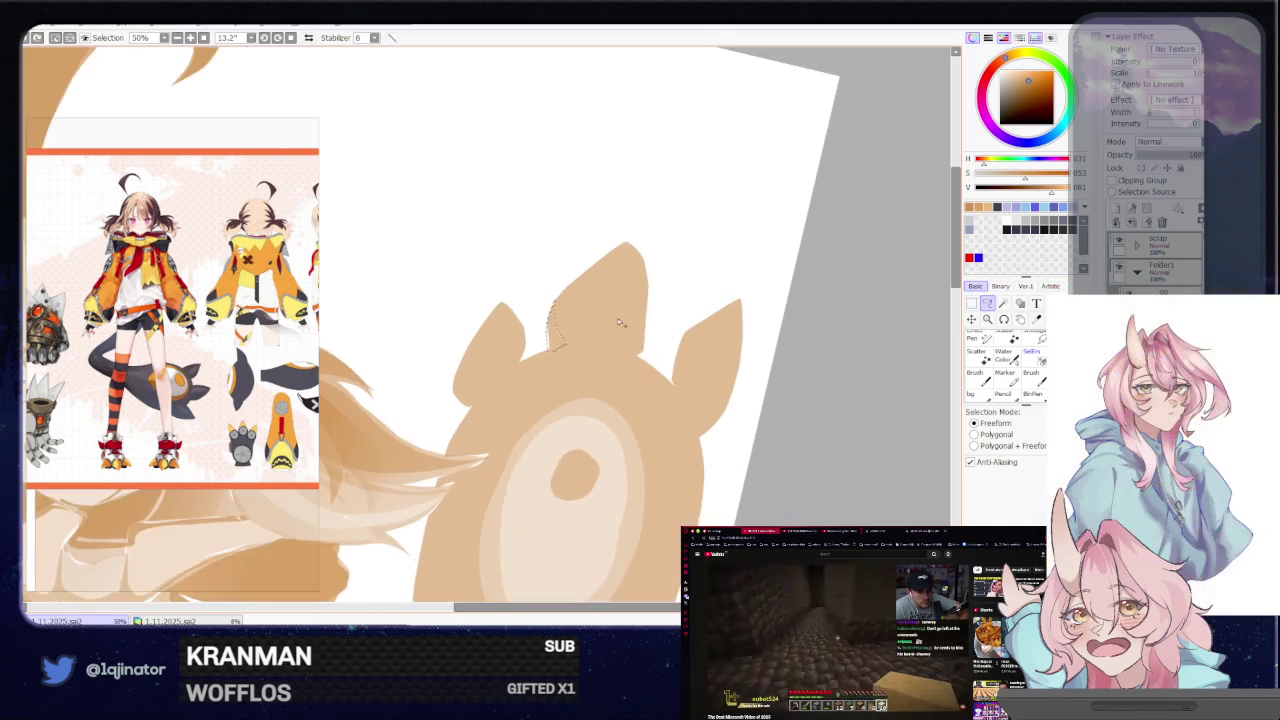
drag(645, 332, 648, 356)
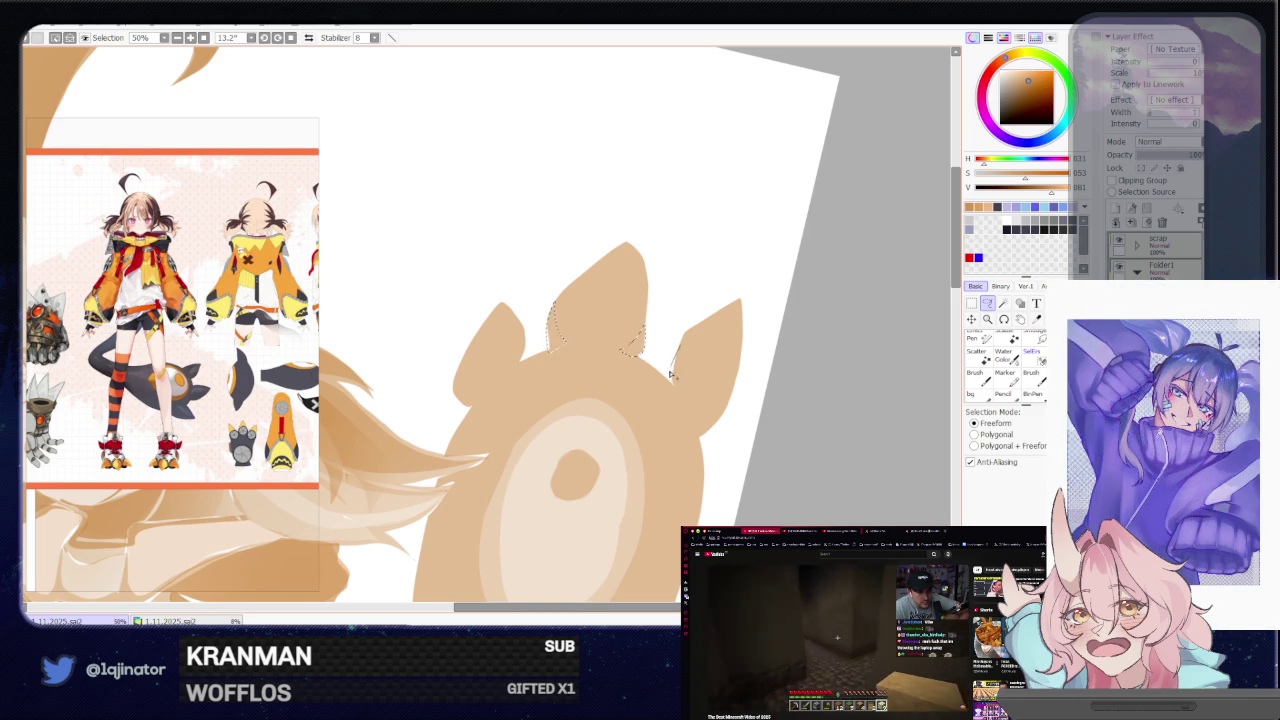
drag(677, 394, 700, 438)
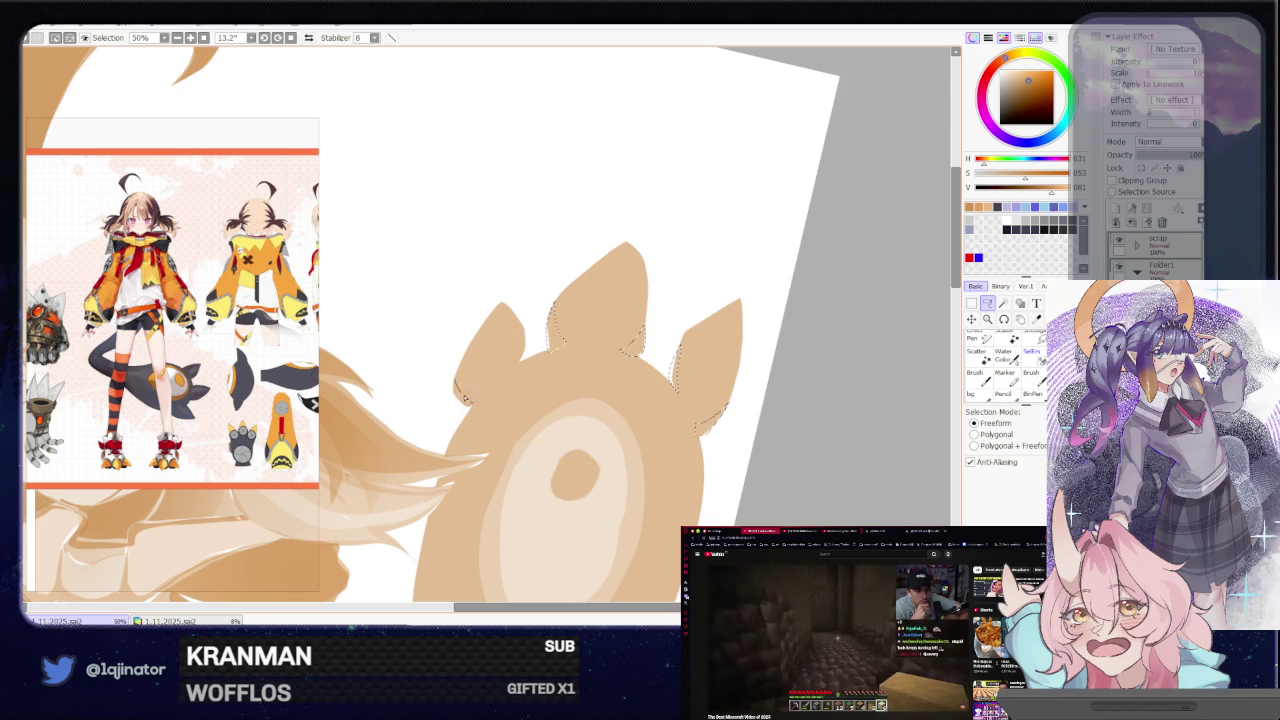
drag(463, 397, 470, 408)
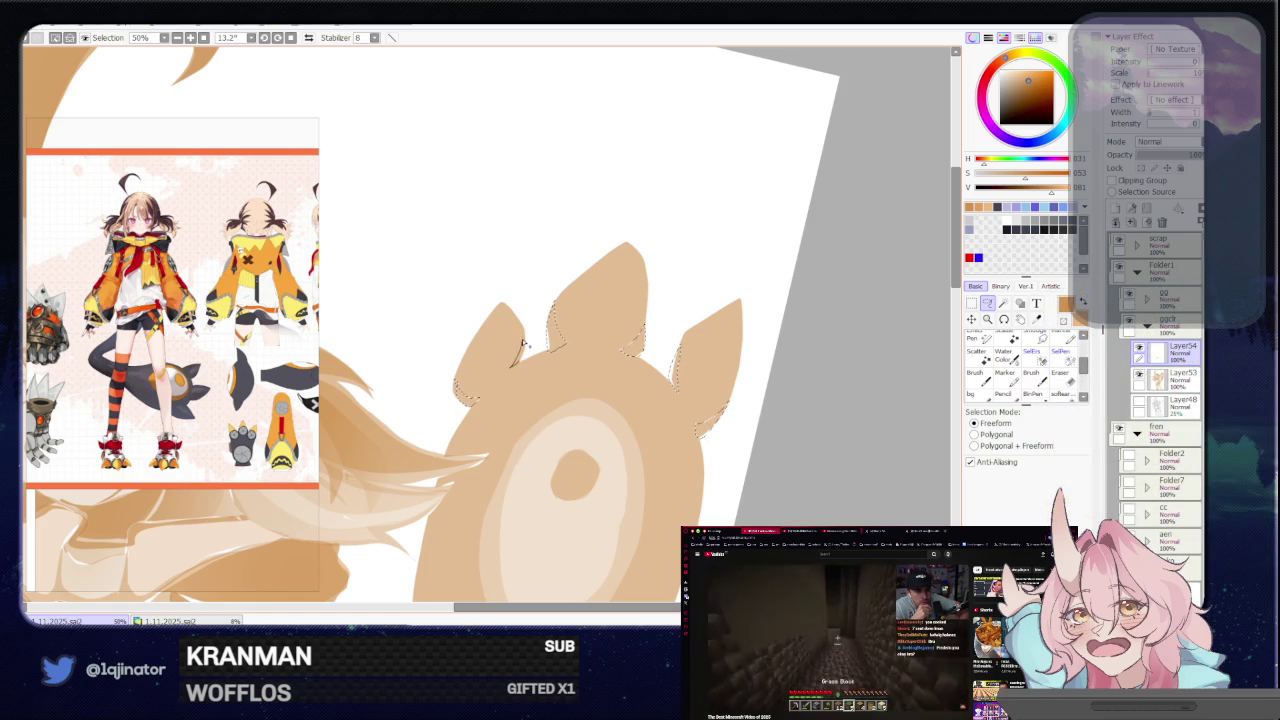
Brush inside the ear-edge strips, then rotate and pan toward the girl's torso
scroll(523, 330, down, 2)
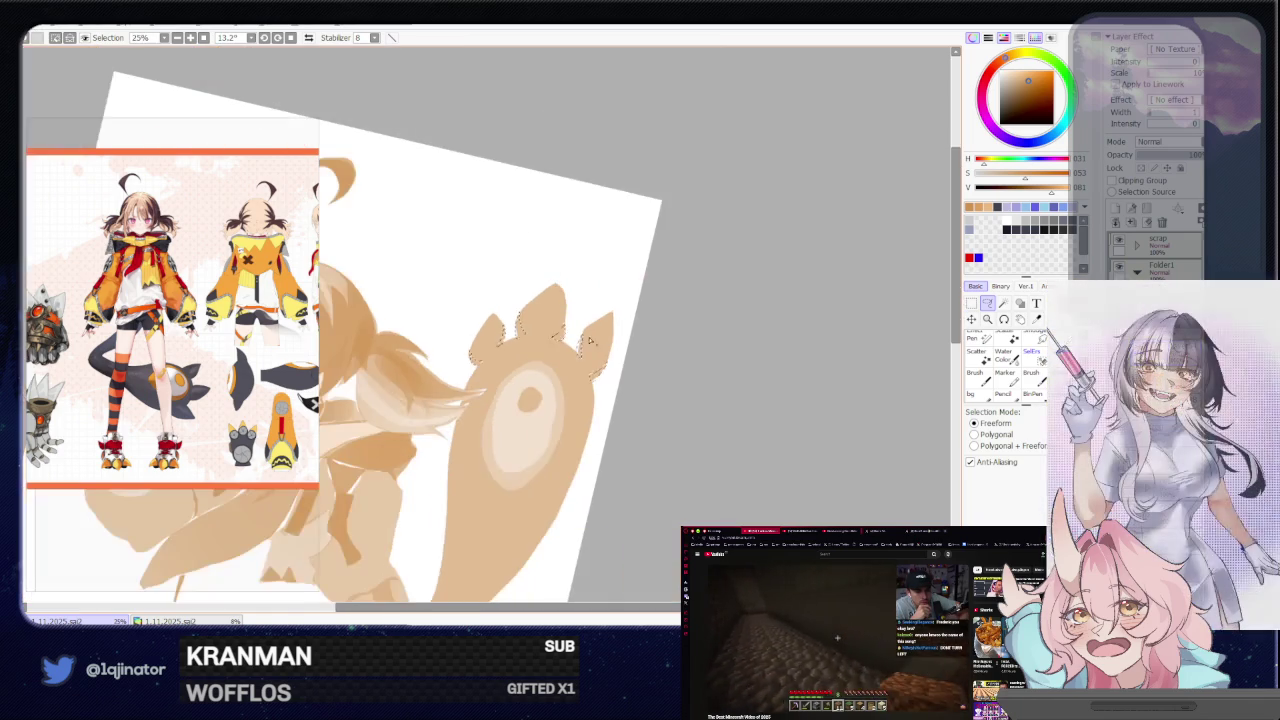
key(b)
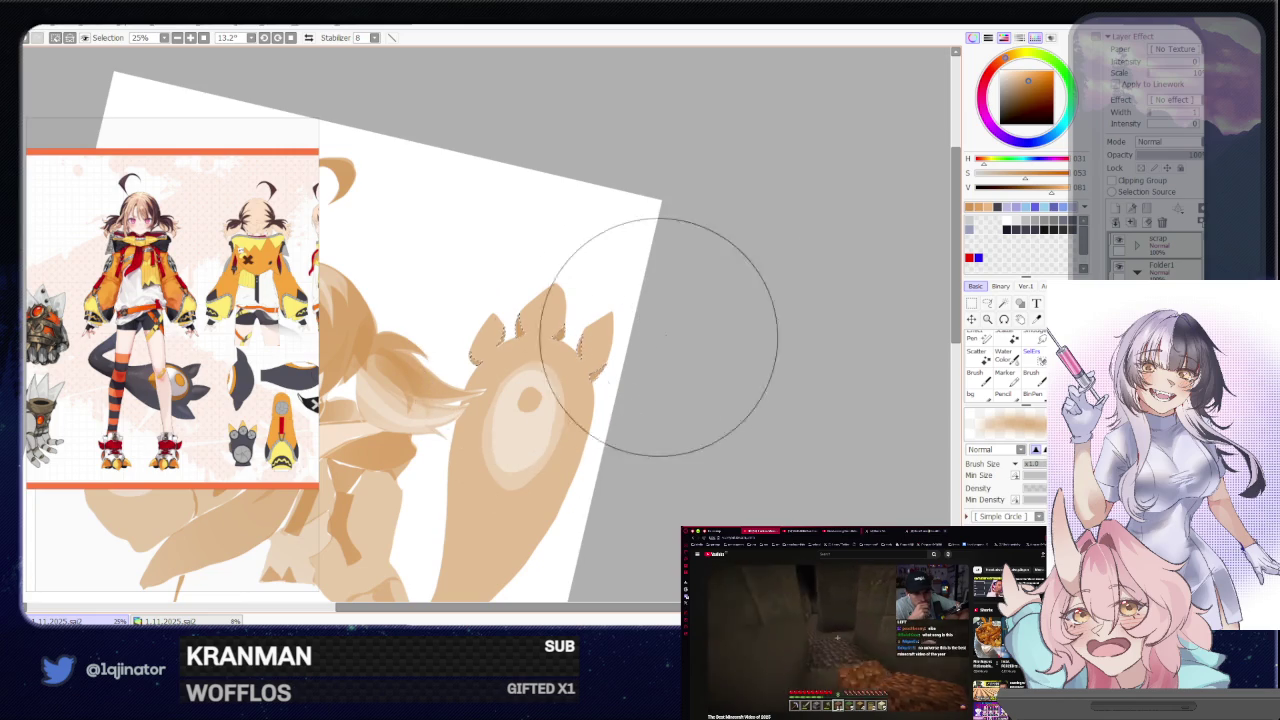
click(987, 303)
mouse_move(702, 386)
mouse_down()
mouse_move(734, 346)
mouse_move(683, 457)
mouse_move(667, 453)
mouse_up()
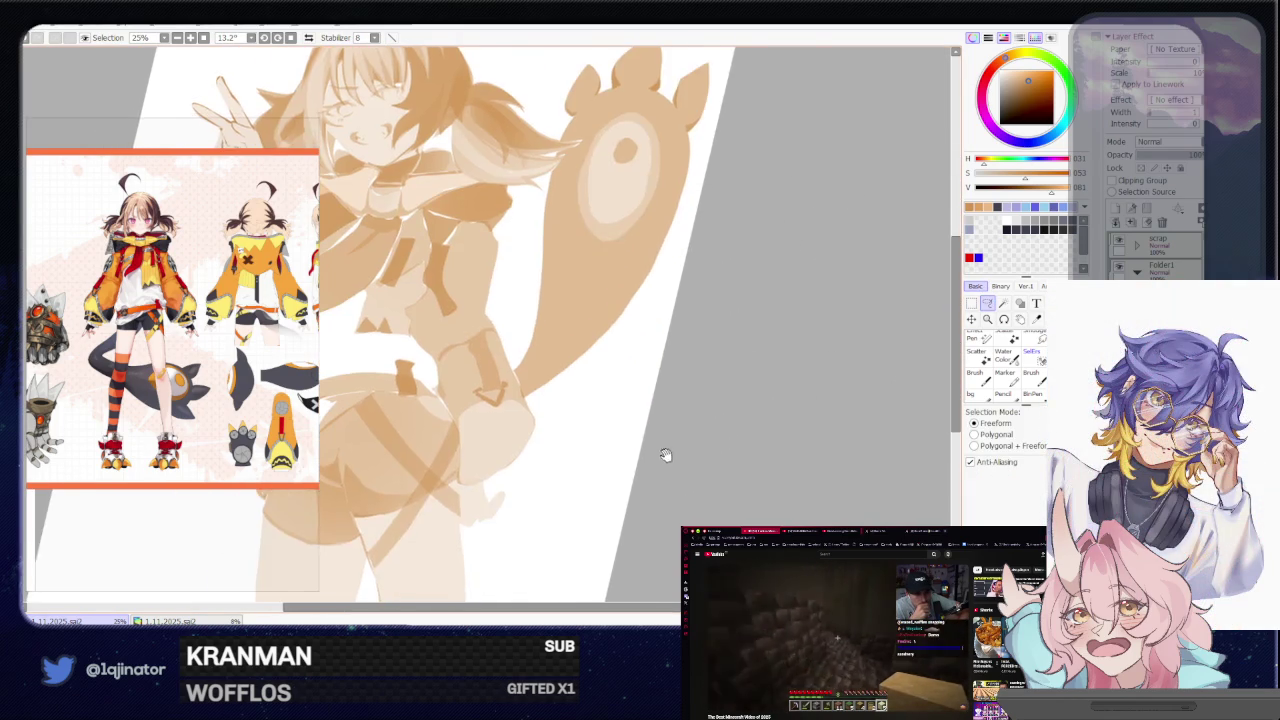
Zoom to 33.3% and move the view onto the girl's shorts
scroll(667, 453, up, 1)
scroll(668, 420, up, 1)
mouse_move(668, 406)
mouse_down()
mouse_move(543, 428)
mouse_move(556, 409)
mouse_up()
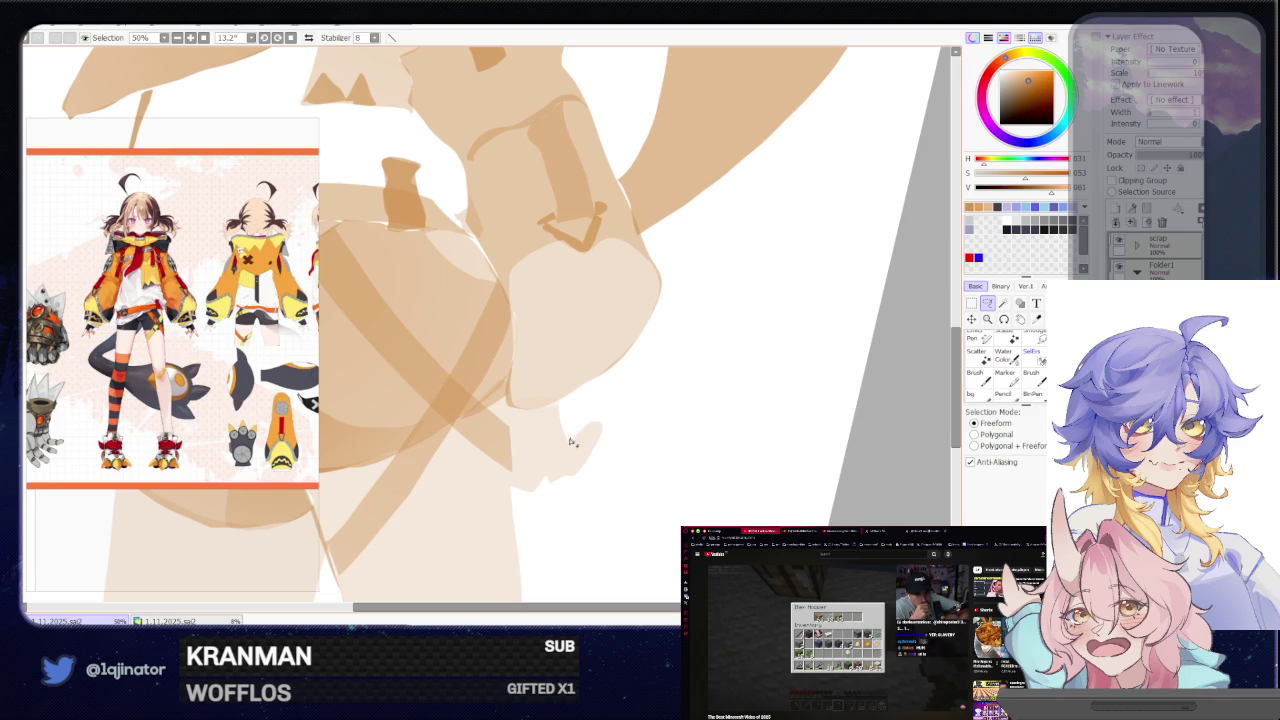
scroll(559, 412, down, 2)
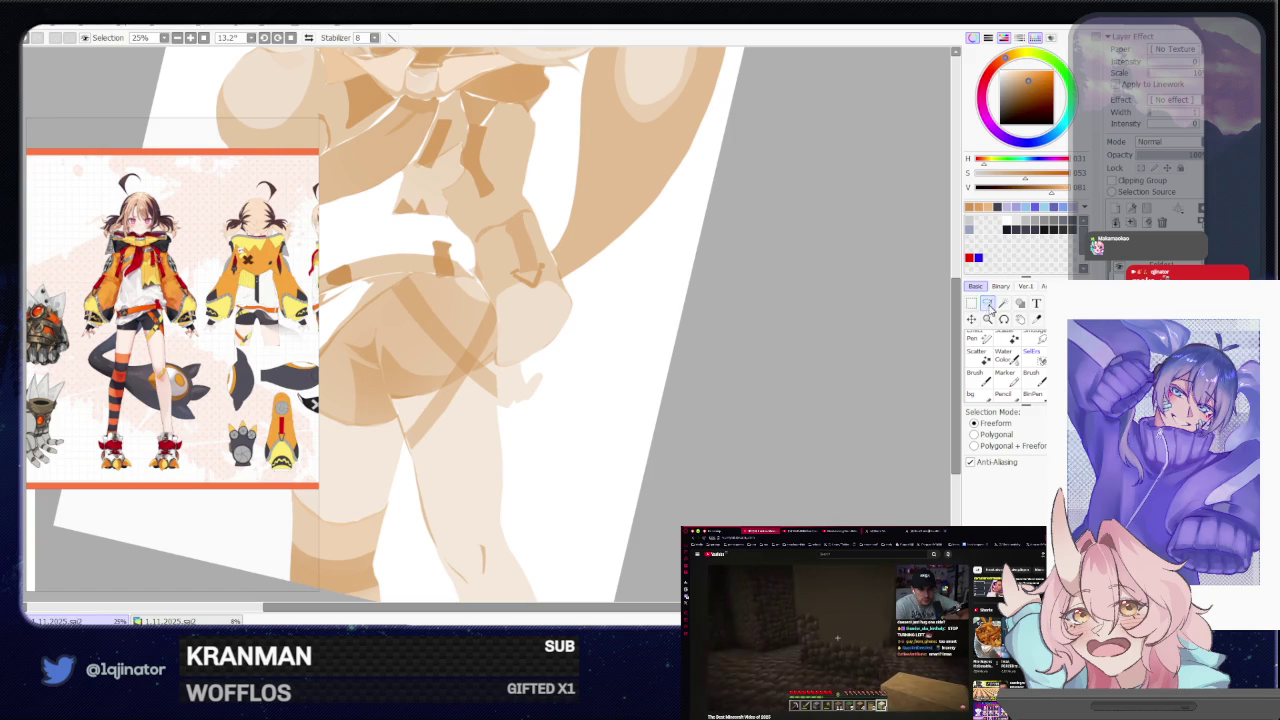
scroll(677, 468, down, 1)
scroll(641, 416, up, 1)
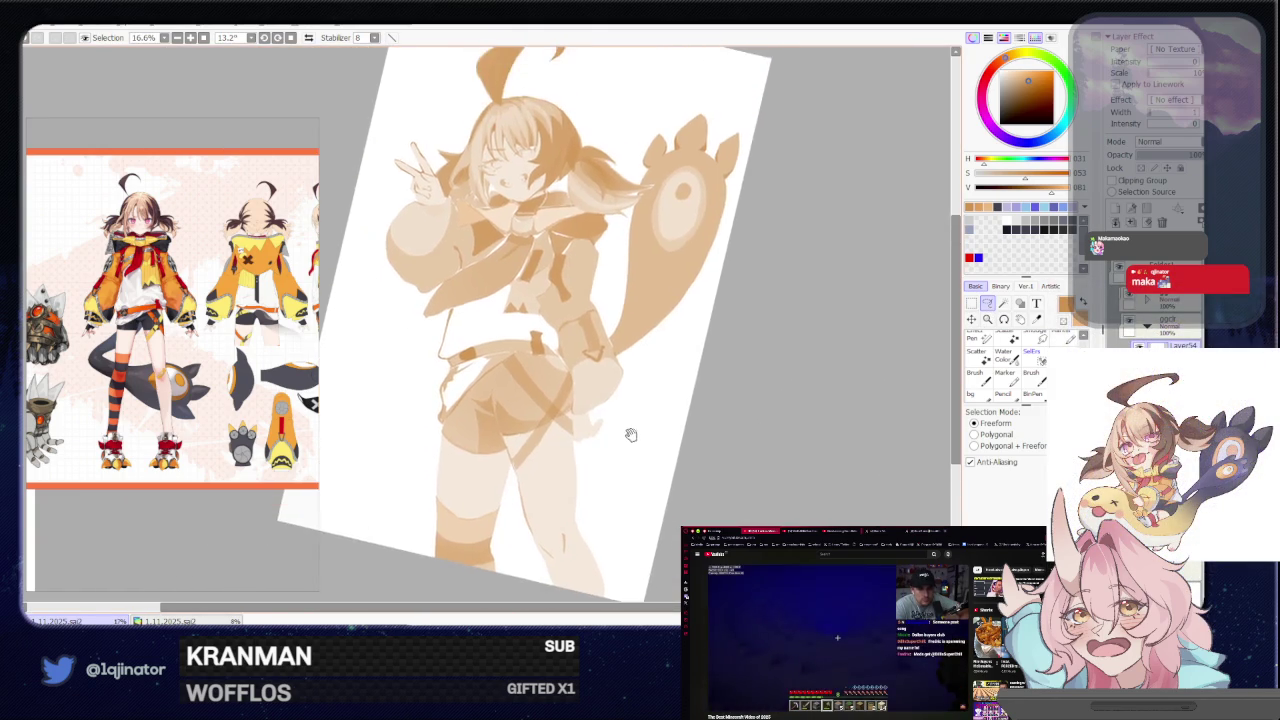
scroll(628, 434, up, 1)
scroll(615, 428, up, 1)
scroll(600, 440, up, 1)
drag(577, 488, 595, 433)
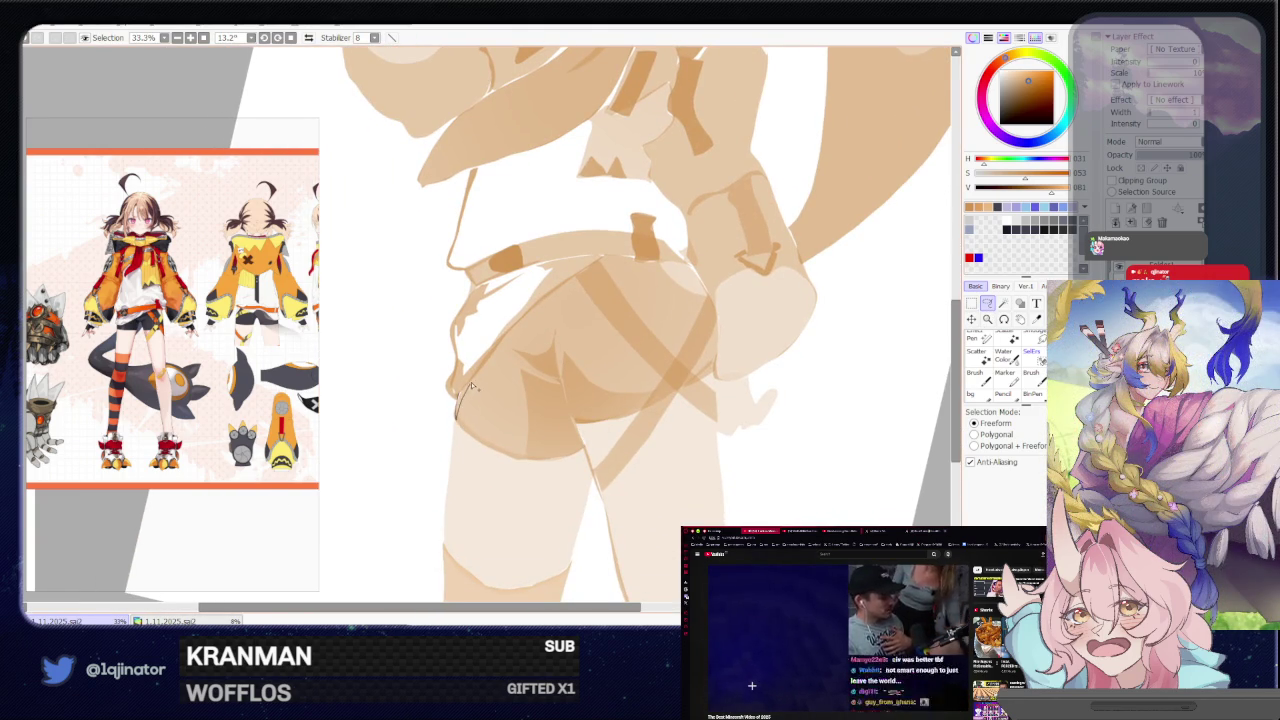
Lasso along the shorts' left edge and the hip's right edge, then zoom out to 16.6%
drag(472, 385, 470, 382)
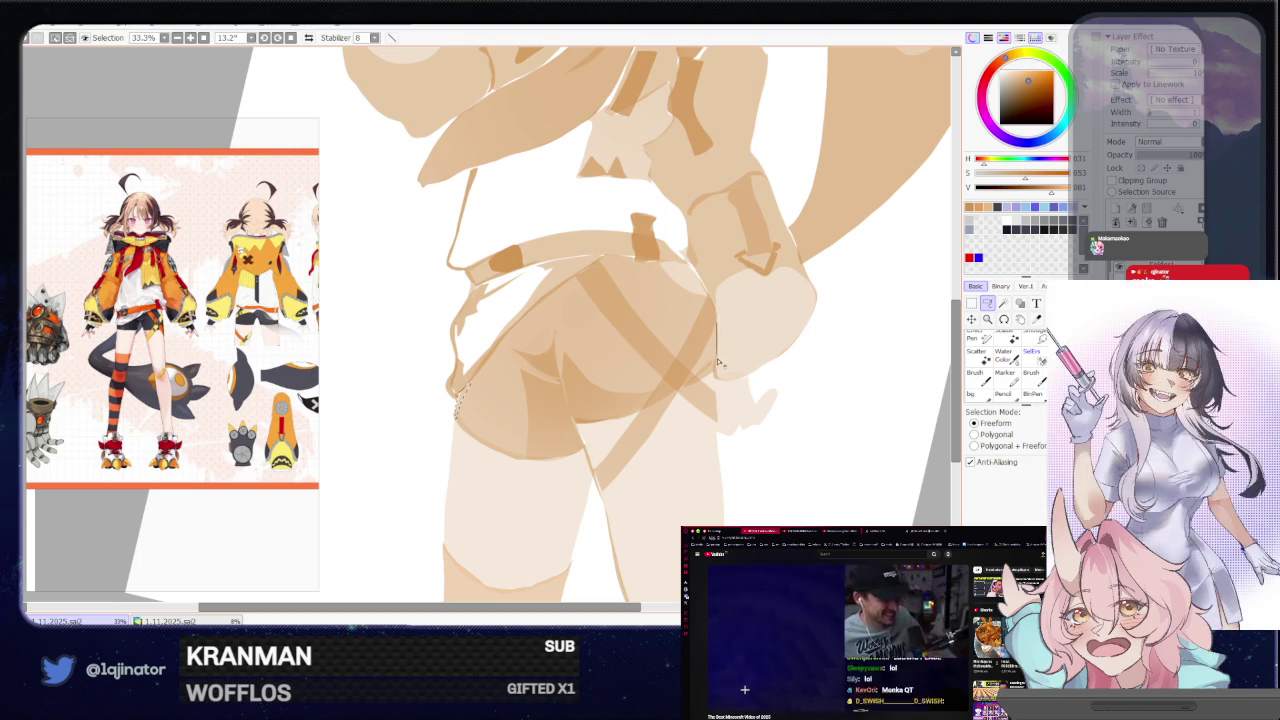
drag(716, 368, 716, 376)
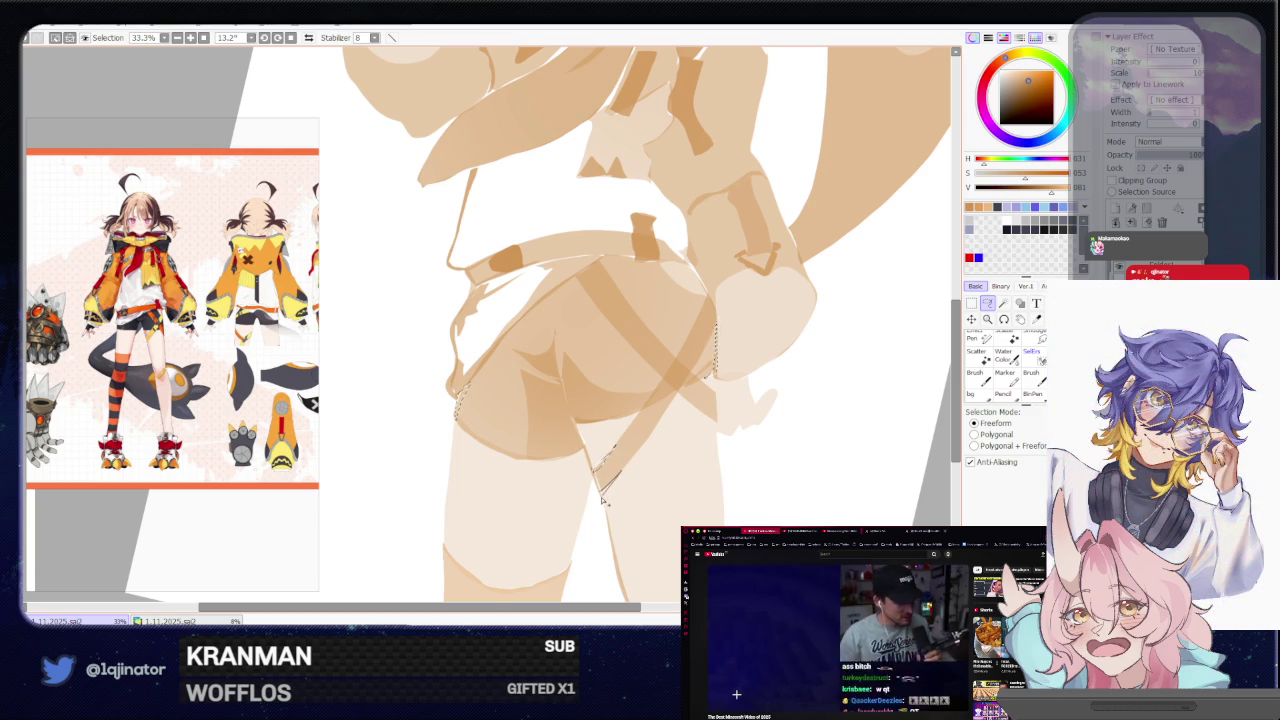
drag(712, 404, 658, 426)
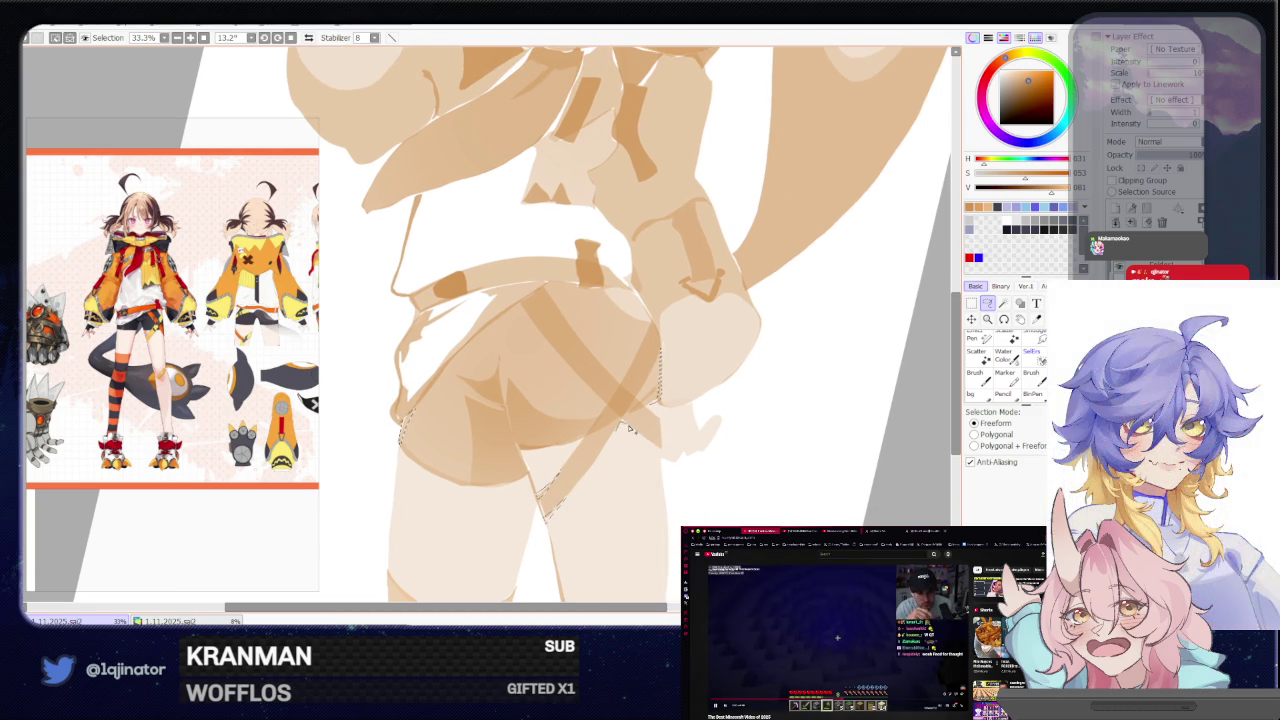
scroll(700, 360, down, 1)
scroll(735, 319, down, 2)
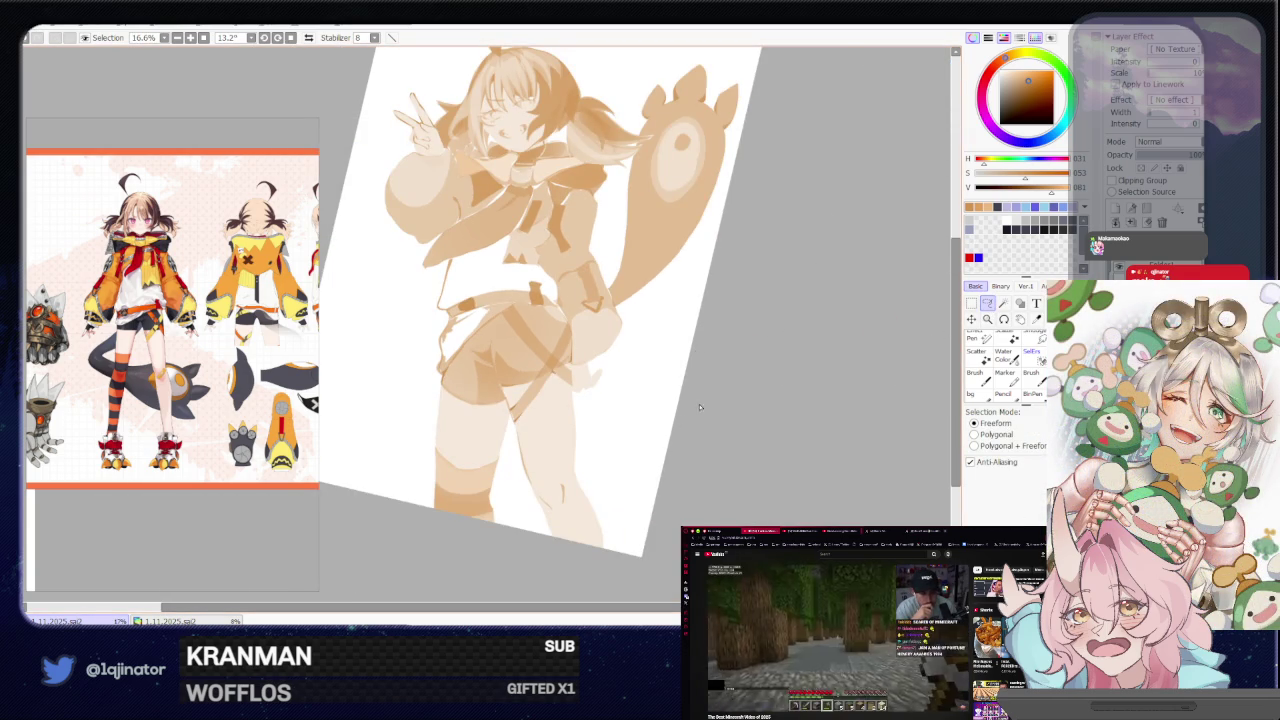
Zoom in and lasso the inner edge of the girl's thigh
scroll(620, 420, up, 2)
drag(578, 437, 600, 447)
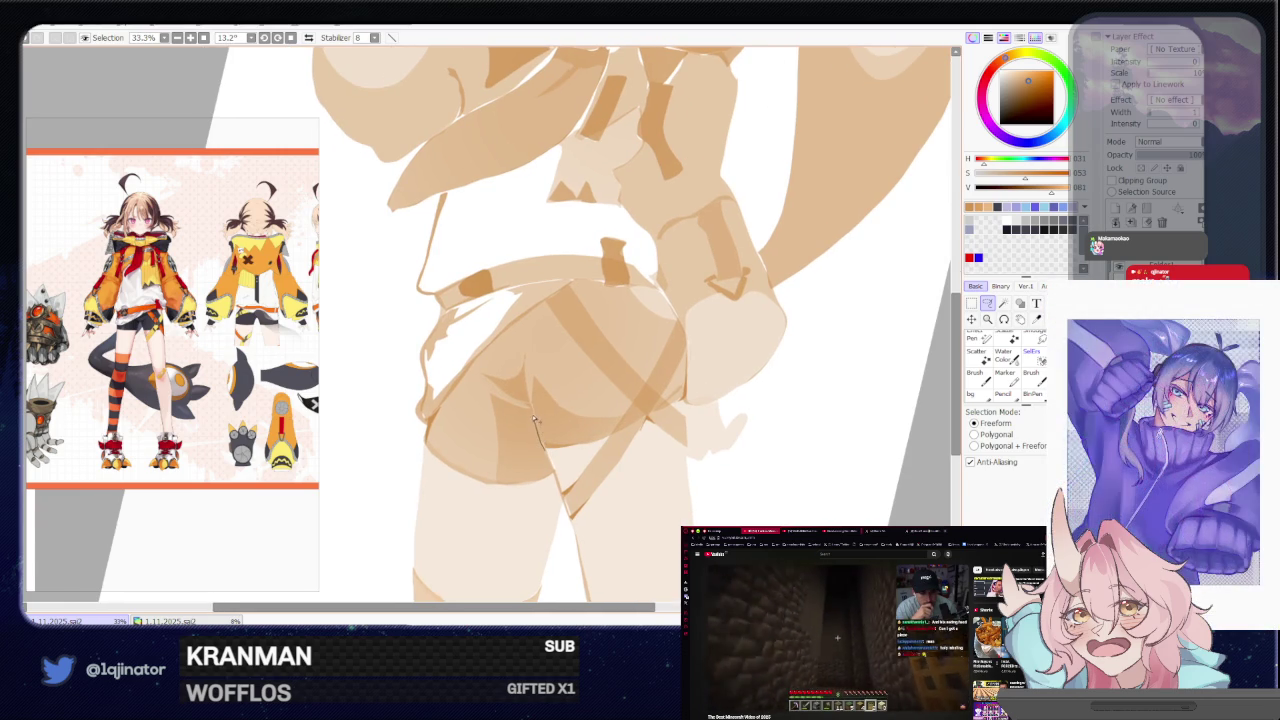
drag(536, 427, 549, 455)
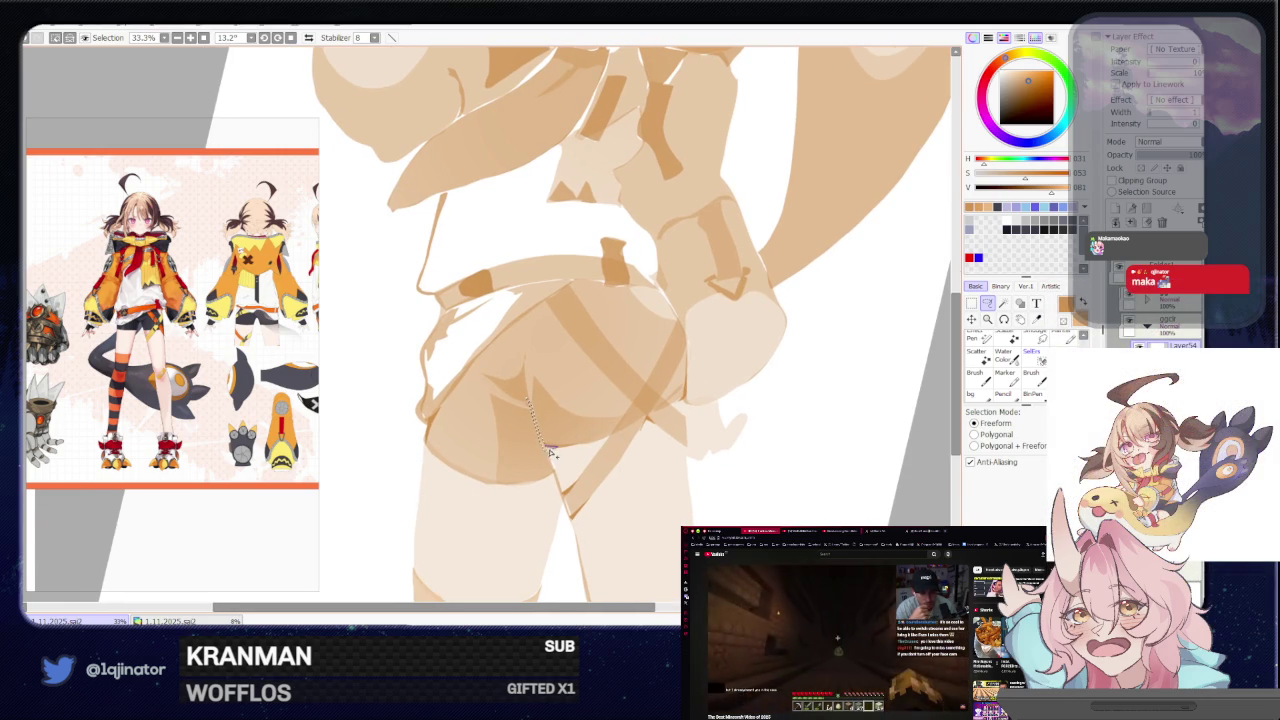
Zoom in on the girl's face, then back out to view the whole figure
key(minus)
key(minus)
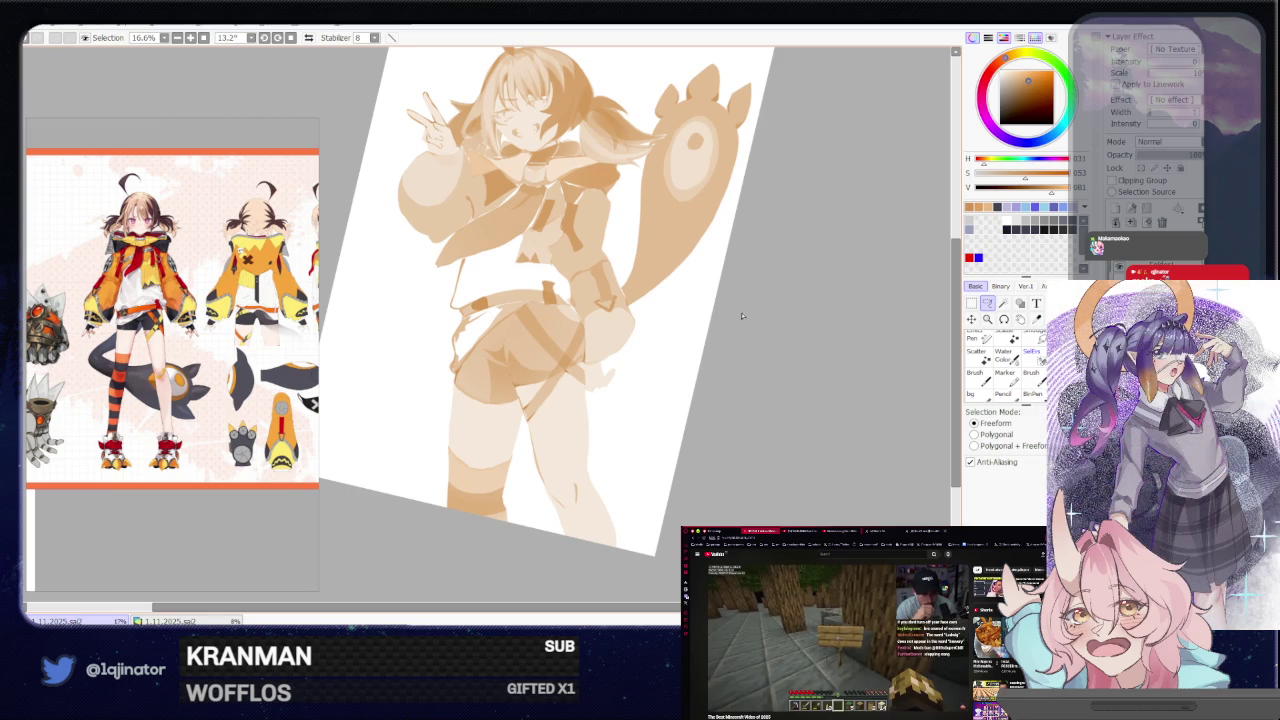
key(plus)
key(plus)
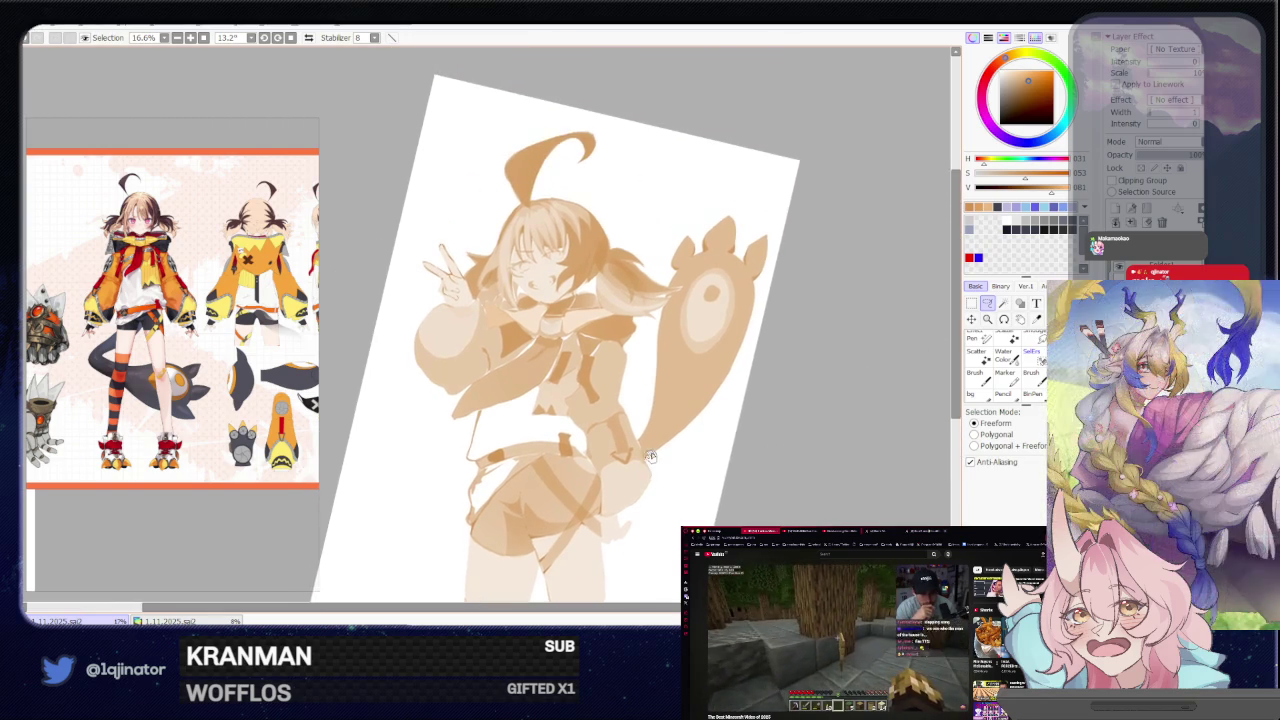
key(plus)
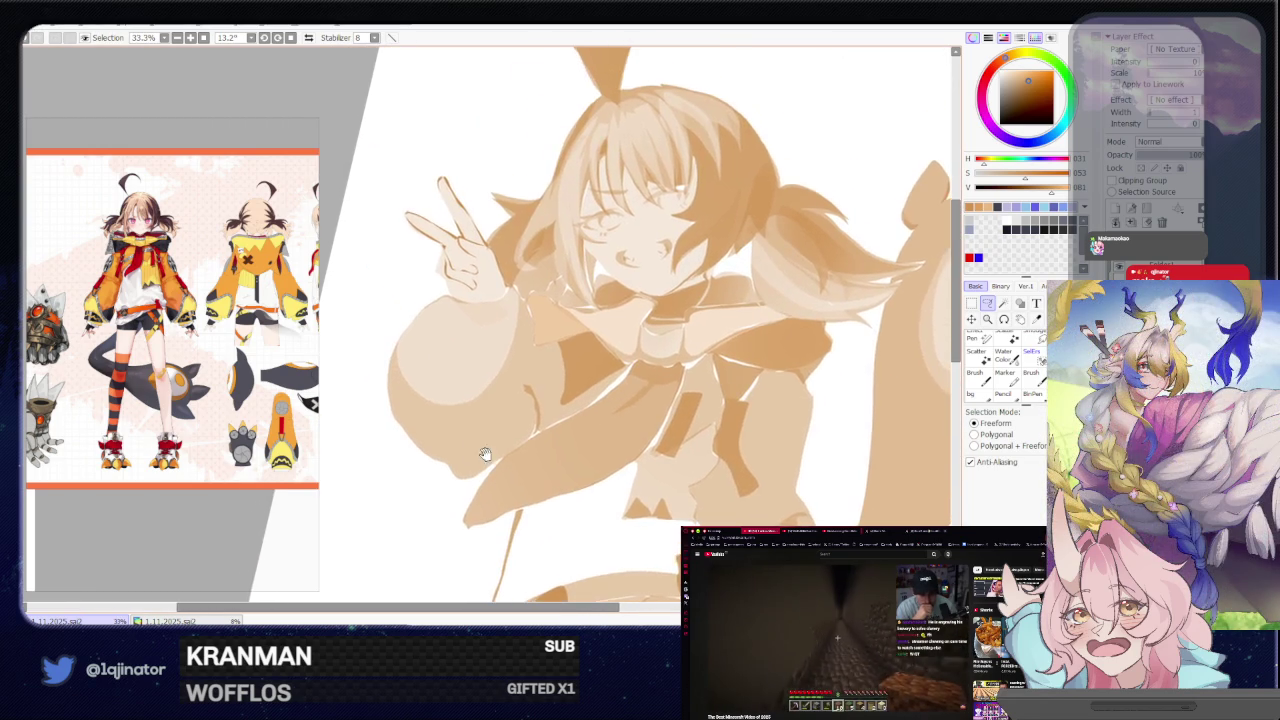
key(plus)
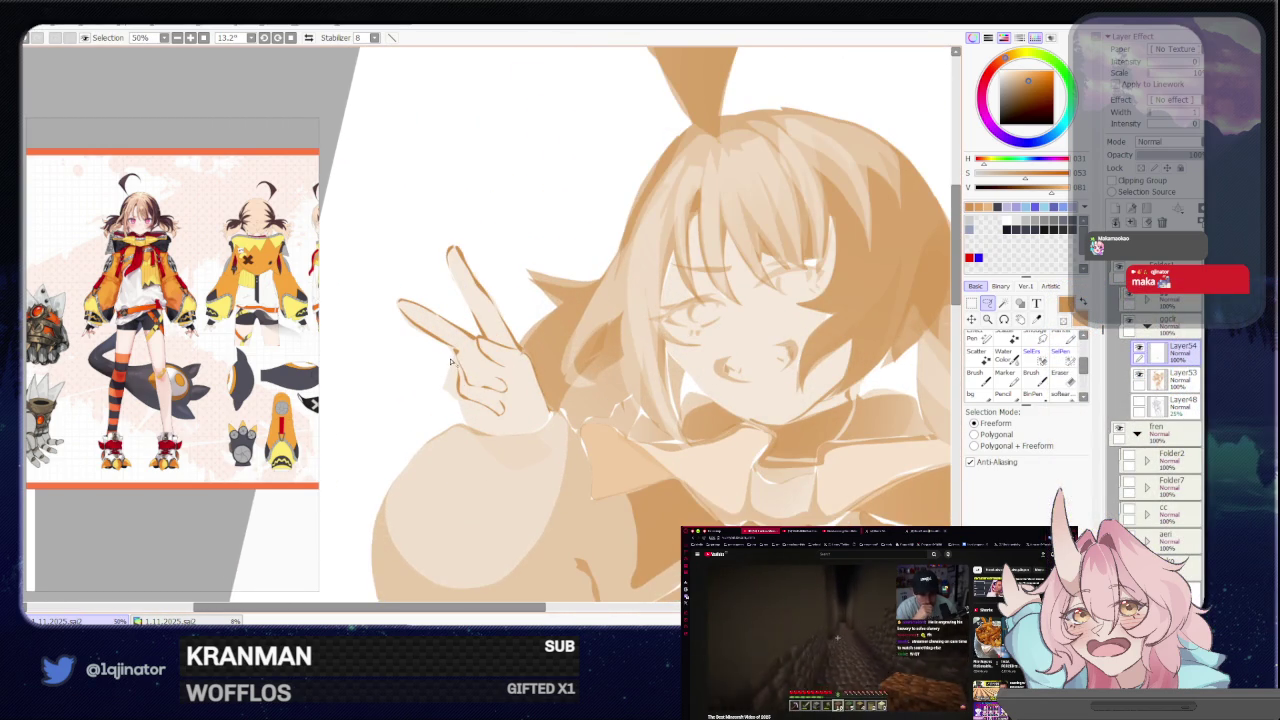
key(minus)
key(minus)
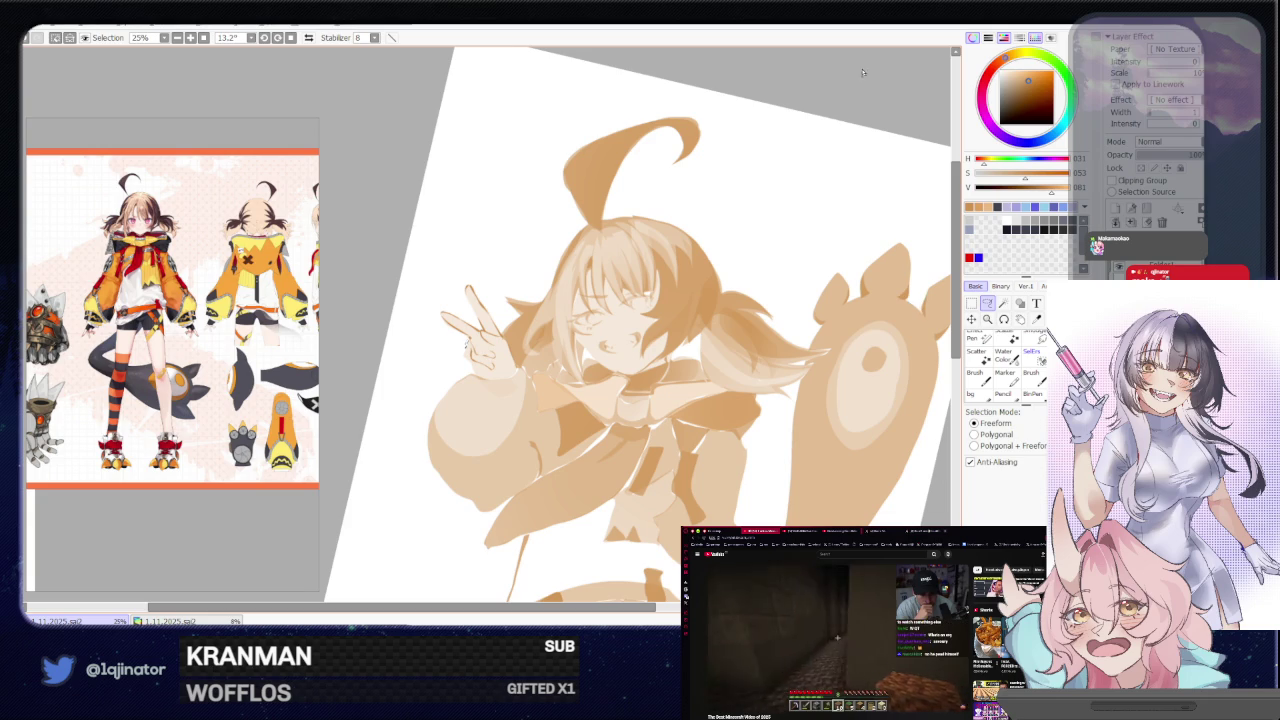
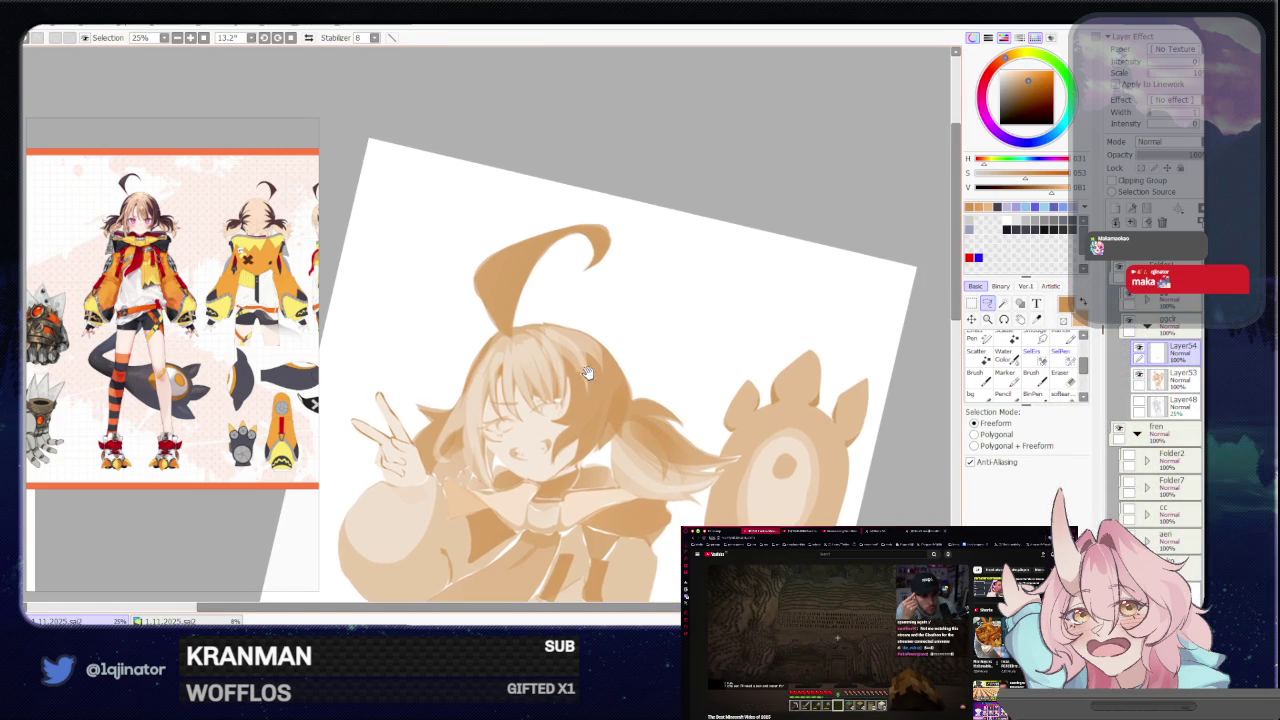
Lasso-select the left part of the curled ahoge
scroll(560, 363, up, 2)
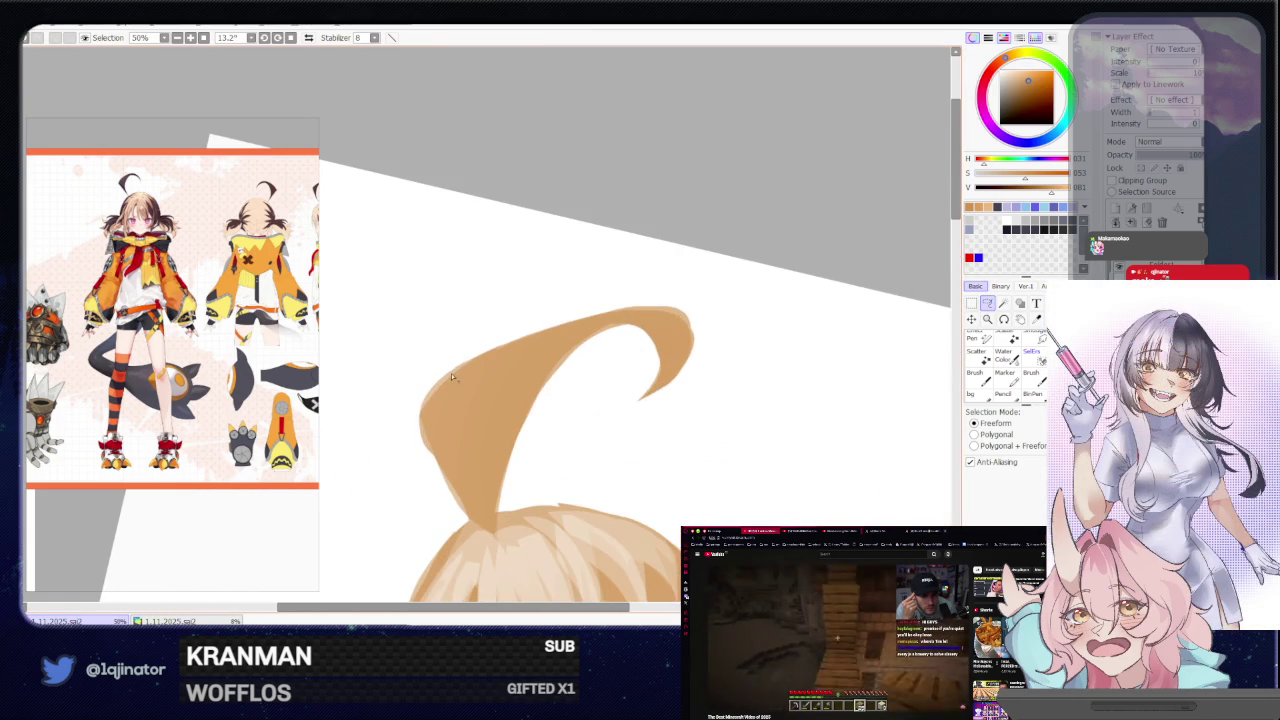
mouse_move(432, 376)
mouse_down()
mouse_move(471, 460)
mouse_move(566, 367)
mouse_up()
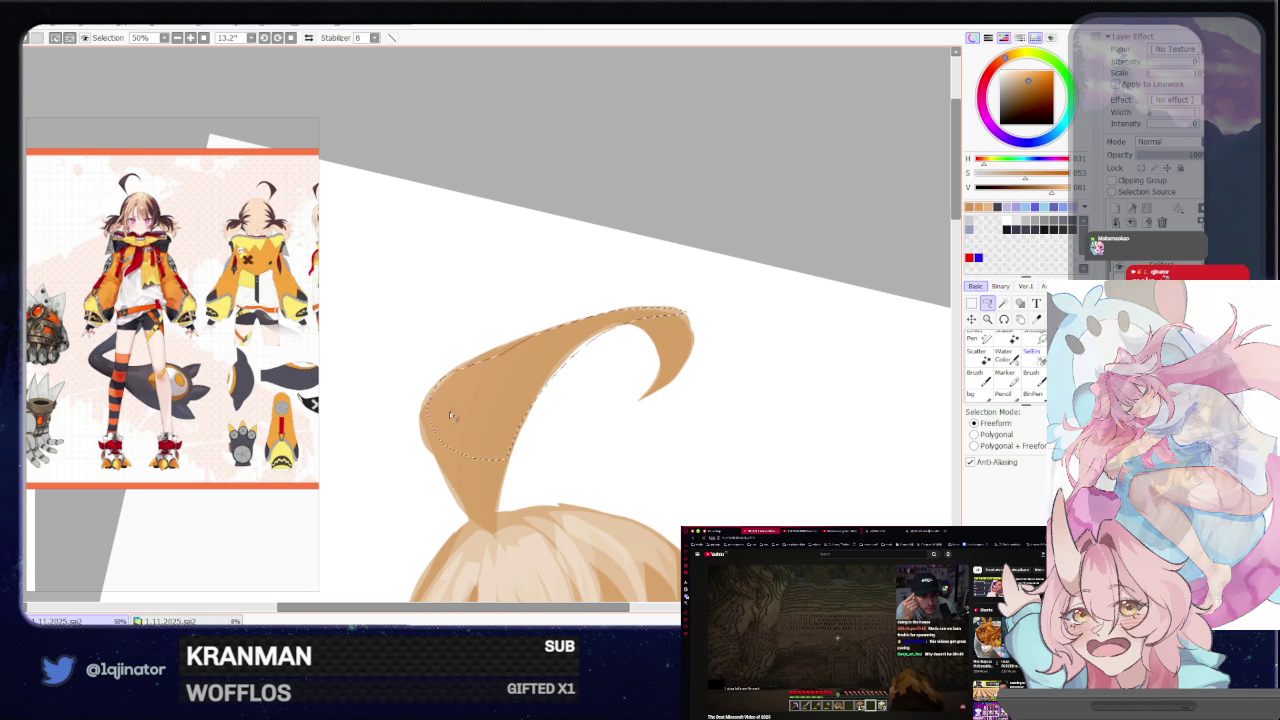
drag(630, 313, 432, 398)
key(minus)
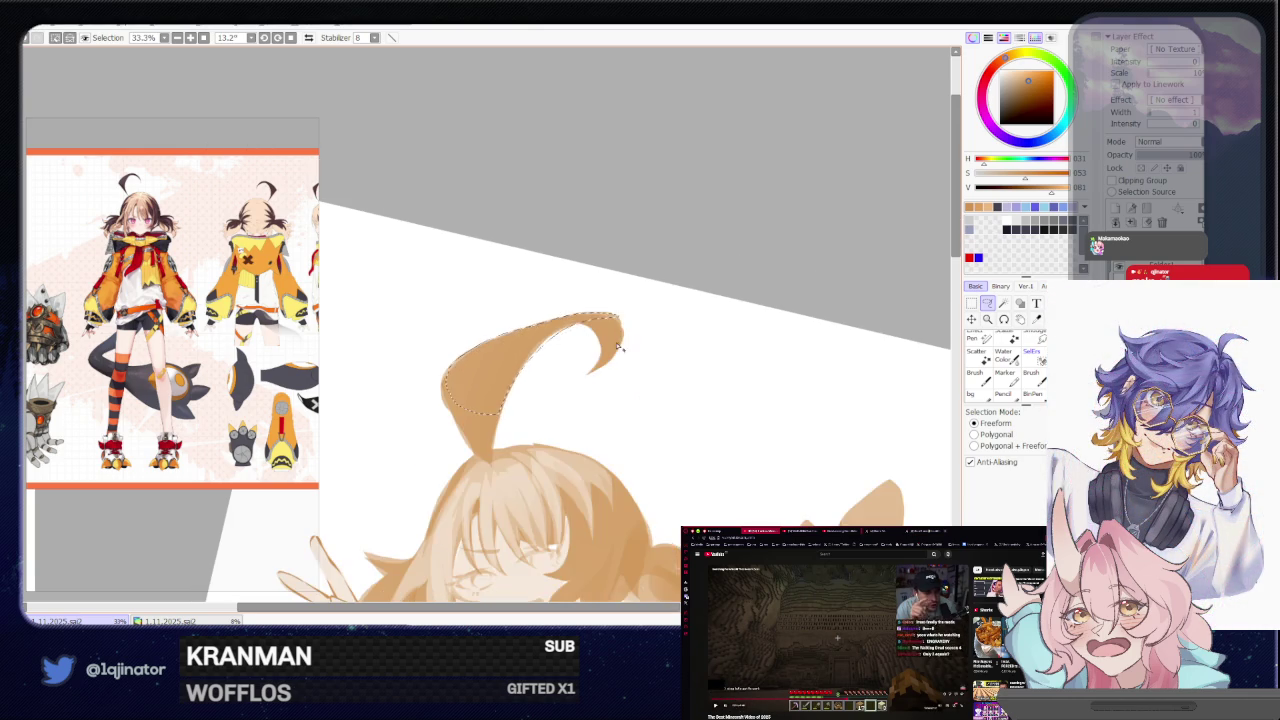
Brush shading inside the ahoge selection, then go back to the Lasso
key(b)
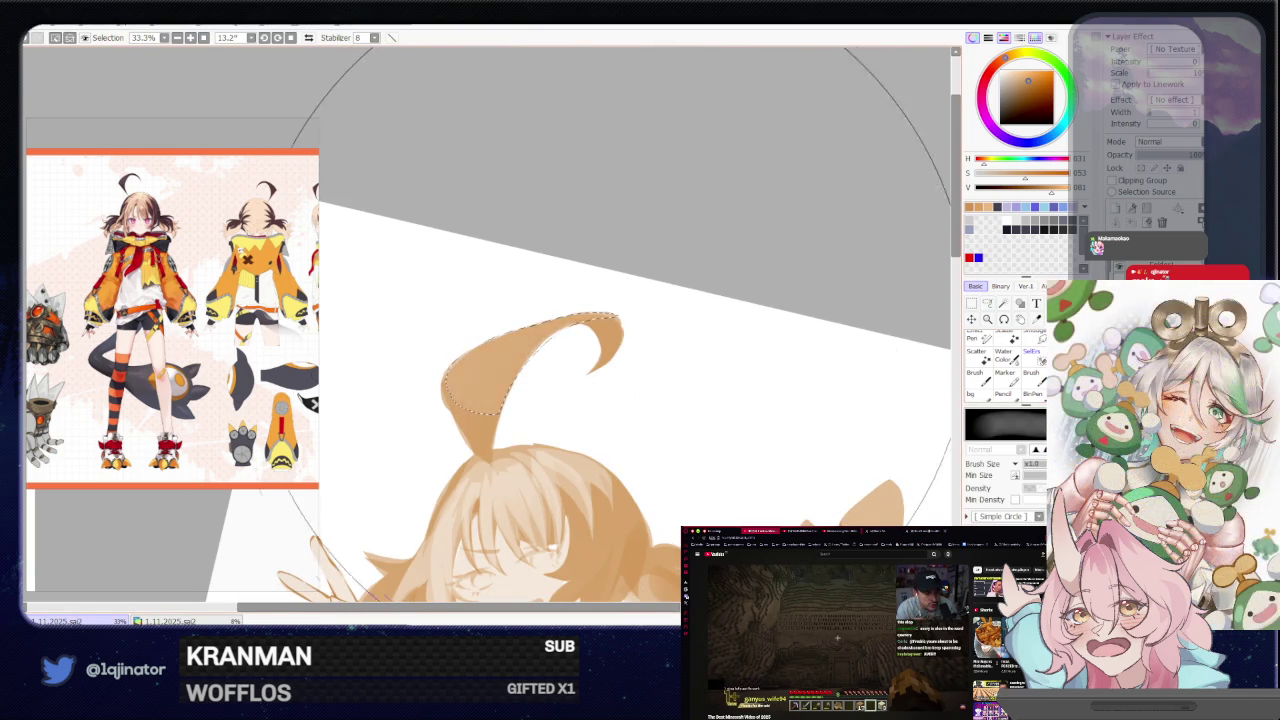
key(m)
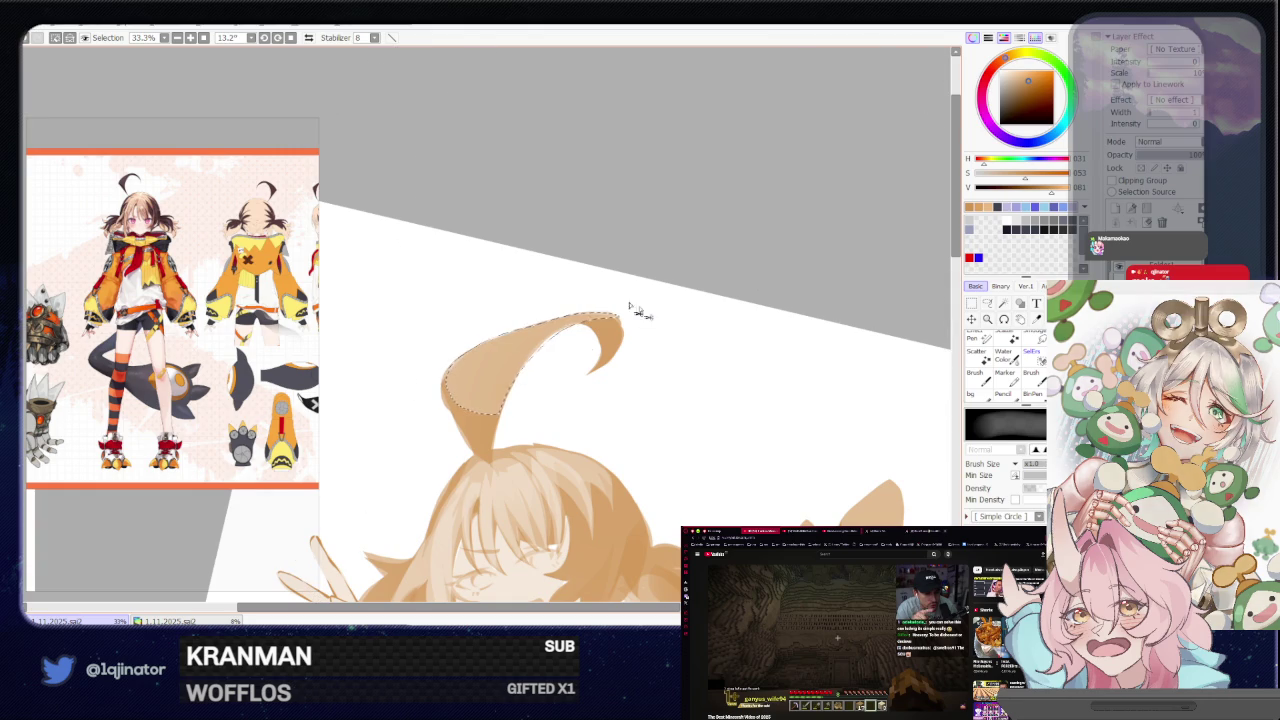
key(a)
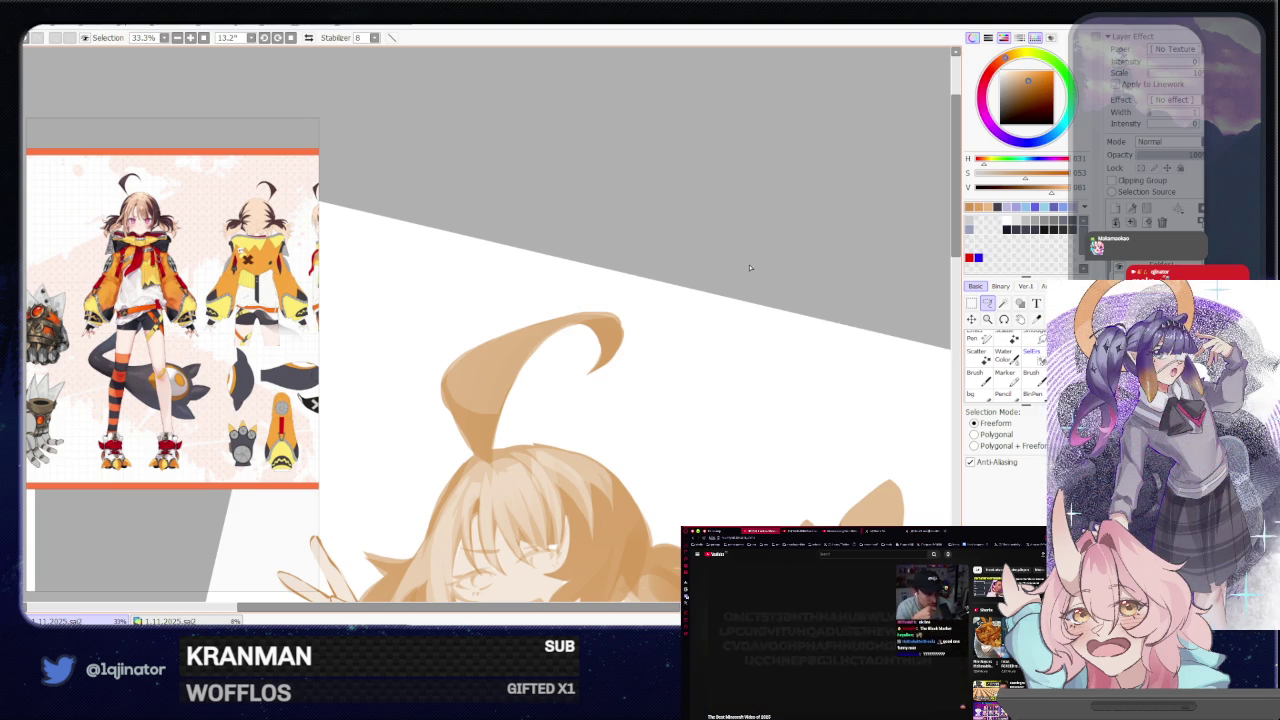
scroll(720, 300, down, 3)
scroll(666, 366, down, 2)
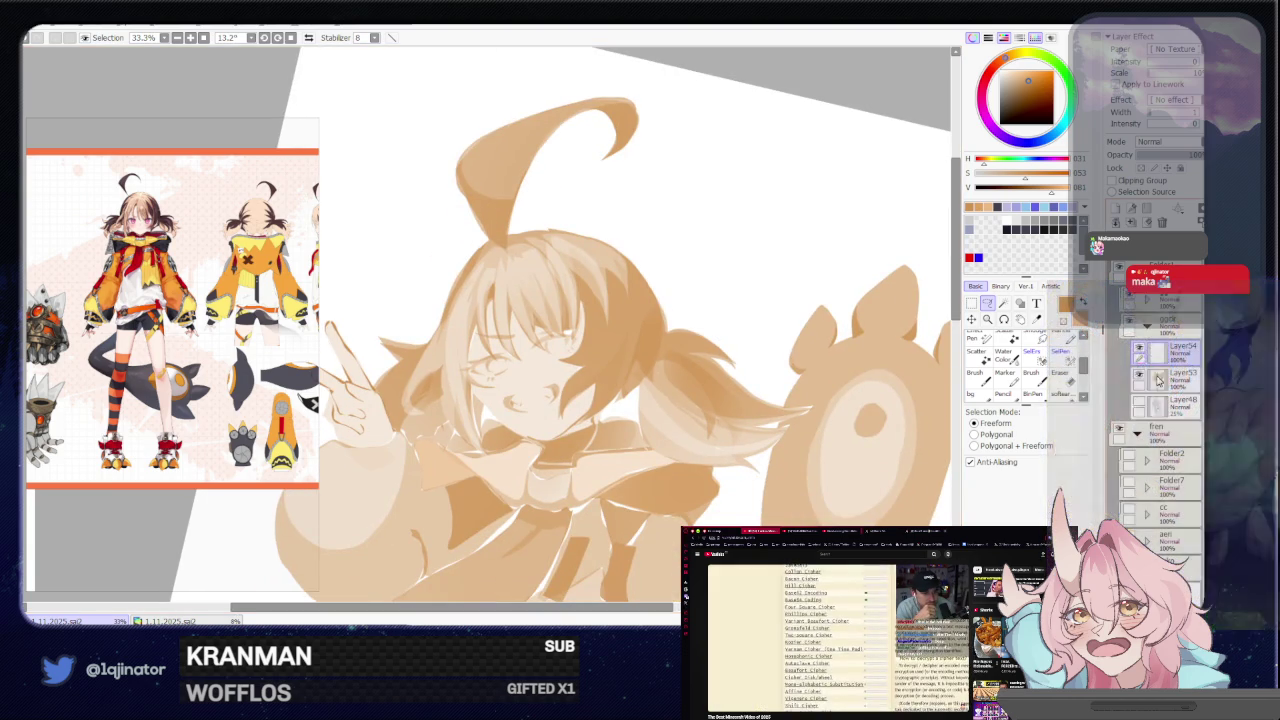
scroll(545, 305, up, 2)
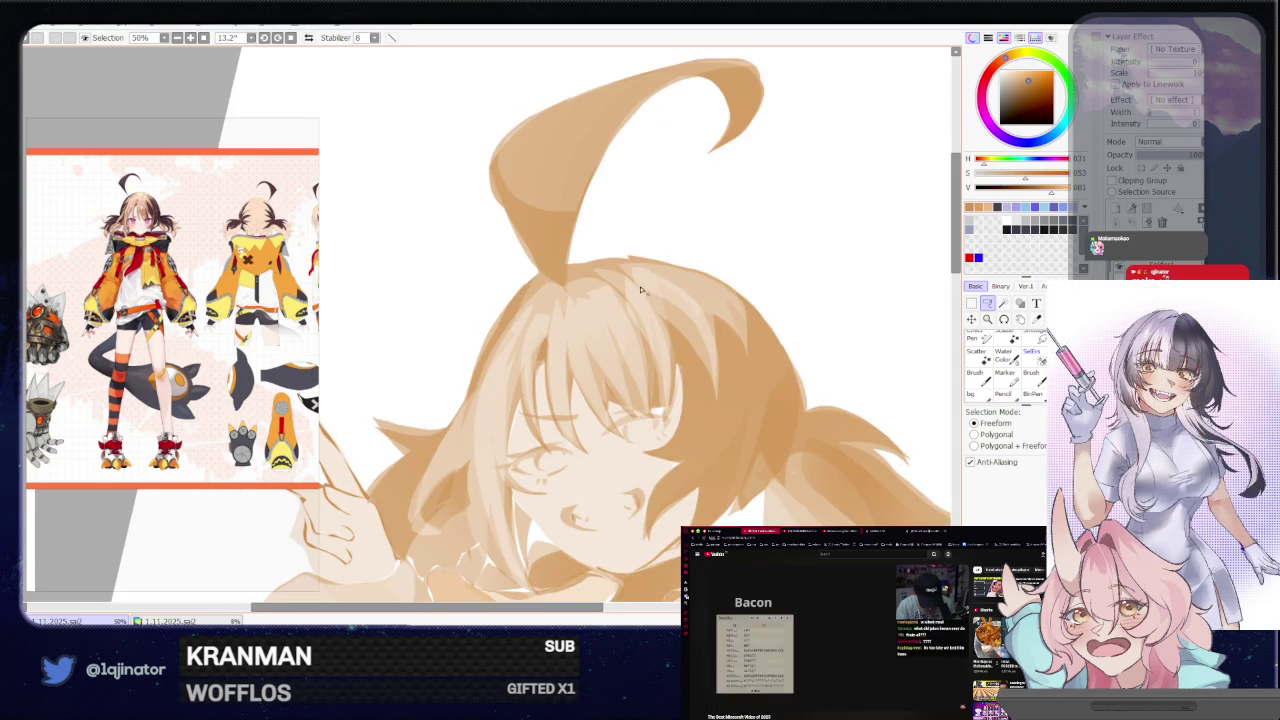
Lasso-select the side hair and bangs framing the face
drag(717, 392, 717, 344)
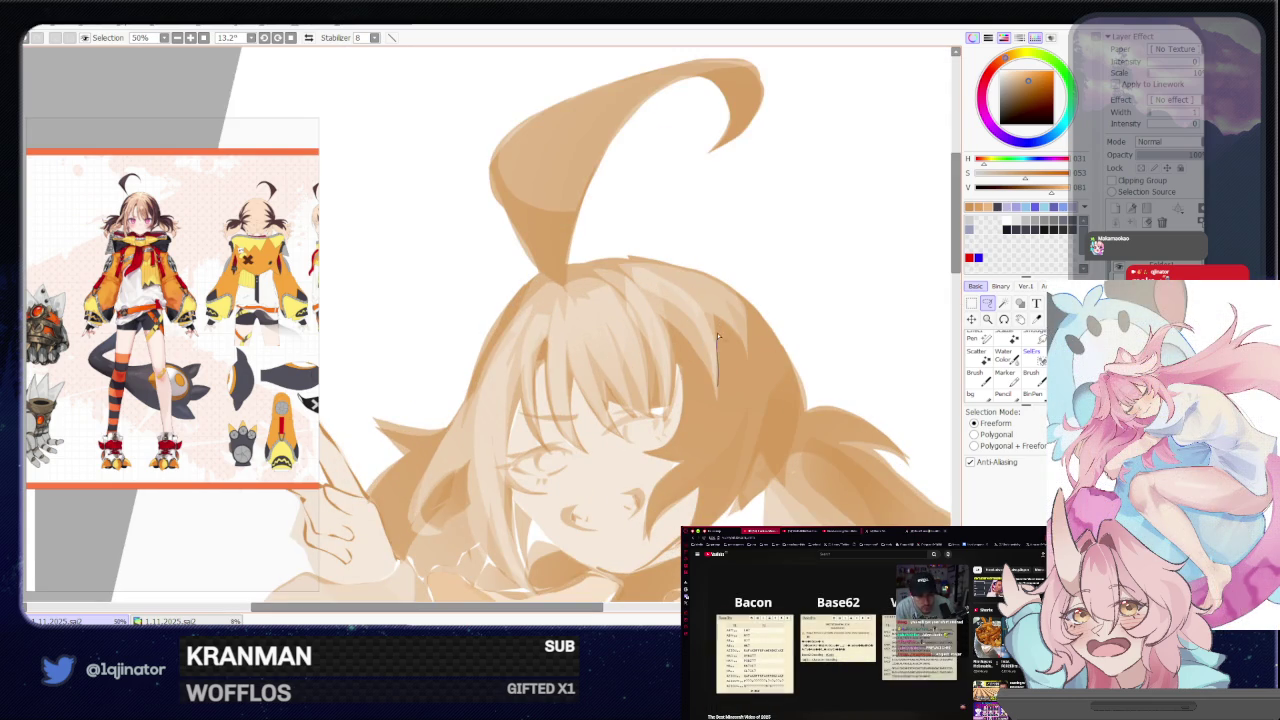
drag(594, 272, 490, 468)
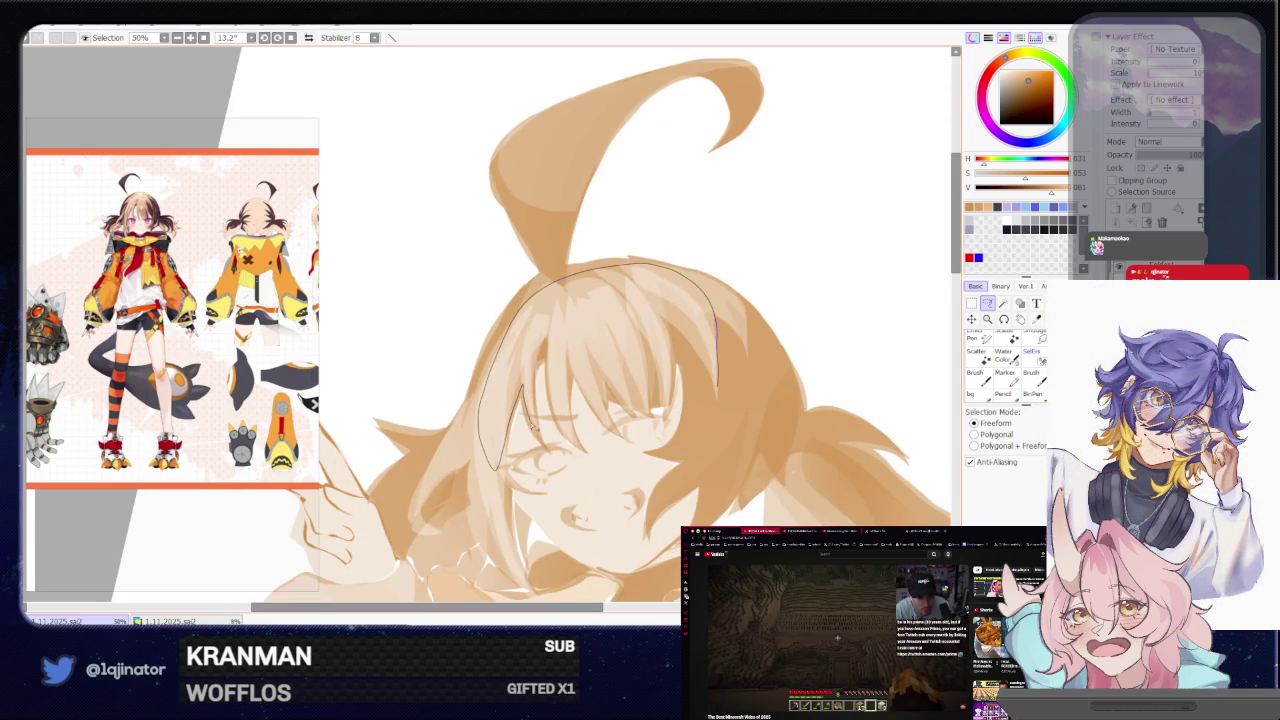
drag(531, 421, 546, 350)
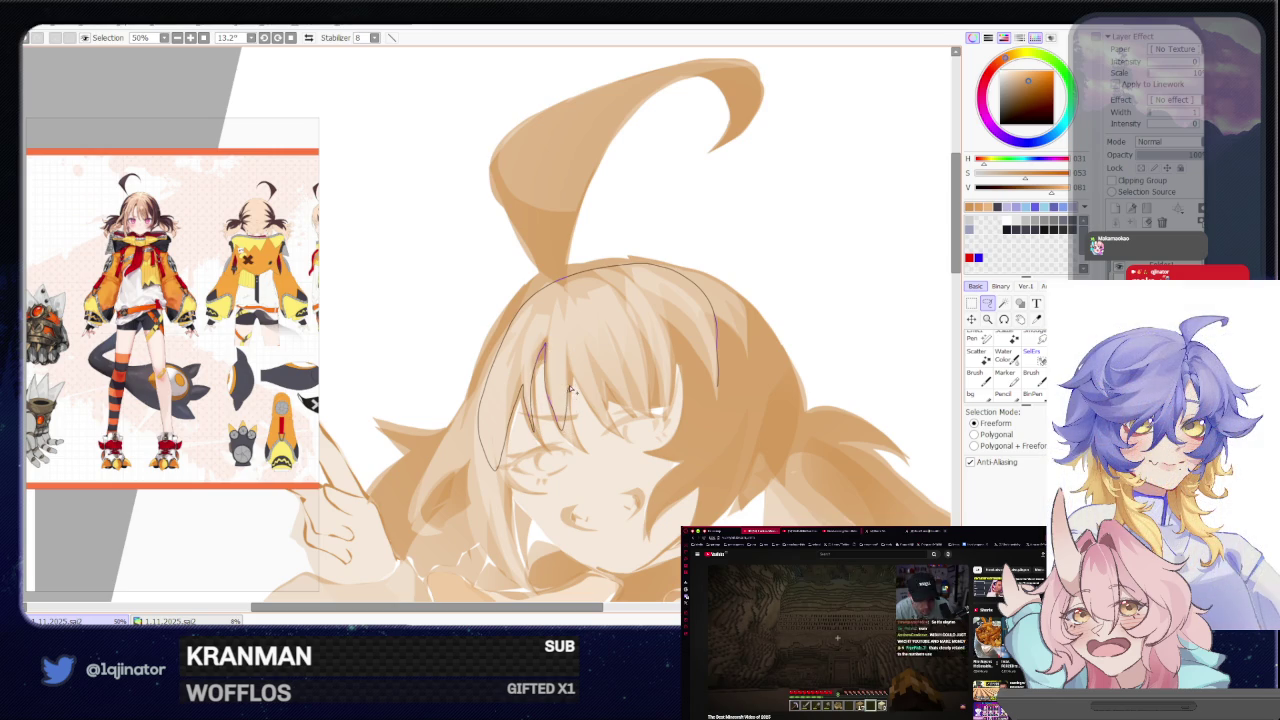
drag(608, 428, 672, 400)
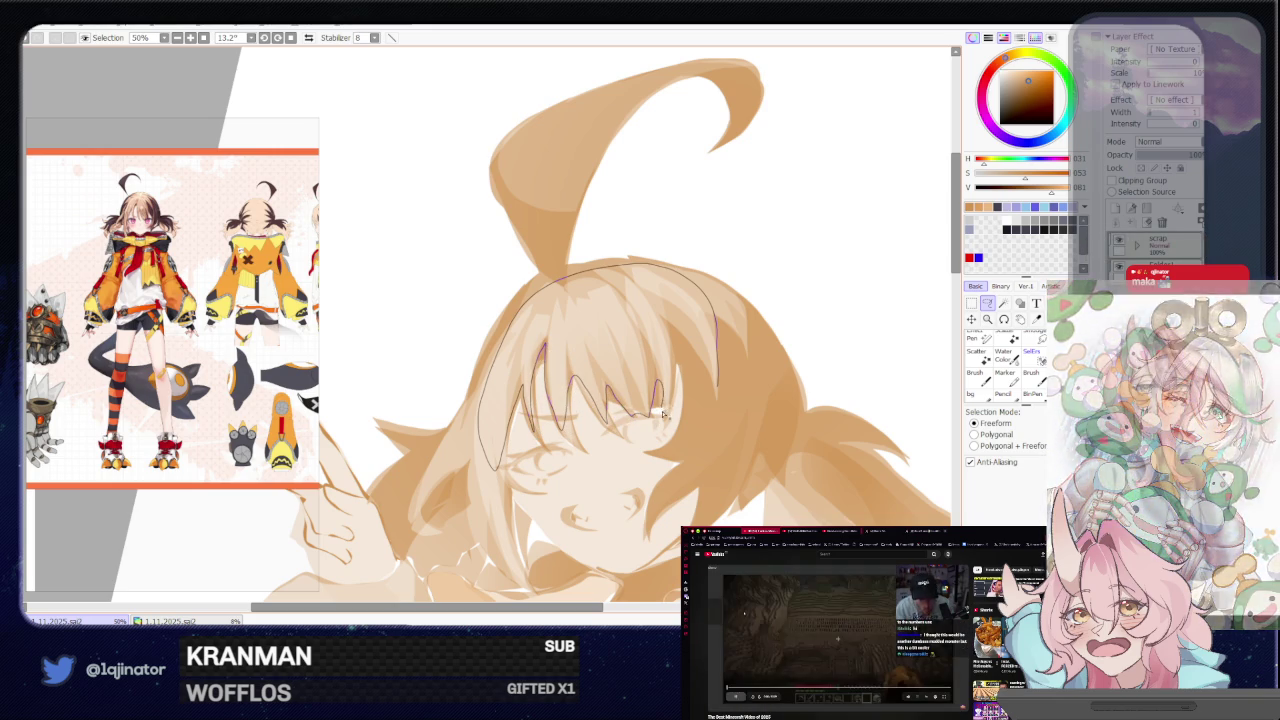
mouse_move(668, 355)
mouse_down()
mouse_move(630, 259)
mouse_move(548, 280)
mouse_up()
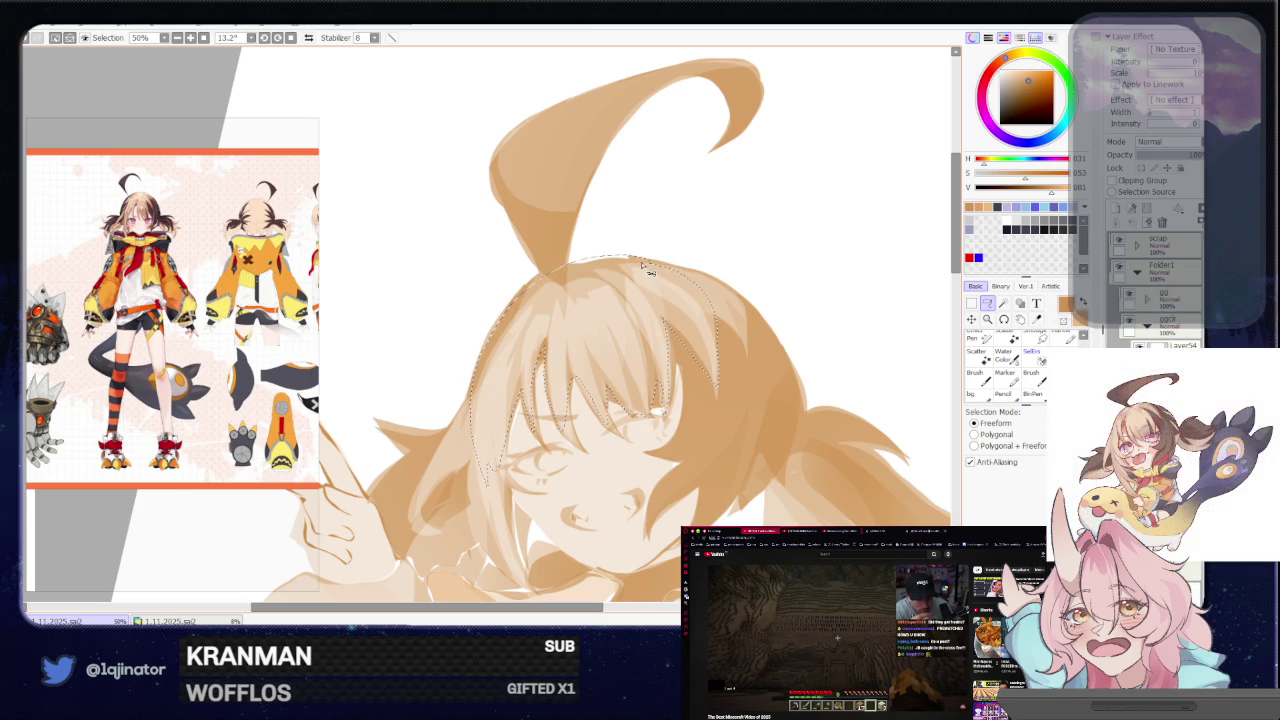
mouse_move(565, 327)
mouse_down()
mouse_move(497, 344)
mouse_move(460, 432)
mouse_move(500, 396)
mouse_up()
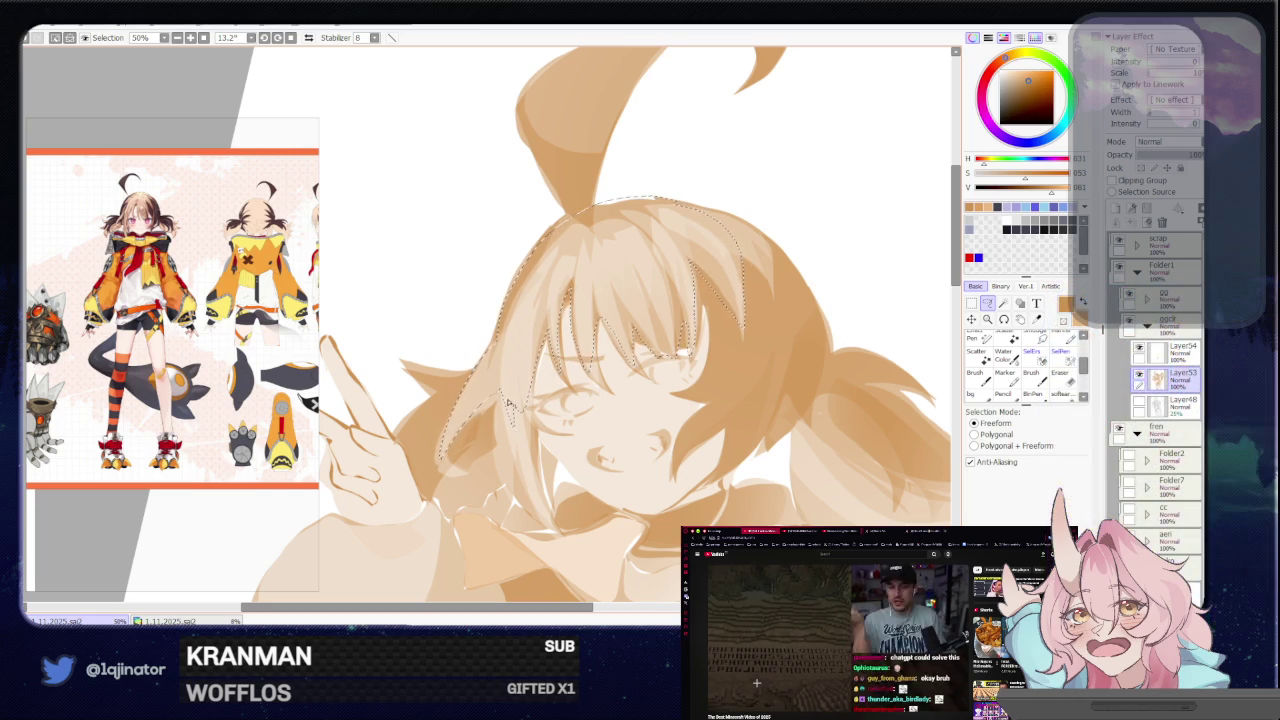
mouse_move(508, 418)
mouse_down()
mouse_move(540, 507)
mouse_move(577, 550)
mouse_up()
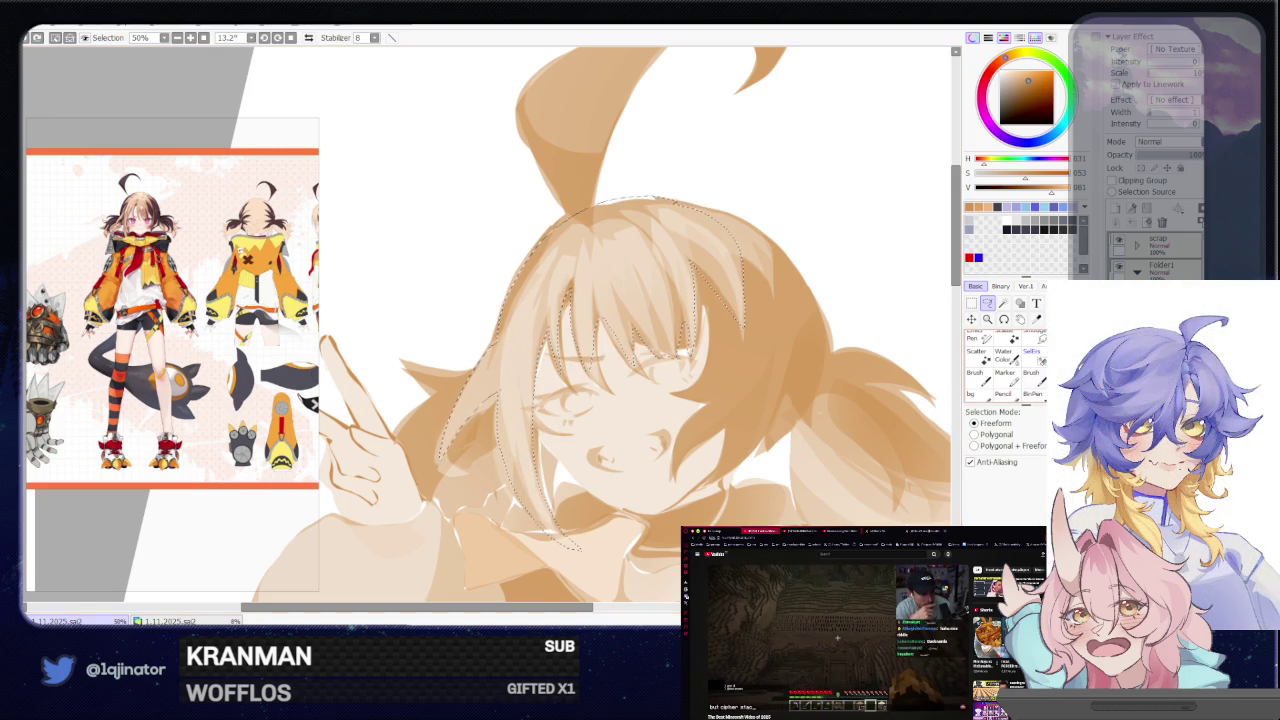
Paint lighter fringe highlights, flip the canvas to check, and brush a side-hair selection
key(b)
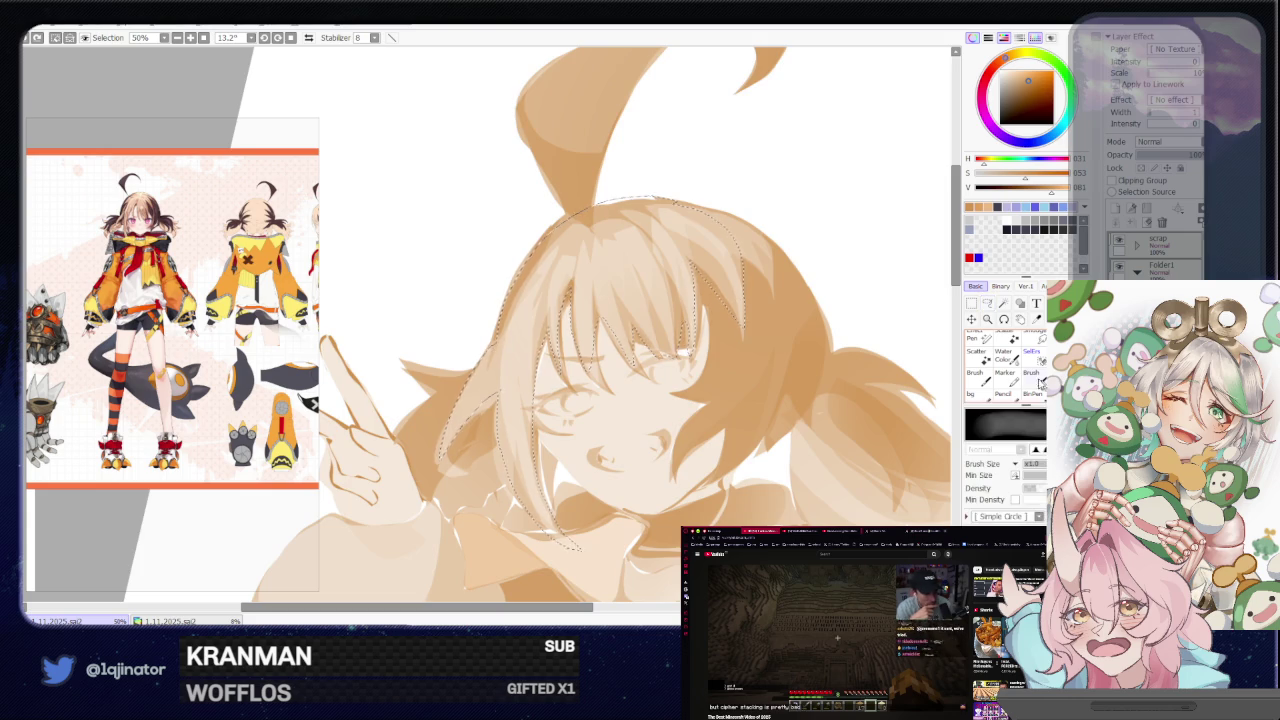
scroll(608, 330, down, 2)
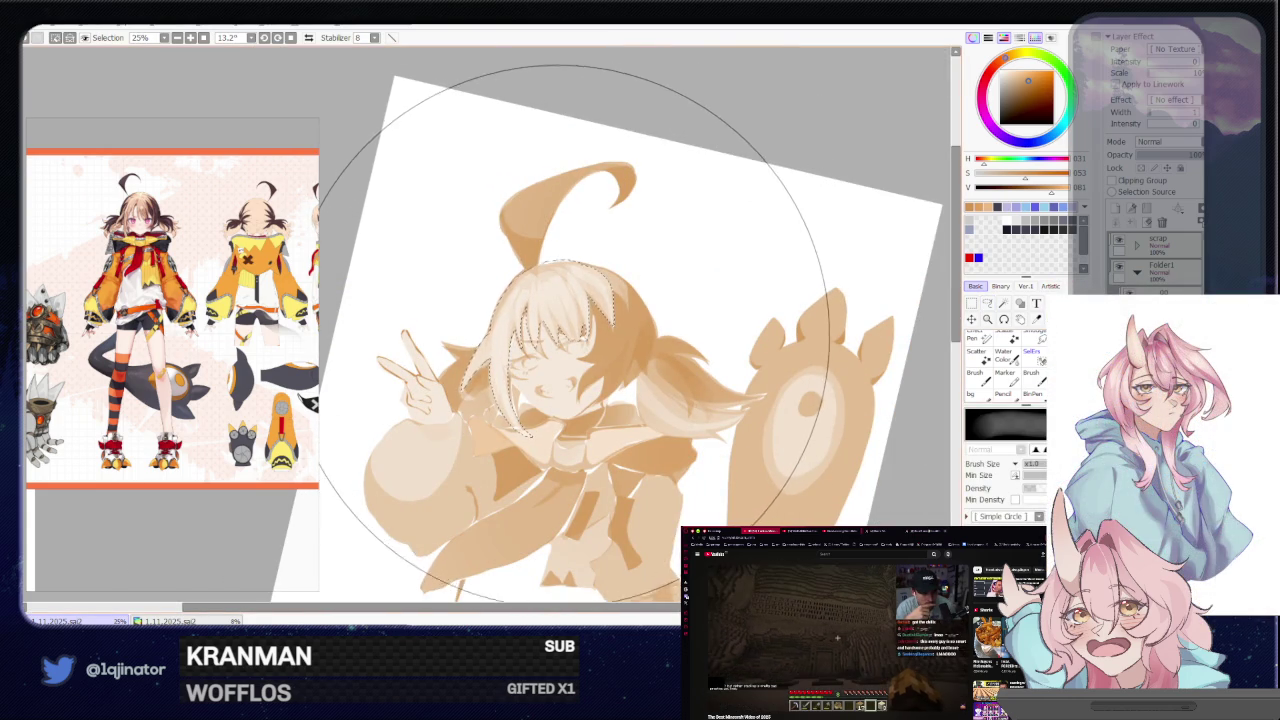
key(a)
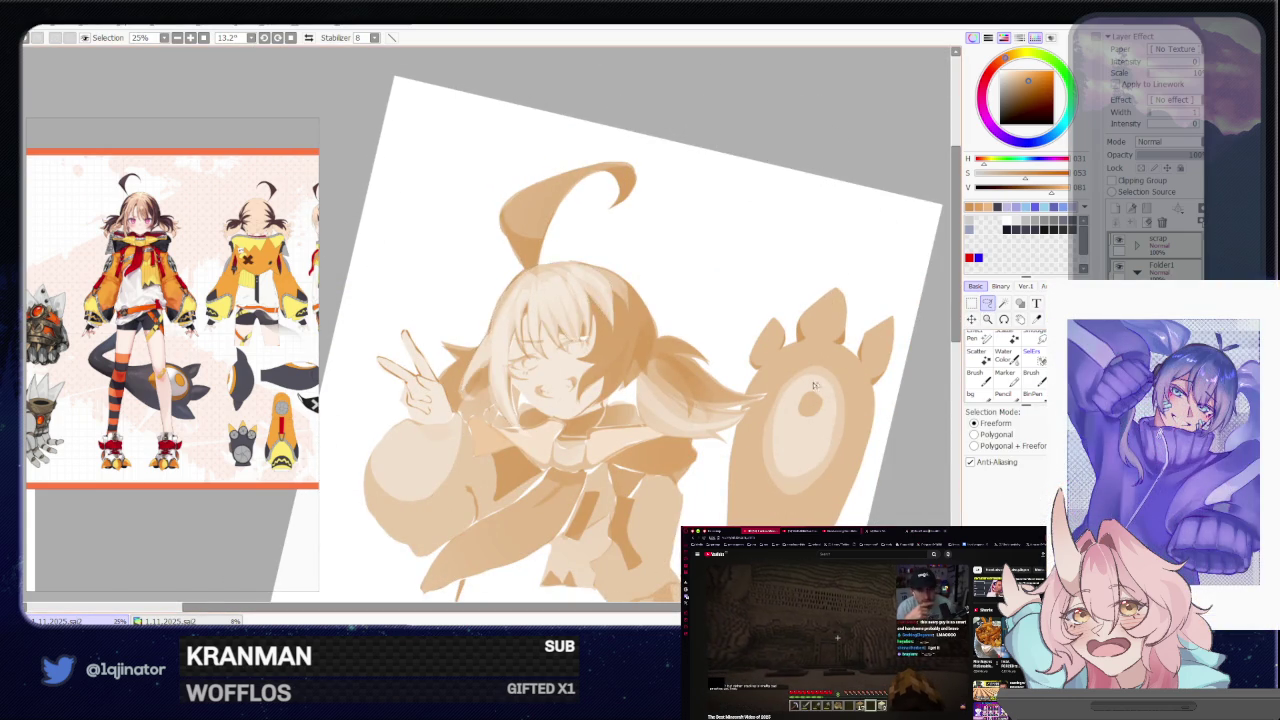
scroll(632, 383, up, 2)
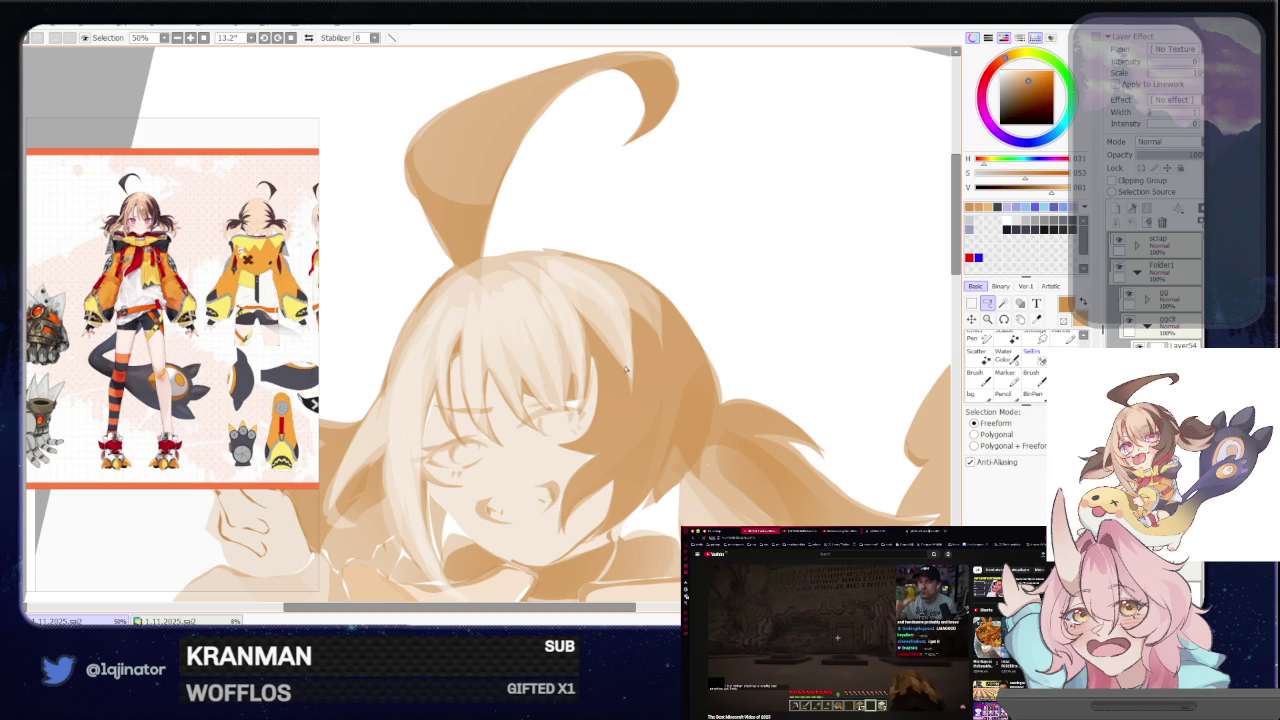
key(h)
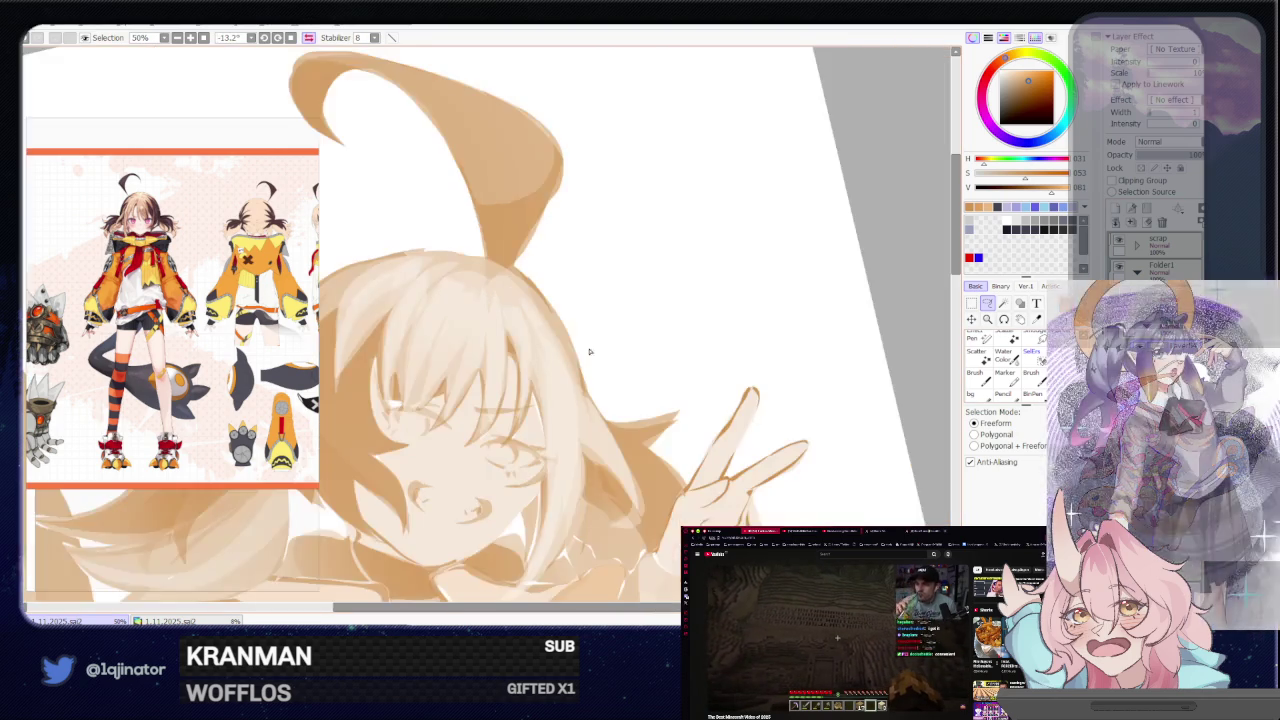
drag(500, 340, 525, 318)
key(b)
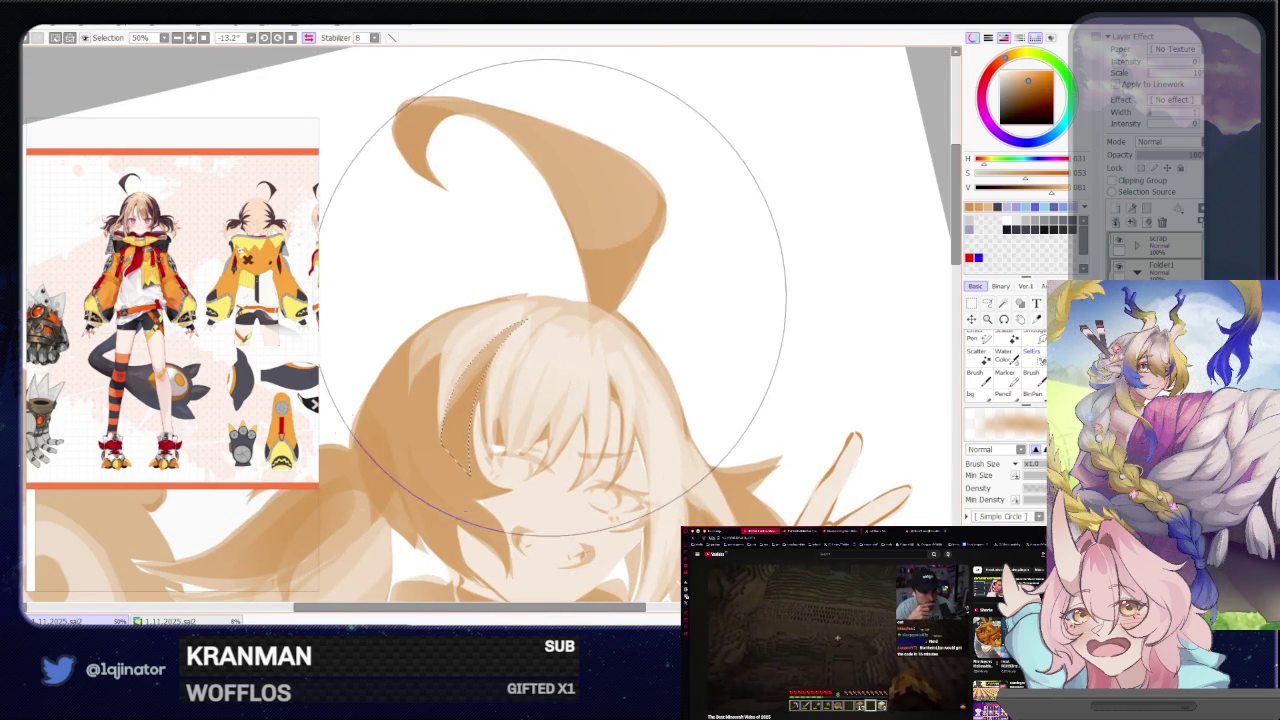
scroll(556, 290, down, 3)
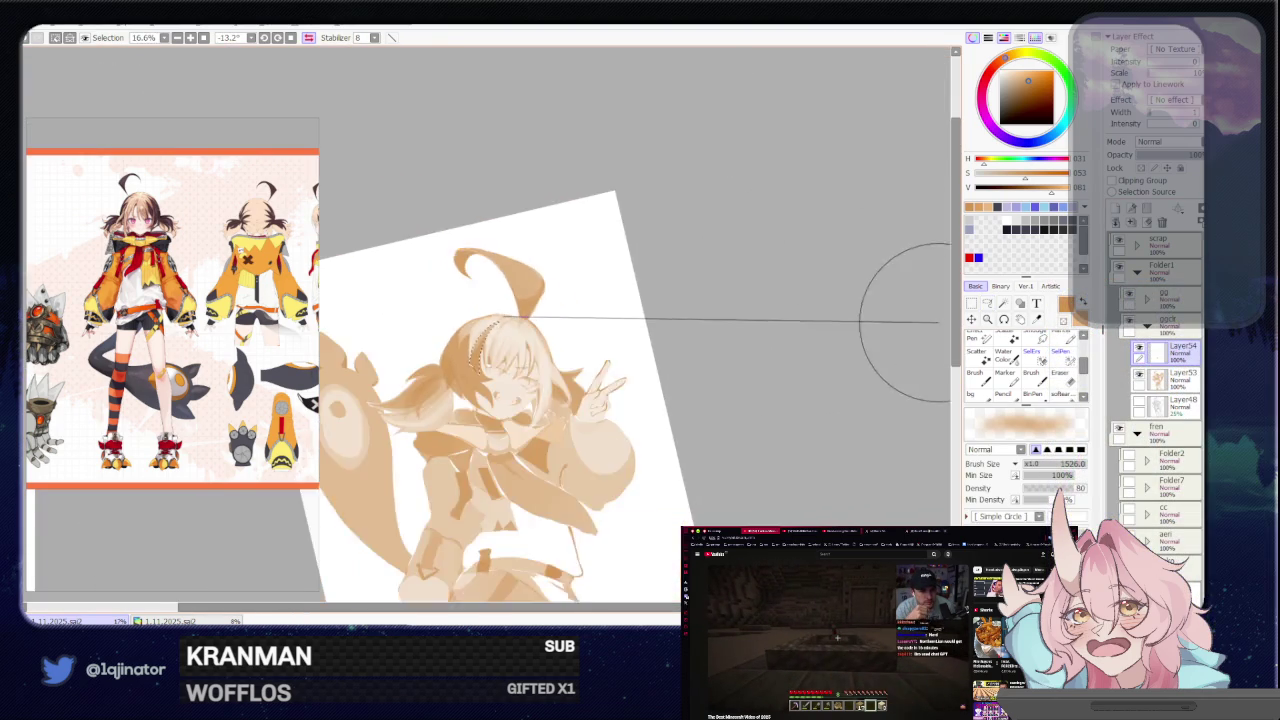
Unflip the canvas and zoom and rotate the view onto the face
scroll(900, 322, down, 1)
key(a)
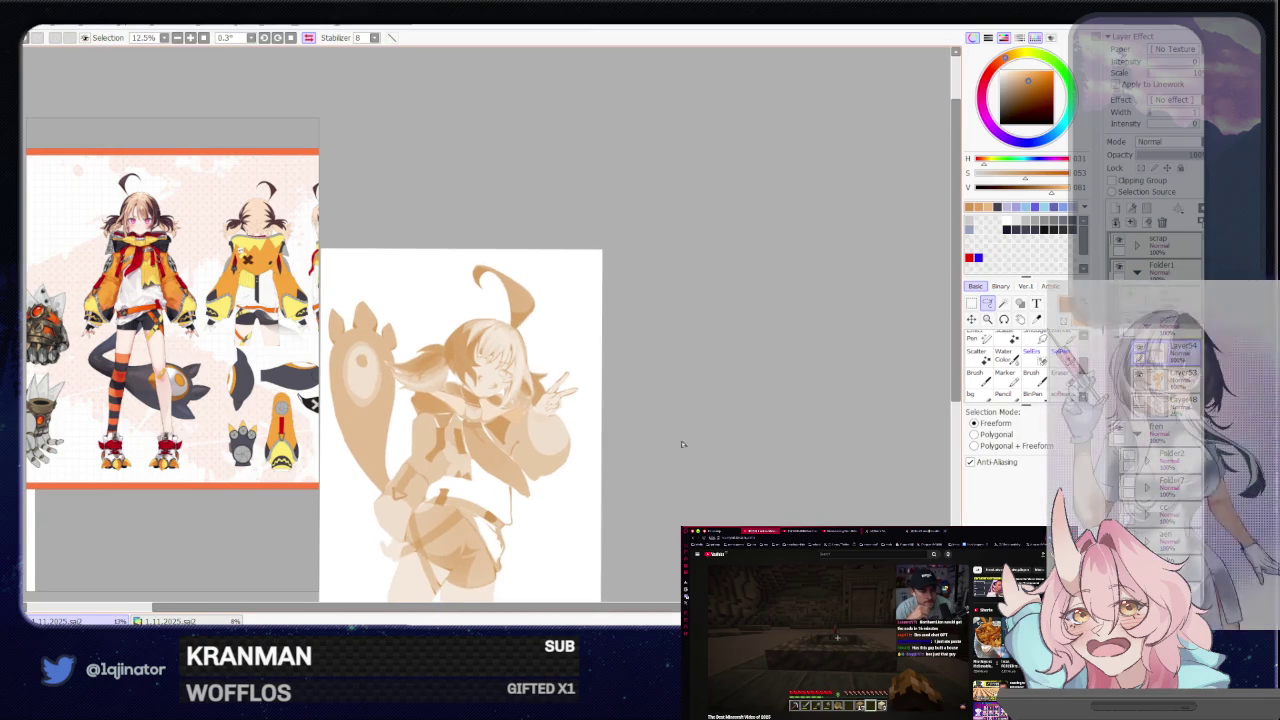
key(h)
scroll(537, 428, up, 2)
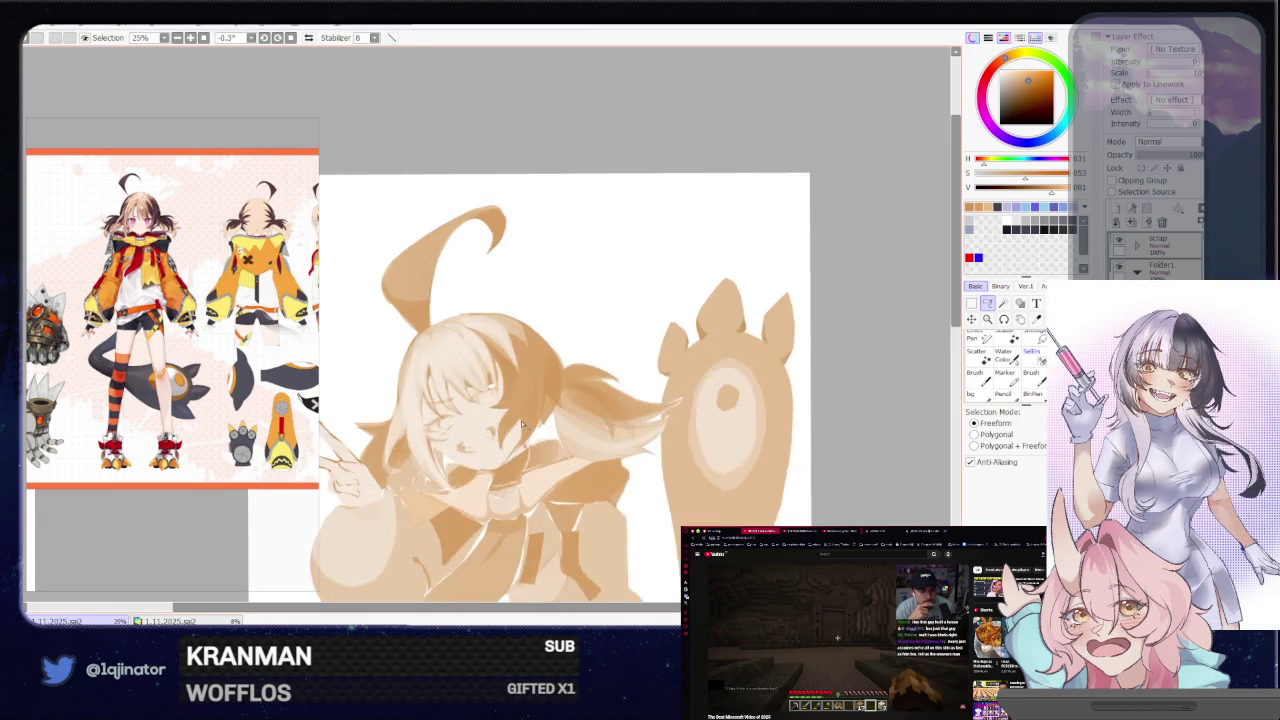
scroll(520, 430, up, 2)
scroll(500, 430, up, 1)
scroll(477, 432, up, 1)
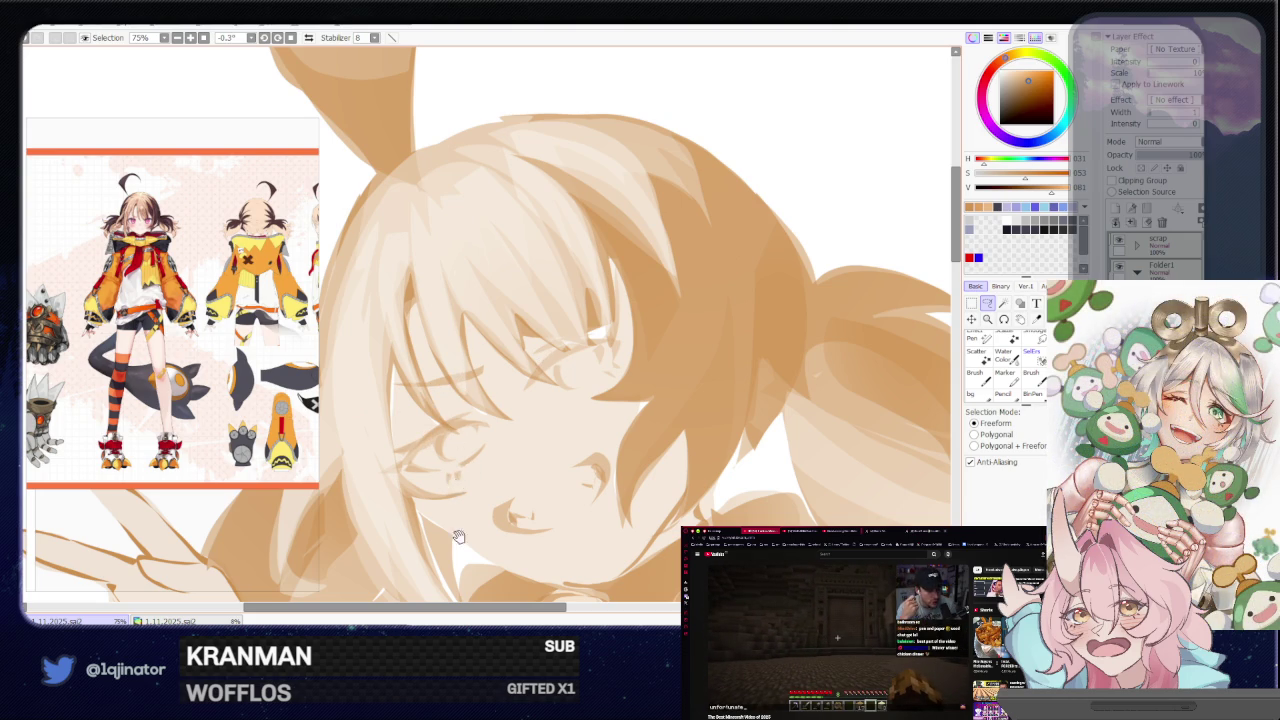
drag(456, 526, 430, 315)
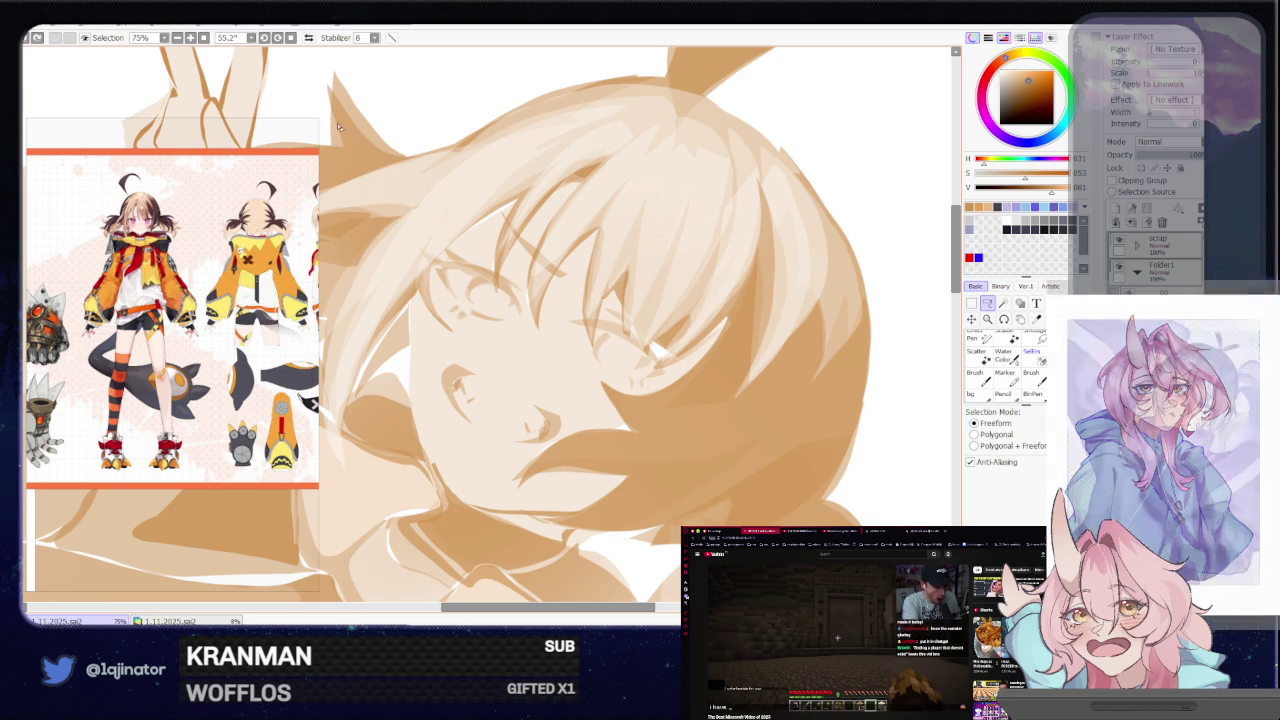
click(290, 38)
mouse_move(448, 266)
mouse_down()
mouse_move(638, 330)
mouse_move(614, 423)
mouse_move(576, 433)
mouse_up()
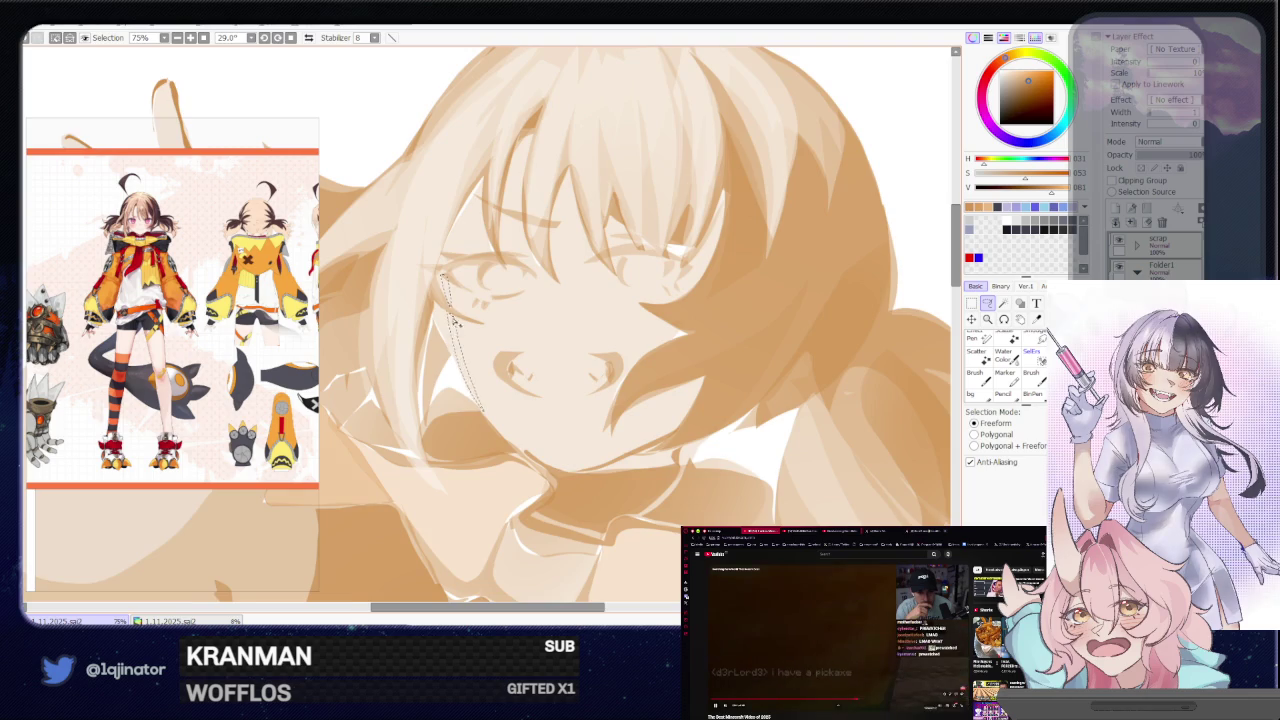
Brush pale strands across the bangs and lasso an arc around the head
scroll(462, 270, down, 3)
key(b)
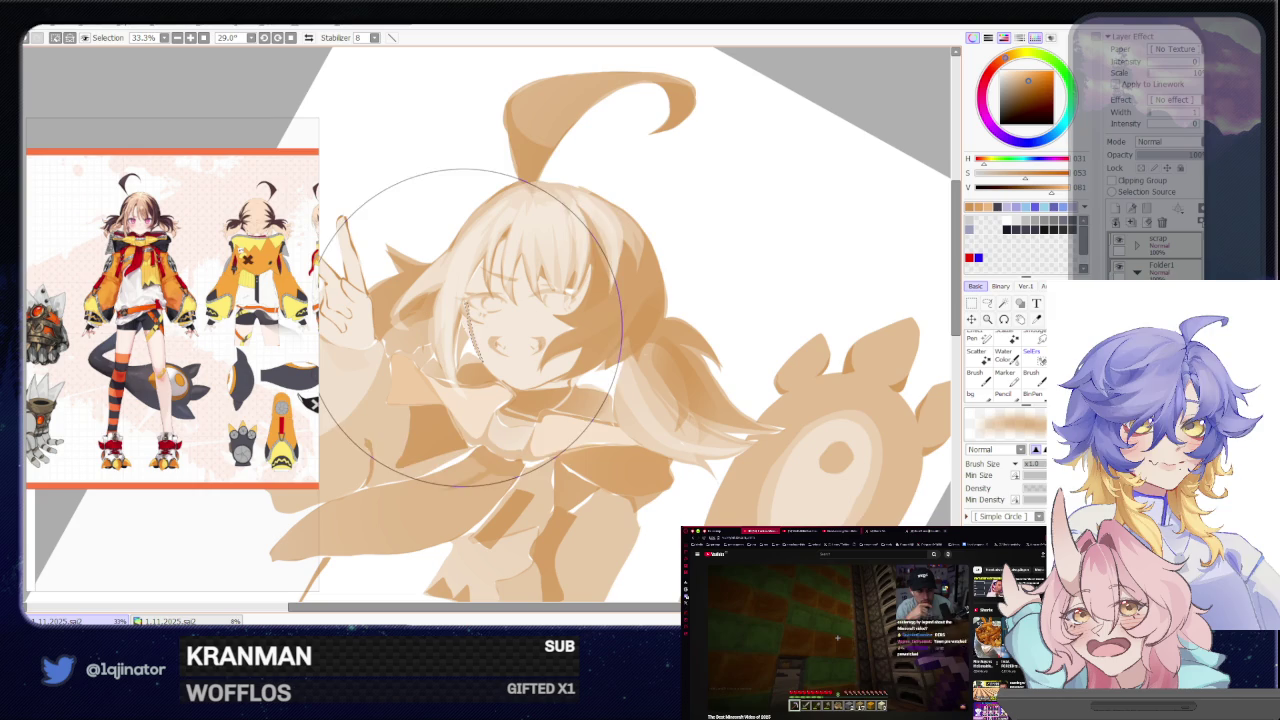
key(ctrl+minus)
key(l)
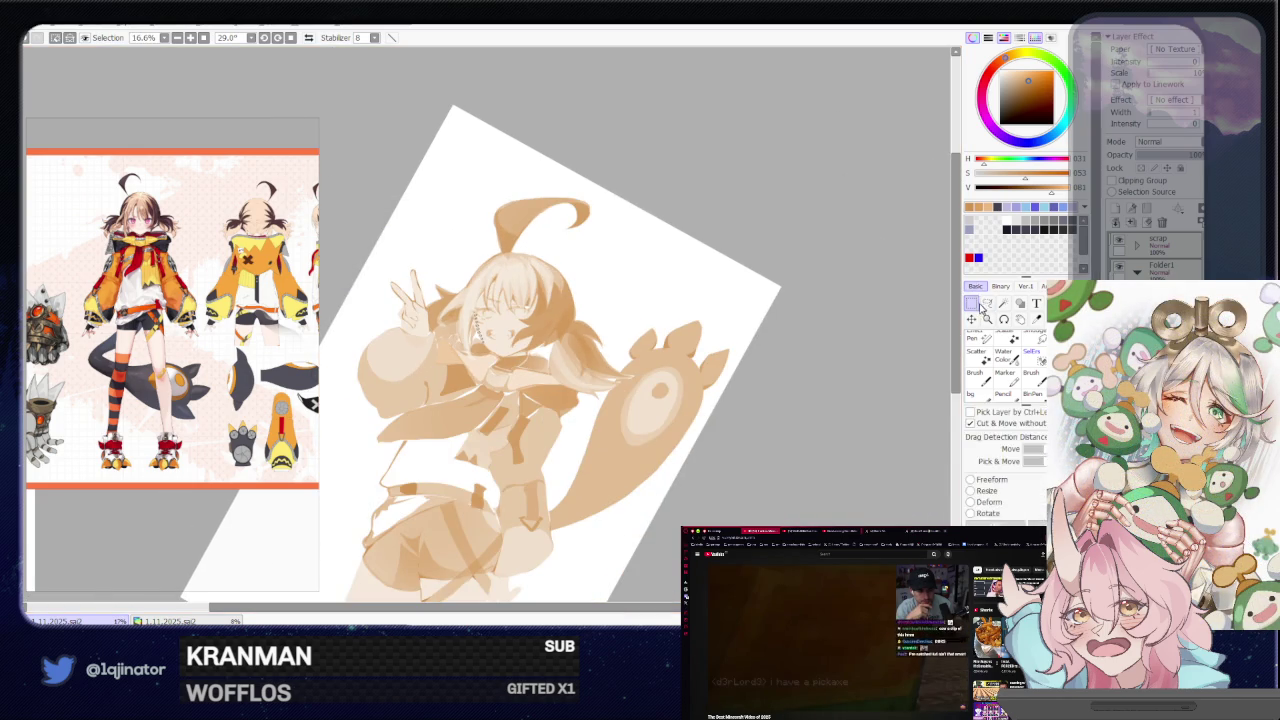
key(ctrl+plus)
scroll(716, 327, up, 4)
mouse_move(716, 327)
mouse_down()
mouse_move(430, 380)
mouse_move(446, 495)
mouse_up()
mouse_move(430, 396)
mouse_down()
mouse_move(935, 335)
mouse_move(864, 383)
mouse_up()
Zoom out and recentre to view the whole sepia drawing upright
key(ctrl+minus)
key(ctrl+minus)
key(ctrl+minus)
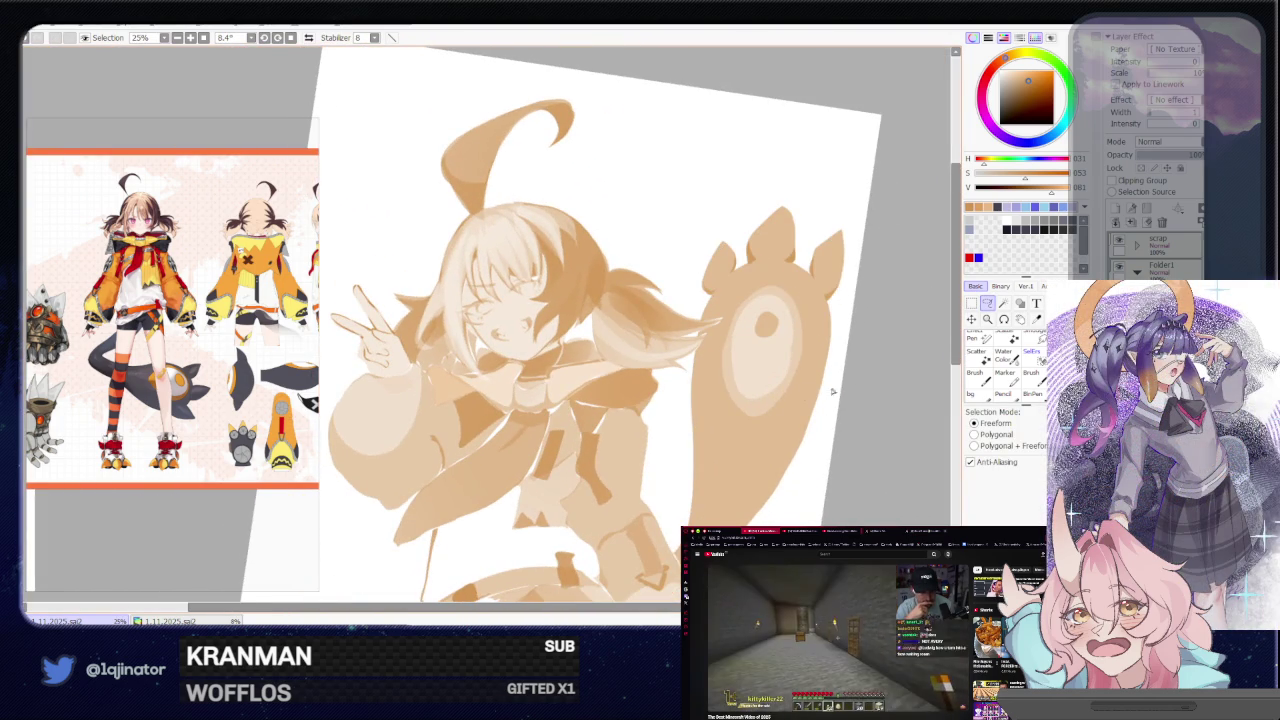
drag(652, 454, 666, 486)
key(ctrl+plus)
key(ctrl+plus)
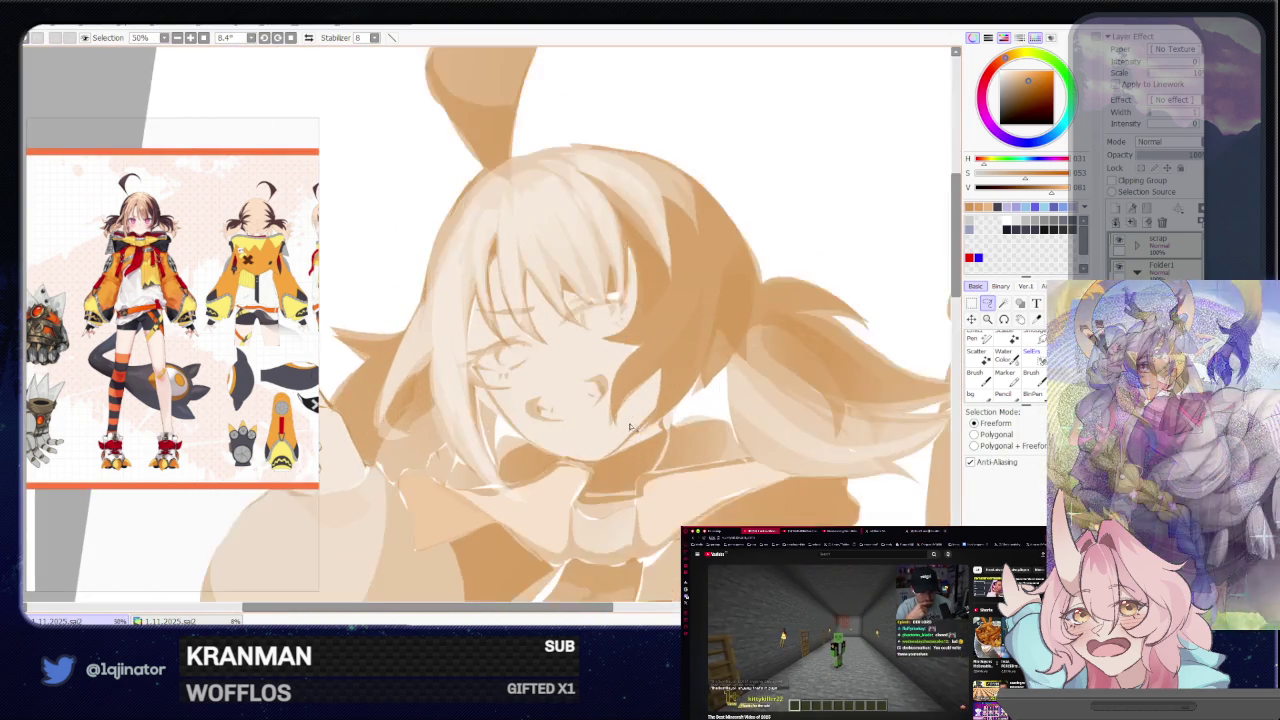
key(ctrl+plus)
key(ctrl+minus)
key(ctrl+minus)
key(ctrl+minus)
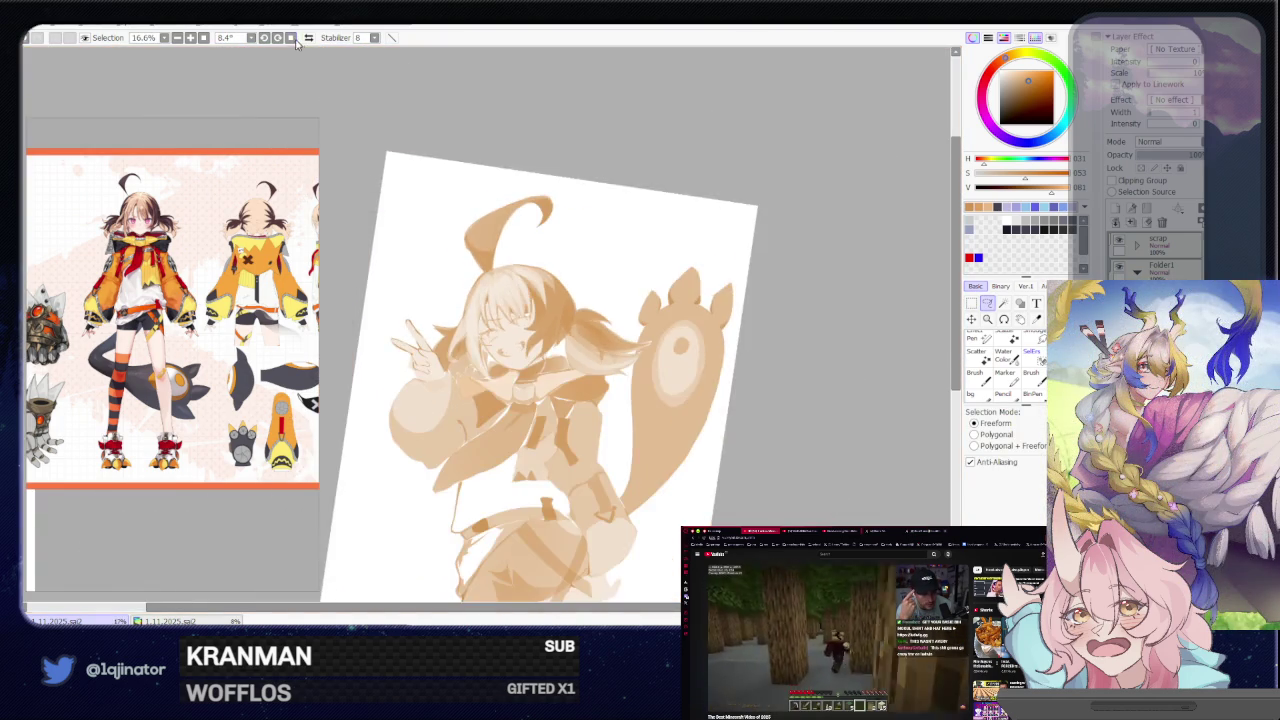
Zoom in on the face and rotate the canvas view to inspect it
drag(627, 371, 360, 97)
key(ctrl+plus)
key(ctrl+plus)
key(ctrl+plus)
key(ctrl+plus)
key(ctrl+plus)
mouse_move(489, 484)
mouse_down()
mouse_move(540, 386)
mouse_move(520, 430)
mouse_up()
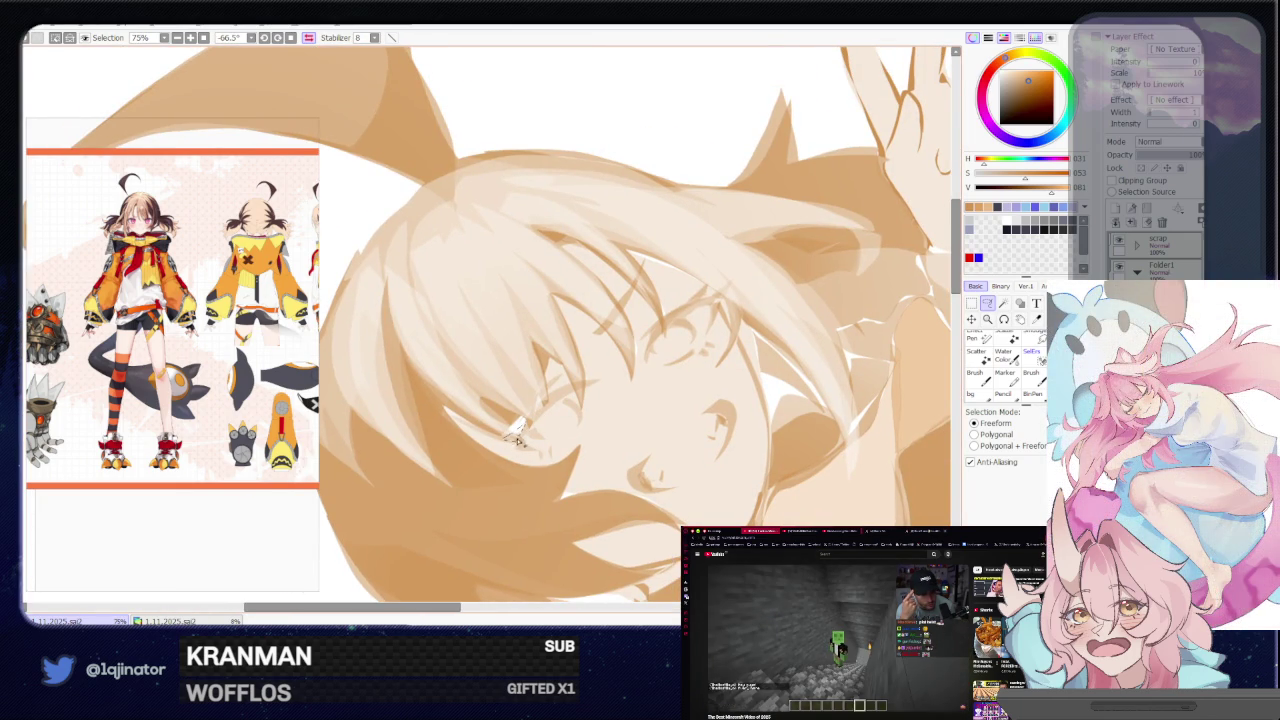
key(b)
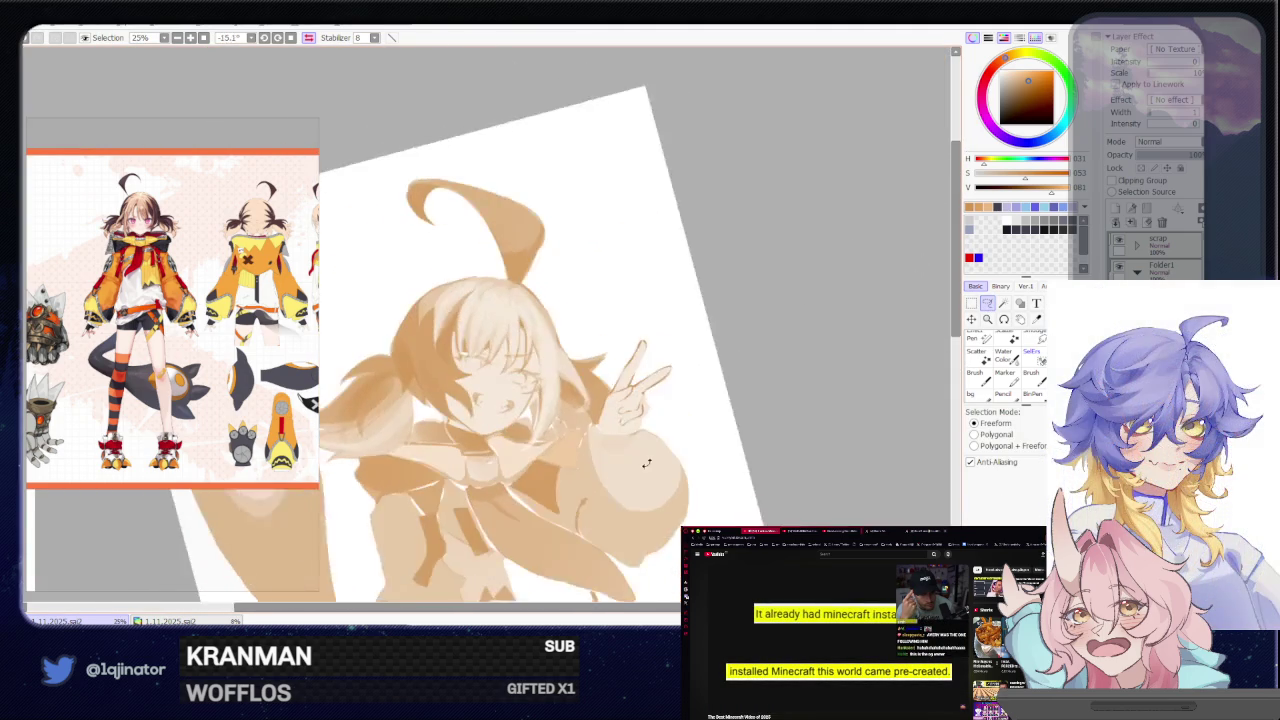
drag(646, 463, 617, 427)
scroll(589, 418, up, 2)
scroll(500, 425, up, 2)
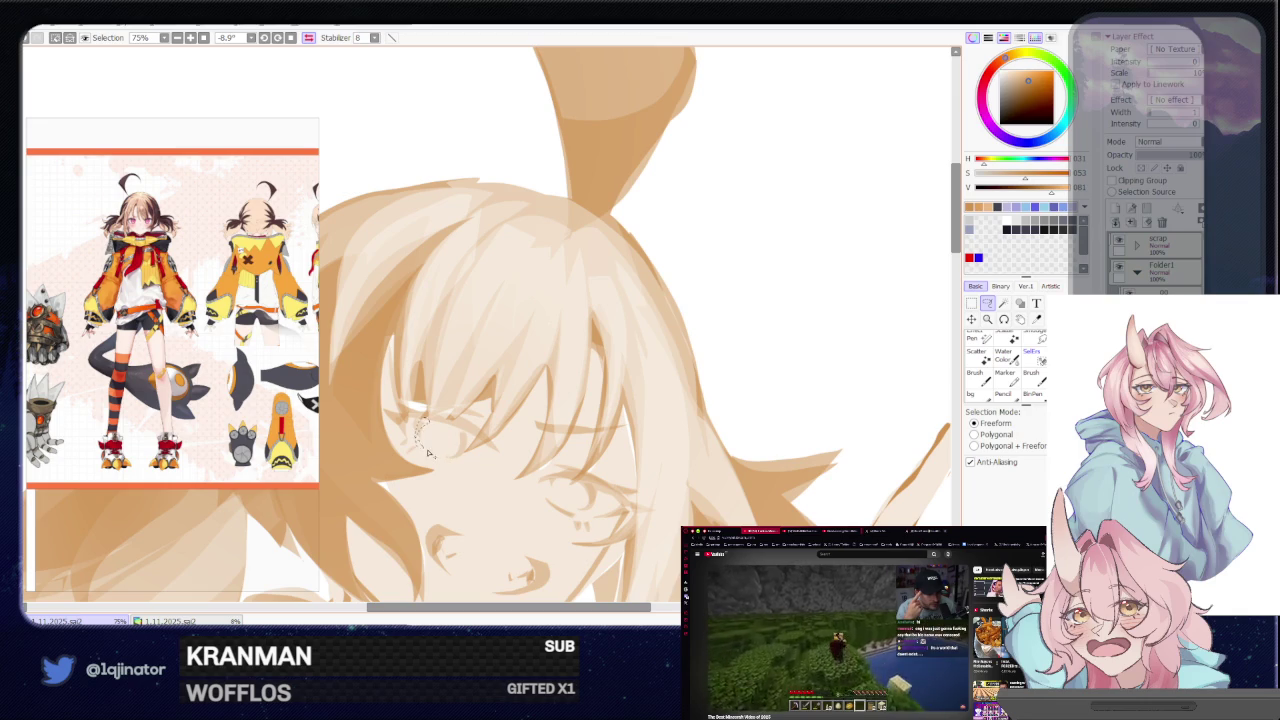
drag(416, 500, 580, 405)
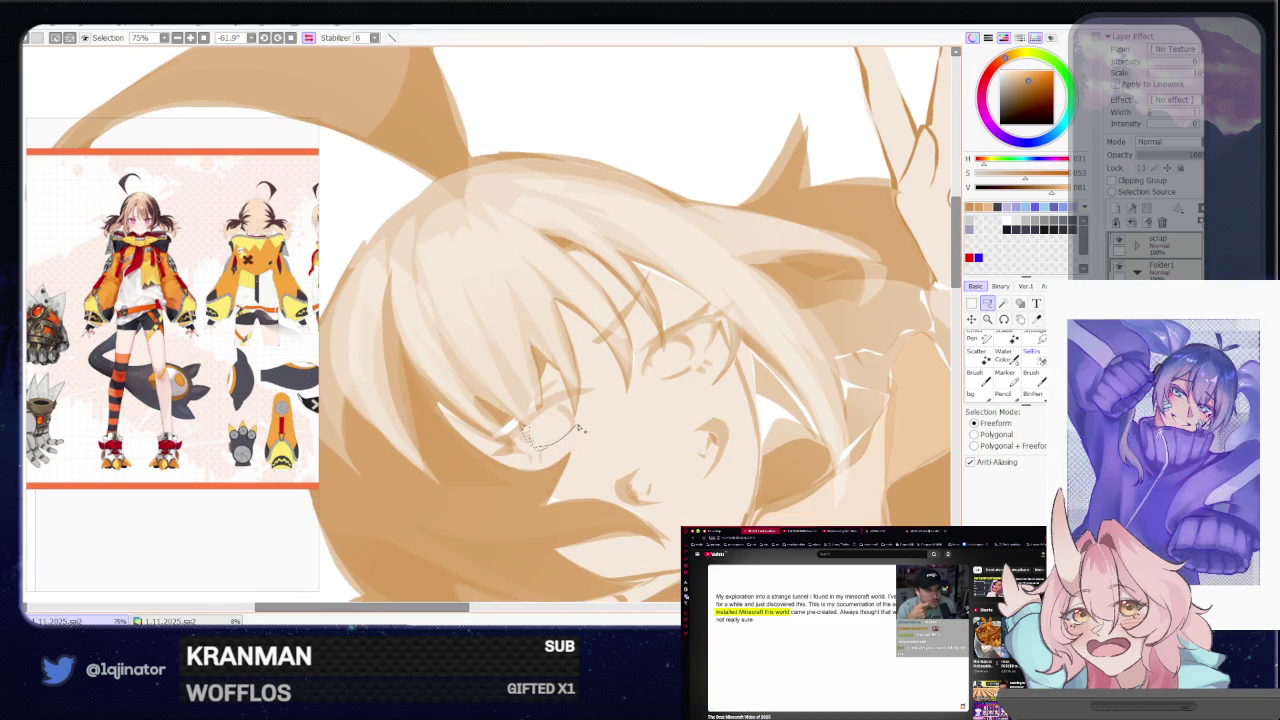
scroll(536, 455, down, 2)
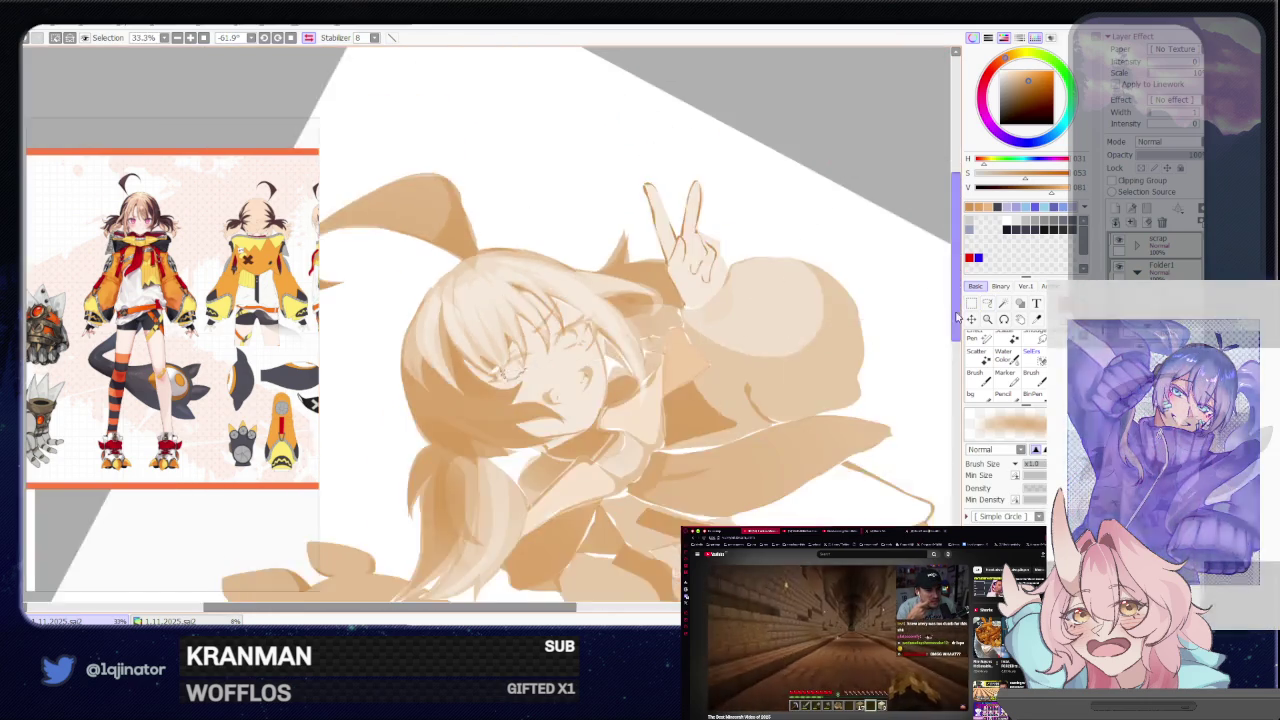
scroll(536, 455, down, 3)
drag(820, 343, 667, 462)
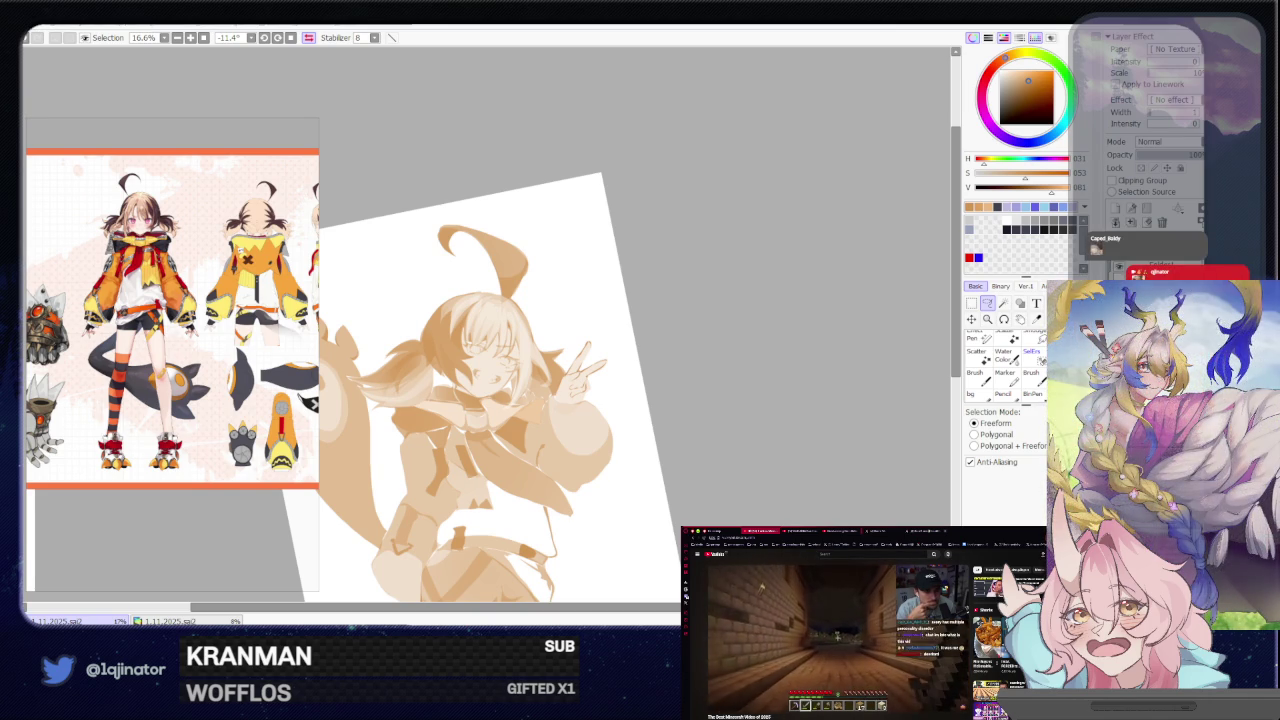
Mirror the canvas, reposition the view, and draw a thin brown strand beside the face
key(h)
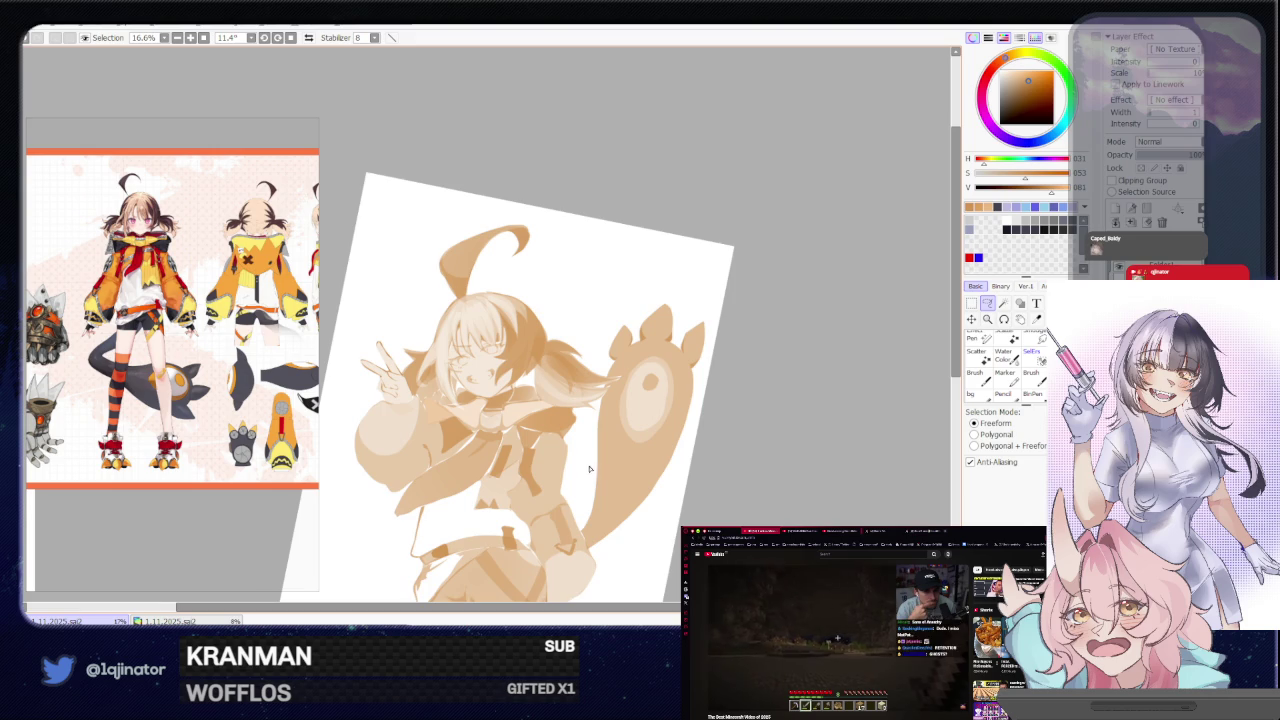
drag(578, 508, 590, 445)
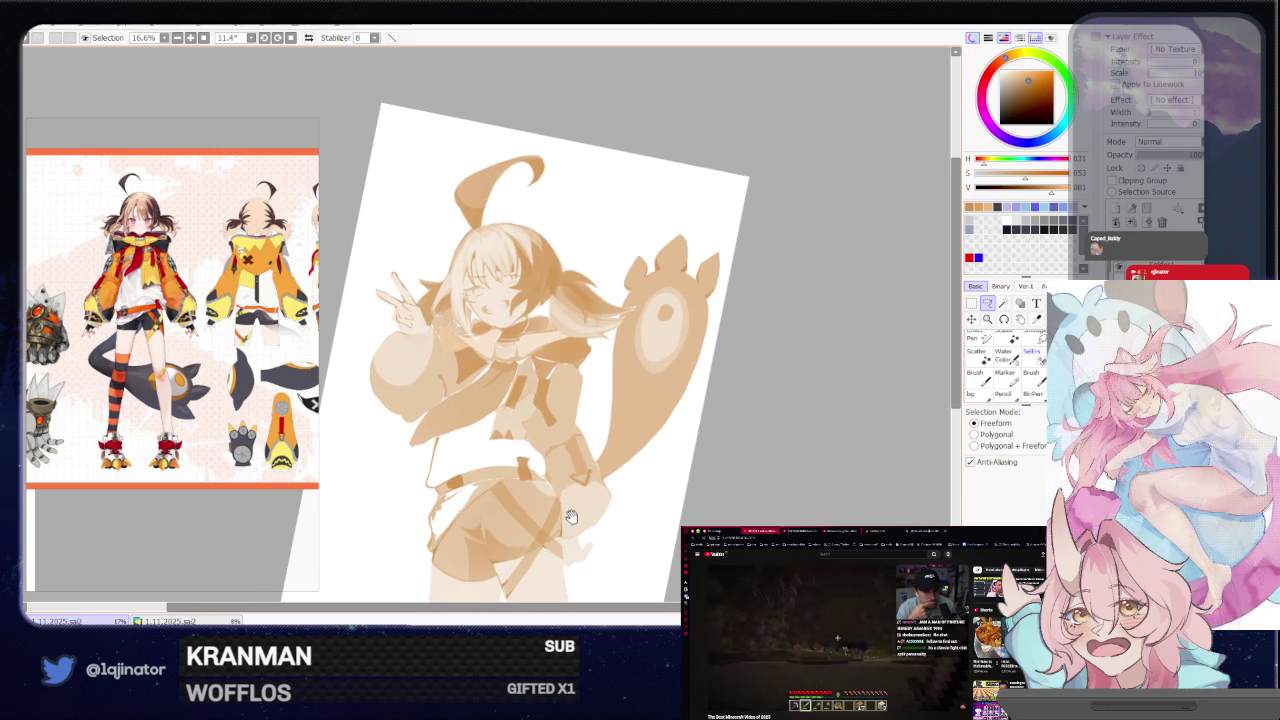
drag(578, 532, 584, 430)
scroll(594, 408, up, 1)
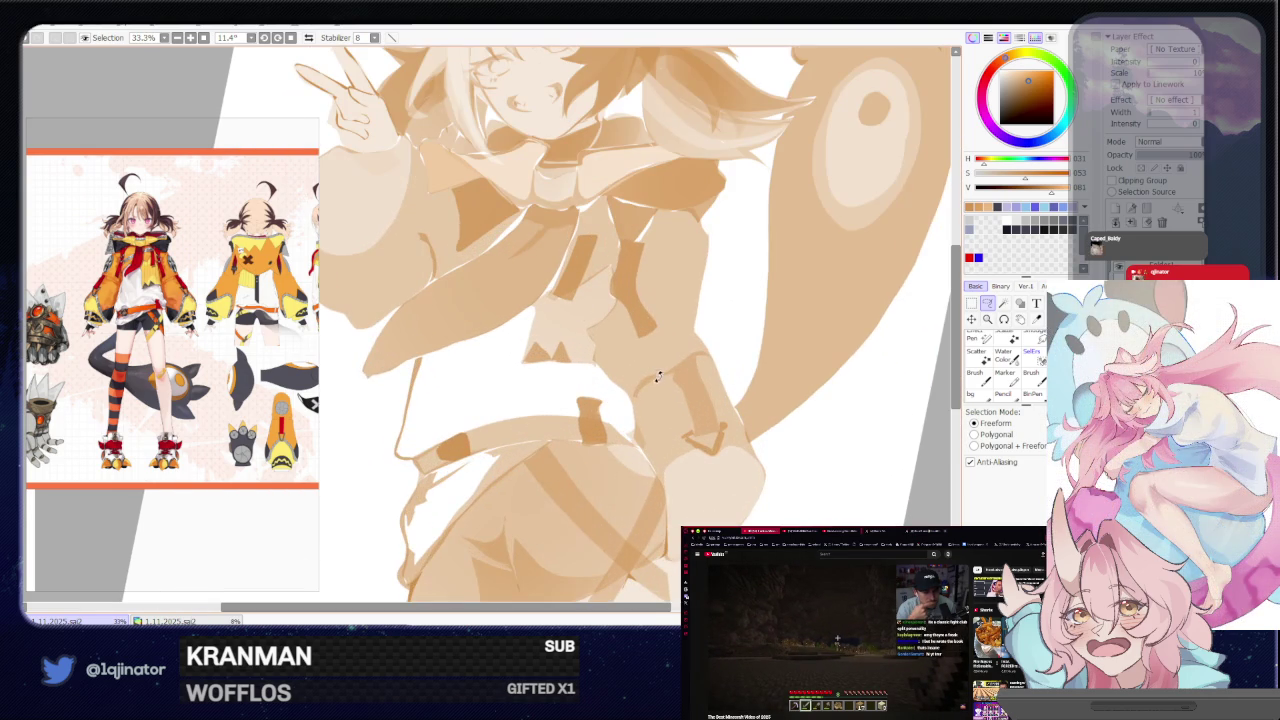
scroll(580, 363, up, 1)
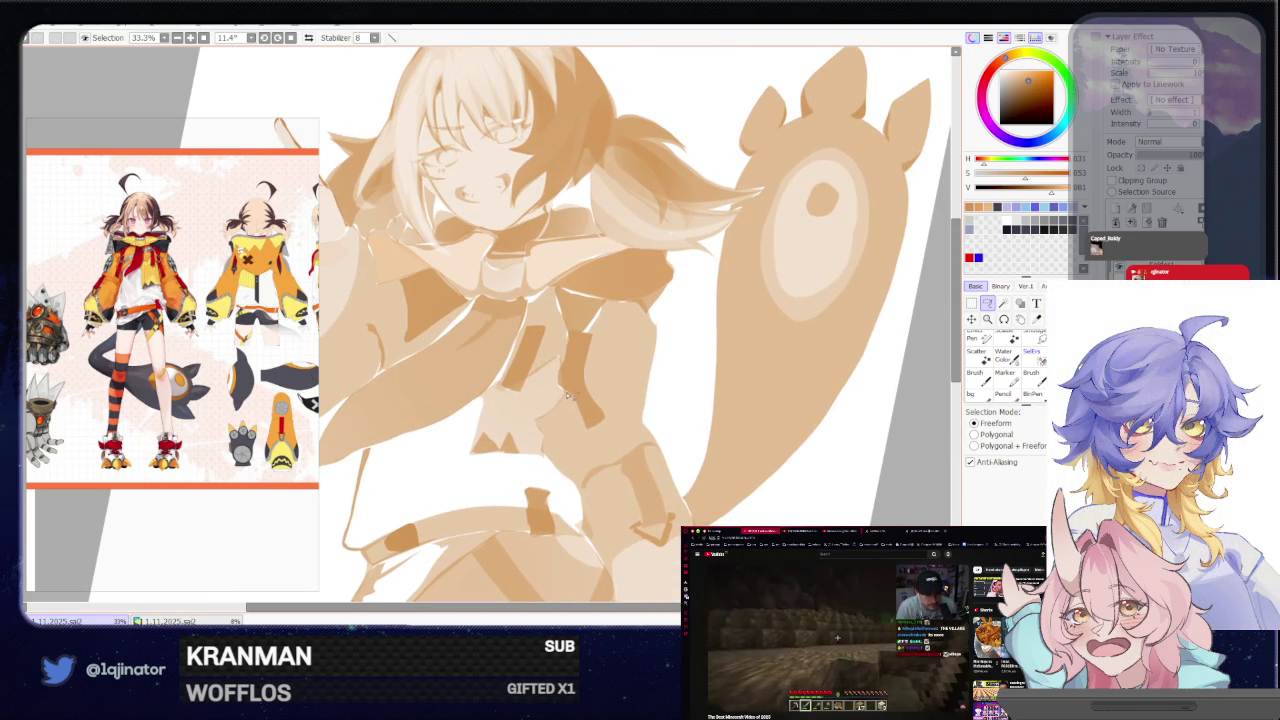
drag(634, 338, 643, 346)
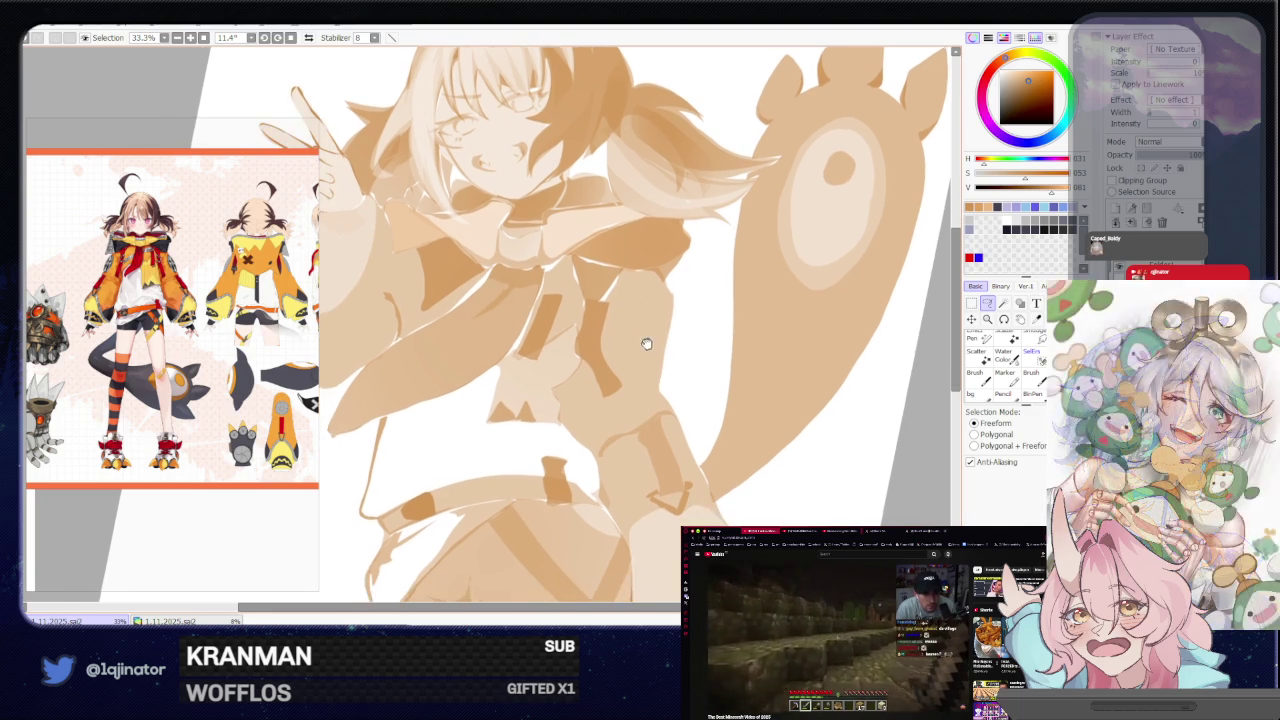
mouse_move(680, 283)
mouse_down()
mouse_move(651, 354)
mouse_move(670, 366)
mouse_move(614, 404)
mouse_up()
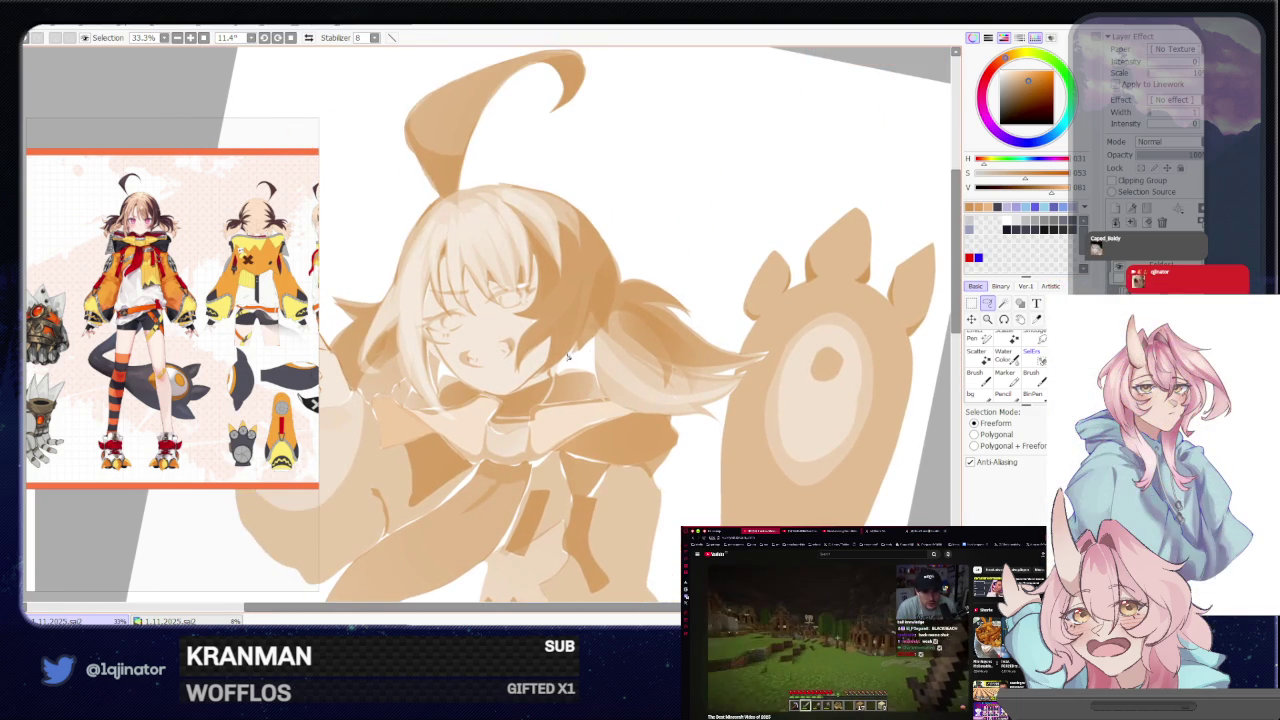
drag(584, 329, 550, 352)
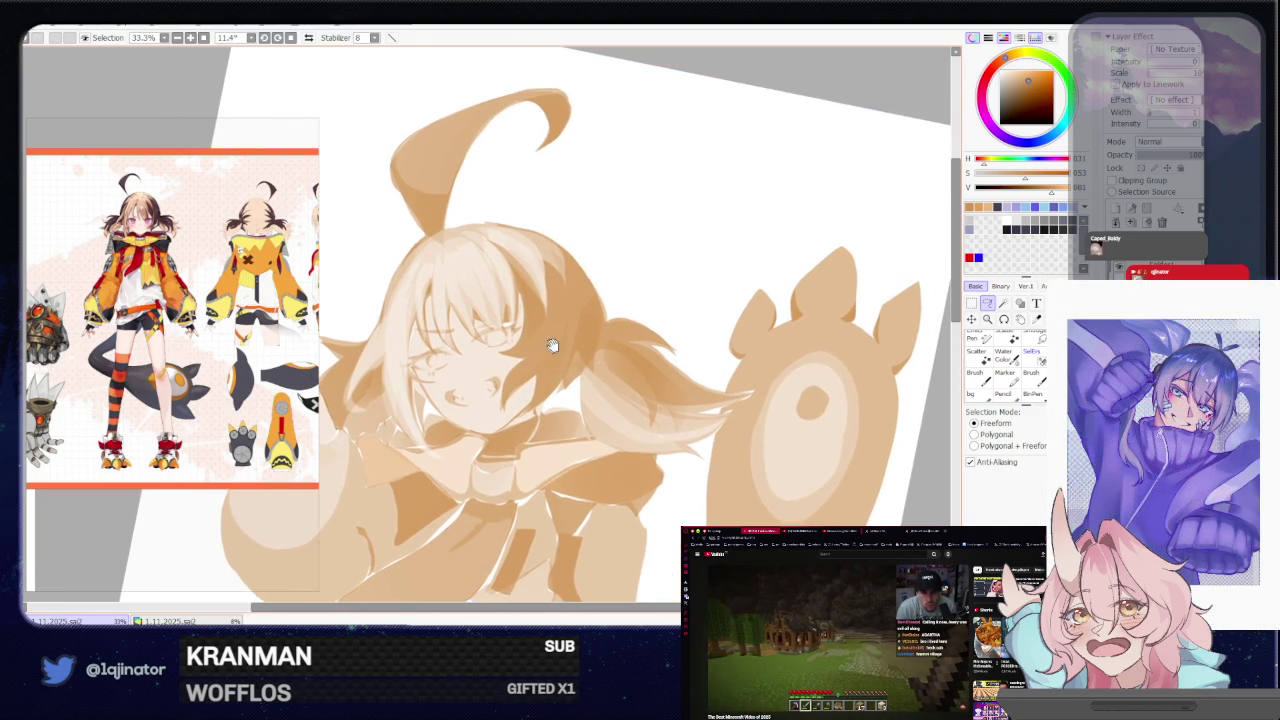
drag(505, 410, 563, 308)
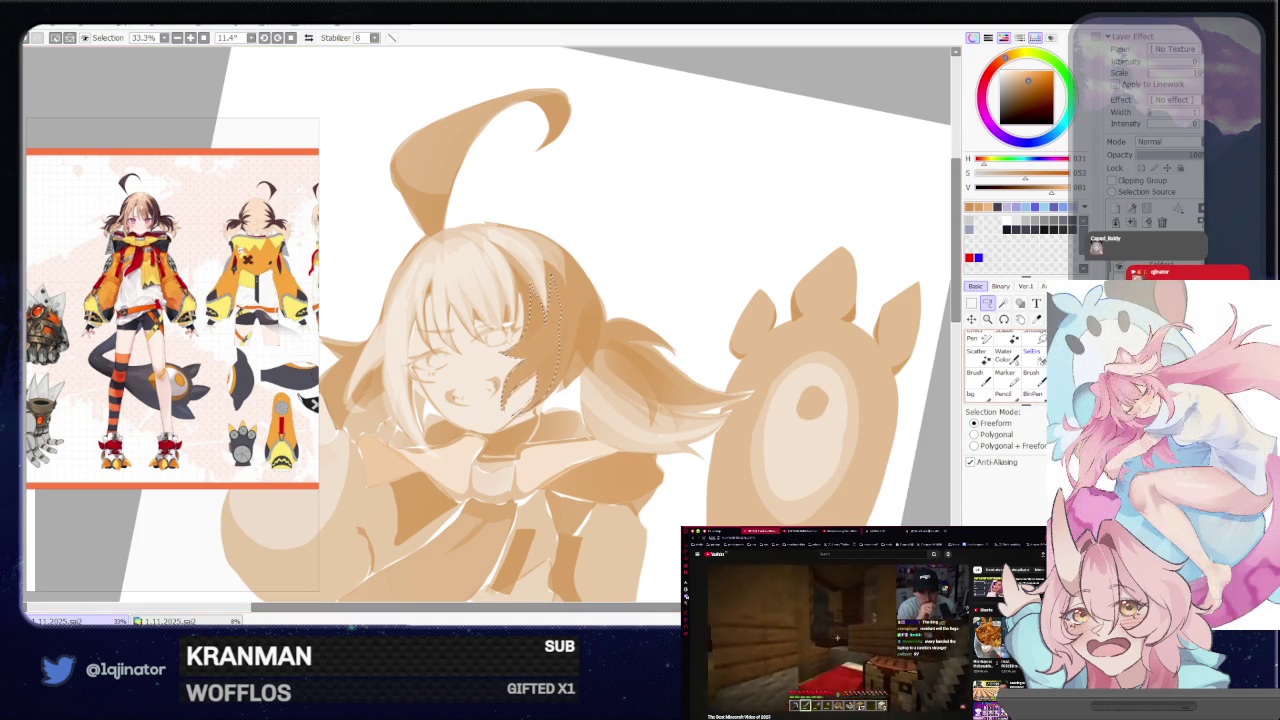
Zoom back in and lasso a selection along the hair strand
key(e)
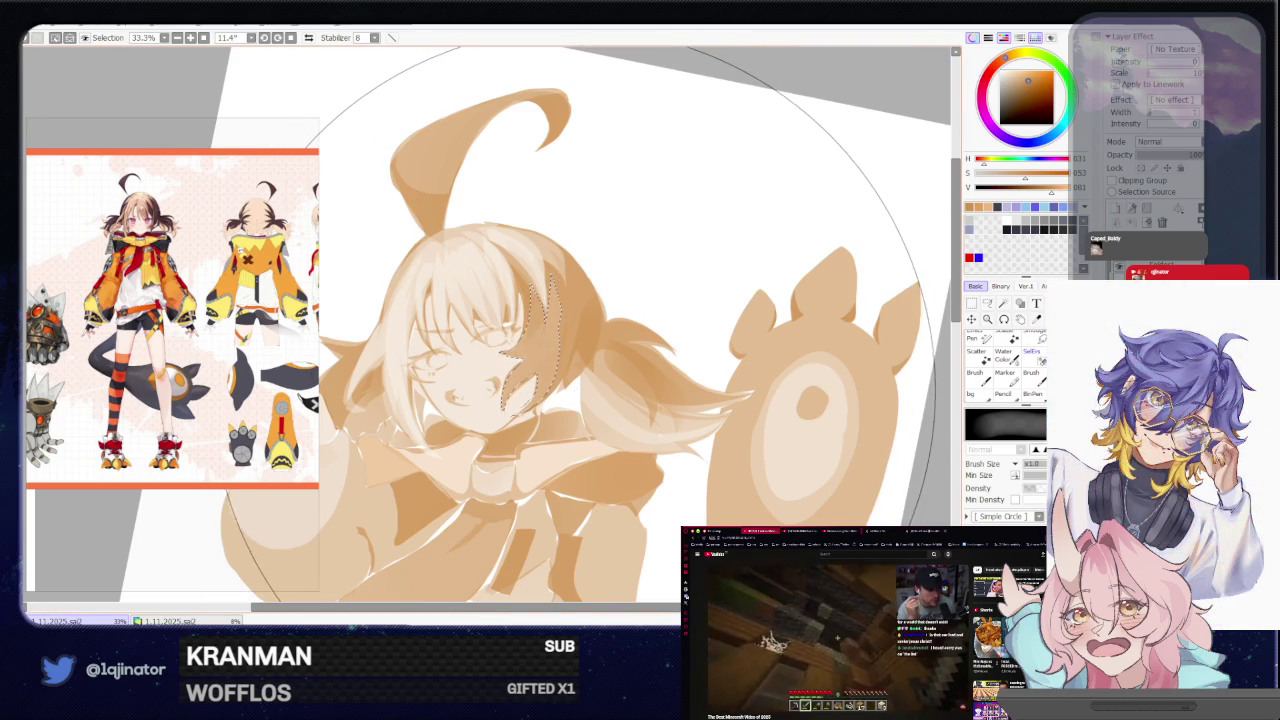
key(minus)
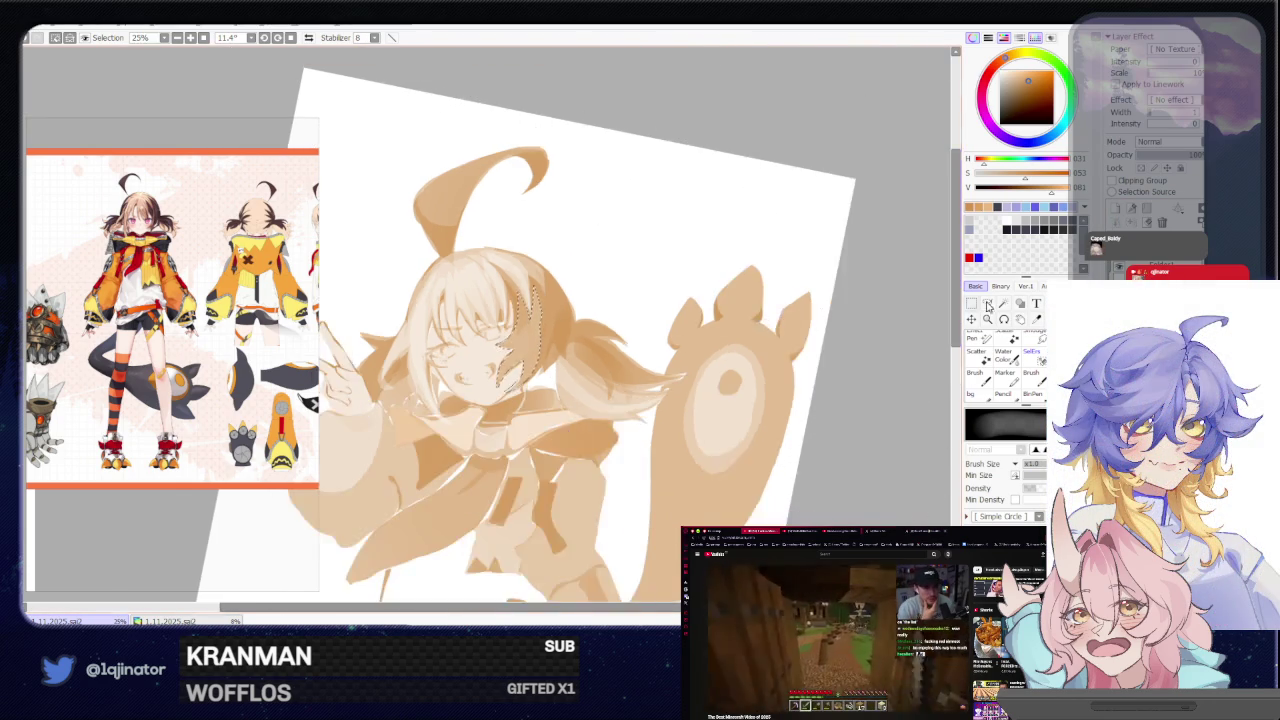
key(minus)
key(a)
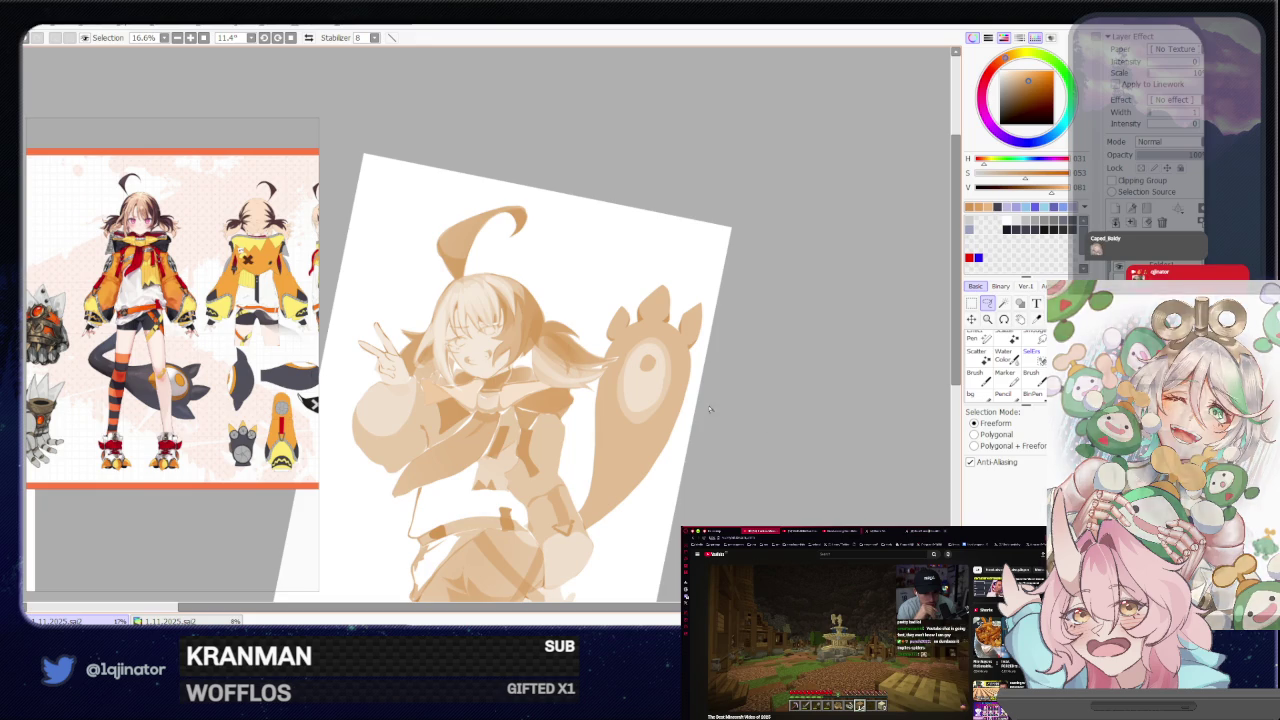
key(plus)
key(plus)
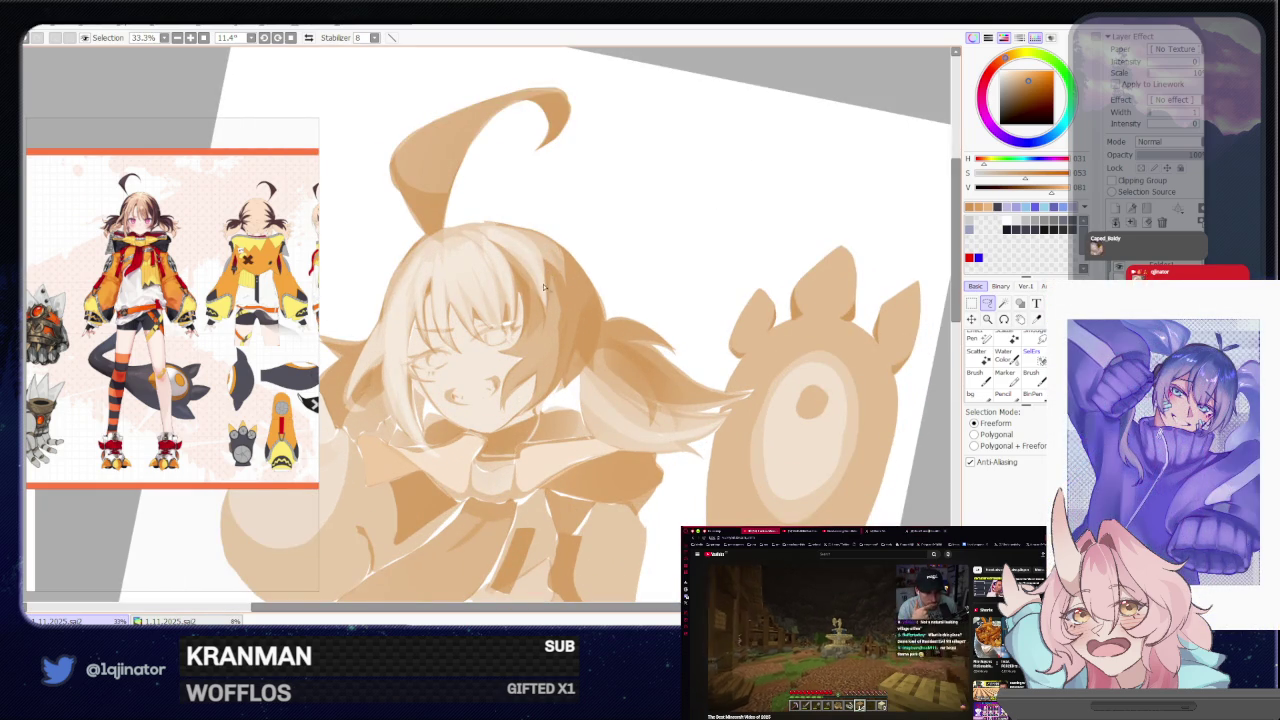
drag(533, 249, 555, 289)
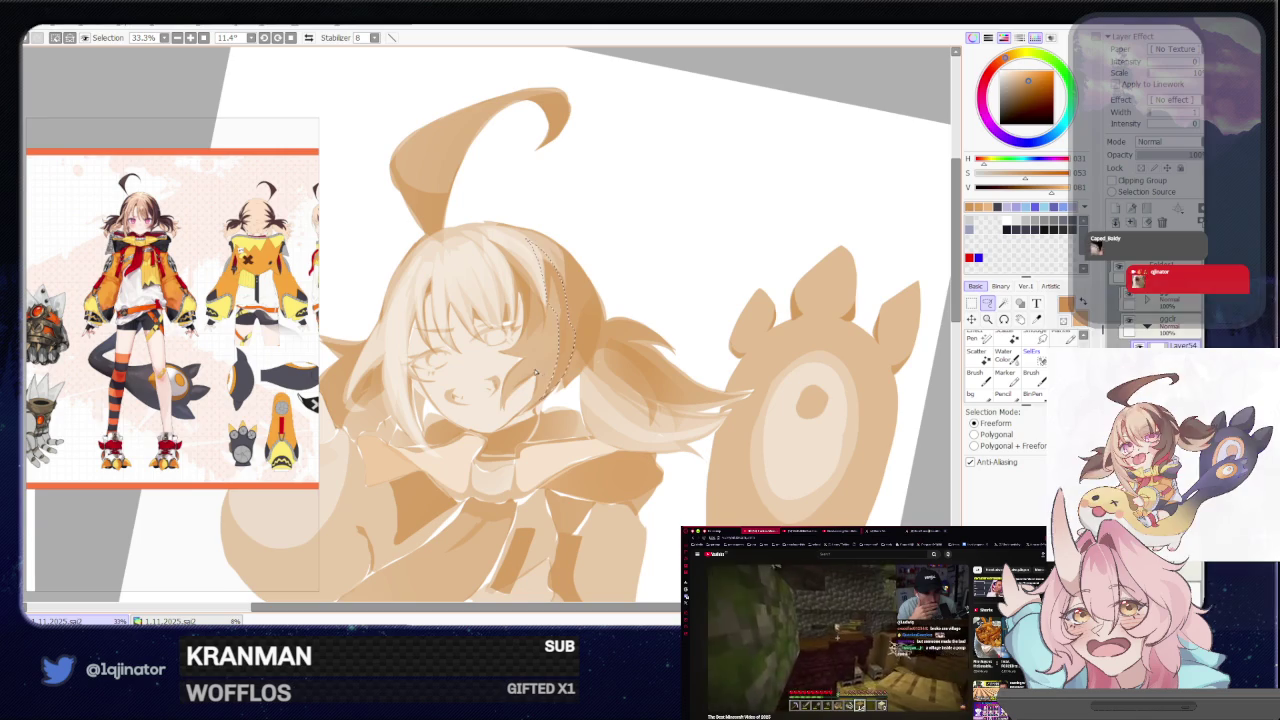
drag(536, 372, 531, 378)
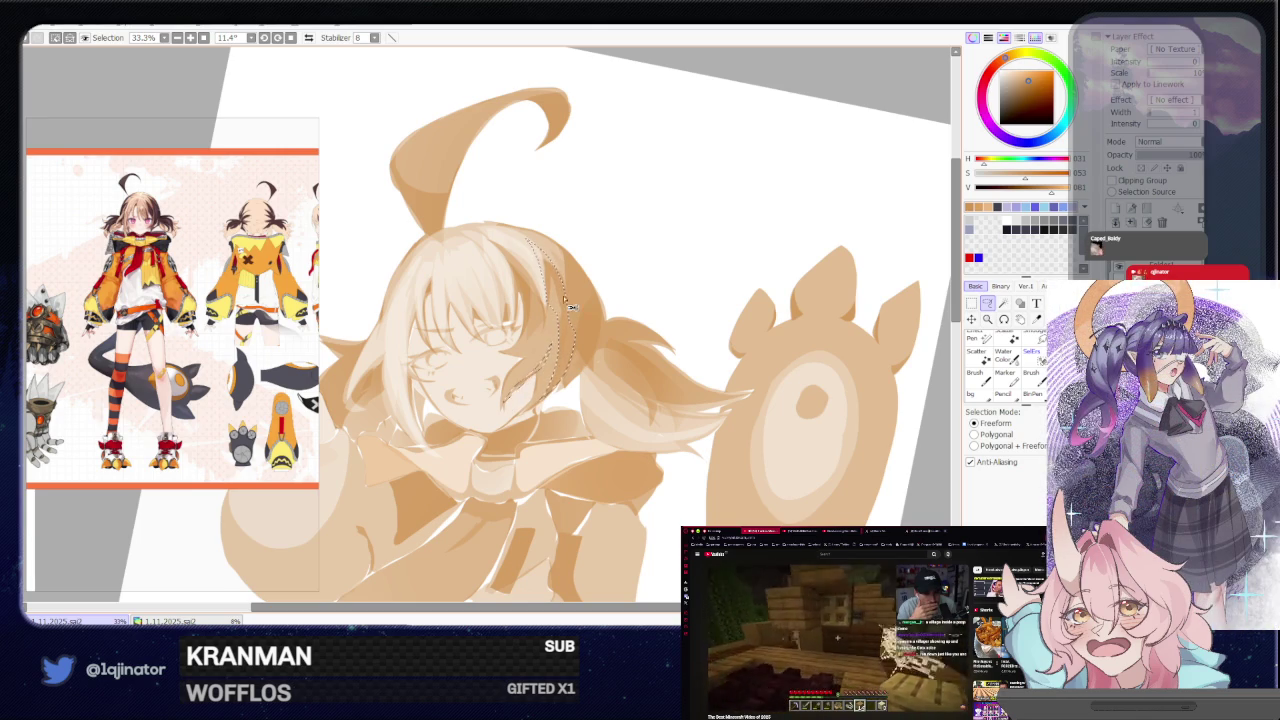
Brush inside the strand selection, rotate the view, and return to the freeform lasso
key(b)
scroll(830, 370, down, 2)
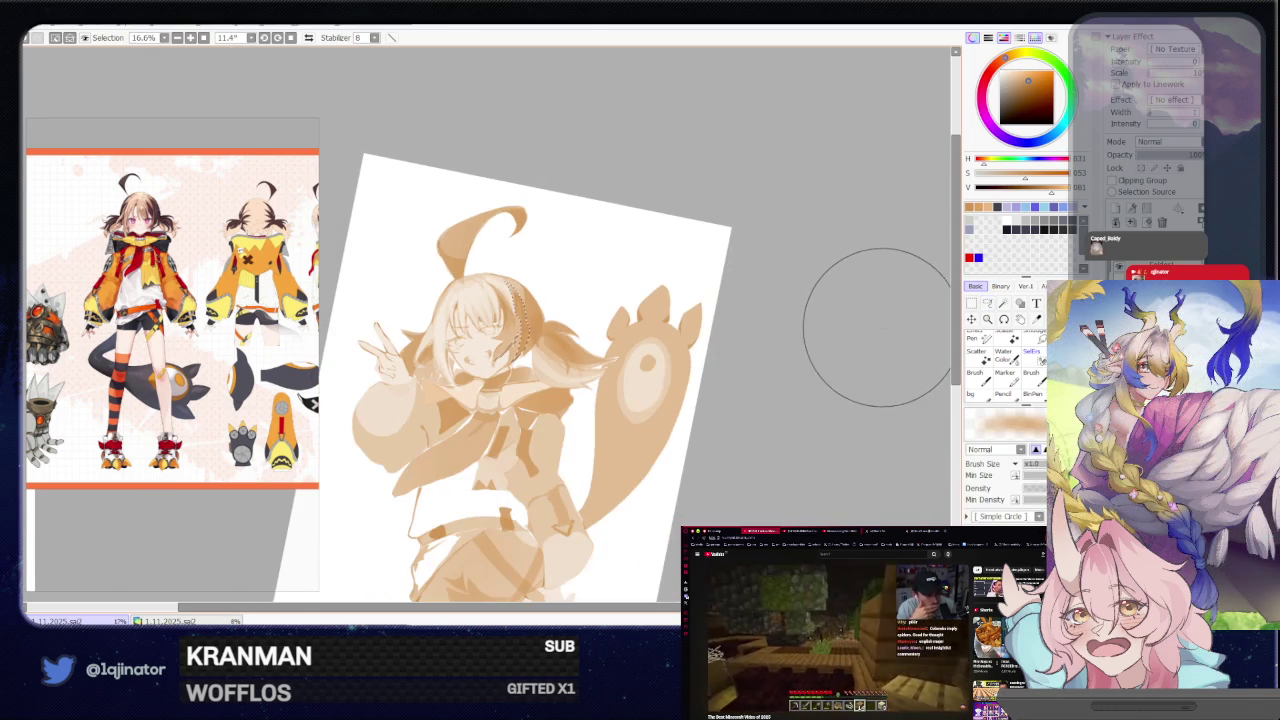
click(987, 303)
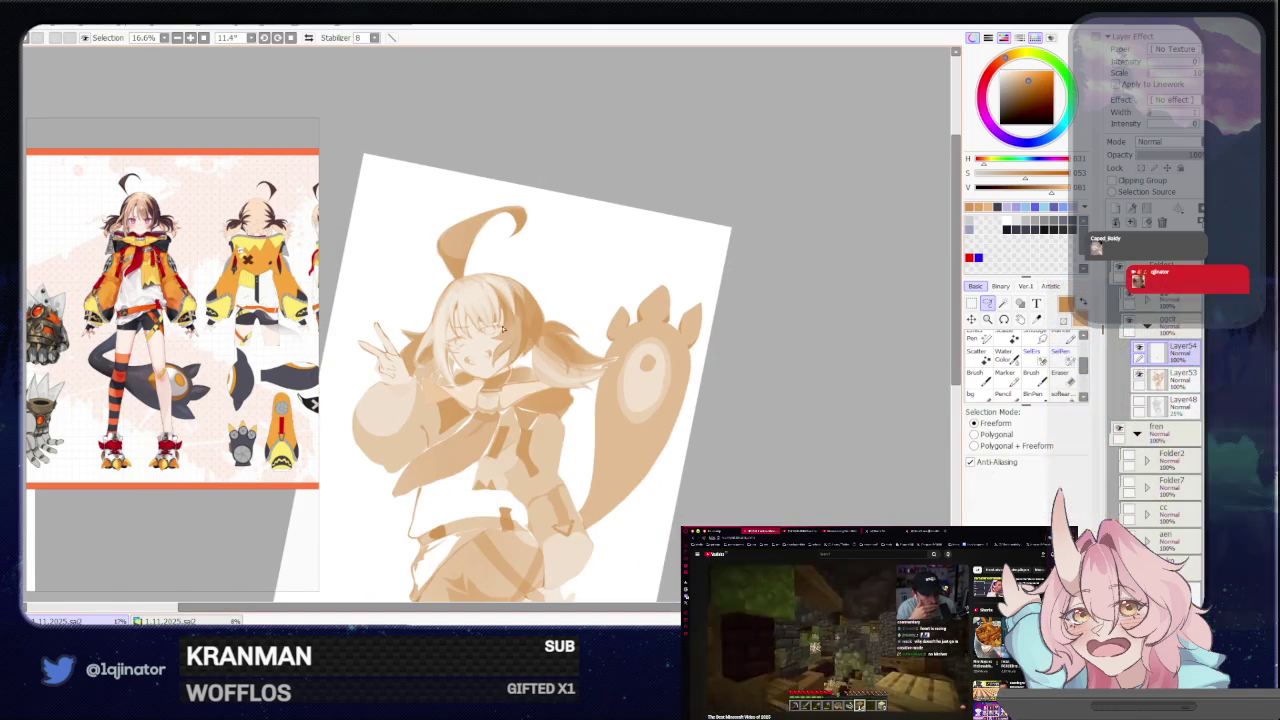
scroll(445, 375, up, 2)
scroll(411, 297, up, 1)
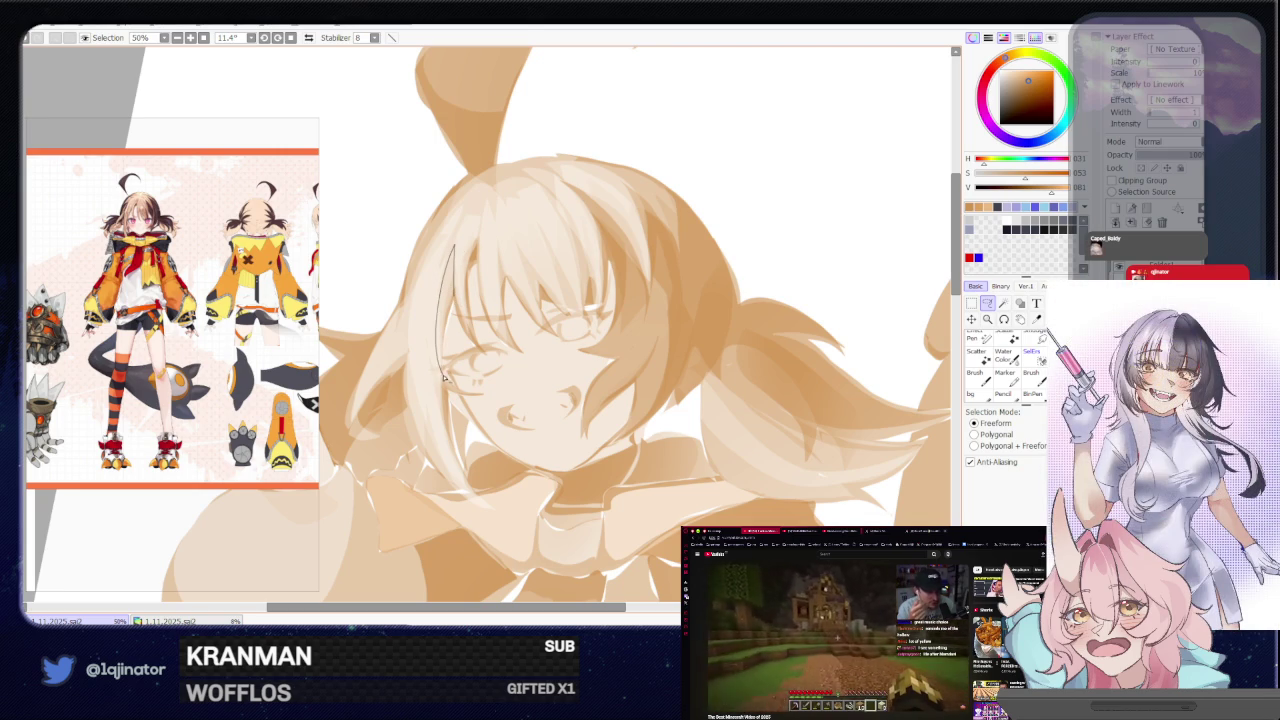
key(b)
scroll(458, 268, down, 3)
drag(640, 330, 943, 271)
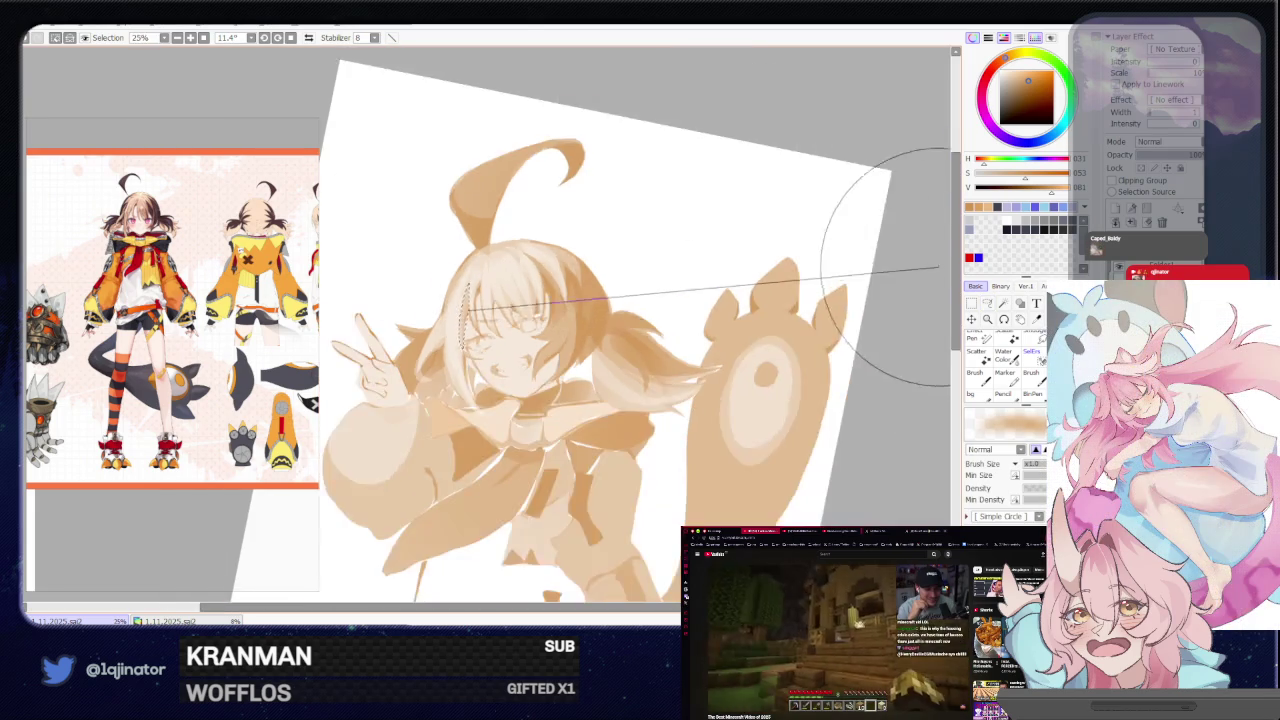
click(987, 305)
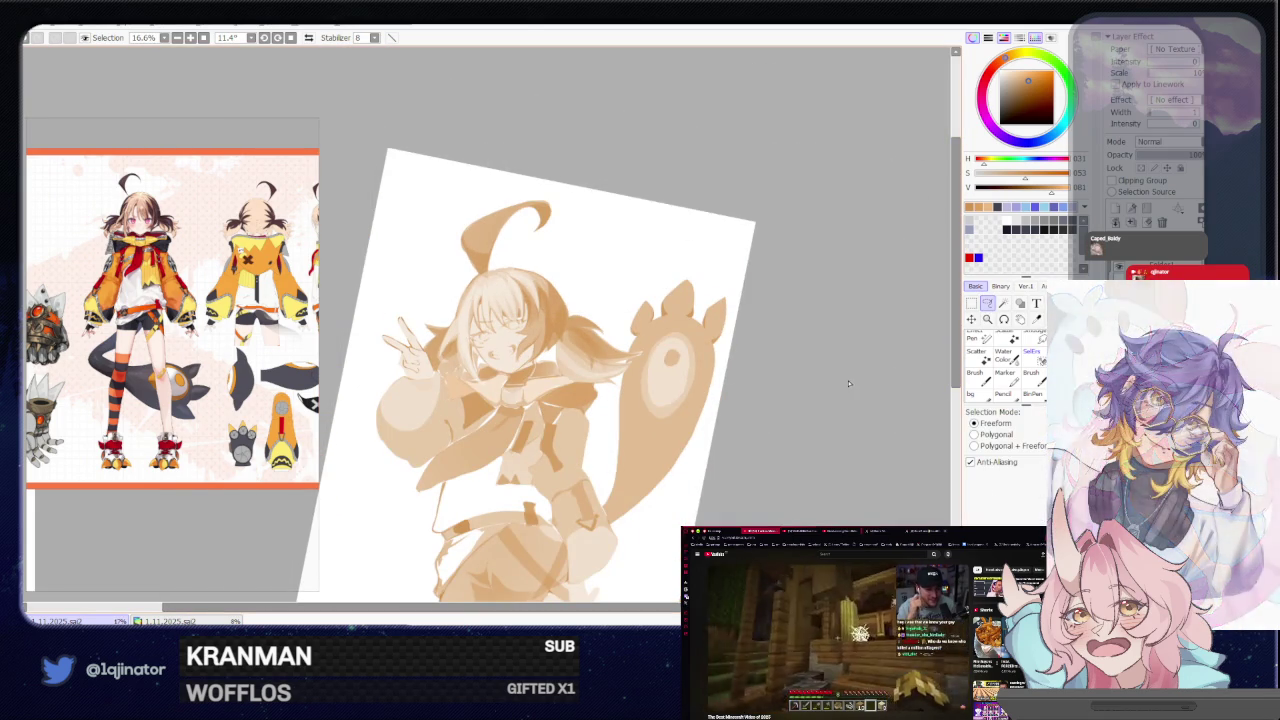
Reposition the view and trace a thin strip along the peace-sign sleeve's outer edge
drag(540, 458, 624, 395)
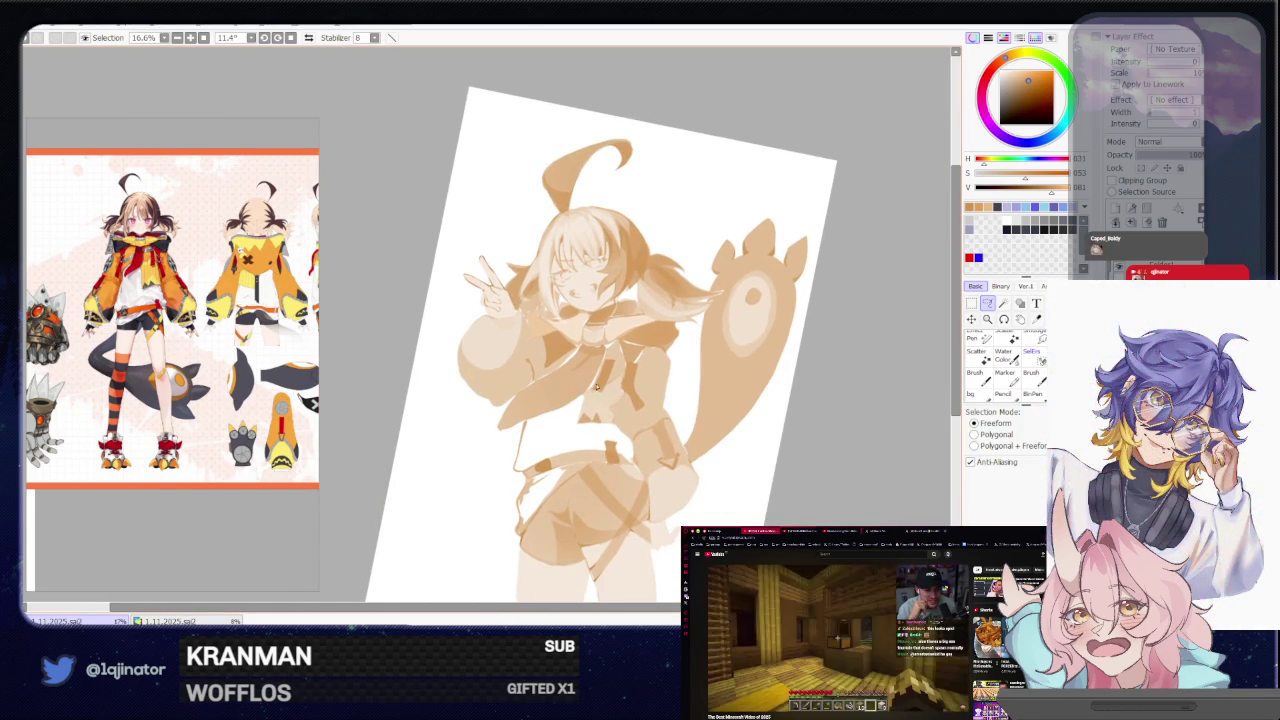
drag(671, 430, 643, 407)
scroll(637, 412, up, 1)
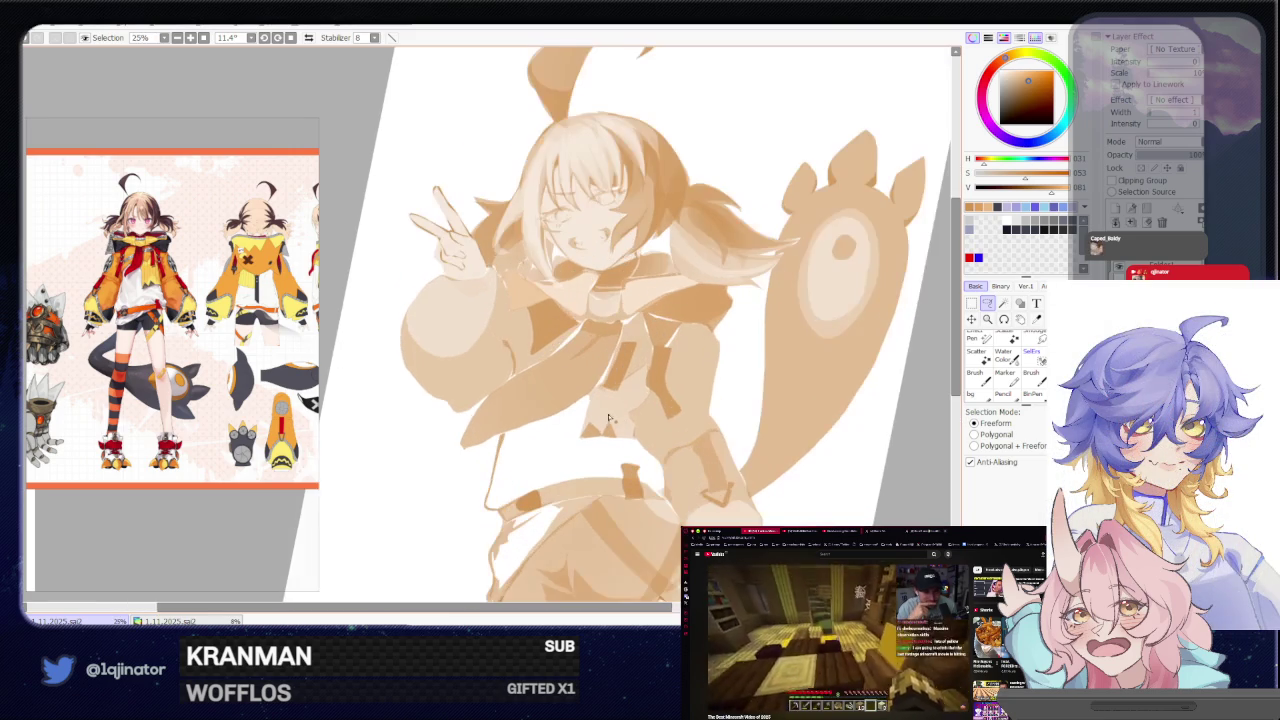
drag(507, 418, 537, 455)
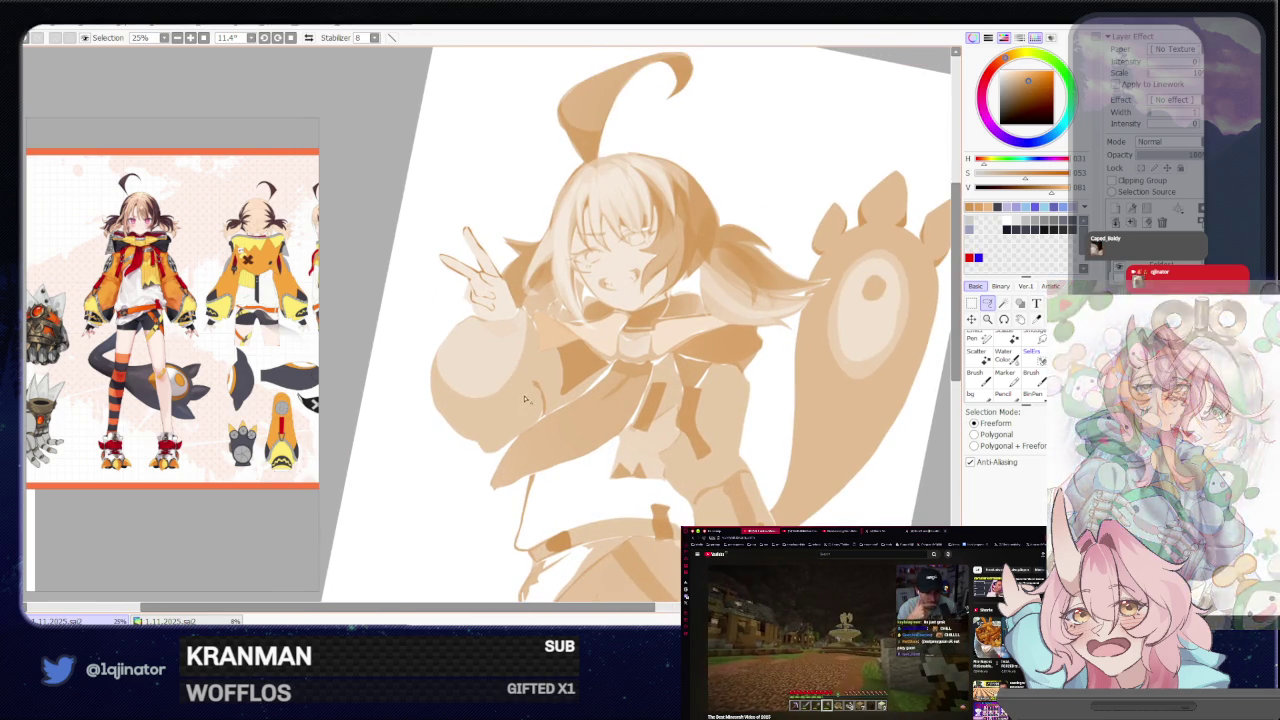
drag(767, 539, 582, 404)
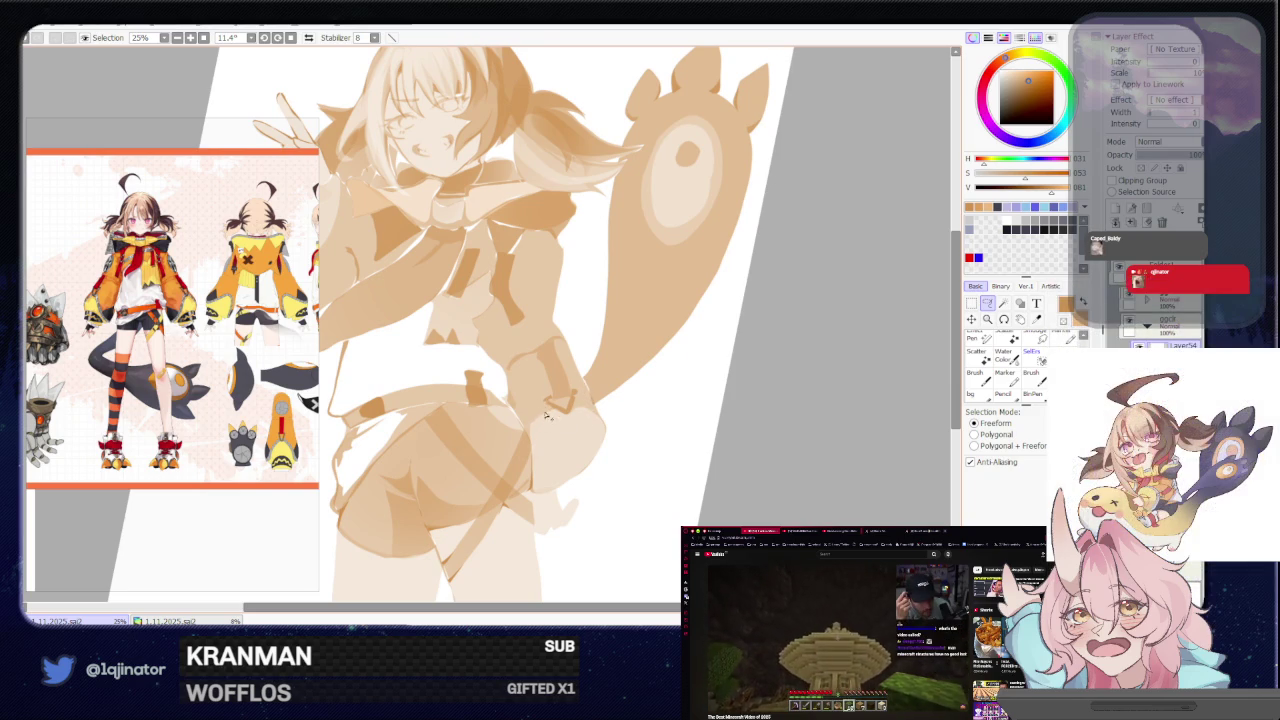
mouse_move(535, 464)
mouse_down()
mouse_move(520, 402)
mouse_move(617, 500)
mouse_up()
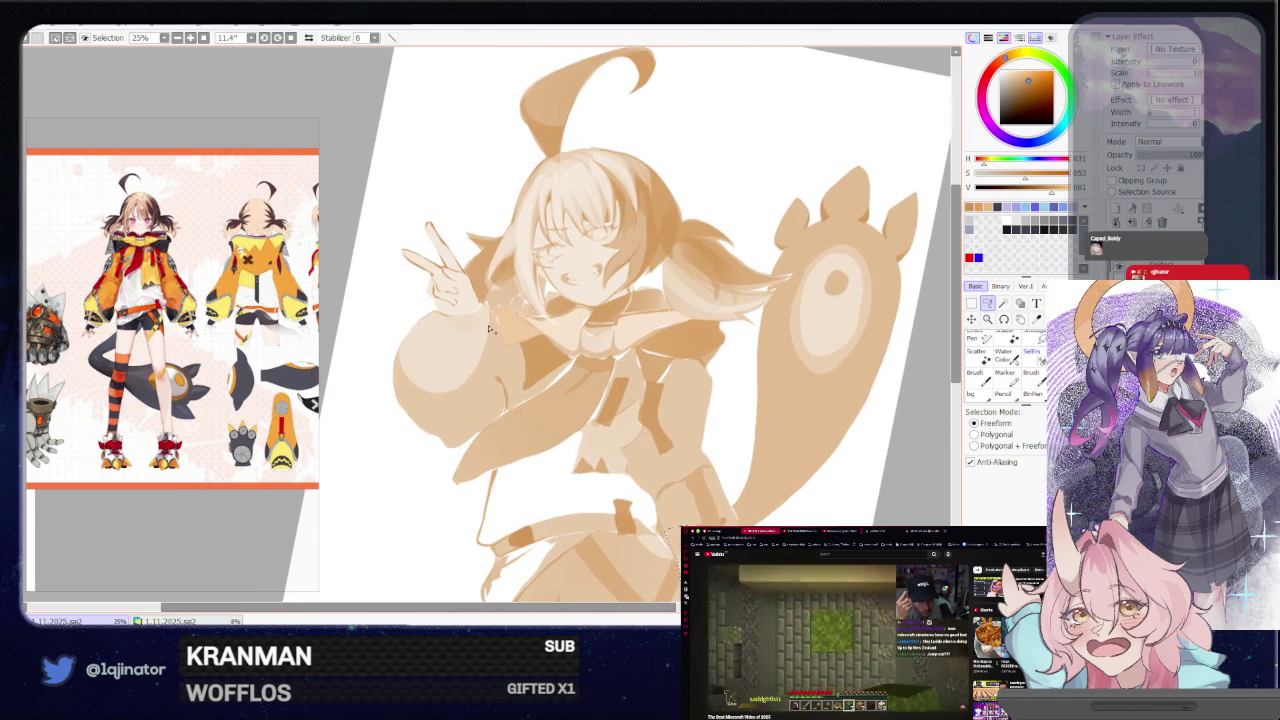
drag(490, 325, 496, 385)
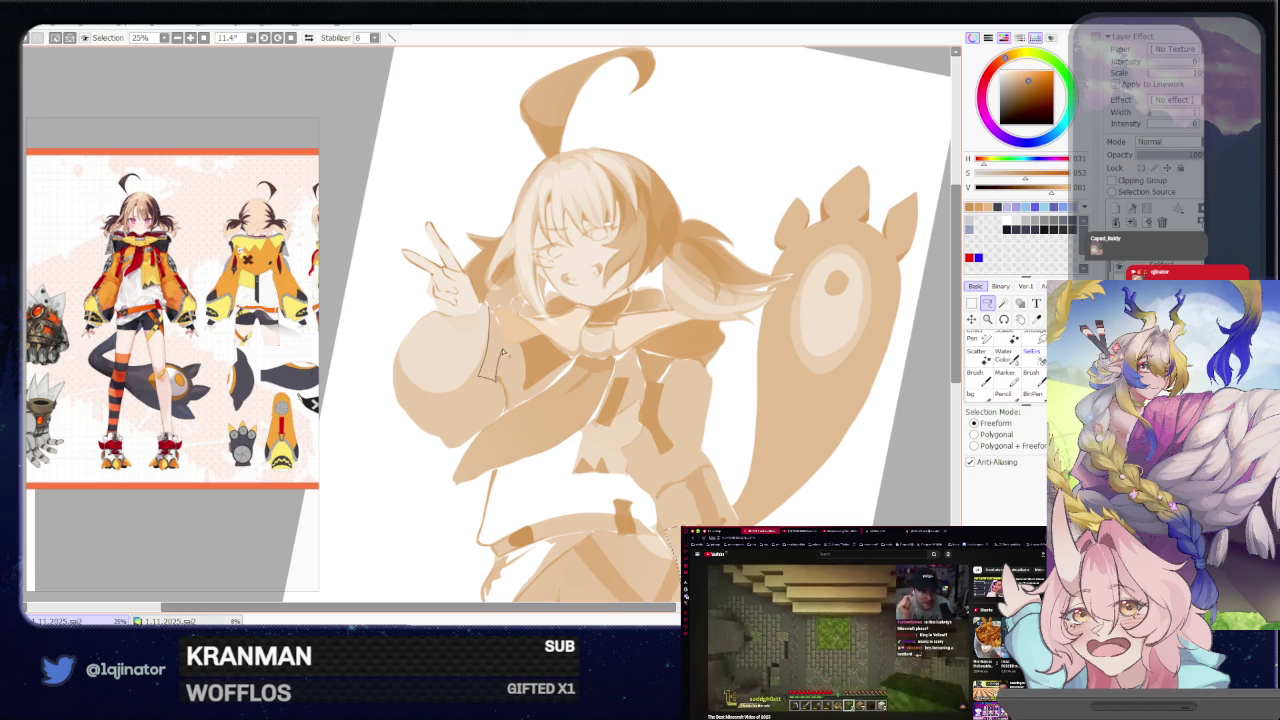
drag(420, 339, 402, 393)
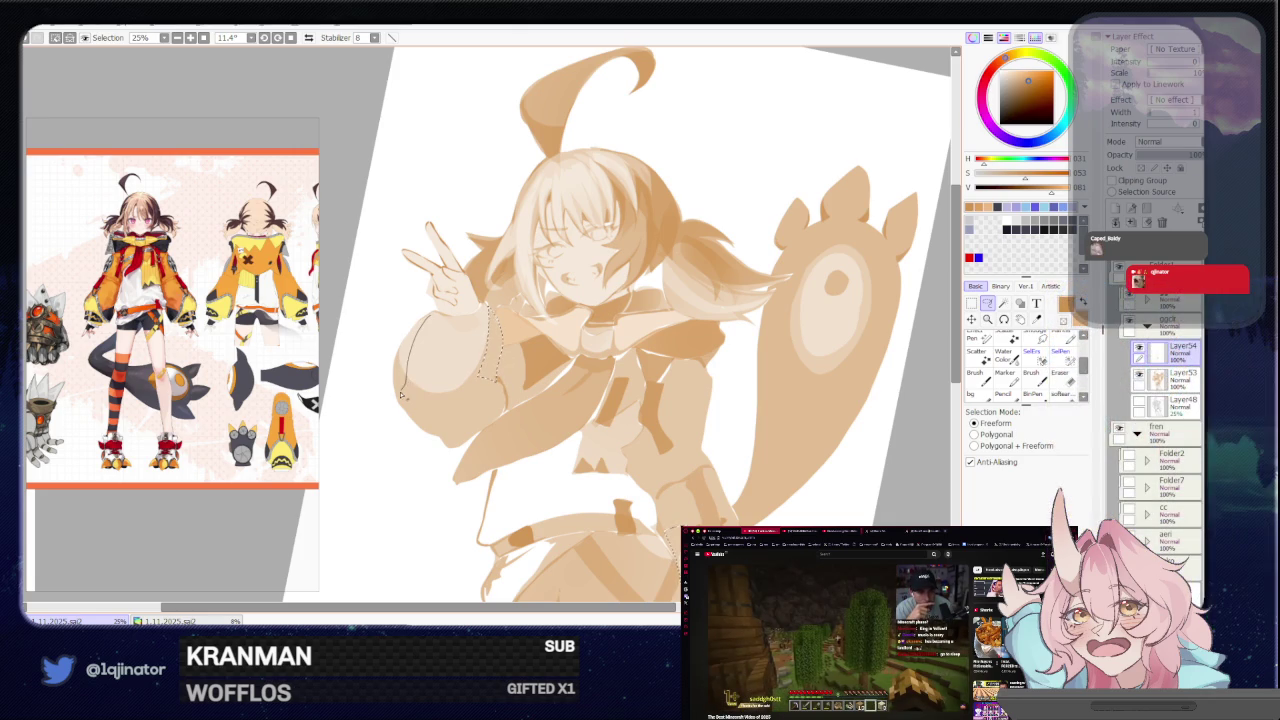
Paint inside the sleeve-edge selection with the brush, then go back to freehand selecting
key(s)
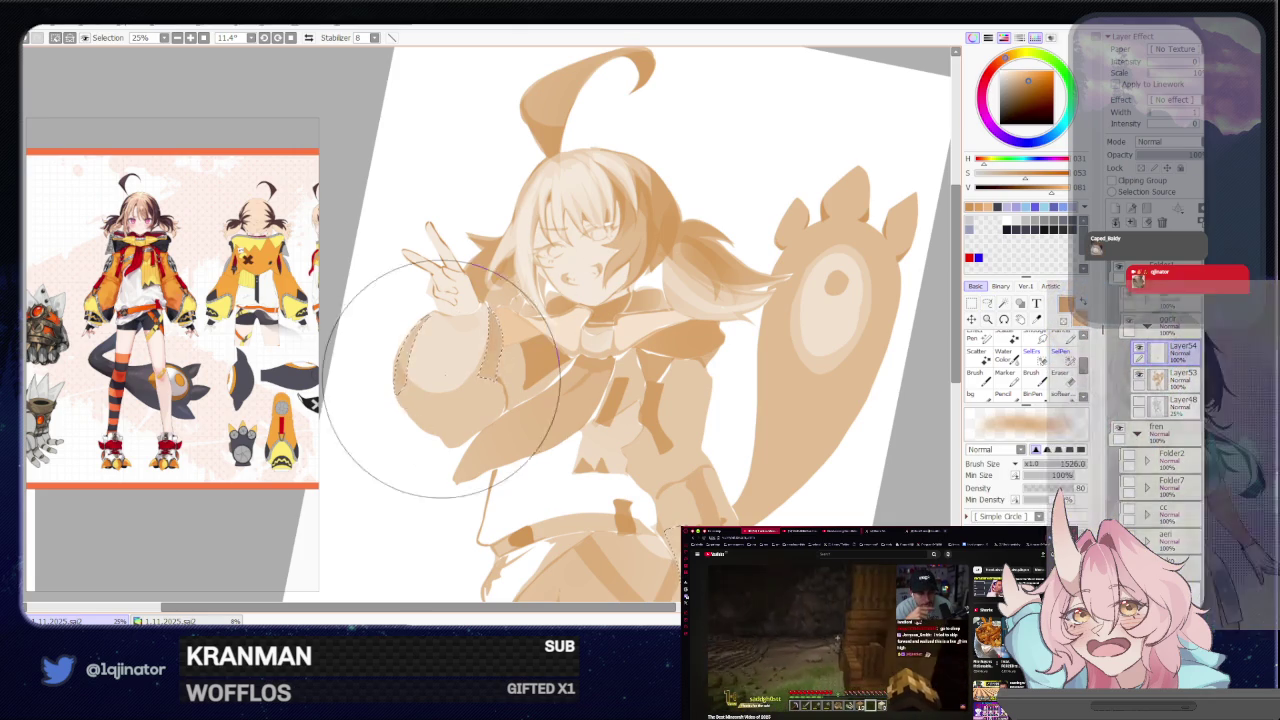
drag(685, 540, 655, 435)
scroll(700, 400, down, 1)
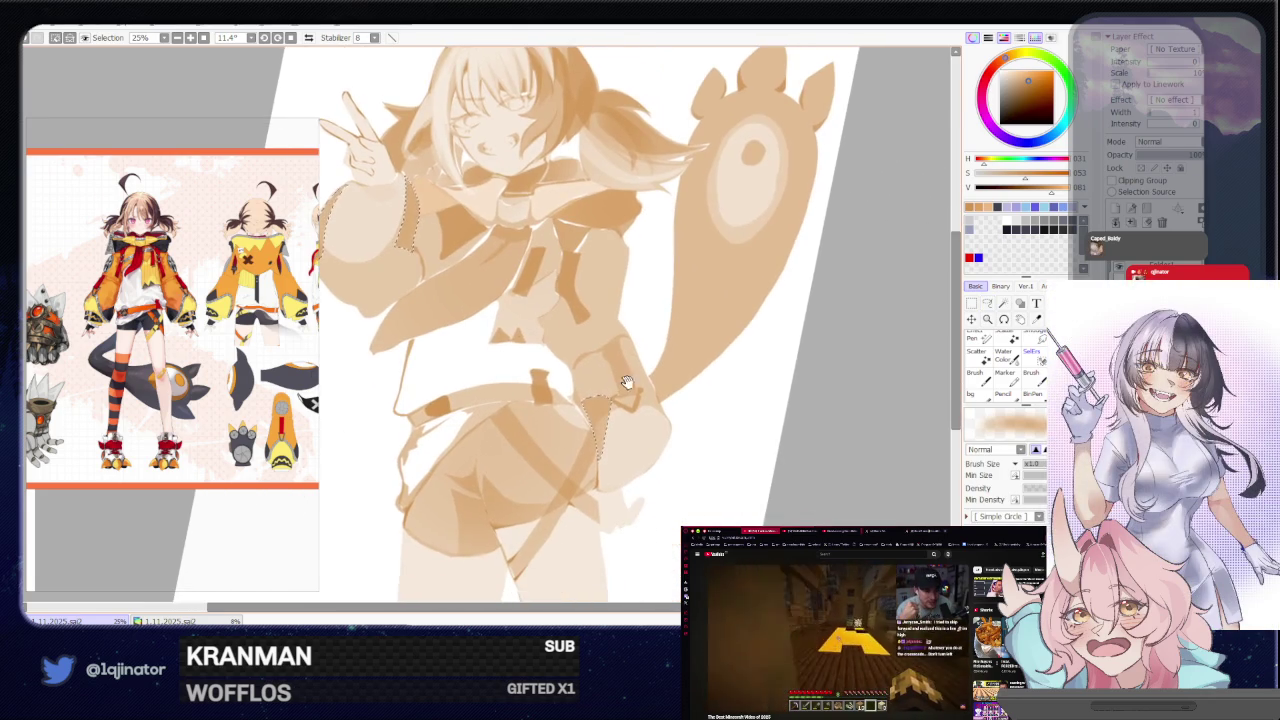
scroll(850, 330, down, 1)
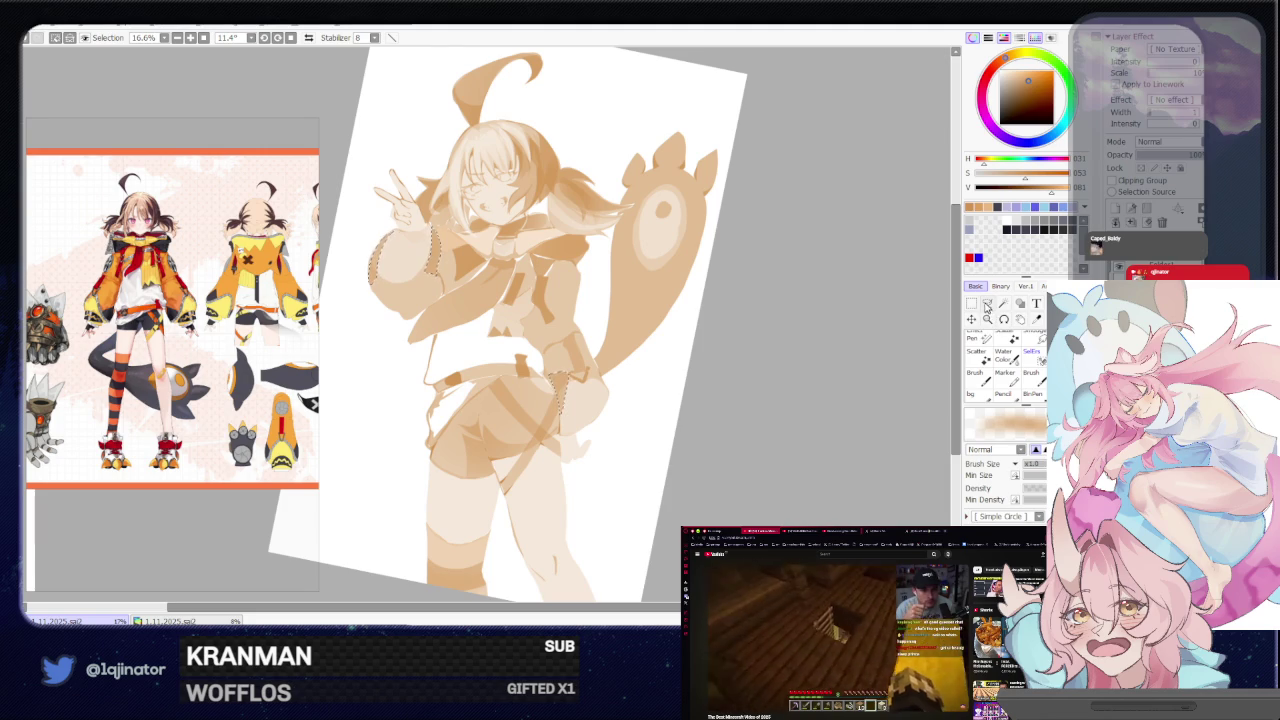
click(986, 306)
scroll(478, 383, up, 3)
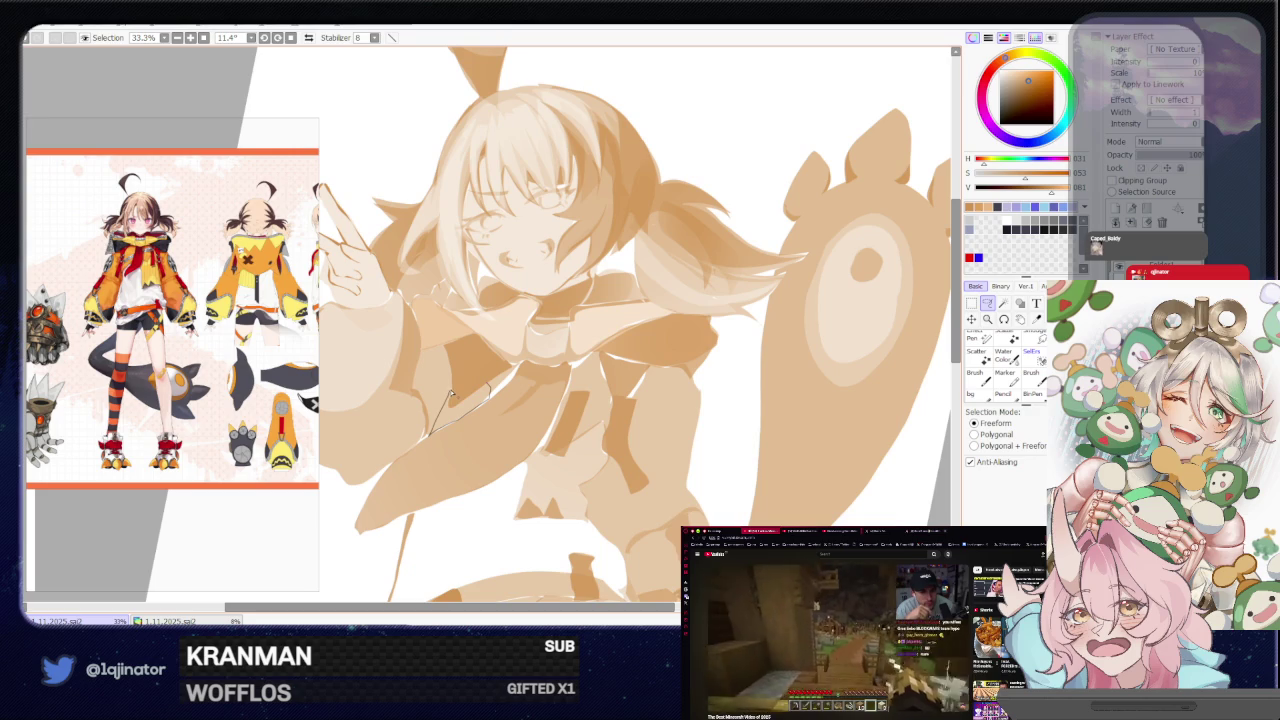
key(b)
scroll(490, 385, down, 1)
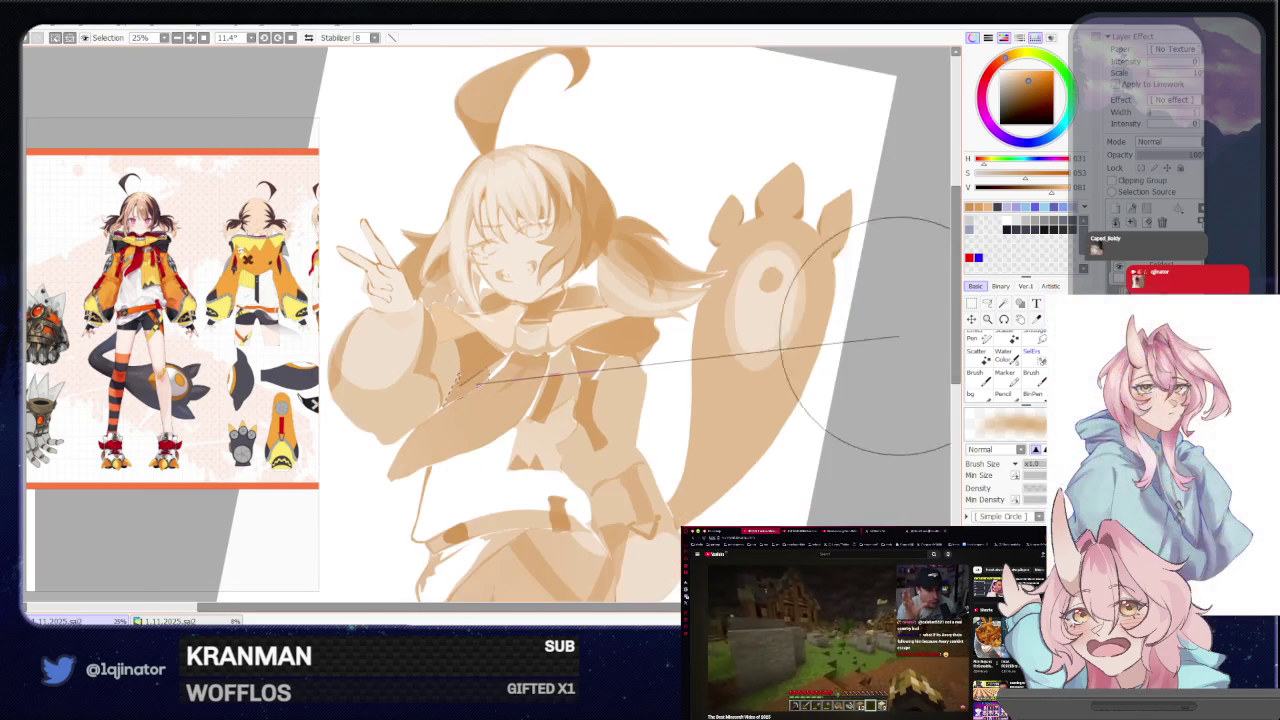
click(987, 308)
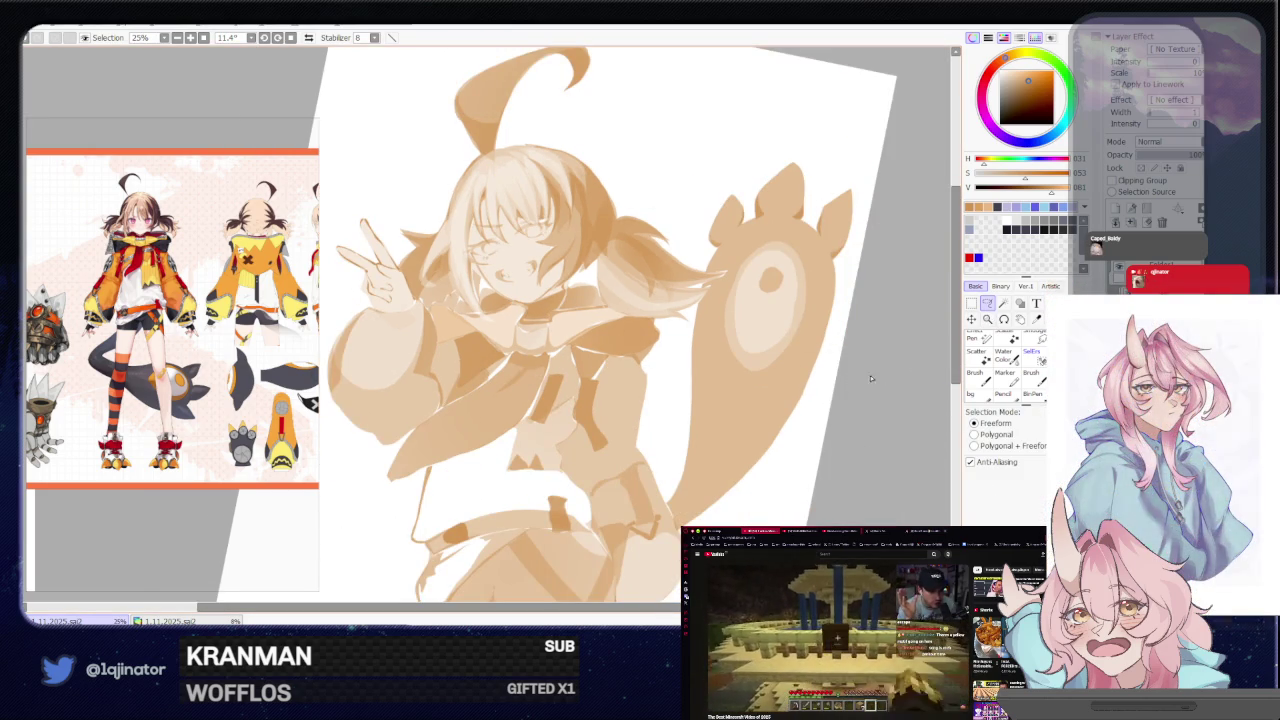
Zoom toward the collar and lasso two small collar pieces below the chin
drag(852, 410, 806, 440)
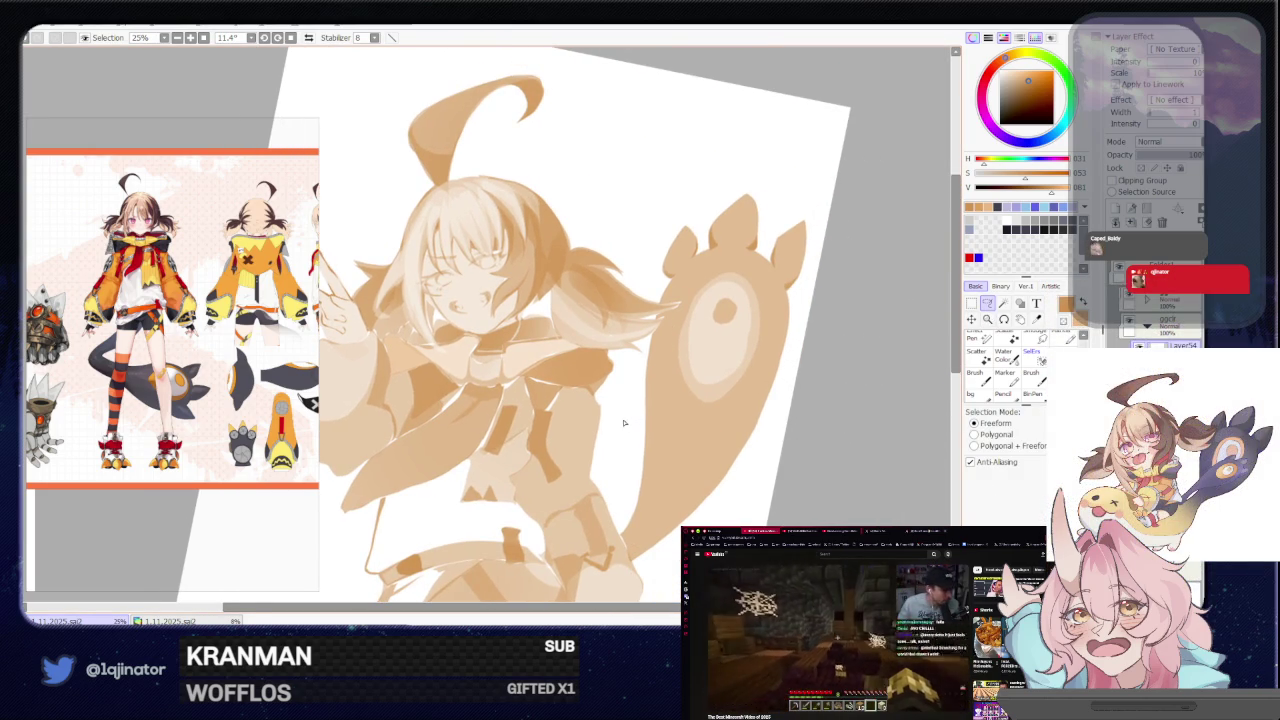
scroll(623, 423, up, 1)
scroll(549, 366, up, 1)
drag(558, 369, 562, 421)
drag(442, 354, 423, 422)
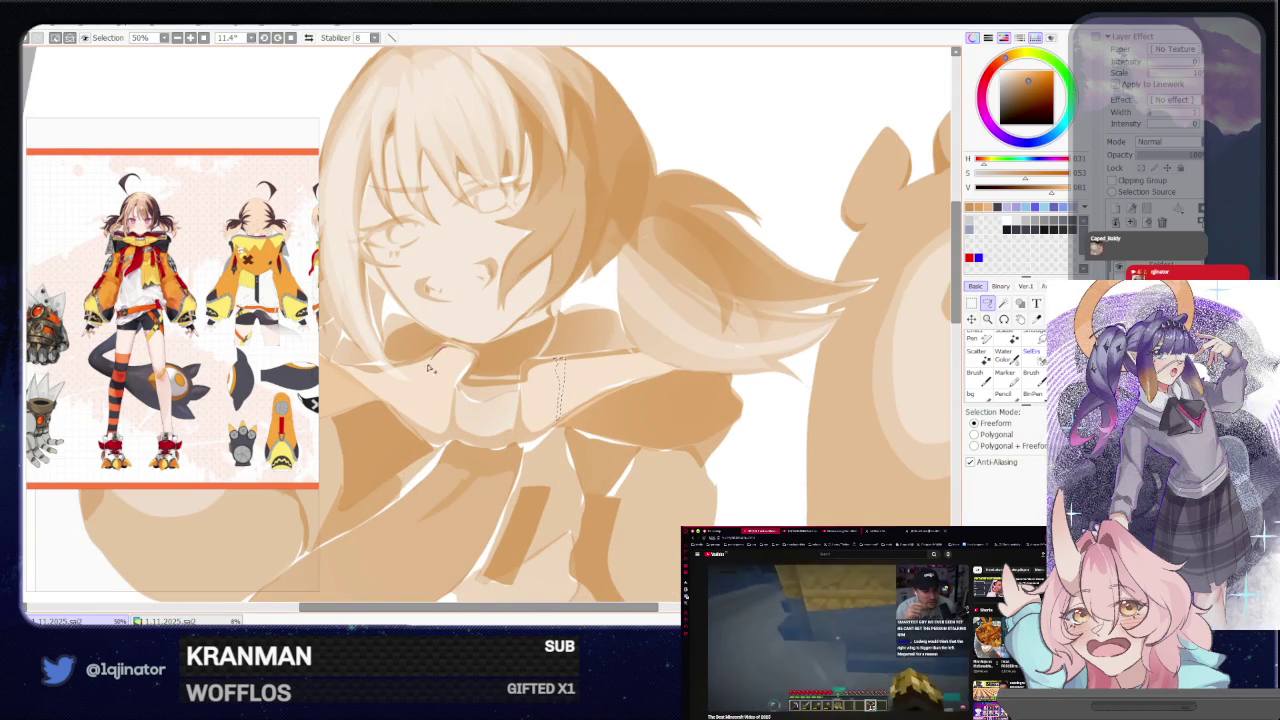
Brush the collar selection under the chin, then tilt and zoom the view
key(b)
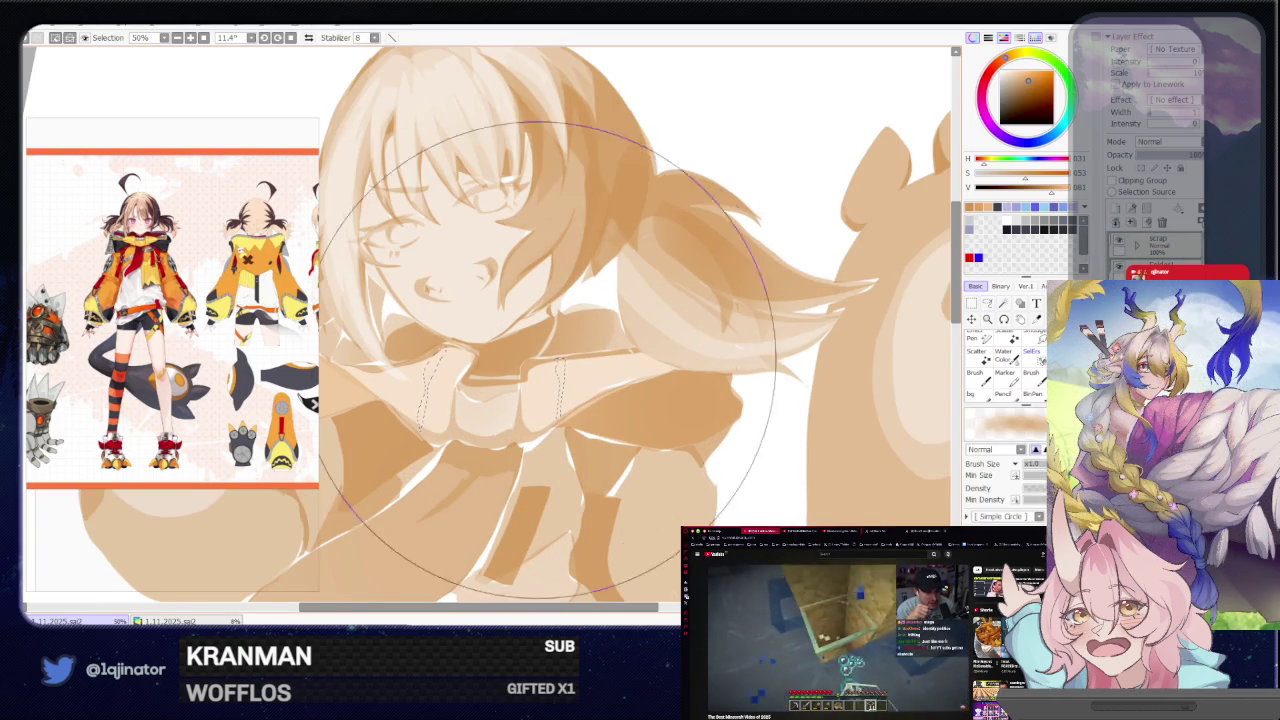
scroll(540, 370, down, 2)
key(a)
scroll(568, 372, up, 1)
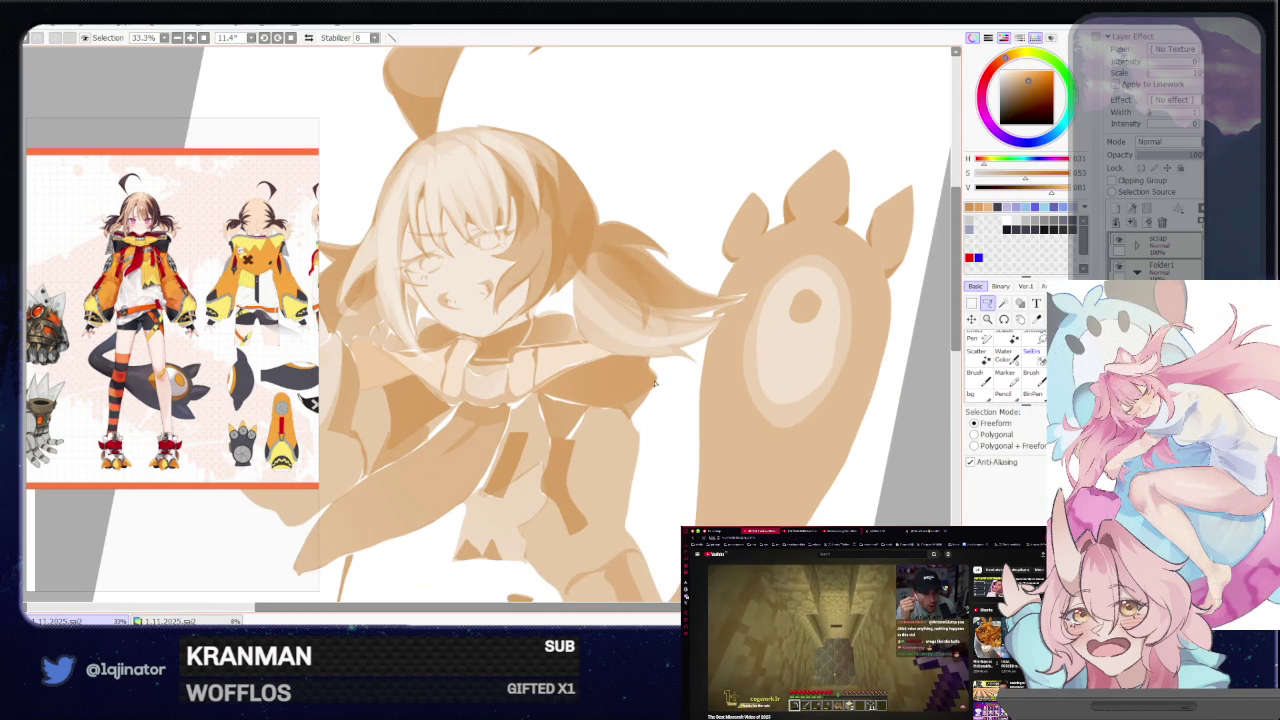
key(ctrl+Tab)
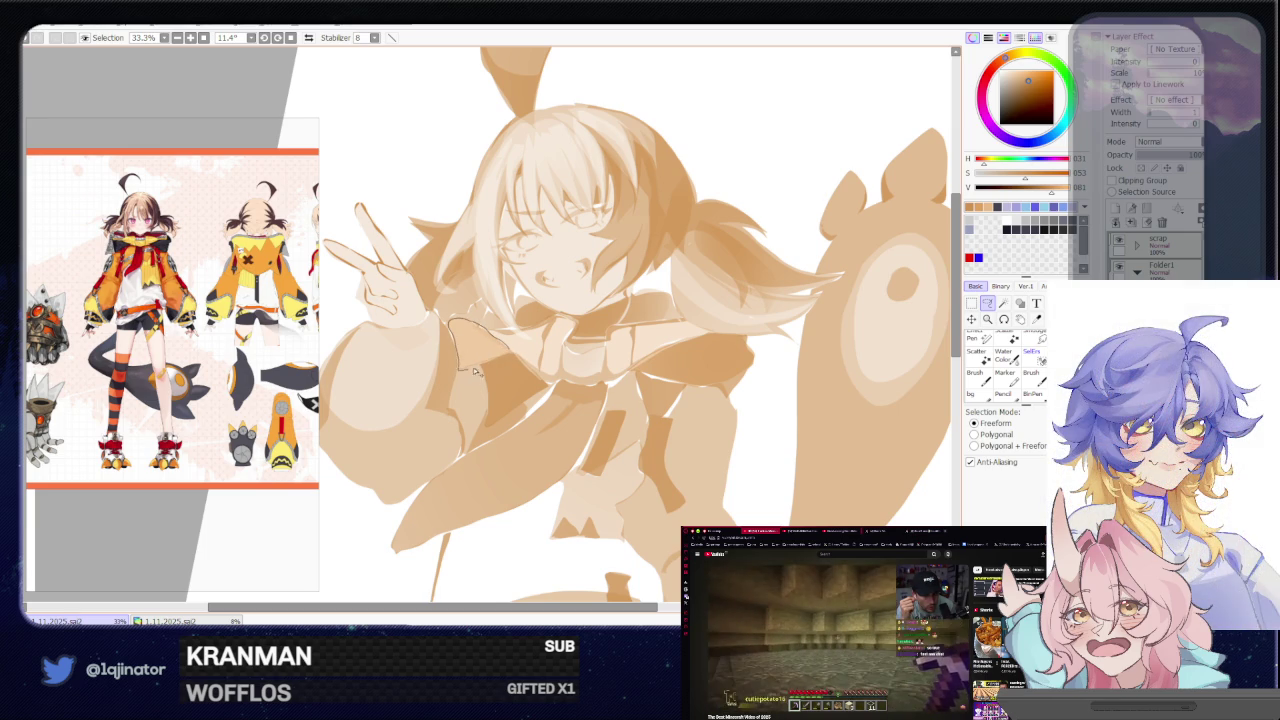
drag(469, 372, 640, 420)
key(minus)
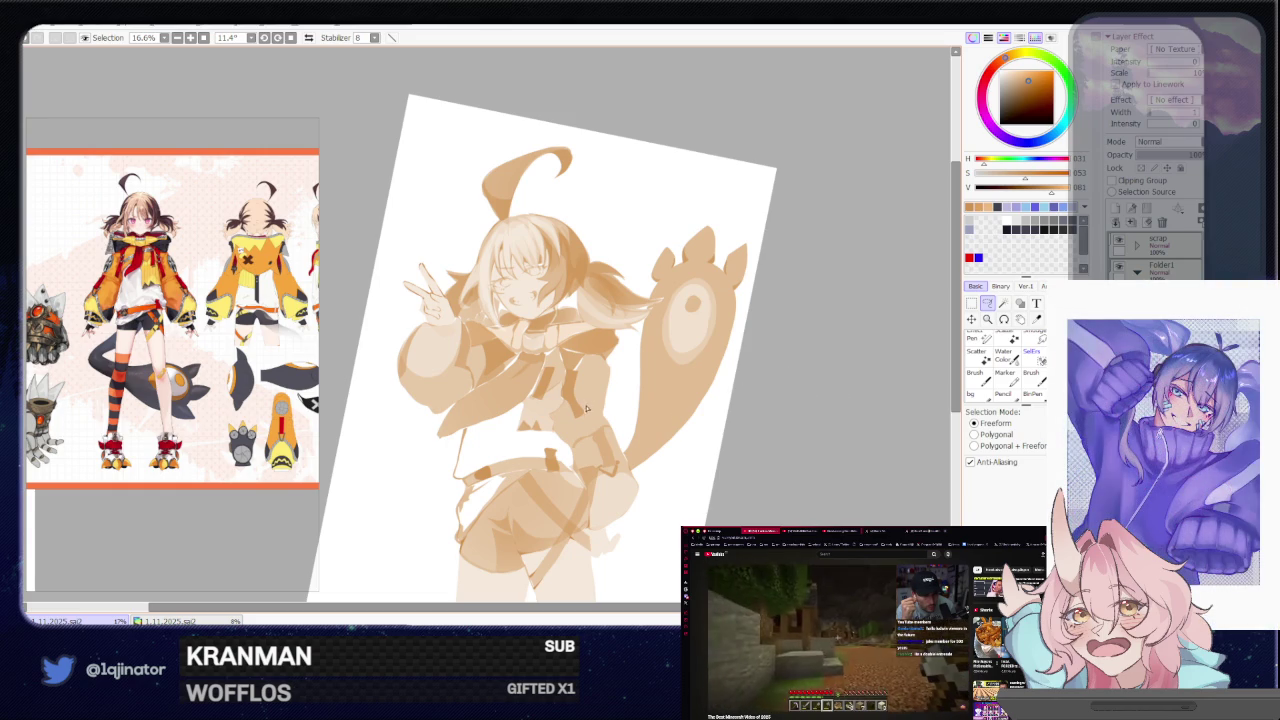
scroll(605, 406, up, 1)
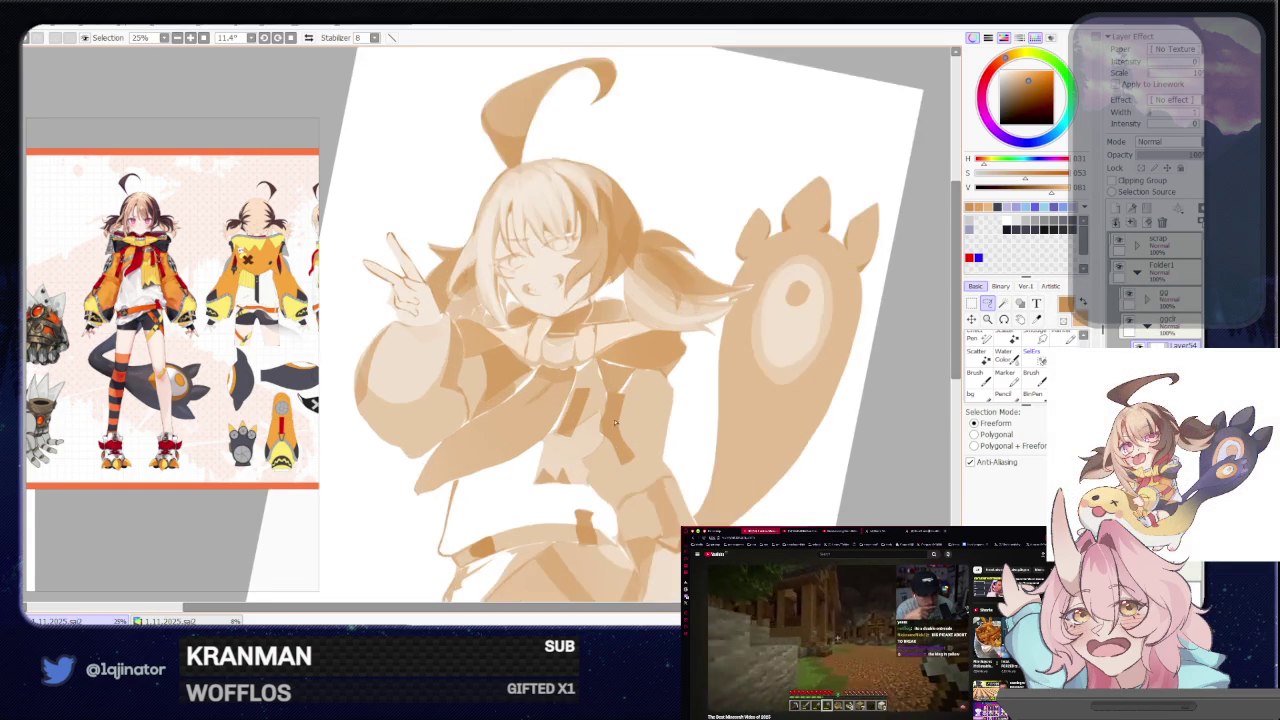
scroll(609, 407, up, 1)
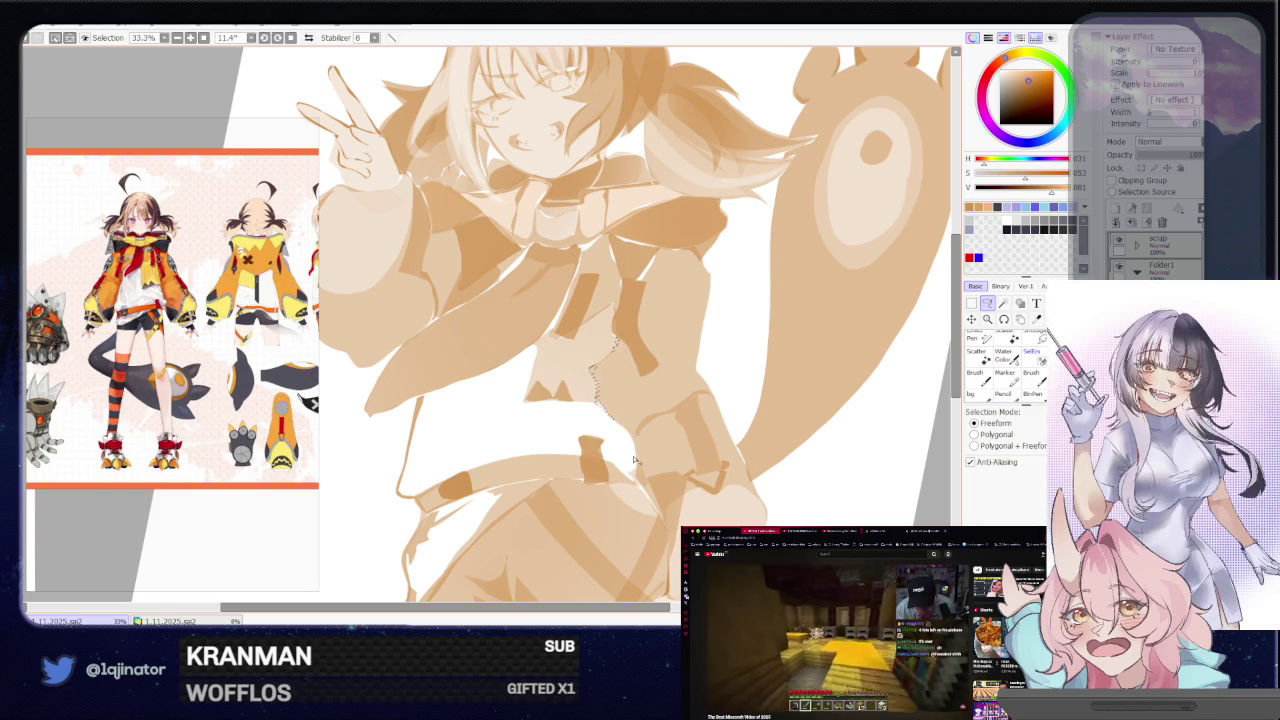
Paint the jacket edge beside the tie and lasso a thin sliver near the left hip
key(b)
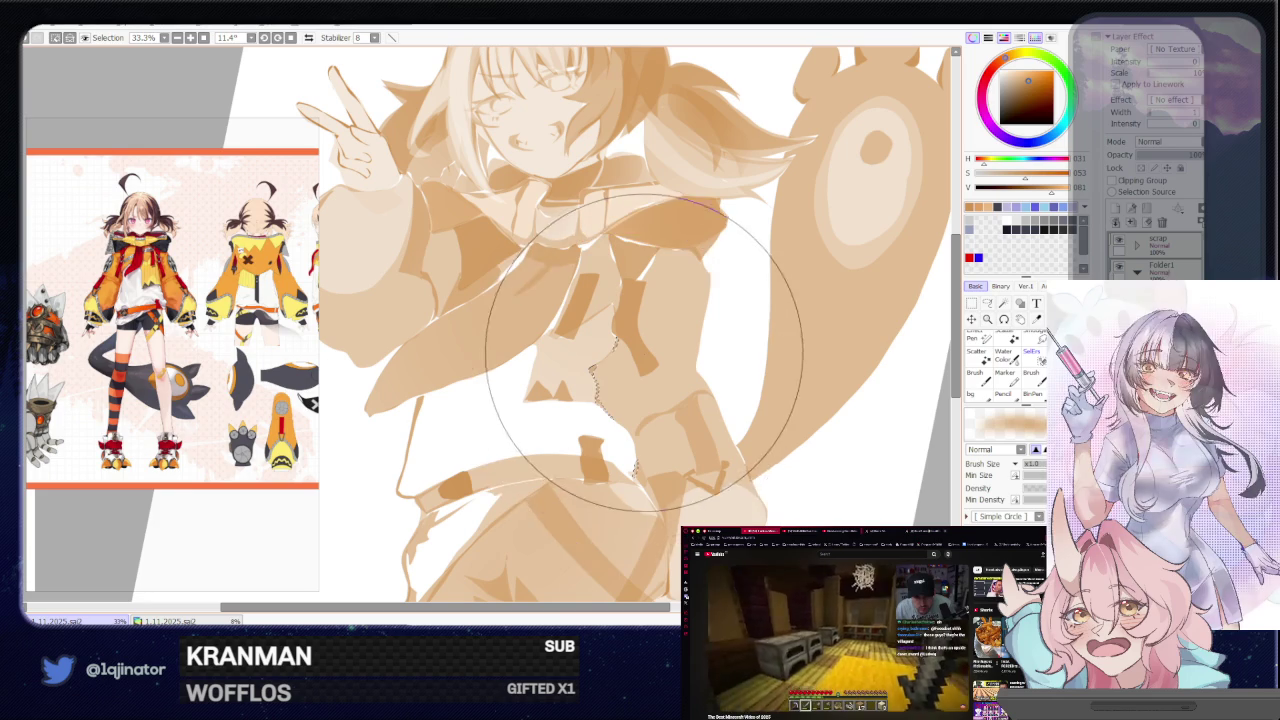
scroll(629, 408, down, 3)
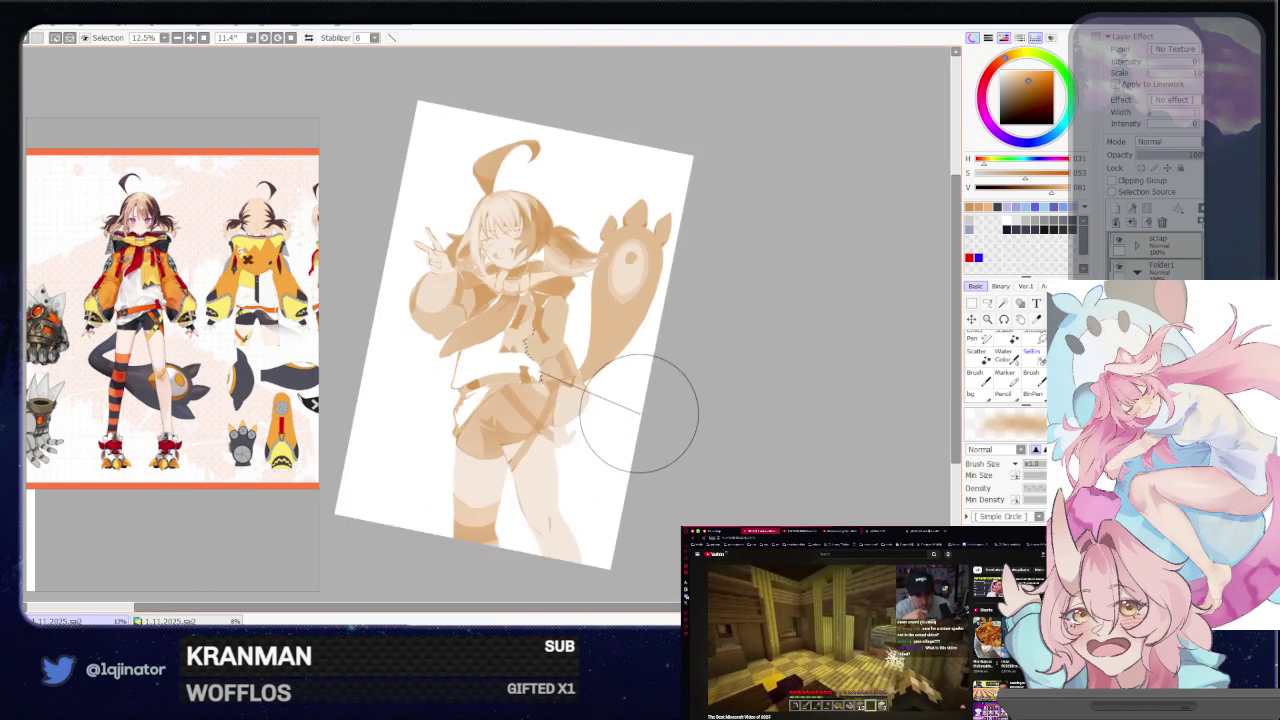
click(987, 303)
scroll(445, 320, up, 3)
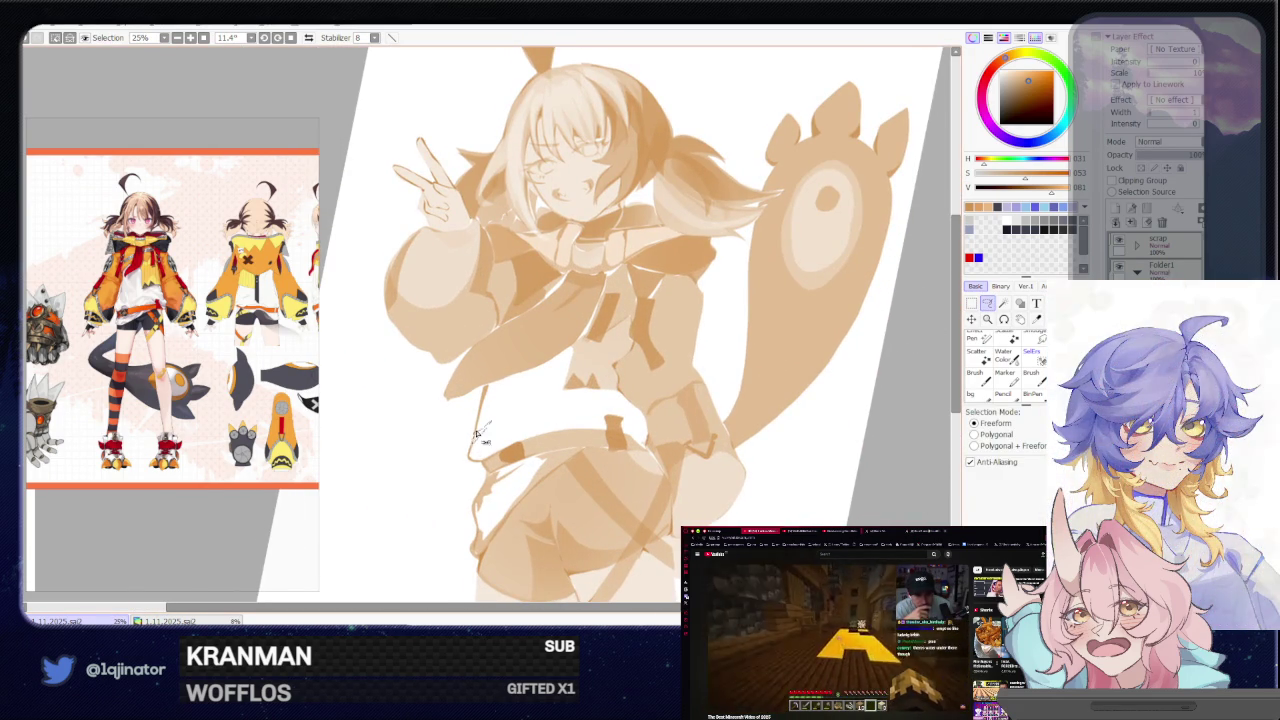
drag(476, 437, 560, 500)
scroll(842, 385, down, 2)
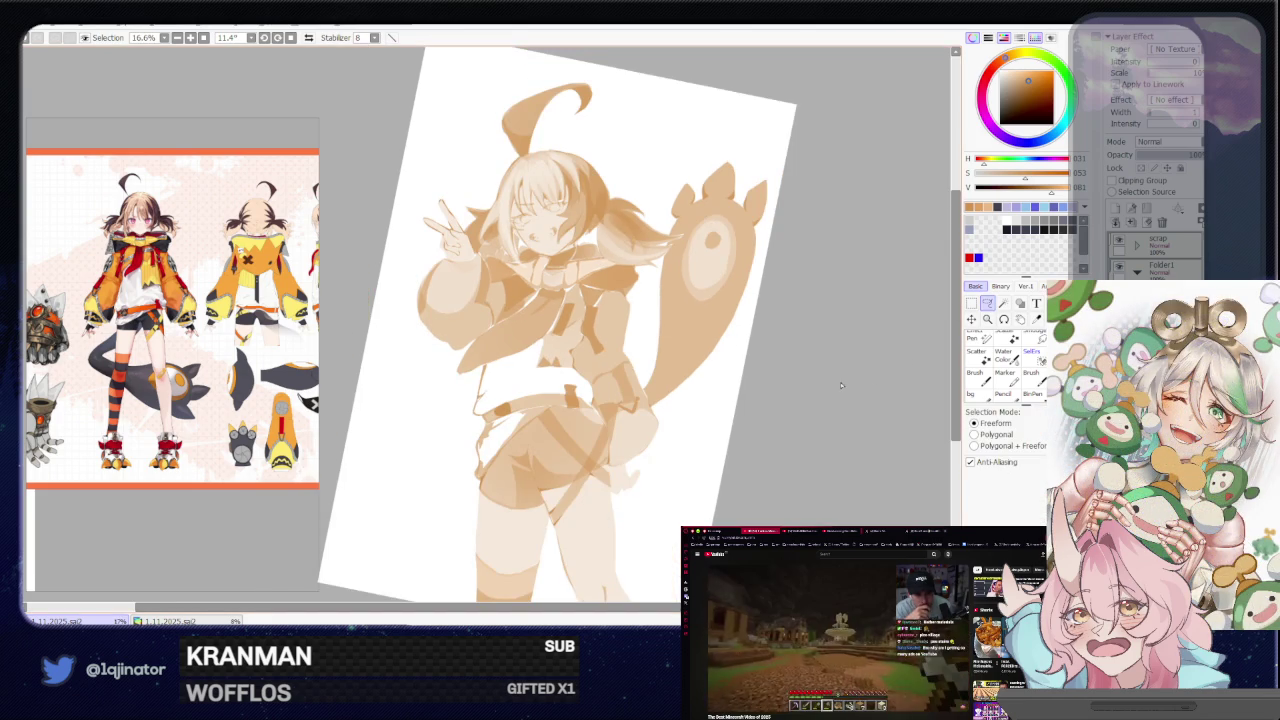
scroll(490, 310, up, 2)
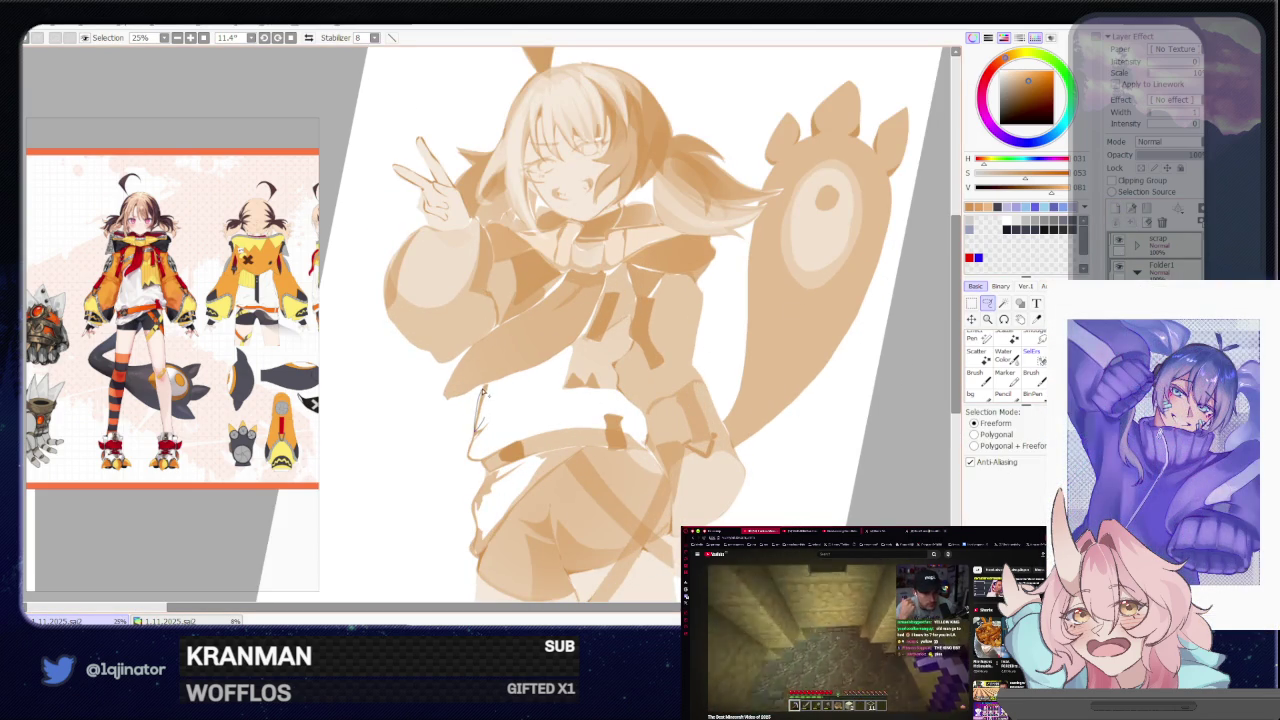
drag(485, 409, 492, 409)
scroll(491, 405, down, 1)
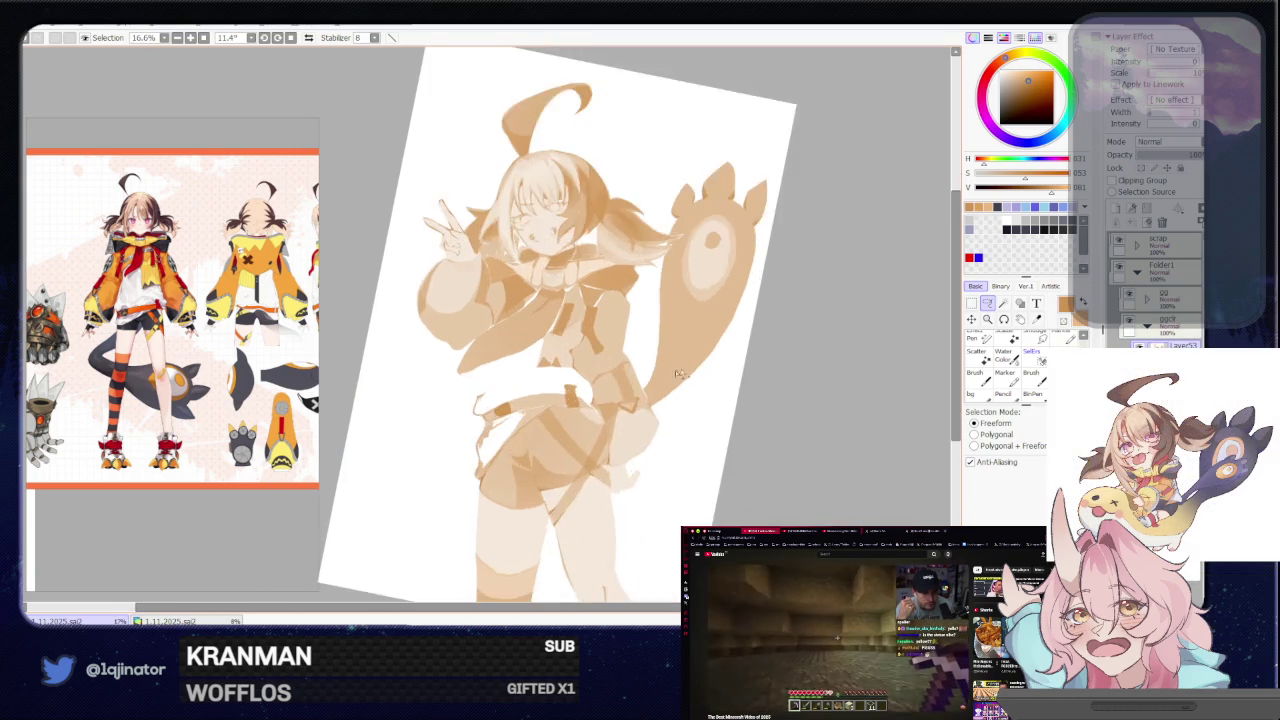
Deselect the hip sliver with Ctrl+D and return to the freehand lasso
scroll(491, 400, up, 1)
key(ctrl+d)
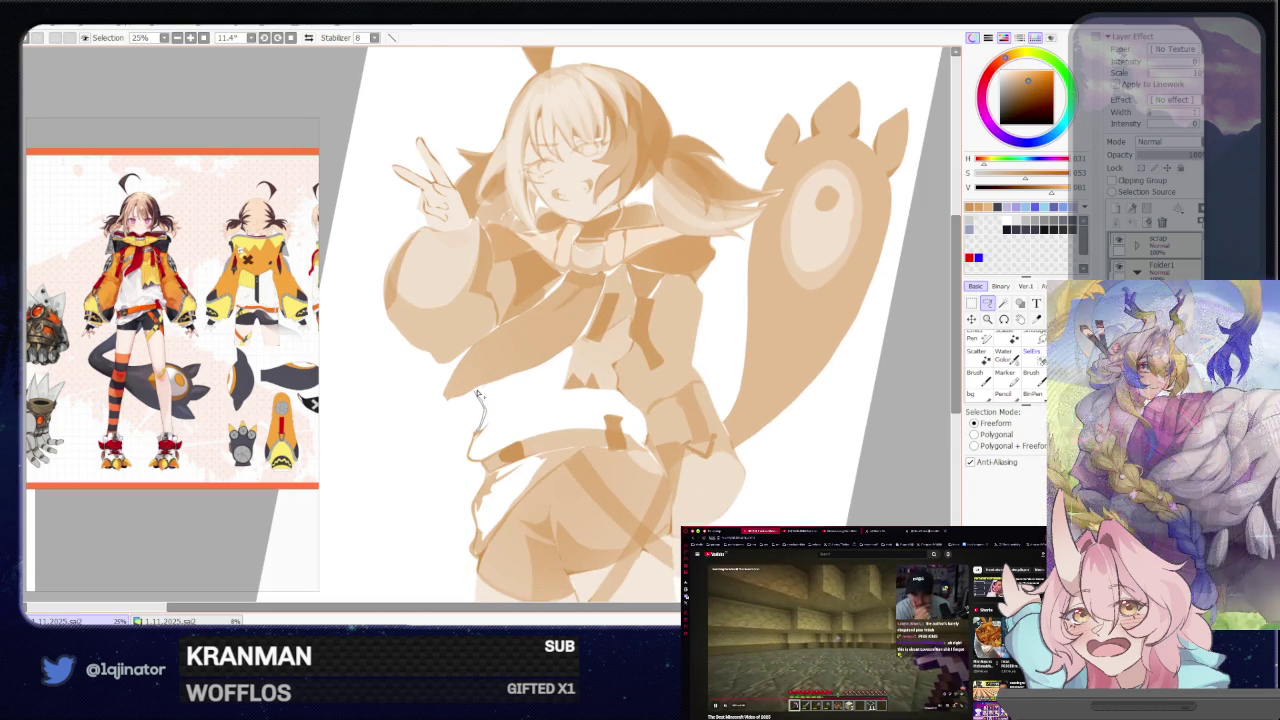
key(w)
scroll(537, 397, down, 1)
scroll(537, 397, down, 1)
key(l)
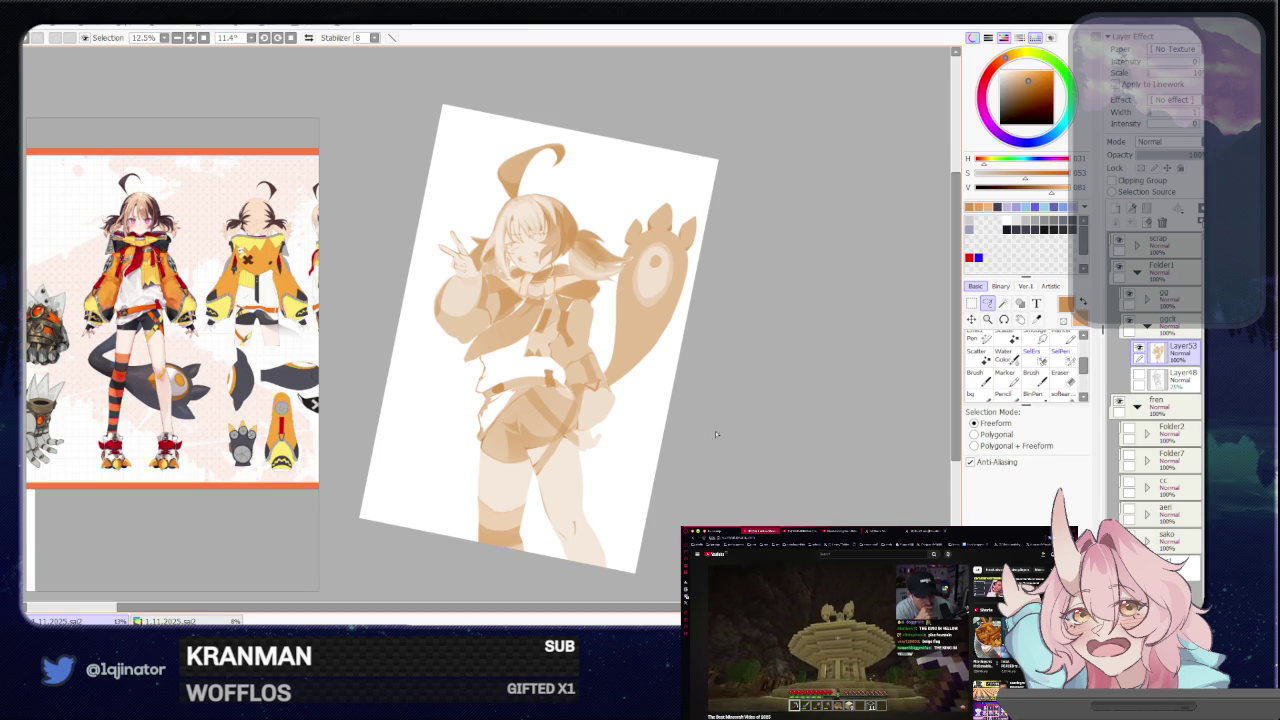
scroll(729, 469, up, 3)
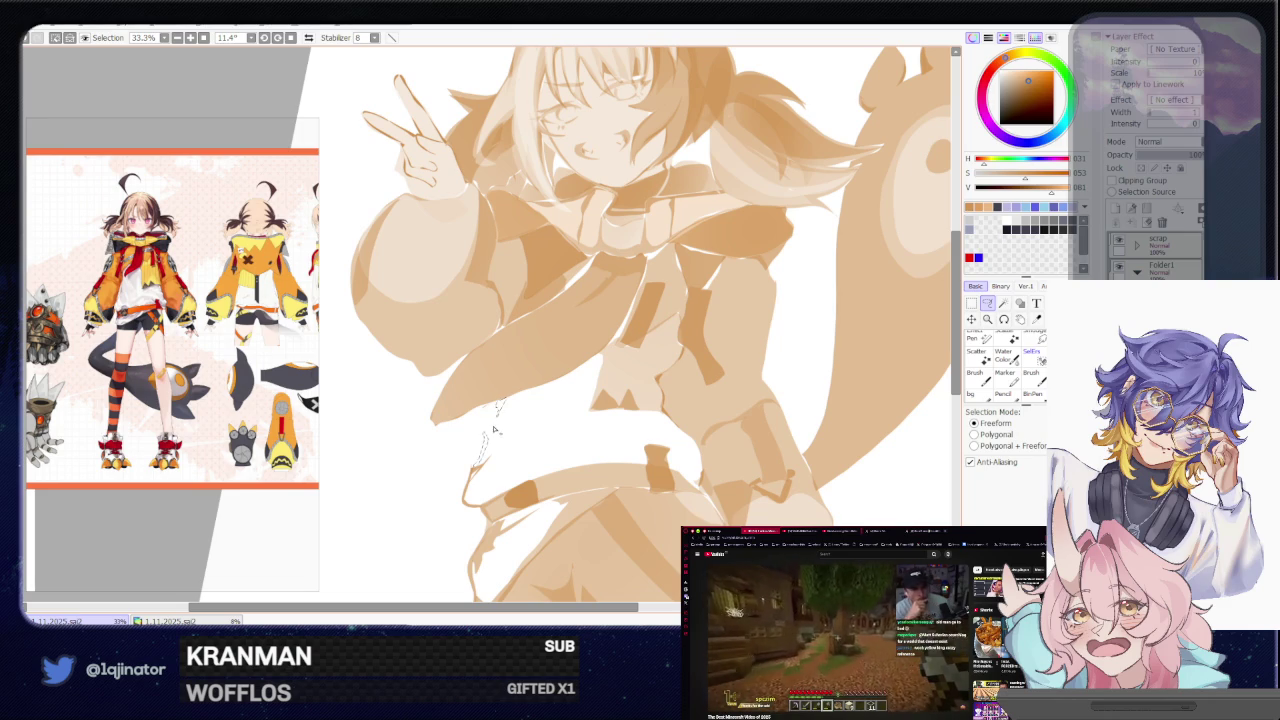
Rotate the view near upright and brush a small light fold at the left jacket hem
drag(487, 443, 700, 430)
scroll(932, 347, down, 2)
mouse_move(932, 347)
mouse_down()
mouse_move(811, 397)
mouse_move(801, 378)
mouse_up()
scroll(515, 400, up, 2)
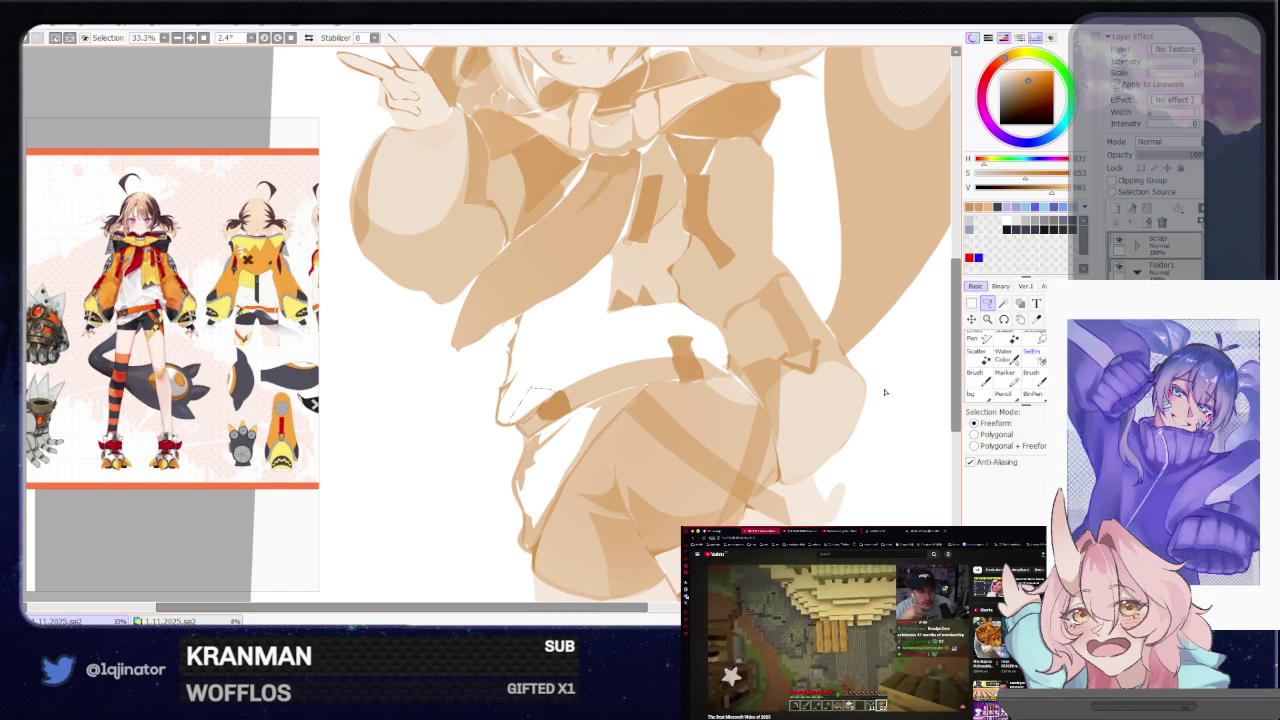
key(b)
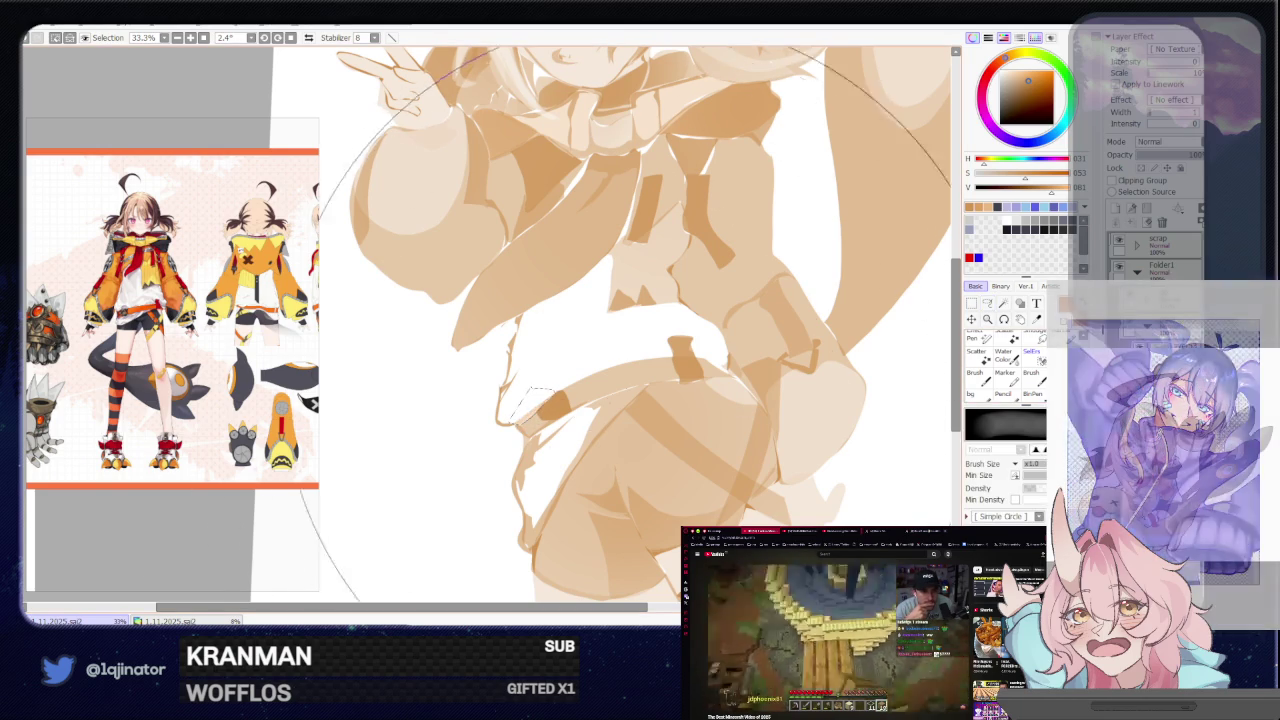
key(minus)
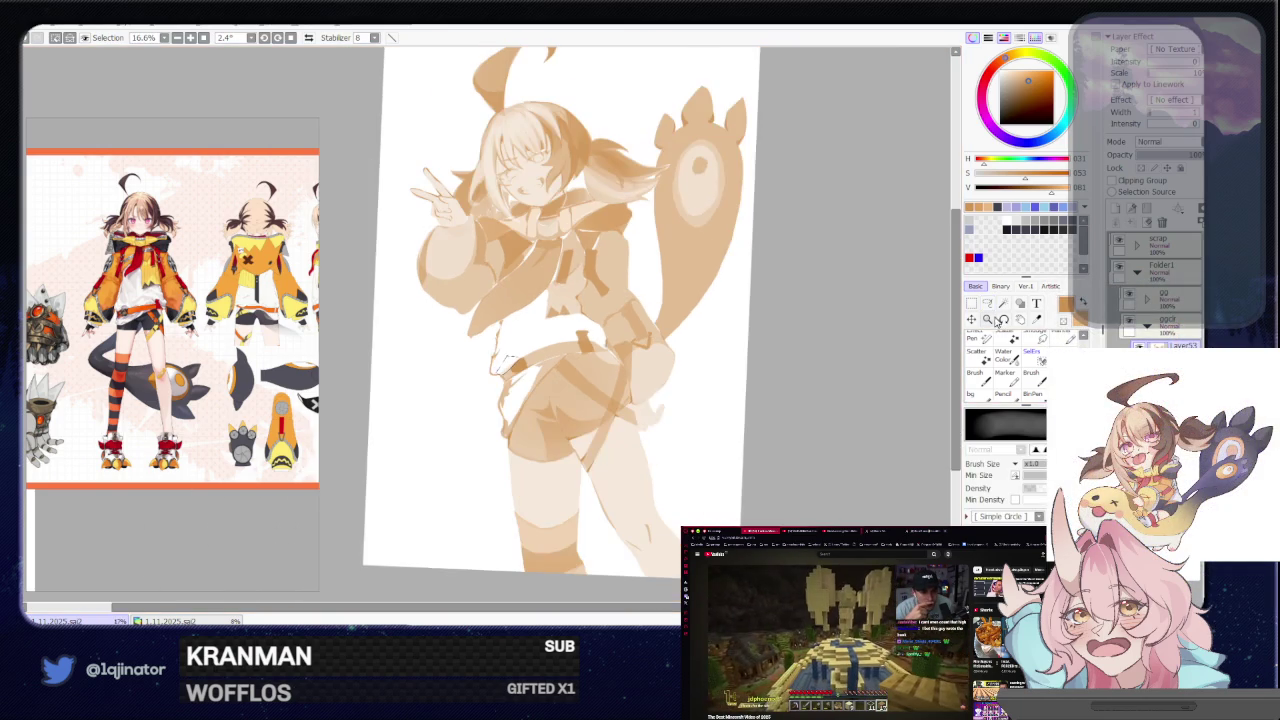
click(990, 304)
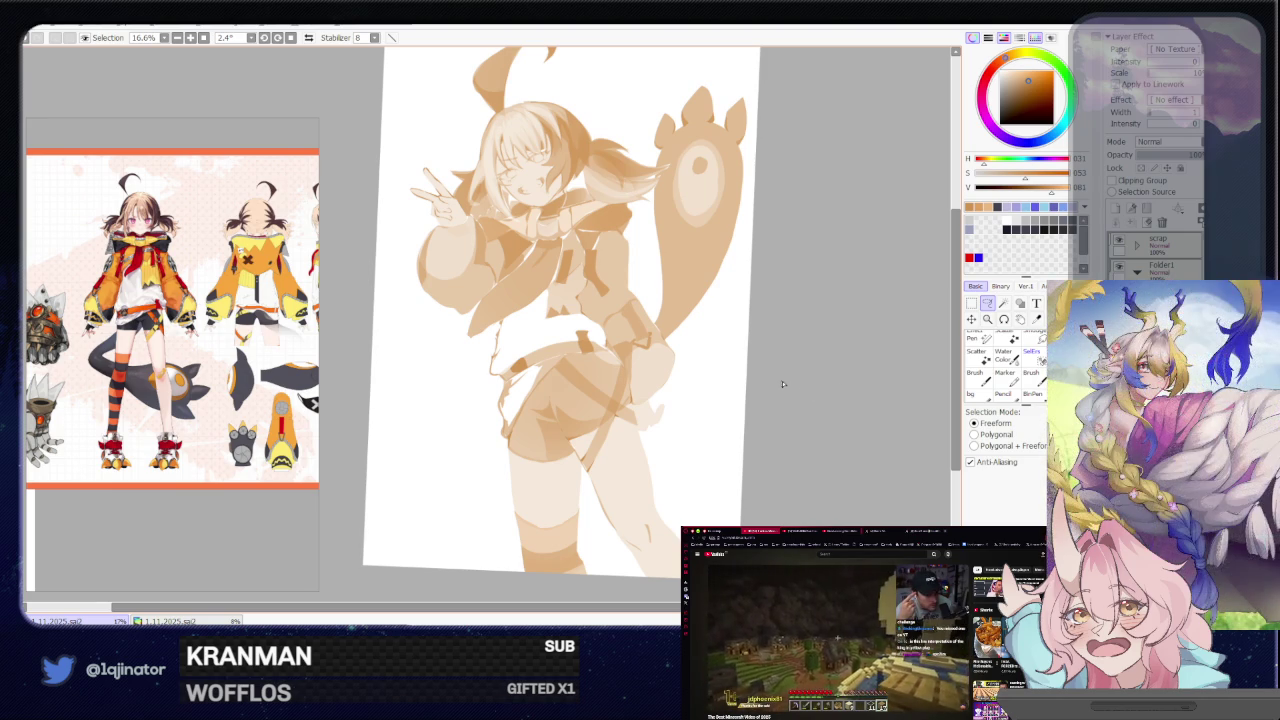
key(plus)
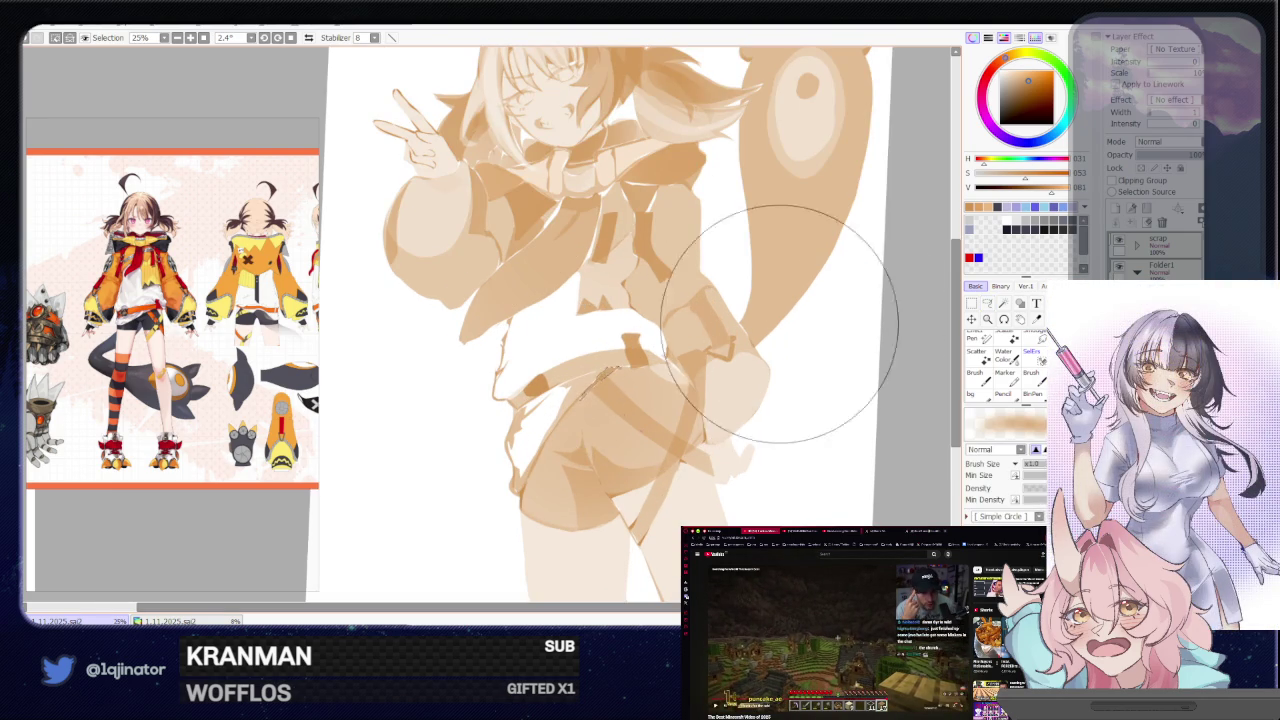
Lasso the small hand at the girl's hip and repaint it with clearer fingers
click(988, 305)
mouse_move(800, 320)
mouse_down()
mouse_move(702, 411)
mouse_move(709, 394)
mouse_move(620, 378)
mouse_up()
key(plus)
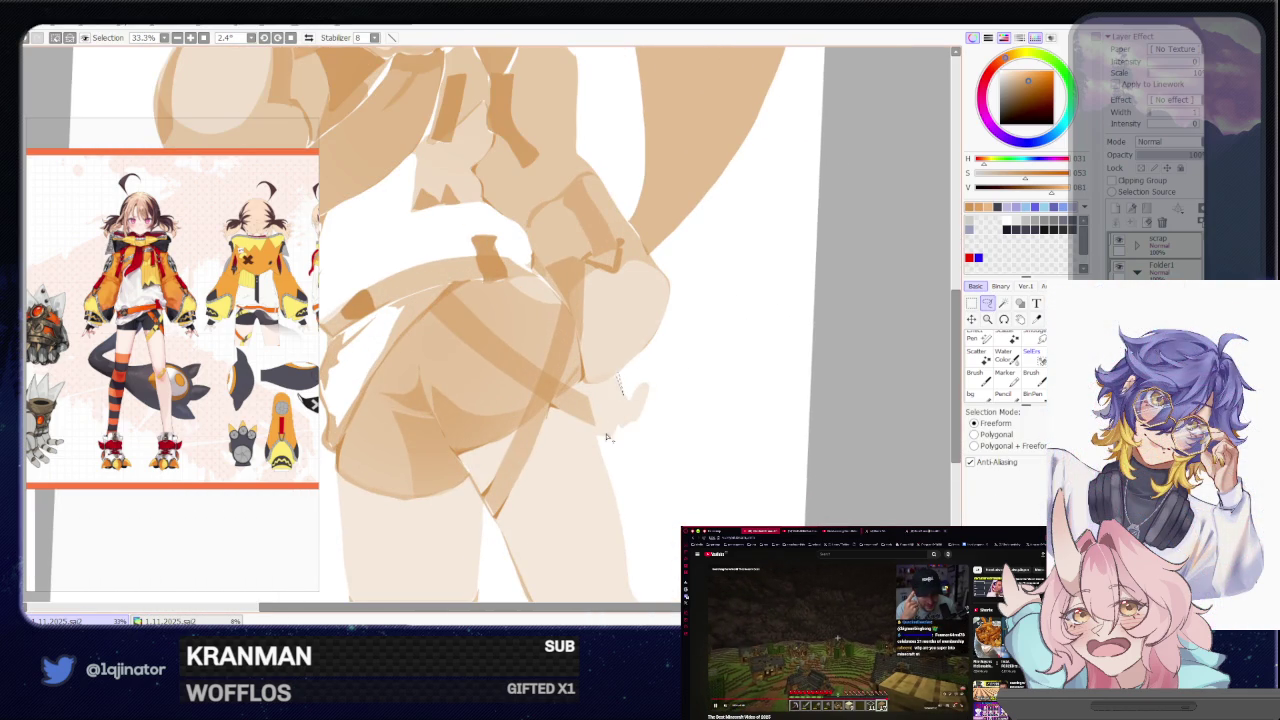
drag(598, 437, 625, 428)
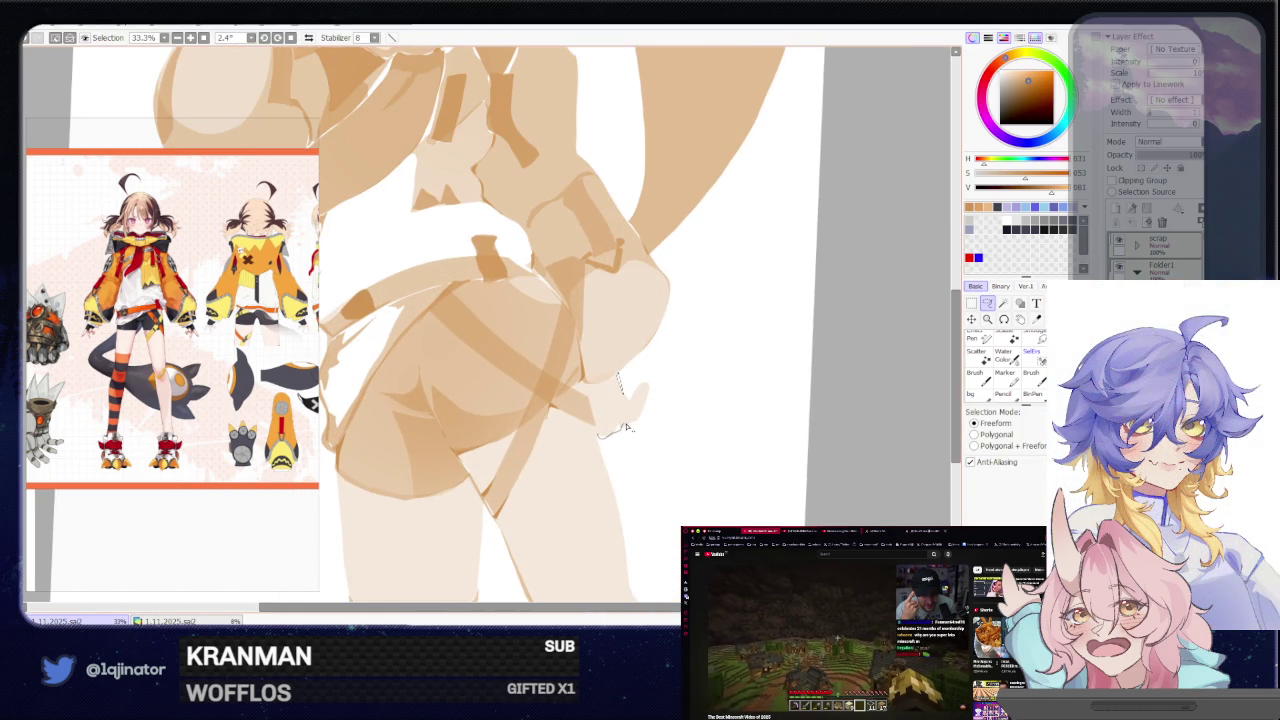
key(b)
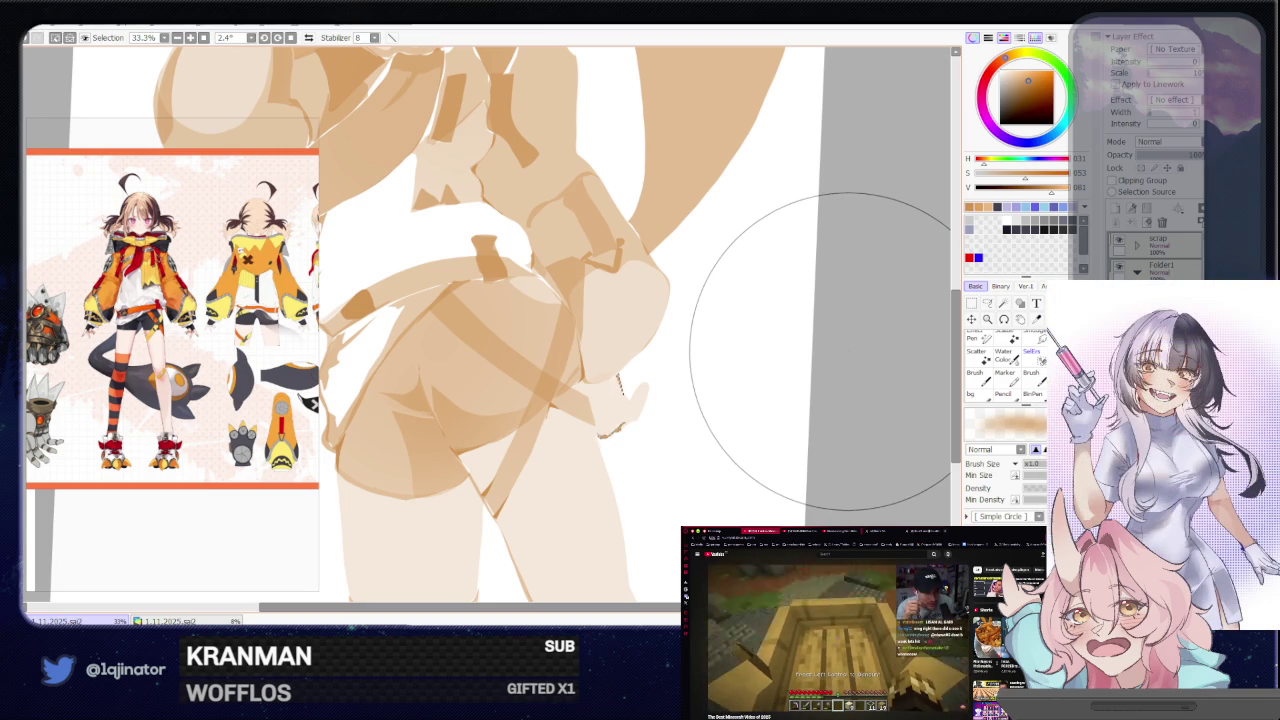
click(987, 305)
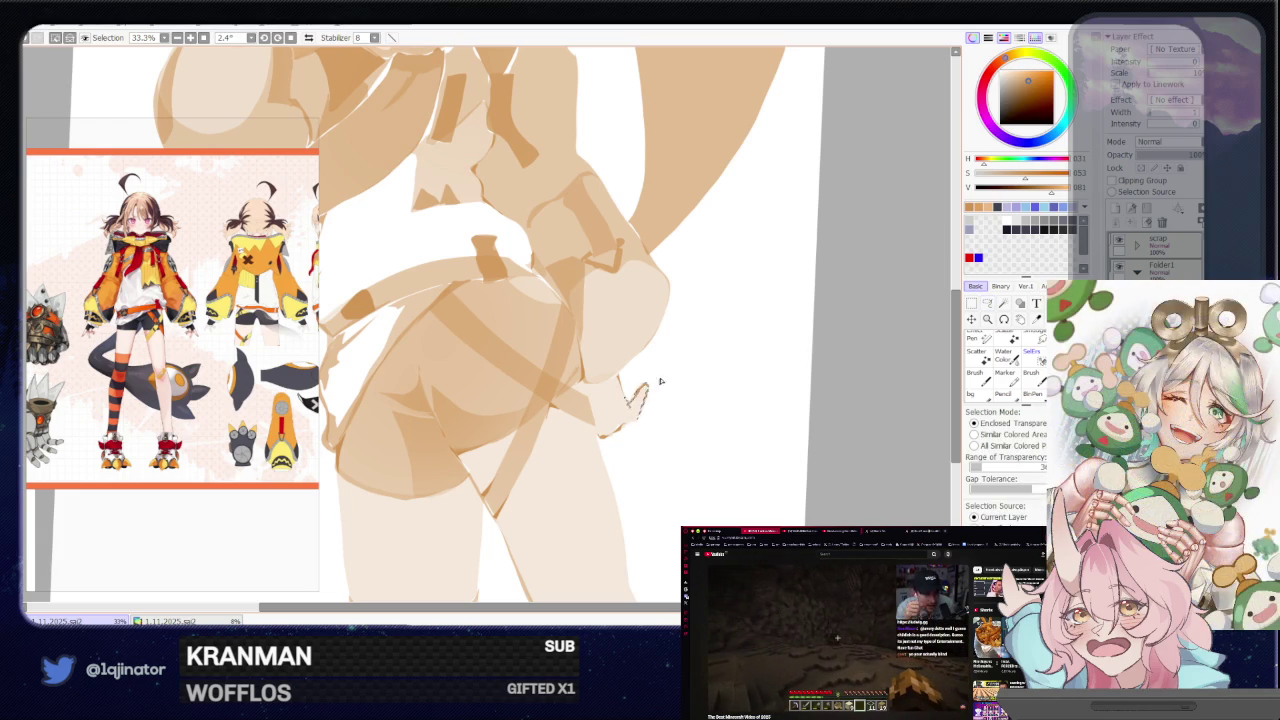
scroll(873, 350, down, 1)
scroll(749, 349, down, 2)
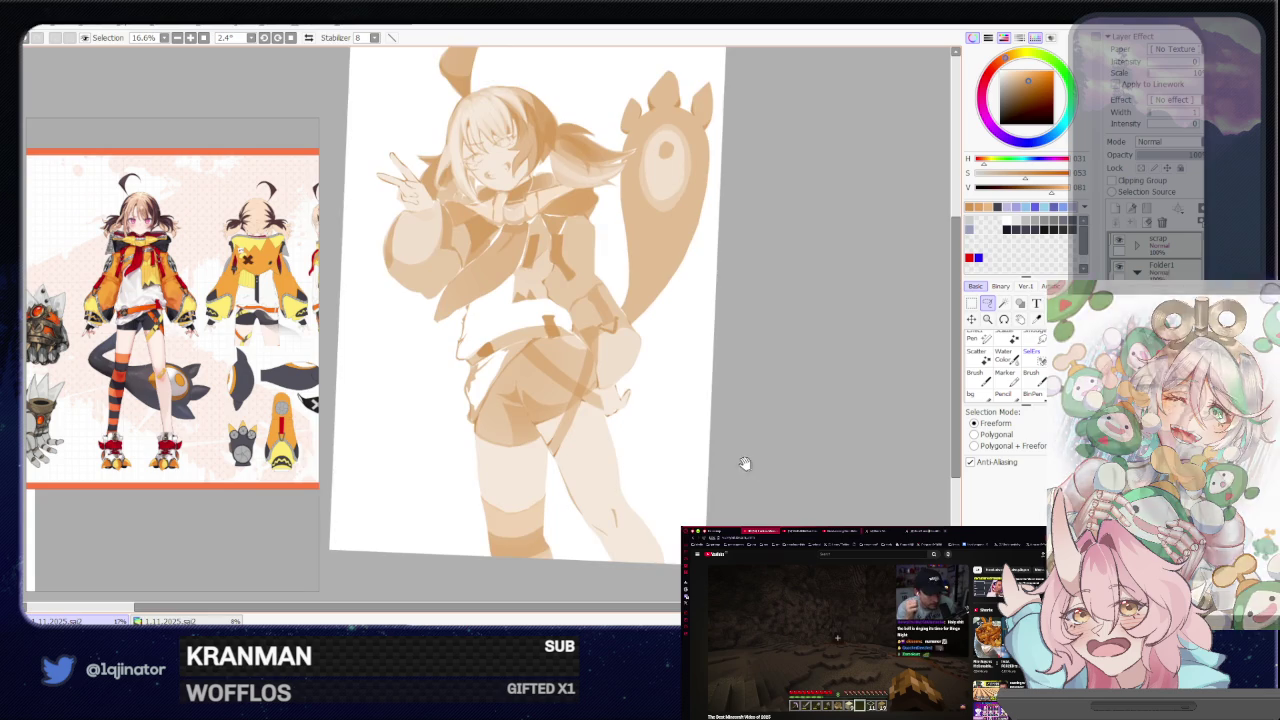
Clear a stray selection and rotate the canvas to about 13°, reframing the drawing
scroll(628, 363, up, 2)
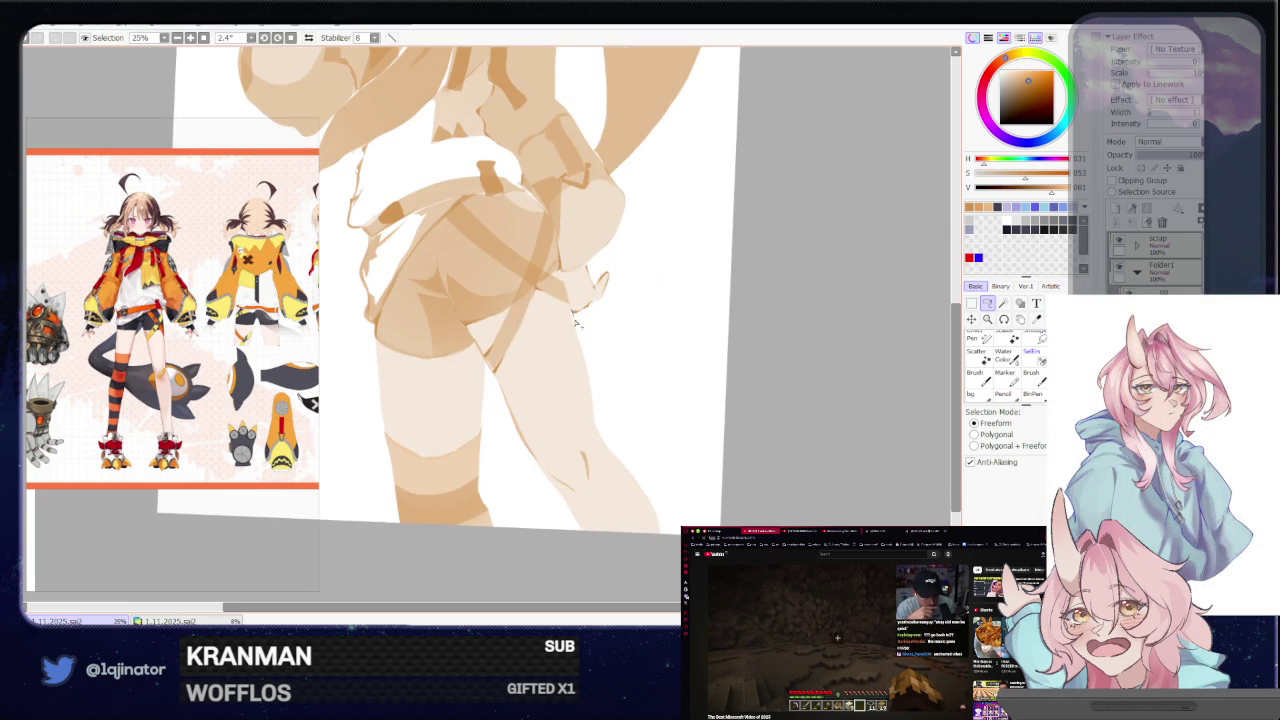
mouse_move(585, 368)
mouse_down()
mouse_move(580, 343)
mouse_move(586, 372)
mouse_up()
key(w)
key(ctrl+d)
key(a)
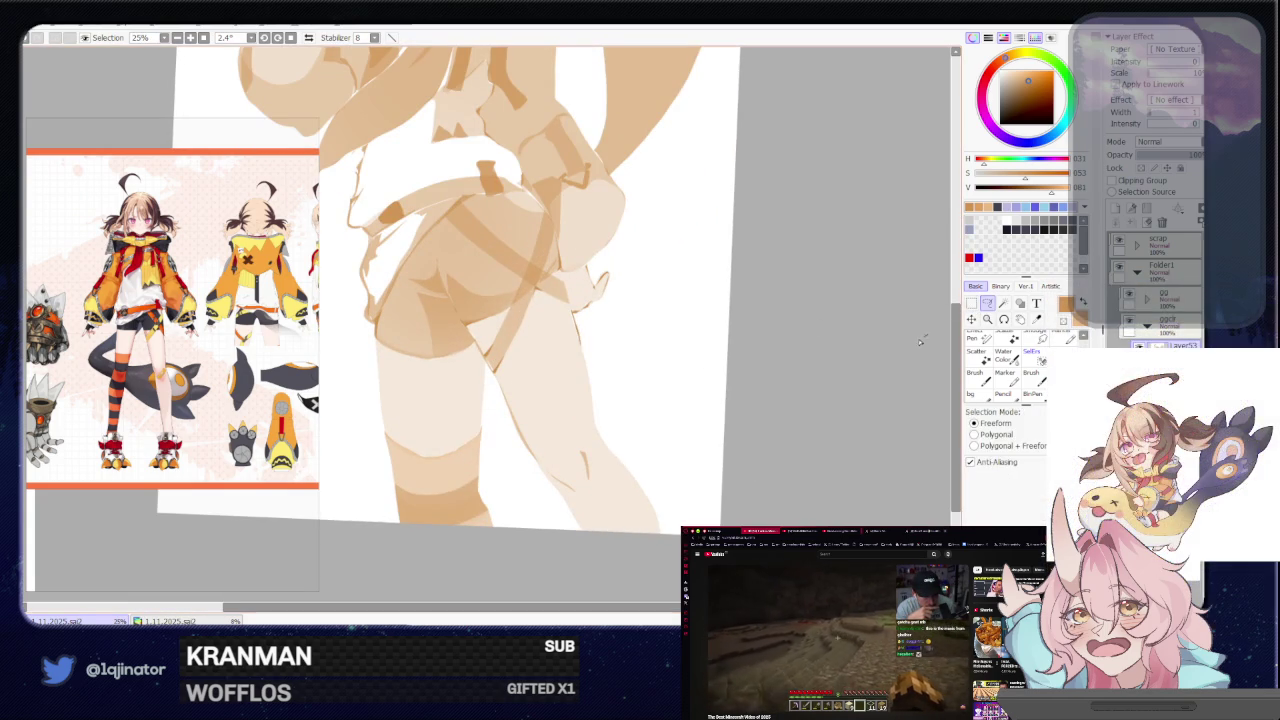
mouse_move(730, 358)
mouse_down()
mouse_move(537, 420)
mouse_move(541, 409)
mouse_up()
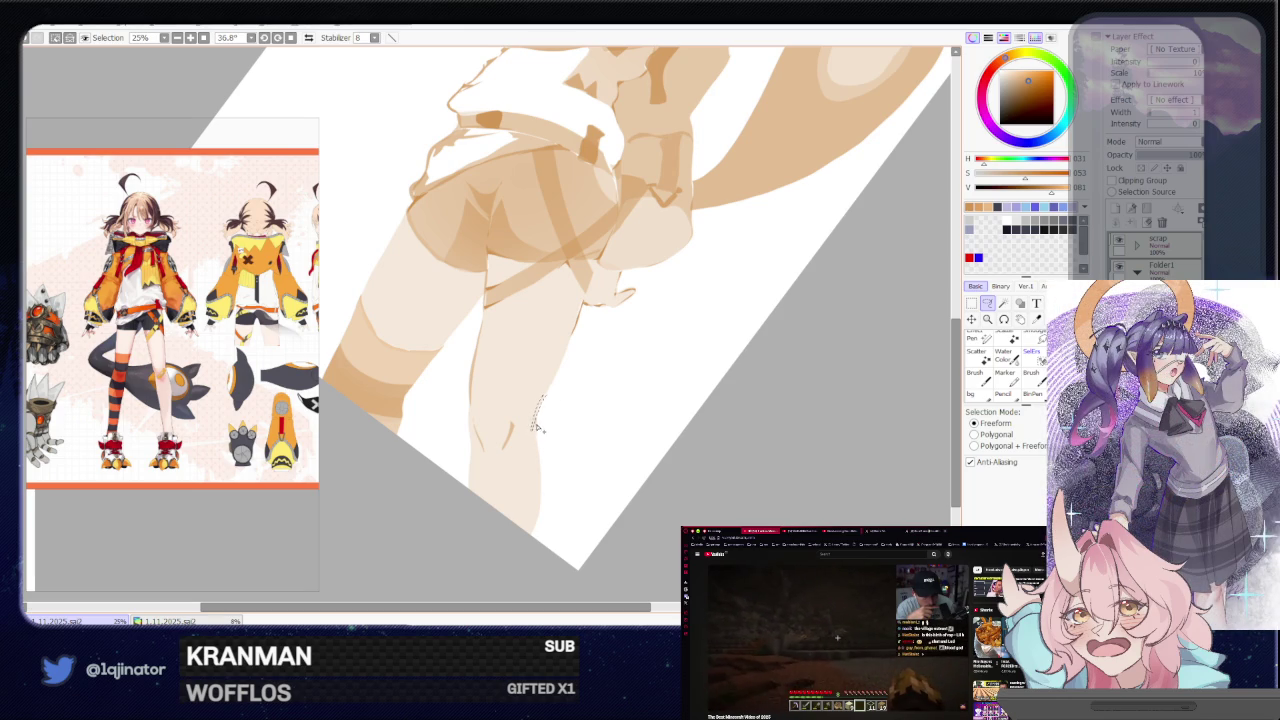
key(ctrl+minus)
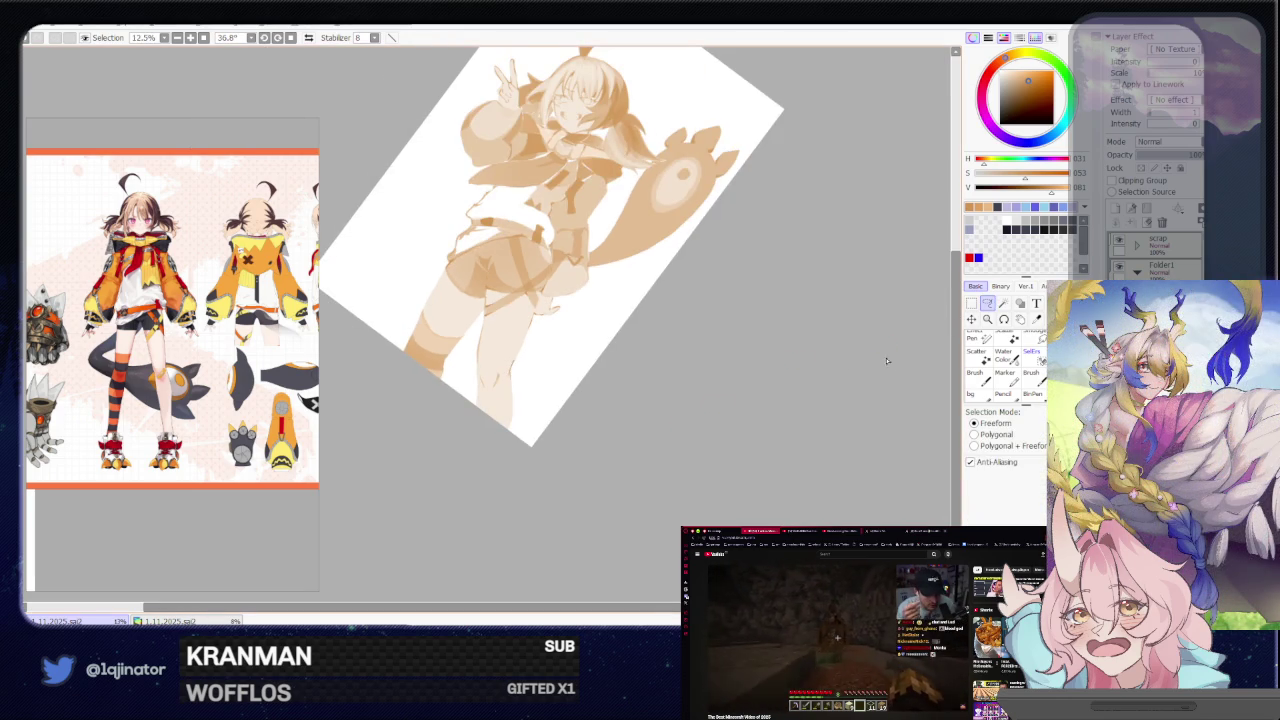
drag(893, 363, 737, 380)
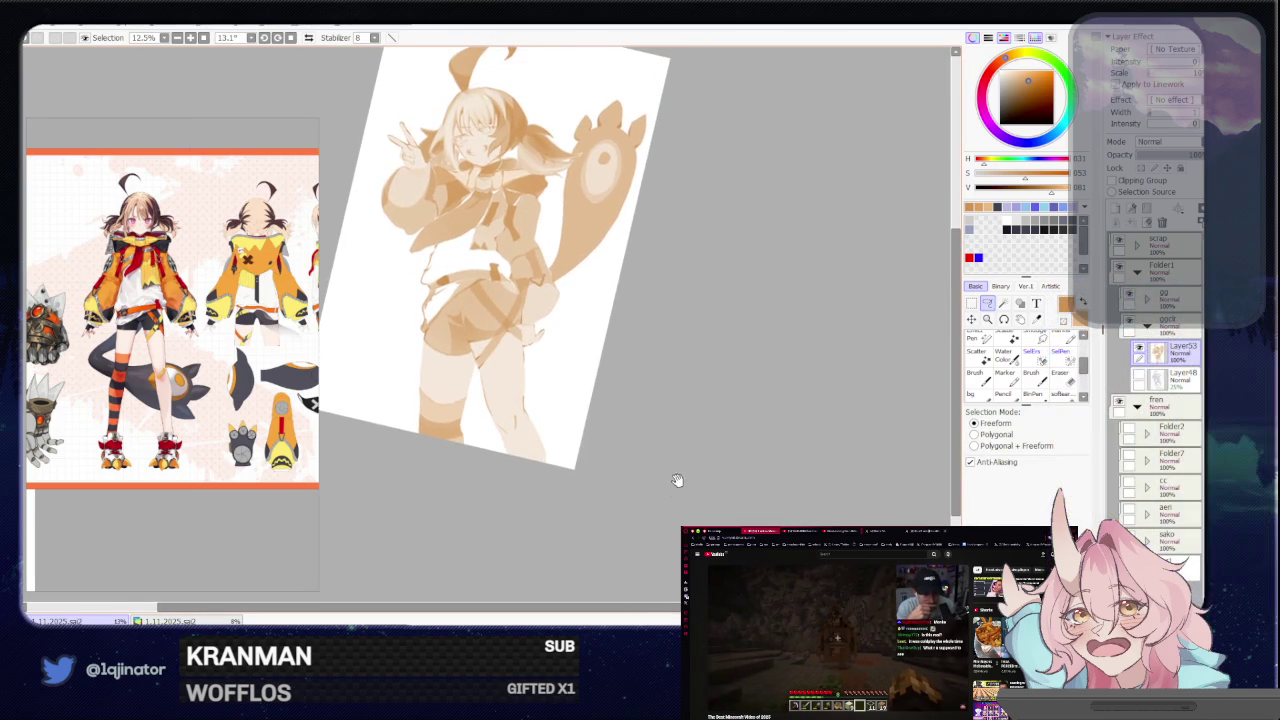
mouse_move(658, 421)
mouse_down()
mouse_move(674, 480)
mouse_move(654, 474)
mouse_move(659, 460)
mouse_up()
key(ctrl+plus)
key(ctrl+plus)
key(ctrl+plus)
key(ctrl+plus)
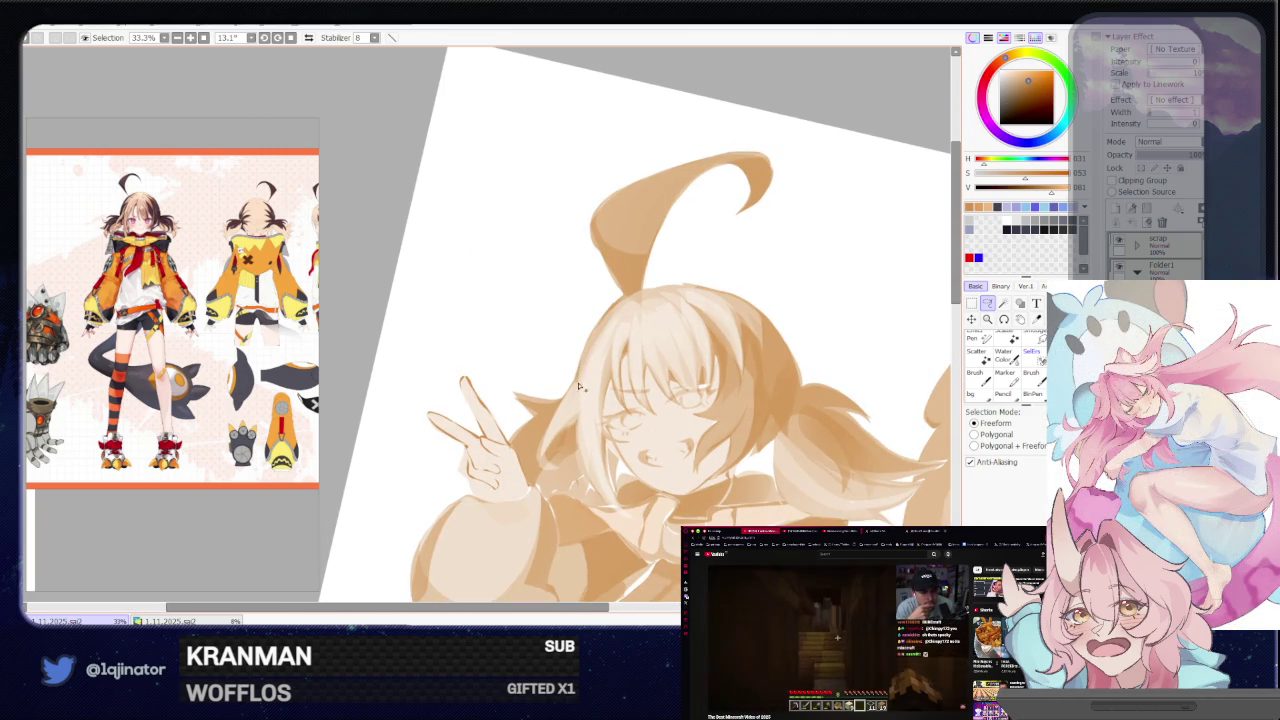
Lasso the pointed tip of the large paw's middle toe and frame the paw
mouse_move(578, 394)
mouse_down()
mouse_move(704, 294)
mouse_move(588, 415)
mouse_up()
key(v)
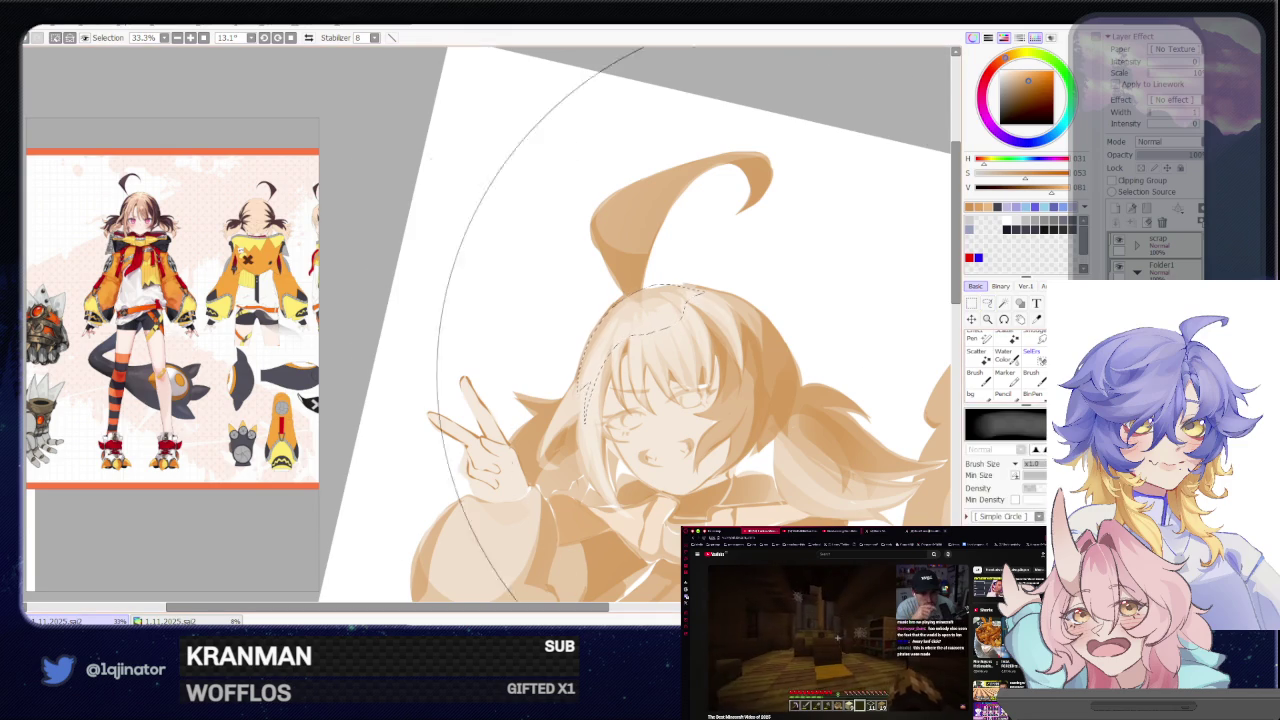
scroll(807, 218, down, 1)
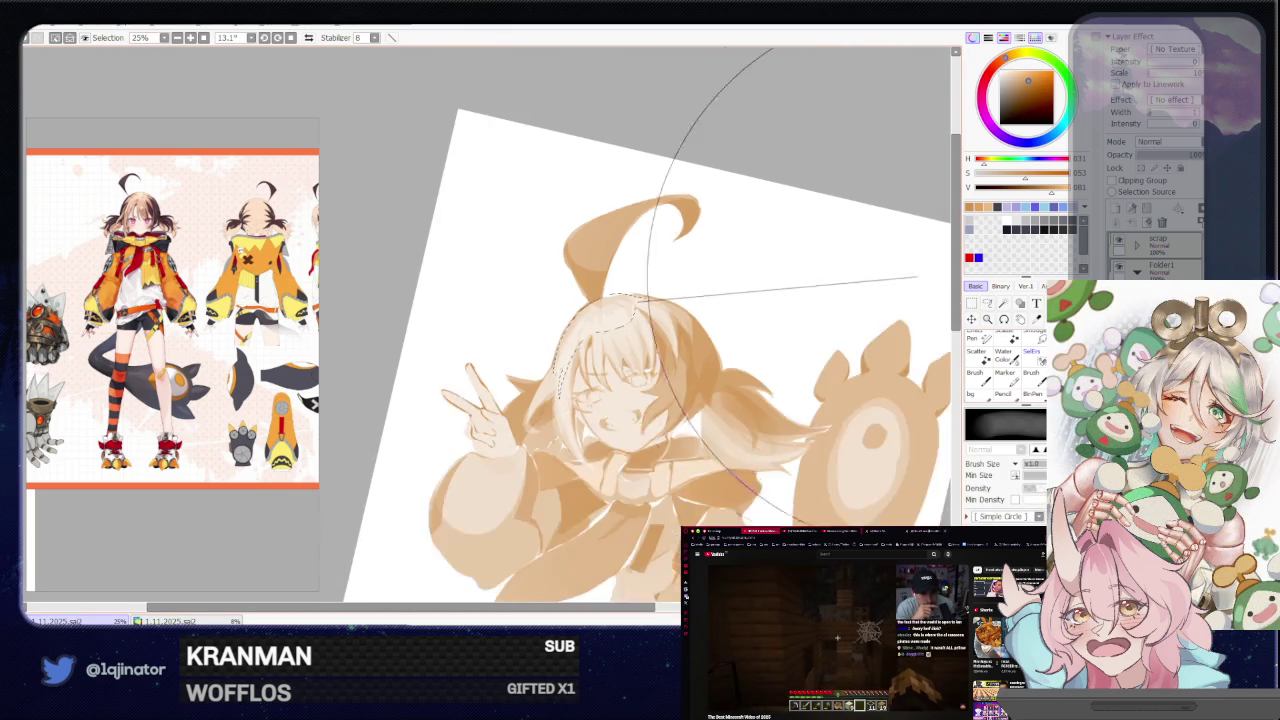
scroll(807, 218, down, 1)
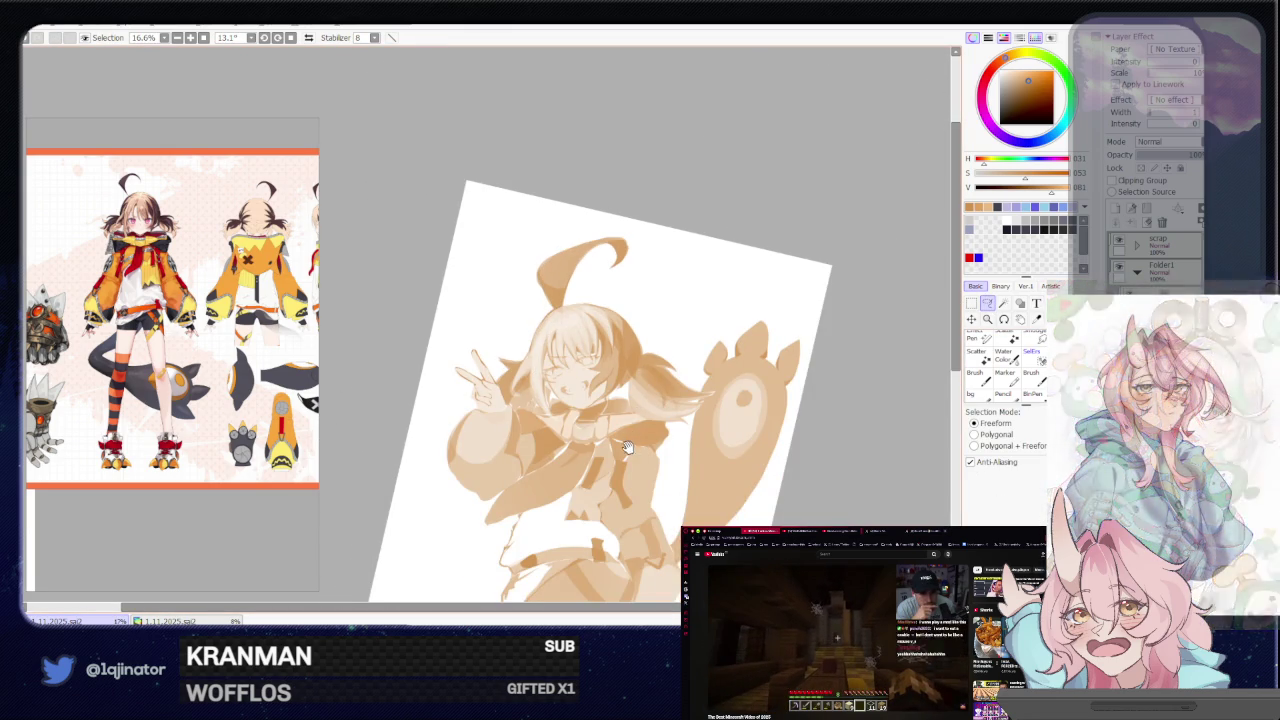
drag(624, 469, 614, 392)
drag(618, 440, 580, 453)
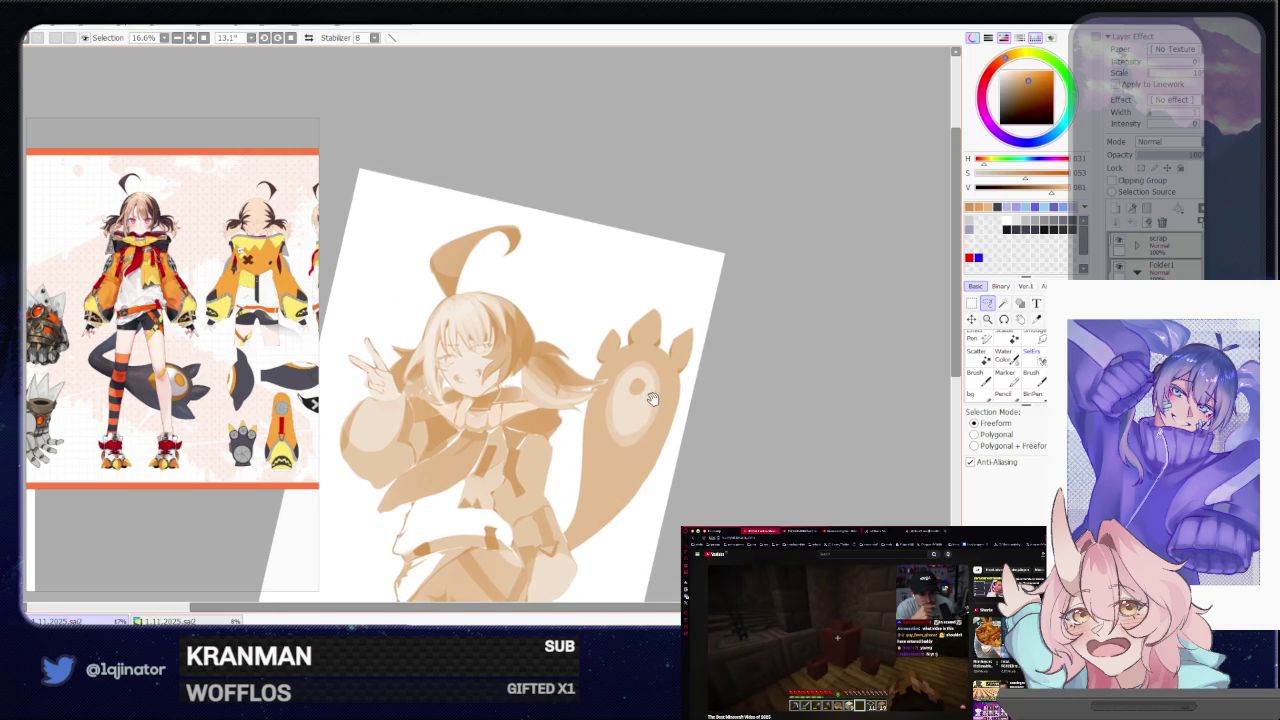
scroll(673, 290, up, 2)
drag(654, 360, 665, 327)
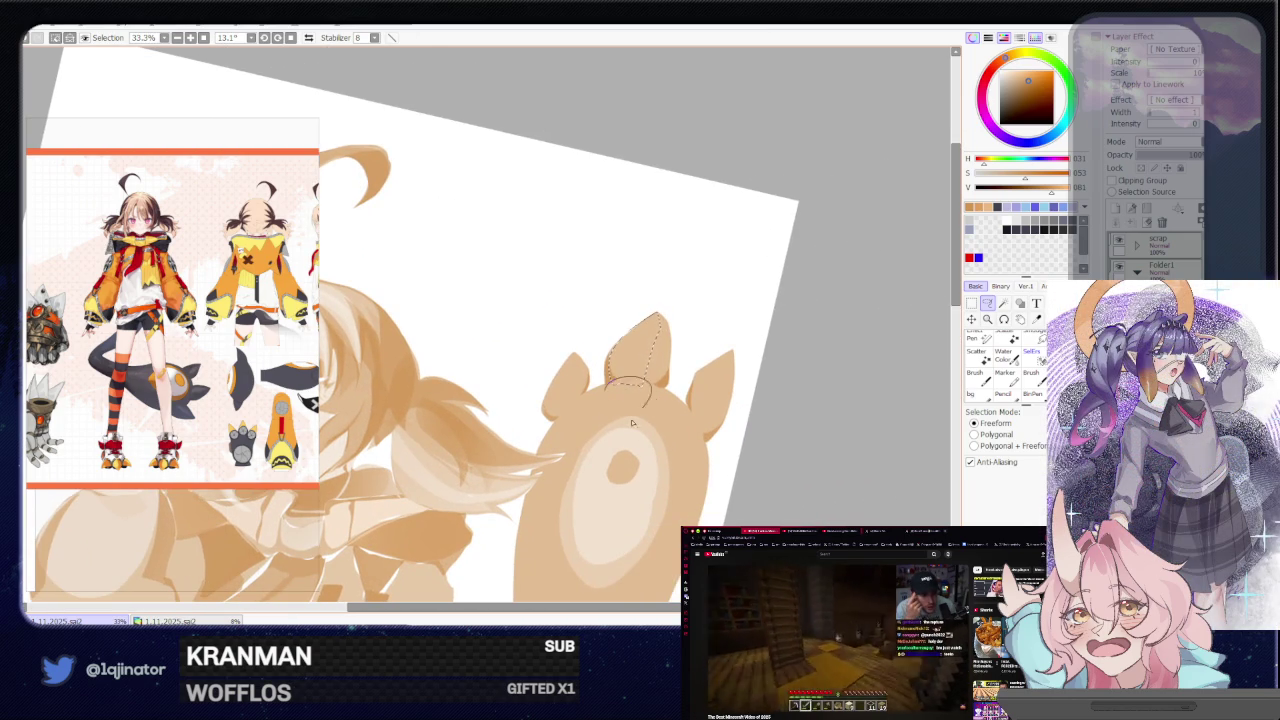
Lasso the paw's middle, left and right toes along with its left edge
drag(645, 408, 645, 410)
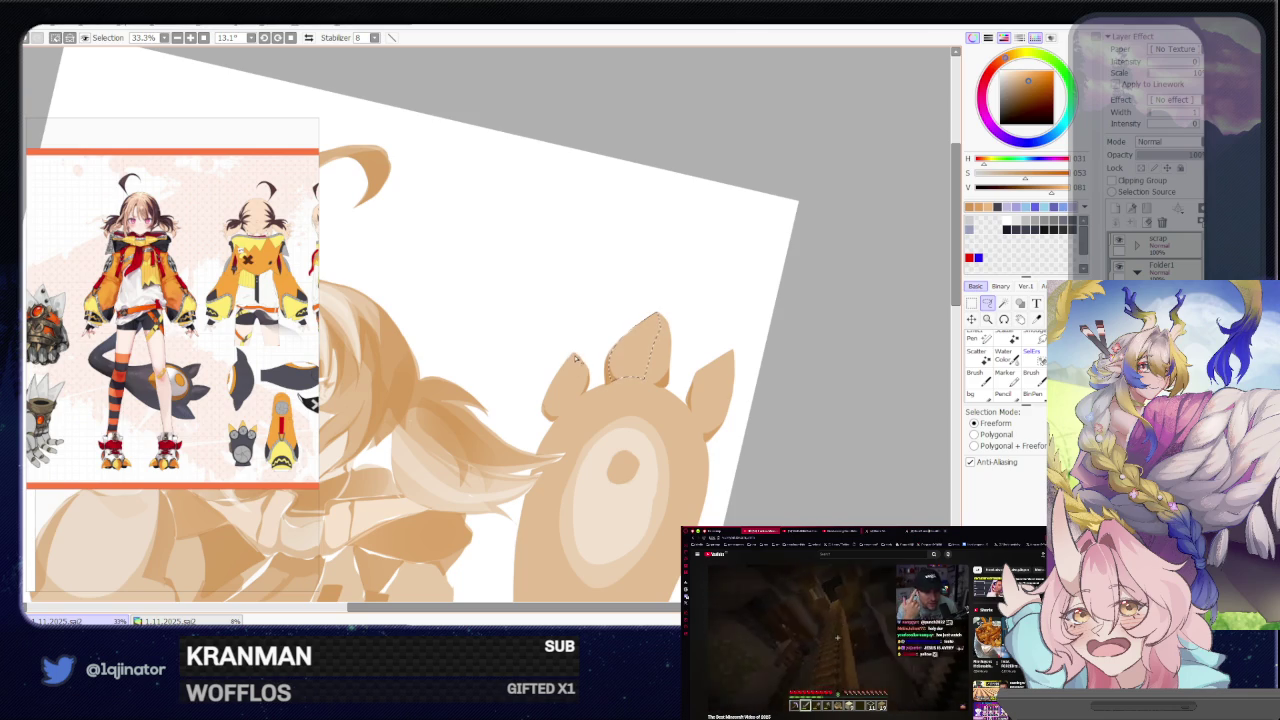
drag(548, 405, 574, 370)
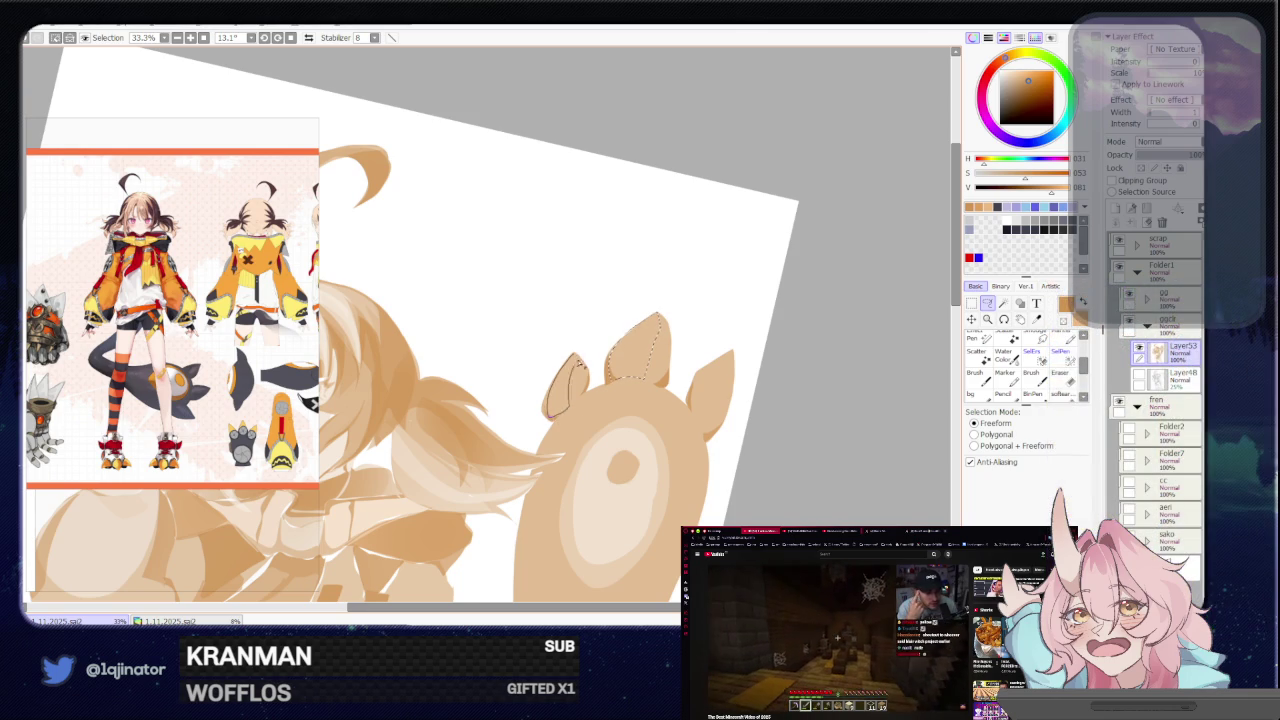
mouse_move(575, 457)
mouse_down()
mouse_move(570, 383)
mouse_move(686, 318)
mouse_up()
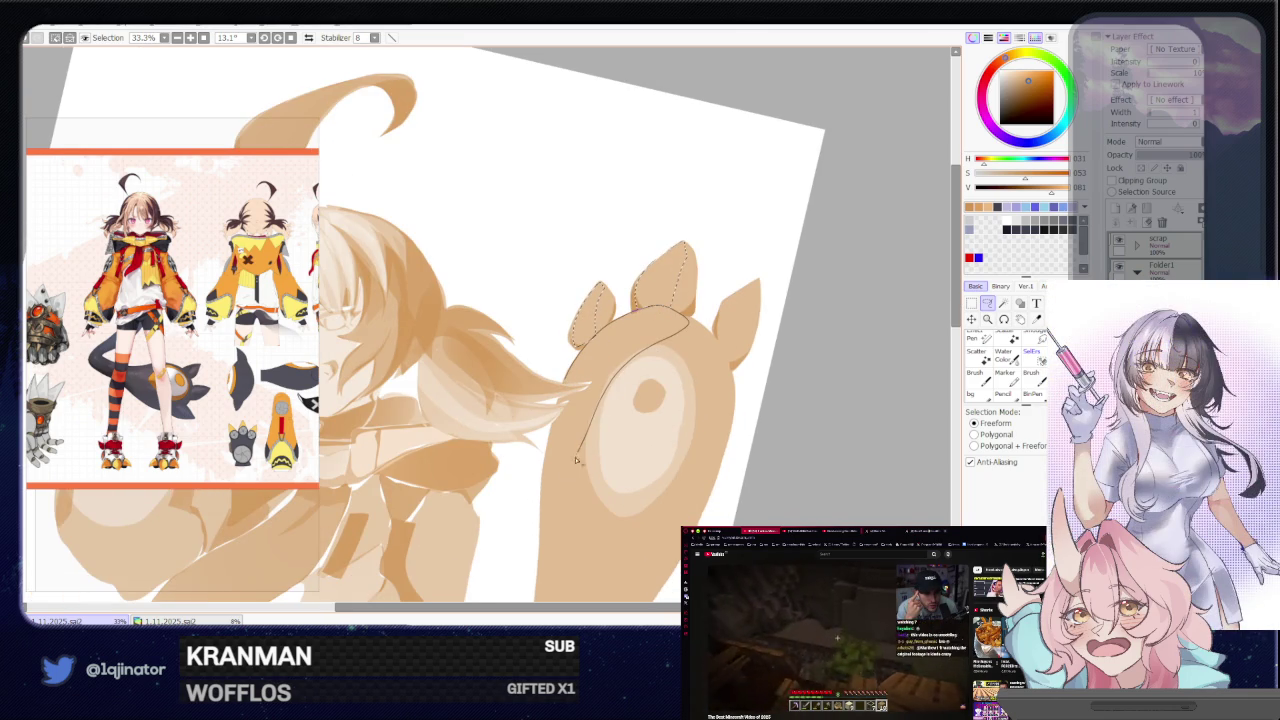
drag(579, 456, 540, 503)
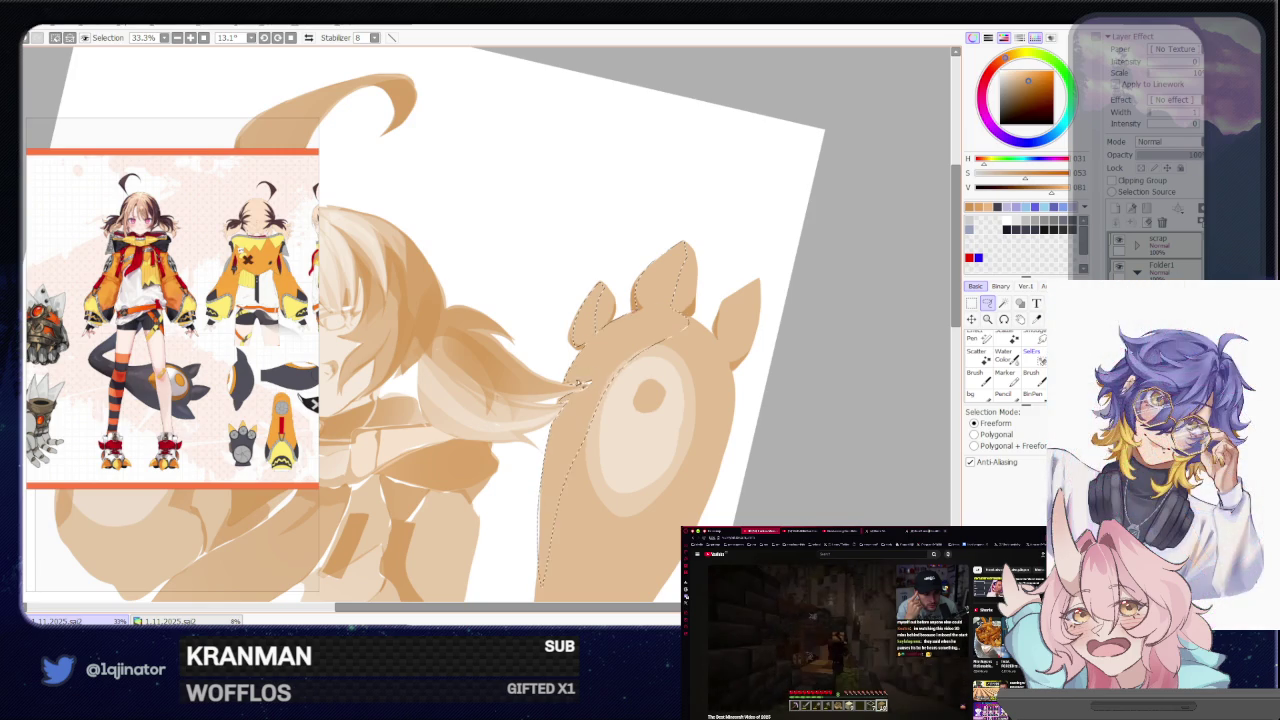
drag(563, 403, 580, 387)
drag(730, 300, 750, 296)
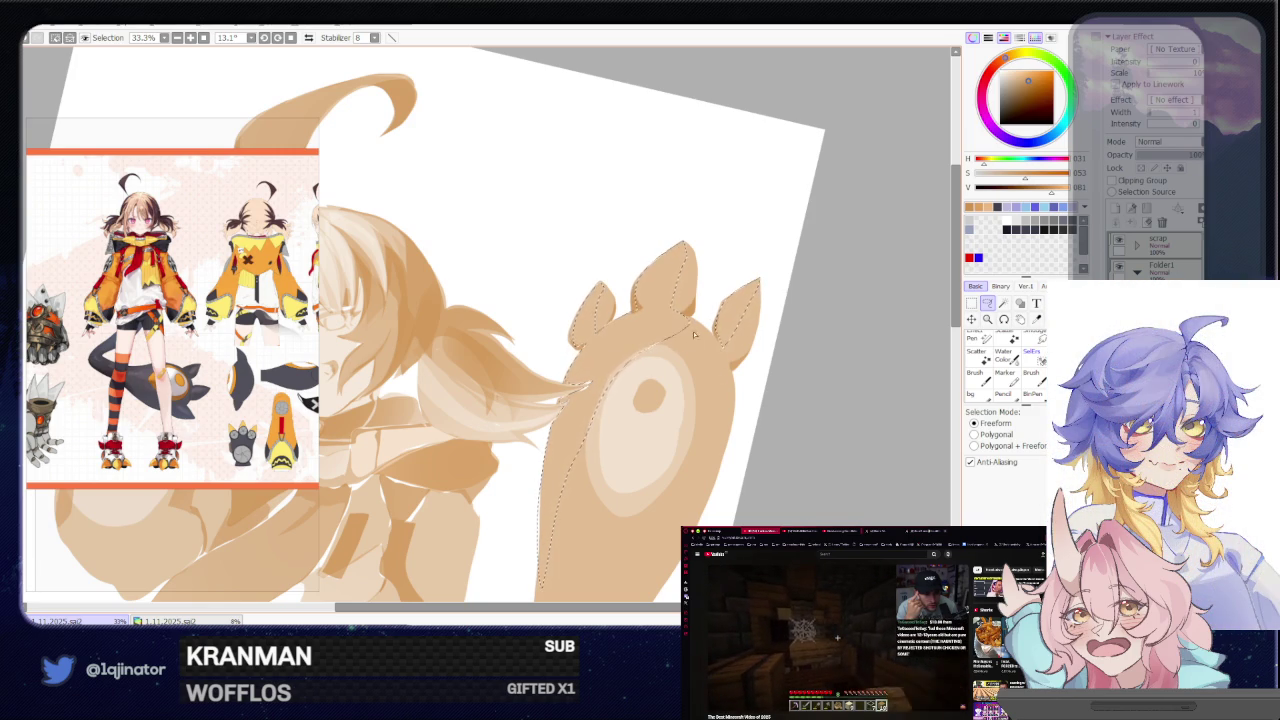
mouse_move(679, 341)
mouse_down()
mouse_move(687, 364)
mouse_move(719, 341)
mouse_up()
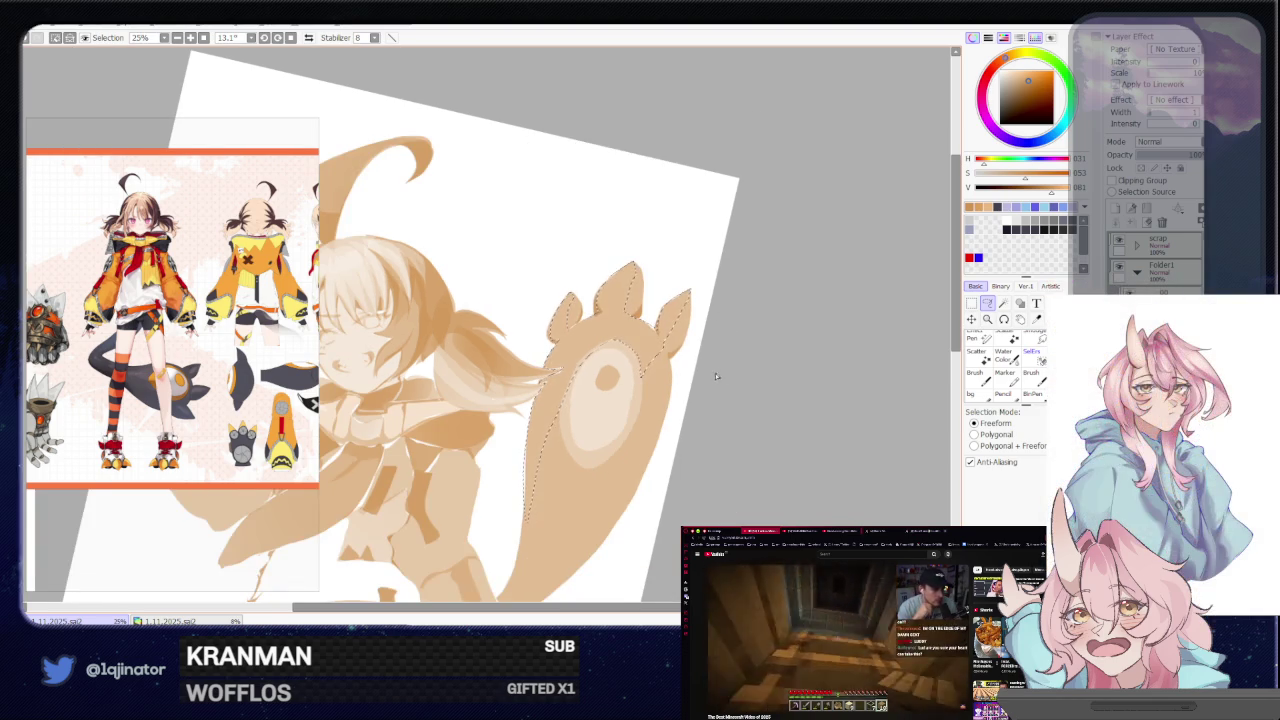
drag(732, 317, 767, 317)
Erase inside the toe selections, then deselect and return to the Lasso
click(1006, 393)
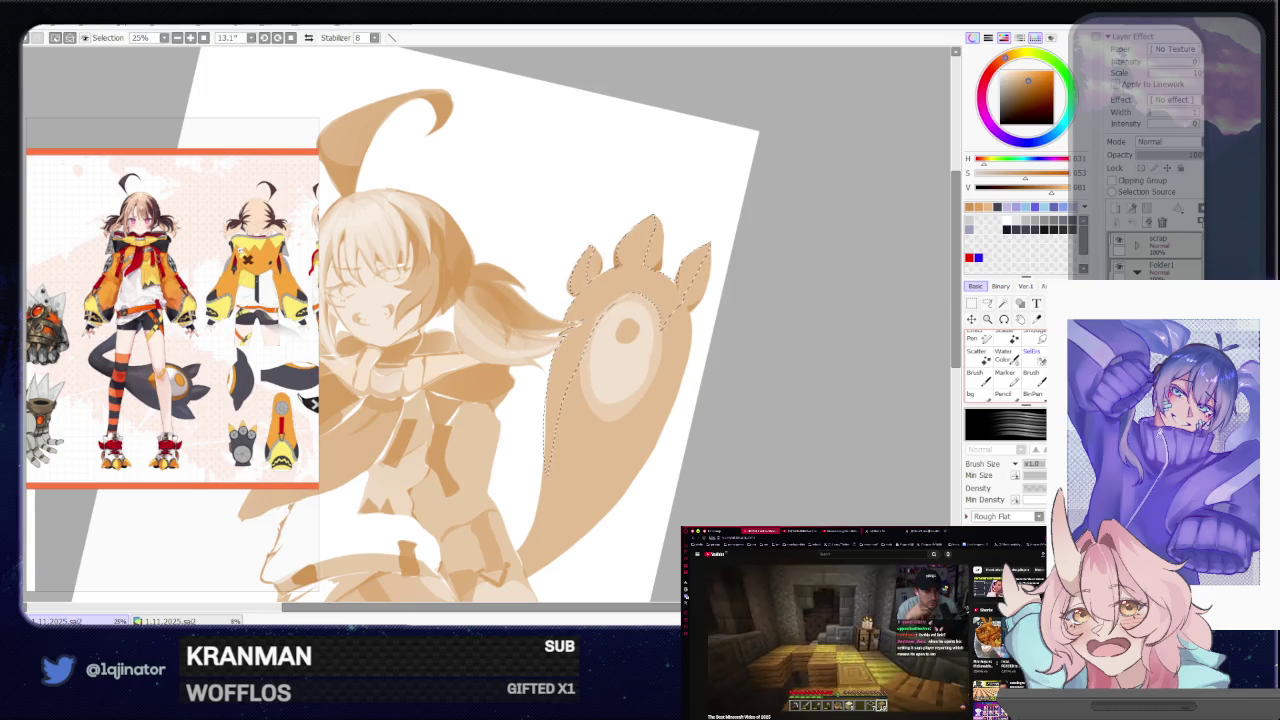
key(e)
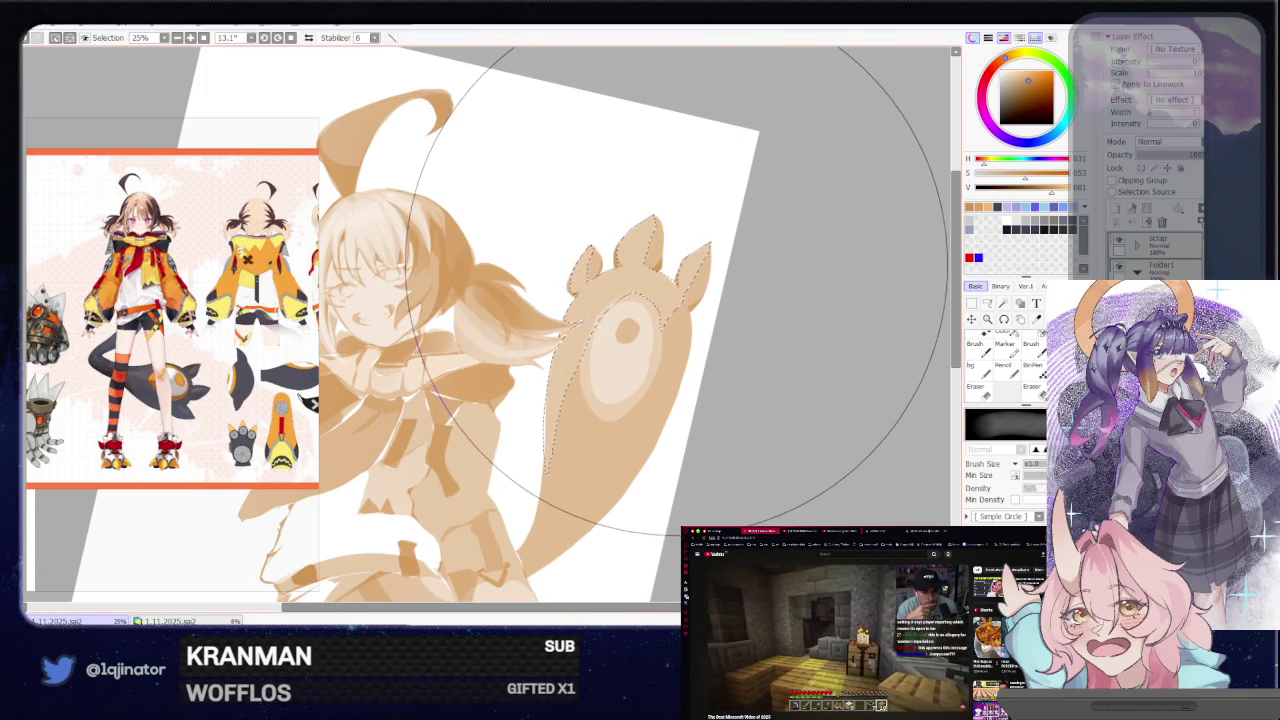
key(ctrl+d)
click(987, 302)
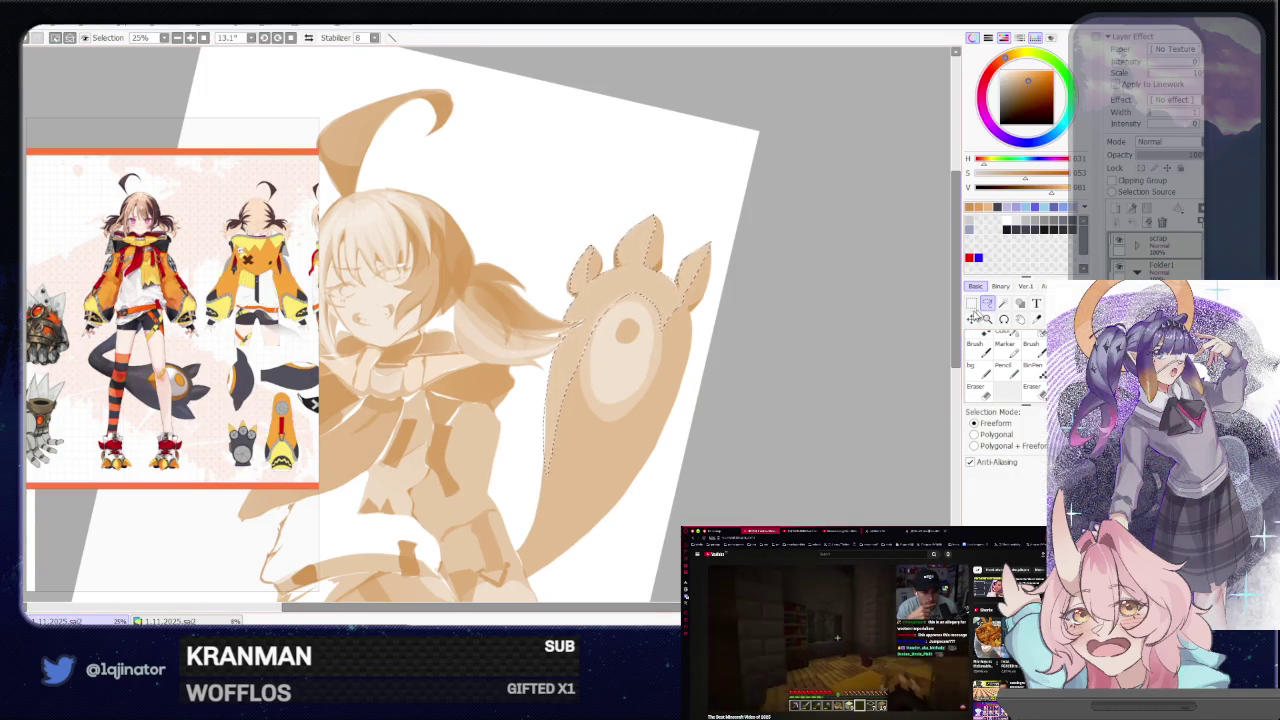
scroll(600, 352, up, 1)
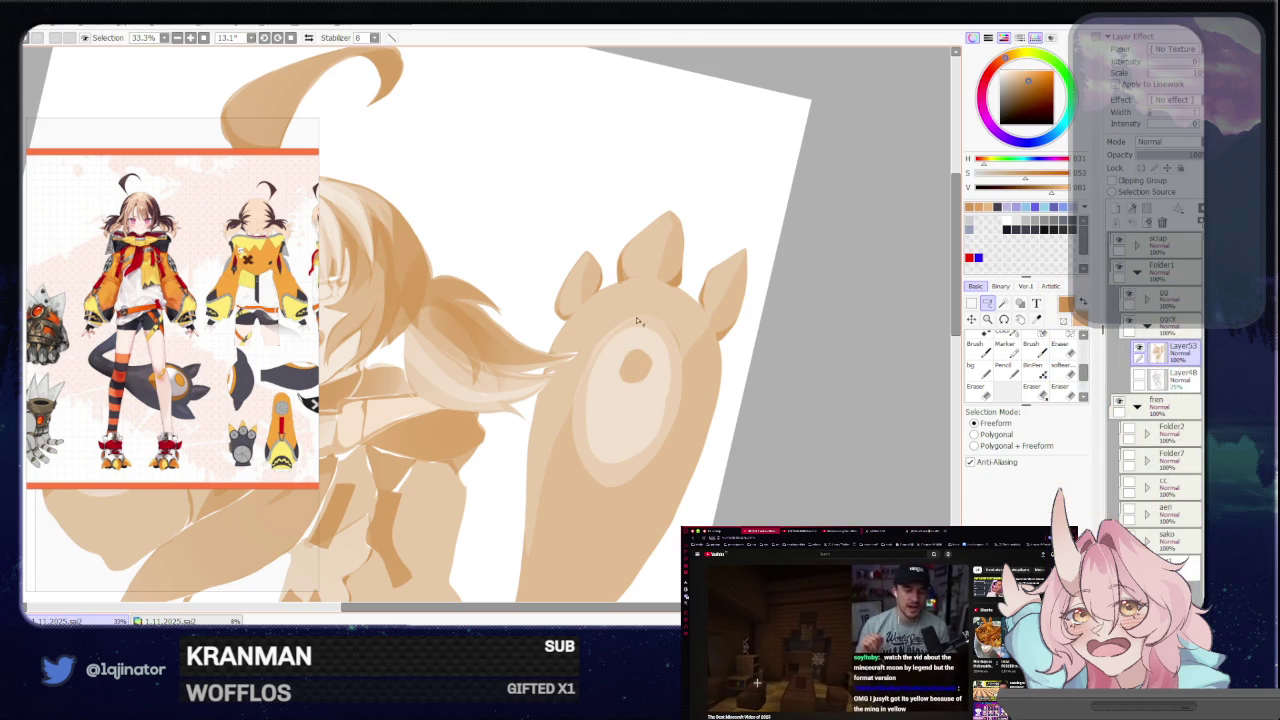
Lasso around the oval pad inside the large paw
drag(614, 332, 587, 400)
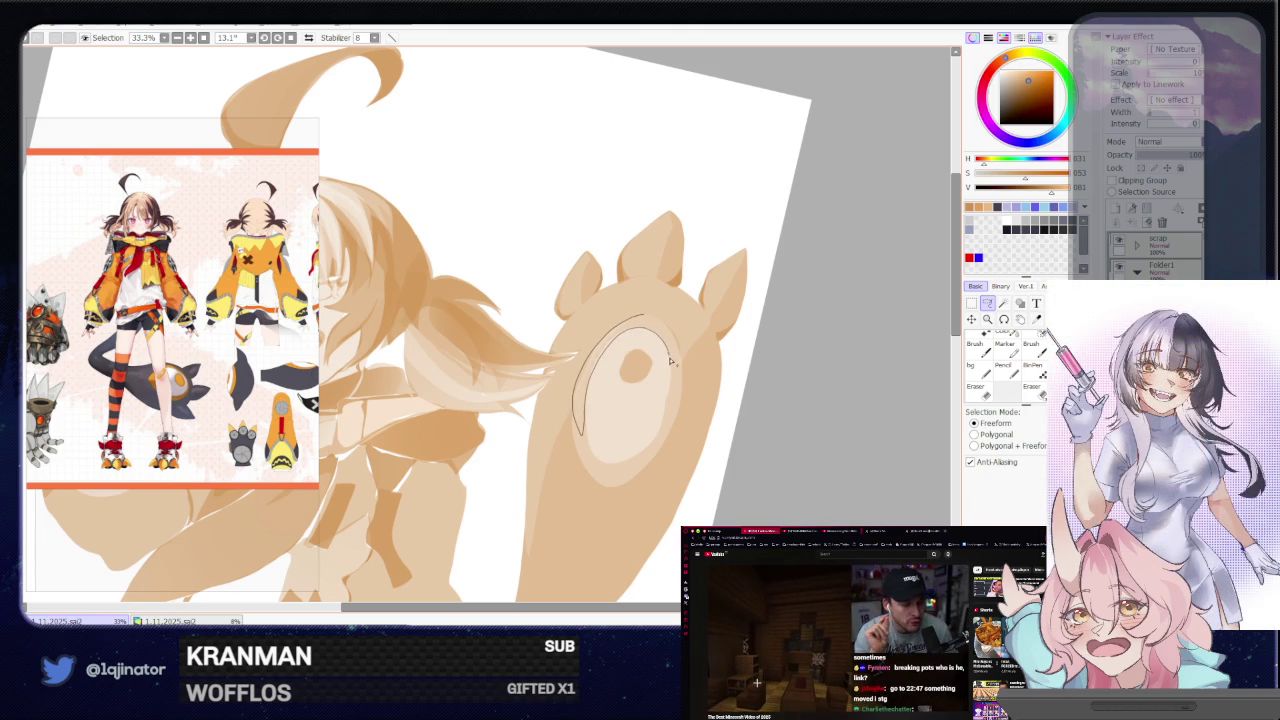
drag(670, 360, 663, 327)
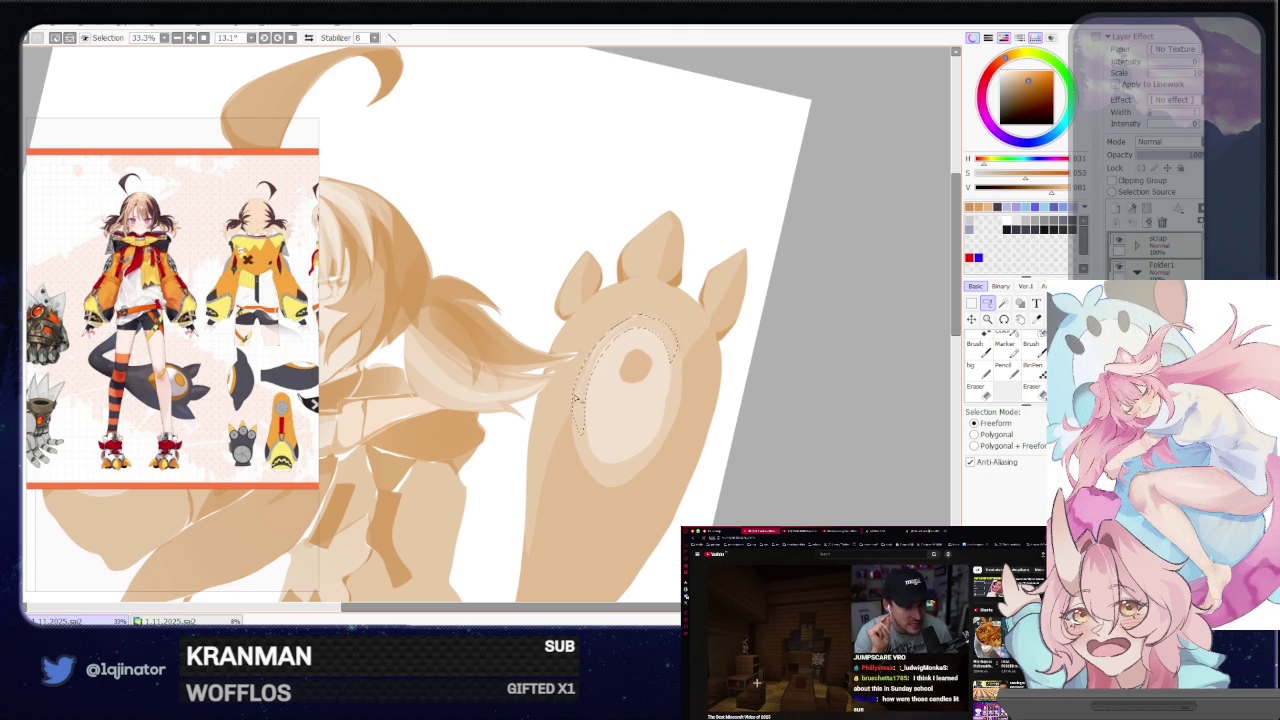
drag(577, 432, 600, 477)
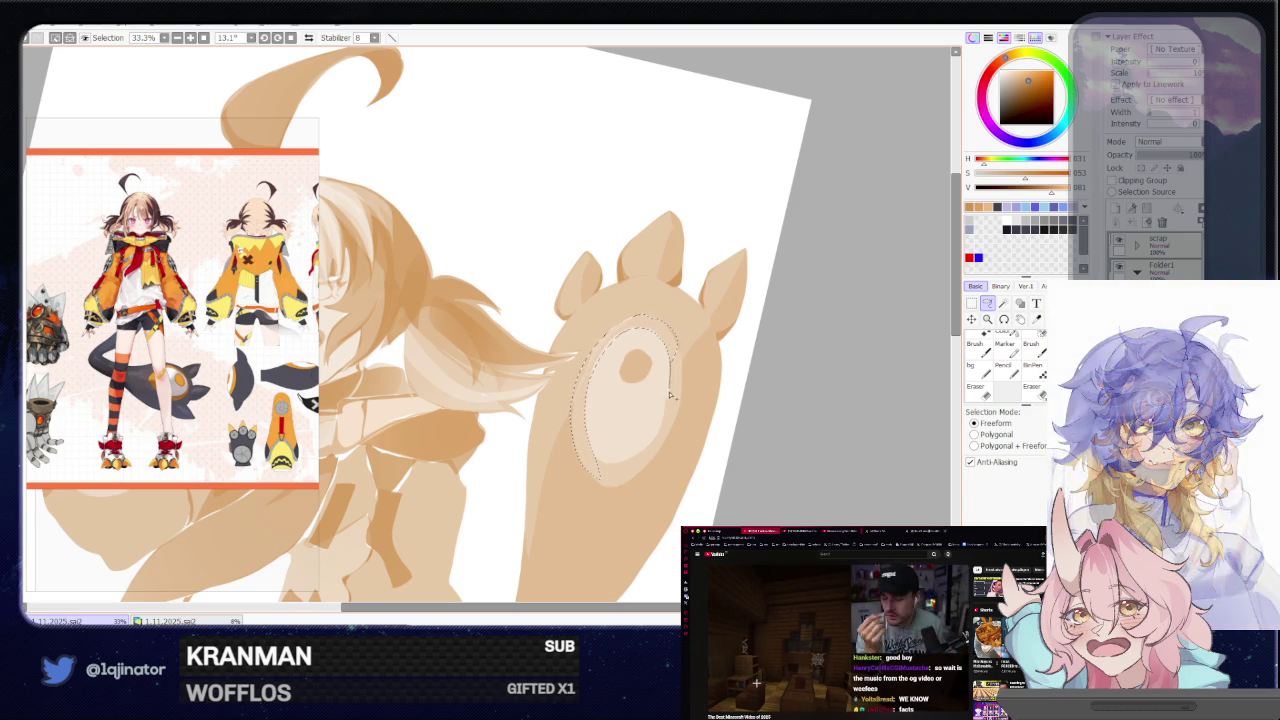
drag(672, 366, 664, 422)
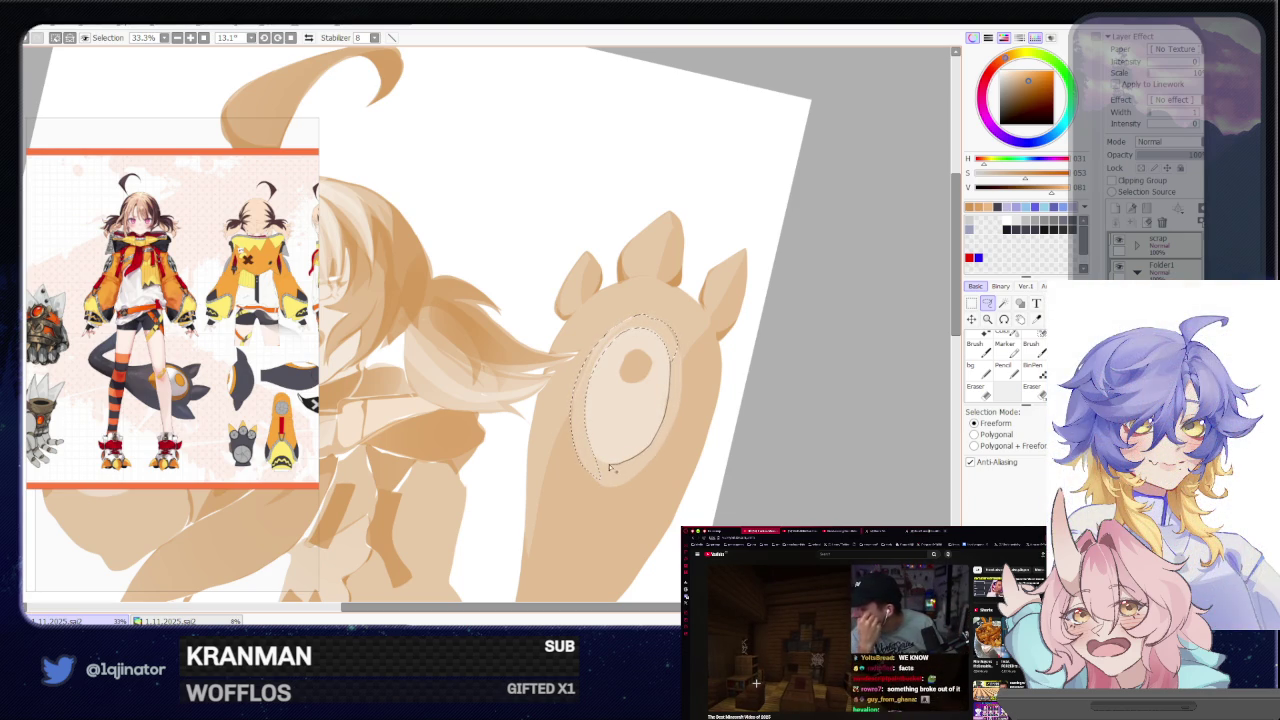
drag(612, 468, 594, 472)
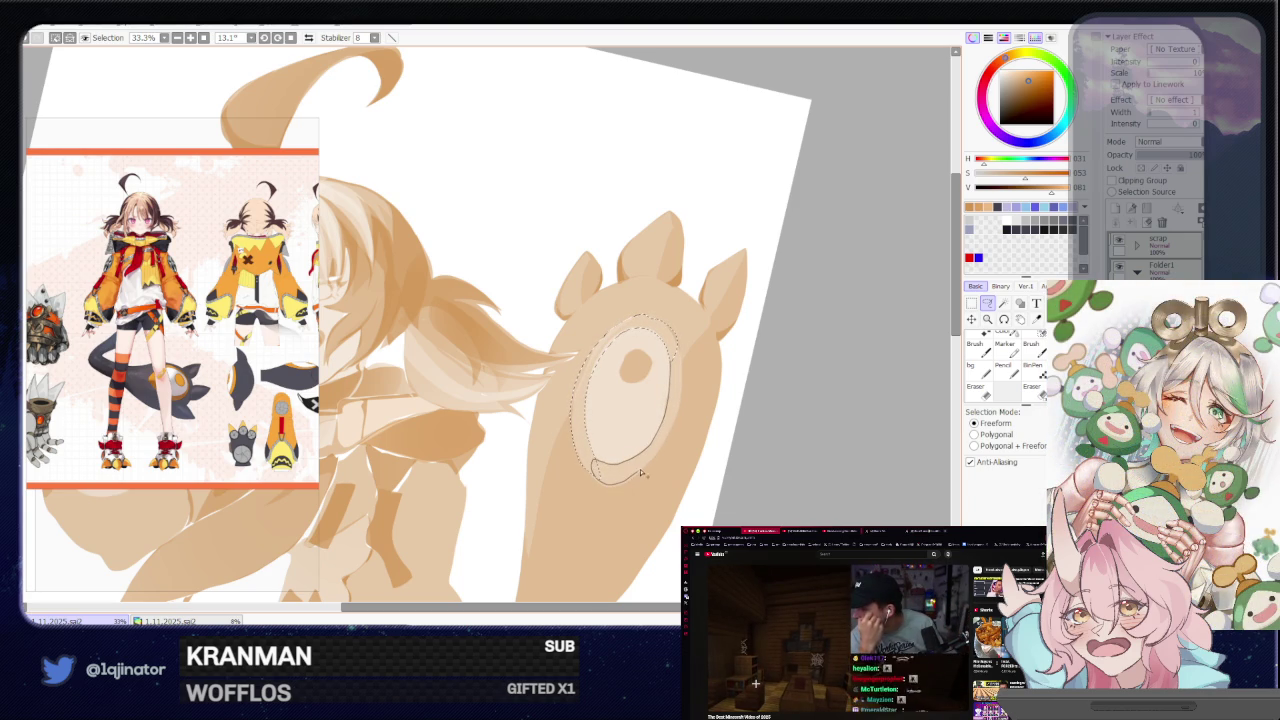
drag(672, 437, 670, 441)
Paint a pale ring inside the pad selection, deselect, and zoom out
key(b)
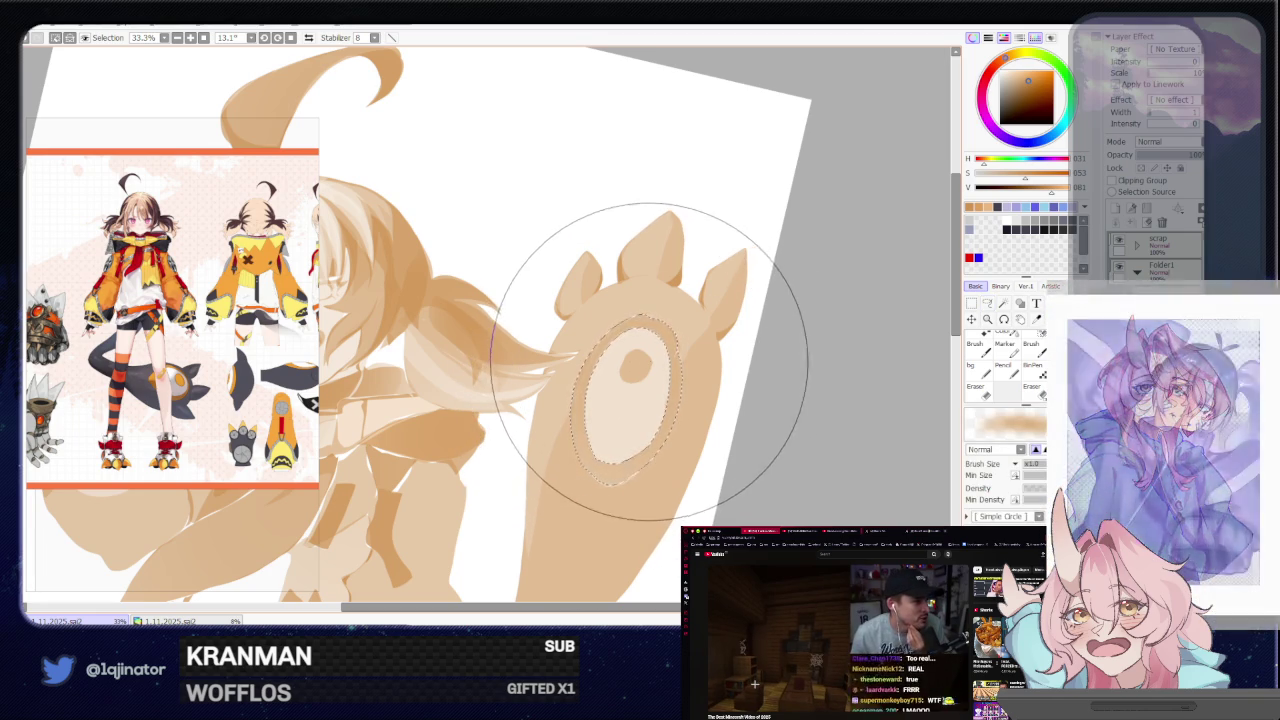
key(a)
key(ctrl+d)
mouse_move(759, 476)
mouse_down()
mouse_move(765, 387)
mouse_move(737, 411)
mouse_up()
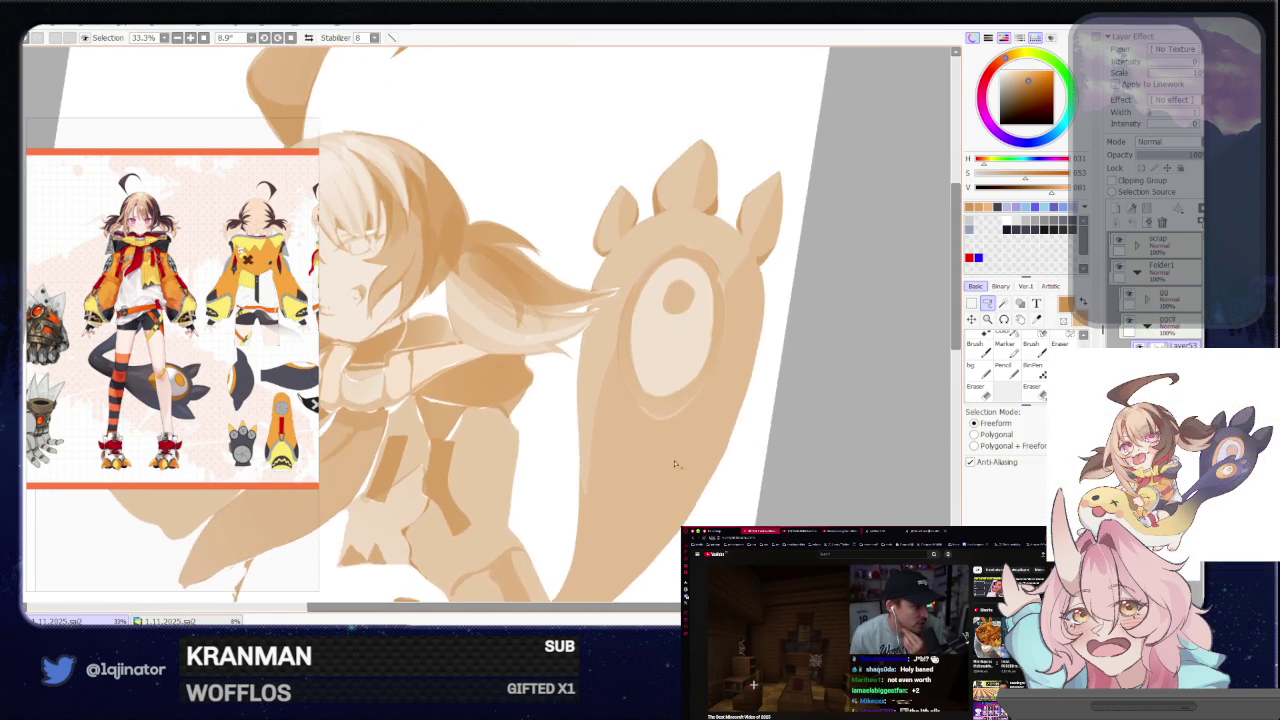
scroll(656, 445, down, 2)
mouse_move(640, 449)
mouse_down()
mouse_move(686, 466)
mouse_move(665, 481)
mouse_up()
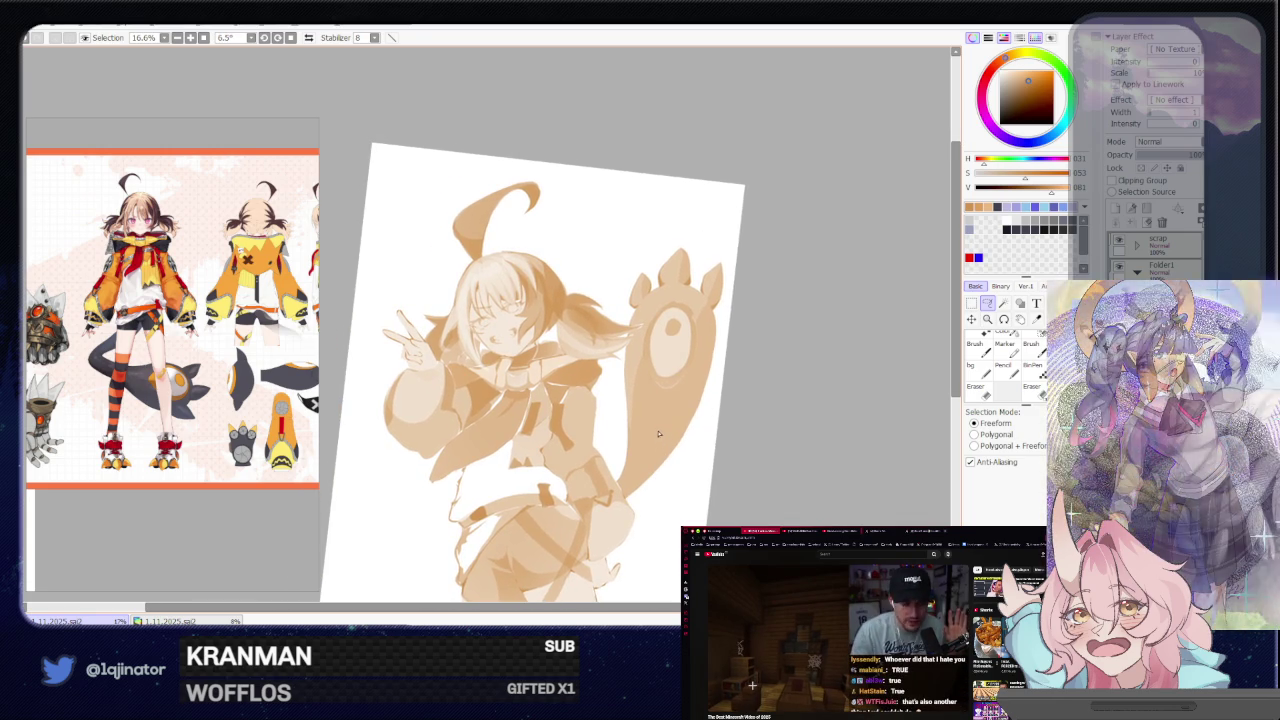
Zoom in on the girl's face and add a brush touch near the eye
drag(597, 409, 619, 431)
scroll(616, 400, up, 1)
scroll(580, 400, up, 2)
scroll(537, 398, up, 1)
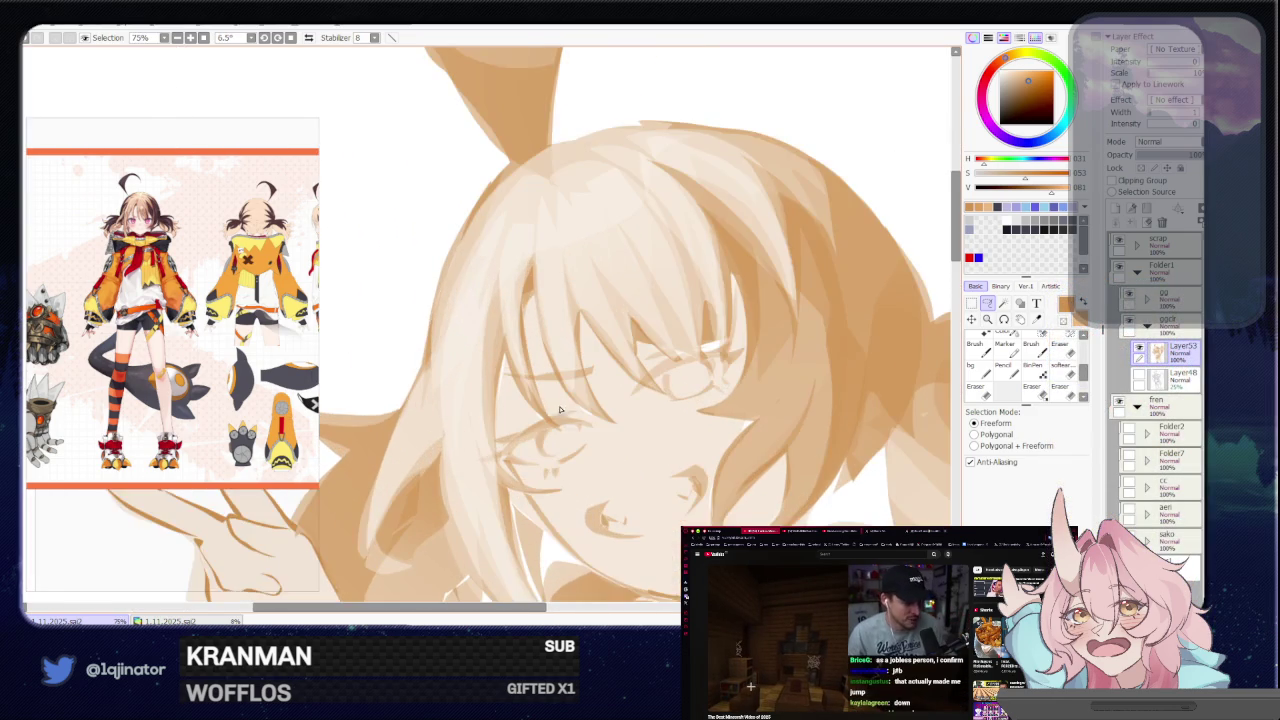
scroll(540, 405, up, 1)
scroll(543, 412, up, 1)
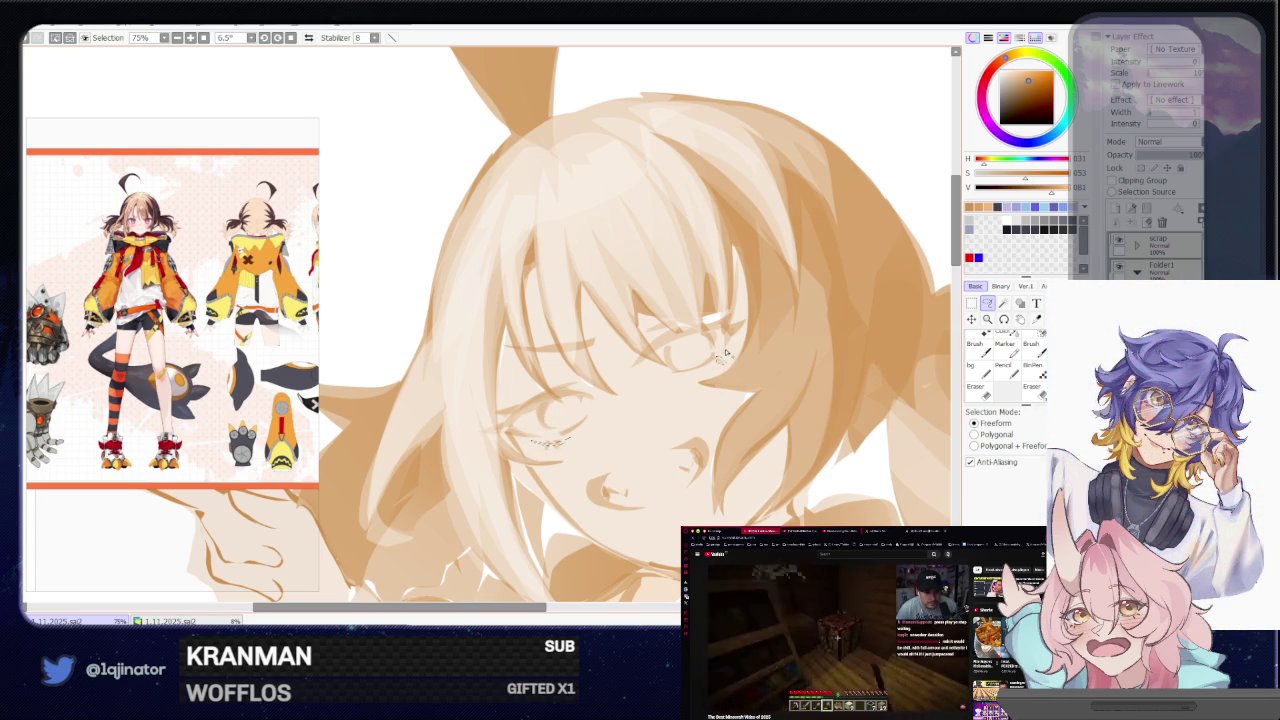
key(b)
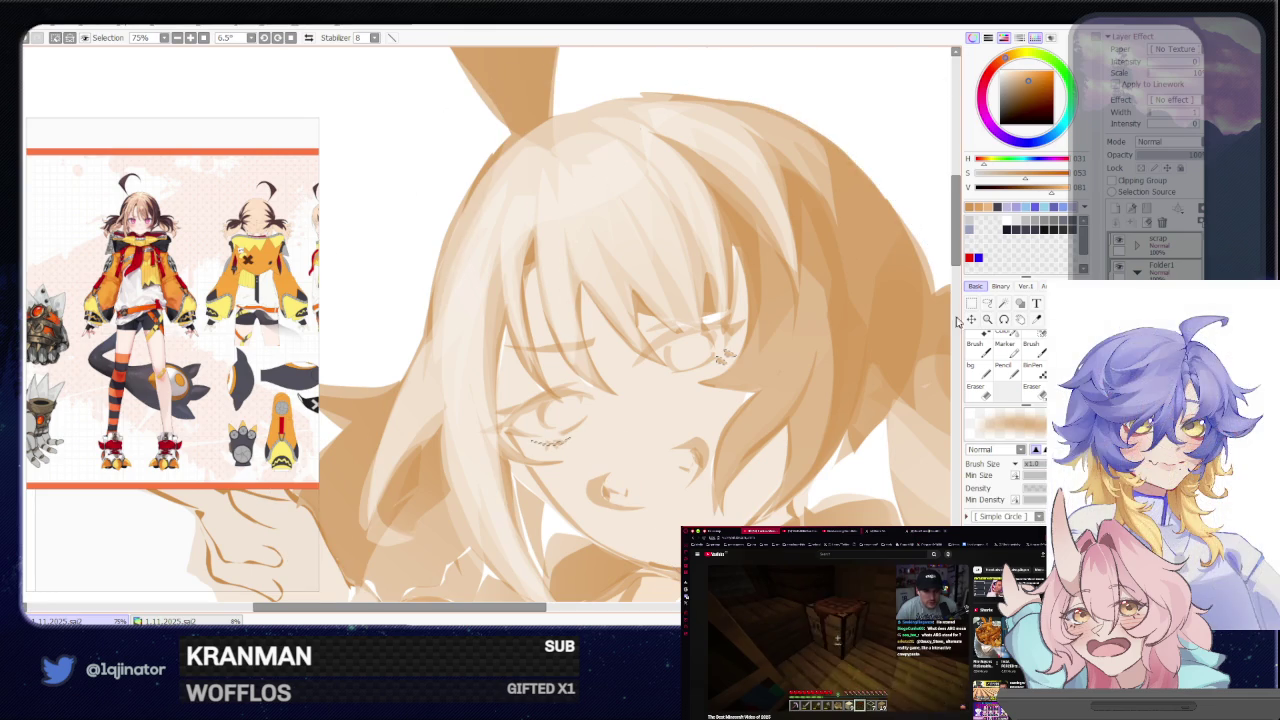
key(l)
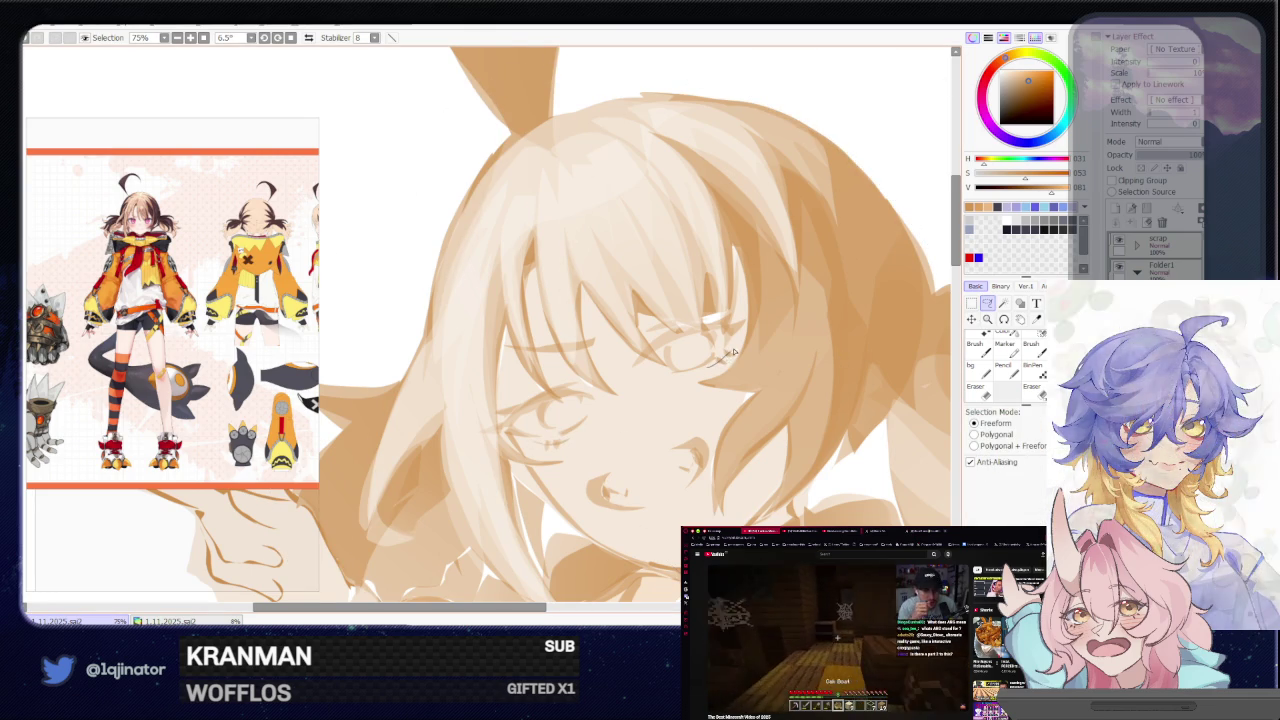
Add more small brush strokes near the eye while adjusting the face view
drag(676, 323, 700, 330)
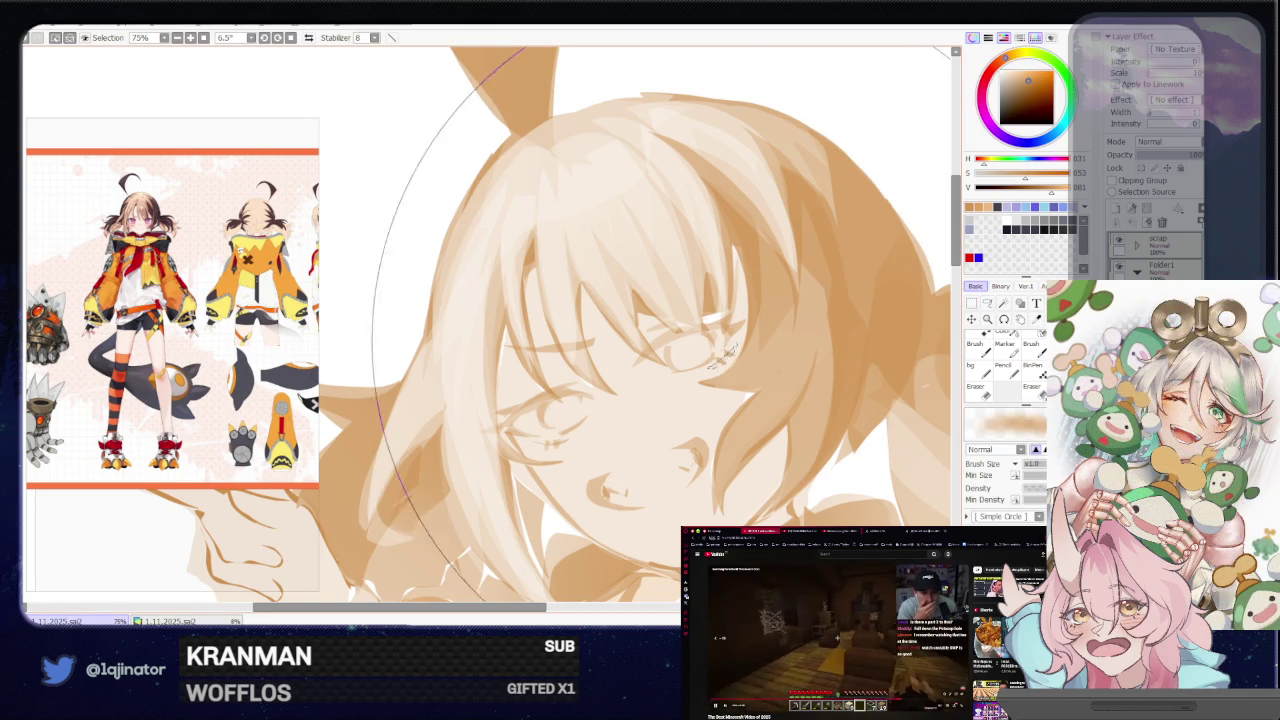
scroll(700, 330, down, 4)
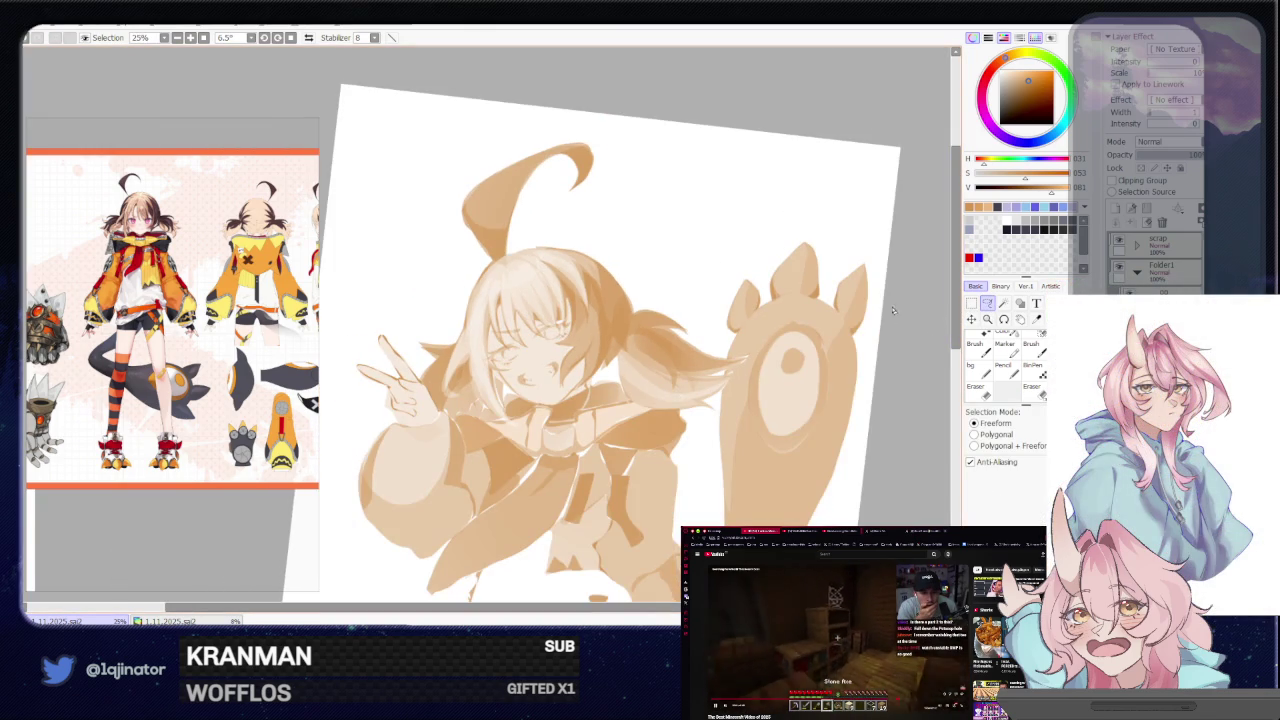
scroll(545, 379, up, 4)
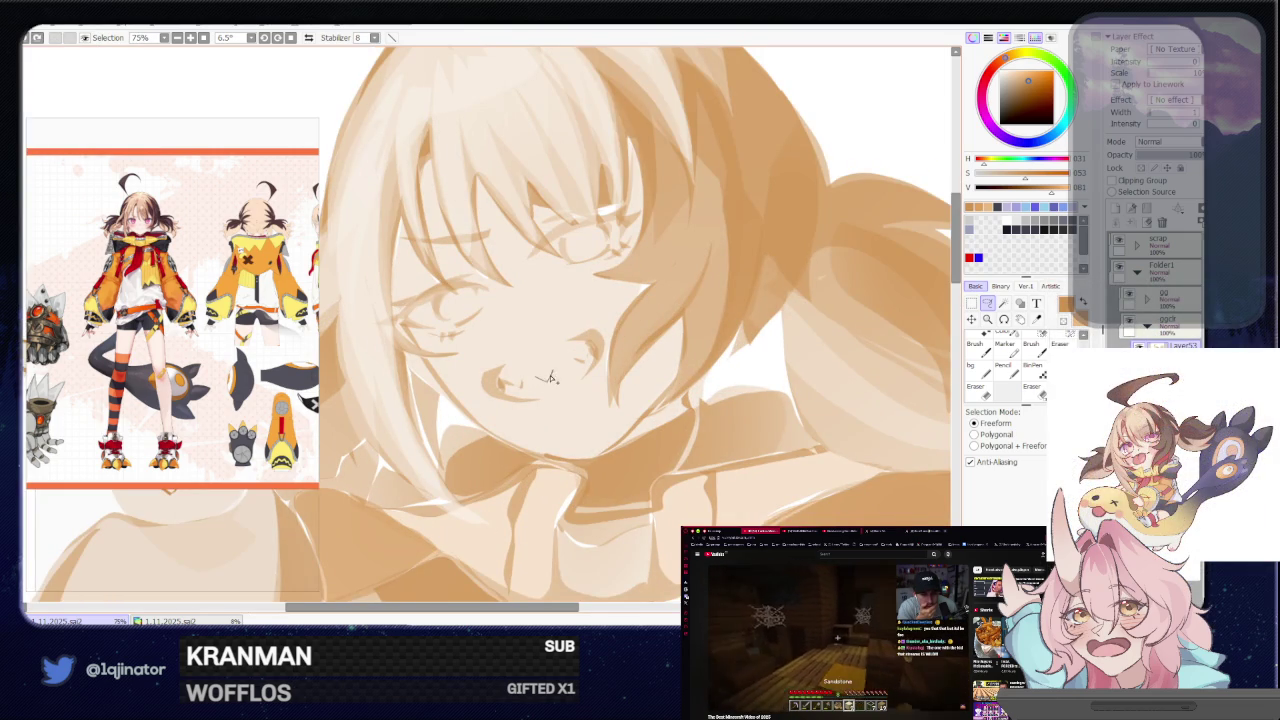
key(b)
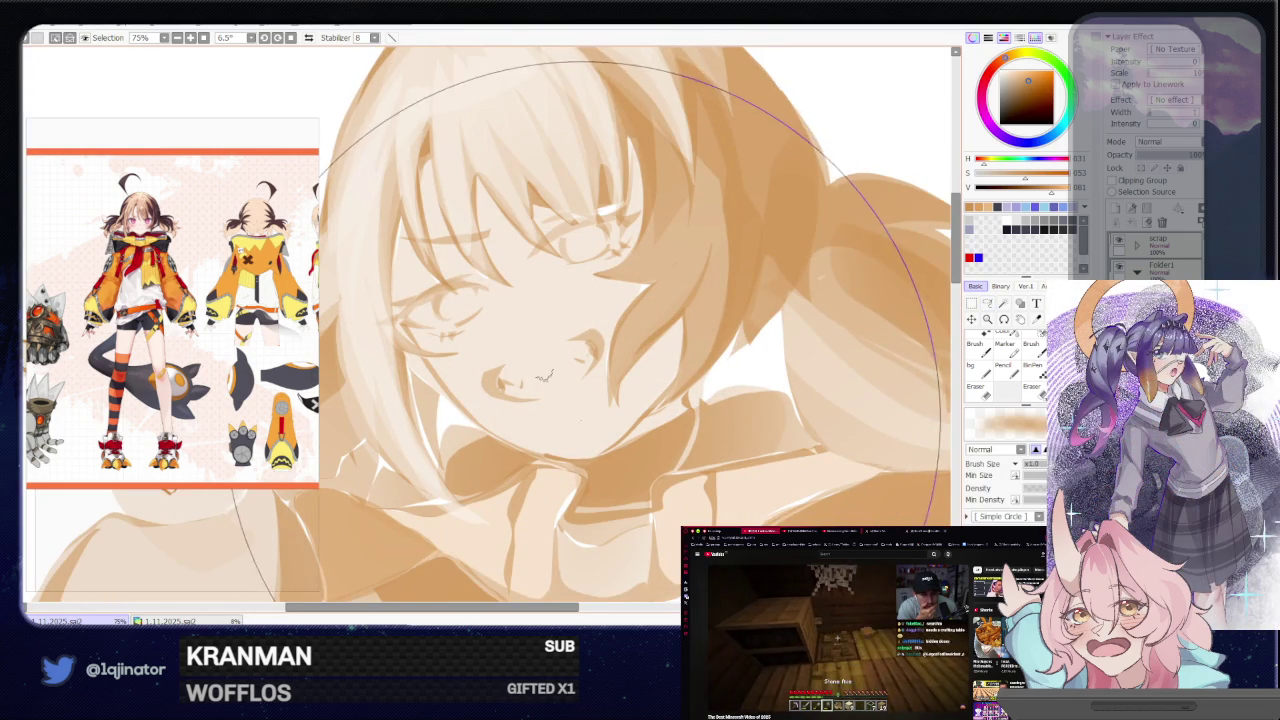
scroll(620, 330, down, 4)
key(l)
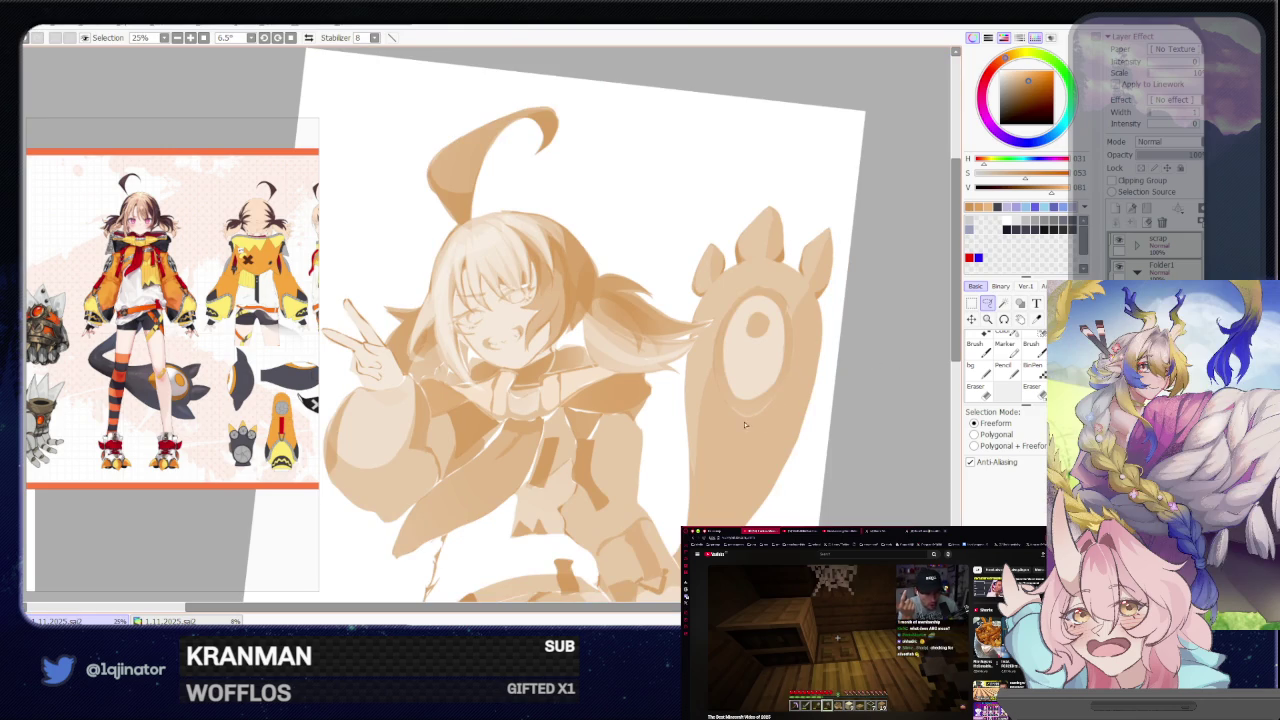
scroll(753, 423, up, 1)
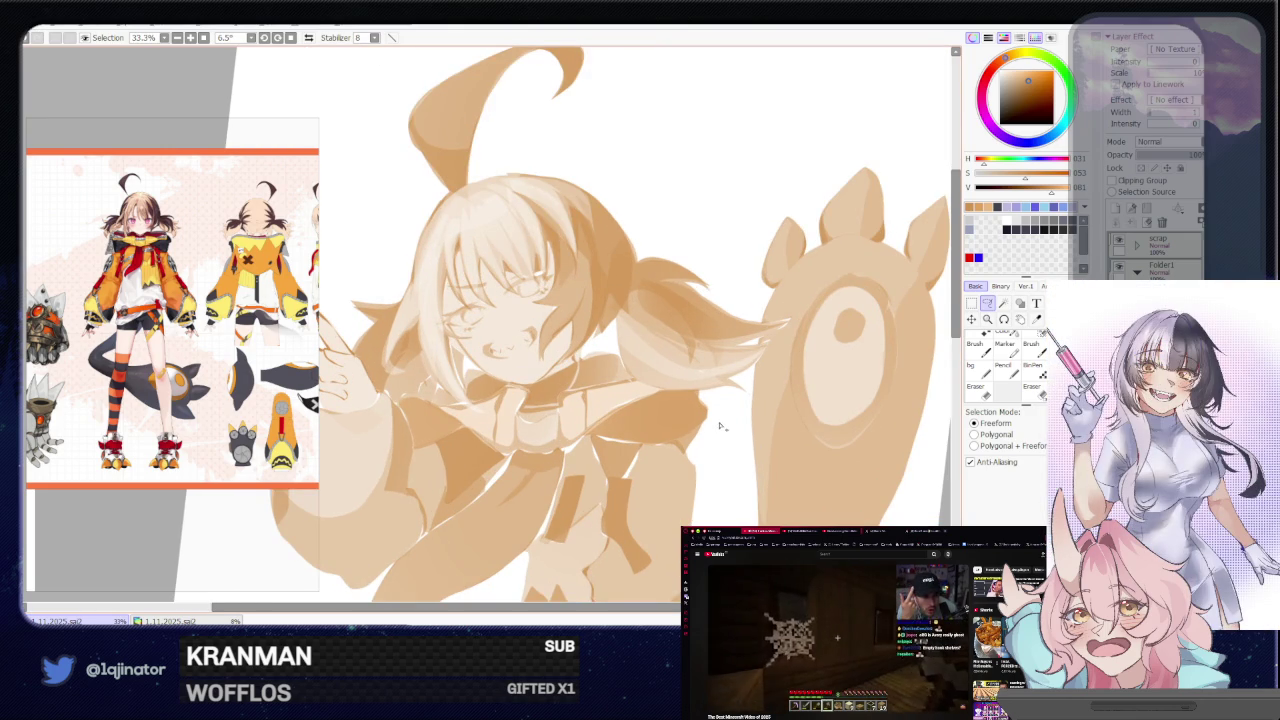
scroll(572, 416, up, 3)
scroll(572, 416, up, 1)
Lasso small areas at the mouth corner and cheek, paint them, then zoom out
drag(502, 388, 508, 420)
drag(619, 347, 630, 368)
key(e)
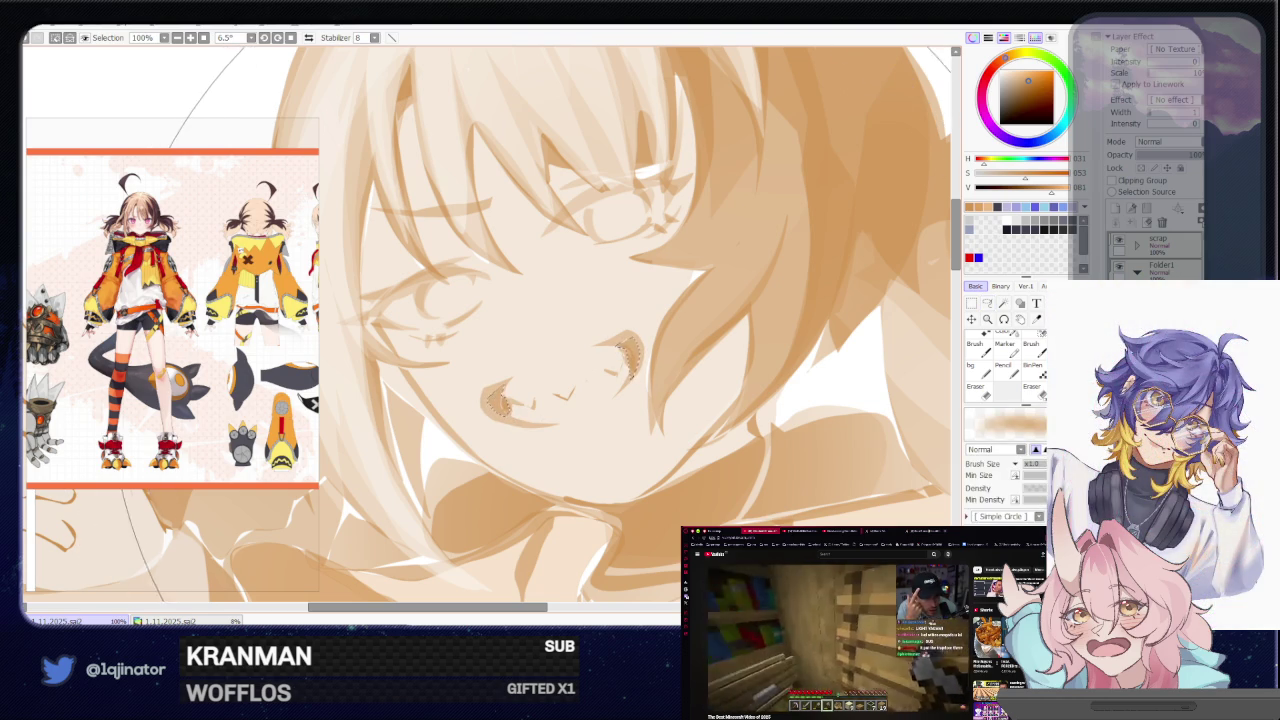
scroll(908, 325, down, 3)
scroll(908, 325, down, 3)
scroll(908, 325, down, 3)
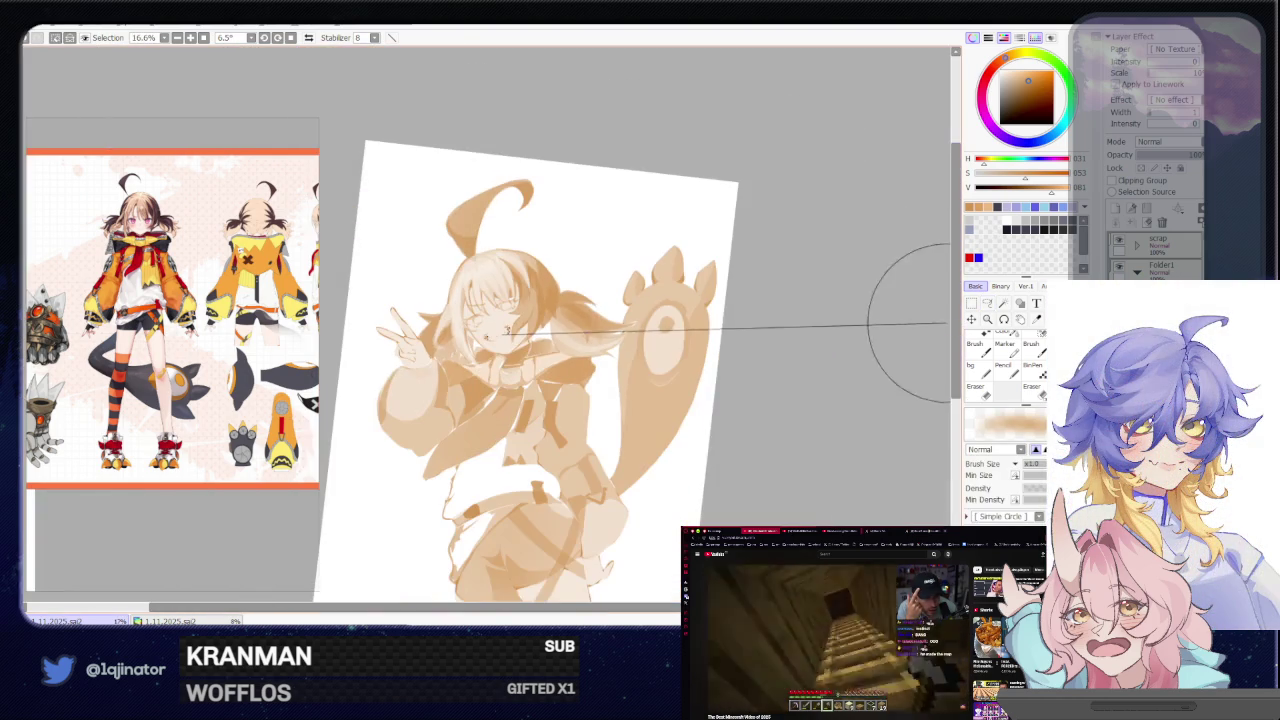
click(986, 305)
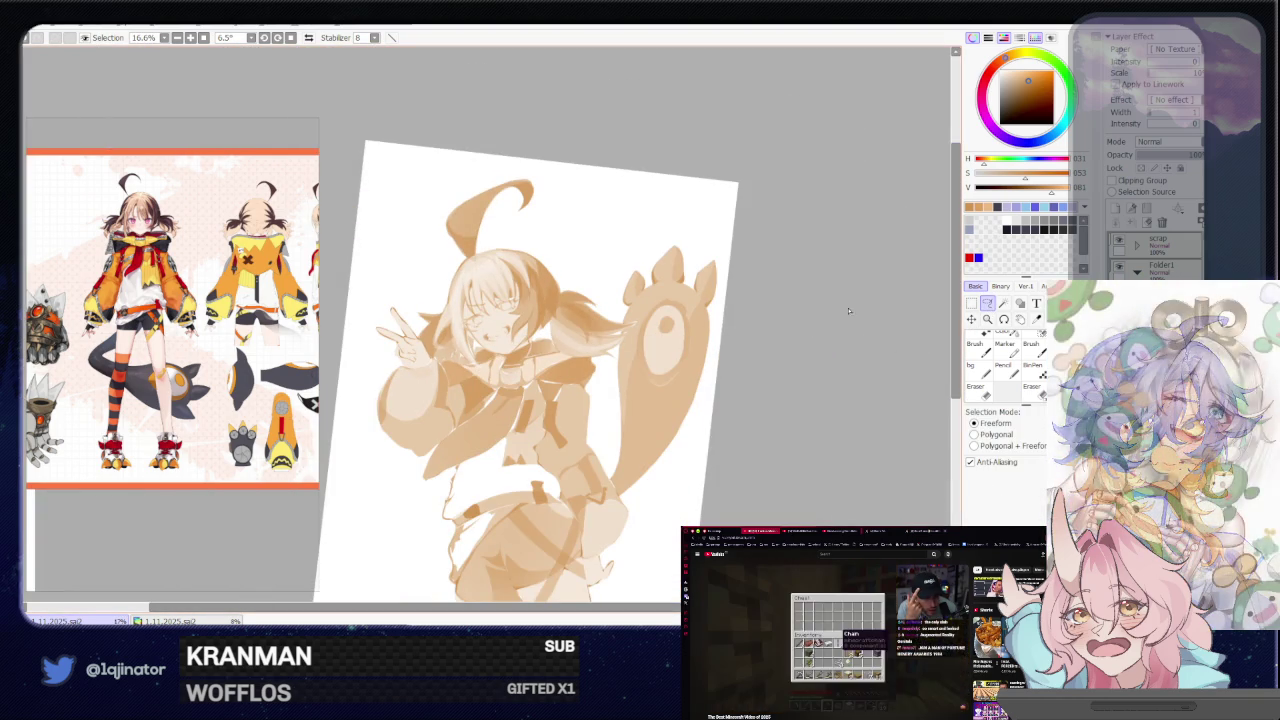
drag(798, 367, 710, 400)
scroll(710, 400, up, 2)
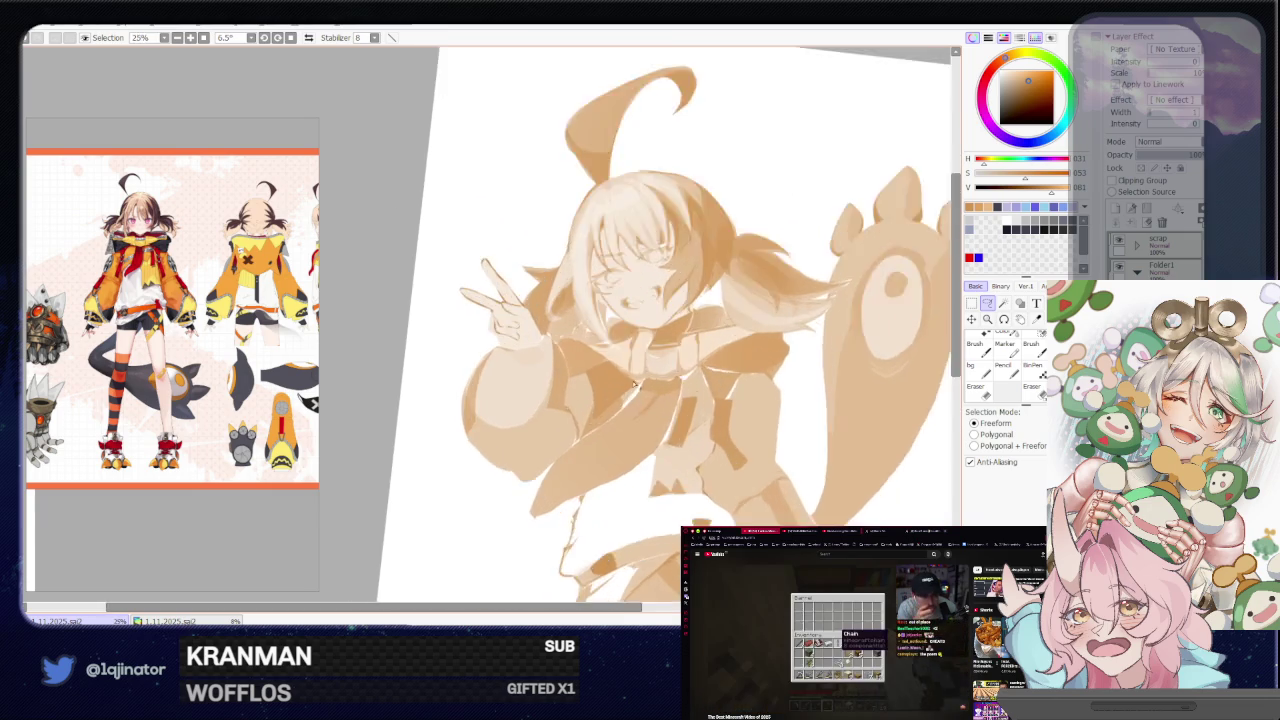
Add a few more brush touches to the figure, then return to the Lasso
scroll(537, 355, up, 1)
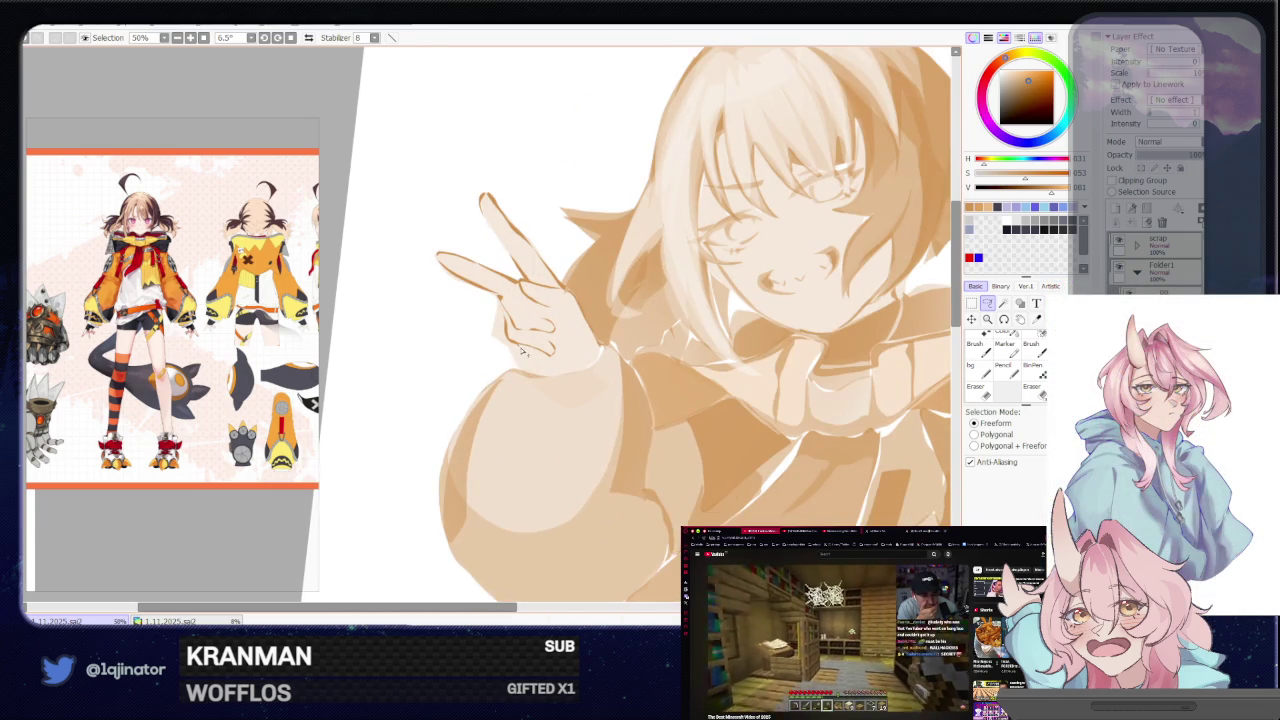
key(b)
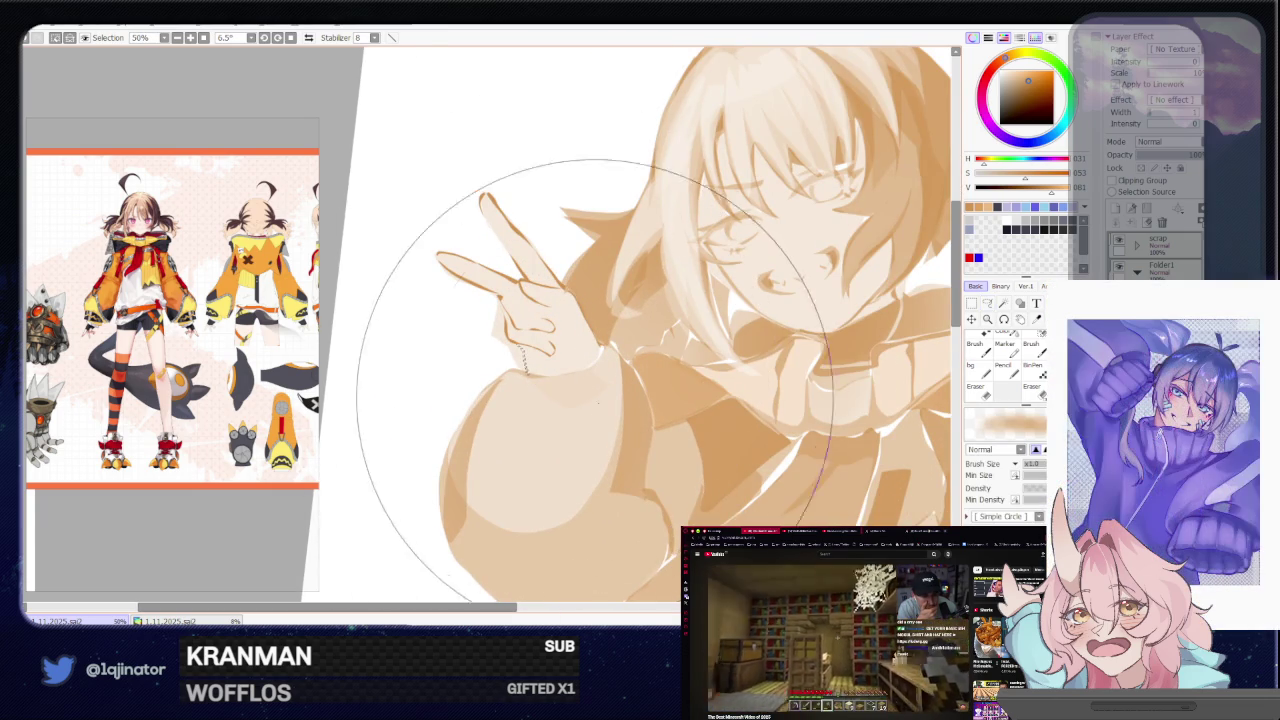
scroll(845, 310, down, 2)
scroll(855, 335, down, 1)
key(l)
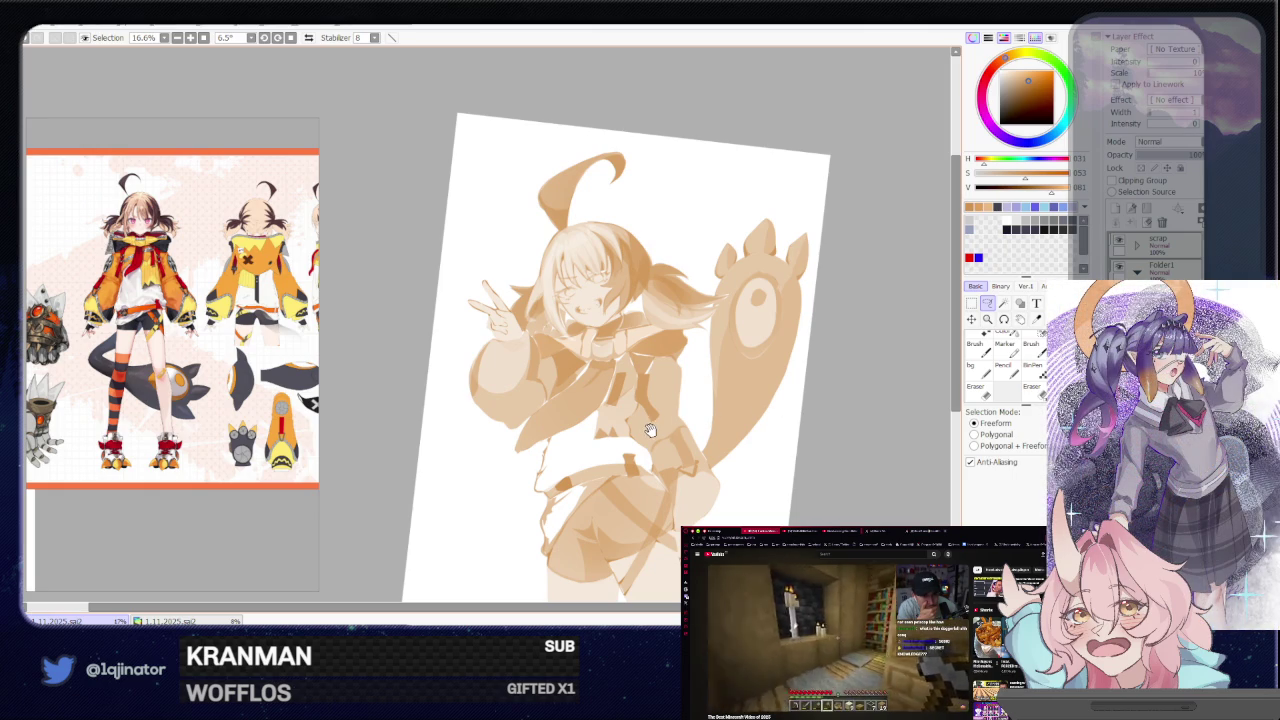
scroll(652, 430, up, 1)
scroll(532, 372, up, 2)
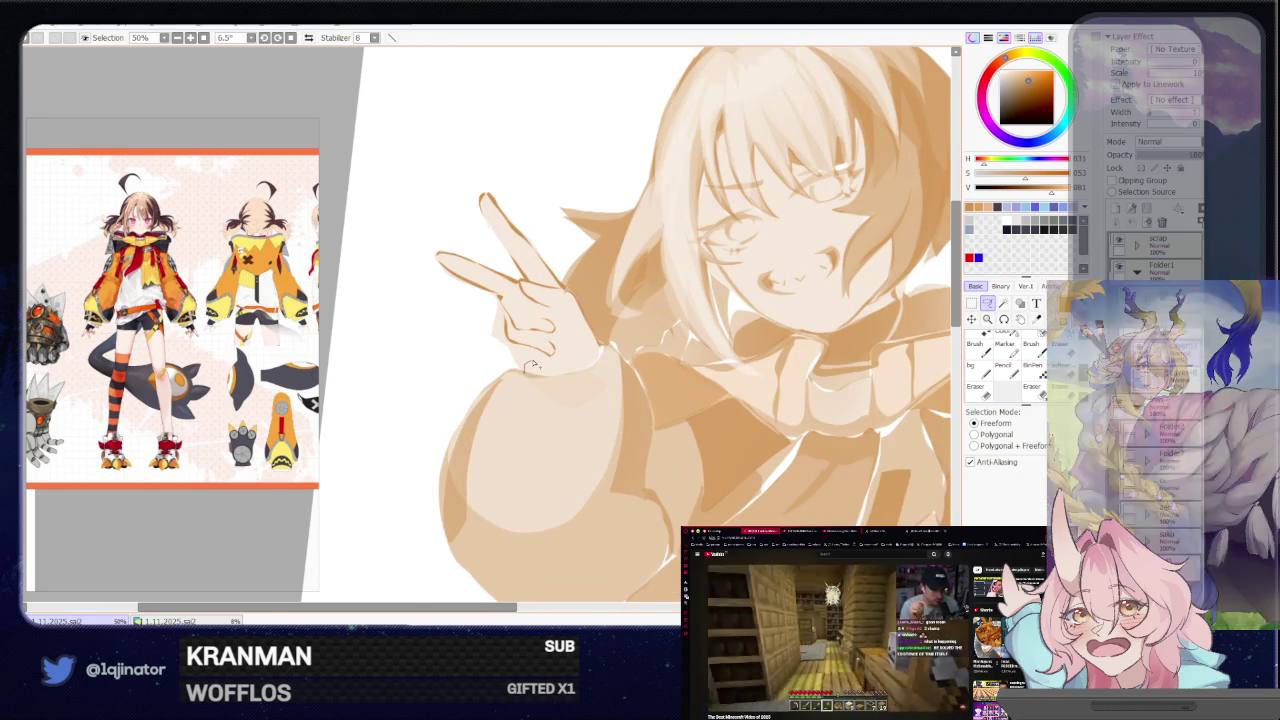
Lasso and repaint the area around the hand on the hip, then deselect
drag(600, 362, 590, 373)
key(b)
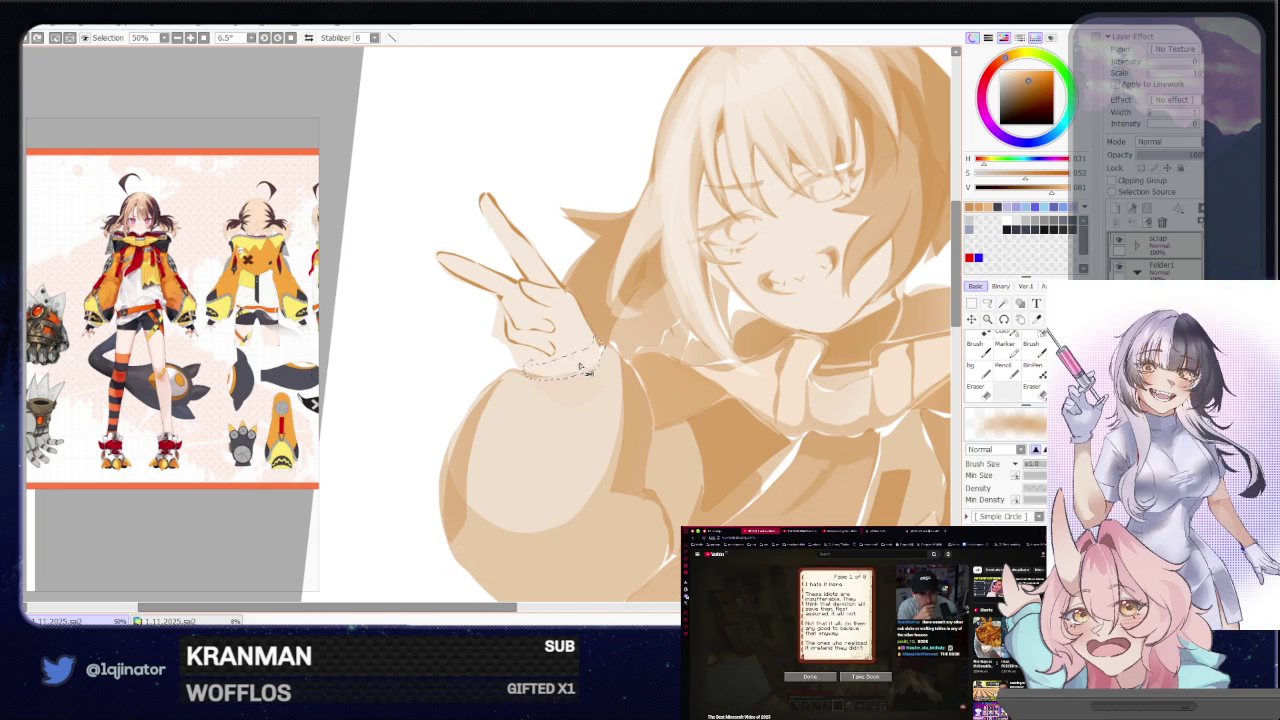
scroll(680, 340, down, 3)
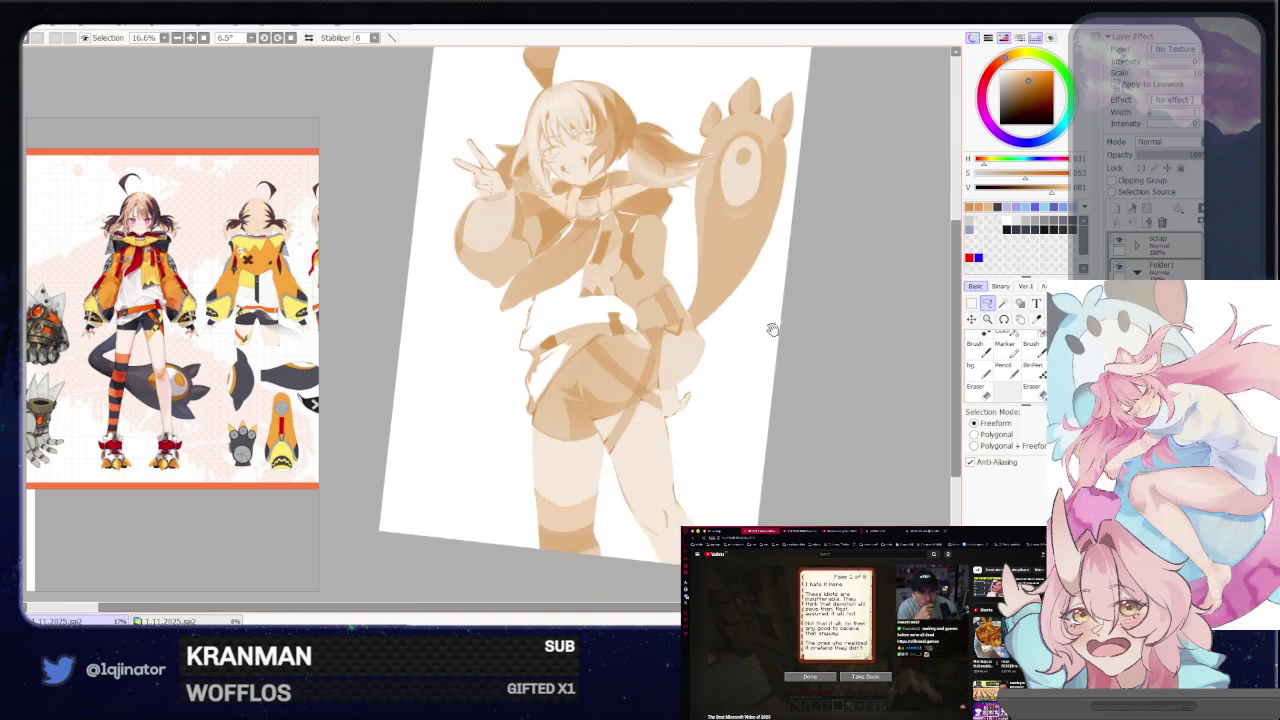
scroll(779, 316, down, 2)
scroll(694, 329, down, 2)
scroll(634, 394, up, 1)
scroll(642, 356, up, 2)
scroll(568, 369, down, 1)
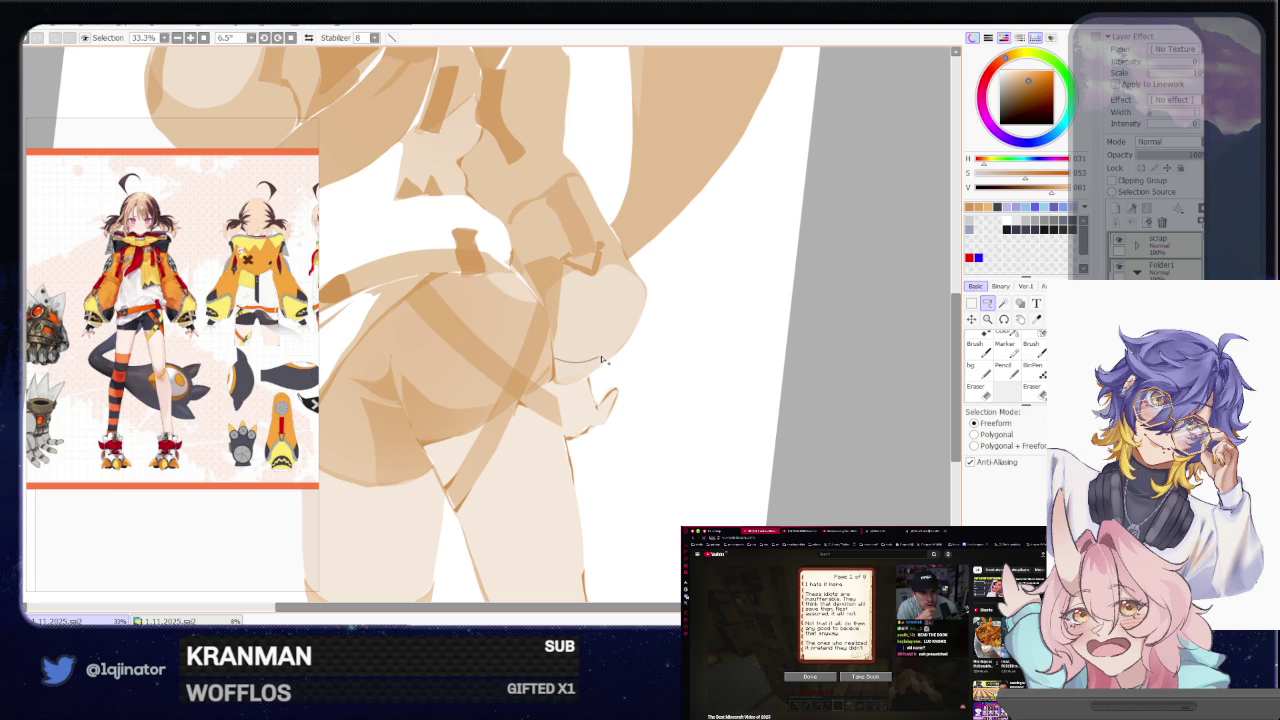
mouse_move(605, 360)
mouse_down()
mouse_move(588, 390)
mouse_move(560, 345)
mouse_up()
scroll(700, 340, down, 1)
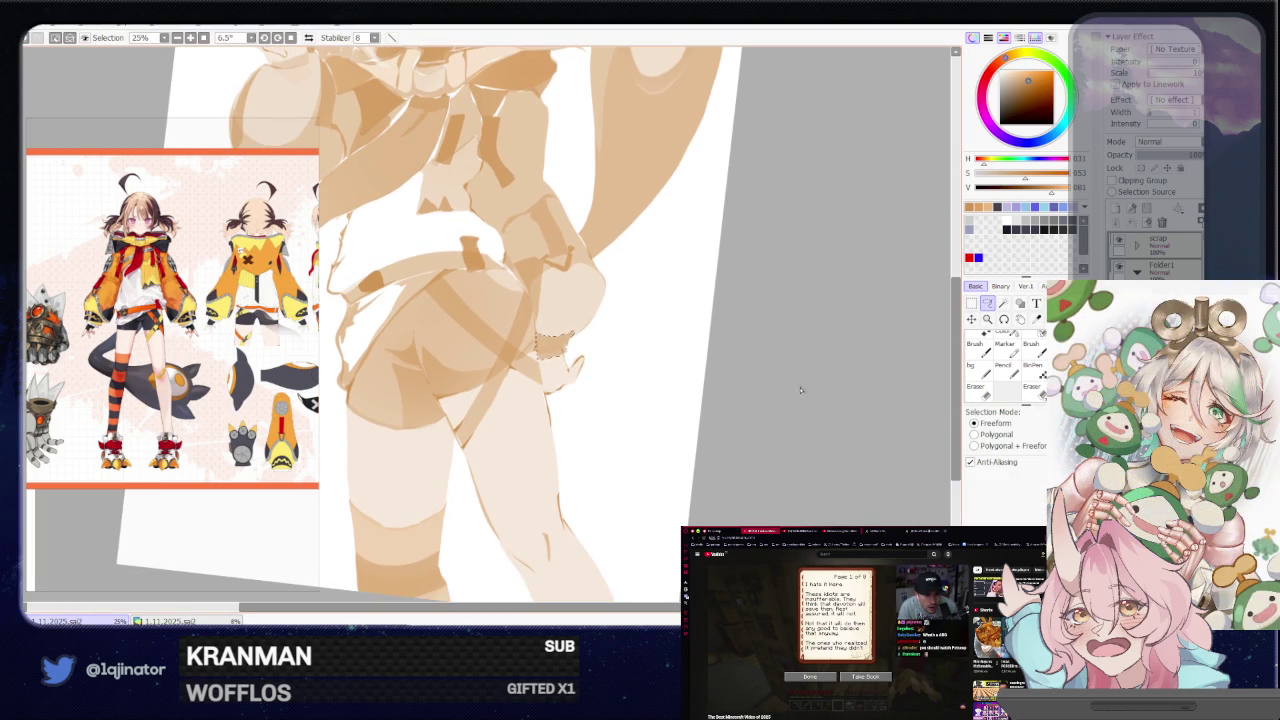
key(ctrl+d)
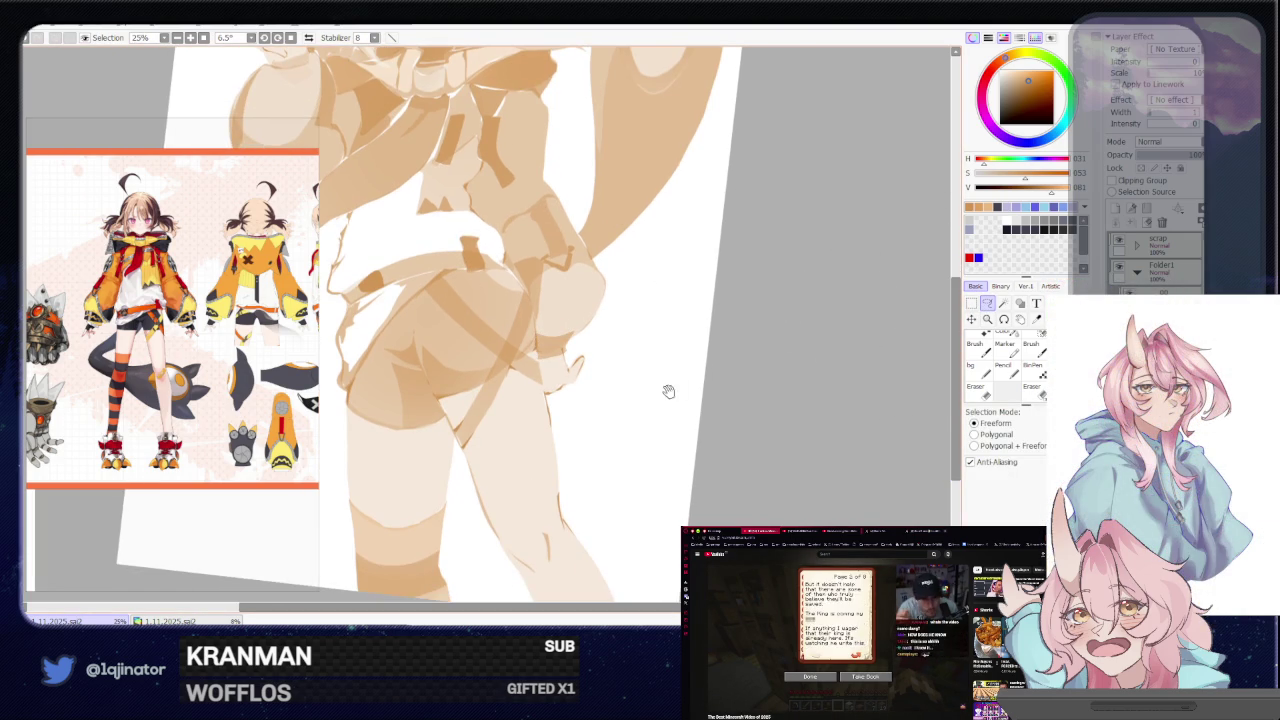
Lasso the sleeve cuff beneath the peace-sign hand
drag(676, 386, 671, 449)
scroll(560, 400, up, 1)
scroll(500, 352, up, 1)
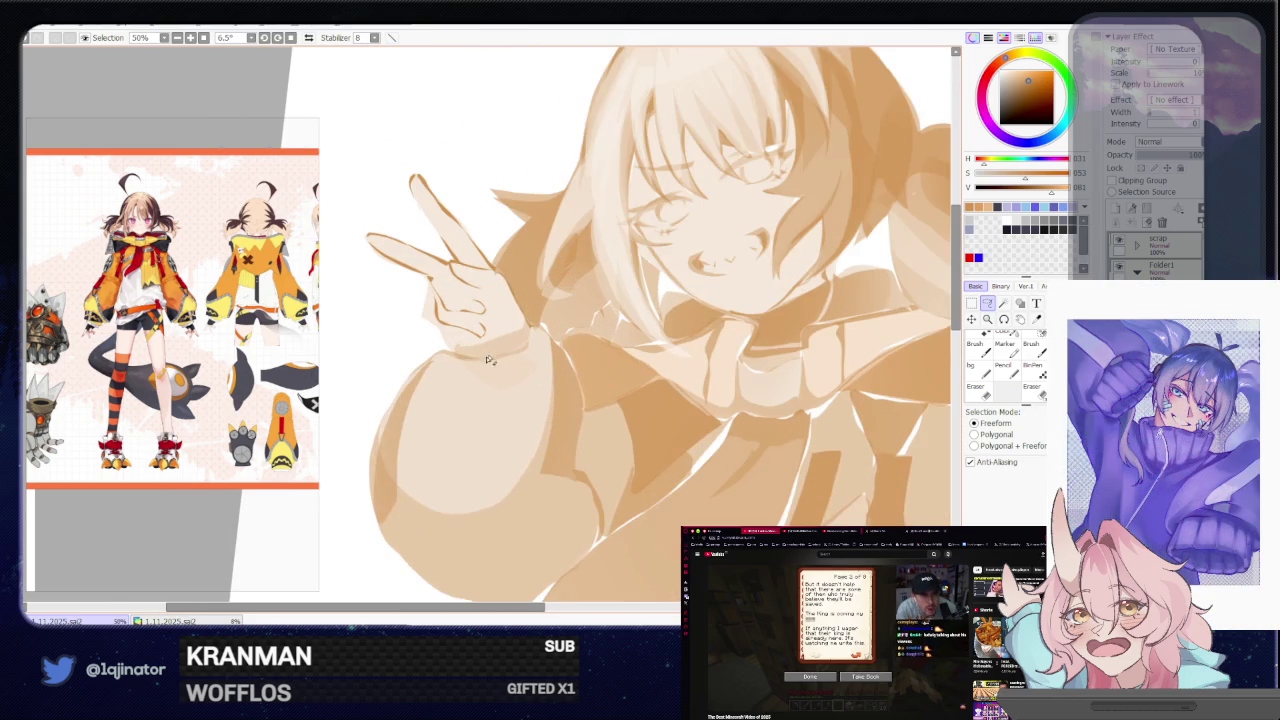
drag(458, 372, 495, 402)
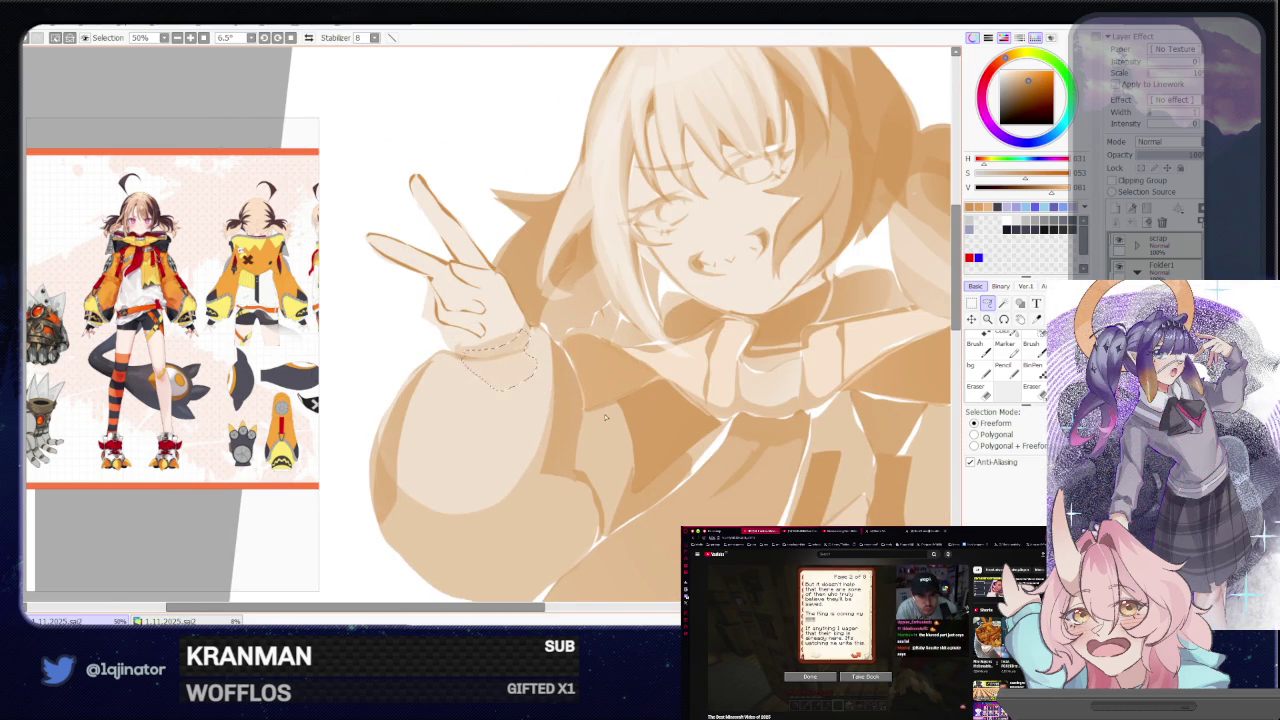
scroll(605, 418, down, 1)
drag(605, 418, 629, 309)
scroll(629, 309, up, 1)
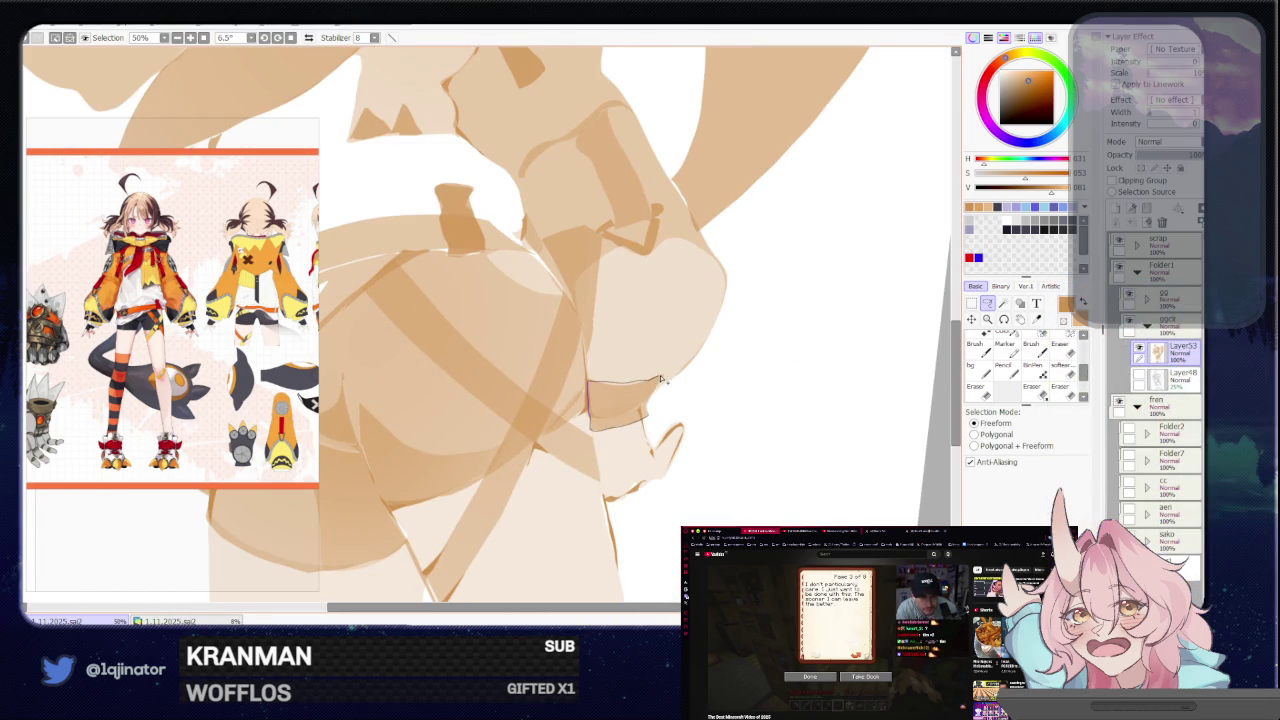
scroll(660, 380, down, 2)
scroll(660, 380, down, 1)
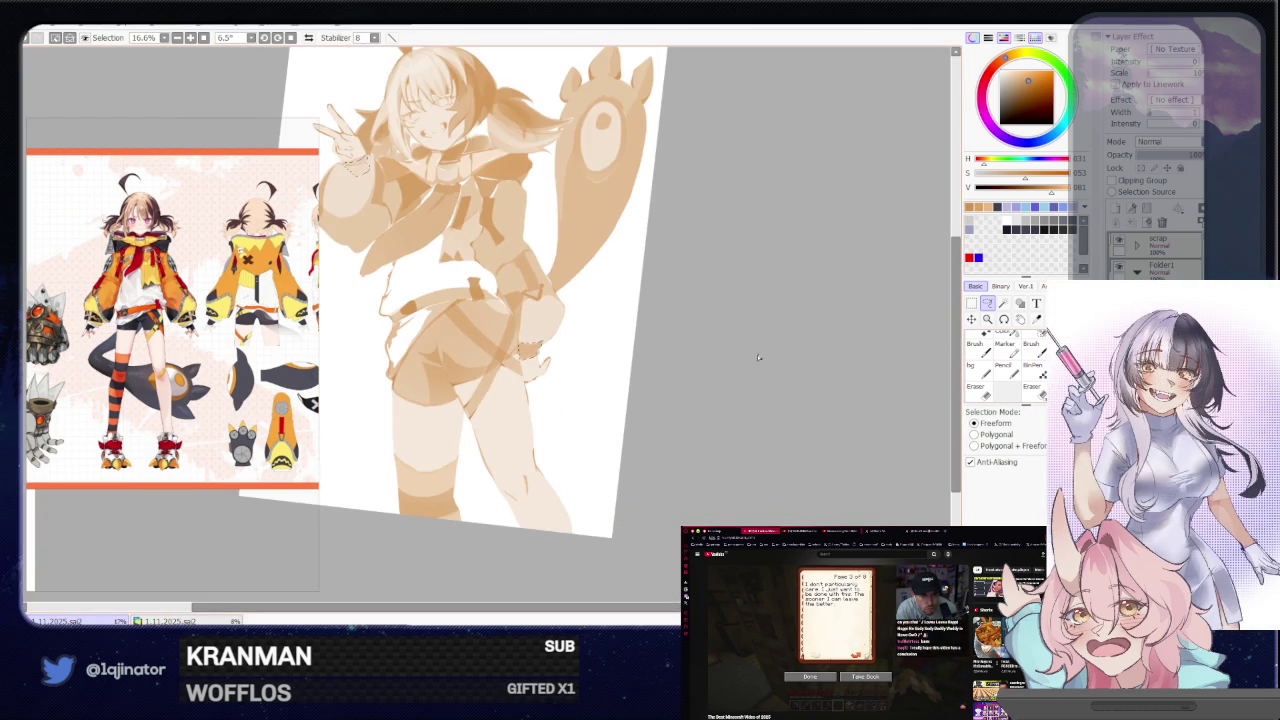
Brush the cuff selection, then switch to the Freeform Lasso and pan the canvas
key(b)
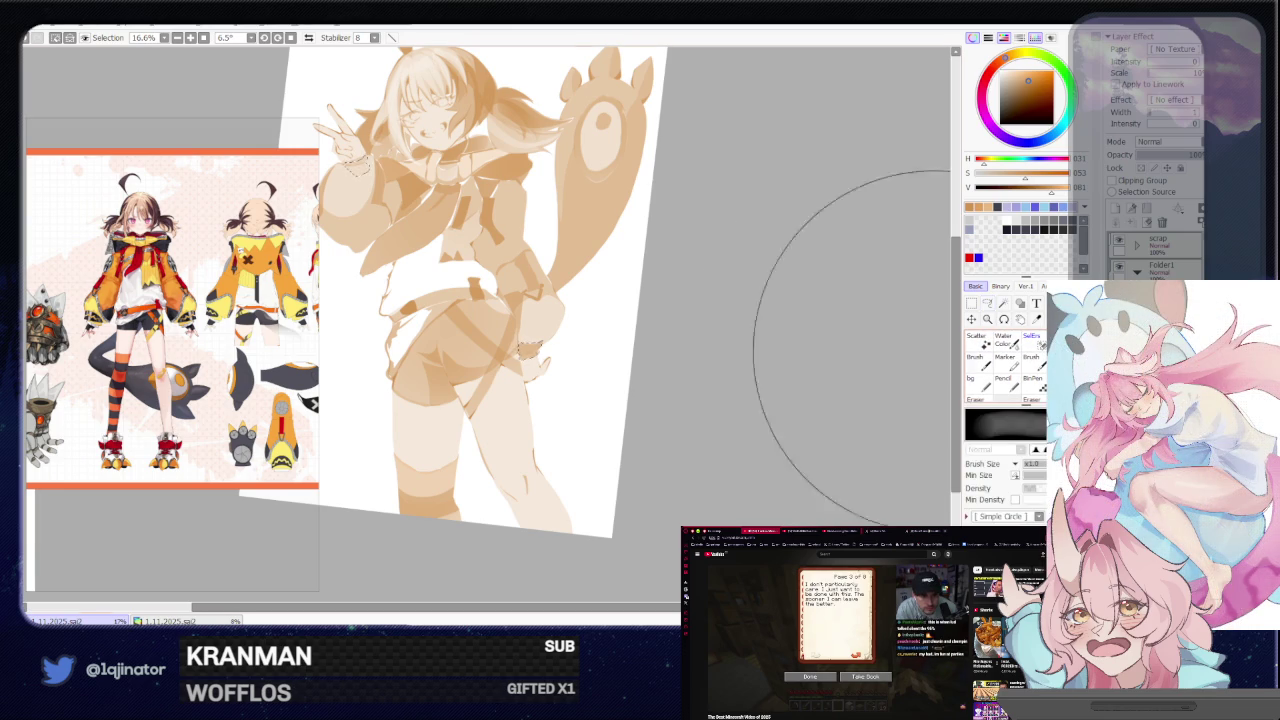
drag(565, 342, 655, 432)
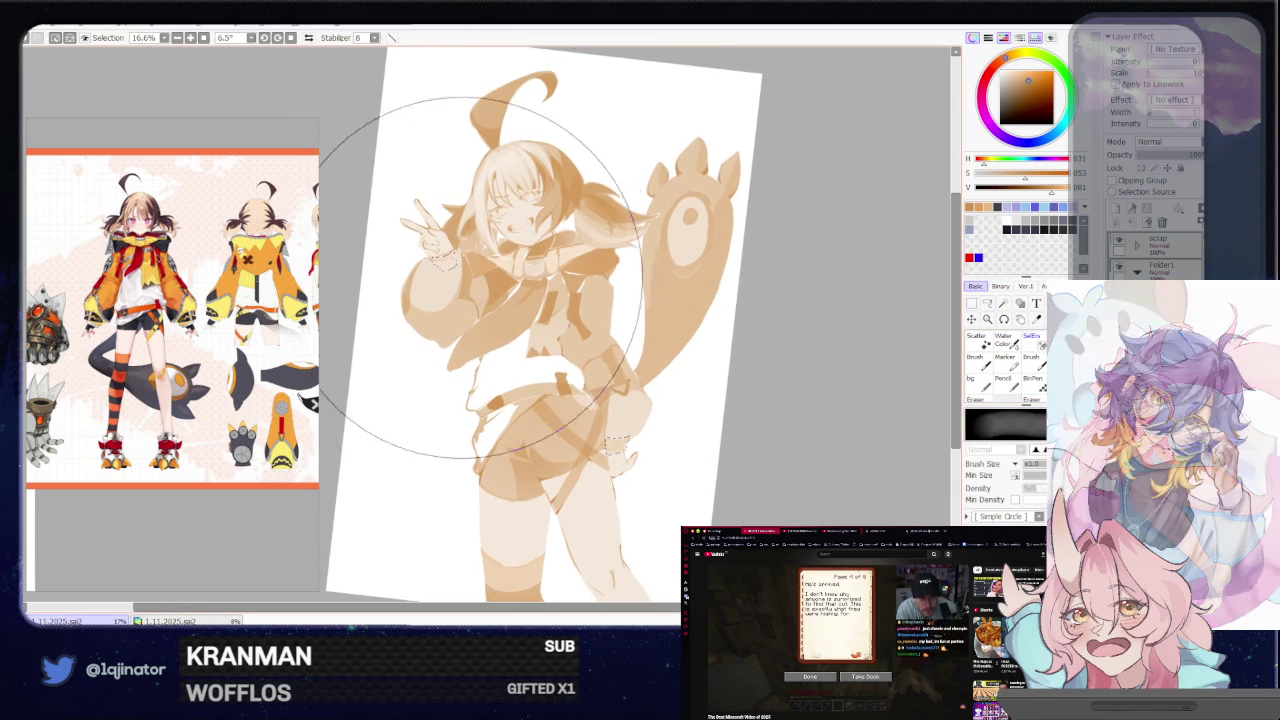
key(l)
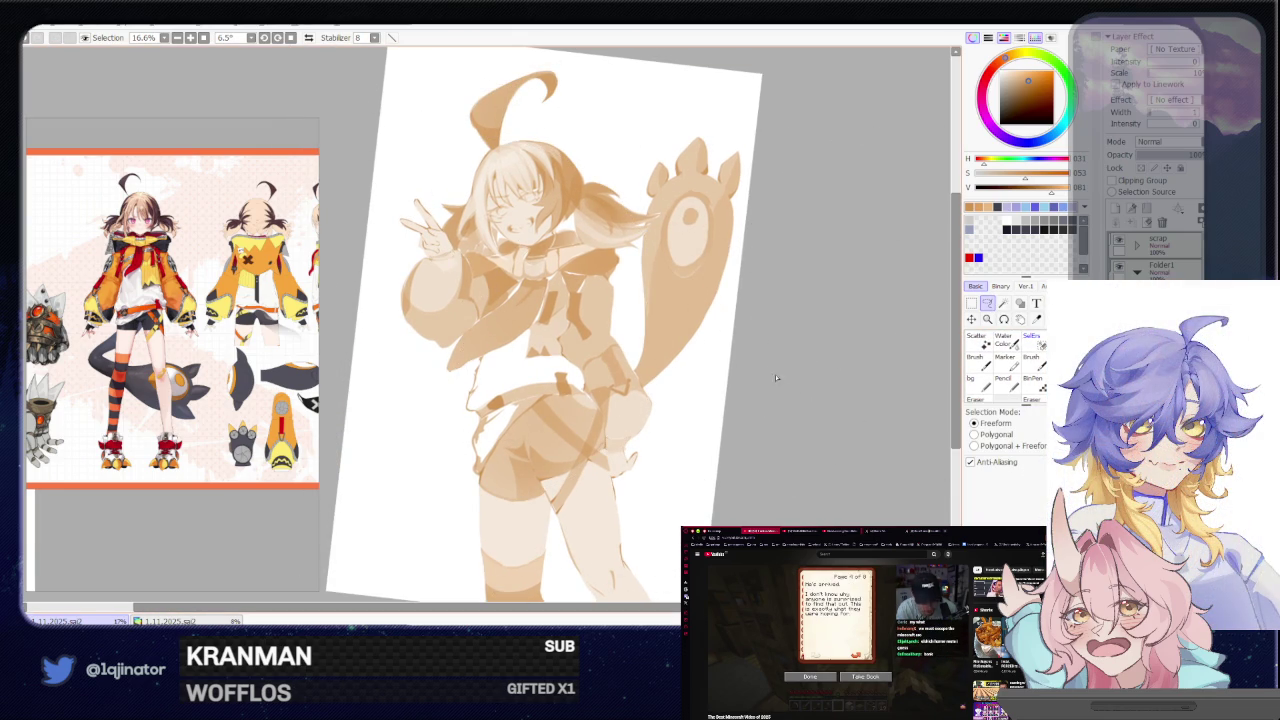
drag(649, 463, 677, 450)
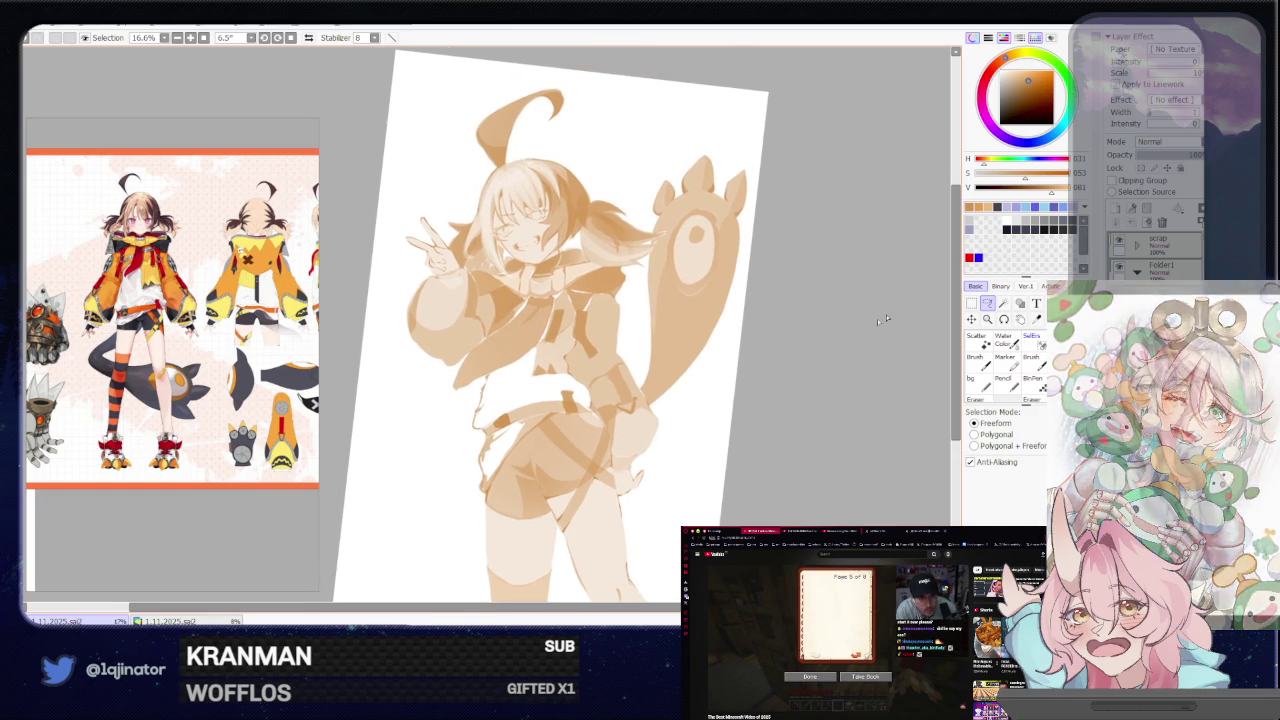
scroll(800, 385, up, 1)
scroll(740, 400, up, 1)
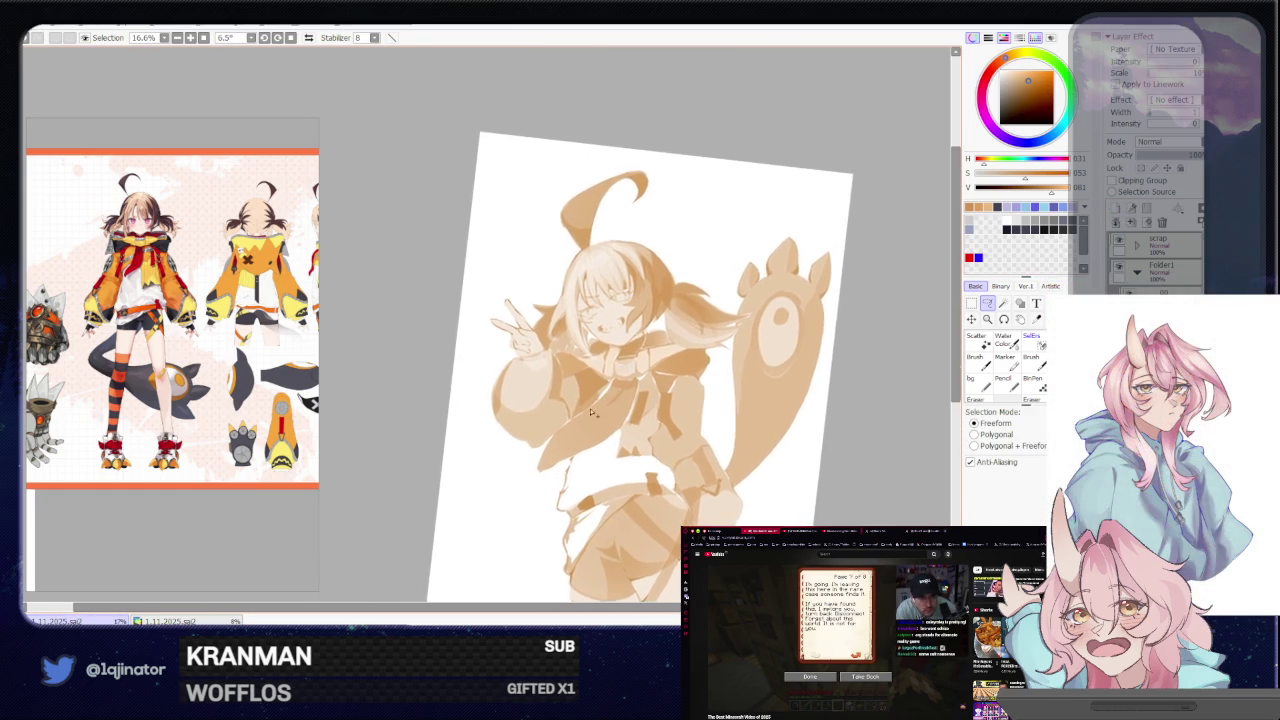
Lasso the peace-sign wrist and paint a dark beaded cuff with a large brush
scroll(670, 420, up, 1)
scroll(600, 437, up, 1)
mouse_move(600, 437)
mouse_down()
mouse_move(580, 373)
mouse_move(676, 328)
mouse_up()
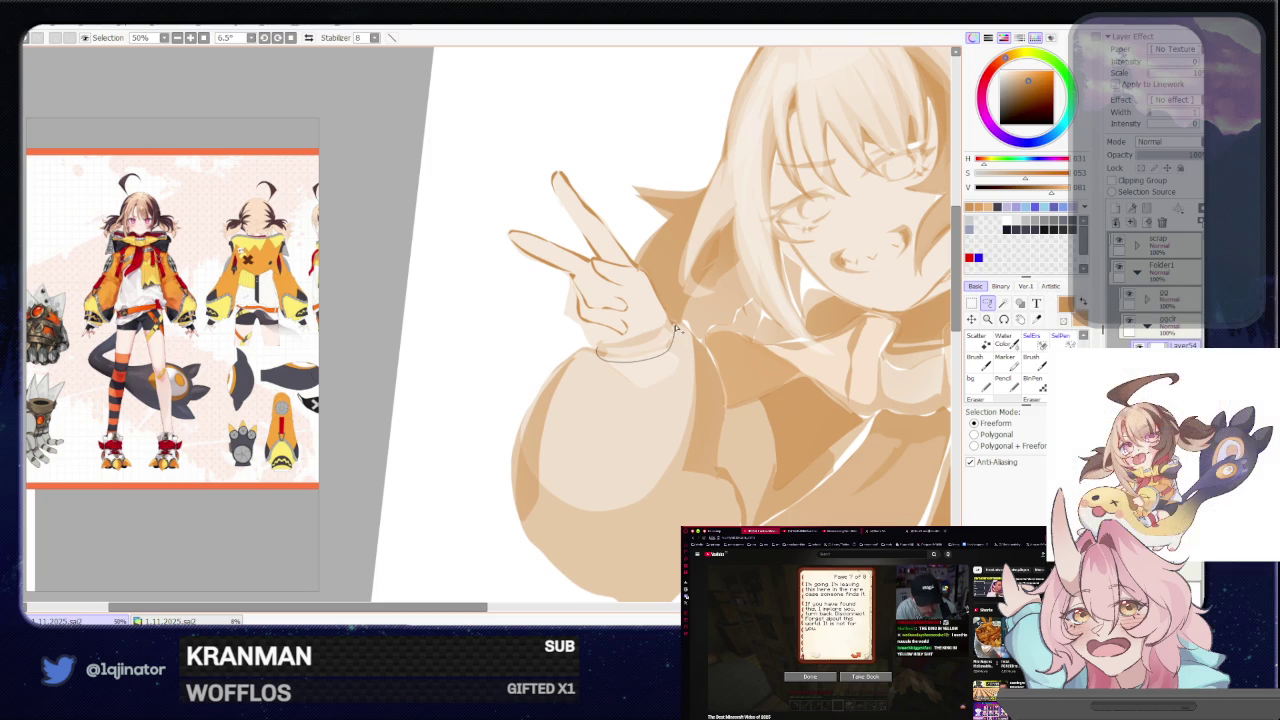
drag(686, 375, 594, 352)
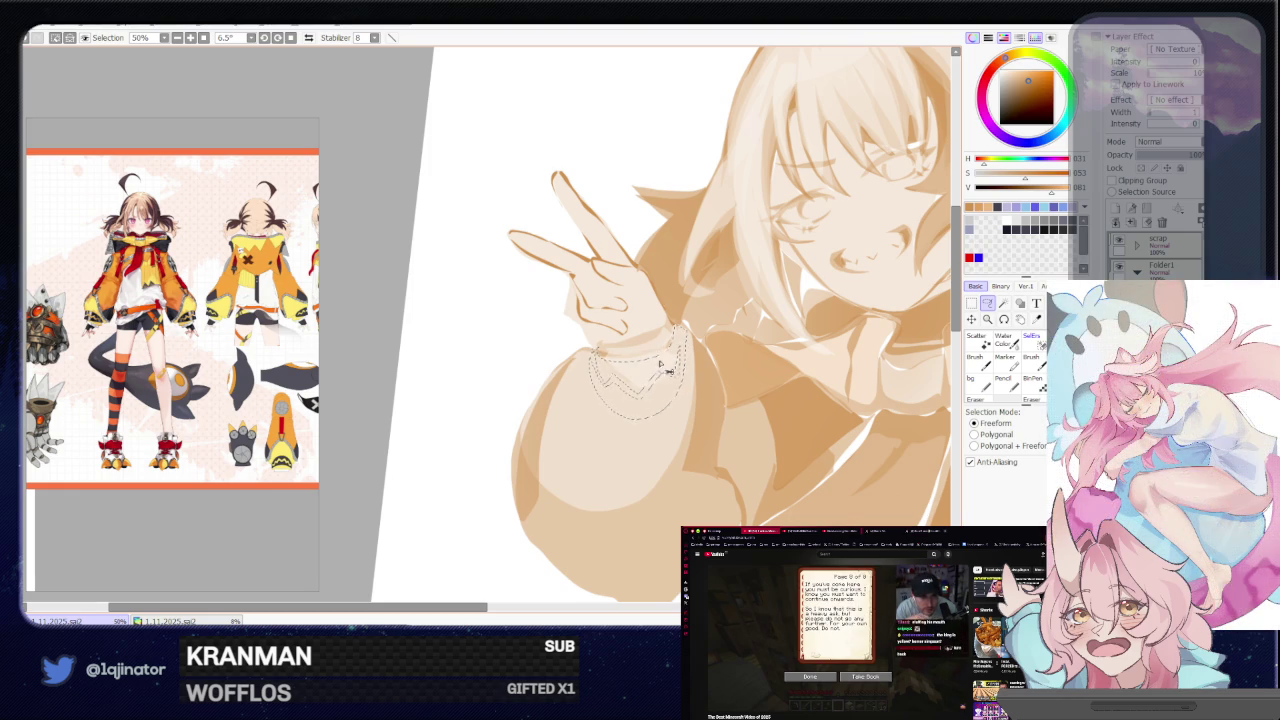
key(b)
drag(659, 366, 635, 371)
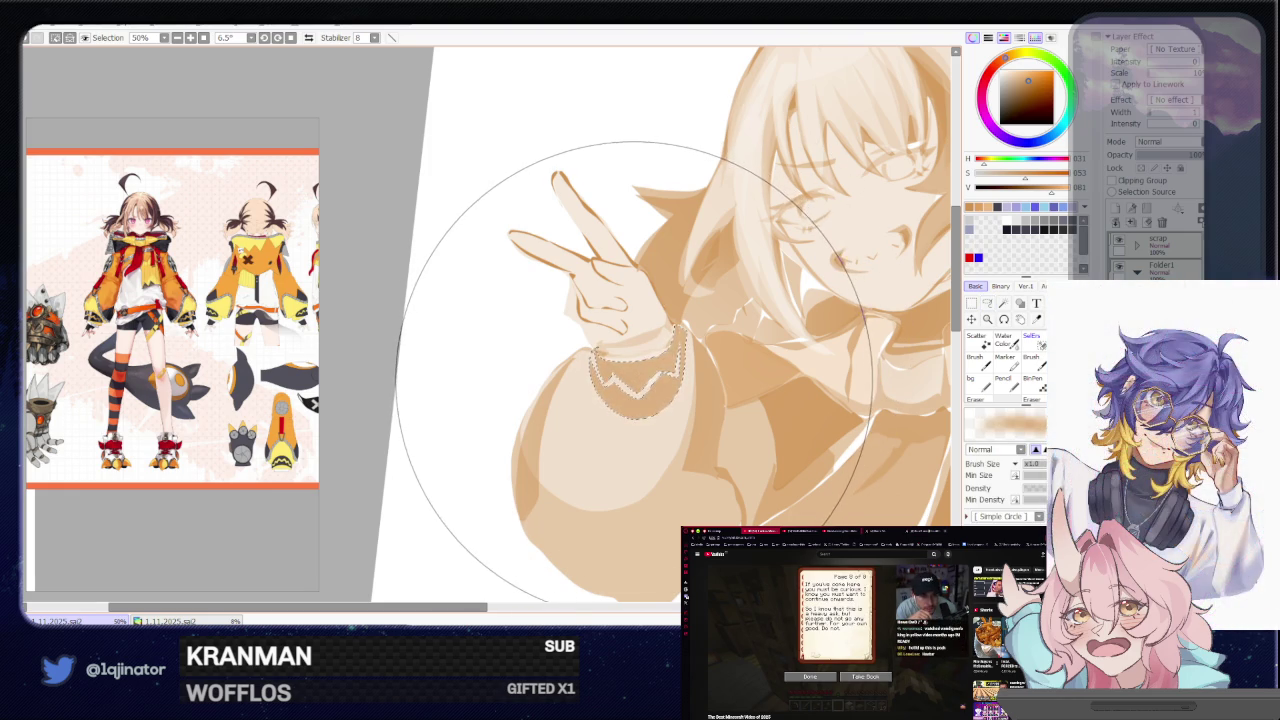
scroll(590, 370, down, 3)
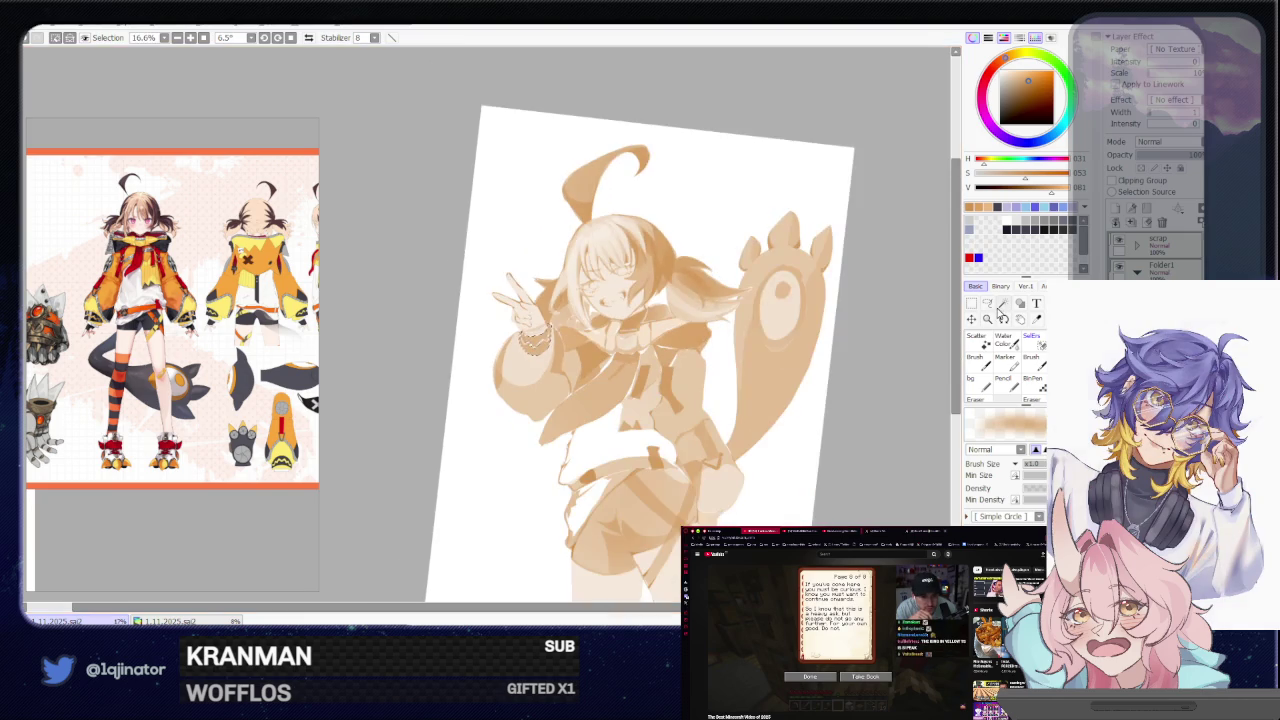
click(988, 304)
scroll(786, 334, up, 1)
scroll(737, 363, up, 1)
Lasso the hip-side wrist at 33.3% zoom and brush a matching beaded cuff
drag(690, 401, 641, 383)
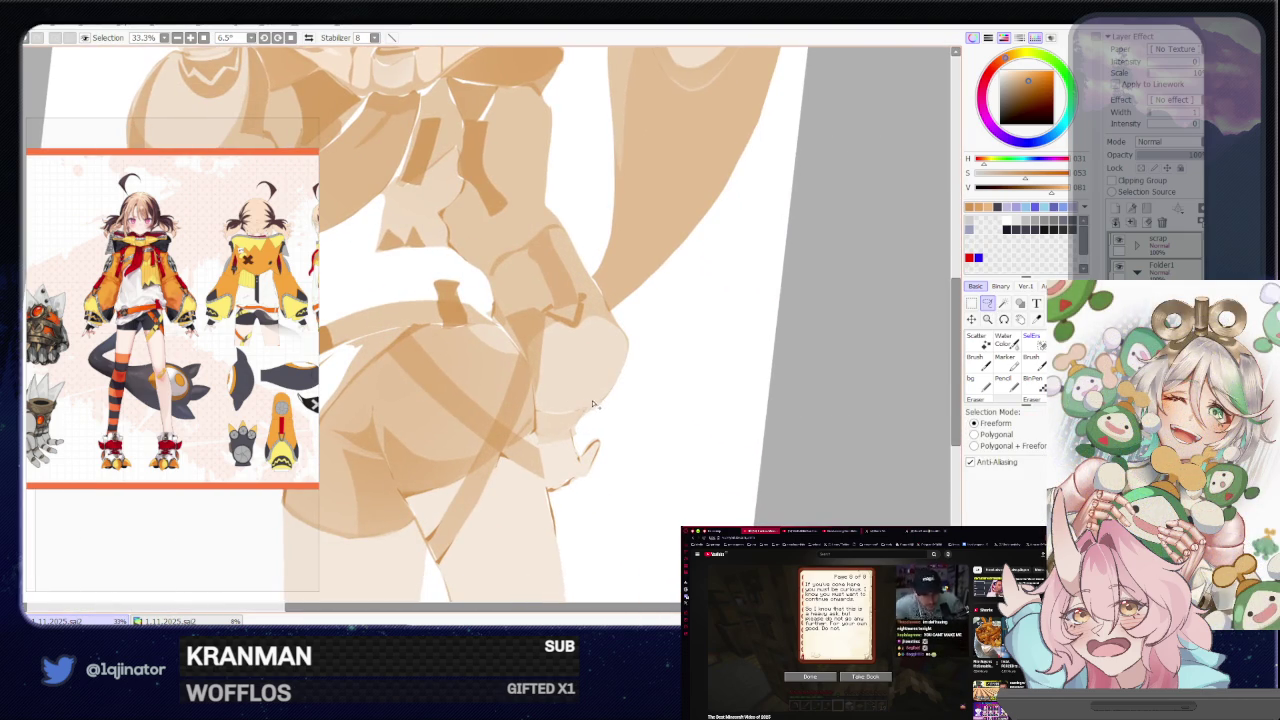
mouse_move(602, 393)
mouse_down()
mouse_move(535, 399)
mouse_move(600, 410)
mouse_up()
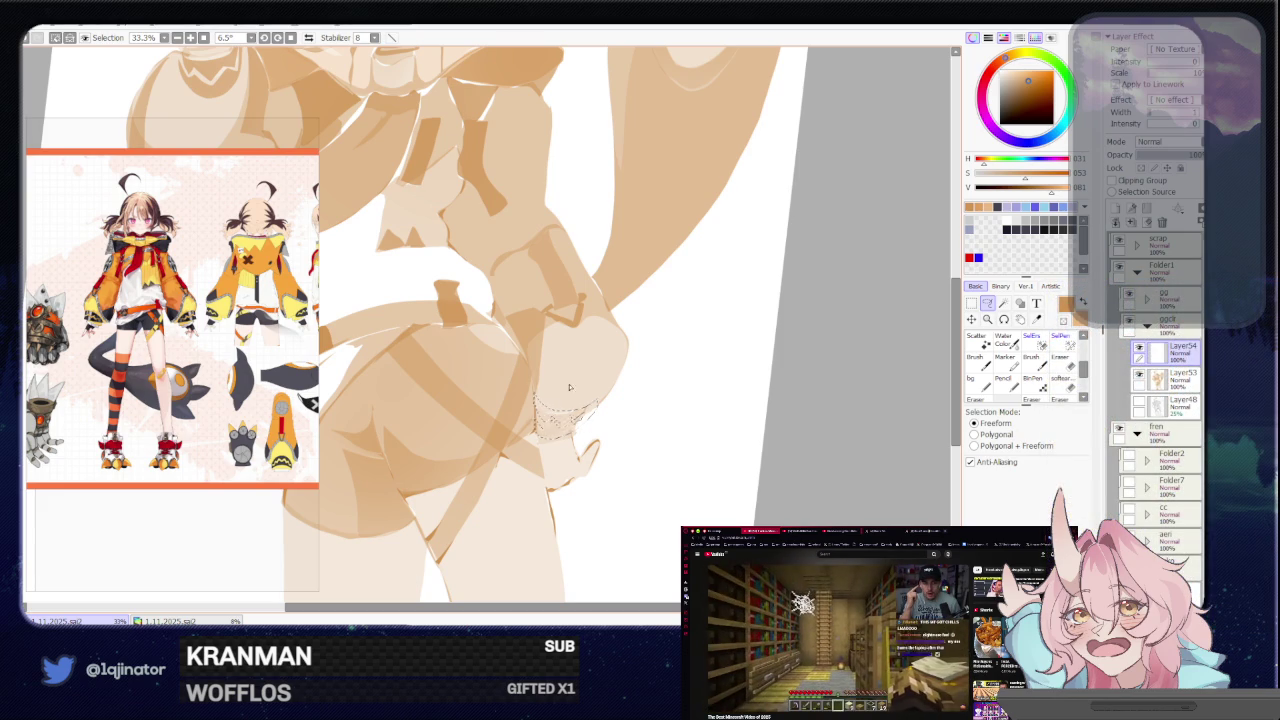
key(b)
scroll(830, 257, down, 2)
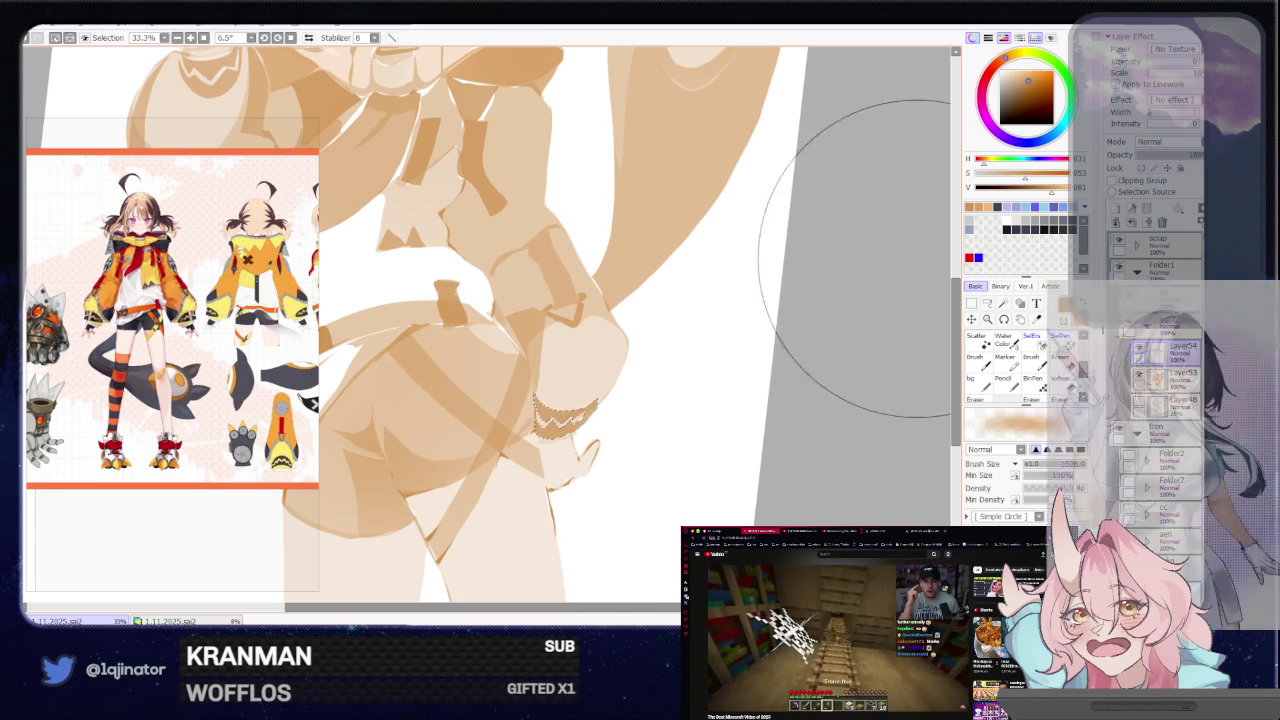
key(l)
drag(672, 395, 651, 491)
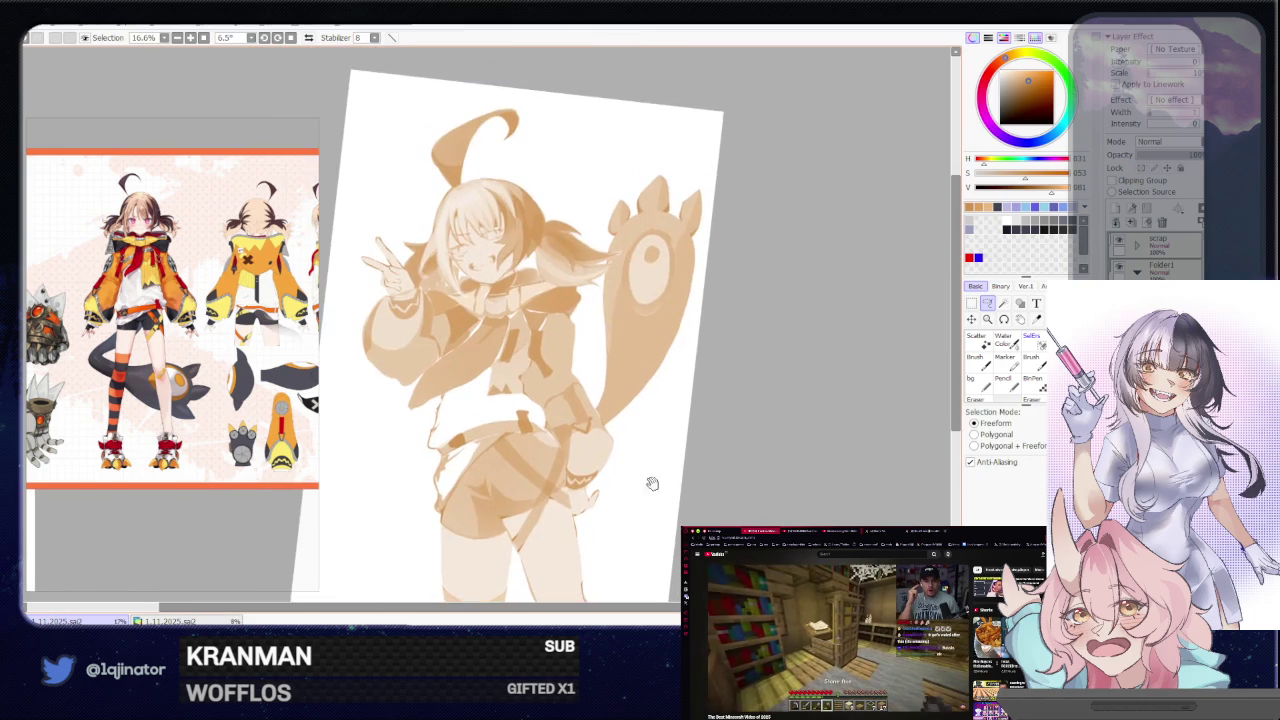
mouse_move(624, 430)
mouse_down()
mouse_move(604, 510)
mouse_move(570, 450)
mouse_up()
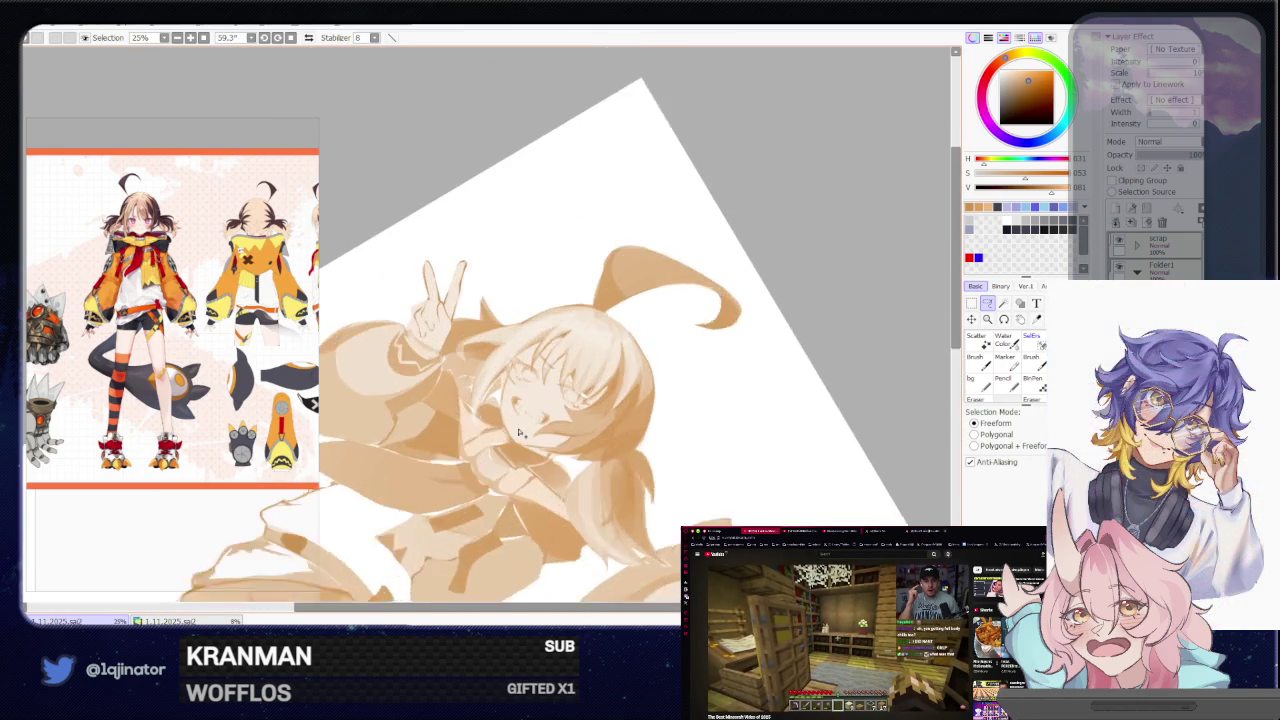
scroll(560, 430, up, 5)
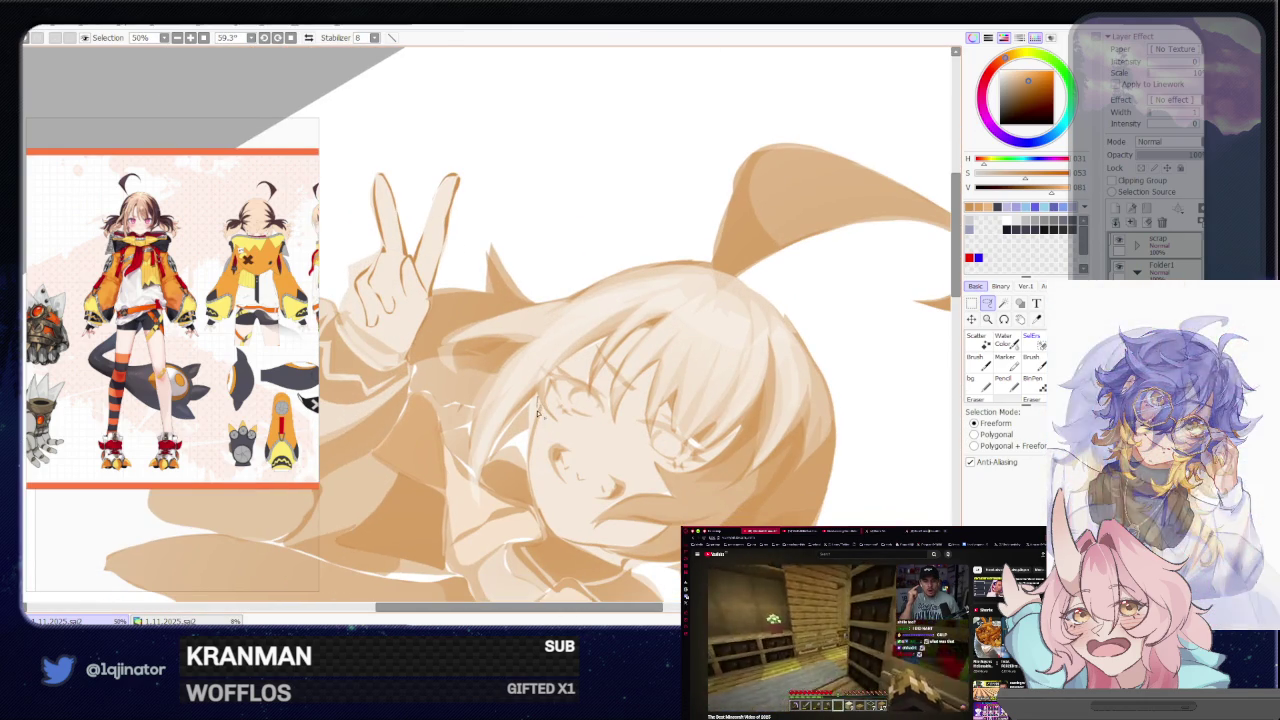
Zoom out, rotate the view toward the face, and lasso along the cheek edge
key(b)
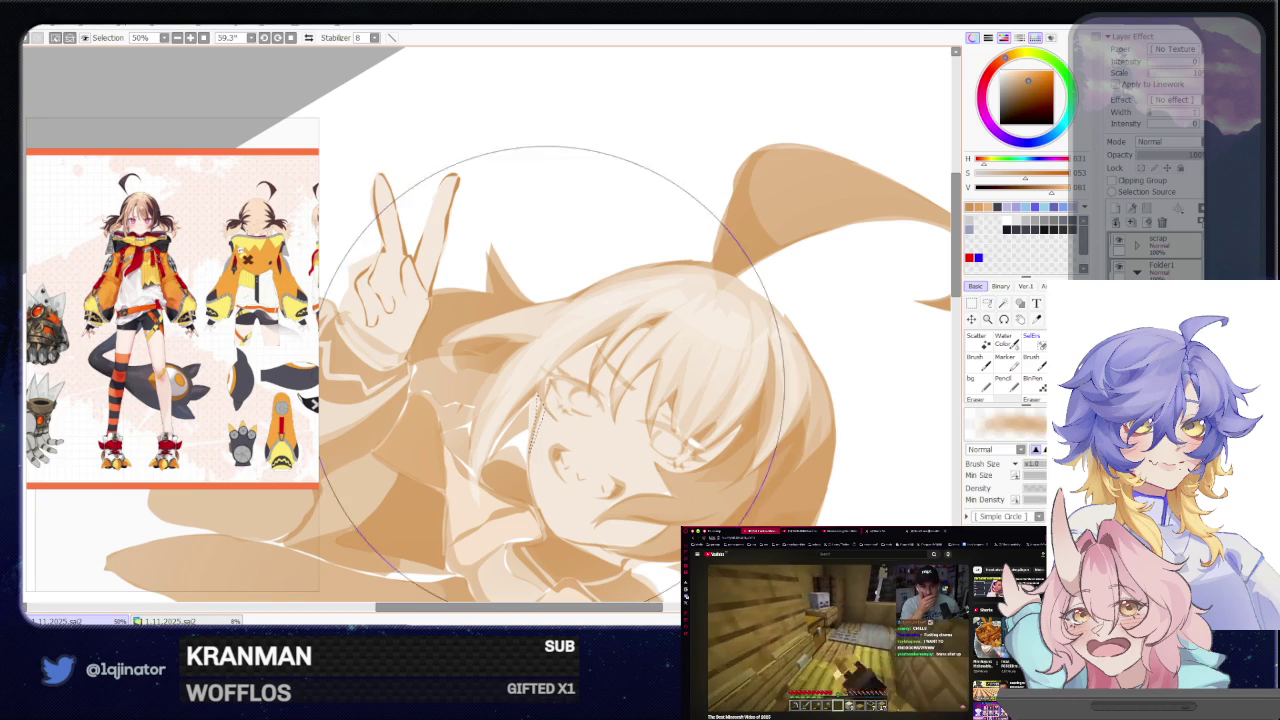
key(ctrl+minus)
key(ctrl+minus)
key(ctrl+minus)
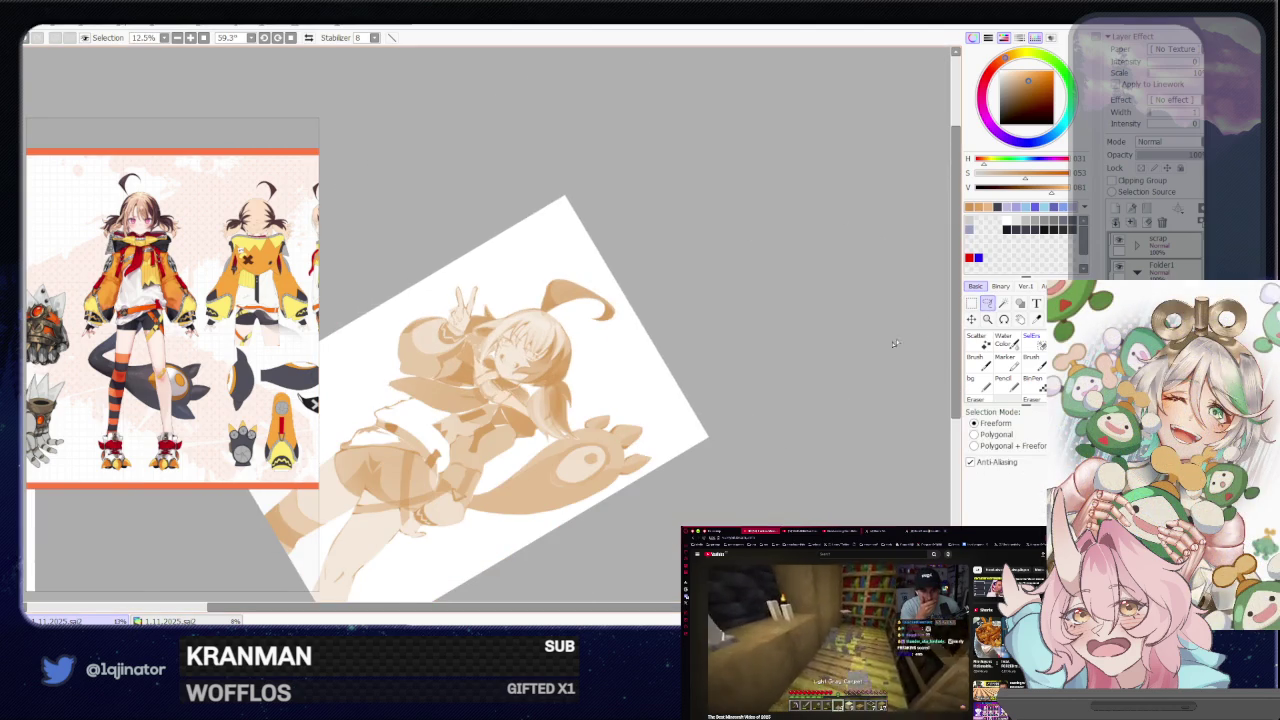
drag(957, 308, 806, 346)
key(a)
mouse_move(690, 360)
mouse_down()
mouse_move(500, 572)
mouse_move(485, 420)
mouse_move(501, 404)
mouse_move(480, 440)
mouse_up()
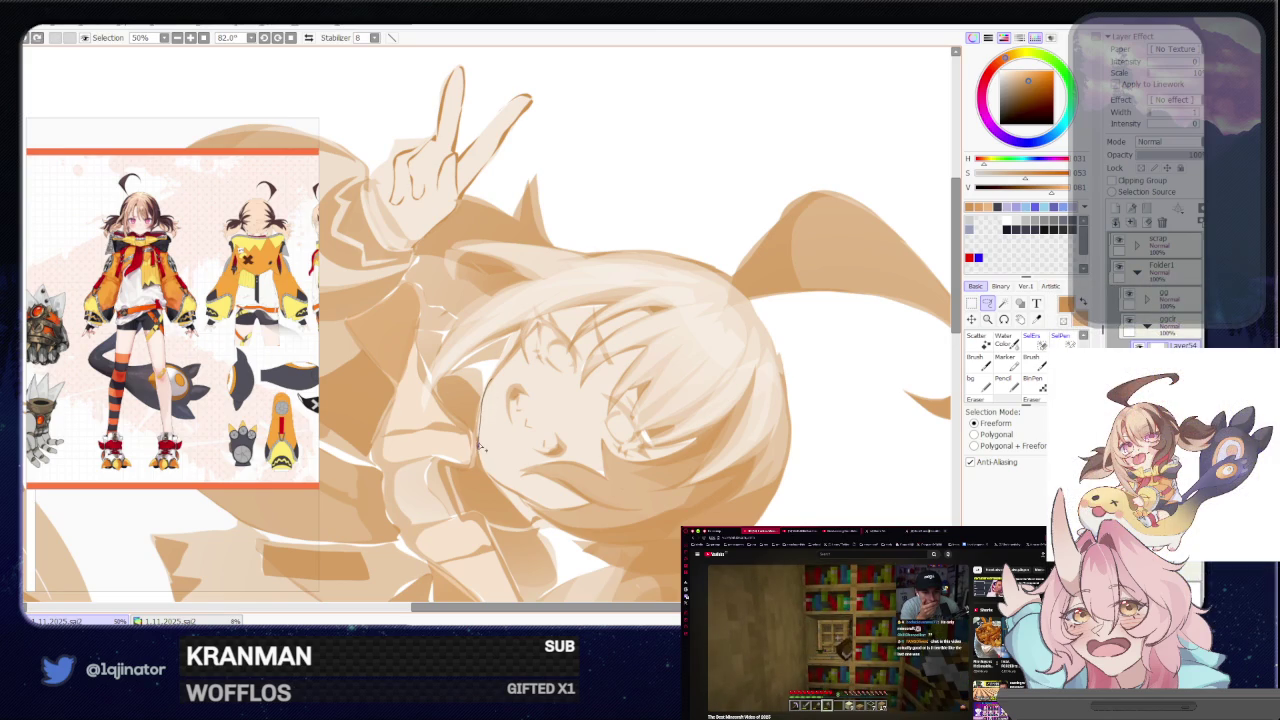
Brush the cheek selection, reset rotation to 0° and flip the view horizontally
key(b)
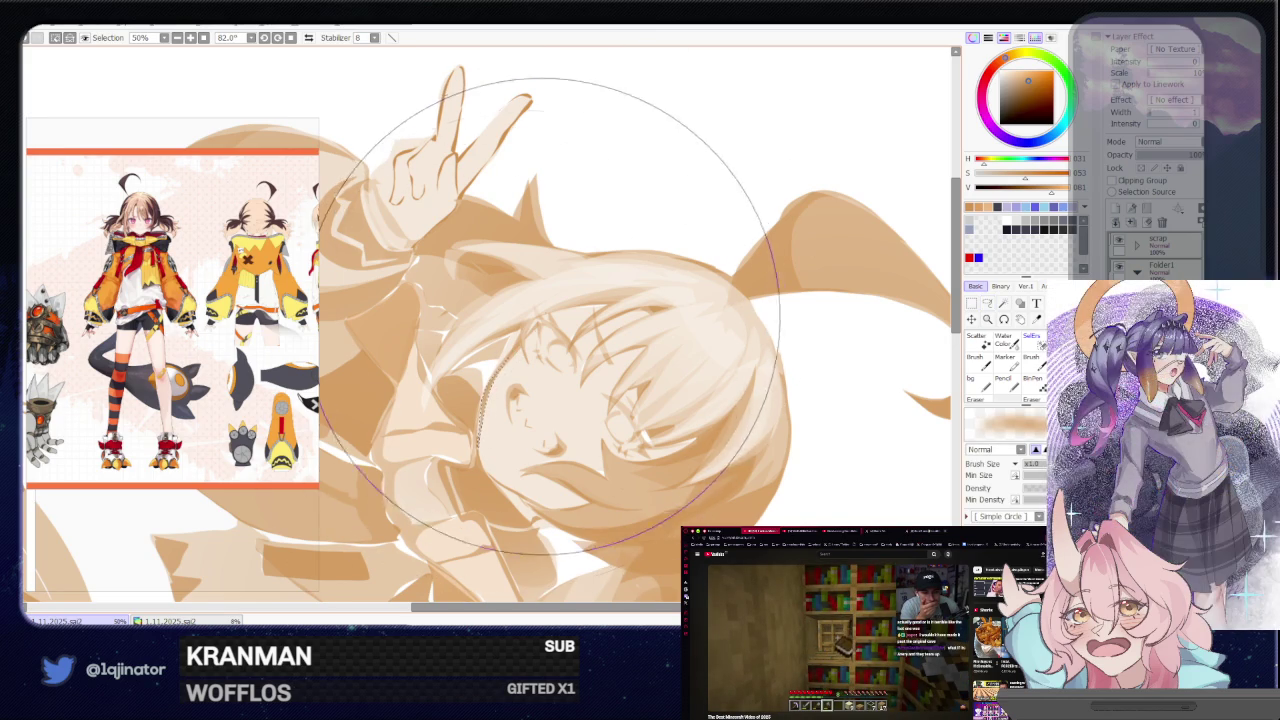
scroll(535, 355, down, 4)
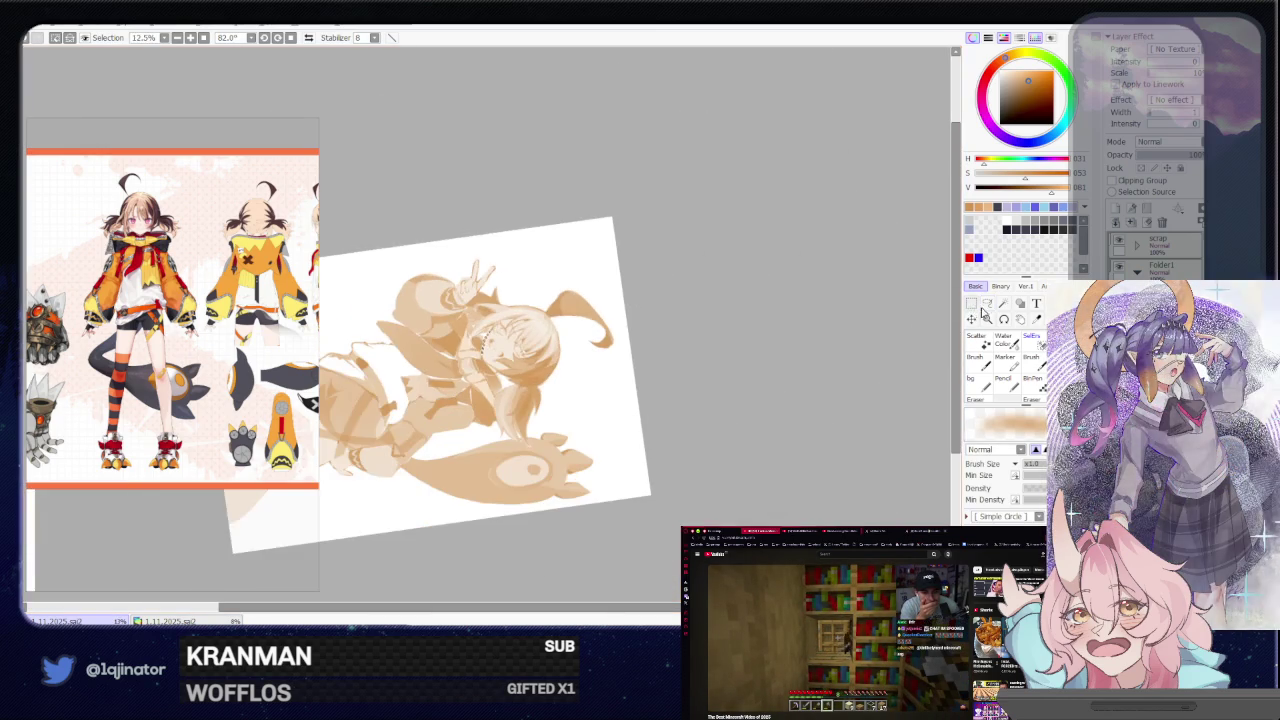
key(l)
drag(845, 369, 806, 305)
key(Home)
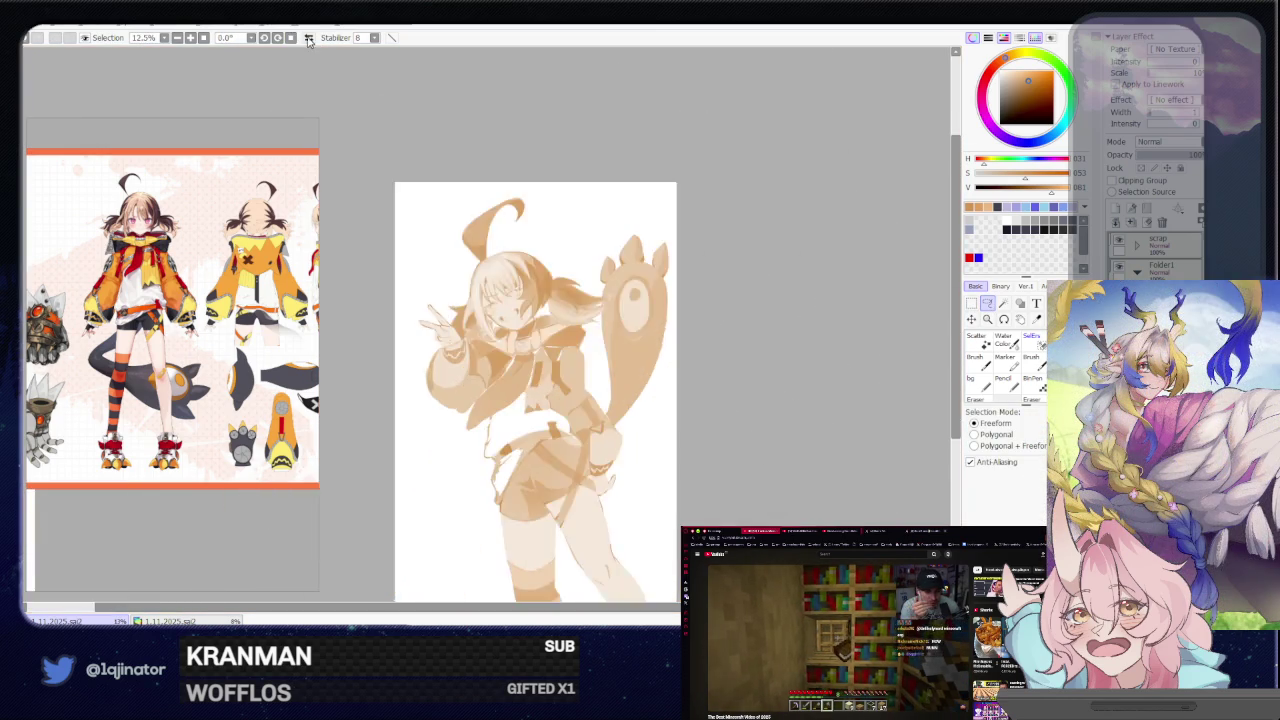
key(Insert)
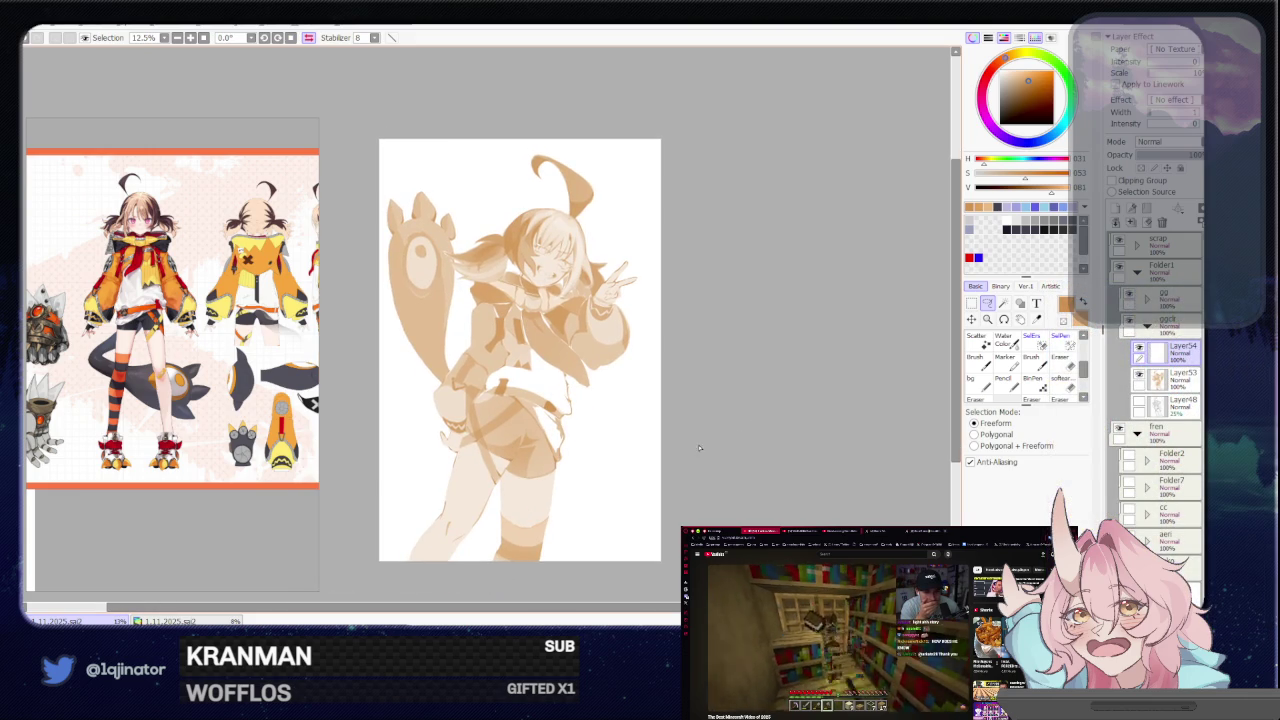
Unmirror the canvas view, zoom in on the torso and collar, and start lassoing the jacket front
scroll(679, 394, up, 1)
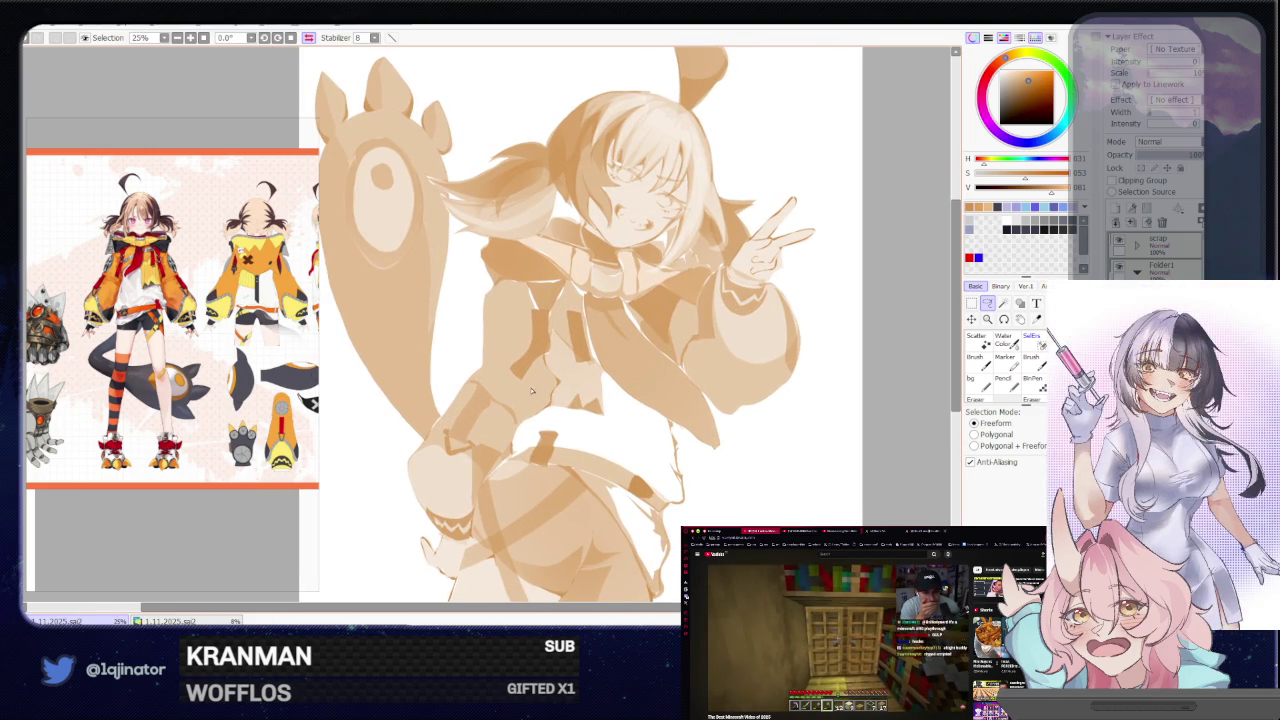
key(Insert)
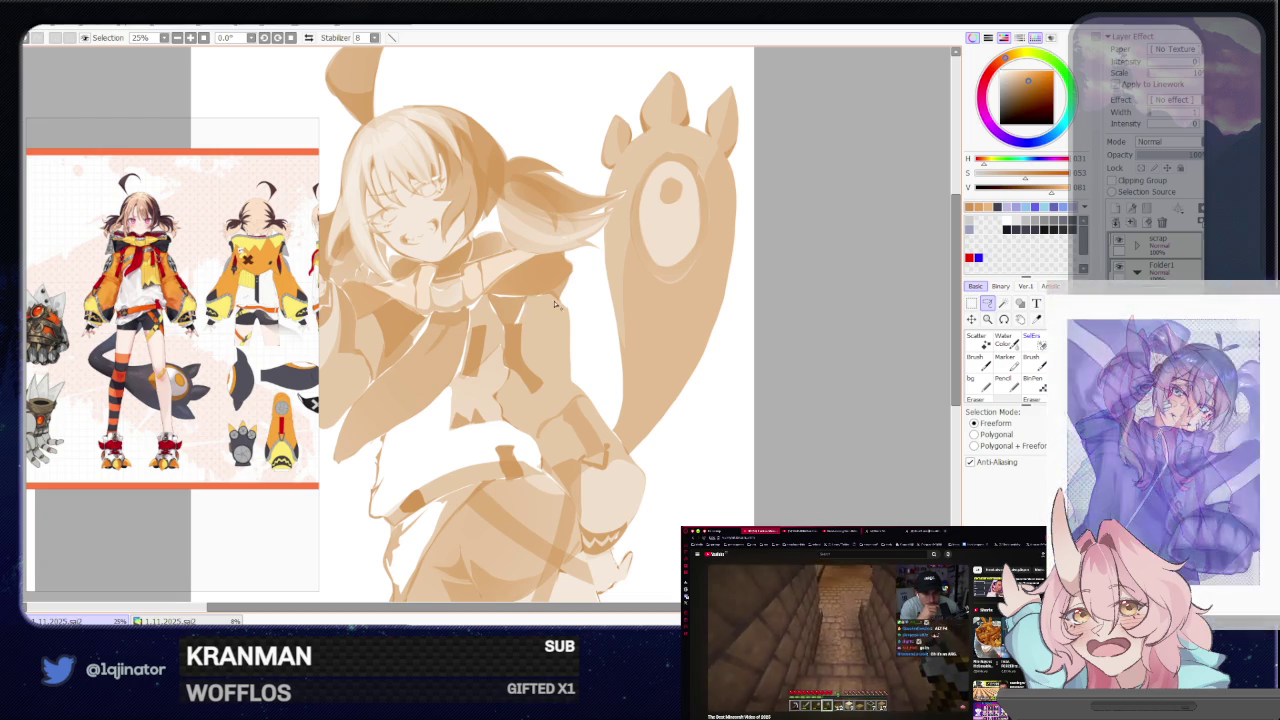
scroll(540, 360, up, 1)
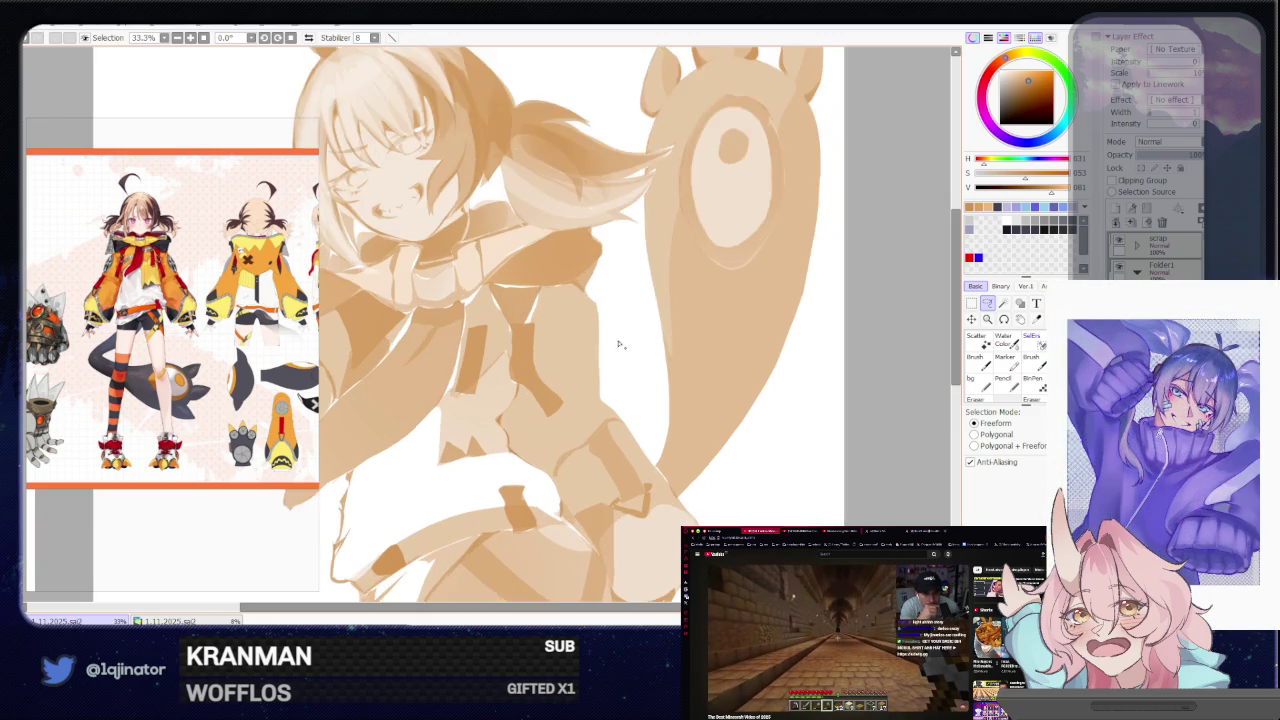
drag(602, 366, 596, 363)
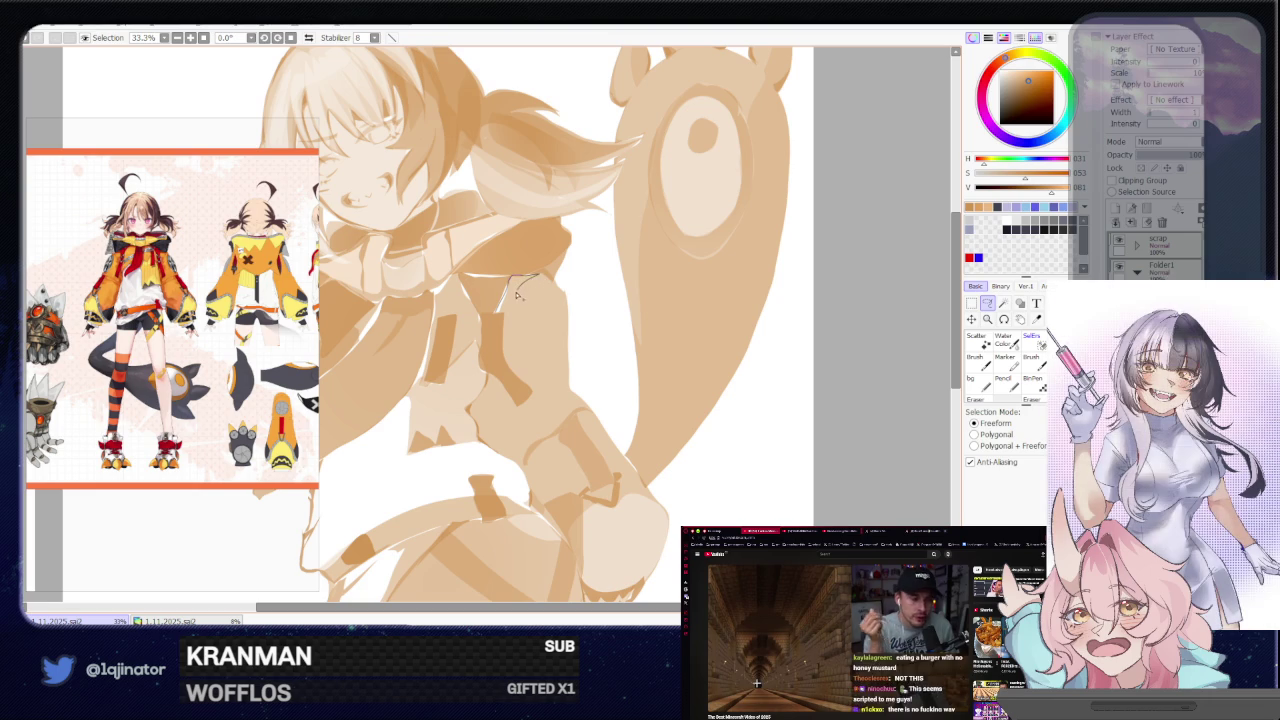
drag(507, 318, 503, 340)
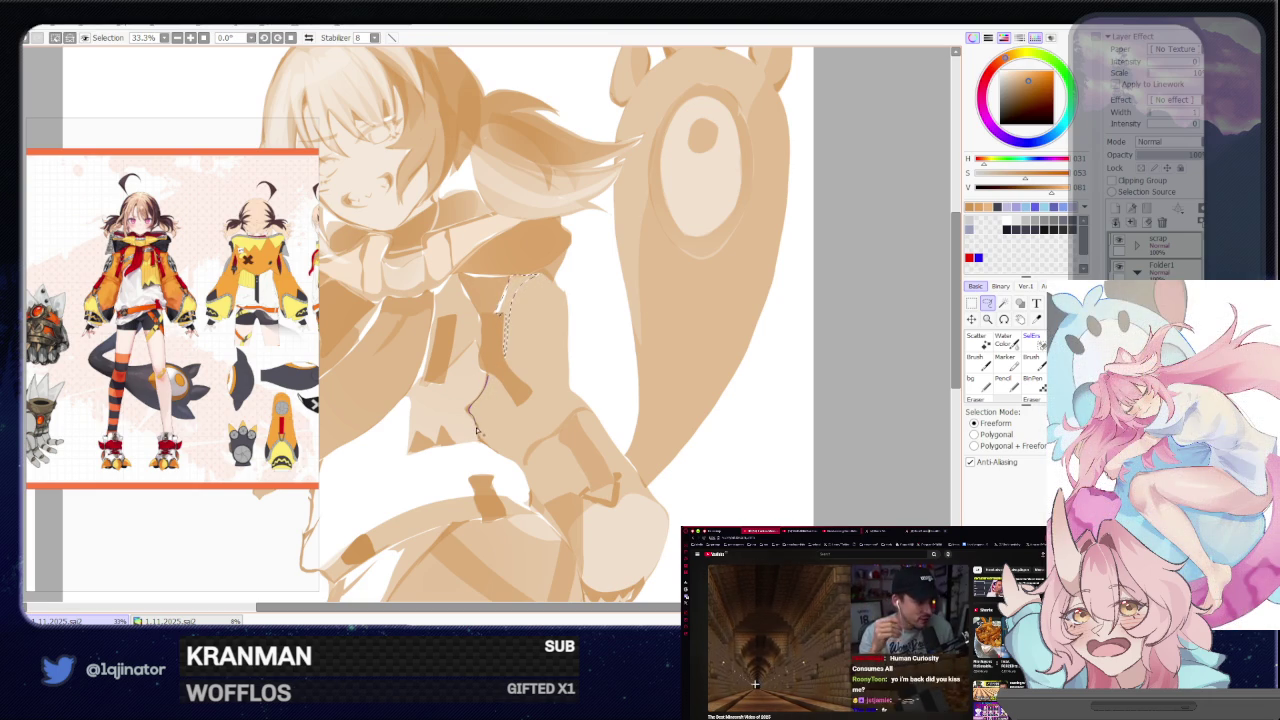
Finish the jacket-front lasso, shade it with the brush, deselect, and switch to Layer54
drag(478, 432, 549, 510)
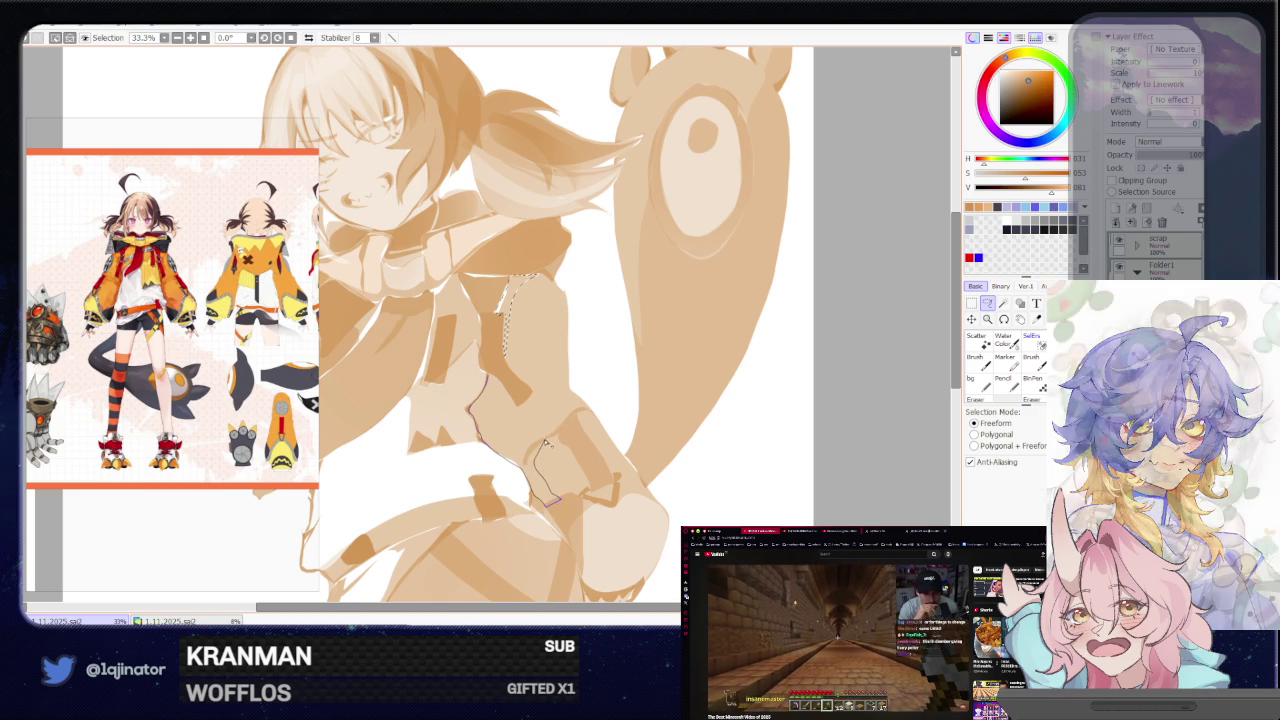
drag(537, 474, 502, 386)
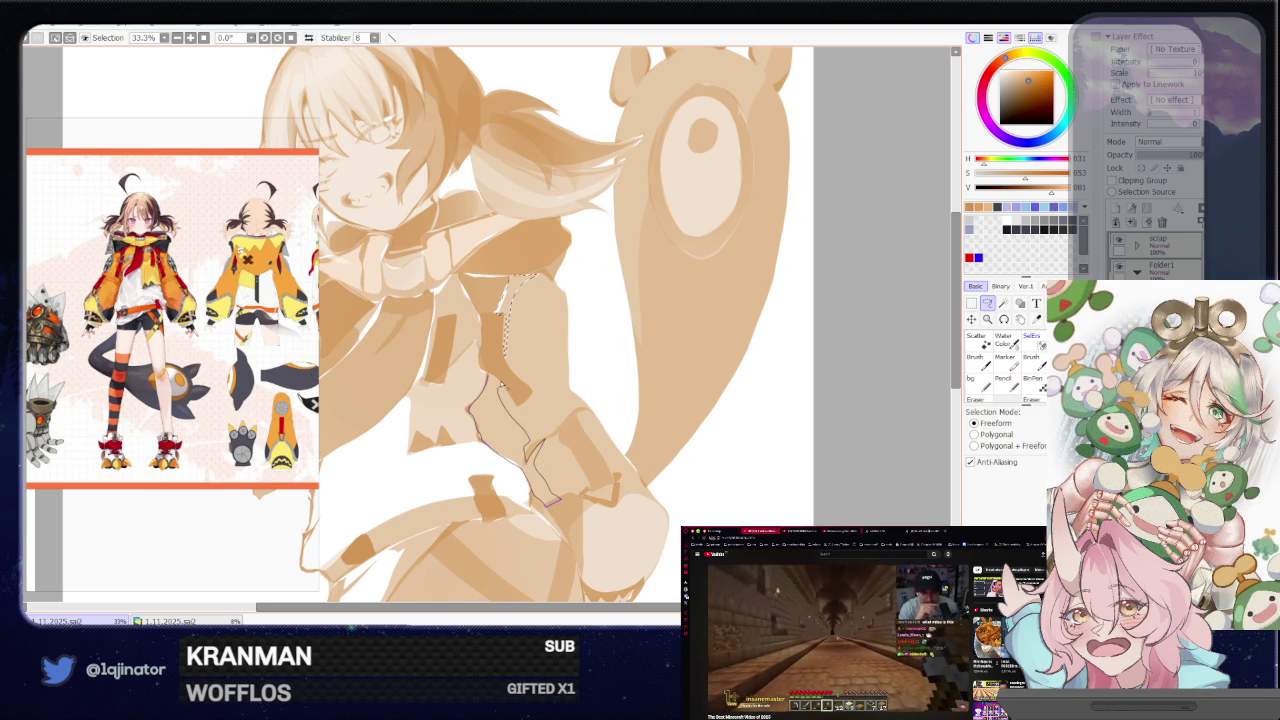
key(b)
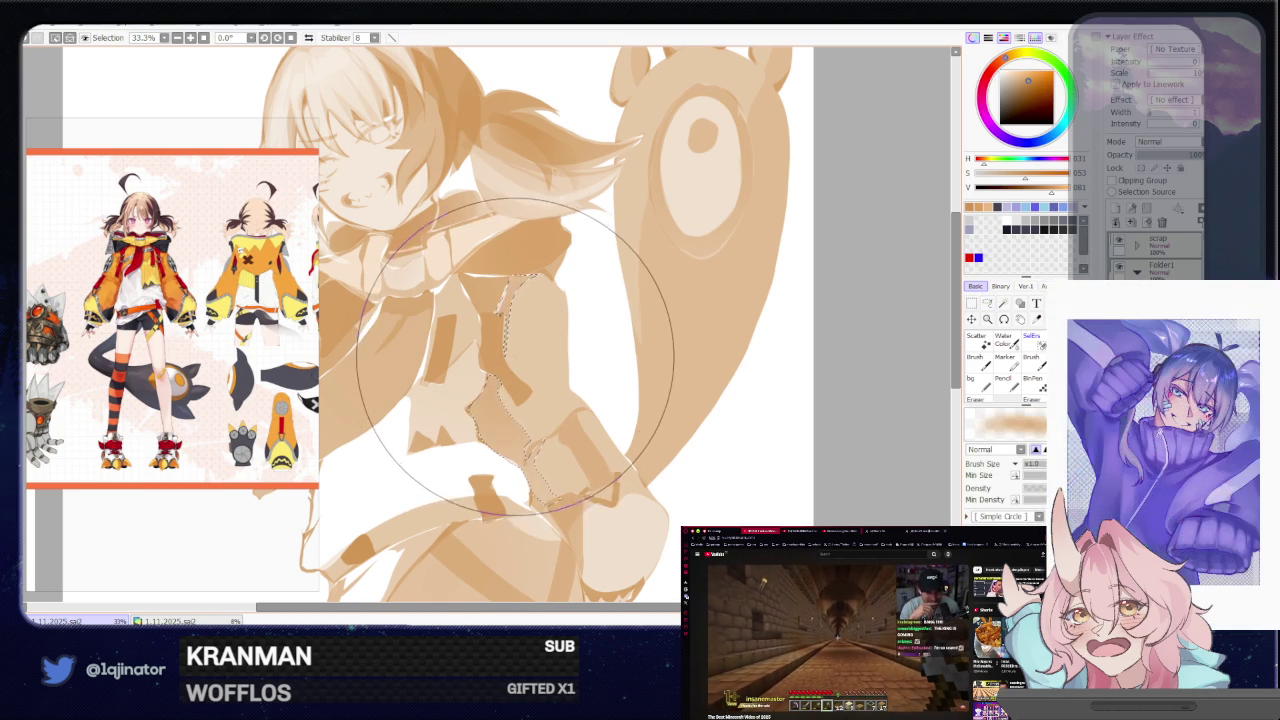
key(ctrl+d)
key(l)
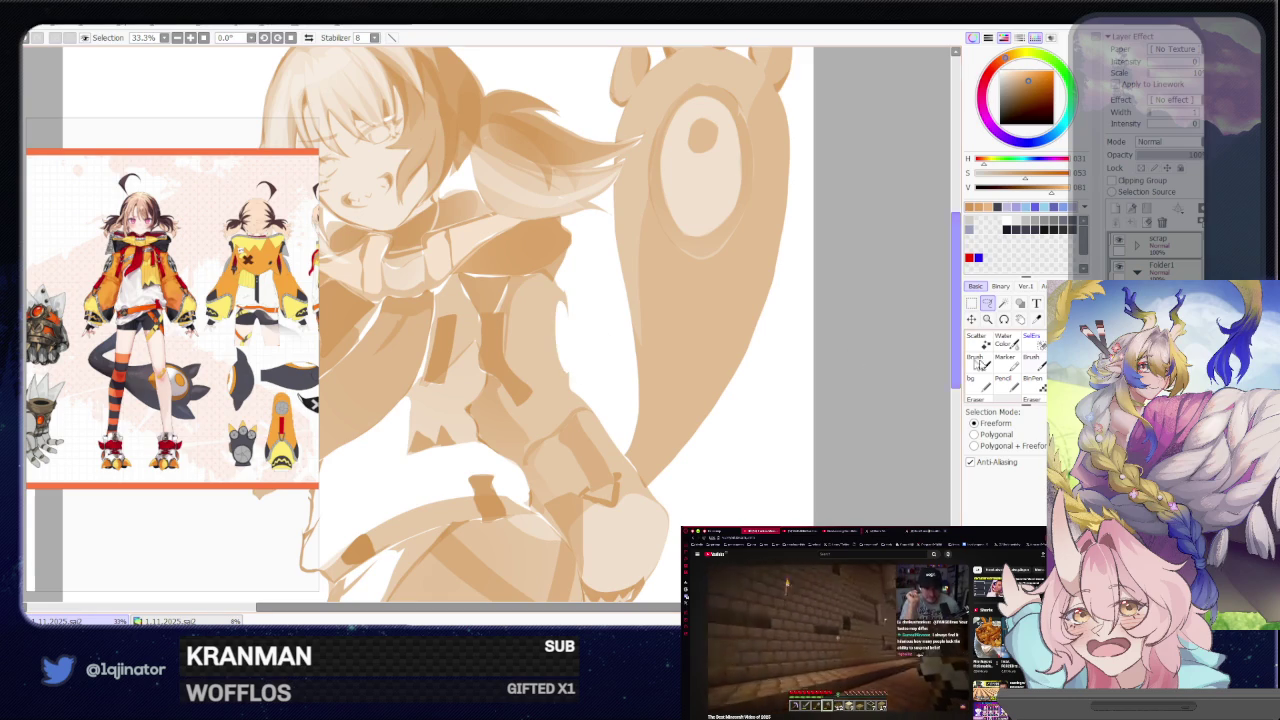
click(1152, 352)
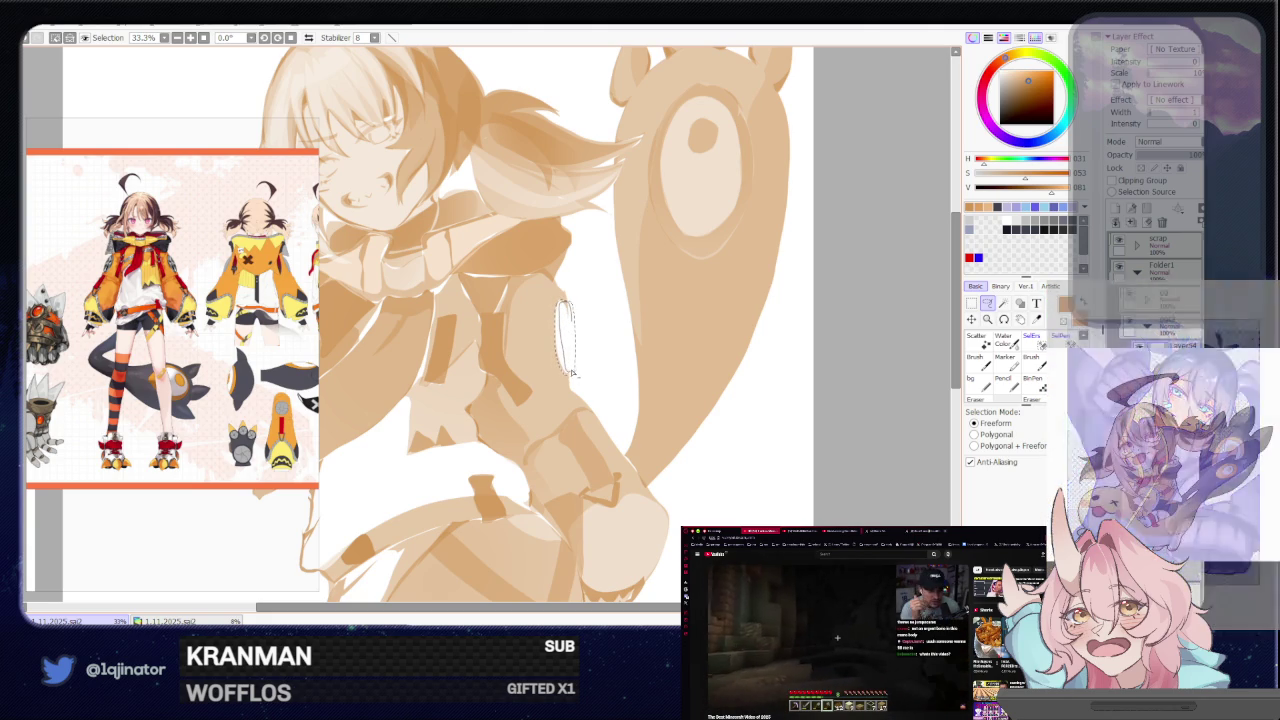
Lasso around the oval emblem on the sleeve, then deselect it
key(b)
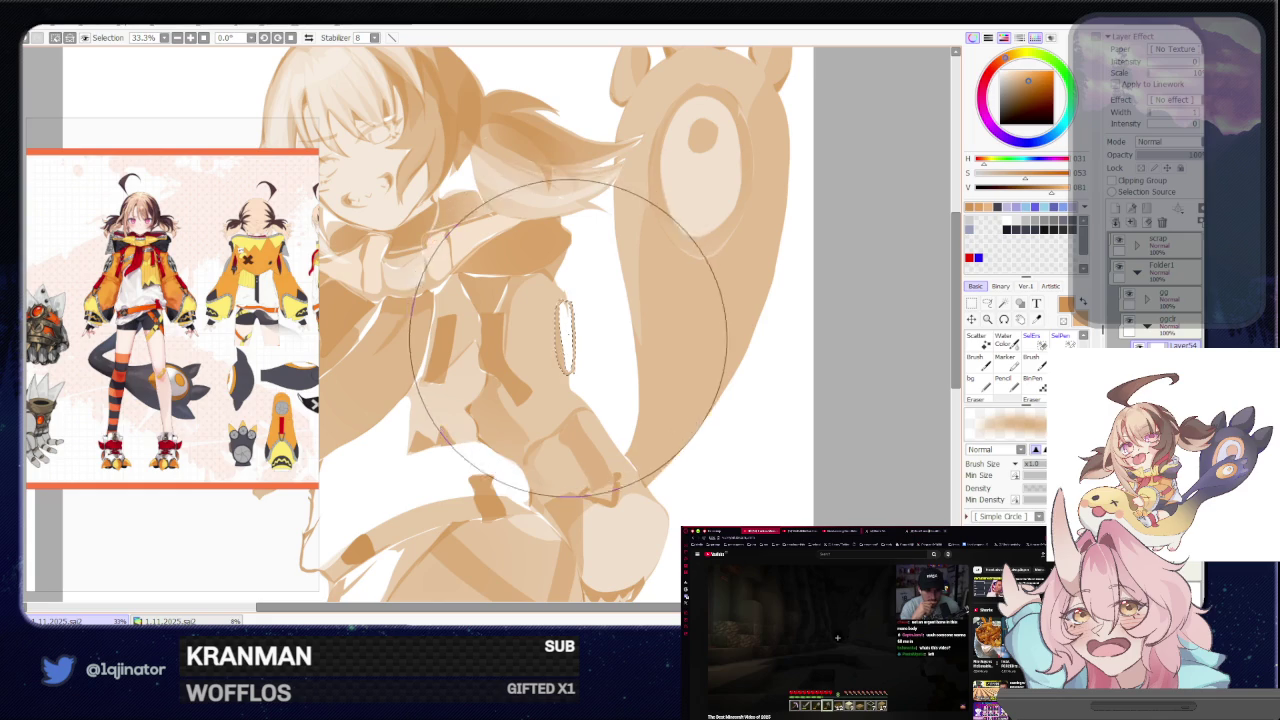
key(l)
drag(956, 327, 814, 423)
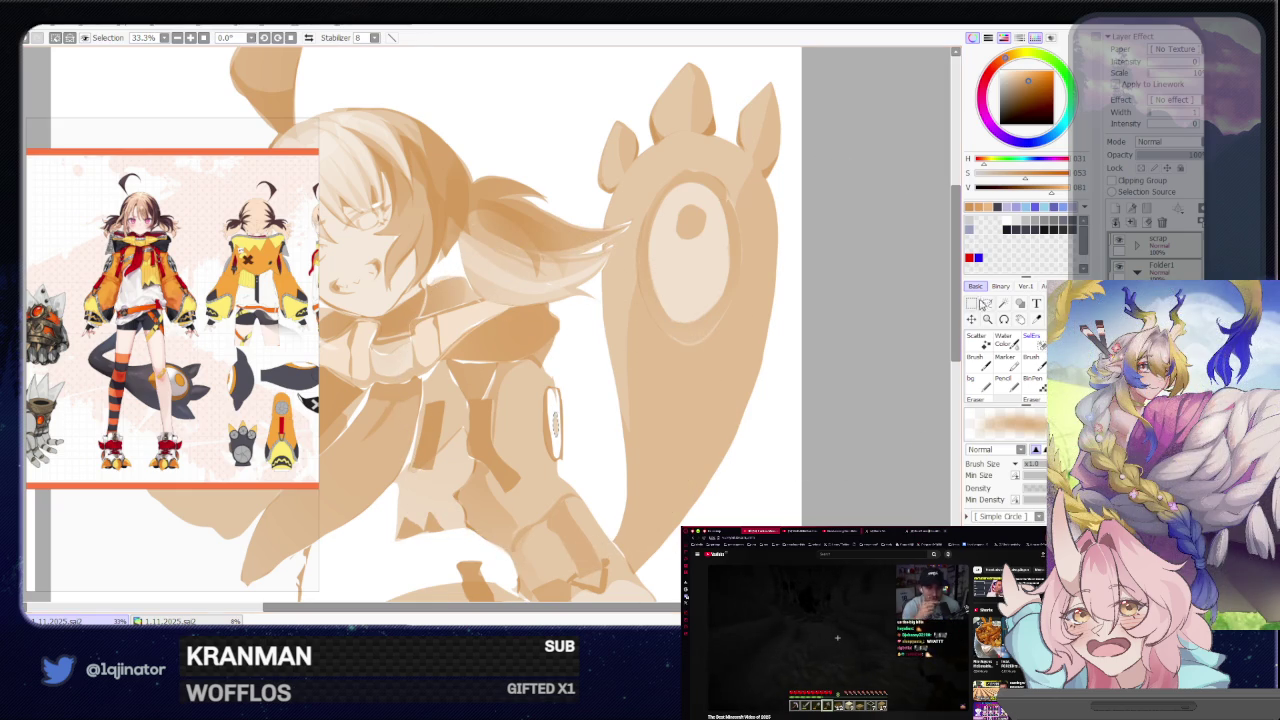
key(ctrl+d)
scroll(864, 364, up, 1)
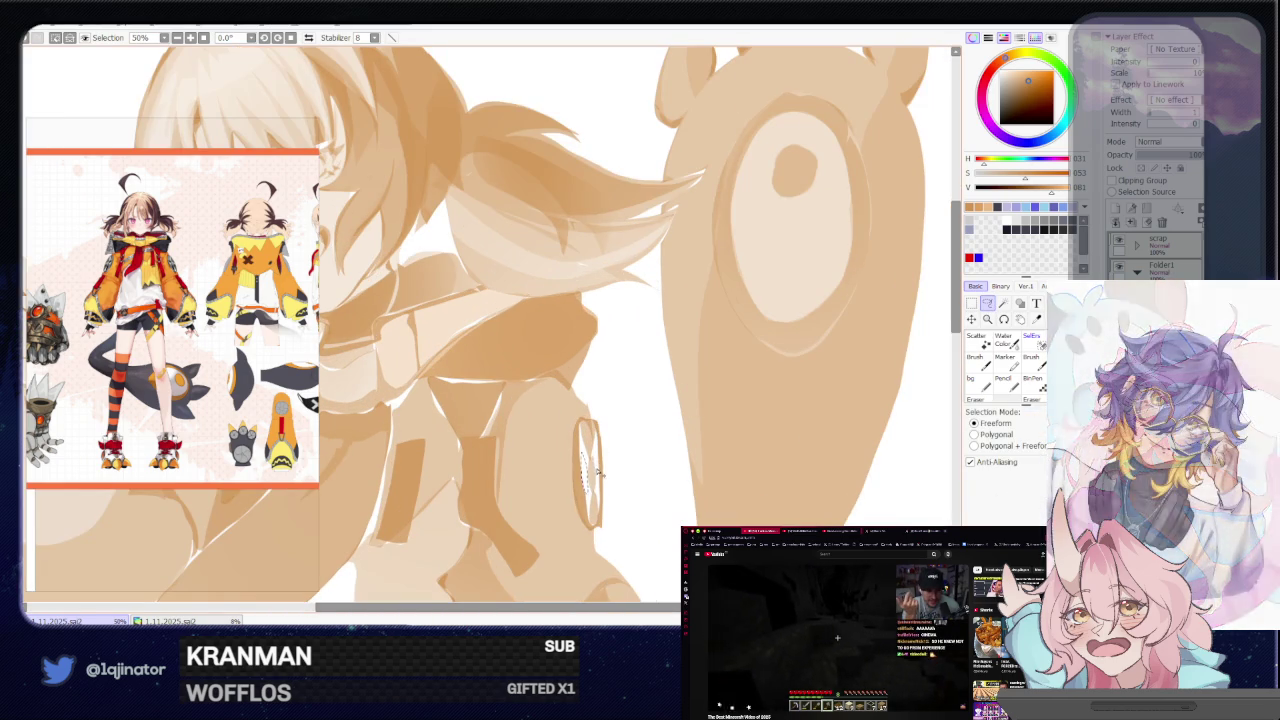
Touch up the oval emblem with the brush and rotate the view along the arm
key(b)
key(minus)
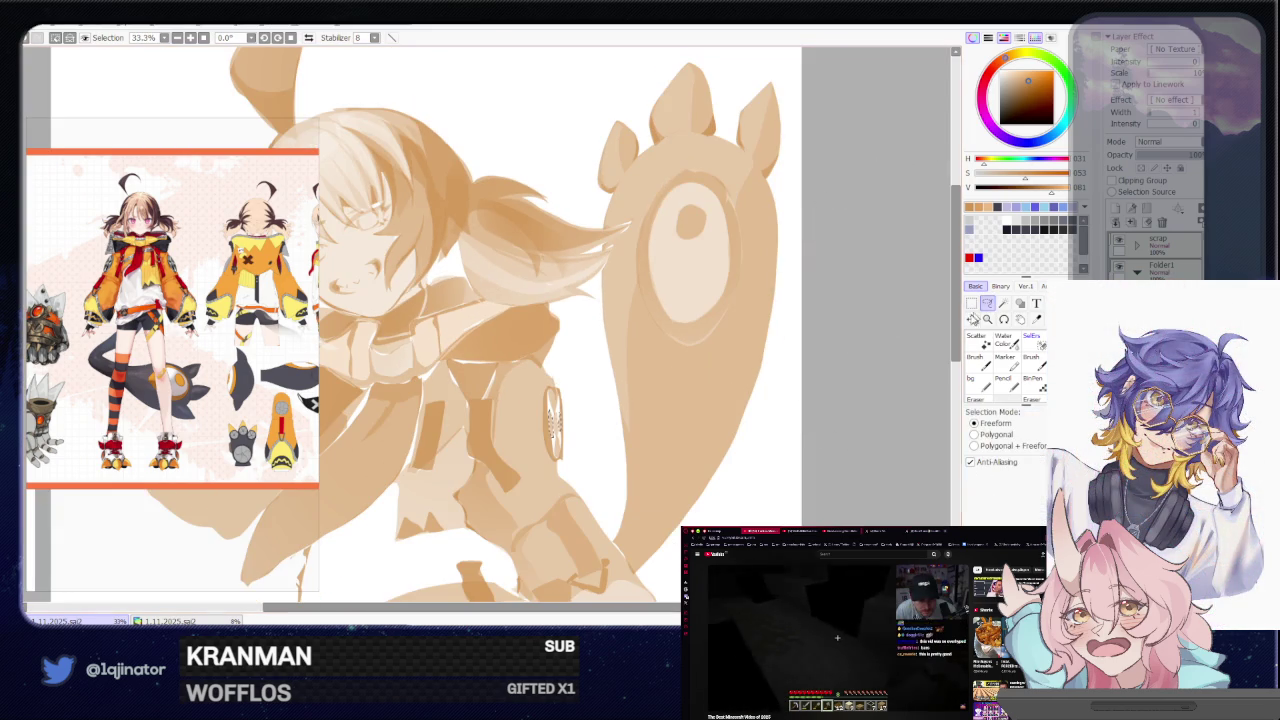
key(plus)
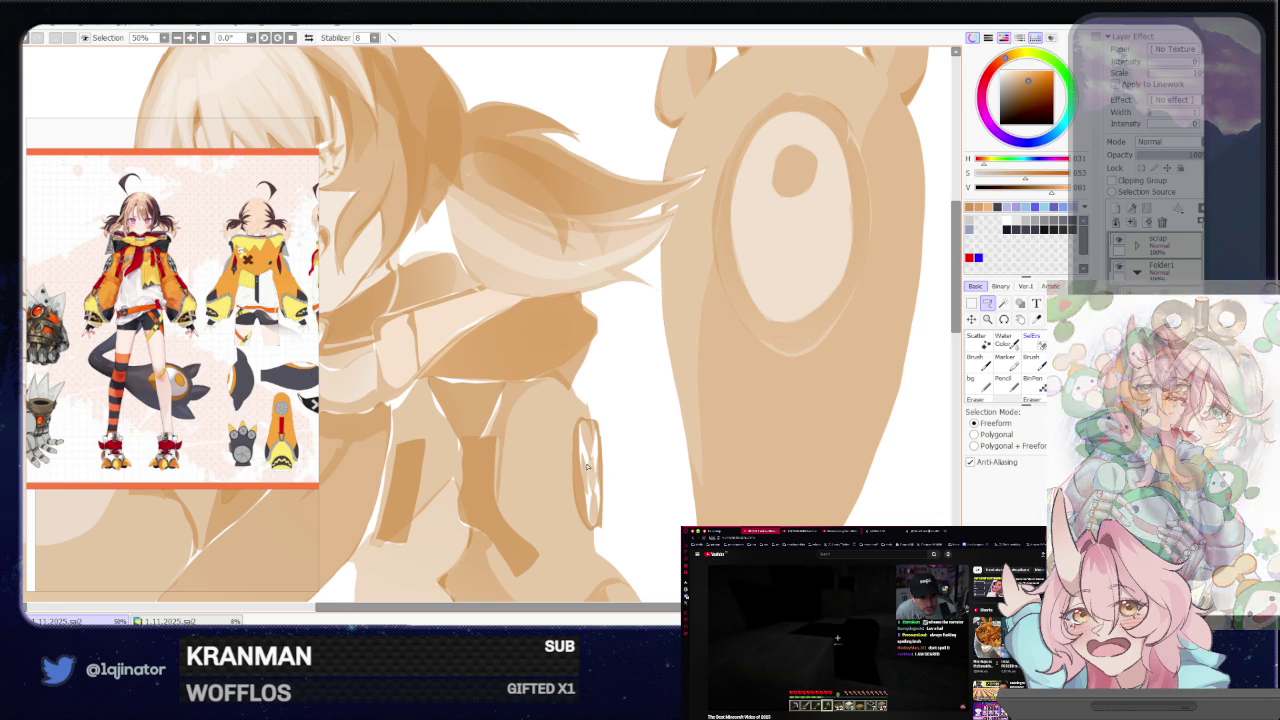
drag(614, 420, 603, 315)
mouse_move(591, 493)
mouse_down()
mouse_move(603, 417)
mouse_move(593, 433)
mouse_move(631, 437)
mouse_move(585, 388)
mouse_up()
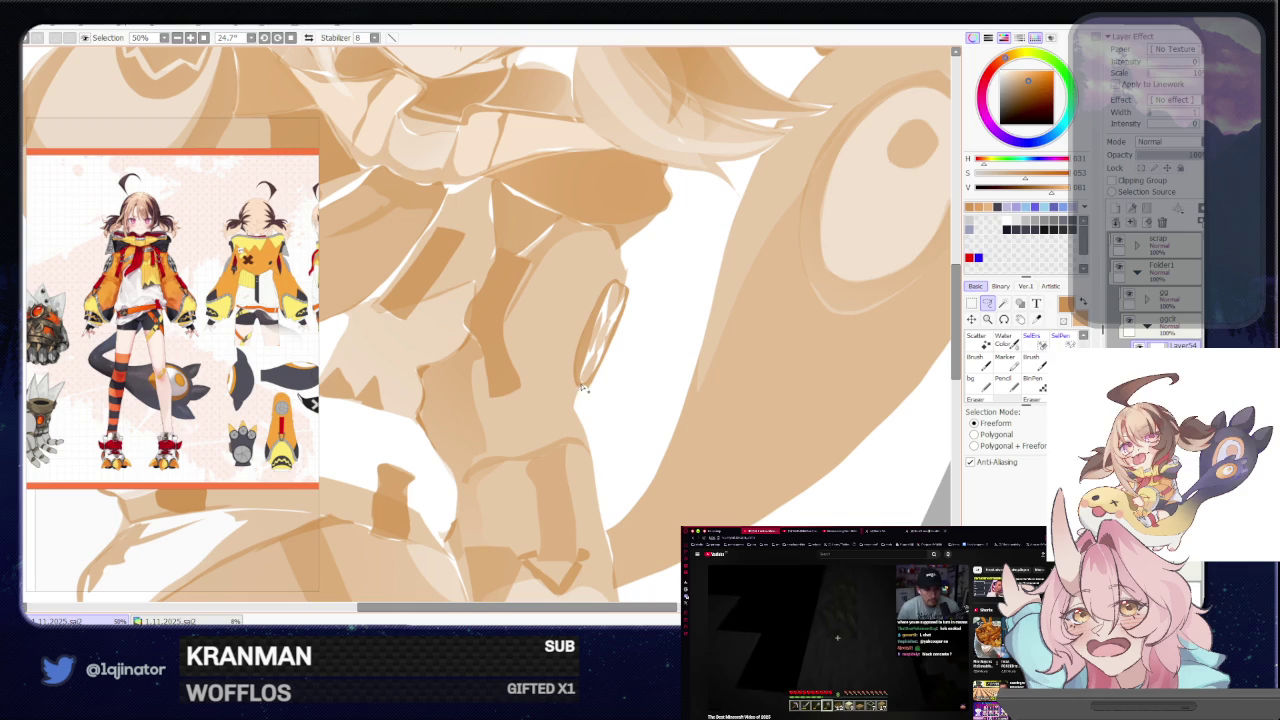
Lasso the sleeve edge below the shoulder and paint inside it with the brush
scroll(583, 354, up, 2)
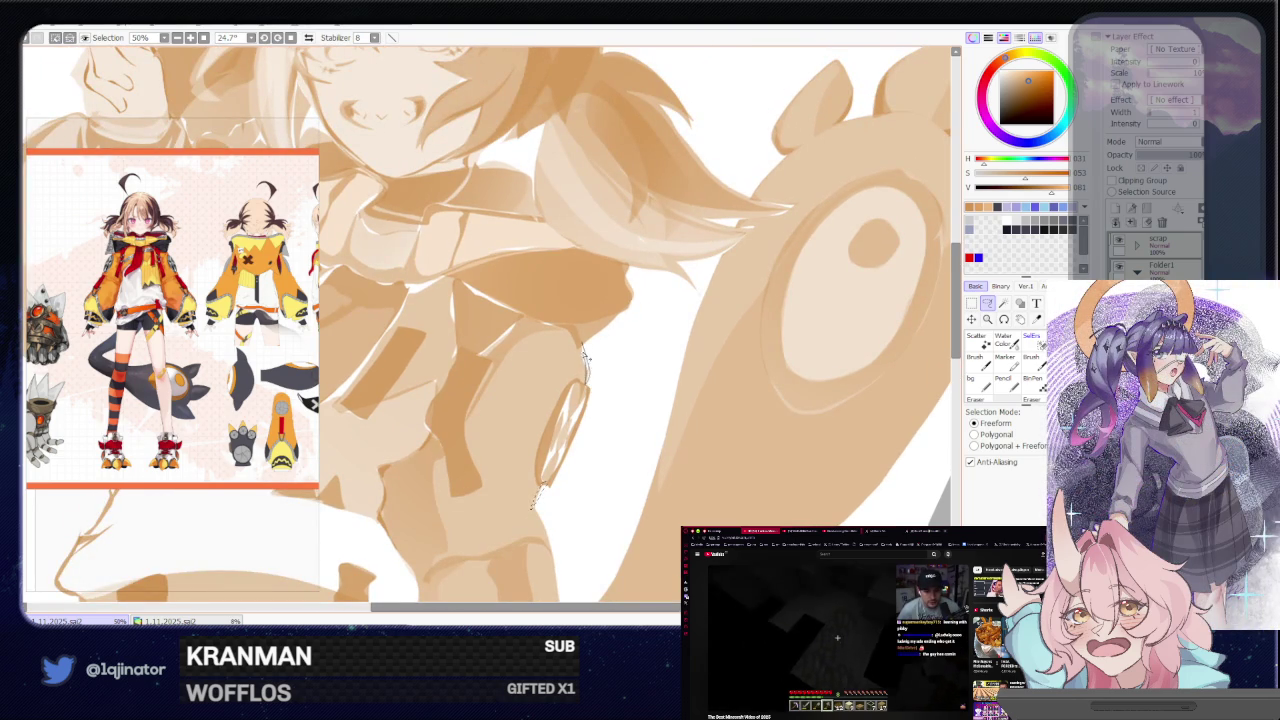
scroll(585, 360, down, 2)
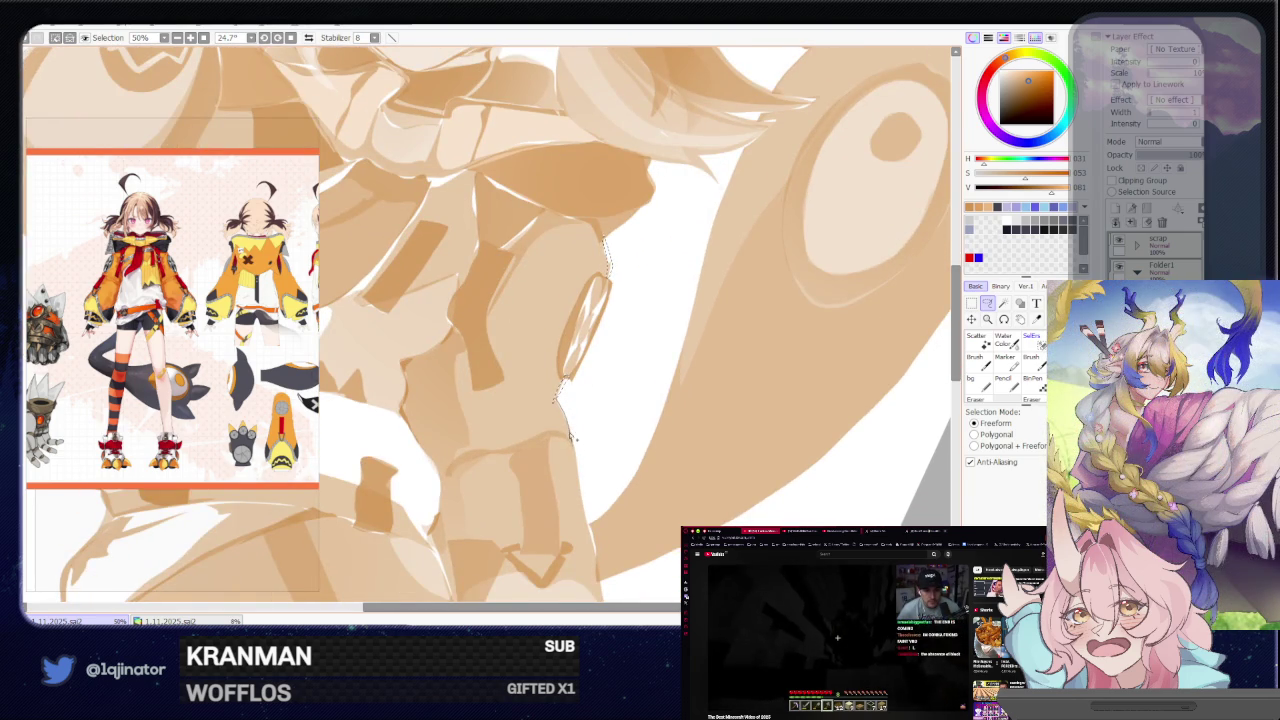
scroll(573, 442, down, 2)
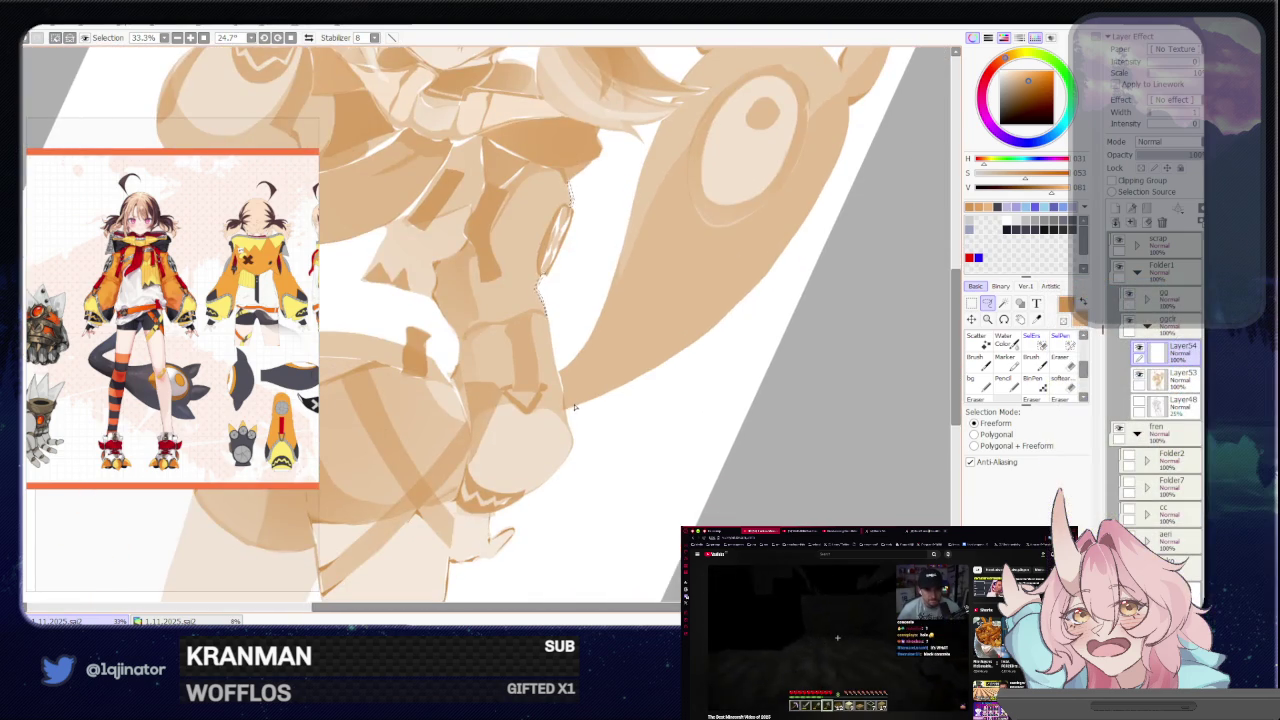
drag(575, 406, 575, 390)
scroll(575, 390, up, 1)
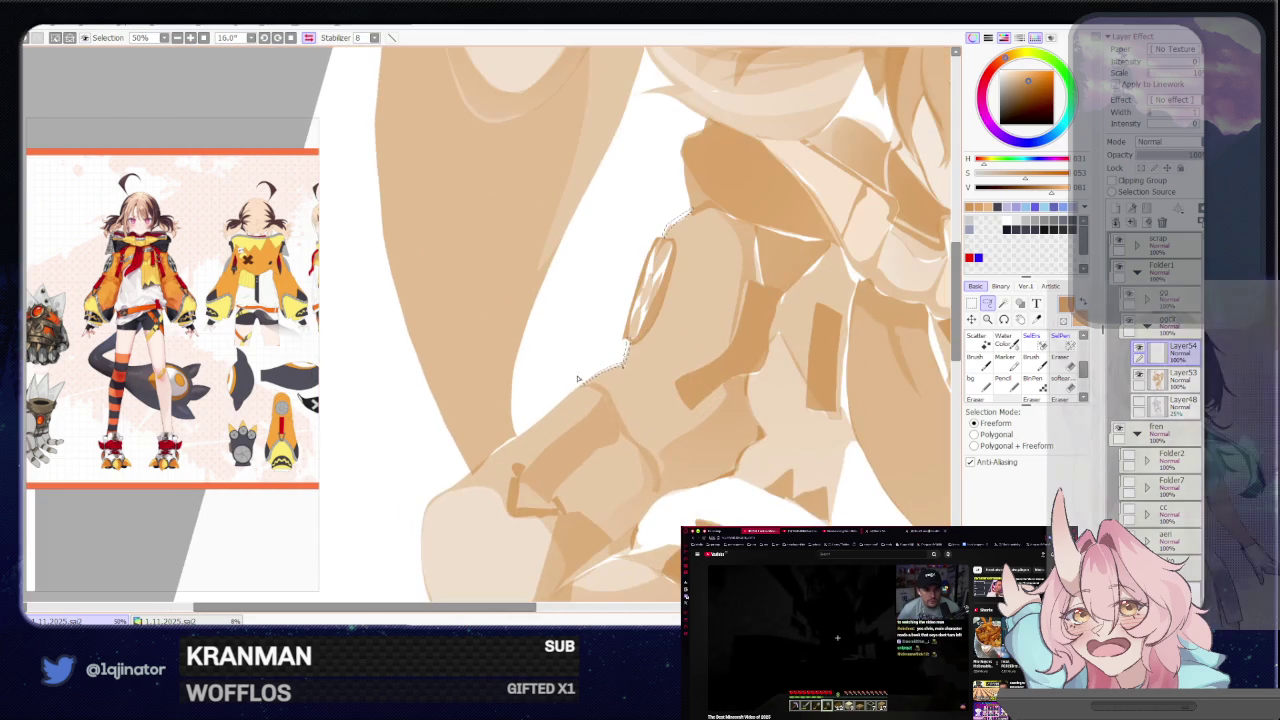
mouse_move(575, 378)
mouse_down()
mouse_move(455, 482)
mouse_move(478, 474)
mouse_up()
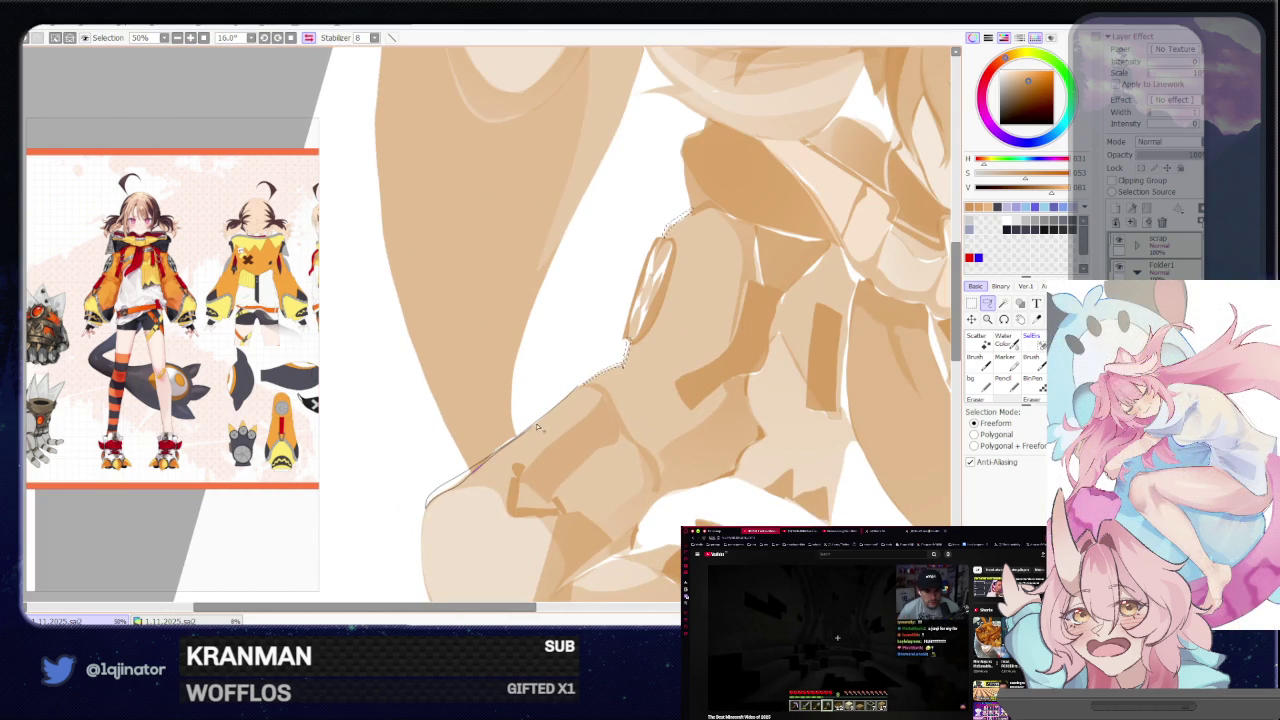
key(b)
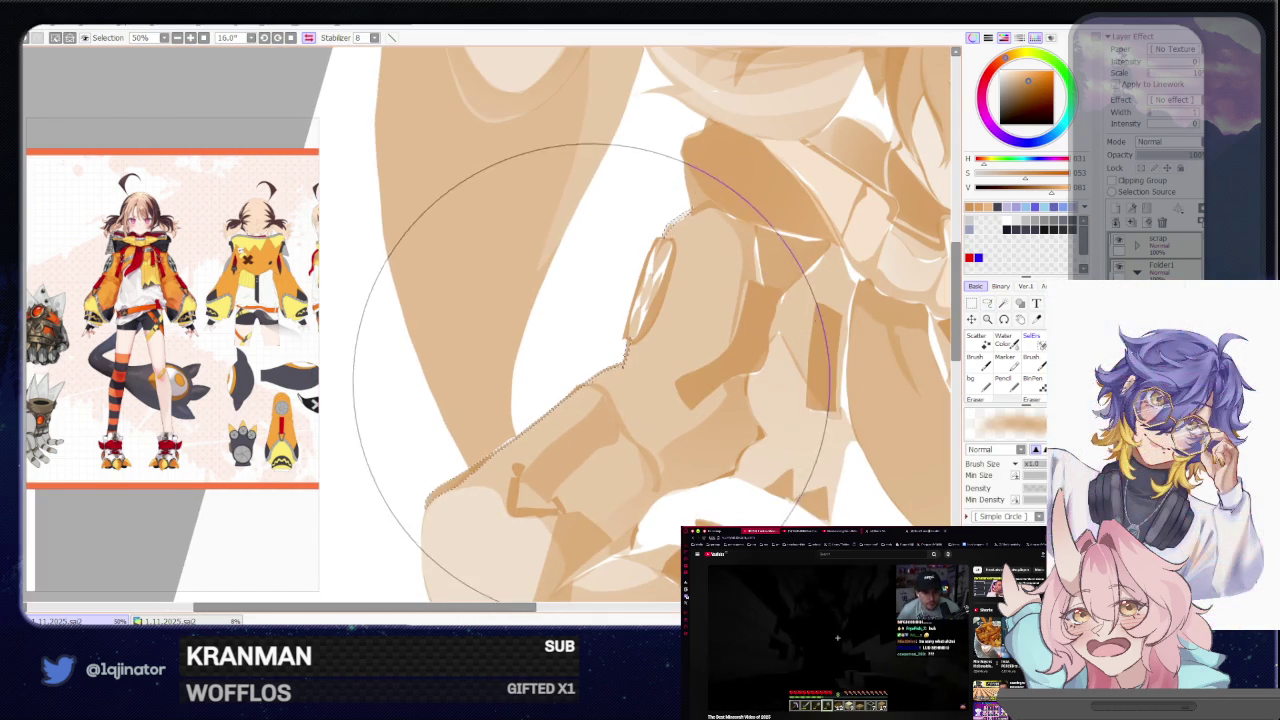
Return to the freeform Selection tool and rotate the view back along the arm
scroll(515, 470, down, 5)
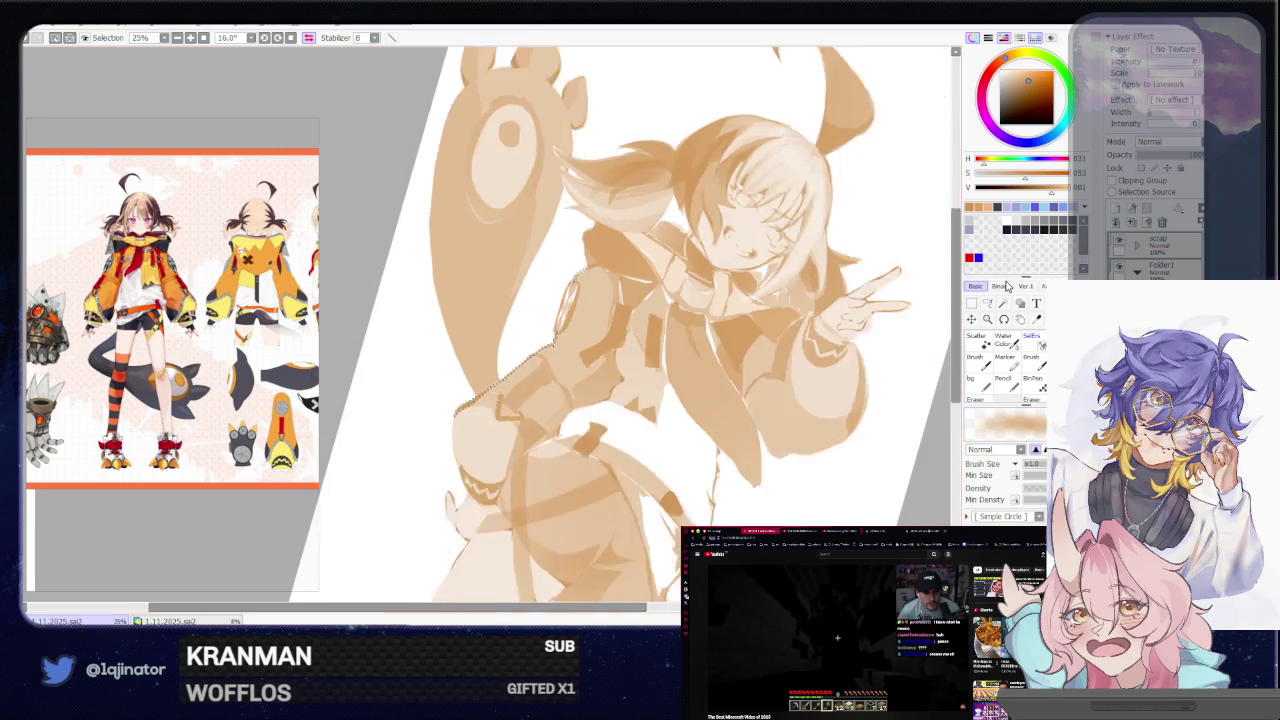
click(987, 302)
scroll(608, 406, up, 3)
scroll(608, 406, up, 2)
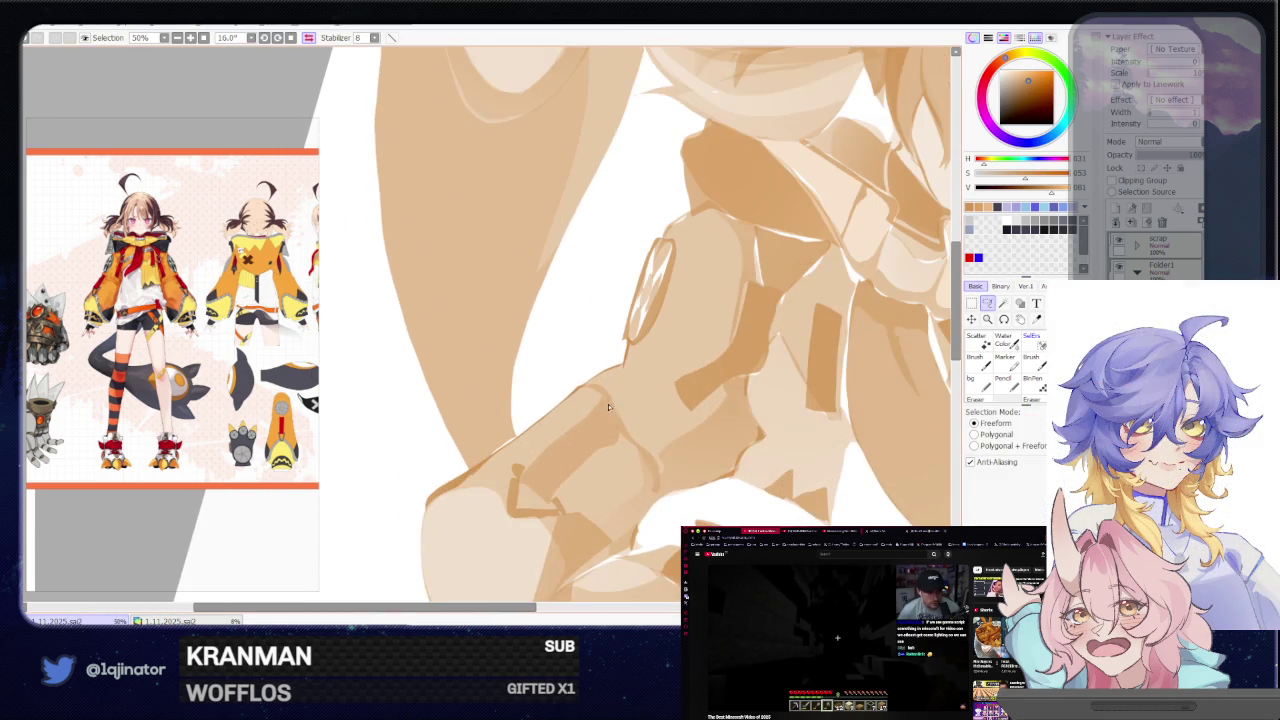
mouse_move(604, 419)
mouse_down()
mouse_move(543, 429)
mouse_move(571, 417)
mouse_move(567, 433)
mouse_move(570, 404)
mouse_up()
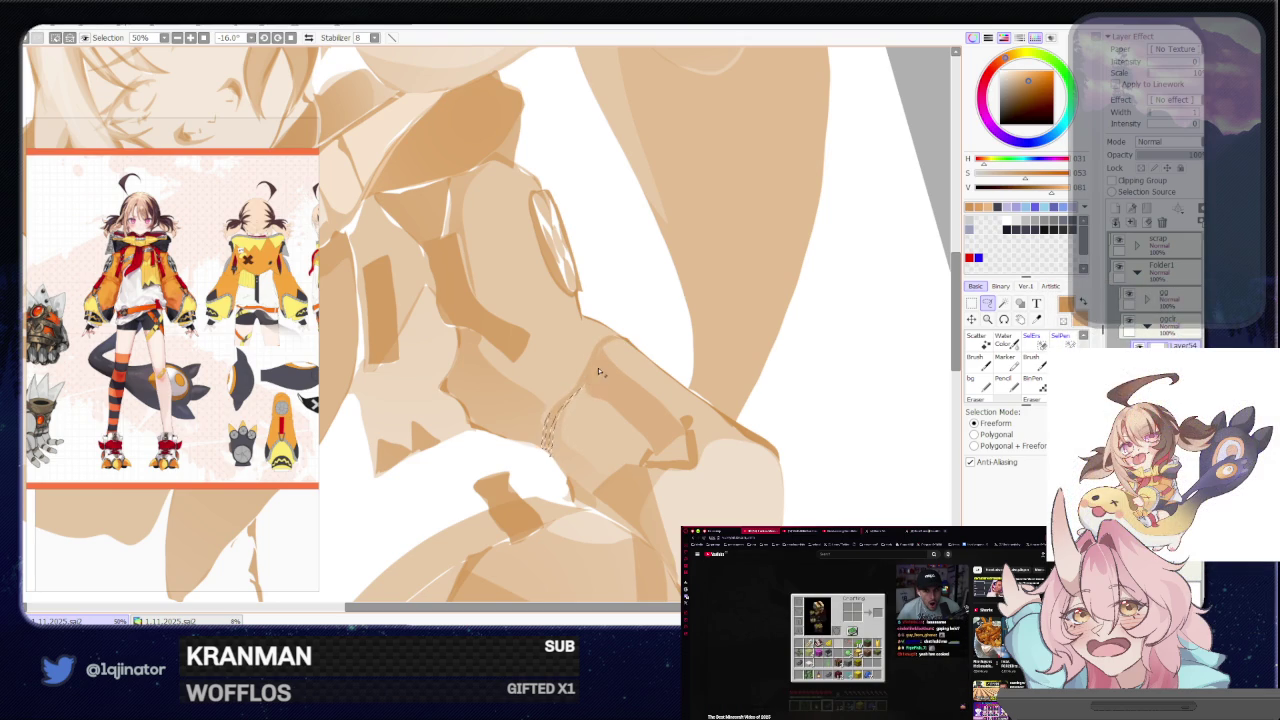
Lasso the lower sleeve cuff and adjust it within the selection
mouse_move(700, 341)
mouse_down()
mouse_move(600, 457)
mouse_move(570, 459)
mouse_up()
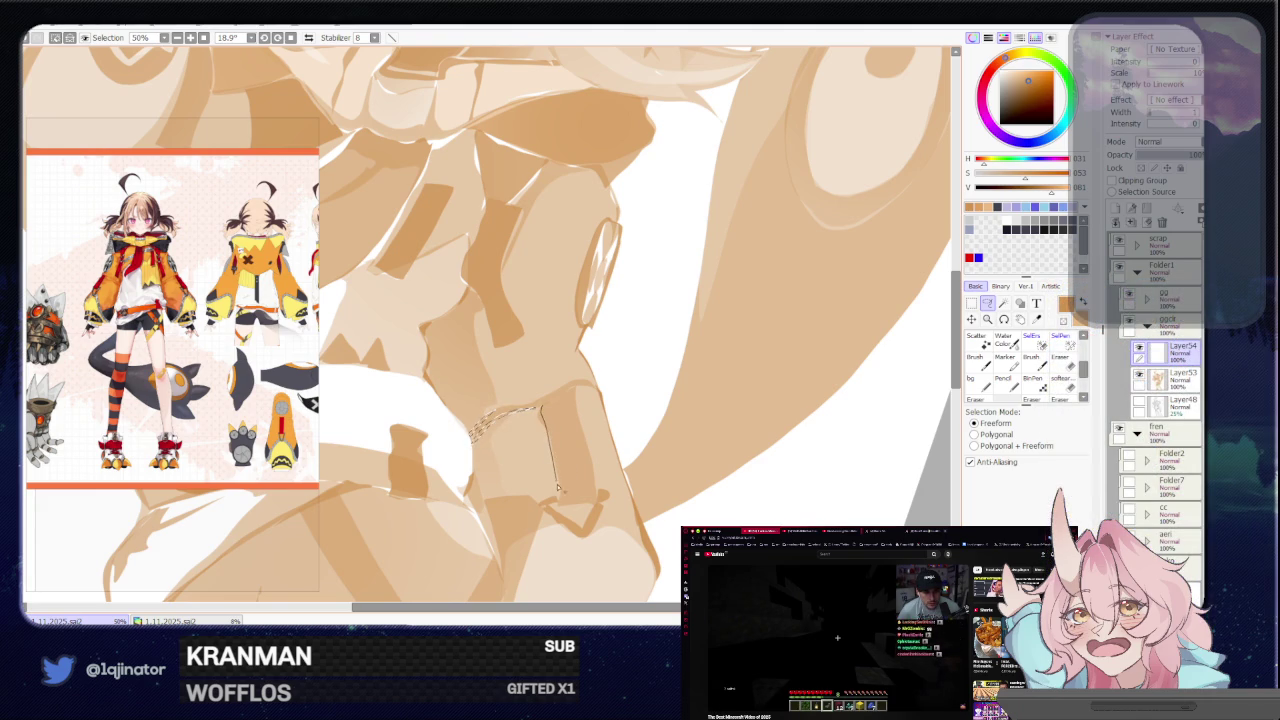
mouse_move(551, 447)
mouse_down()
mouse_move(576, 408)
mouse_move(590, 470)
mouse_move(574, 392)
mouse_up()
key(e)
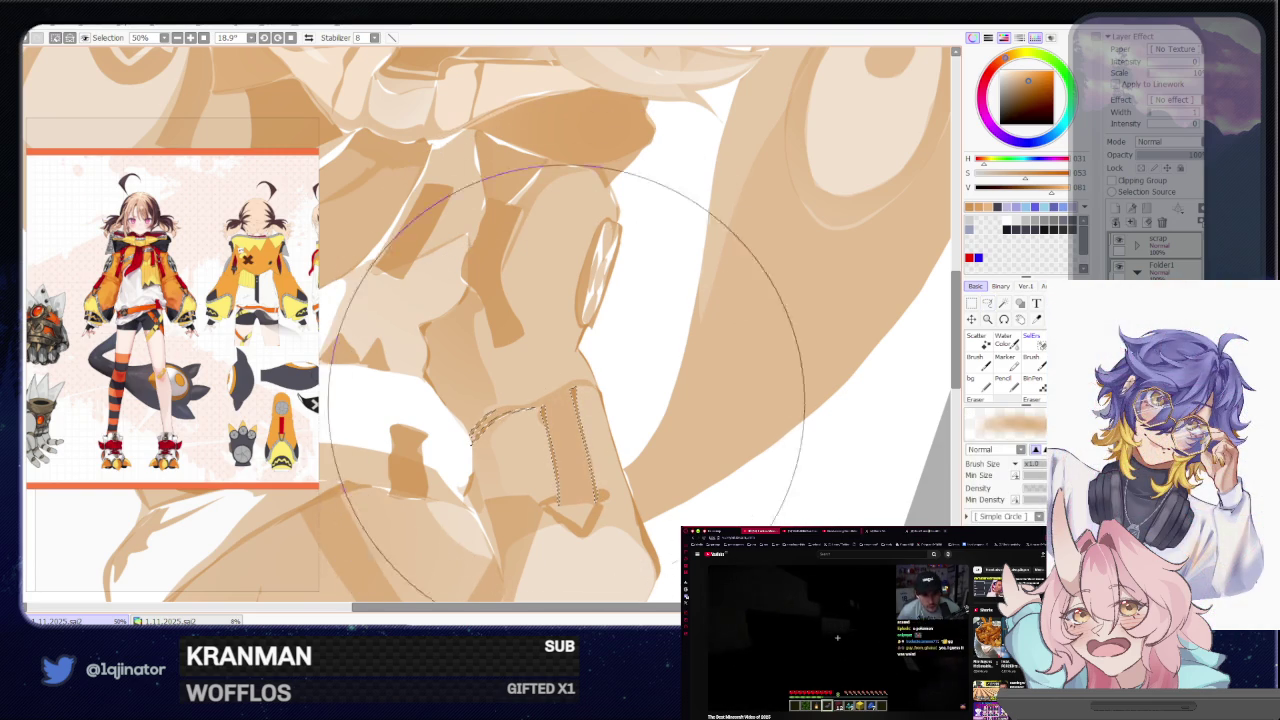
key(minus)
key(l)
scroll(926, 359, up, 2)
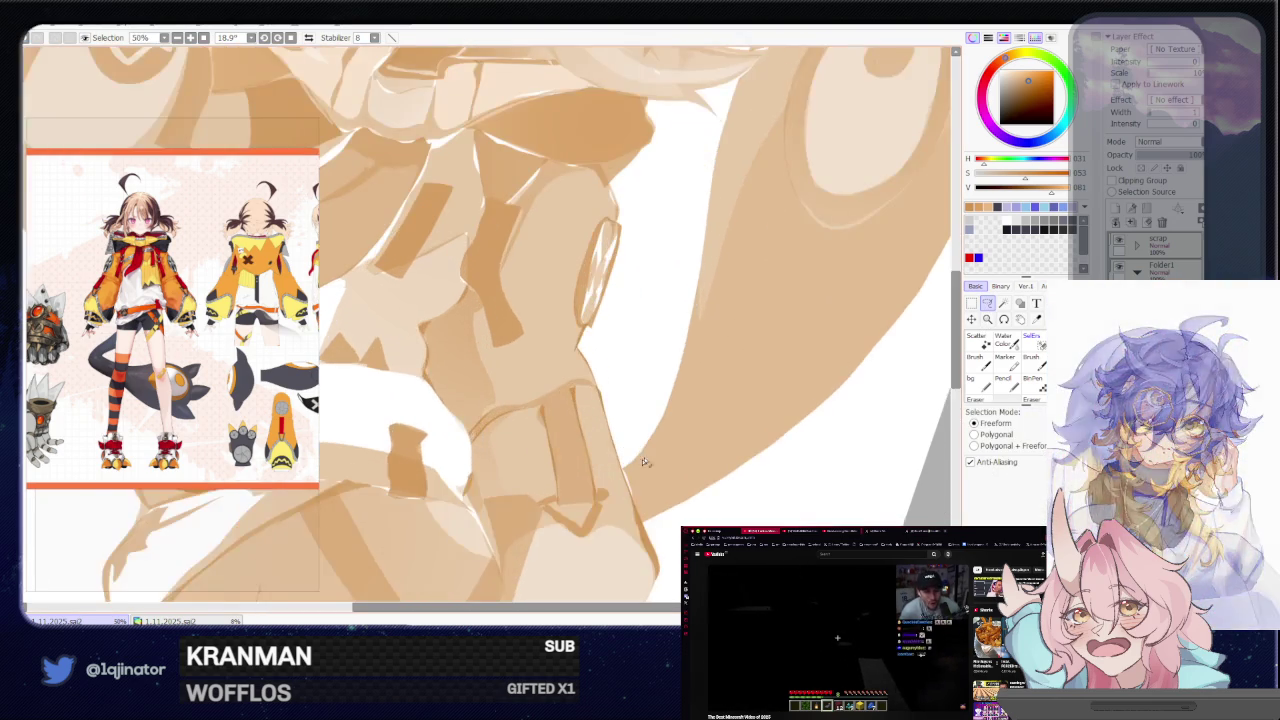
Select along the hand edge and paint it with the brush
drag(700, 400, 627, 441)
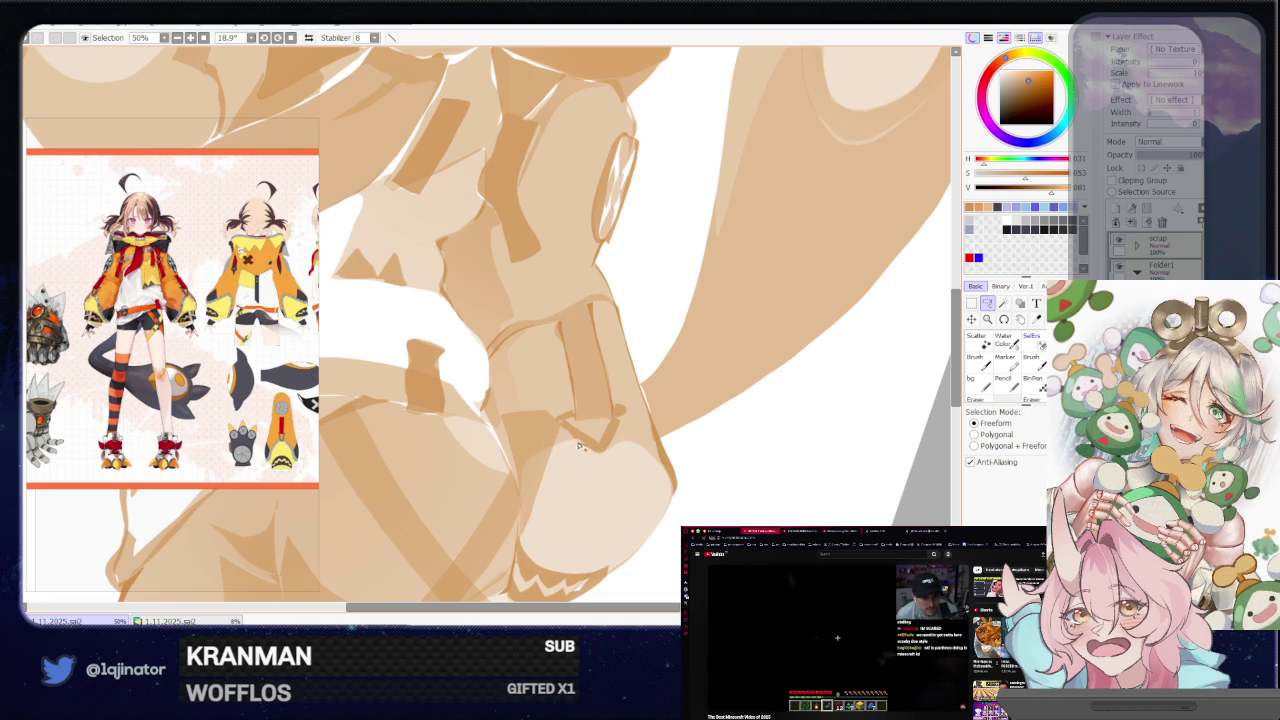
drag(534, 488, 543, 498)
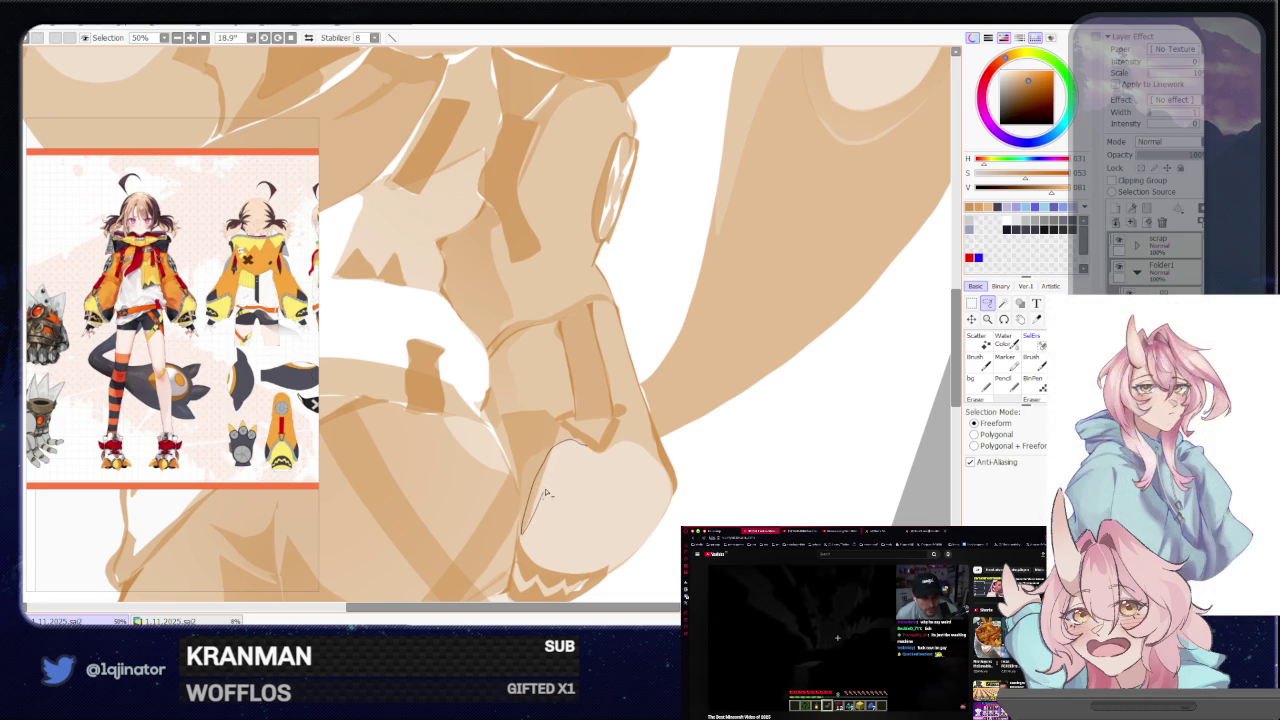
mouse_move(620, 442)
mouse_down()
mouse_move(657, 467)
mouse_move(600, 458)
mouse_up()
key(b)
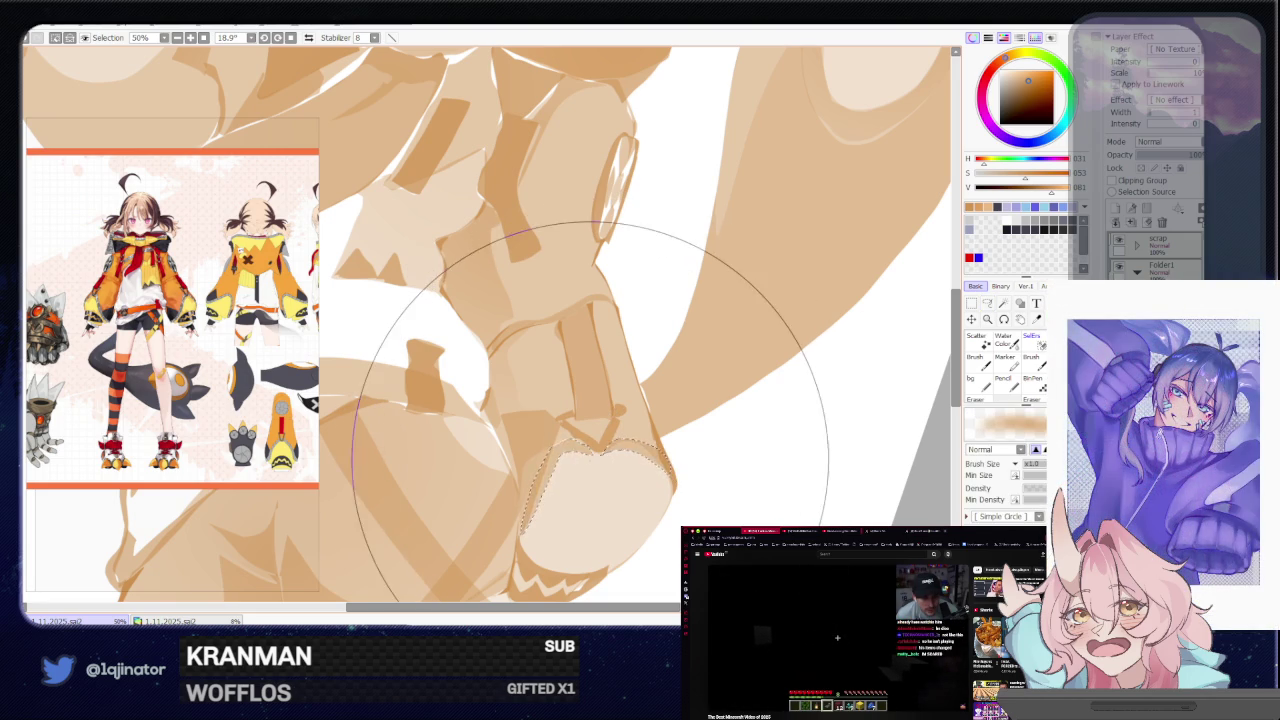
key(minus)
key(minus)
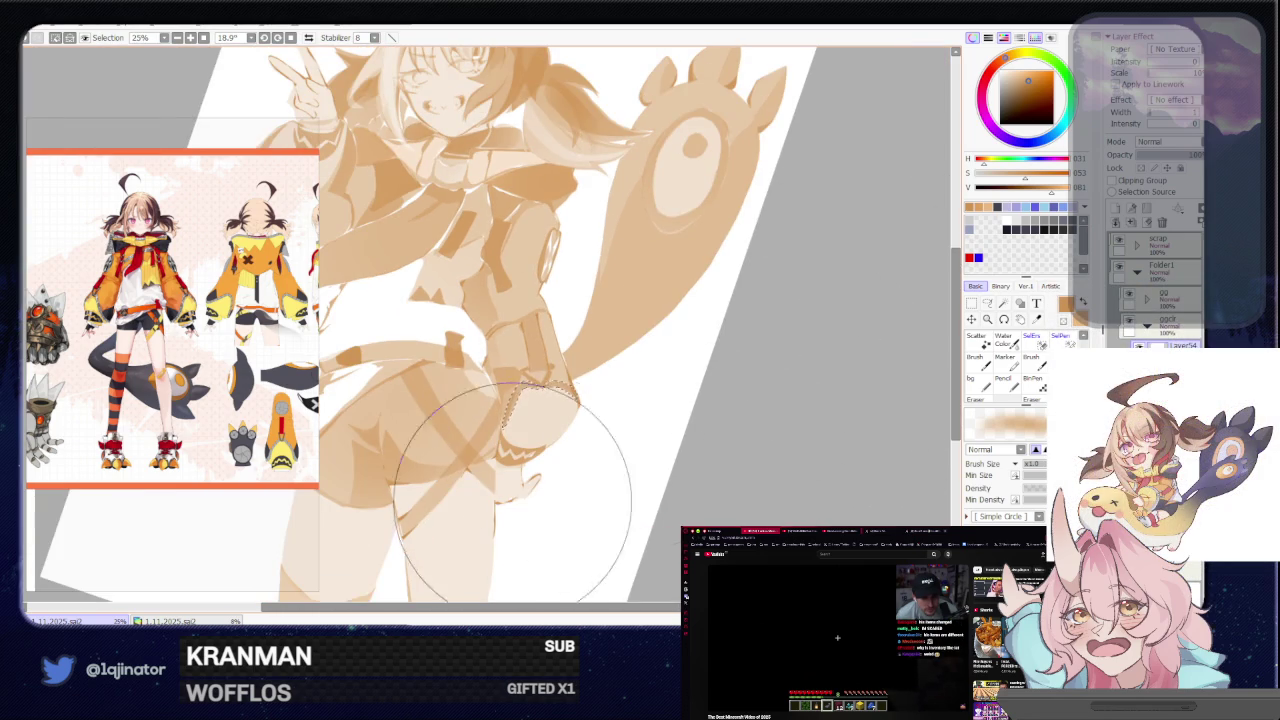
Trace a new selection along the cuff seam and erase parts of it
key(l)
key(plus)
key(plus)
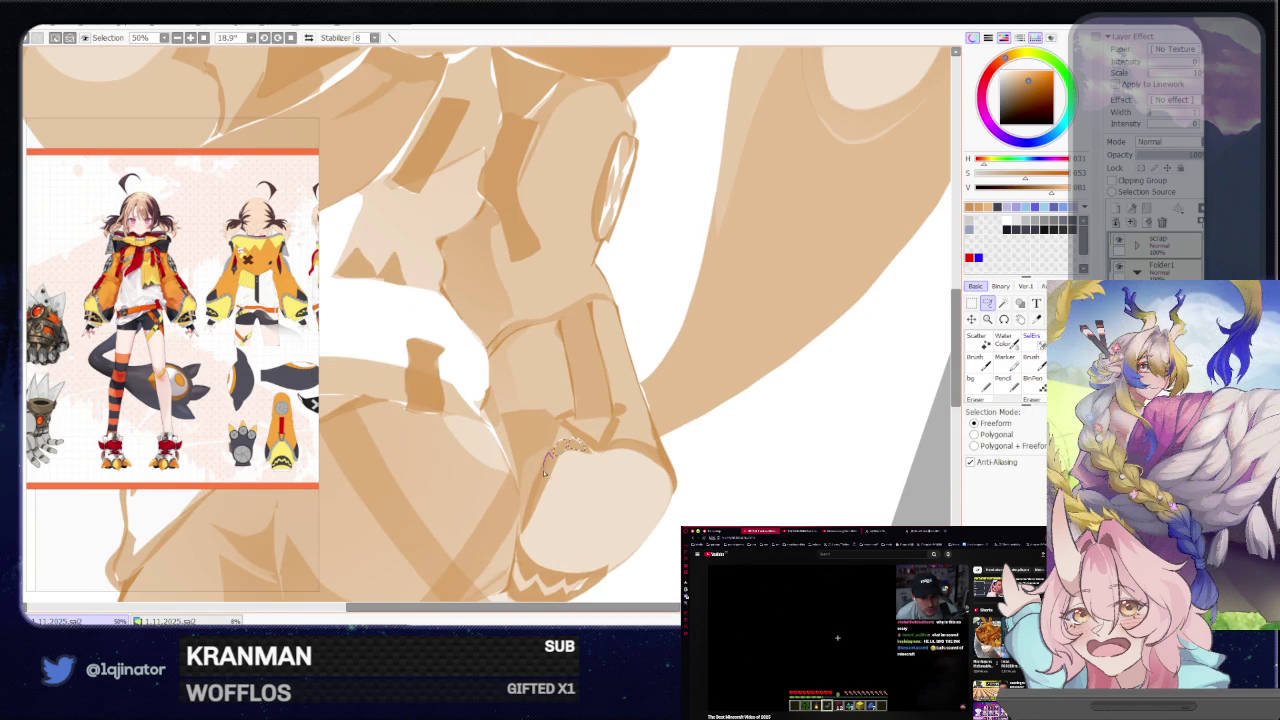
drag(540, 490, 535, 508)
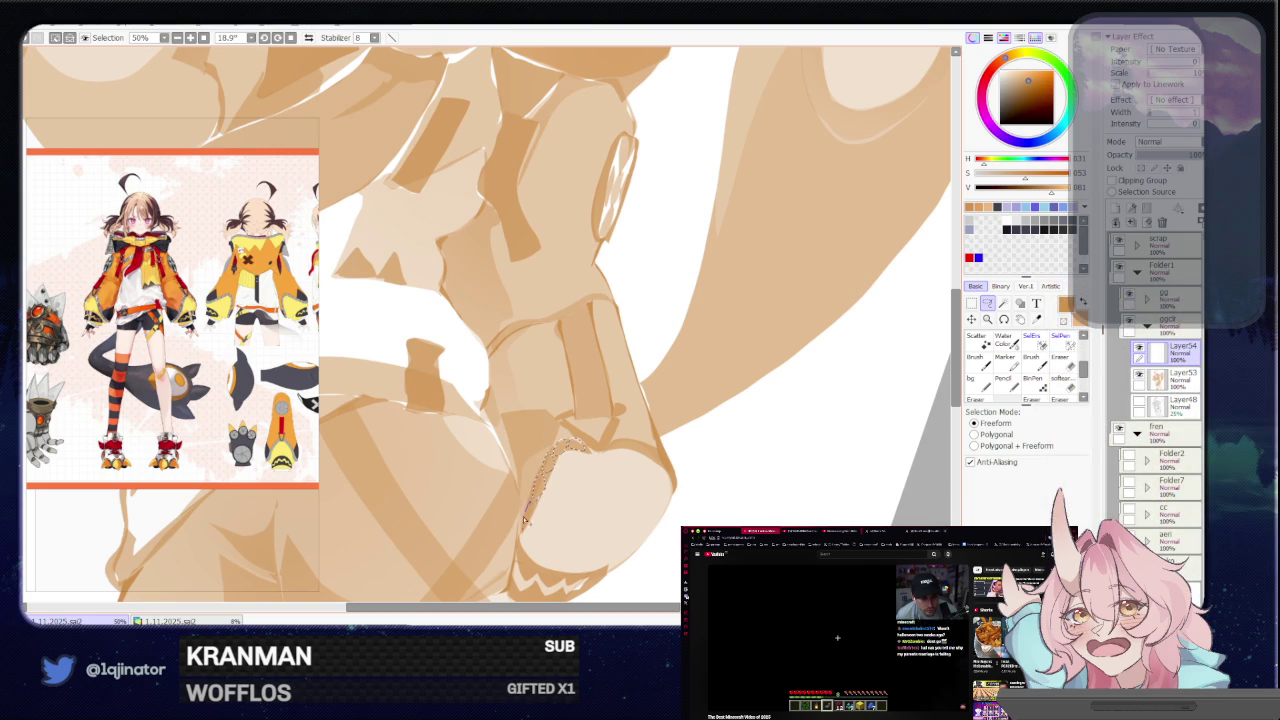
drag(617, 447, 637, 452)
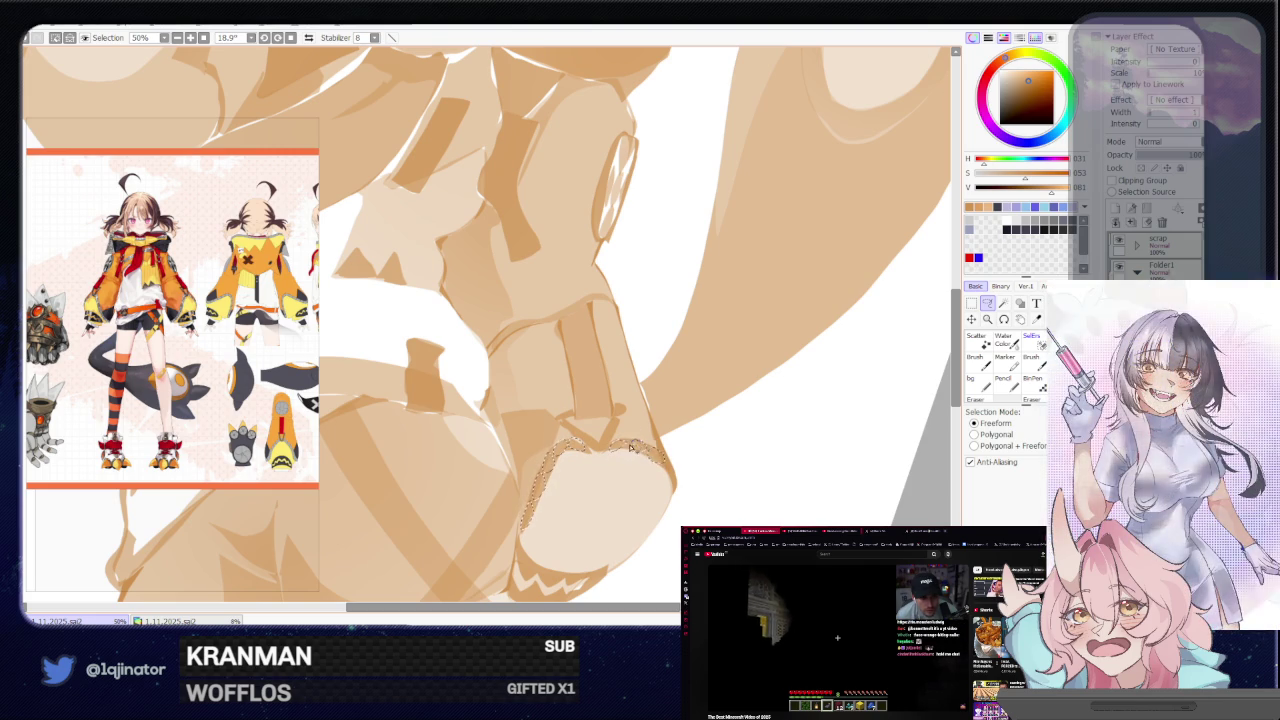
drag(640, 450, 620, 455)
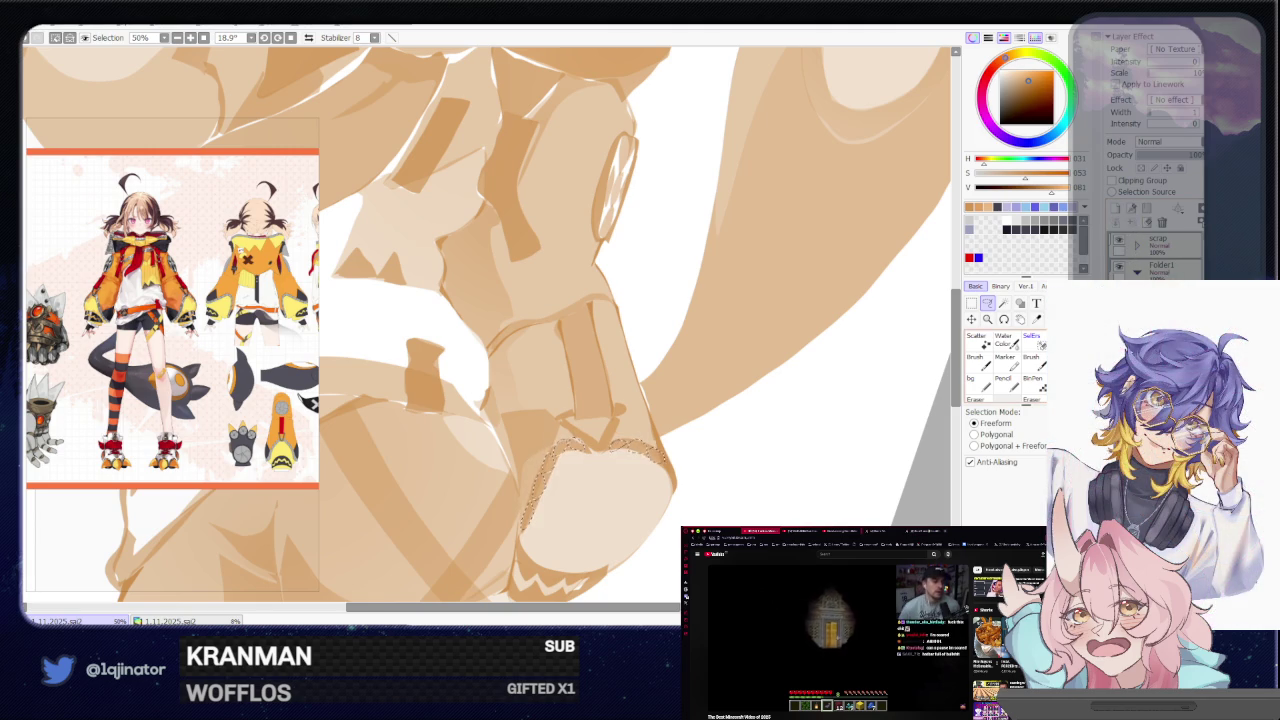
key(e)
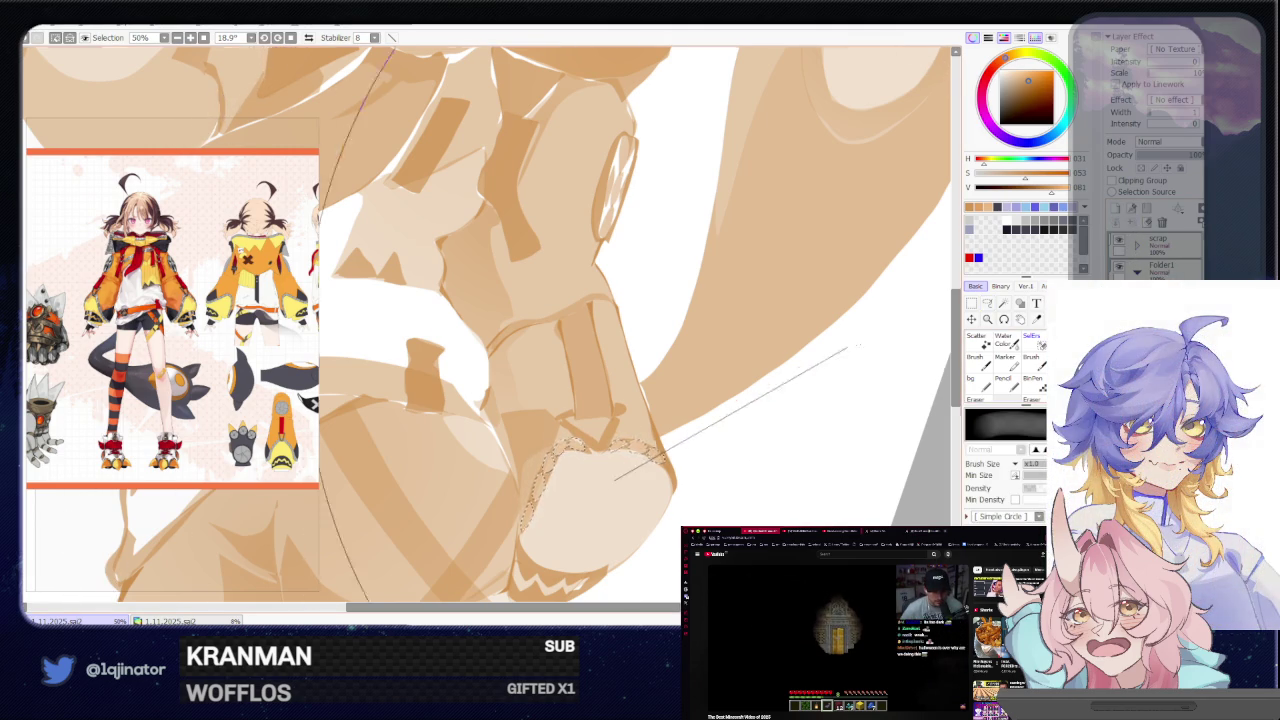
scroll(820, 355, down, 3)
Turn the figure upright and outline a selection along the arm near the chin
key(e)
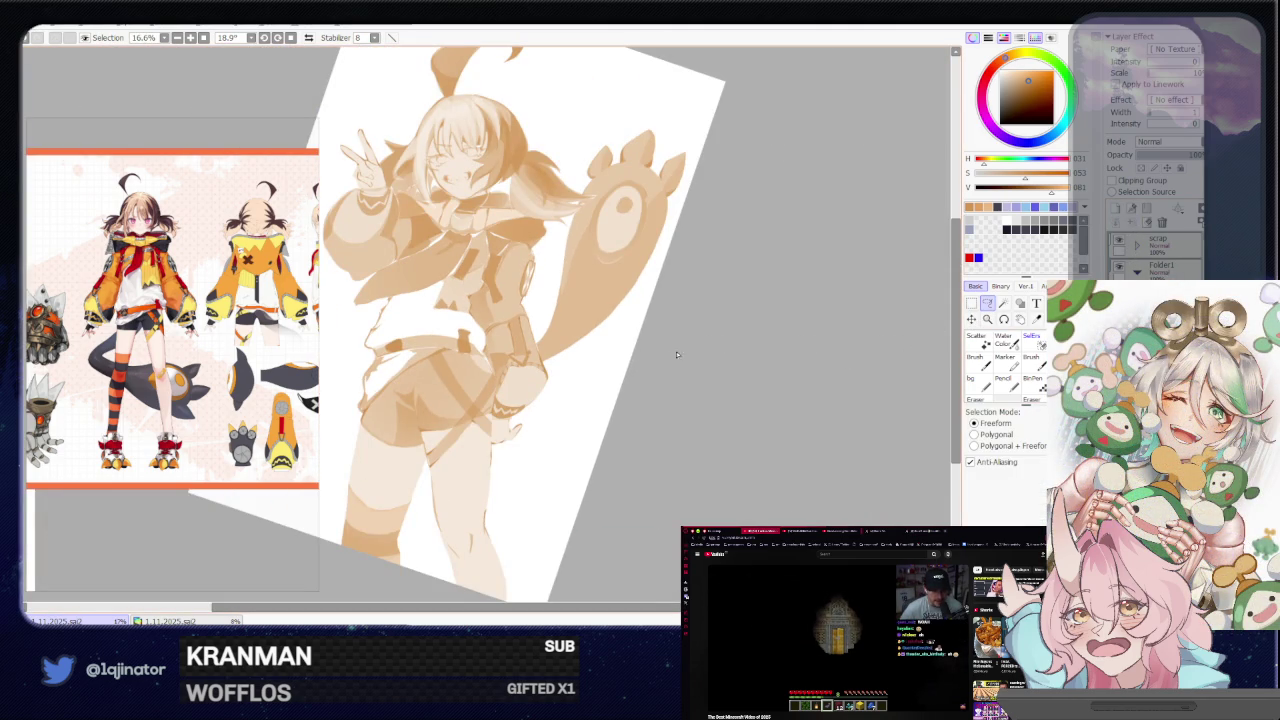
mouse_move(631, 444)
mouse_down()
mouse_move(611, 508)
mouse_move(637, 467)
mouse_up()
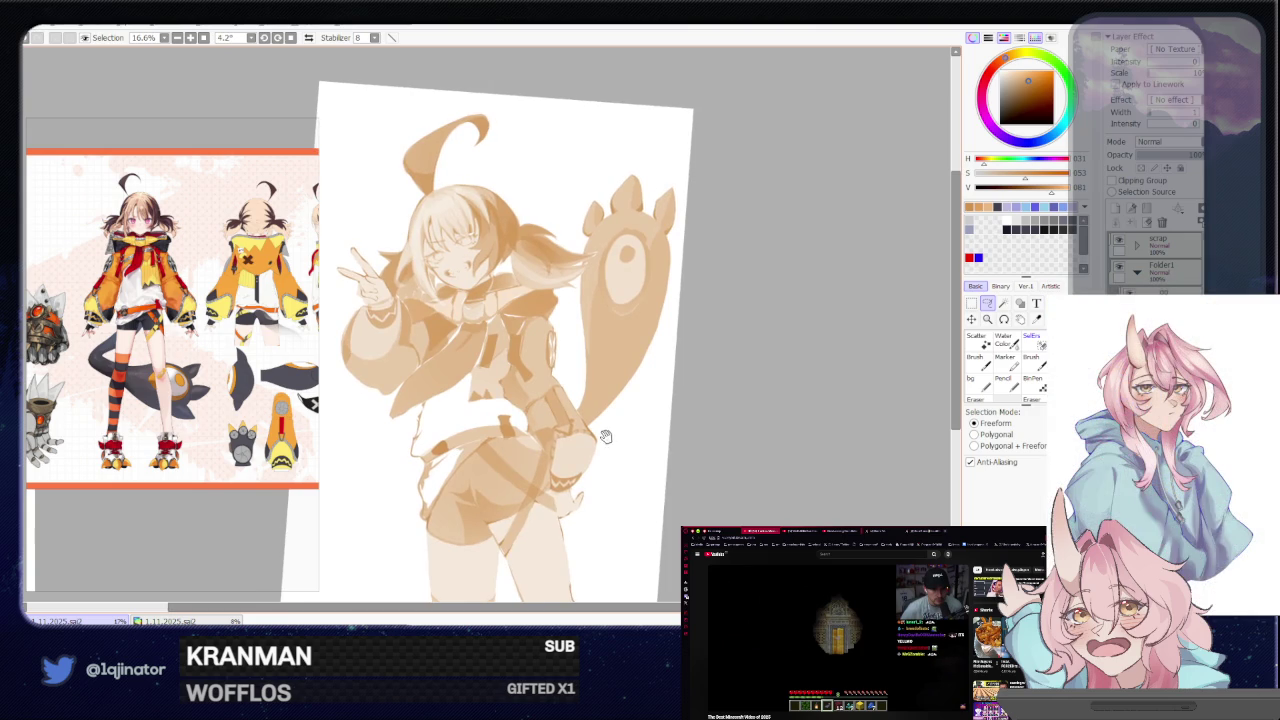
scroll(600, 392, up, 2)
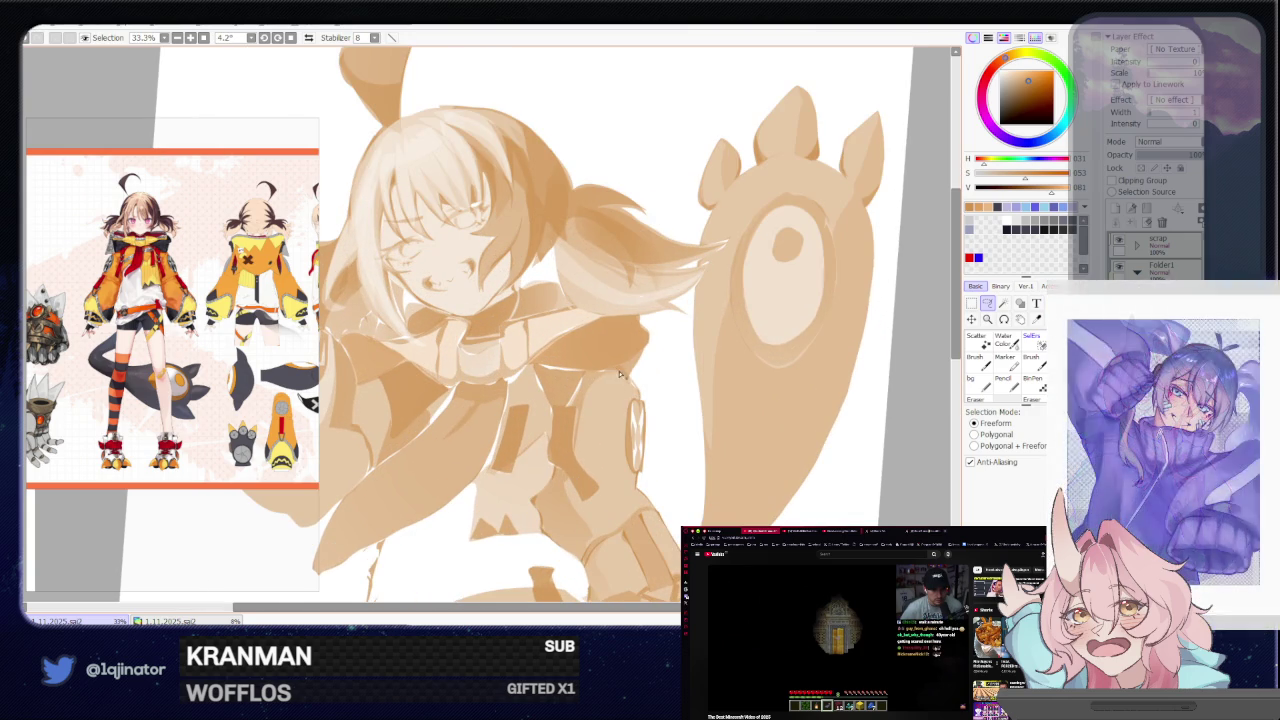
mouse_move(576, 403)
mouse_down()
mouse_move(623, 377)
mouse_move(614, 372)
mouse_up()
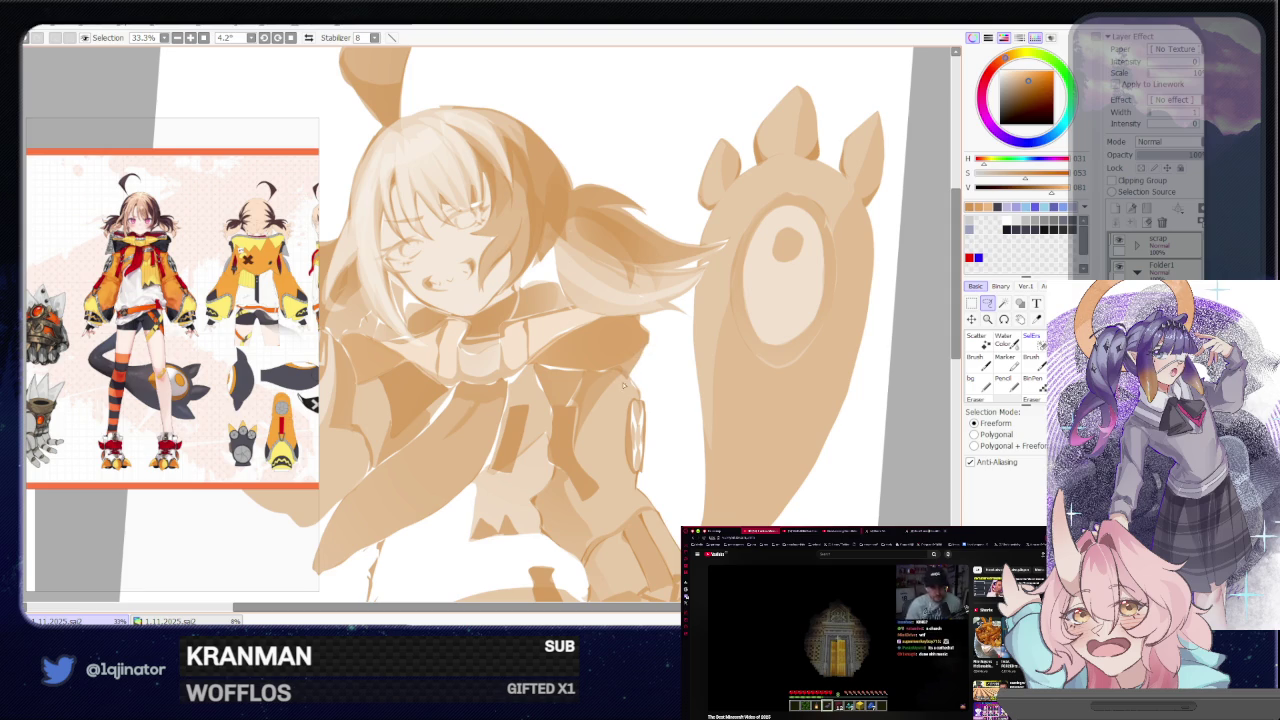
drag(613, 388, 700, 420)
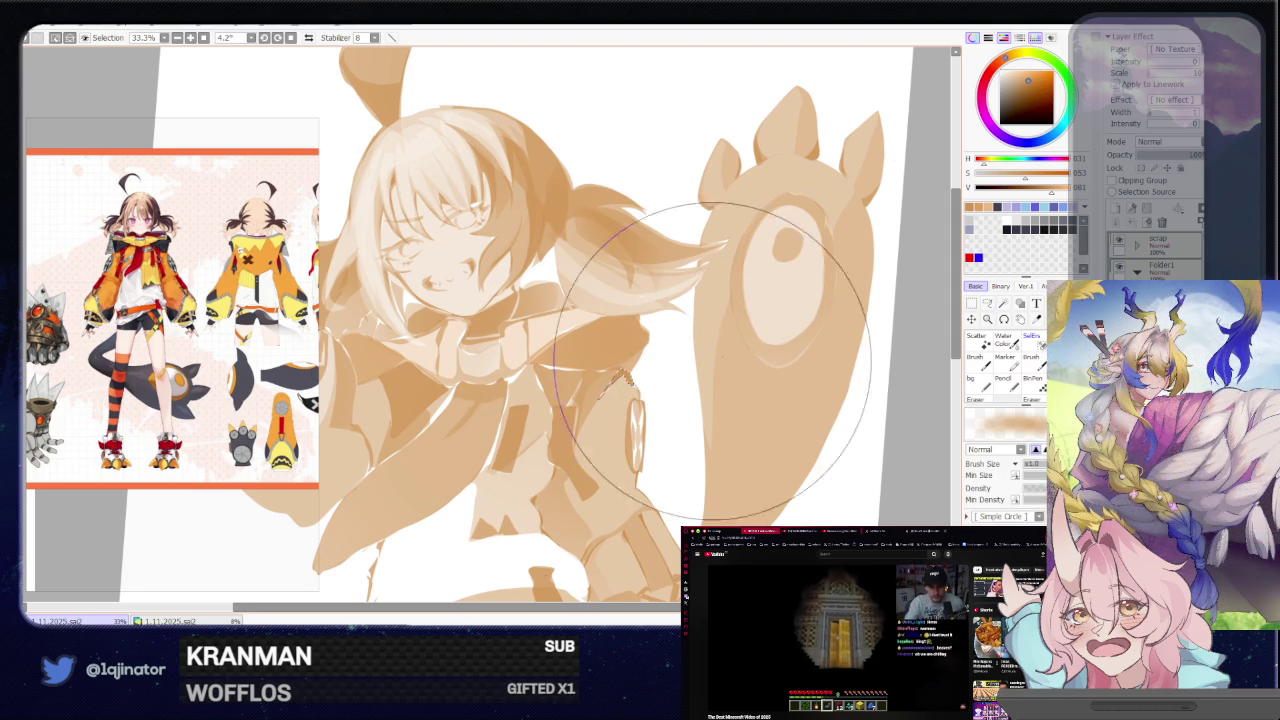
scroll(838, 343, down, 1)
scroll(737, 380, down, 2)
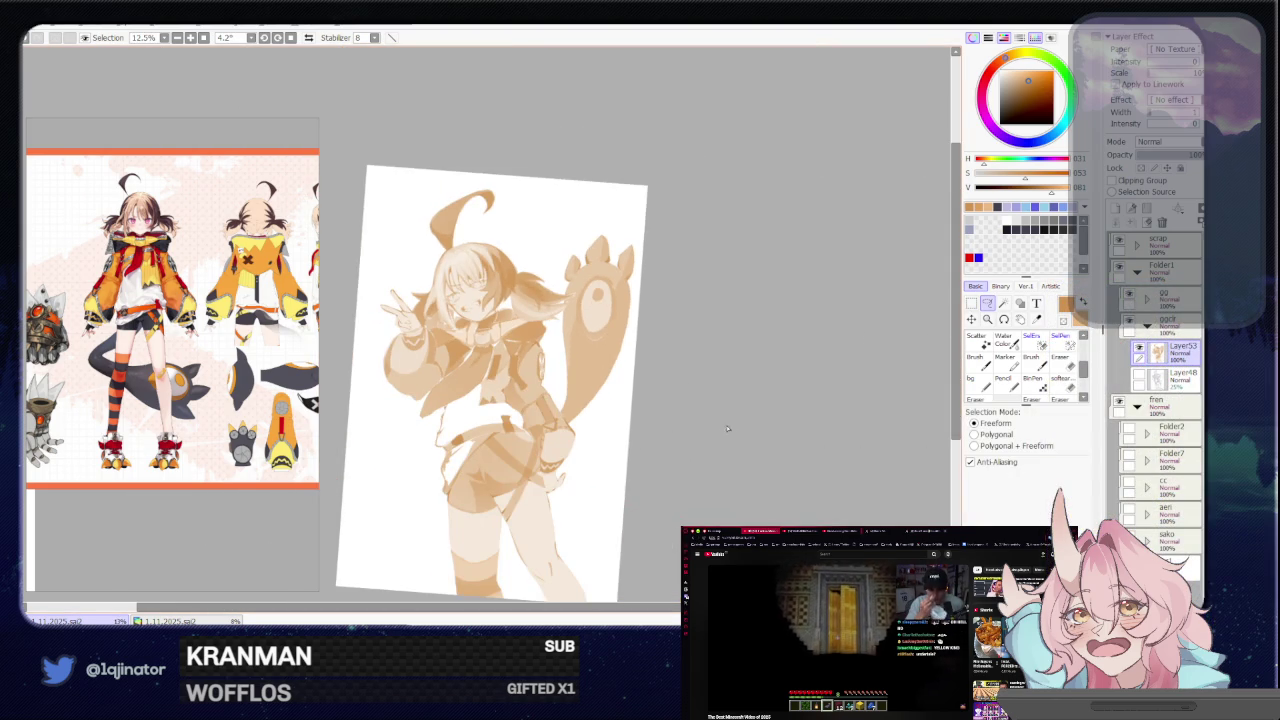
scroll(562, 415, up, 3)
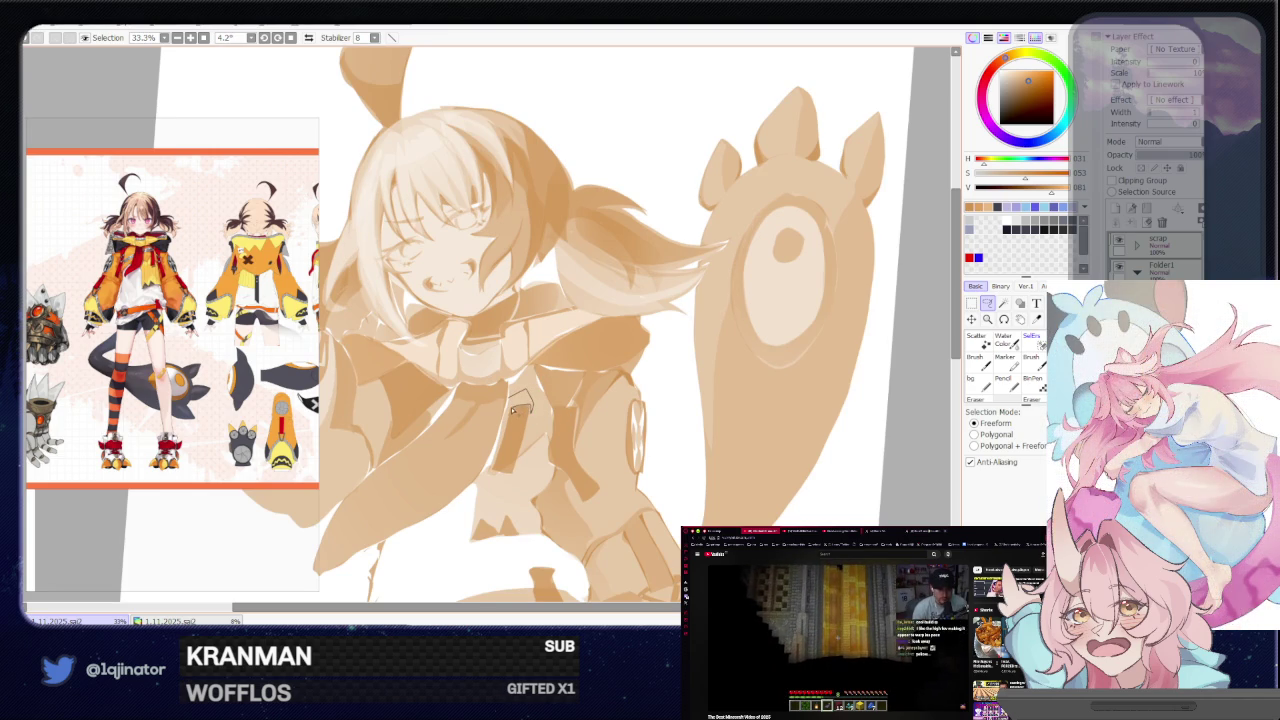
click(987, 303)
scroll(877, 320, down, 1)
scroll(800, 400, down, 2)
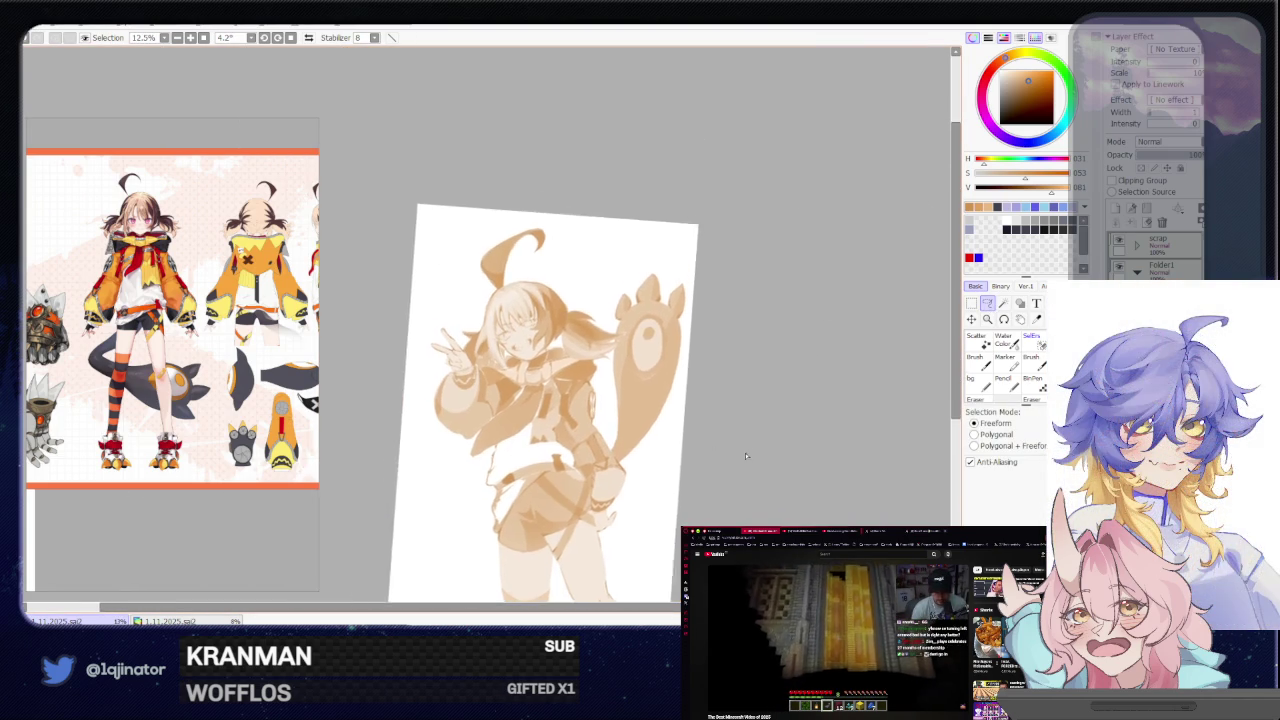
scroll(744, 456, up, 3)
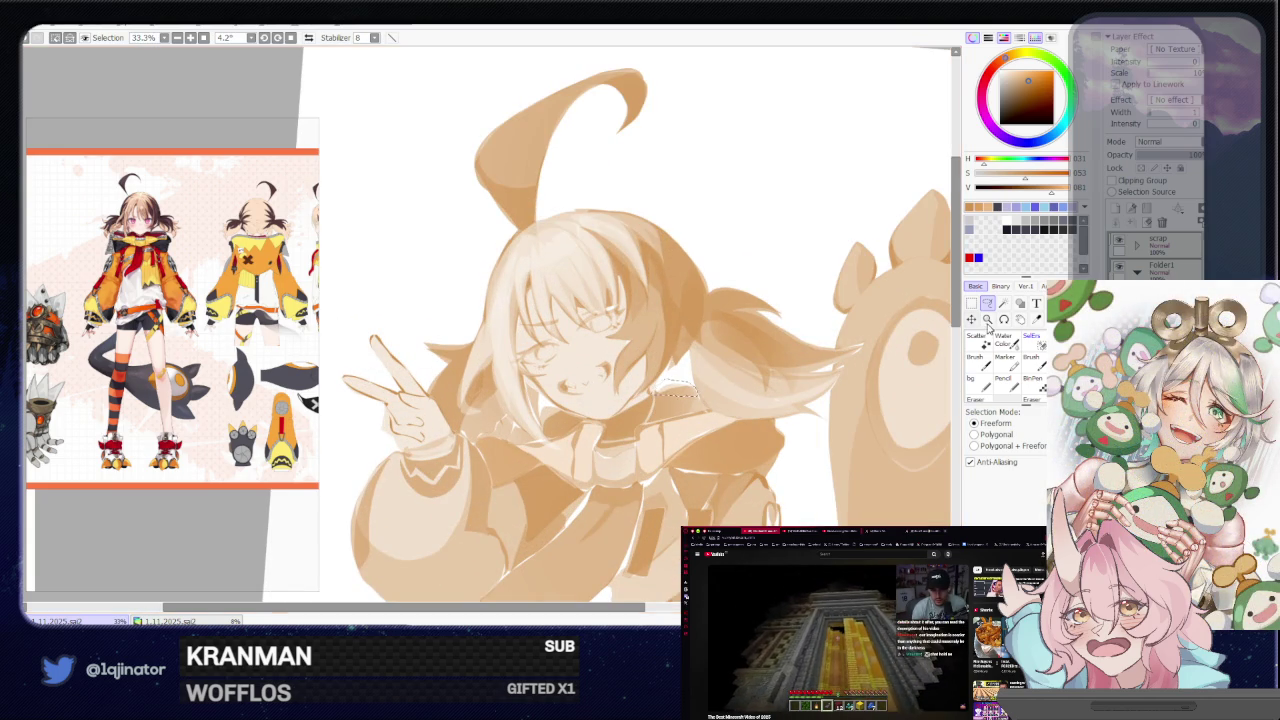
Check the view tilted and upright, then outline the area around the chin
key(b)
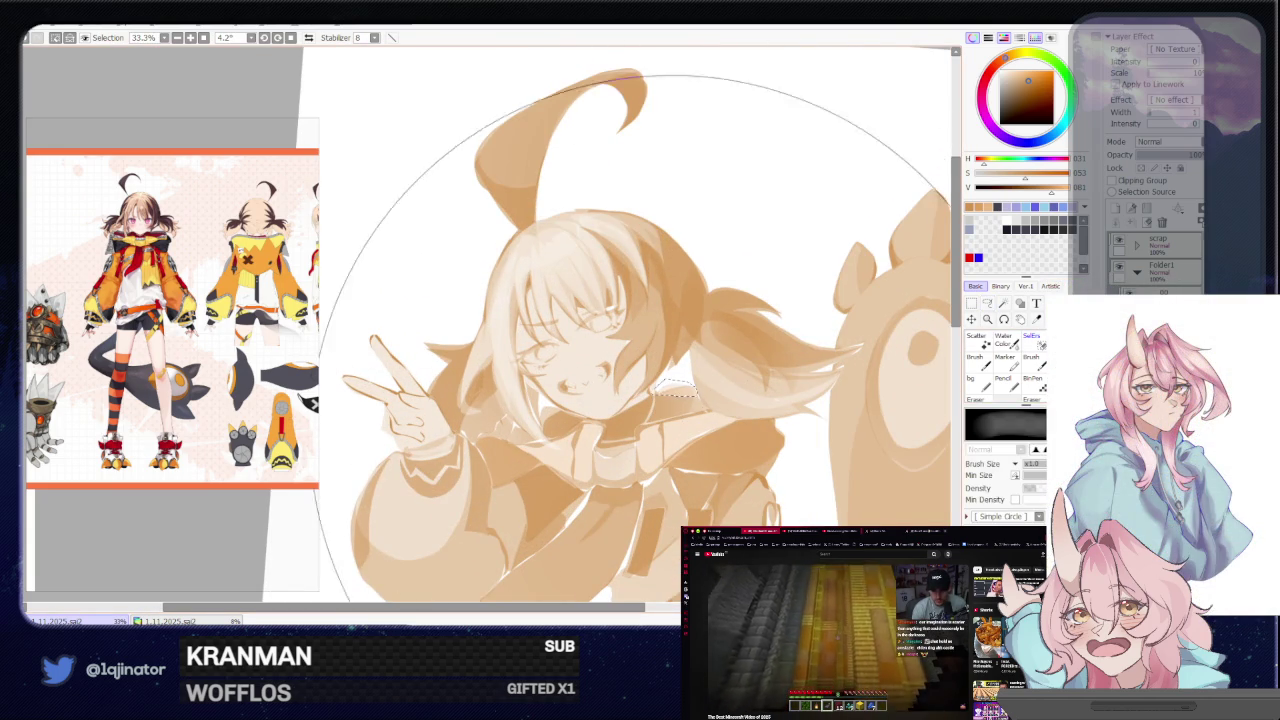
key(End)
key(End)
key(Home)
key(l)
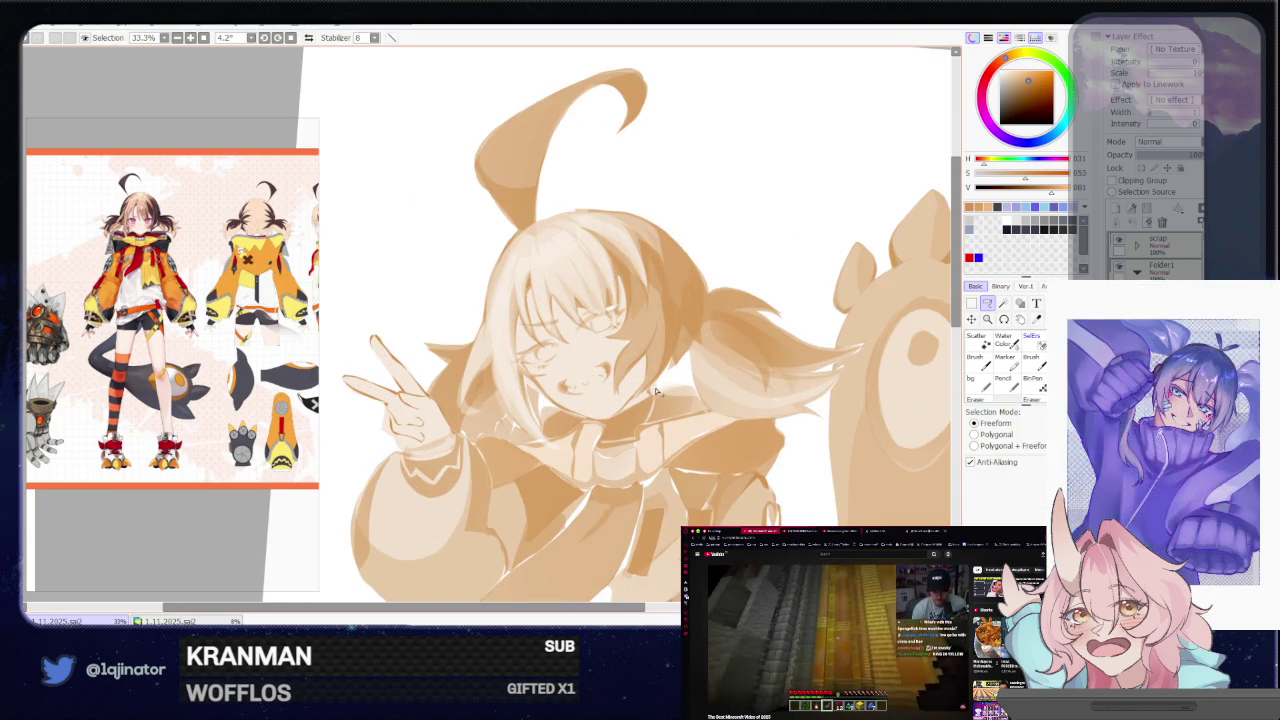
drag(657, 392, 653, 393)
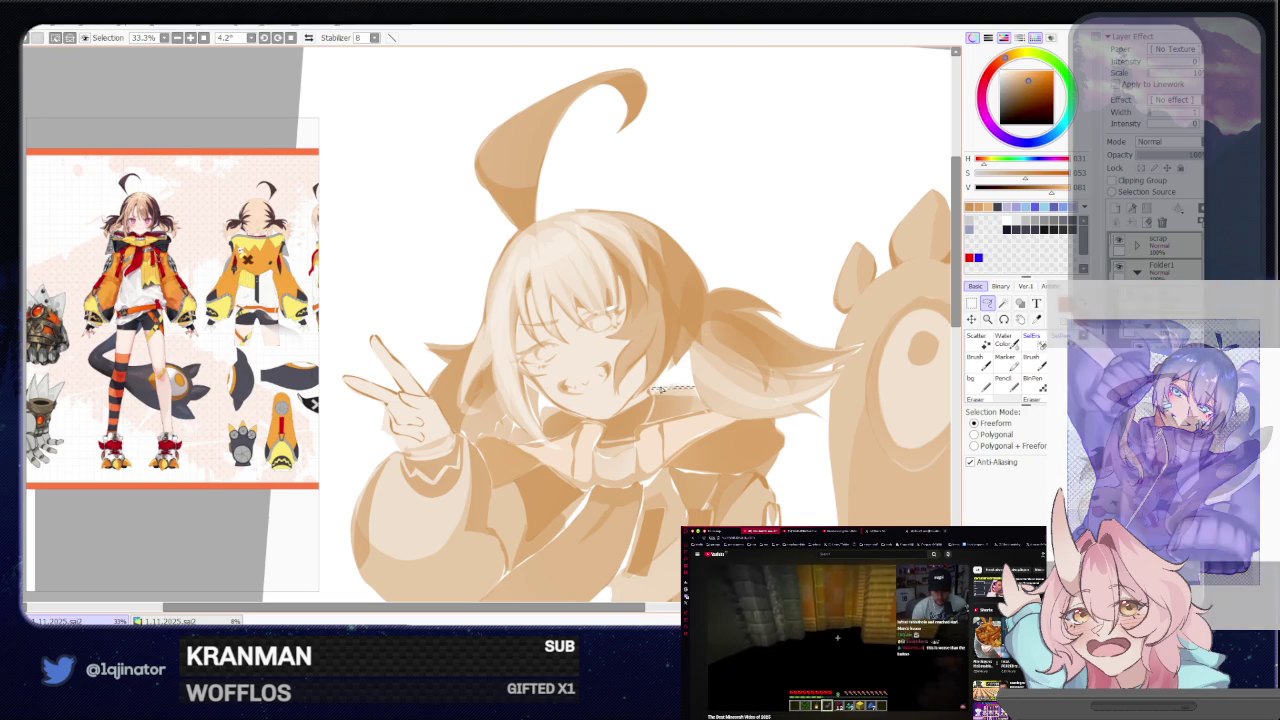
key(b)
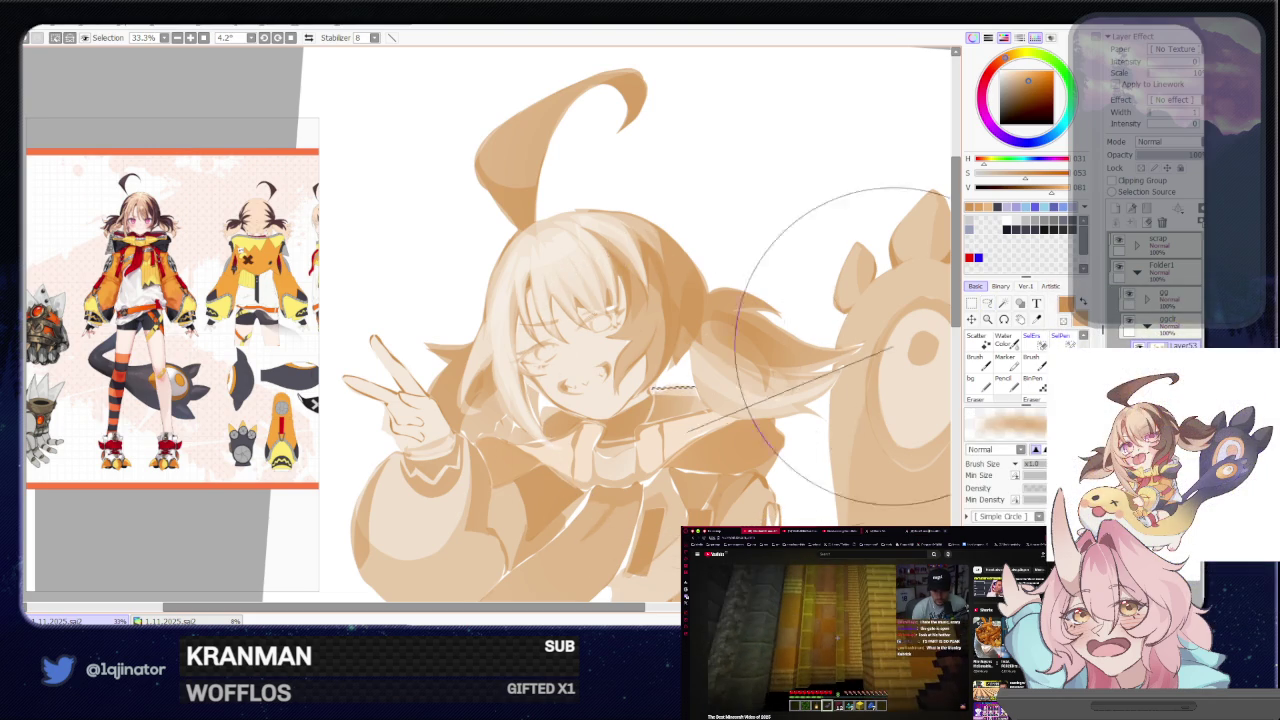
key(End)
key(Home)
key(l)
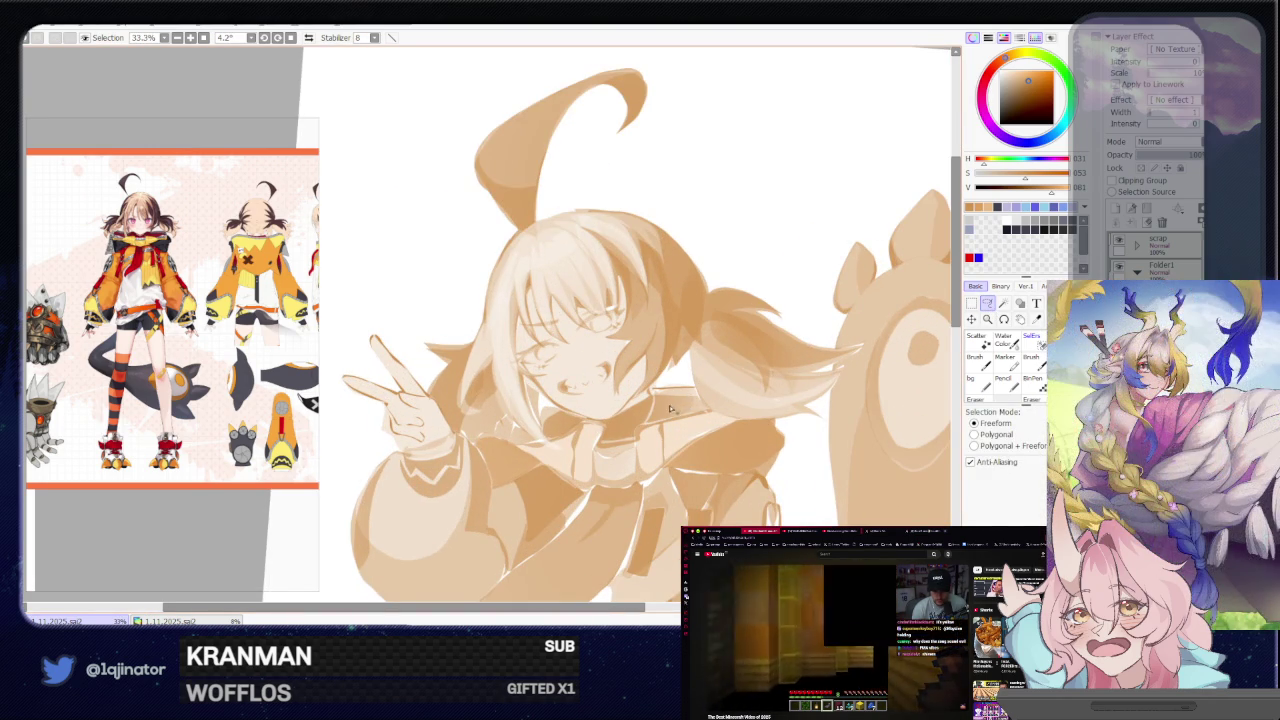
mouse_move(626, 410)
mouse_down()
mouse_move(655, 427)
mouse_move(636, 433)
mouse_move(633, 407)
mouse_up()
Reshape the chin with the brush and eraser, then clear the selection
key(b)
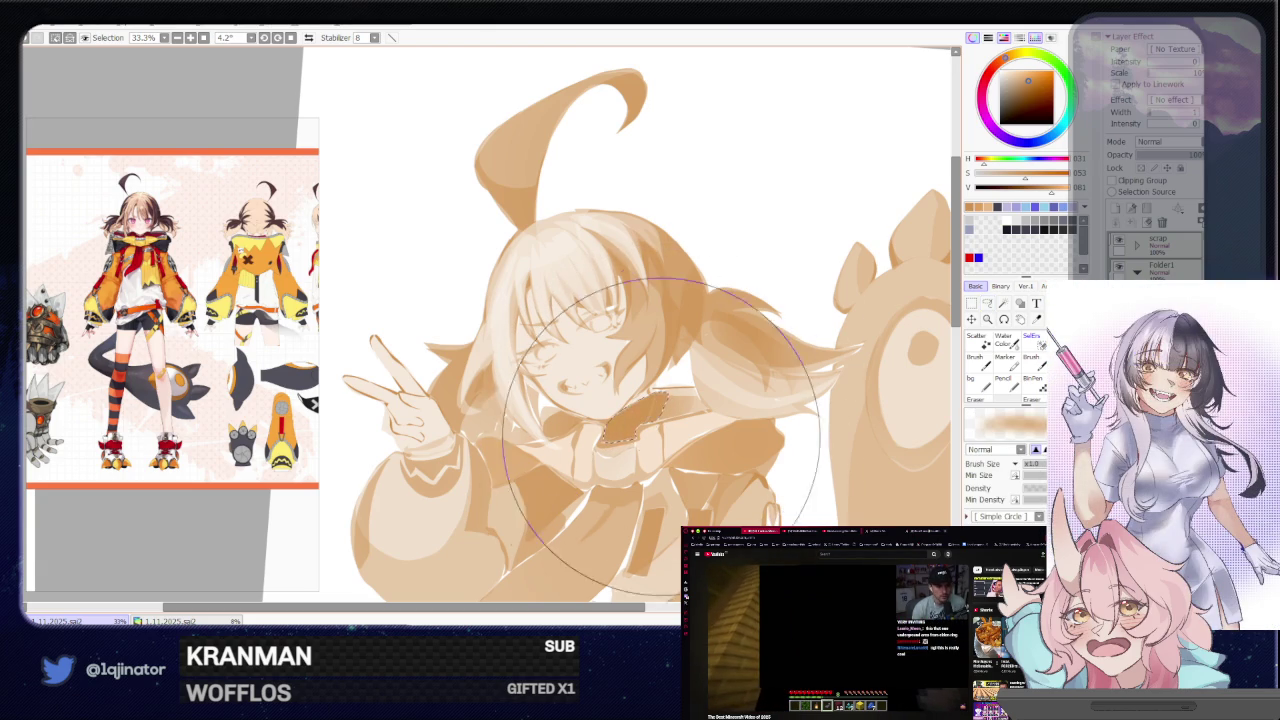
key(e)
drag(650, 330, 658, 393)
key(s)
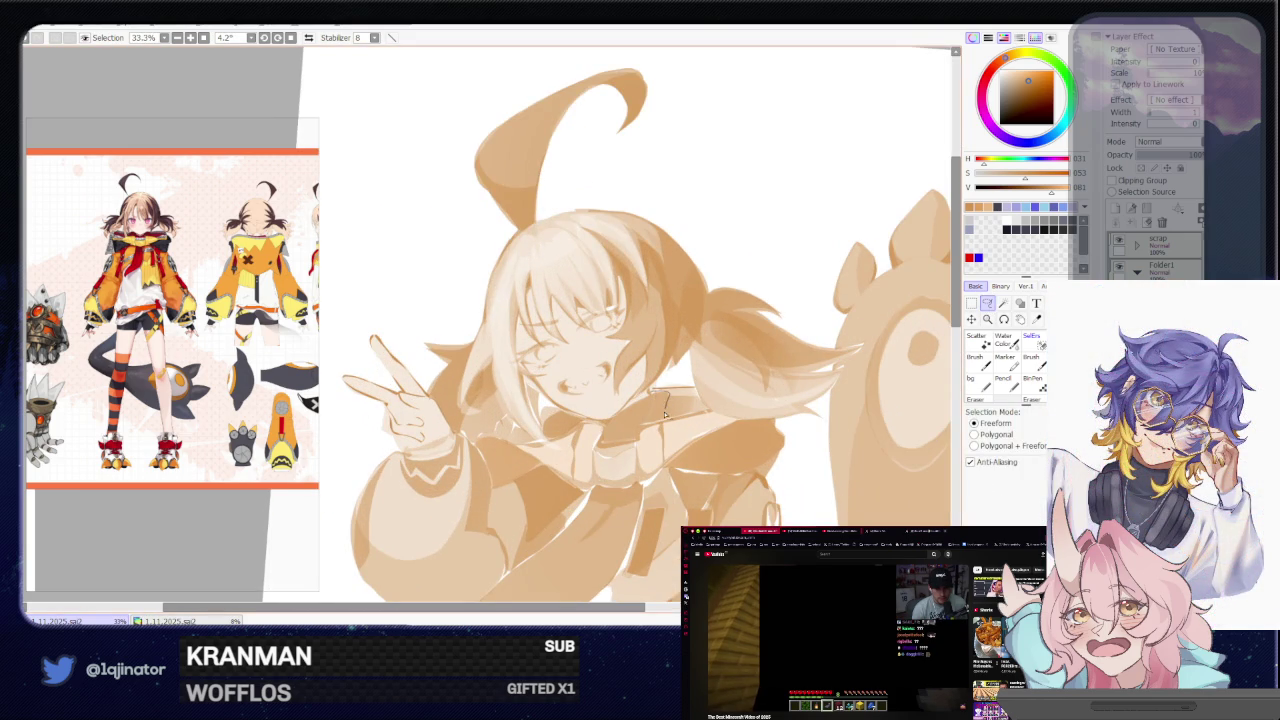
key(b)
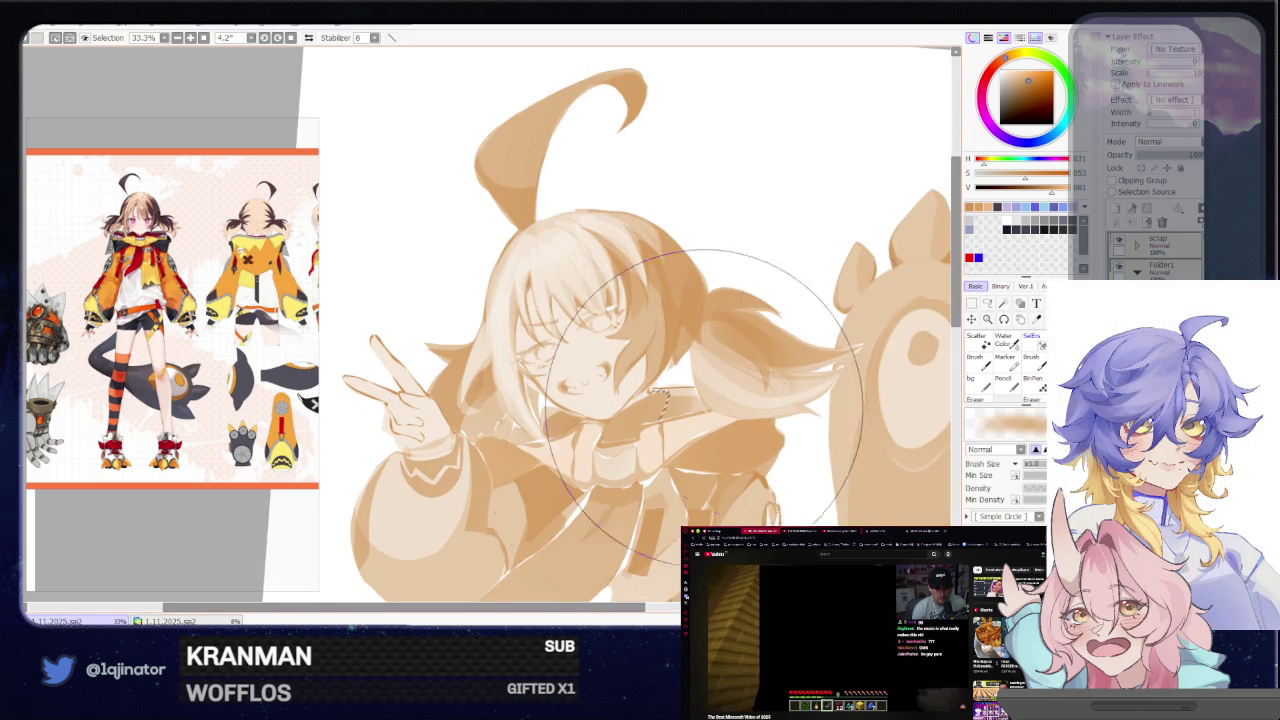
key(s)
Select a narrow strip from the cheek down toward the chin
scroll(645, 450, down, 4)
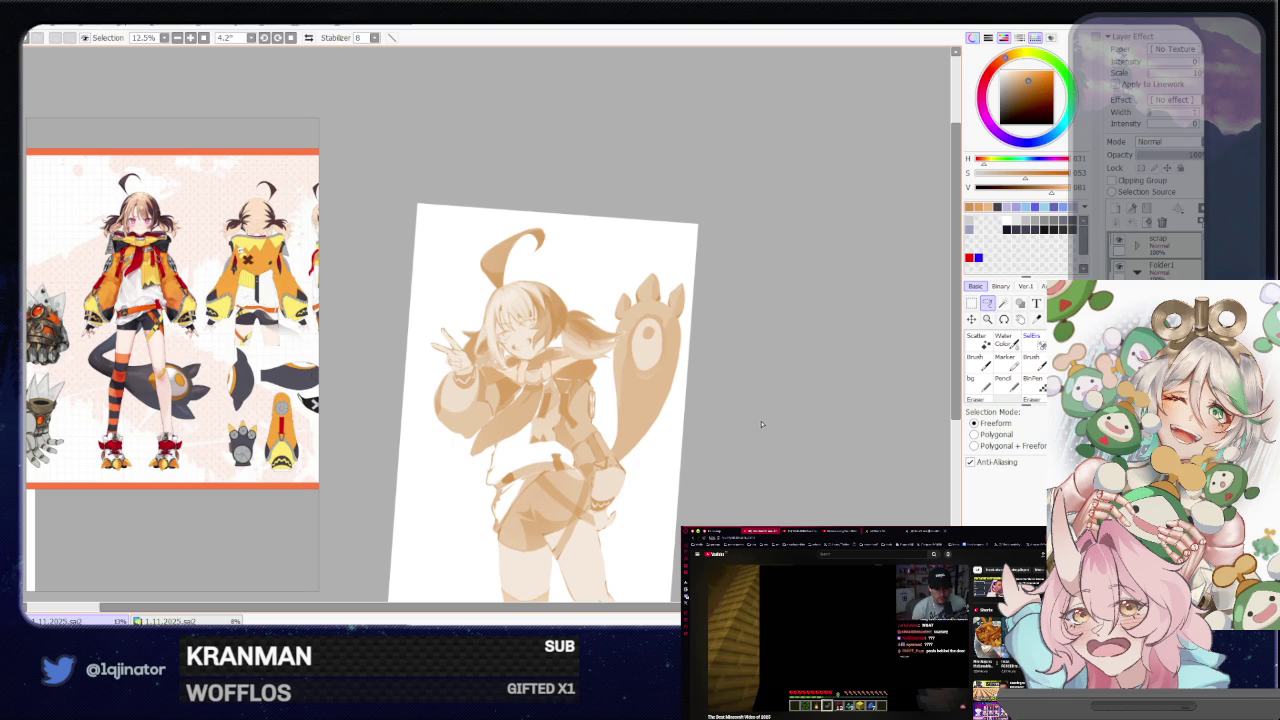
scroll(577, 414, up, 2)
scroll(577, 414, up, 2)
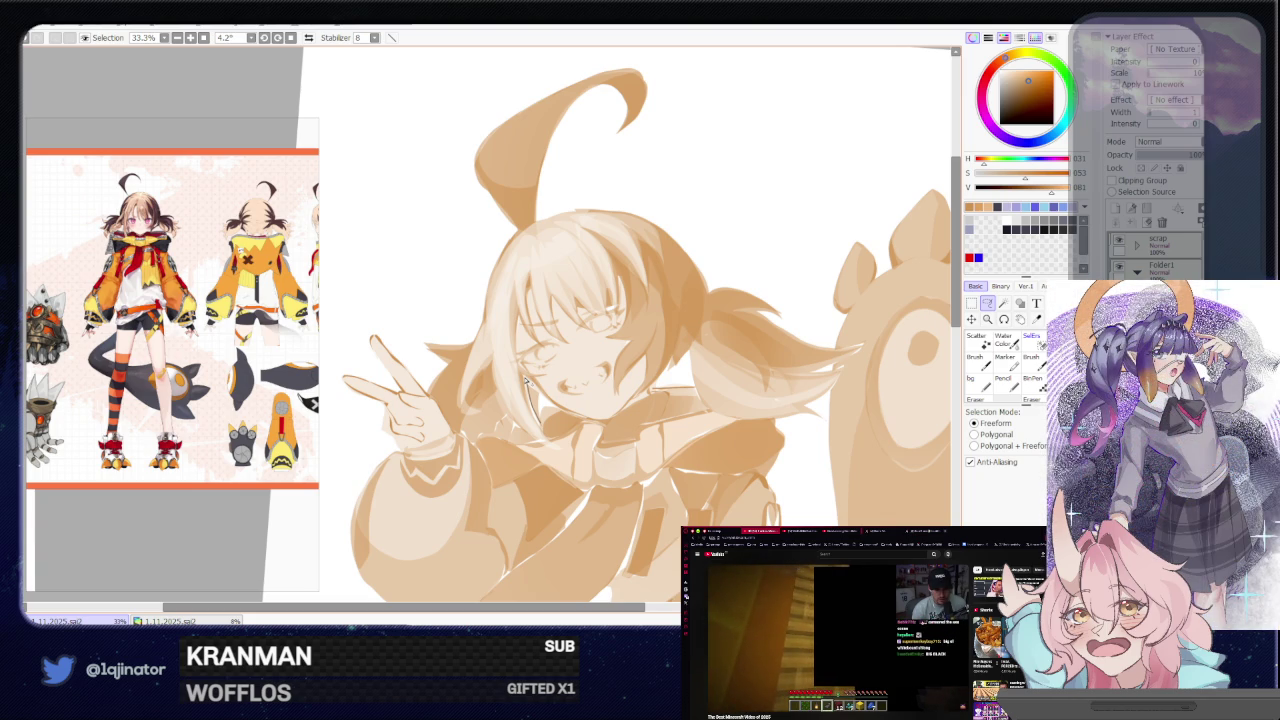
drag(523, 381, 541, 431)
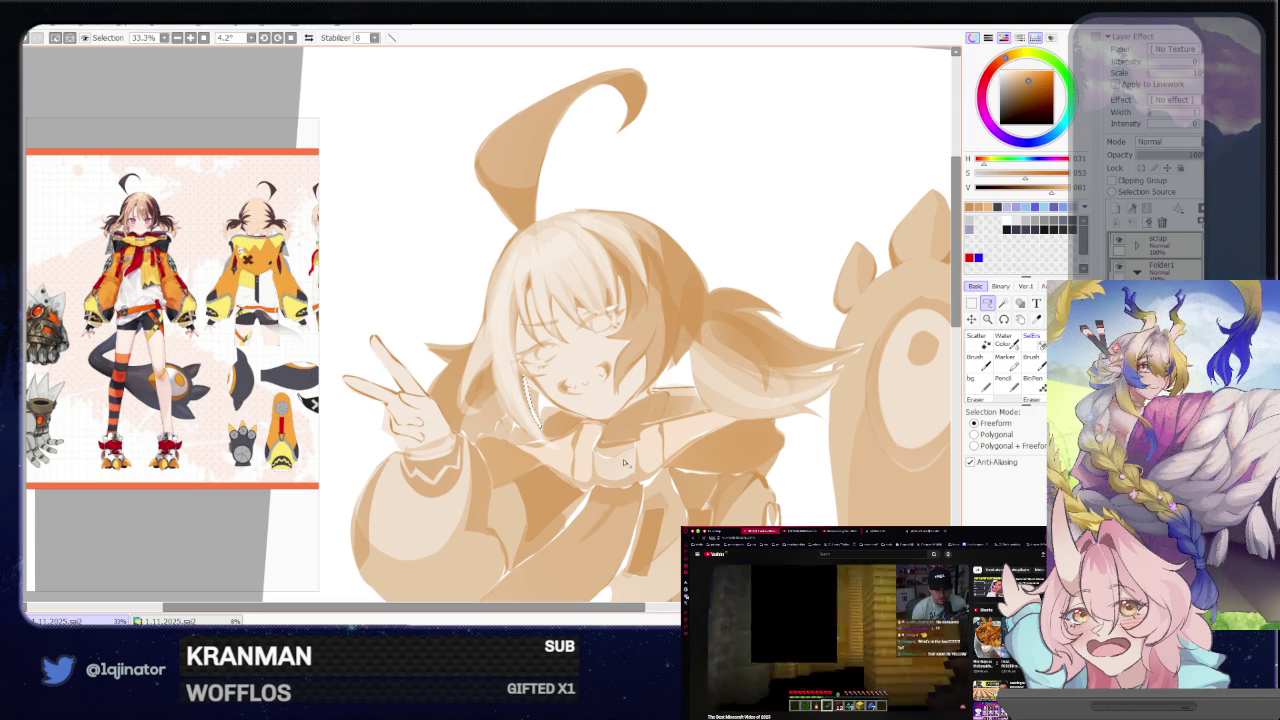
Zoom out to the full page, brush a small knee crease, and deselect
key(ctrl+minus)
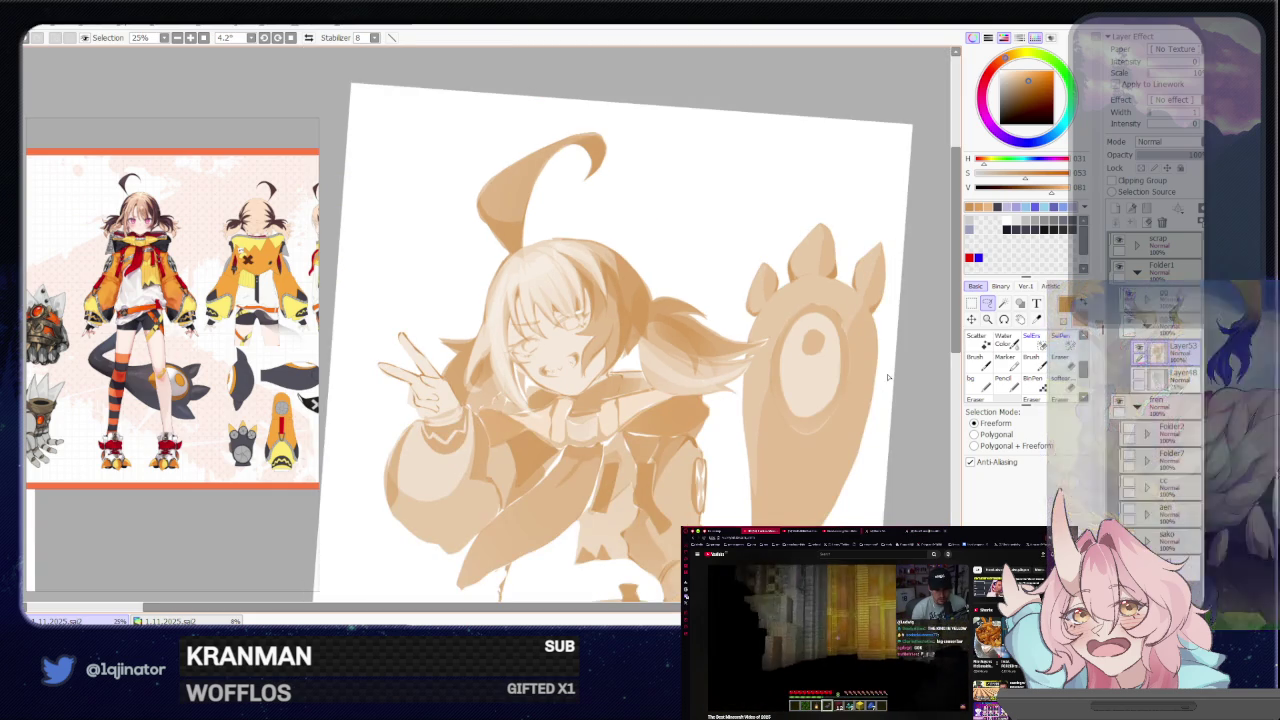
key(ctrl+plus)
key(ctrl+plus)
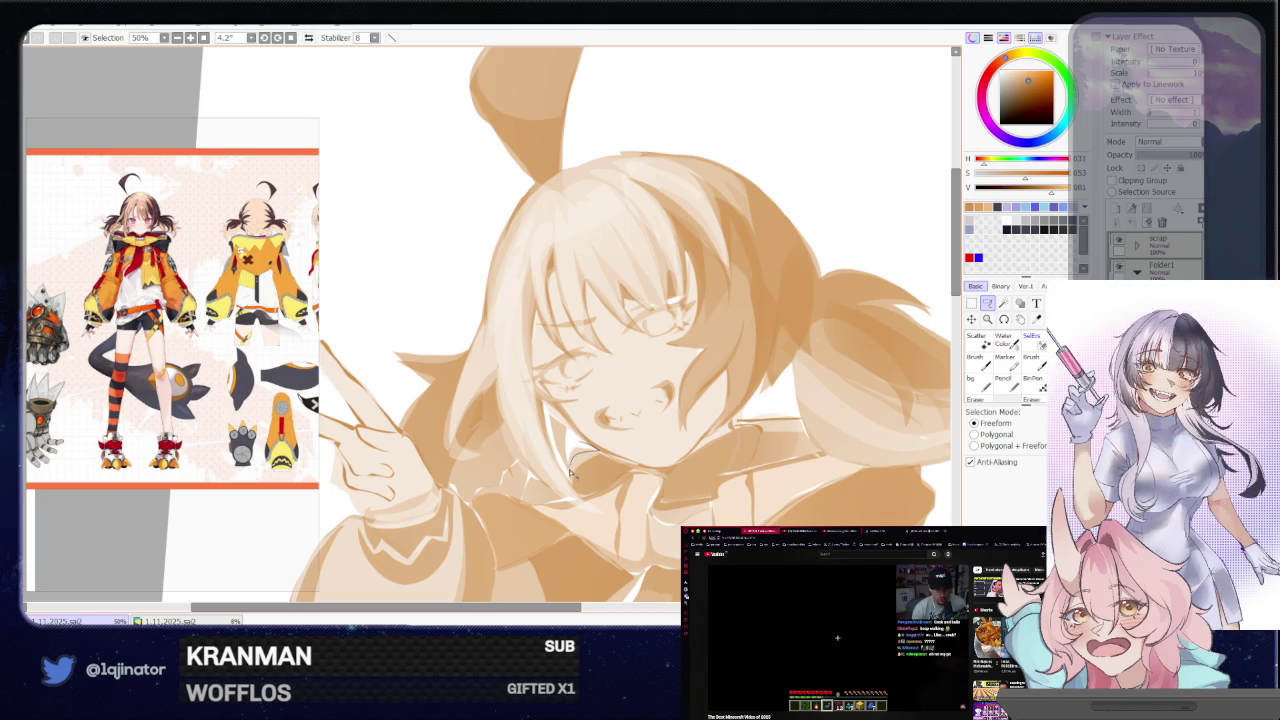
key(ctrl+minus)
key(ctrl+minus)
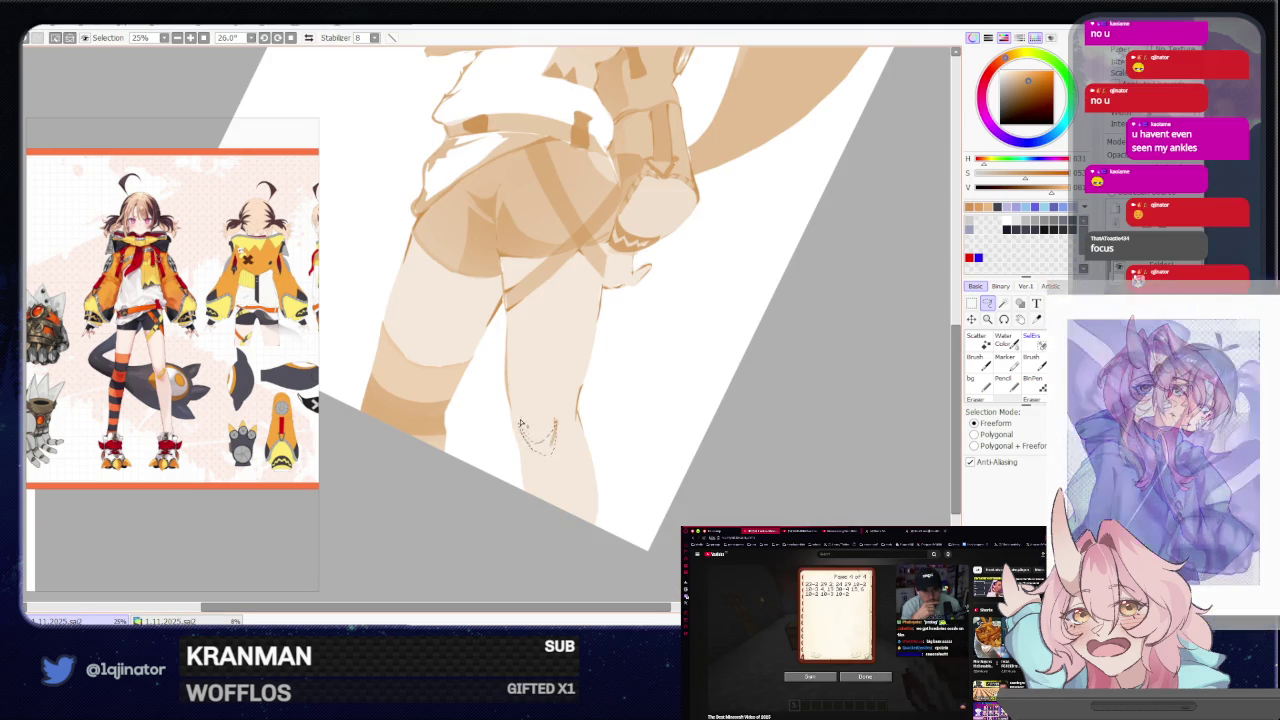
key(b)
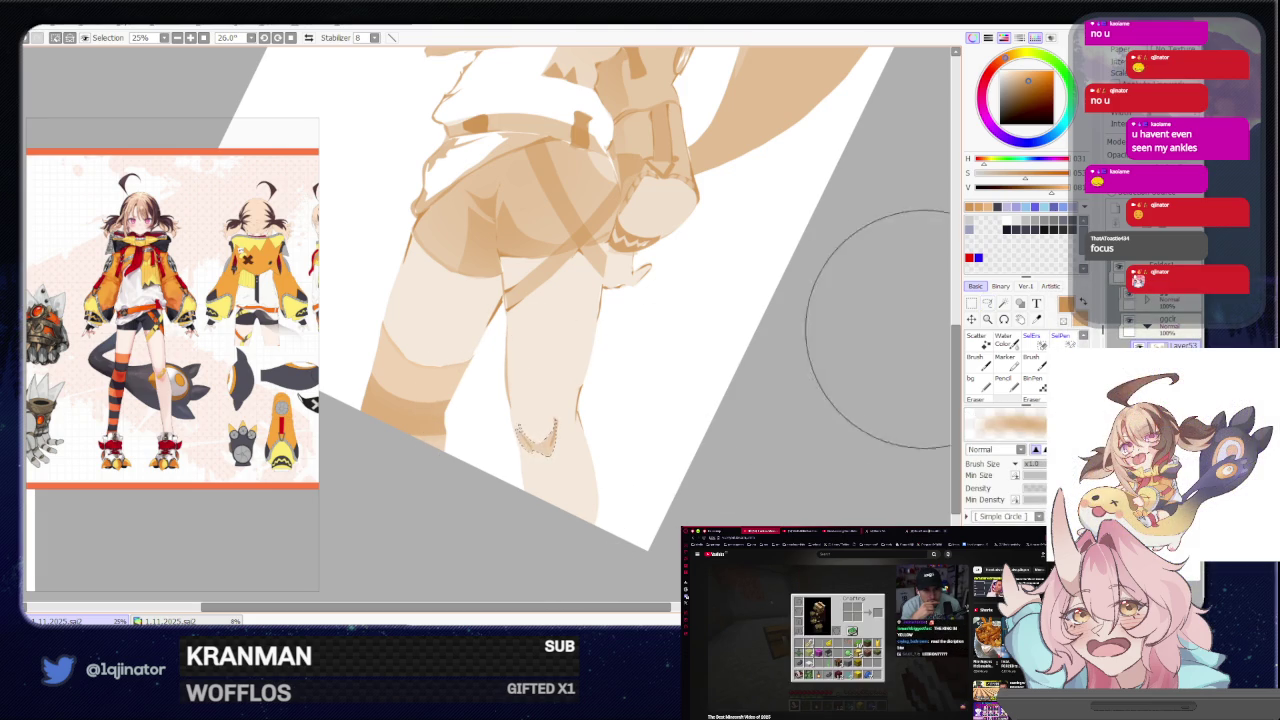
key(l)
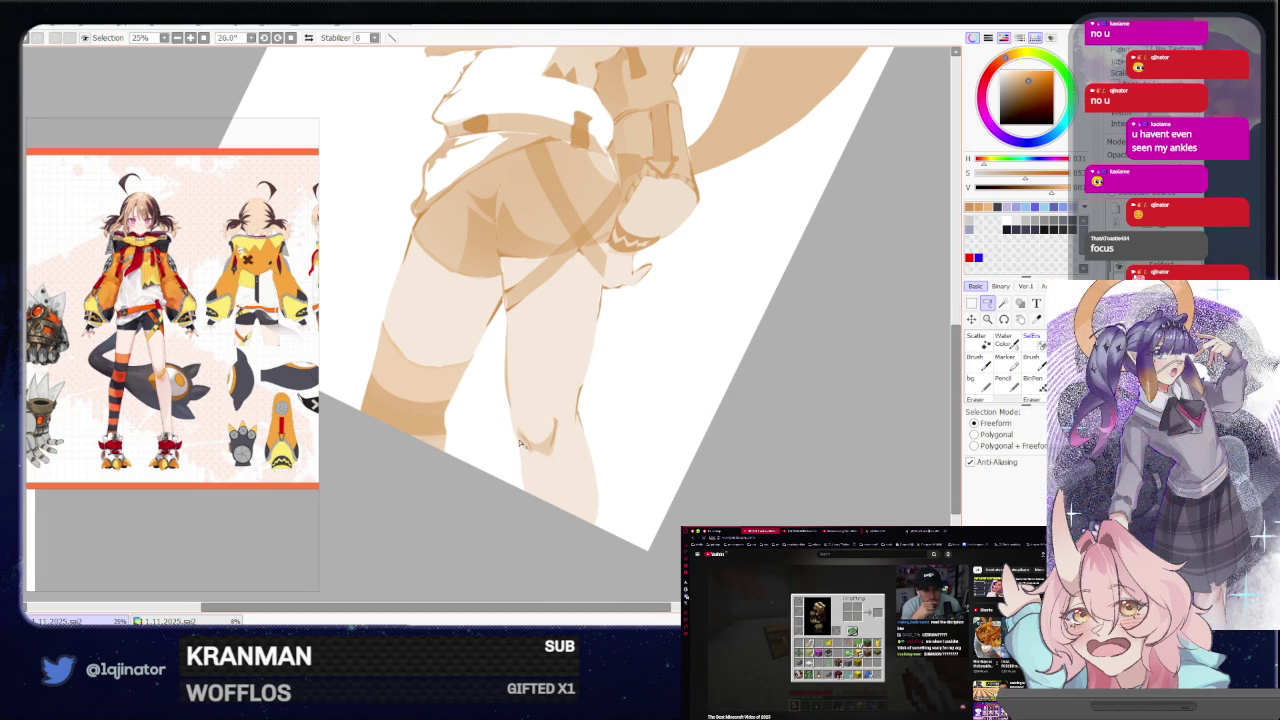
key(b)
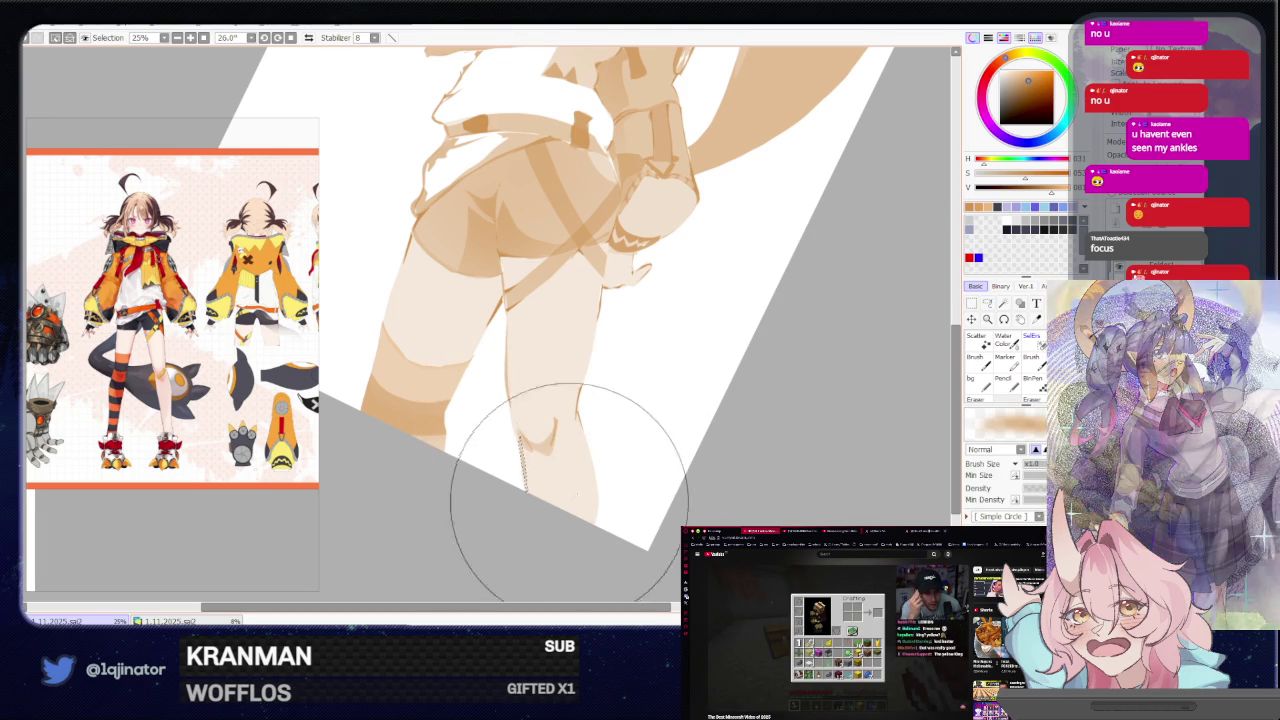
key(l)
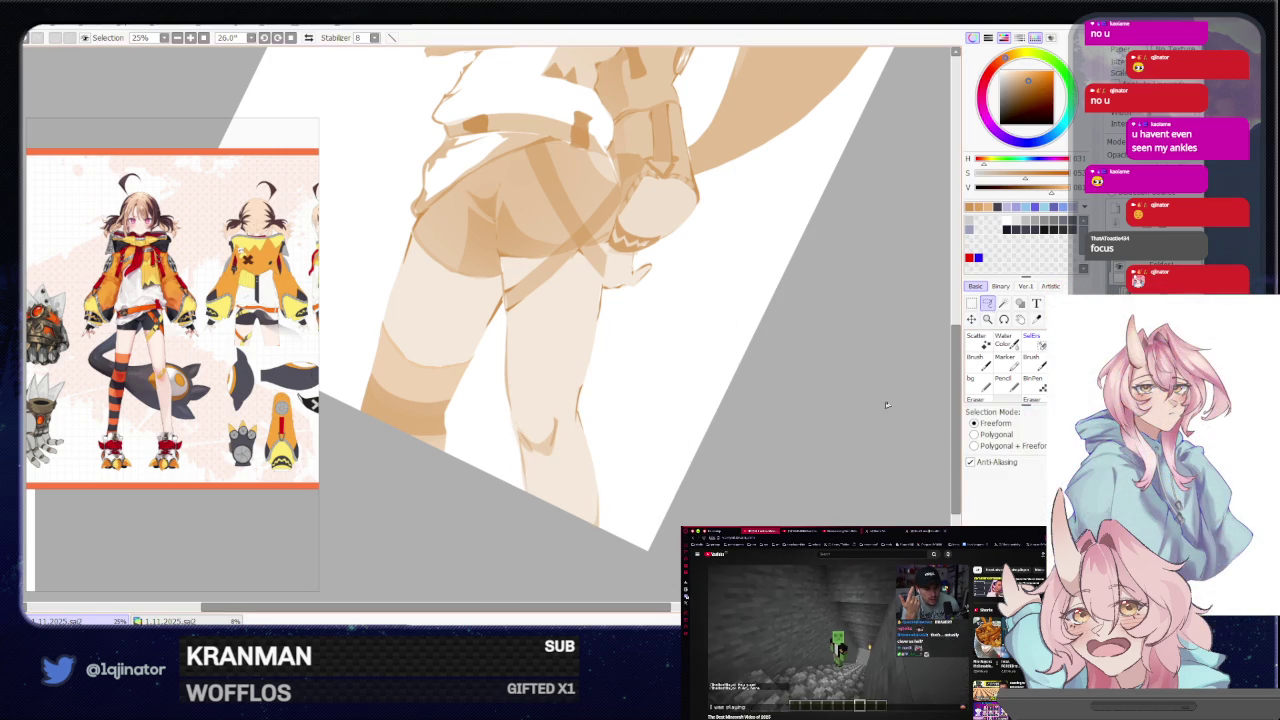
drag(595, 391, 607, 408)
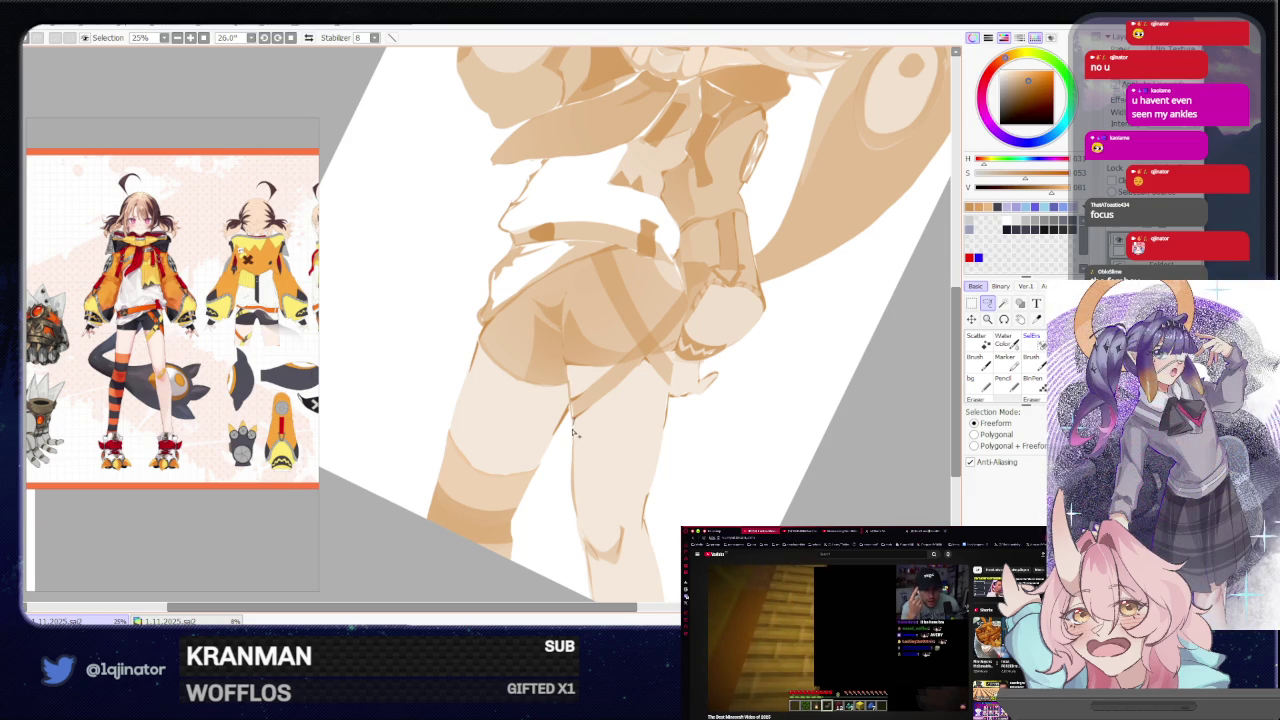
drag(574, 428, 572, 450)
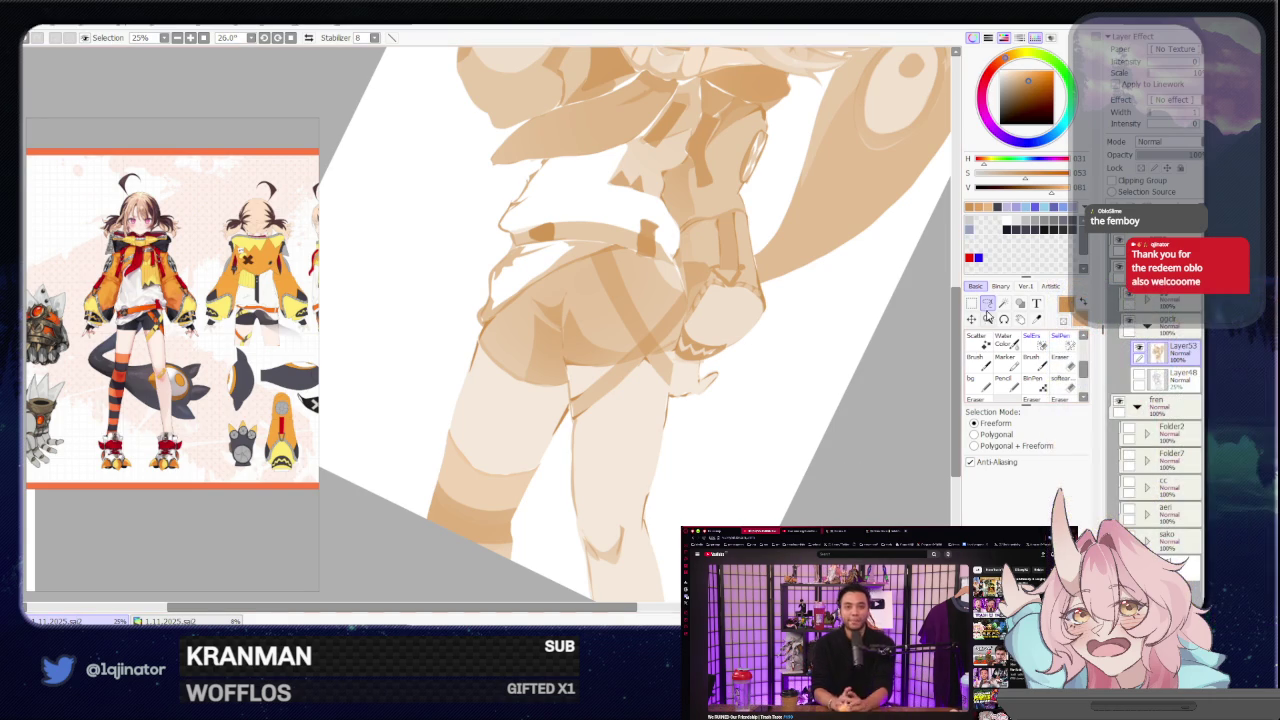
mouse_move(815, 410)
mouse_down()
mouse_move(607, 349)
mouse_move(577, 477)
mouse_up()
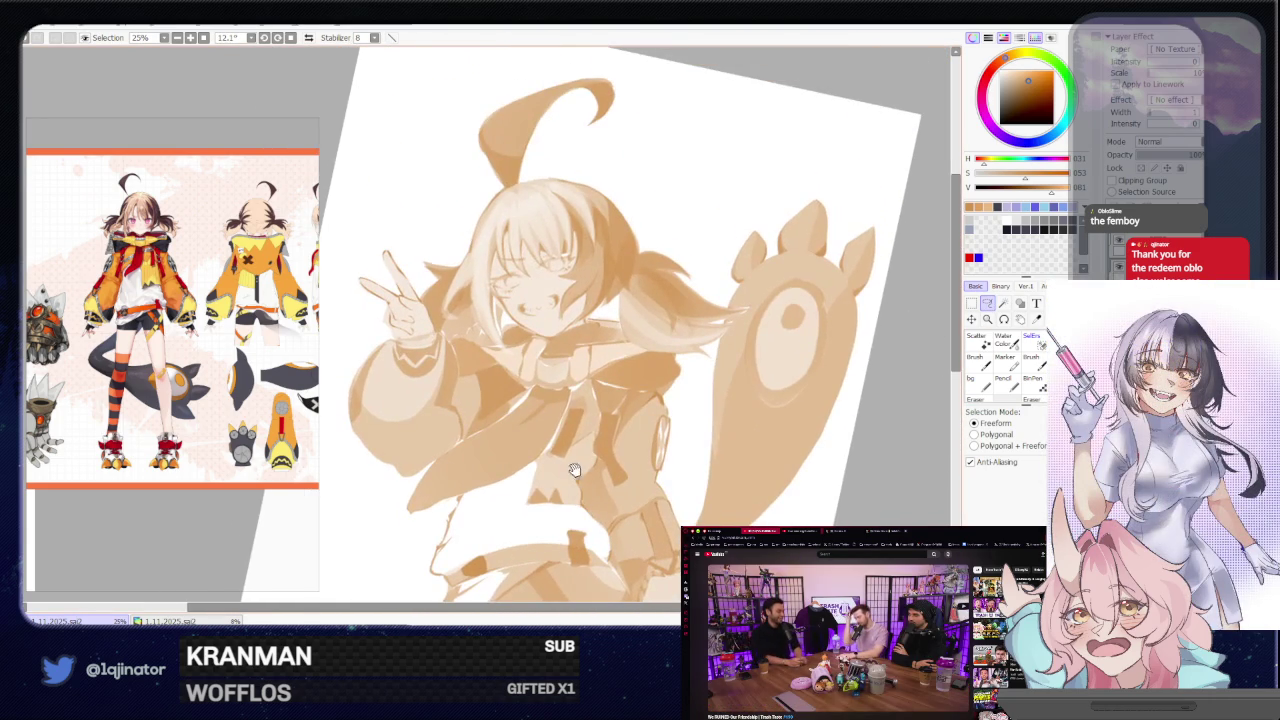
scroll(567, 437, up, 1)
scroll(520, 442, up, 1)
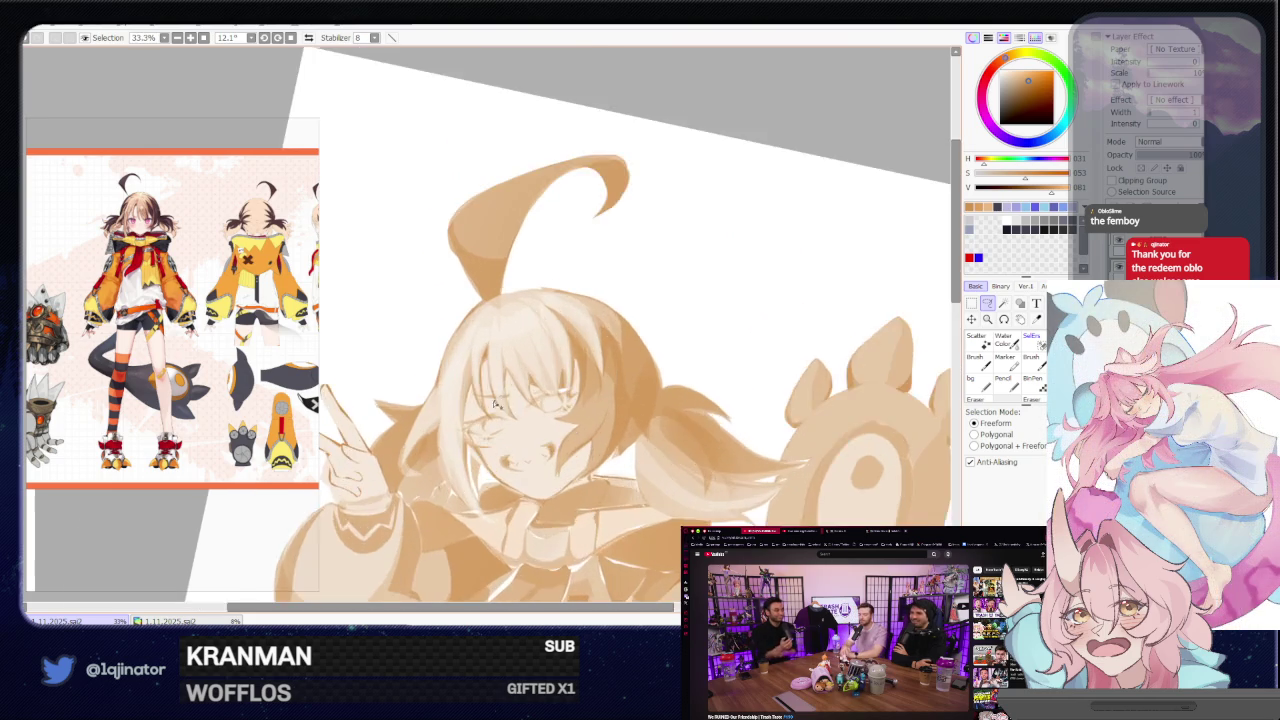
scroll(465, 447, up, 1)
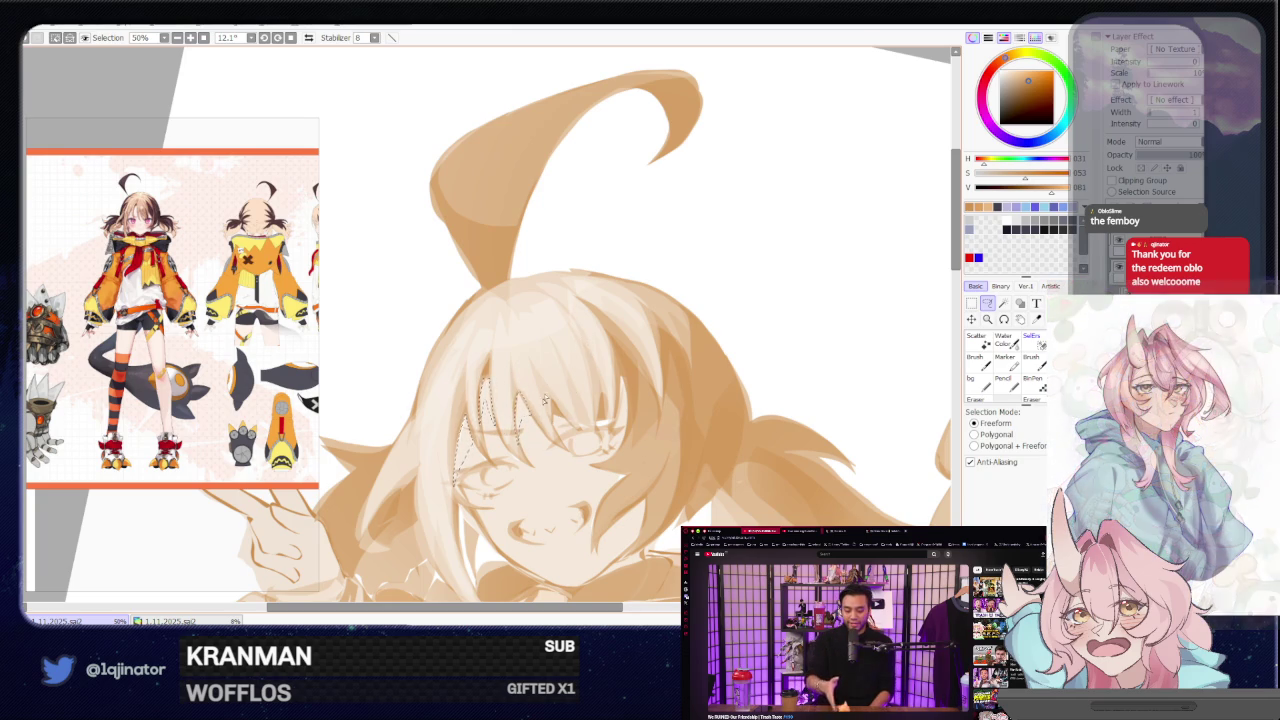
key(b)
scroll(546, 358, down, 2)
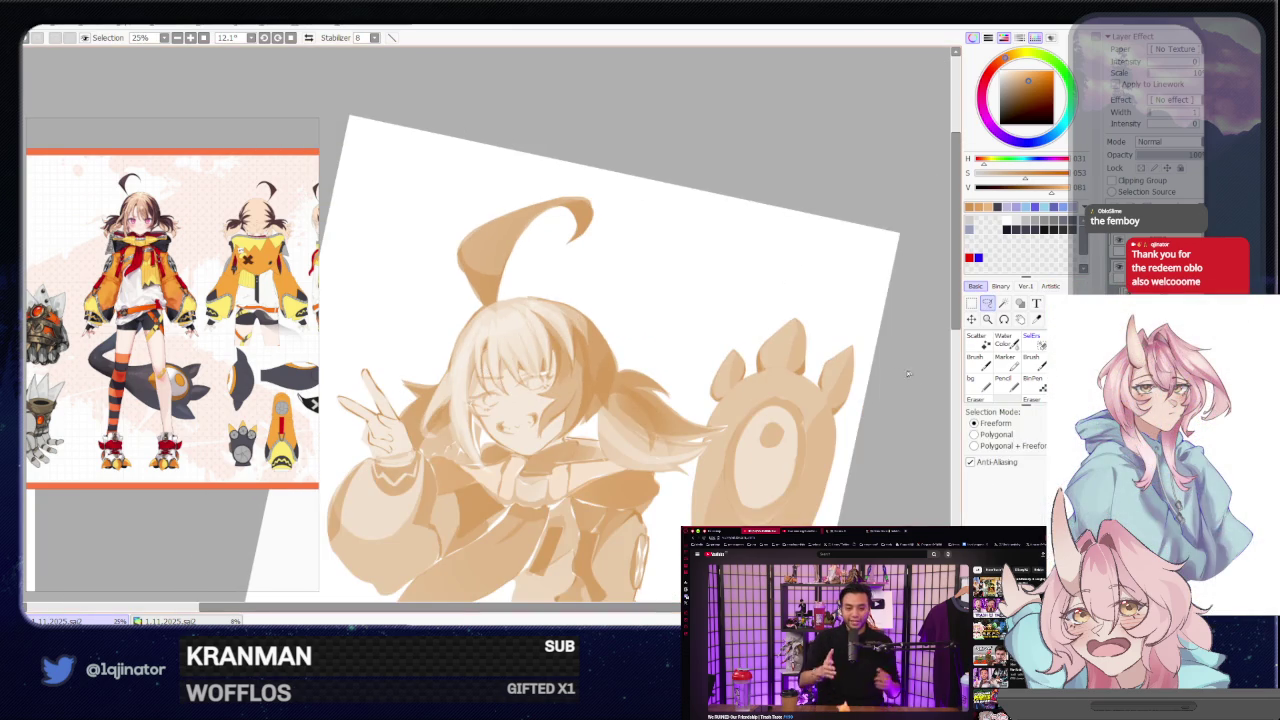
scroll(750, 430, down, 1)
scroll(766, 406, down, 1)
scroll(766, 406, down, 1)
scroll(800, 420, down, 2)
scroll(805, 390, down, 2)
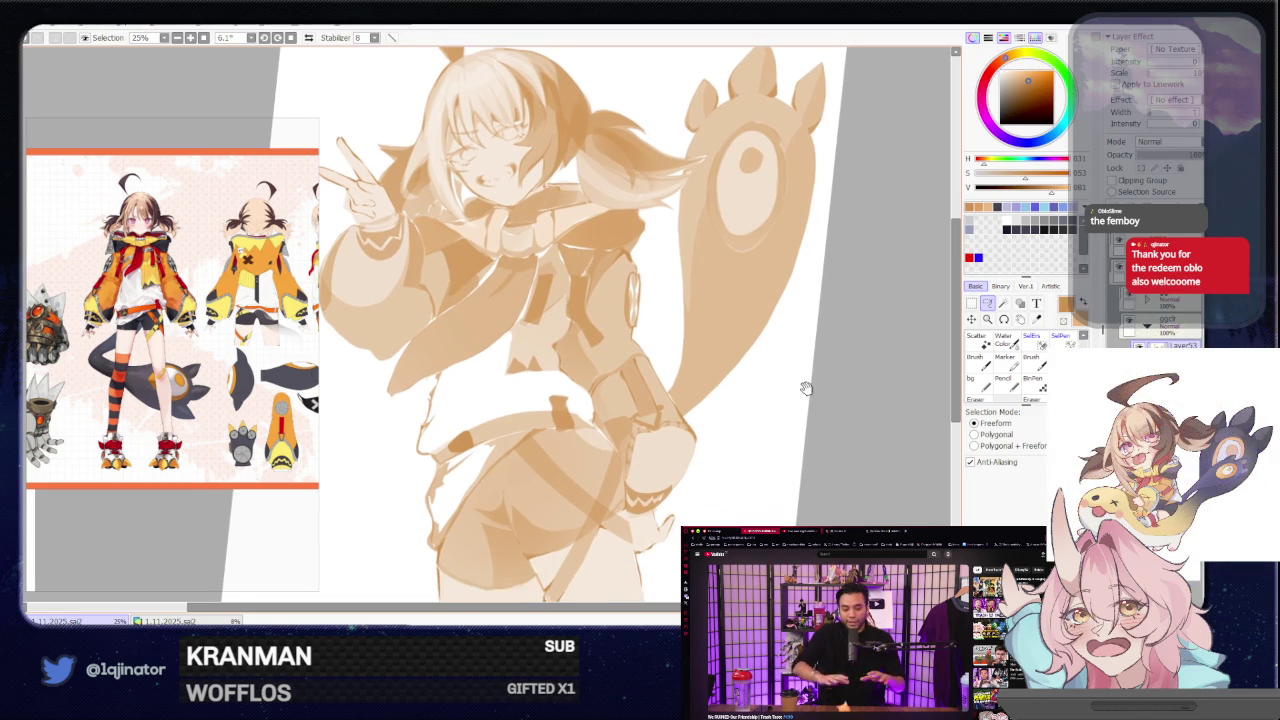
mouse_move(837, 382)
mouse_down()
mouse_move(766, 491)
mouse_move(532, 428)
mouse_move(506, 406)
mouse_move(518, 375)
mouse_up()
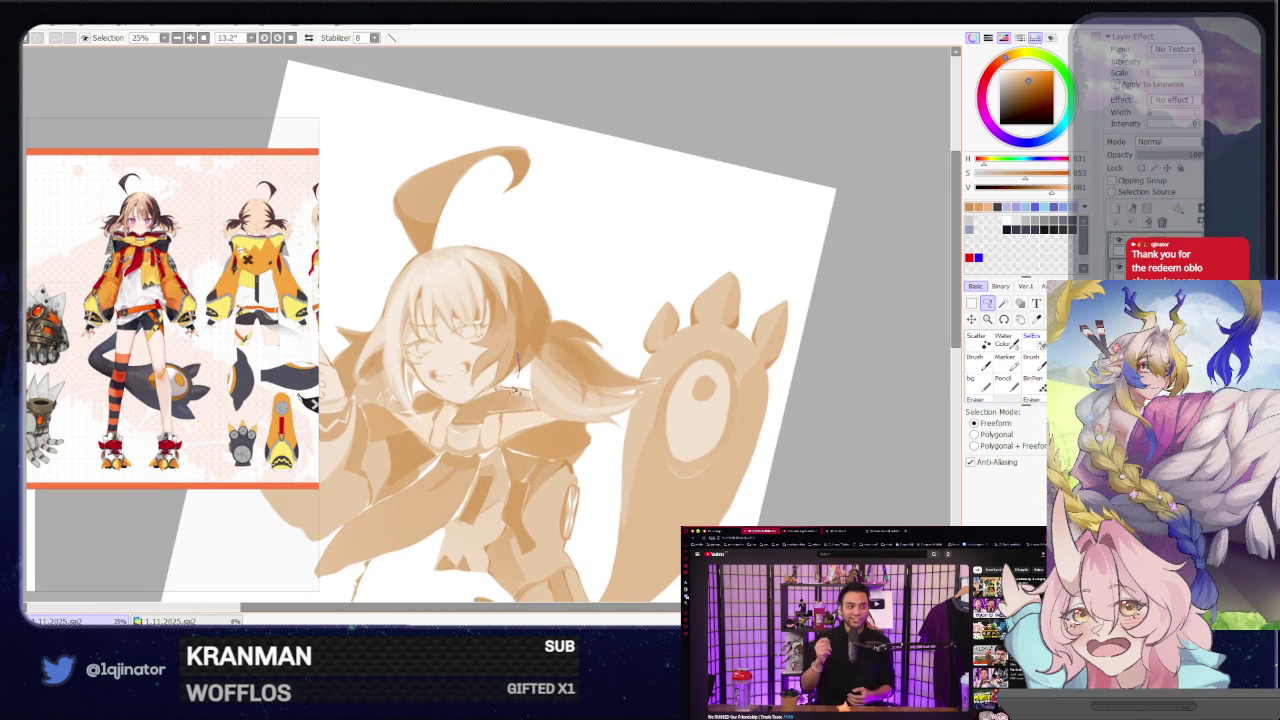